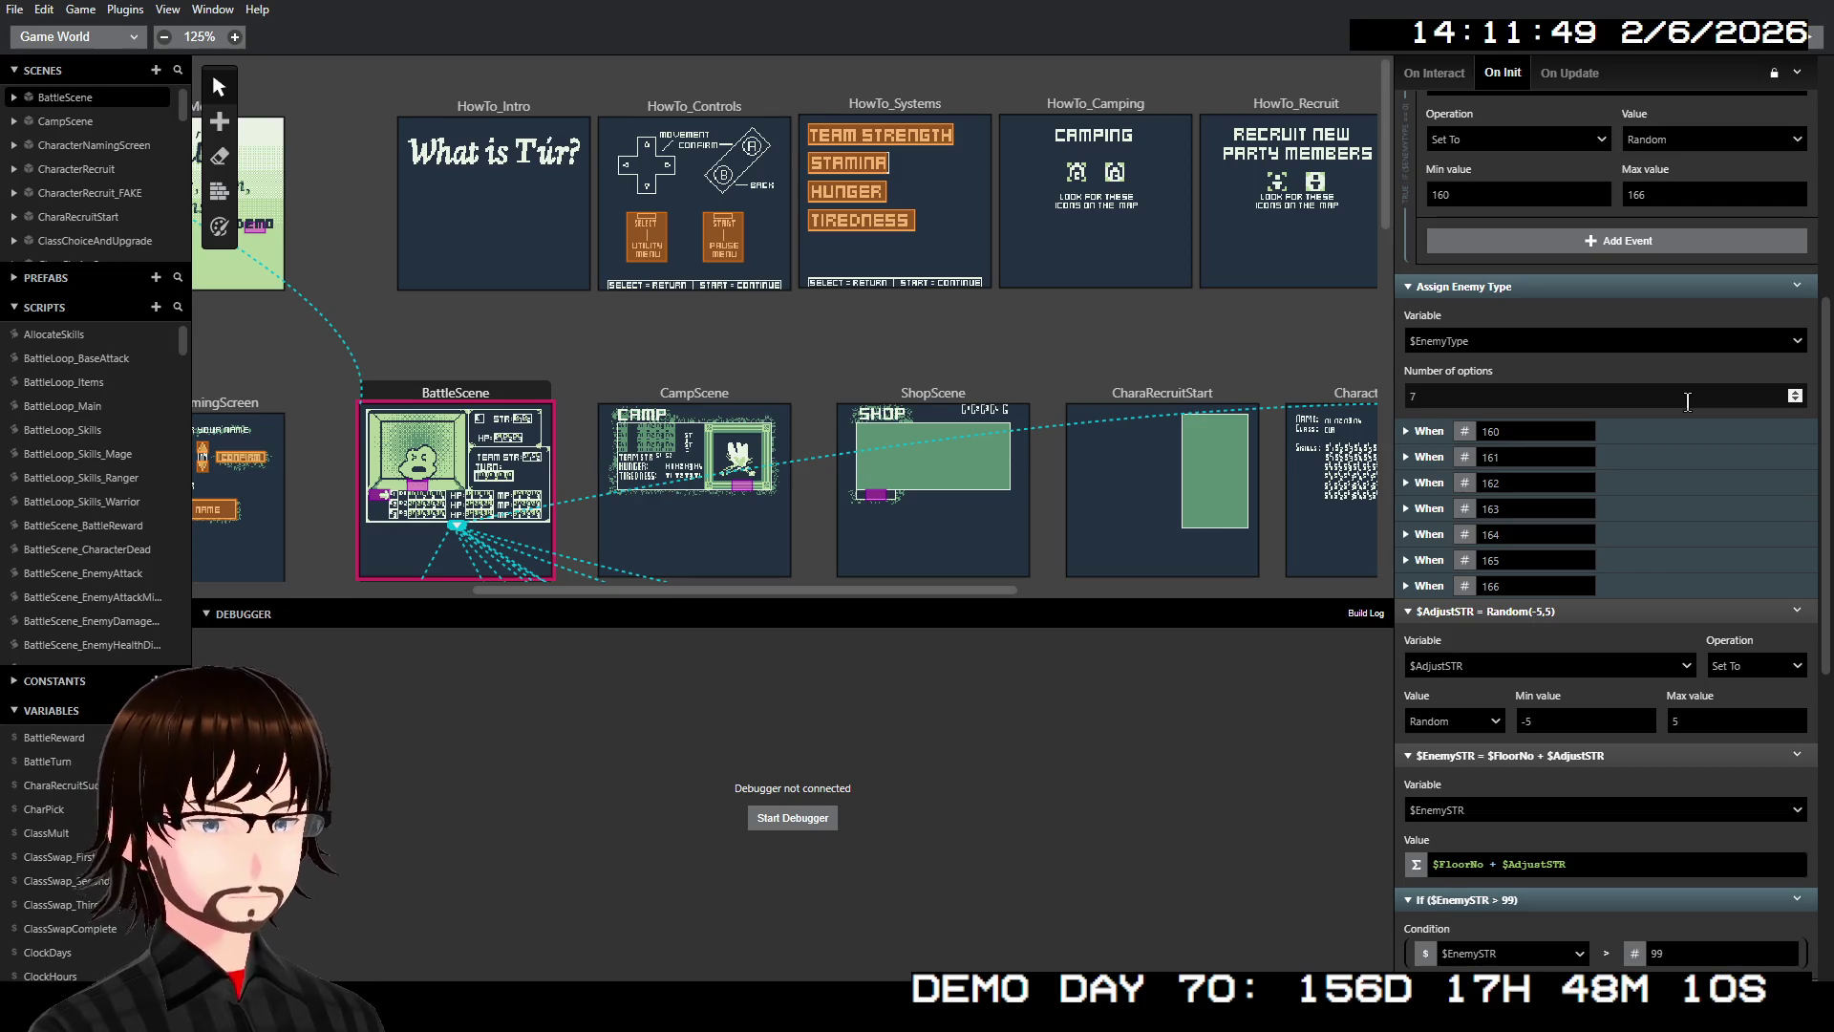
# Open the MageSkills_Fire script and bring its WeakTo switch into view
pyautogui.scroll(-5, 126, 427)
pyautogui.scroll(-10, 123, 476)
pyautogui.scroll(3, 119, 499)
pyautogui.scroll(2, 118, 499)
pyautogui.click(77, 405)
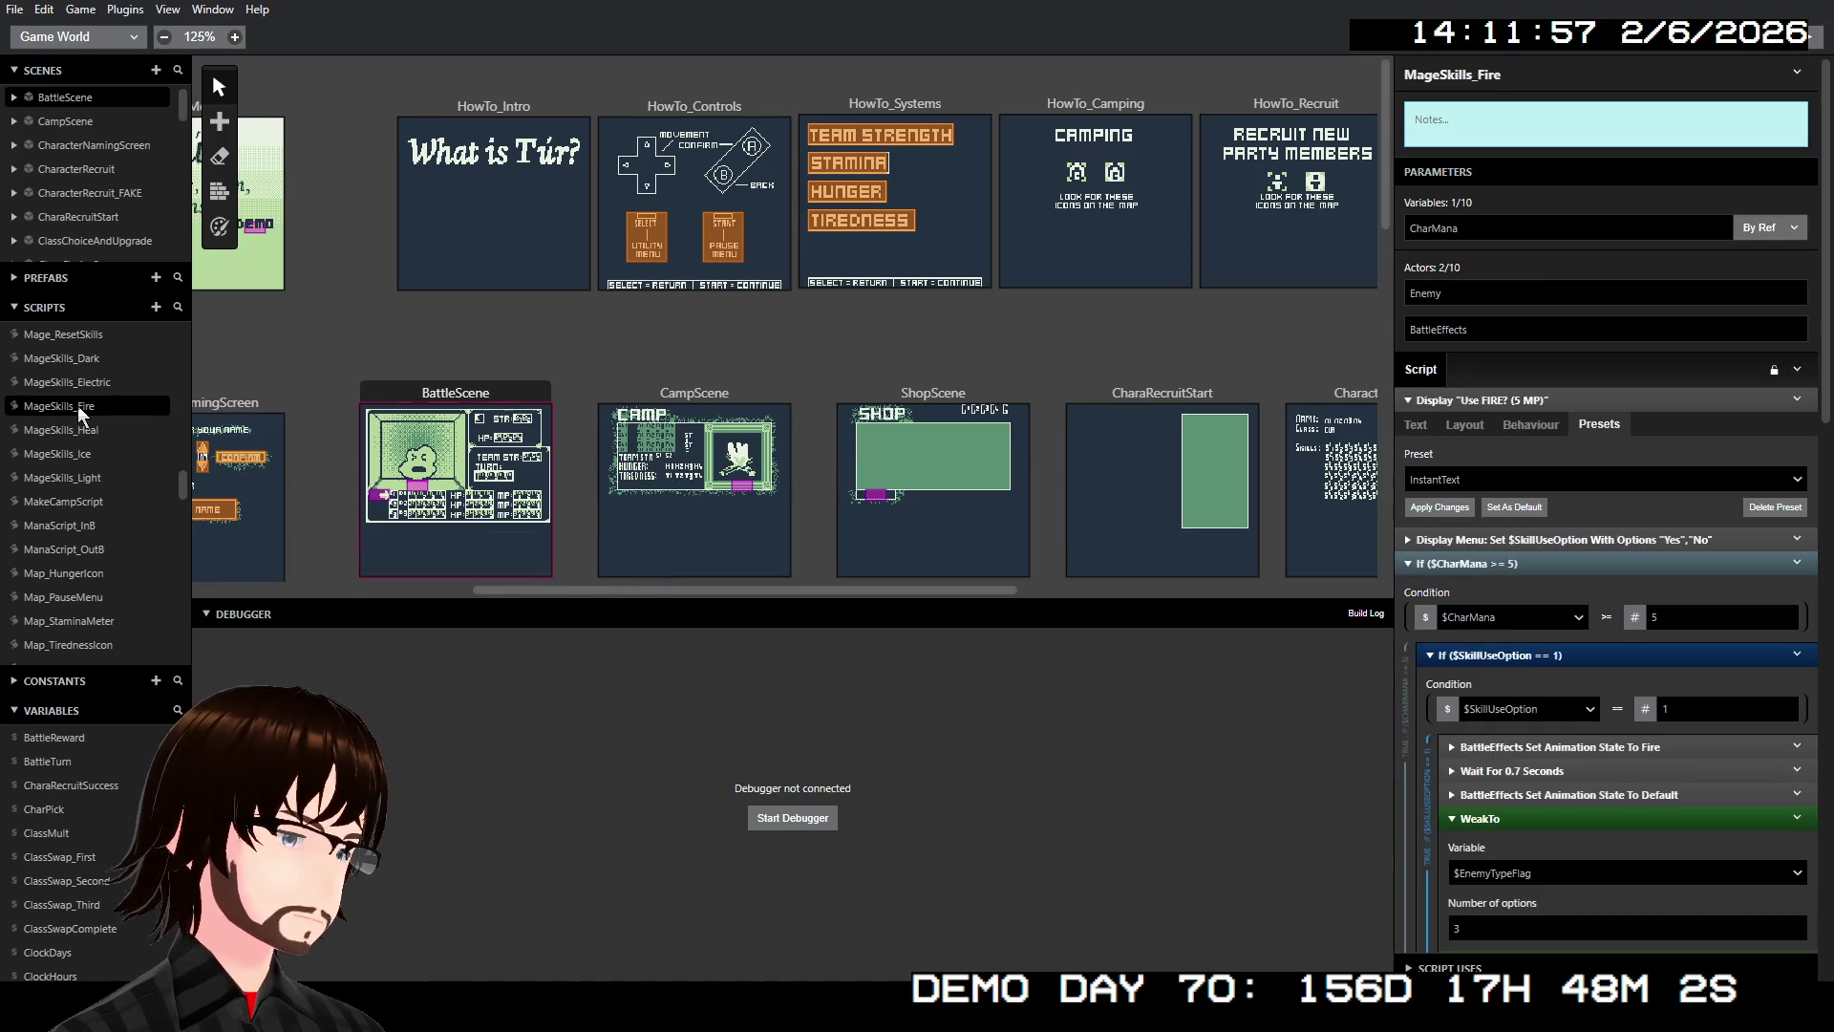
pyautogui.scroll(-5, 1631, 545)
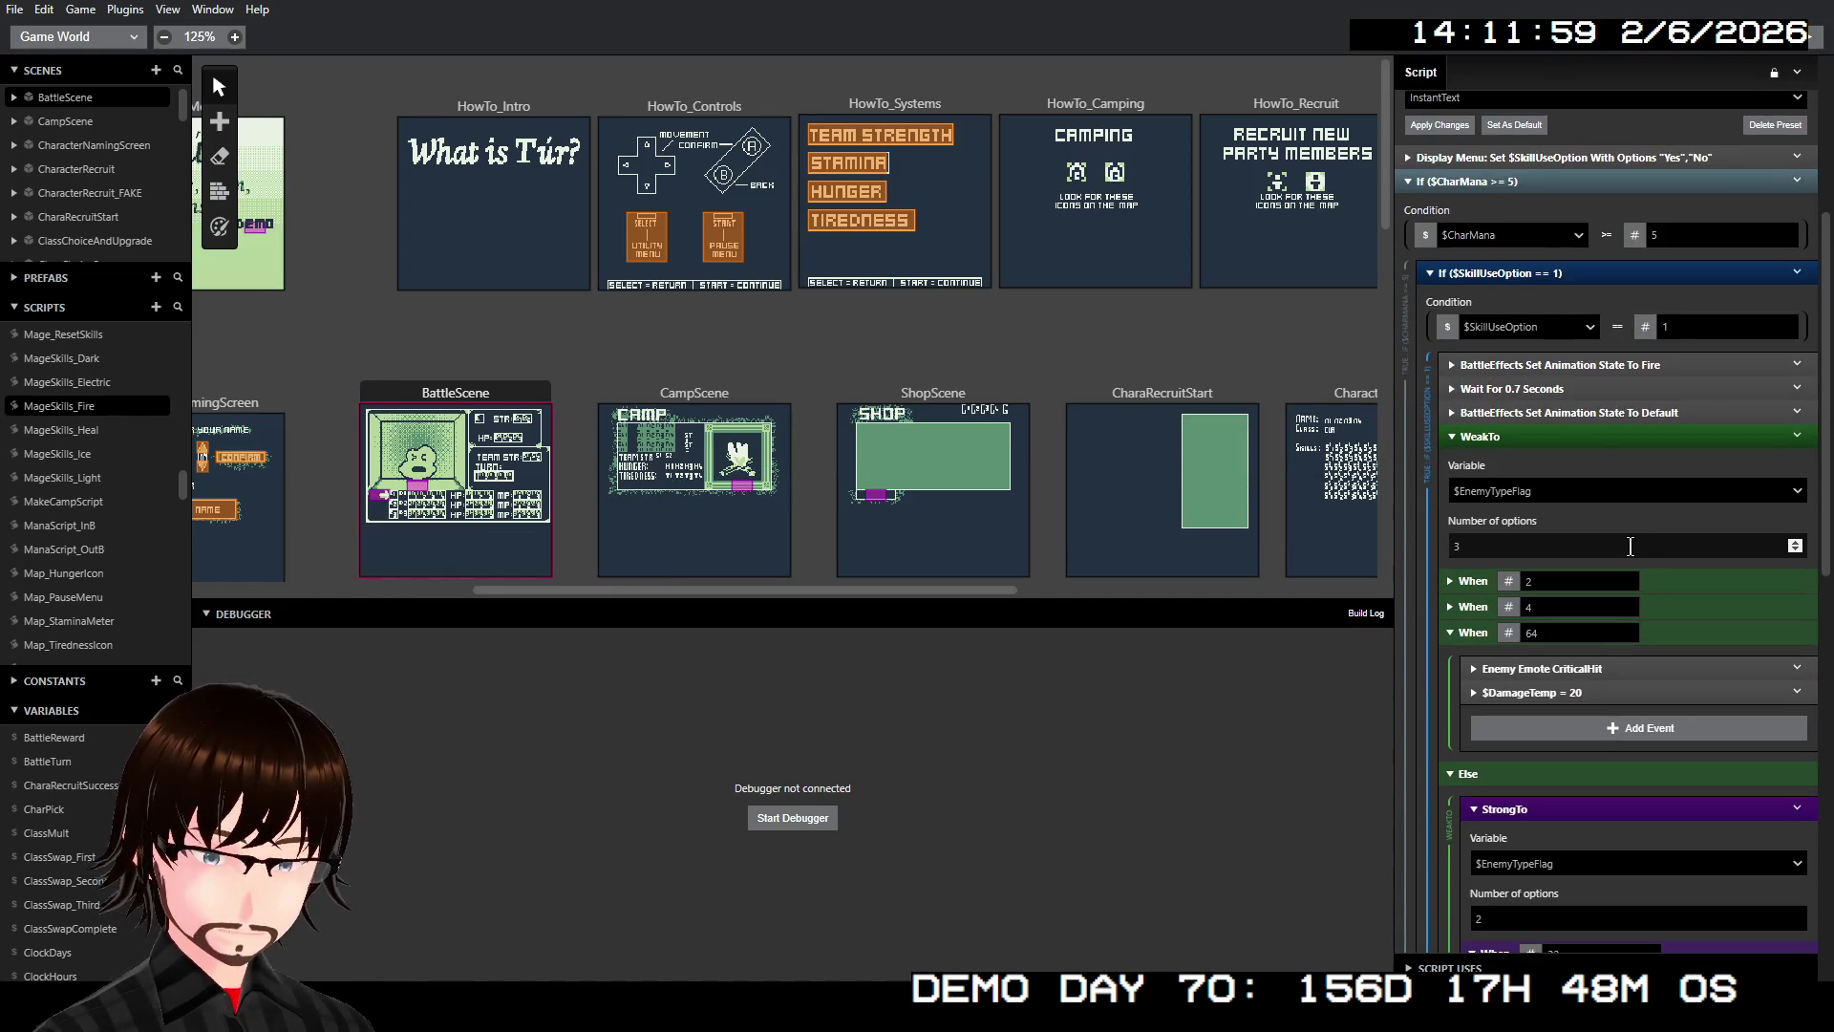
pyautogui.scroll(-1, 1630, 545)
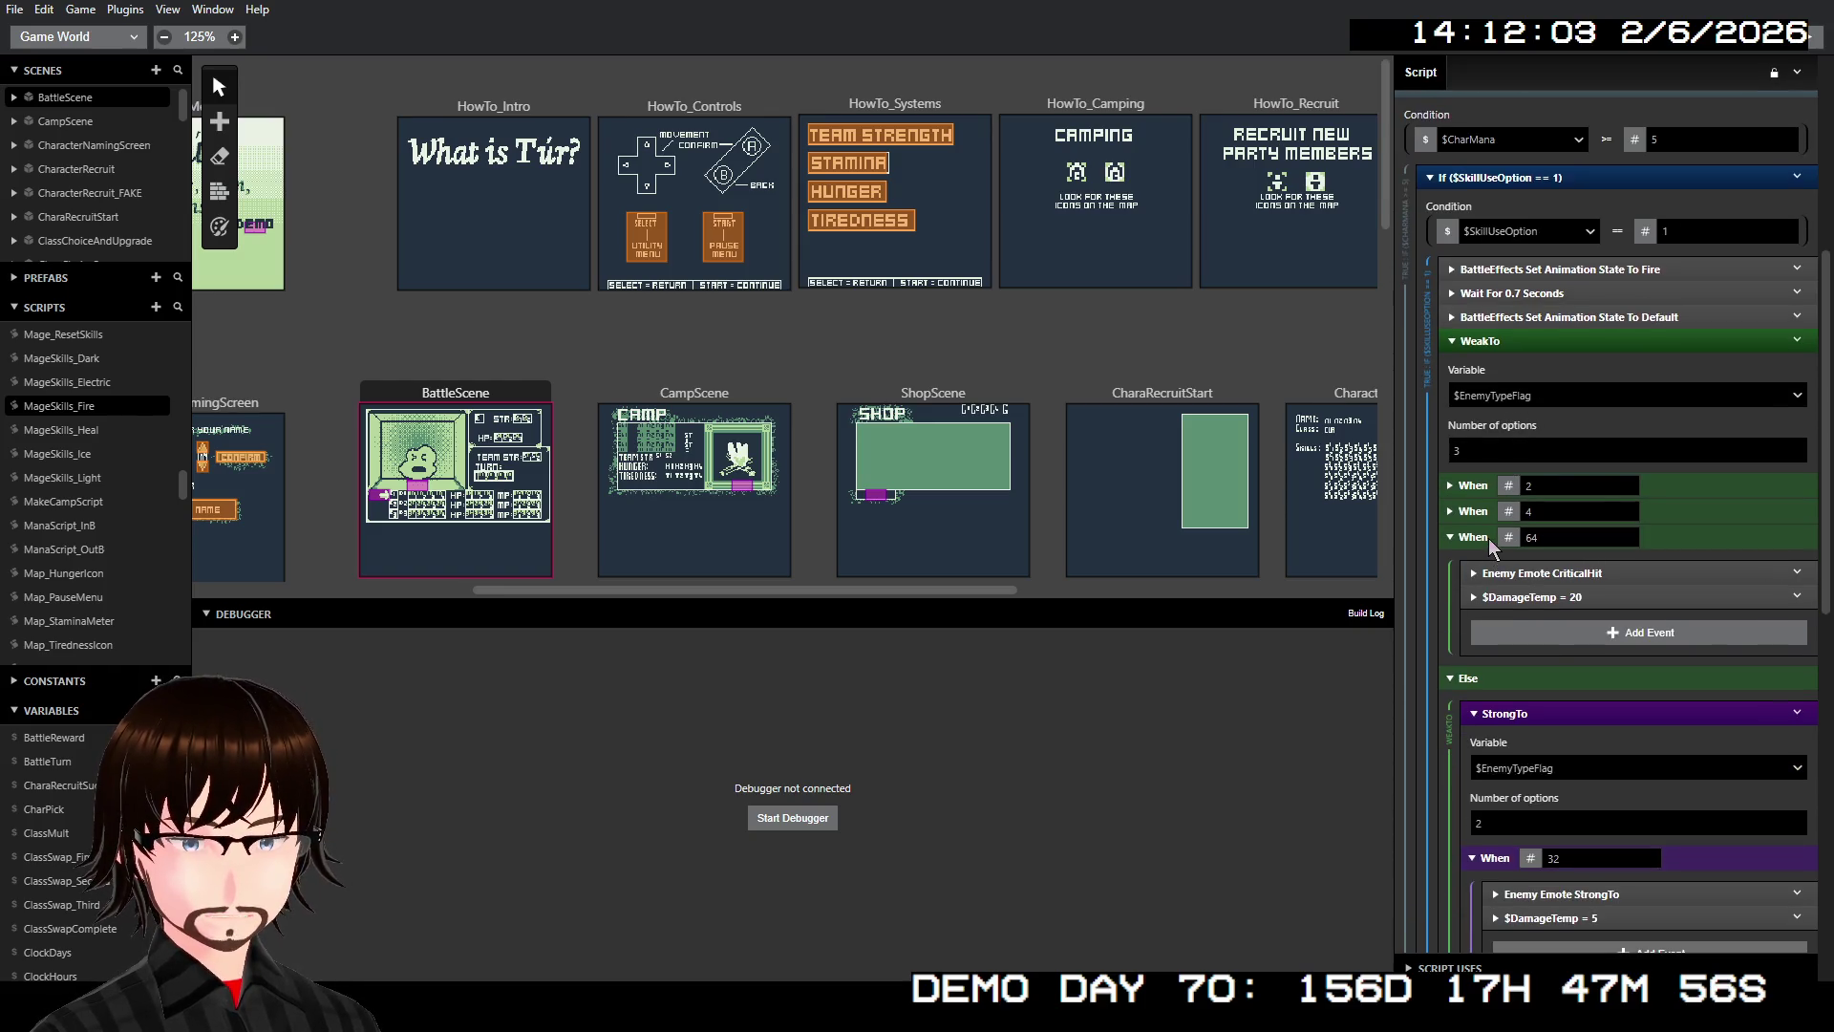
# Inspect the WeakTo When 2, 4 and 64 cases by expanding and collapsing them
pyautogui.click(1469, 491)
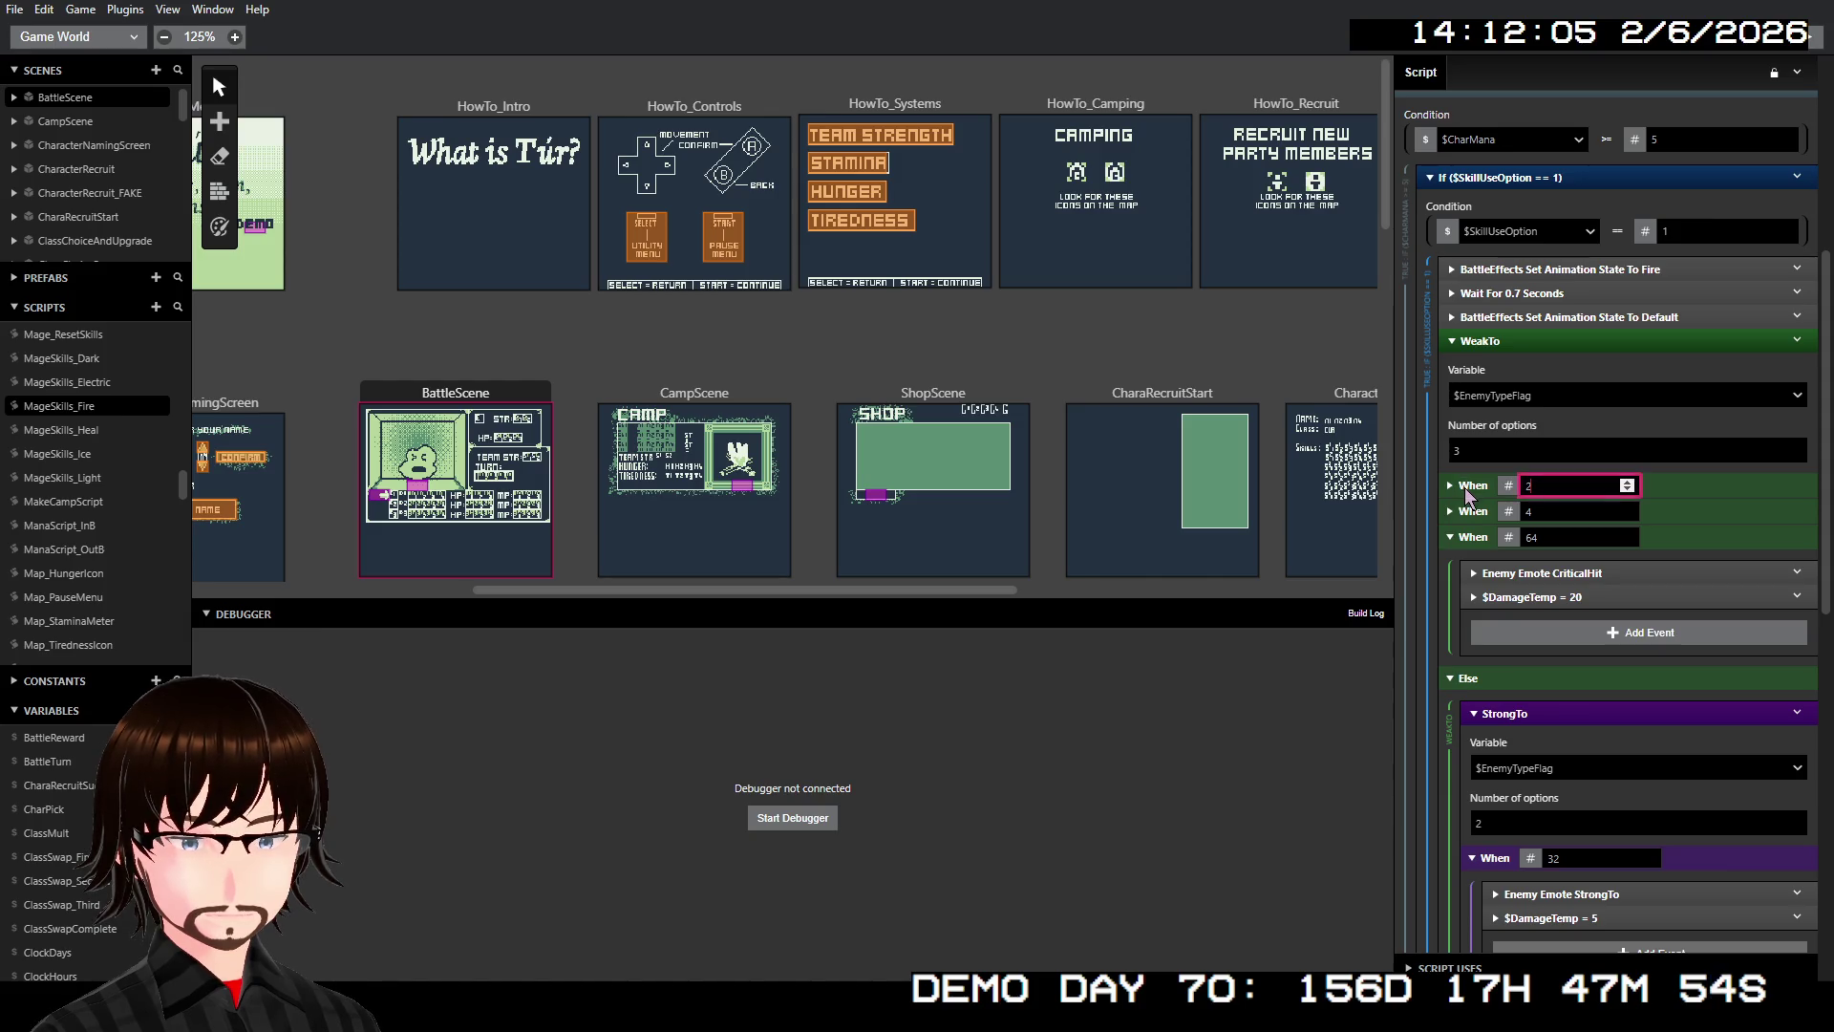
pyautogui.click(1448, 486)
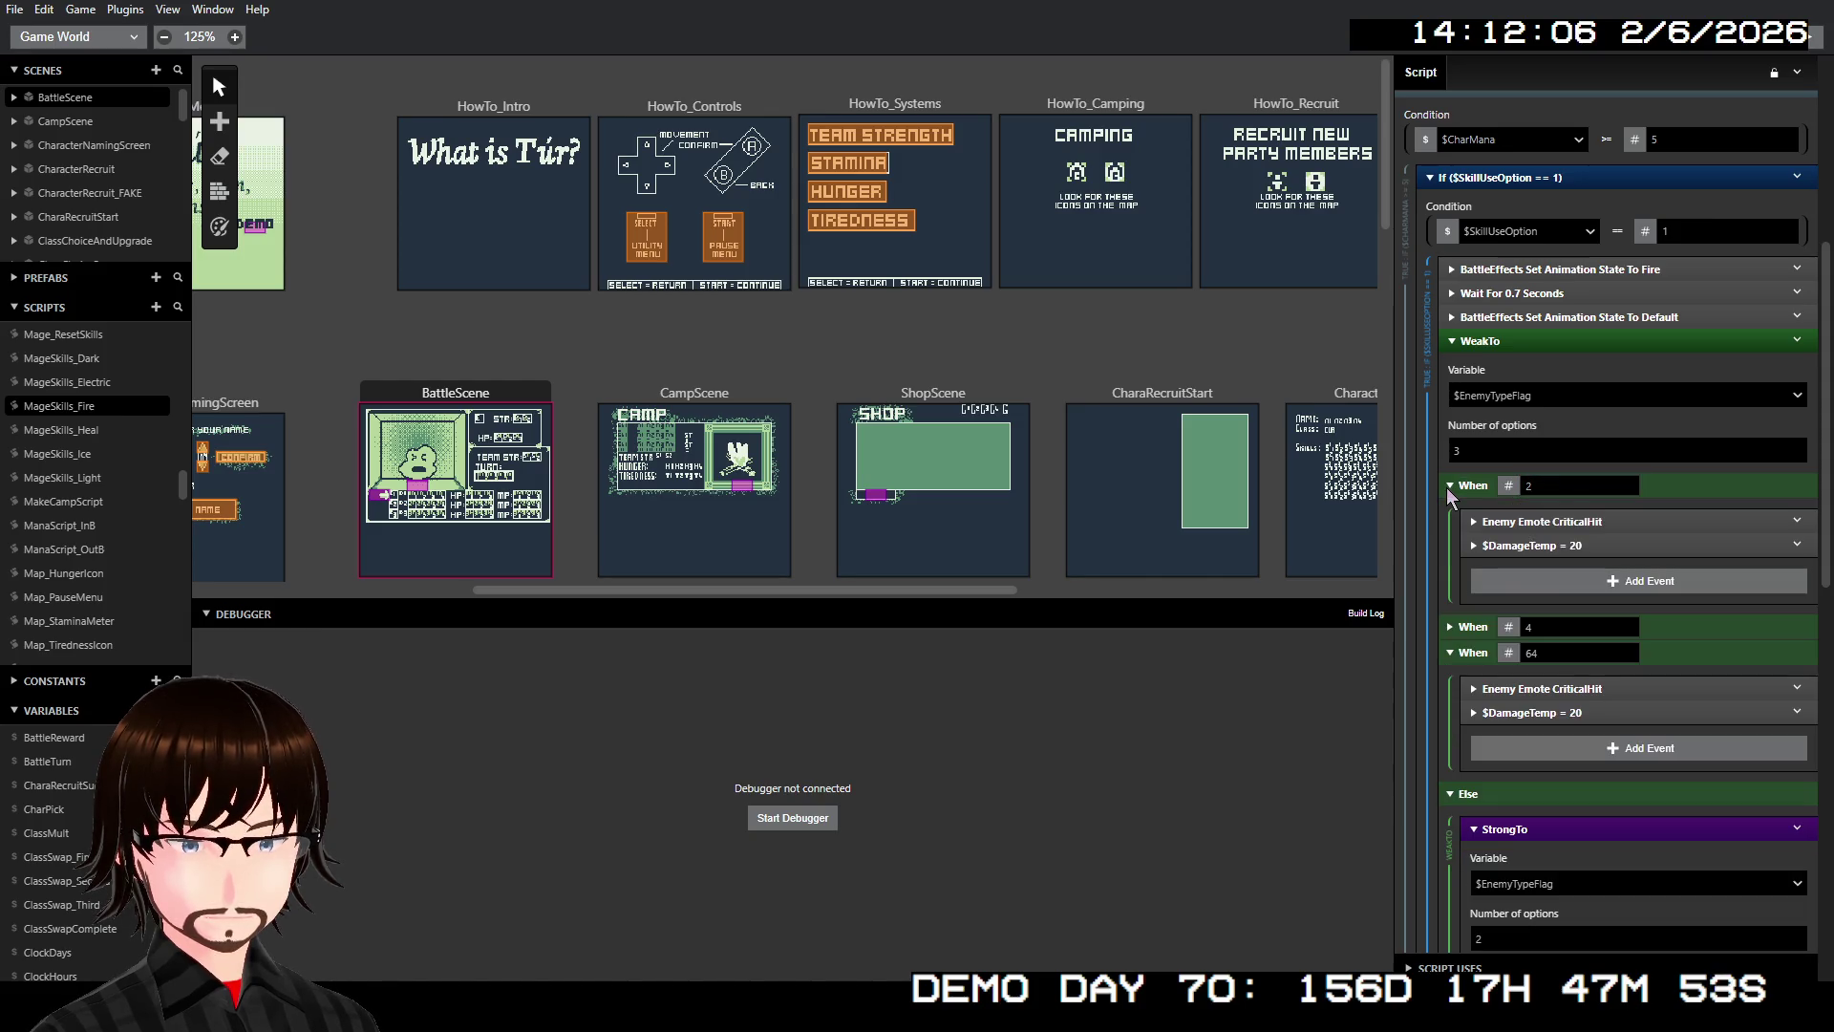
pyautogui.click(1449, 626)
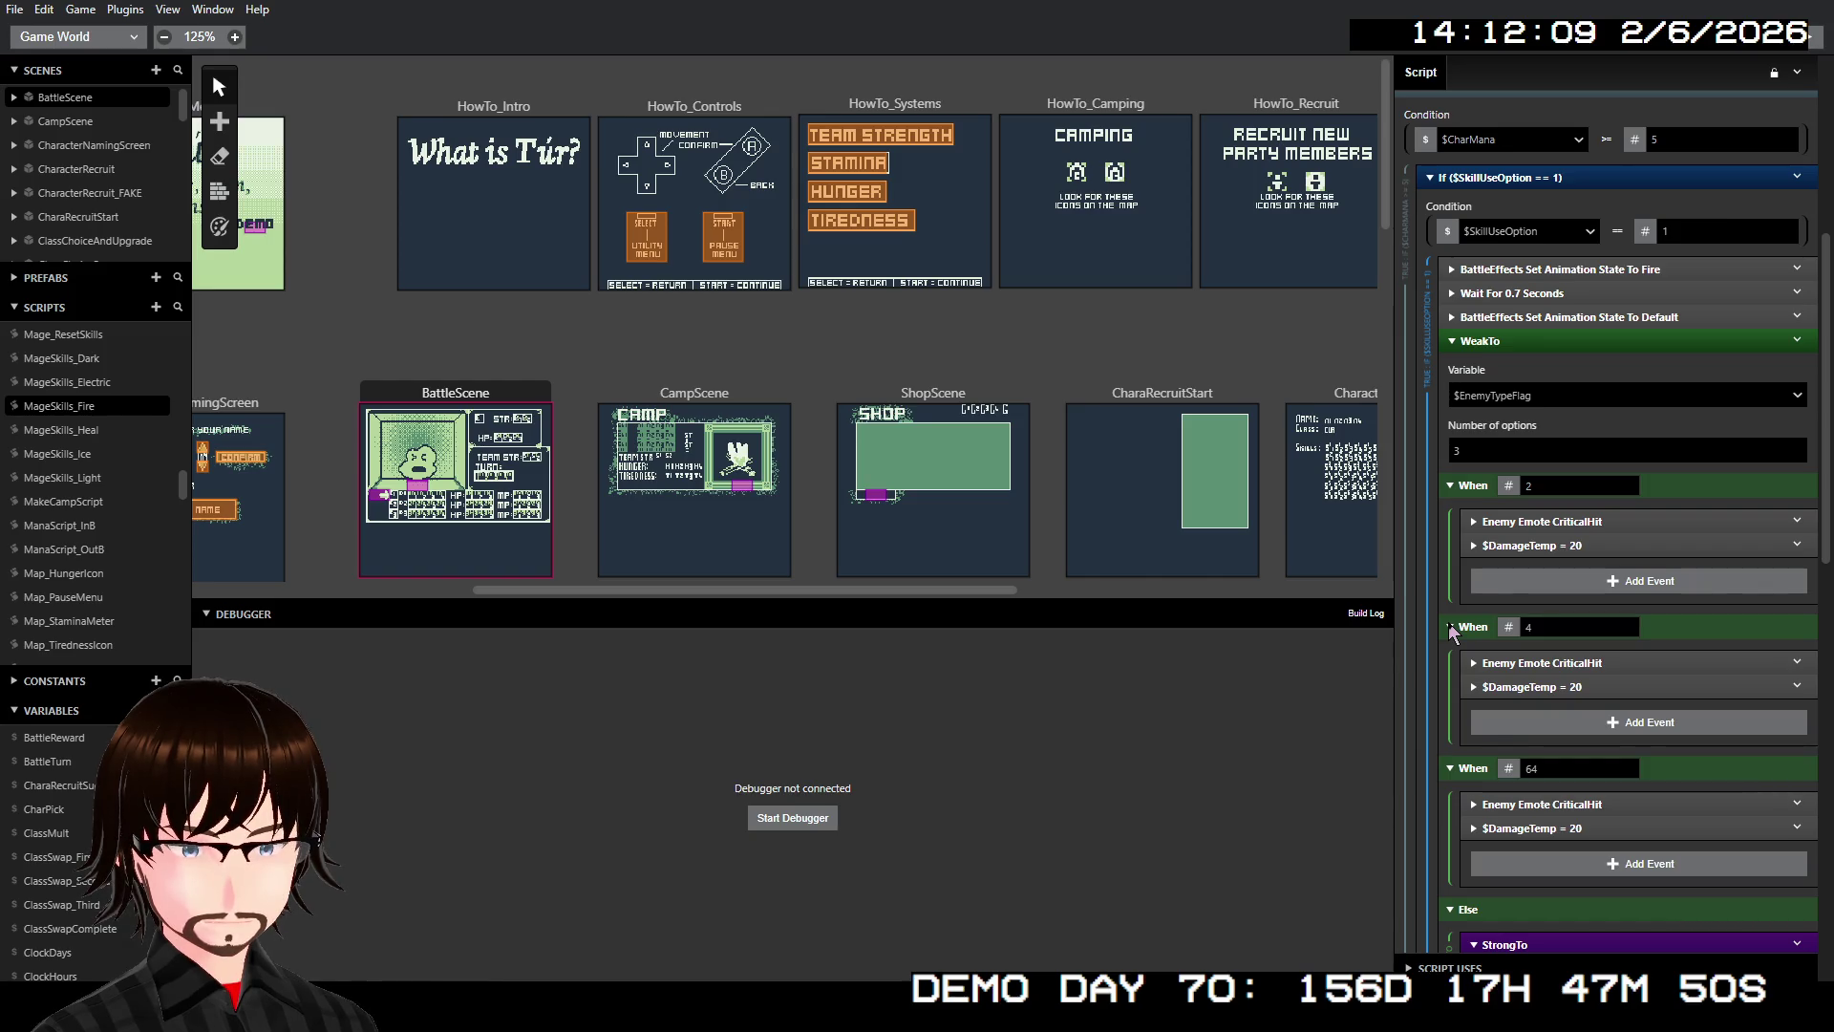
pyautogui.click(1449, 627)
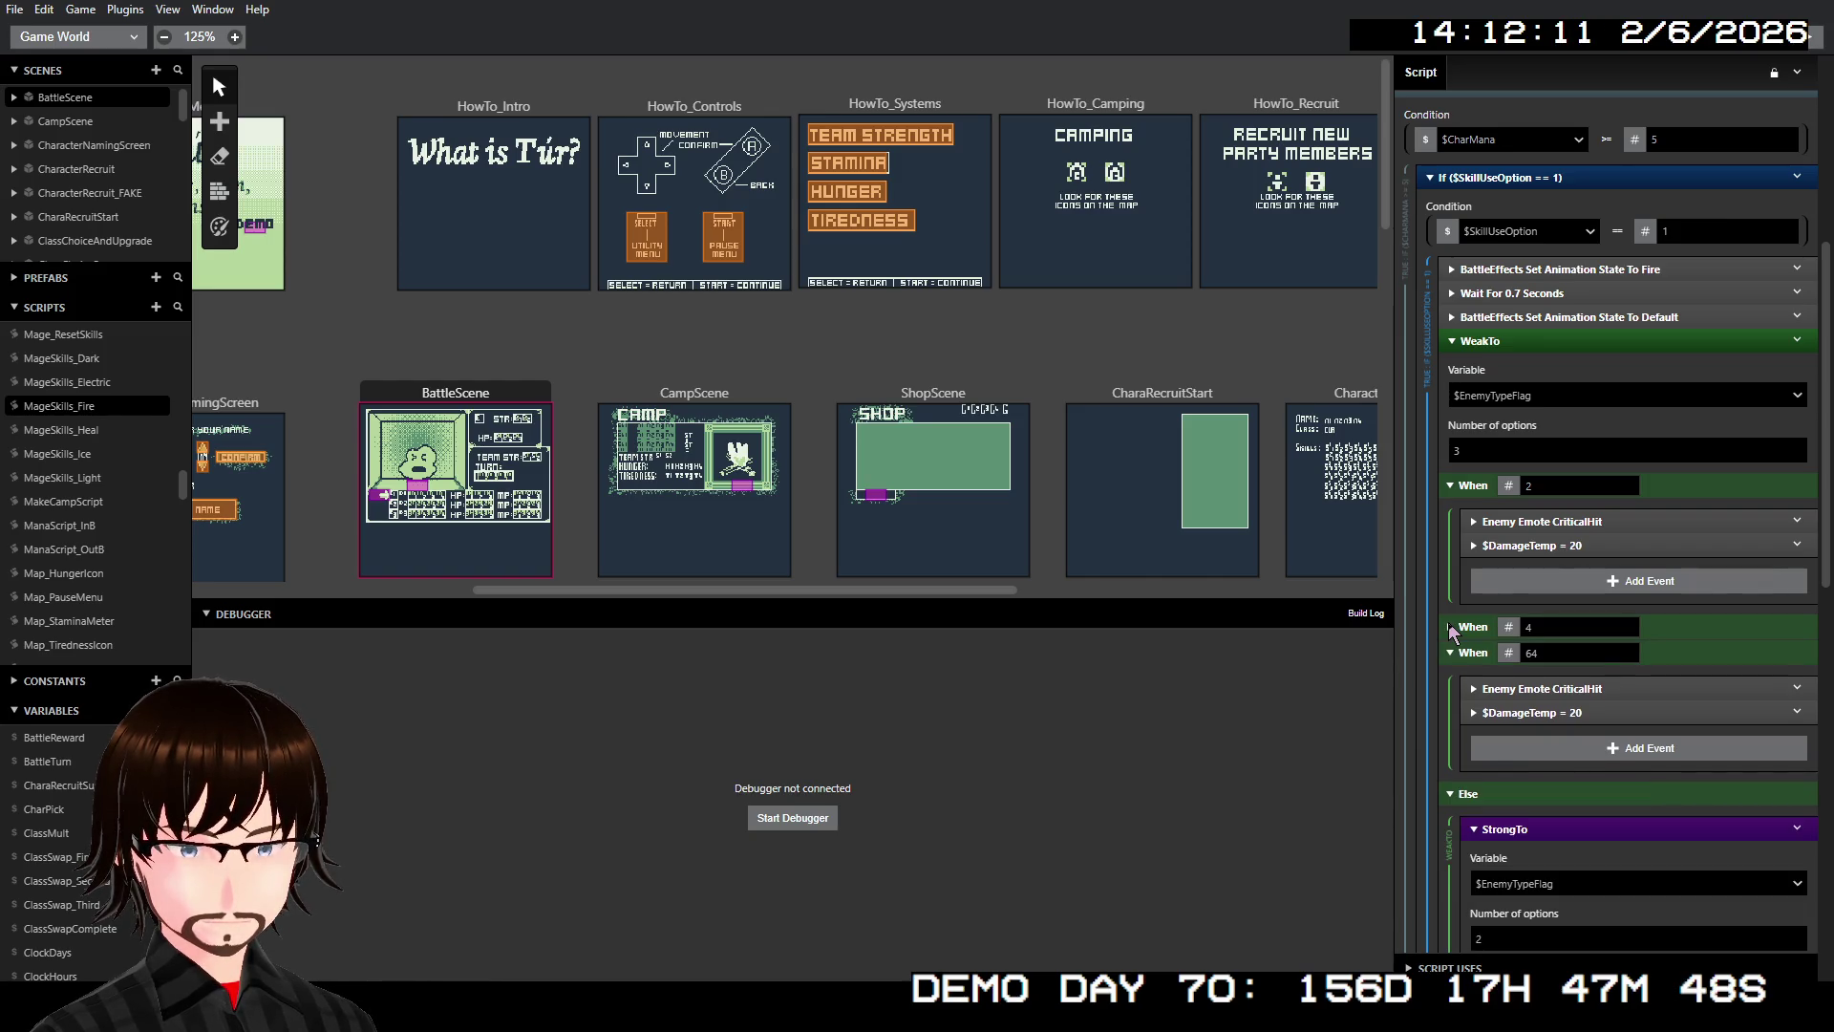
pyautogui.click(1450, 652)
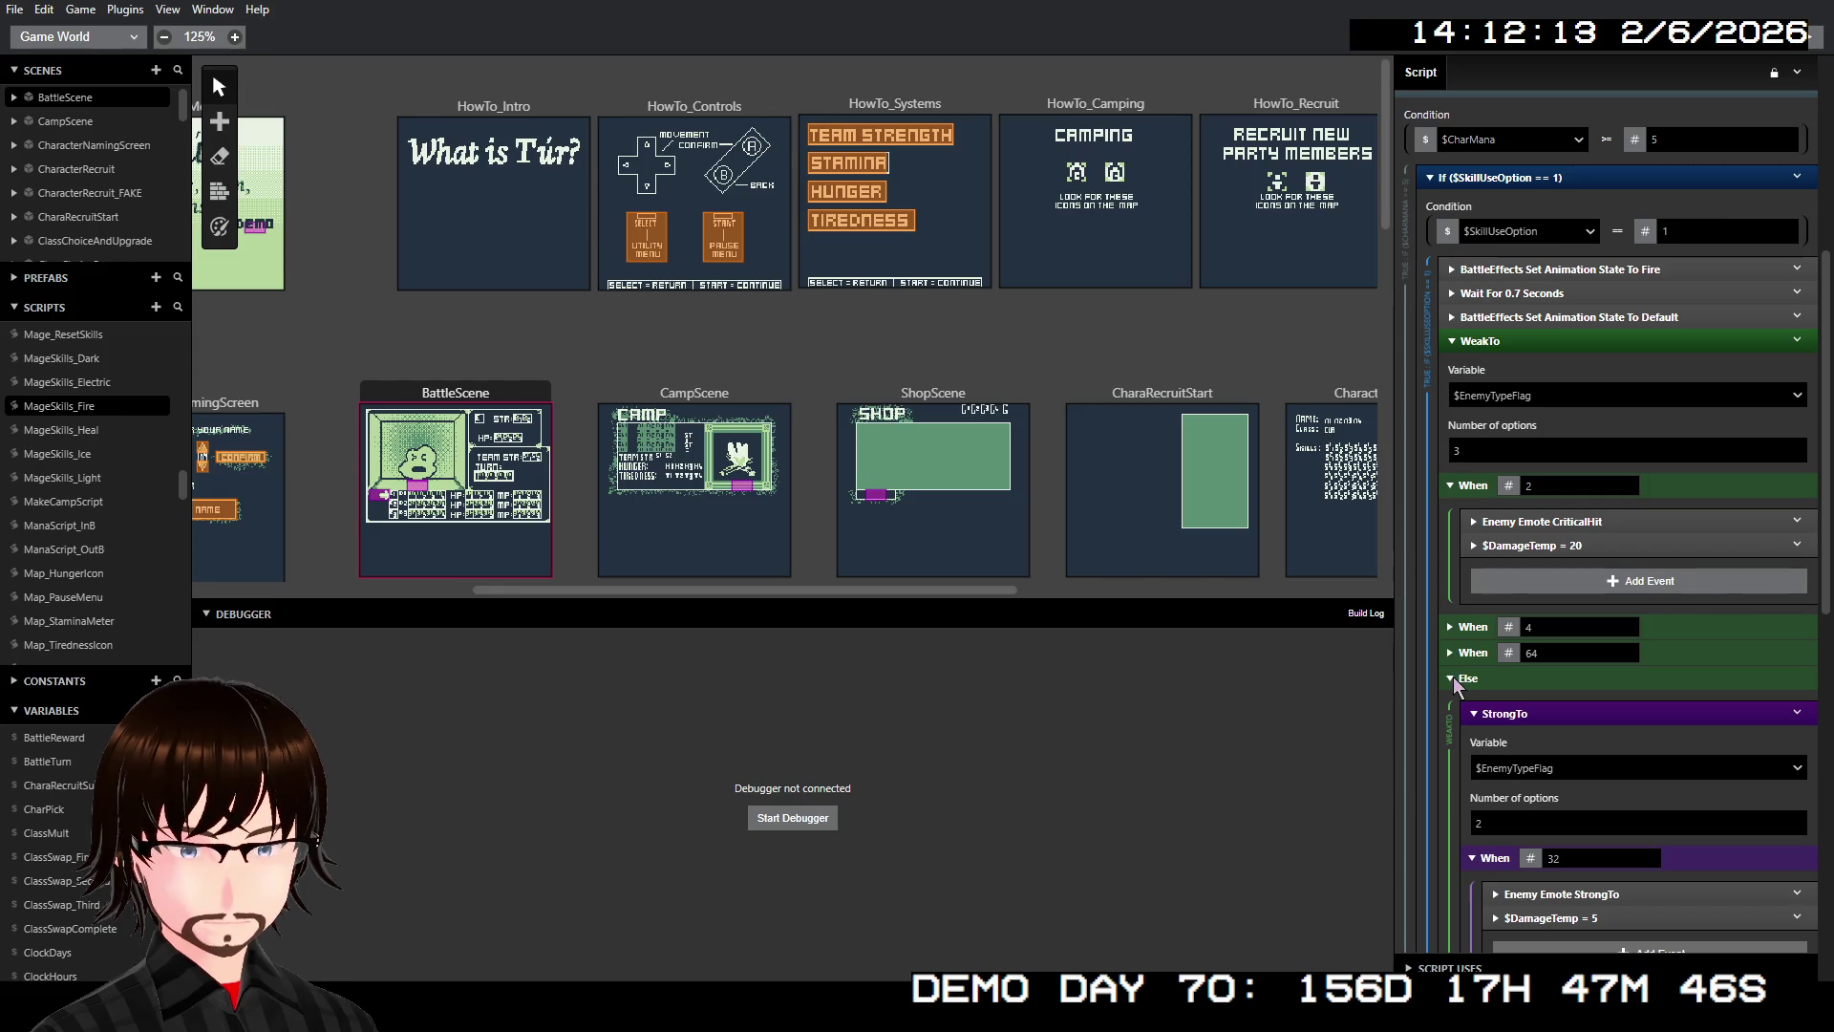
pyautogui.scroll(-3, 1454, 678)
pyautogui.scroll(3, 1544, 628)
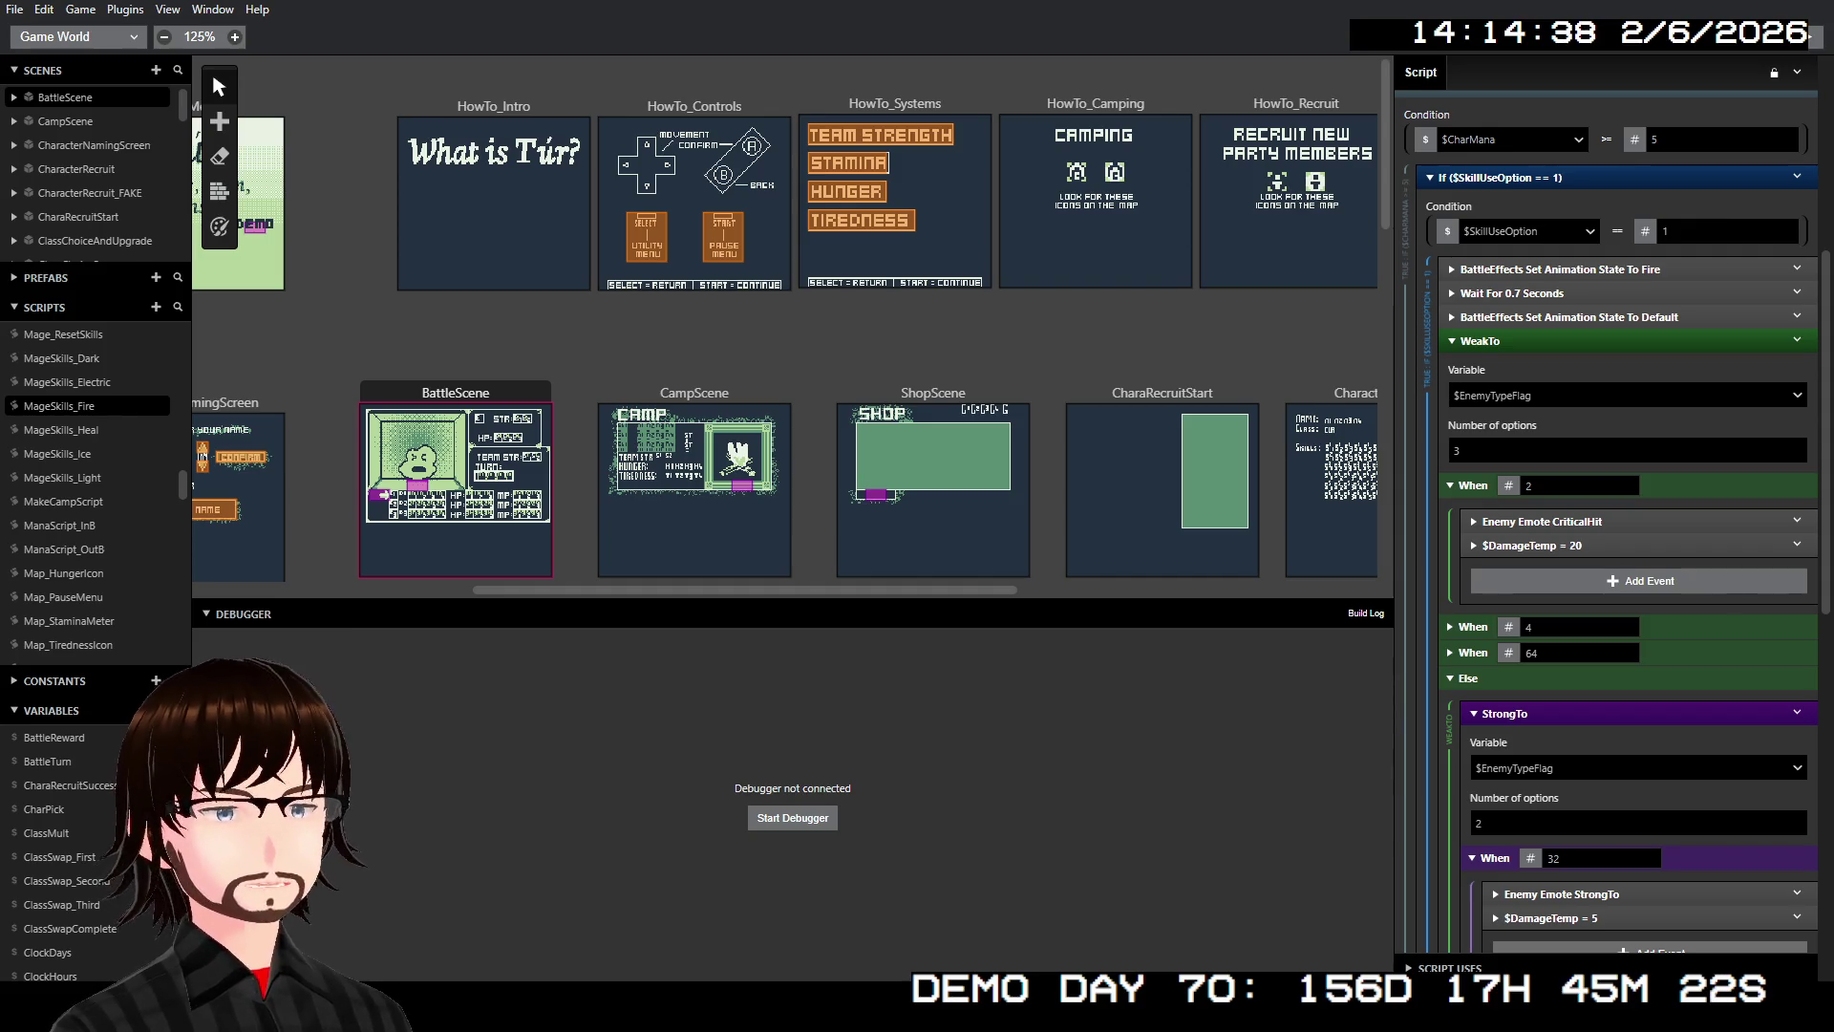
# Expand the StrongTo When 128 and Else cases to show their actions
pyautogui.scroll(-5, 1624, 599)
pyautogui.scroll(-5, 1624, 573)
pyautogui.scroll(6, 1624, 573)
pyautogui.scroll(3, 1624, 525)
pyautogui.scroll(-3, 1624, 525)
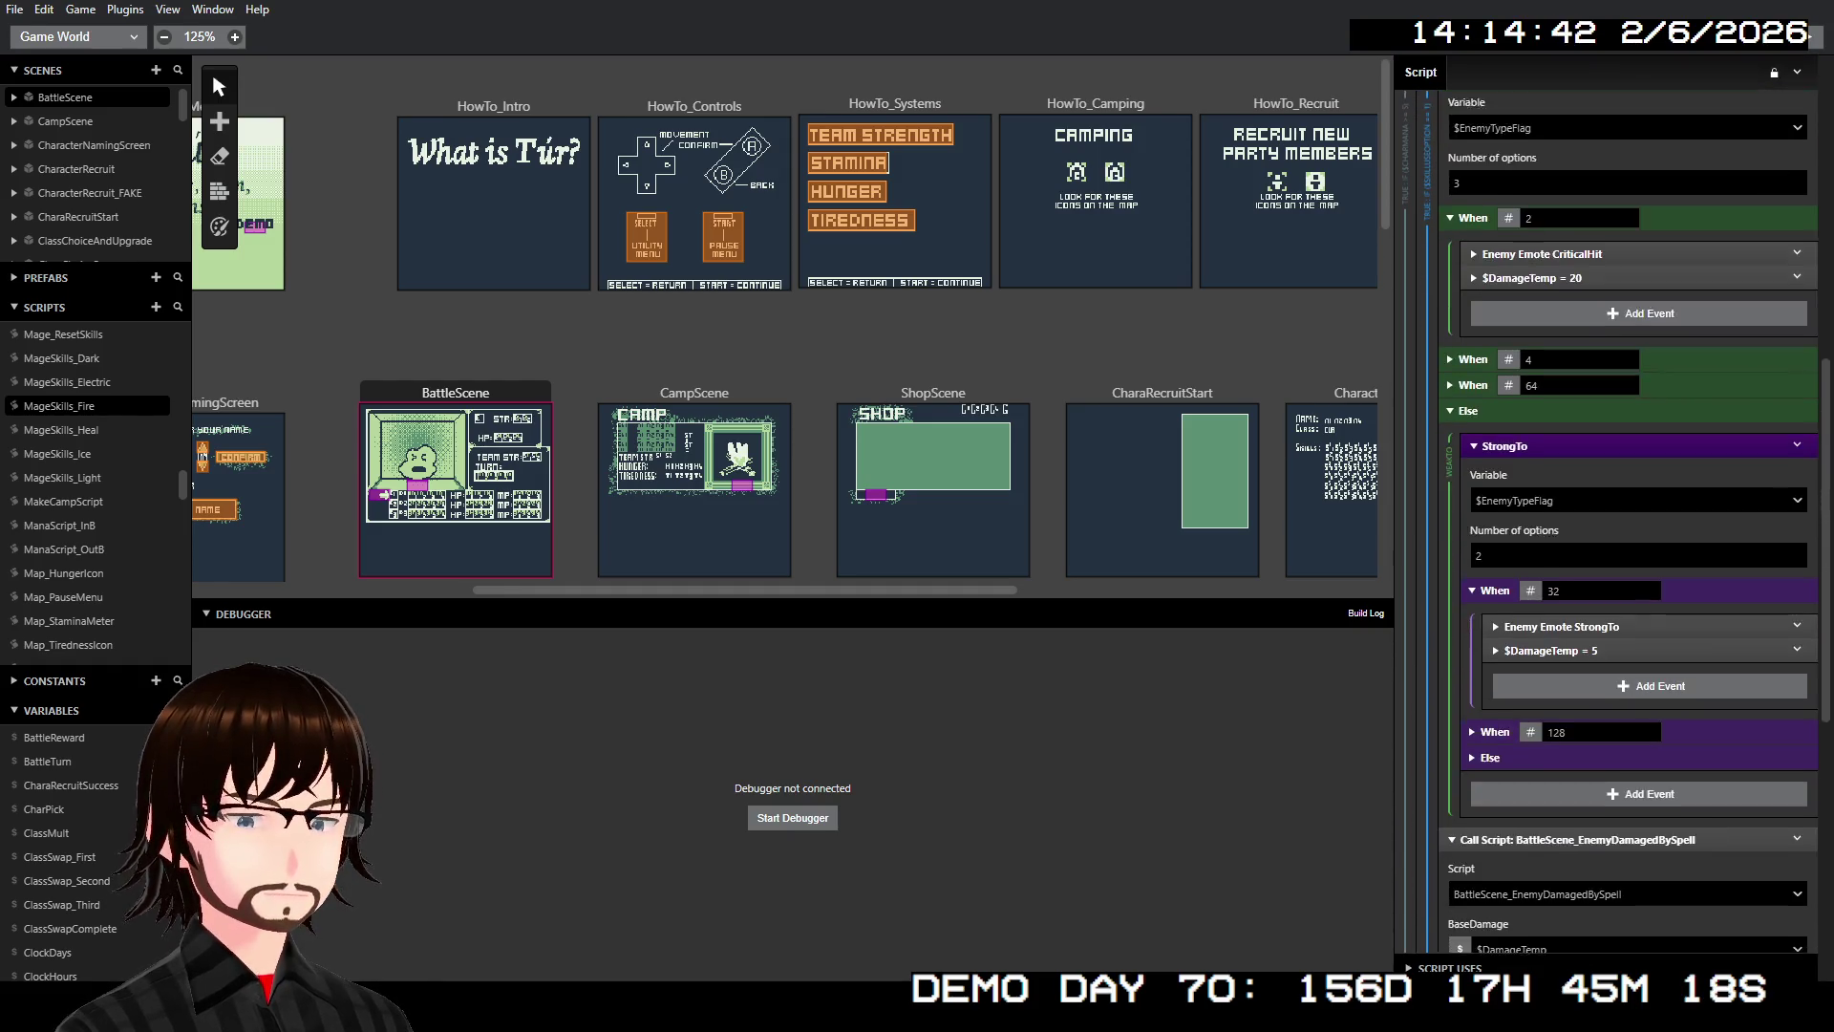
pyautogui.click(1472, 668)
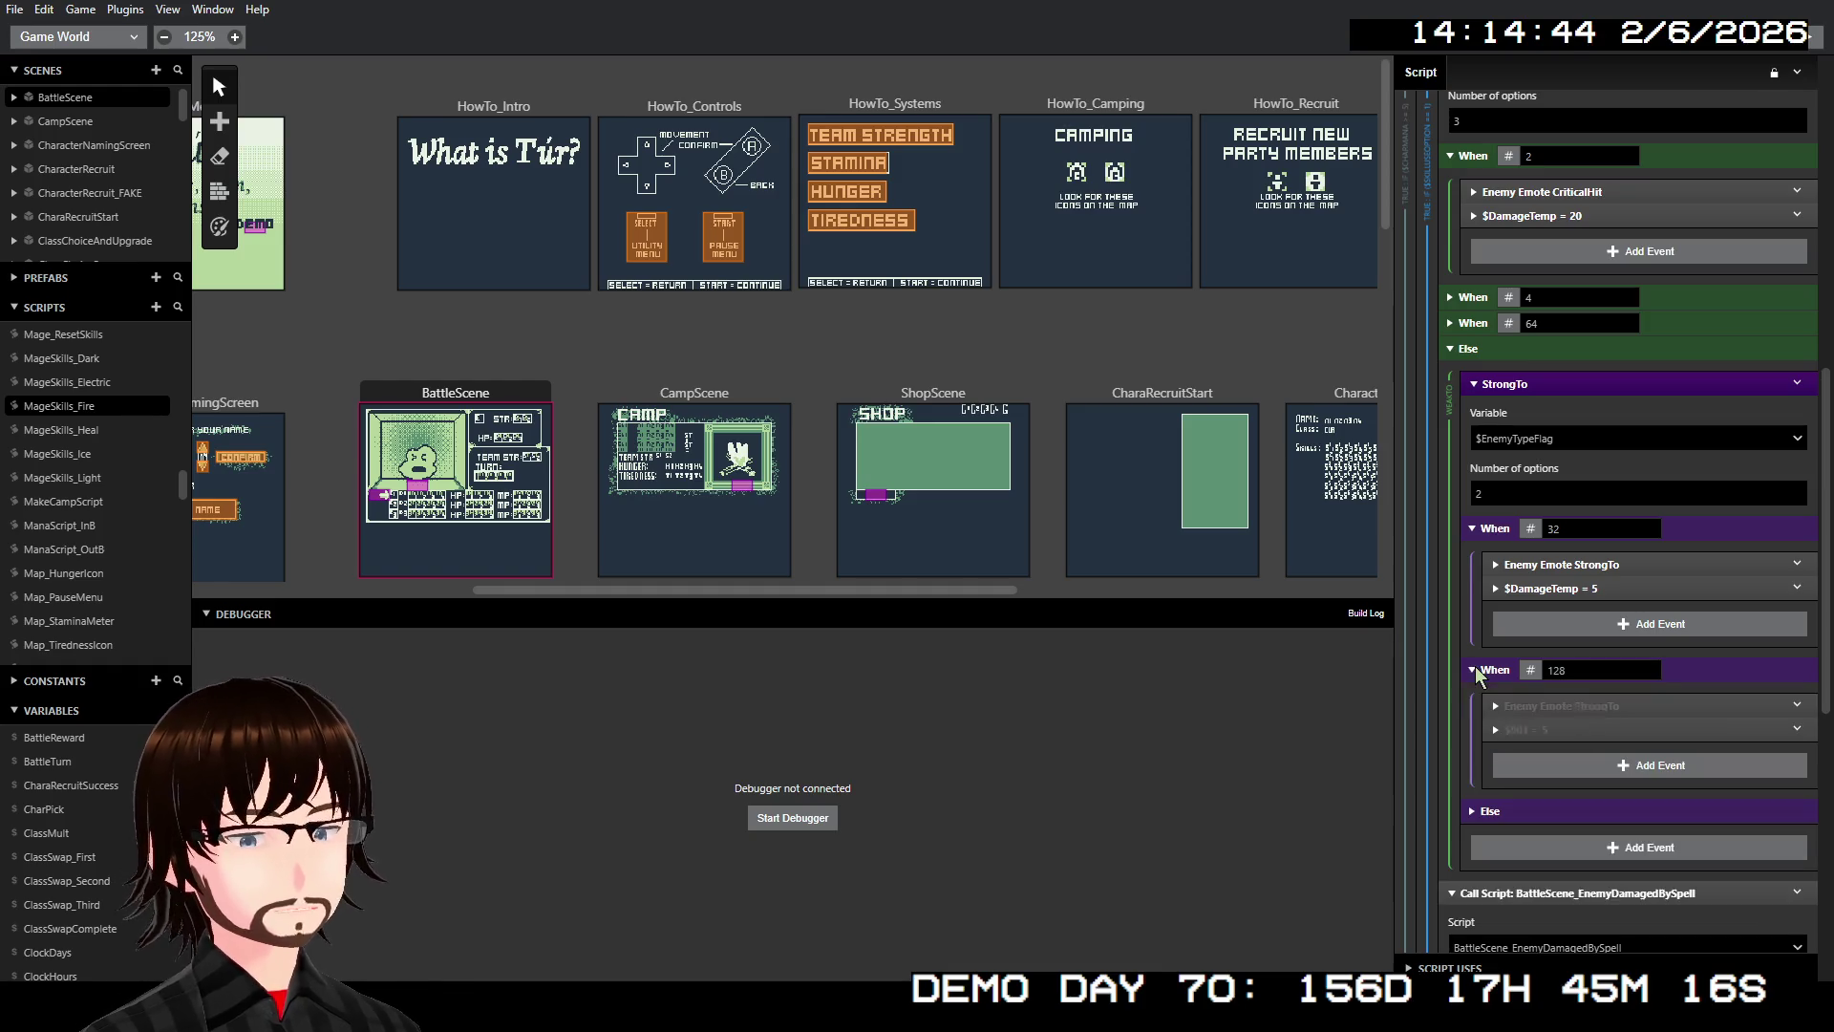
pyautogui.click(1469, 811)
pyautogui.scroll(-2, 1471, 808)
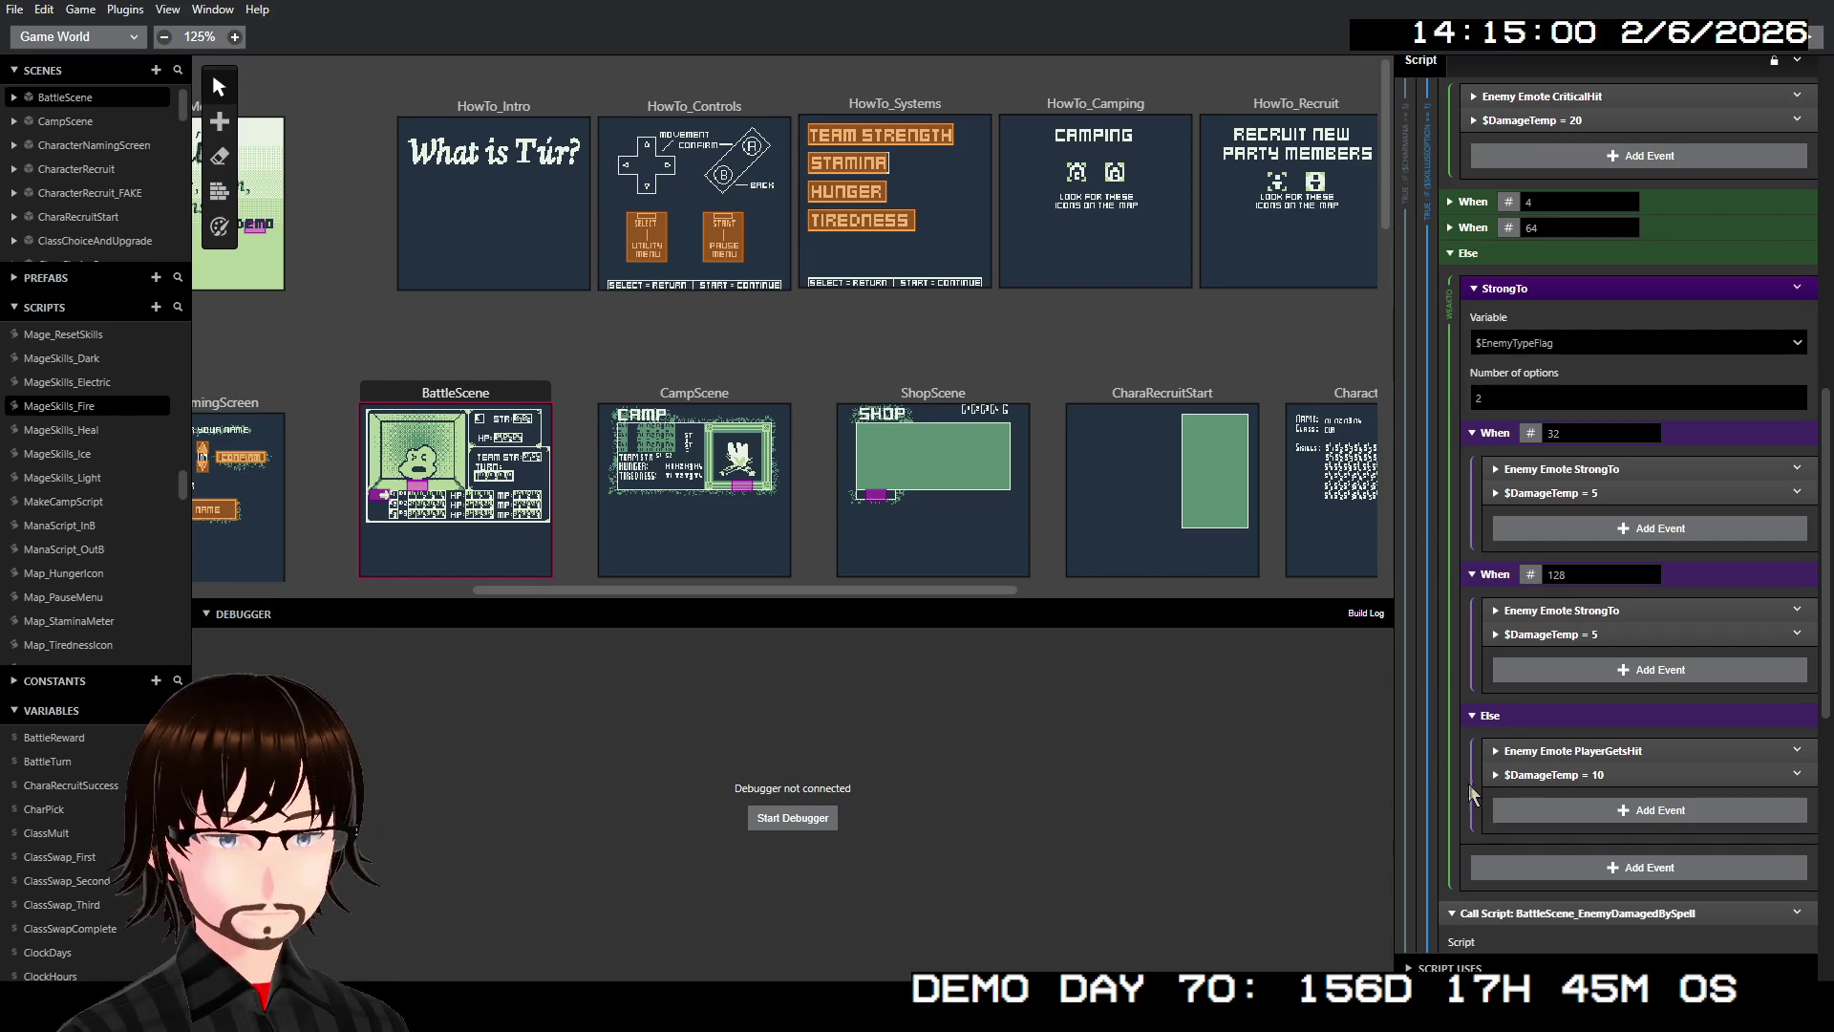
# Check the PlayerGetsHit emote event's actor and emote, then review the StrongTo cases
pyautogui.click(1535, 751)
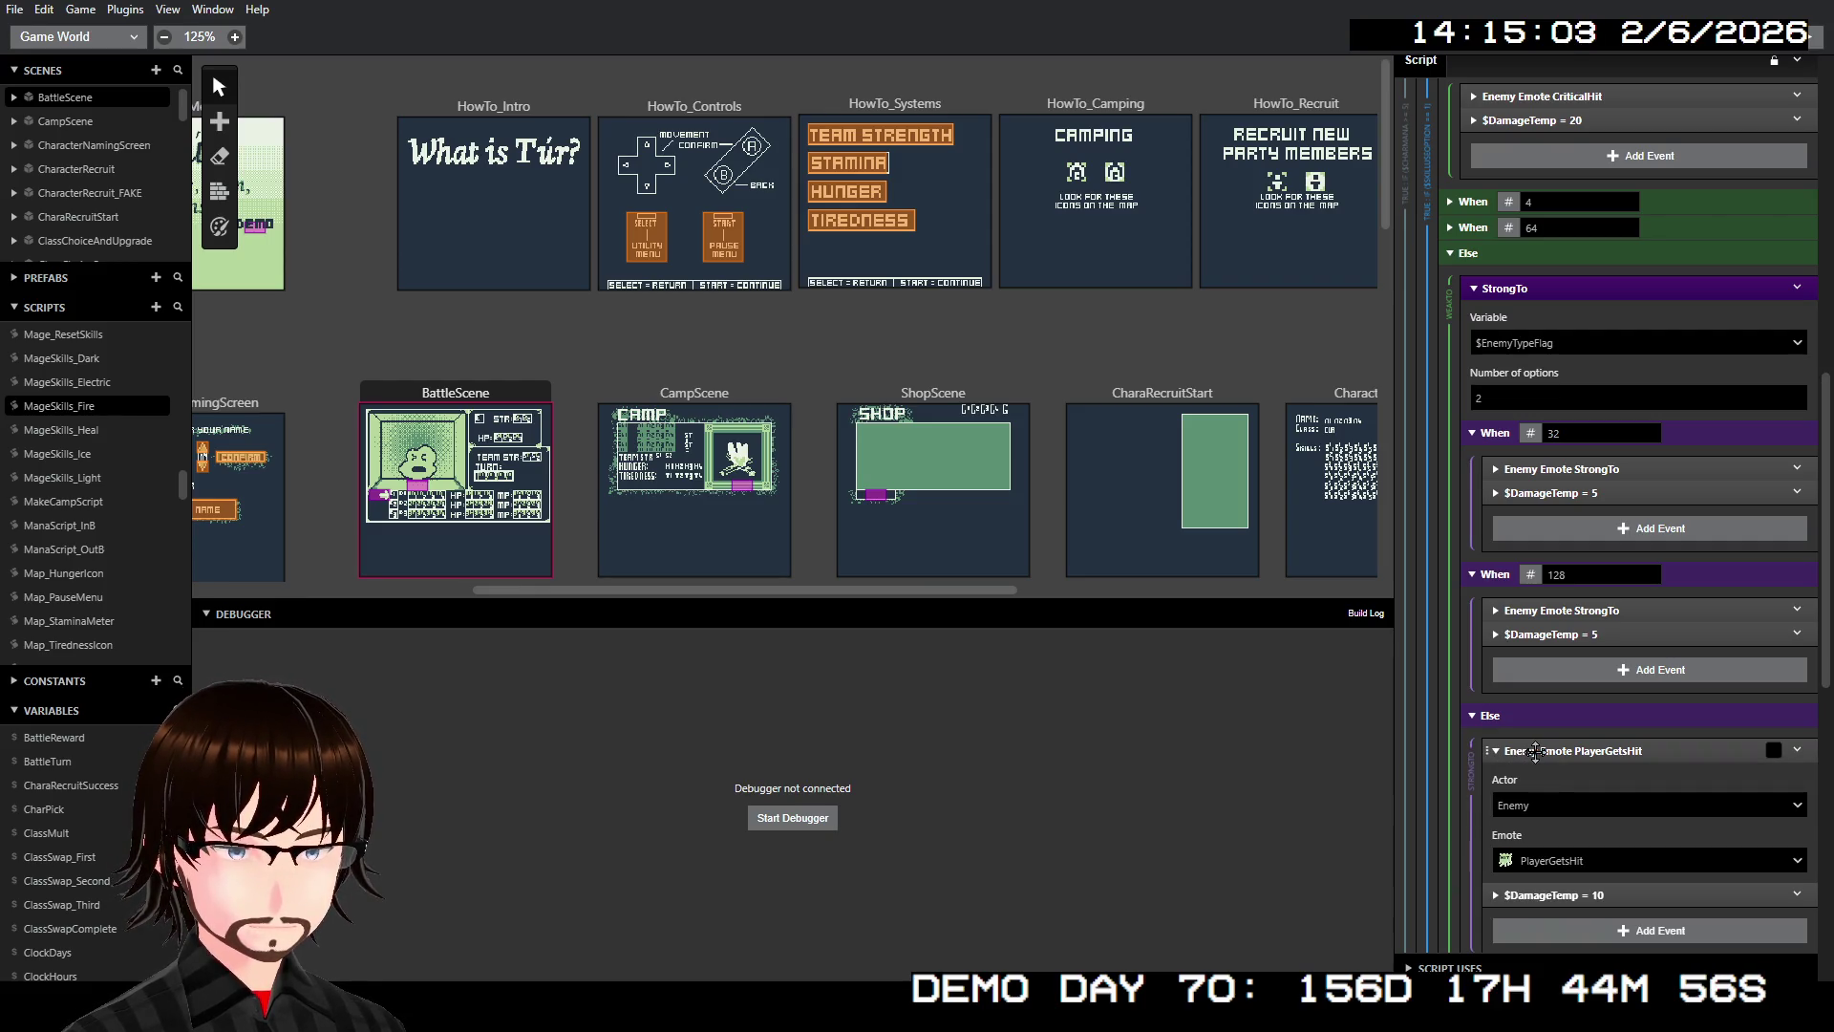
pyautogui.click(1535, 751)
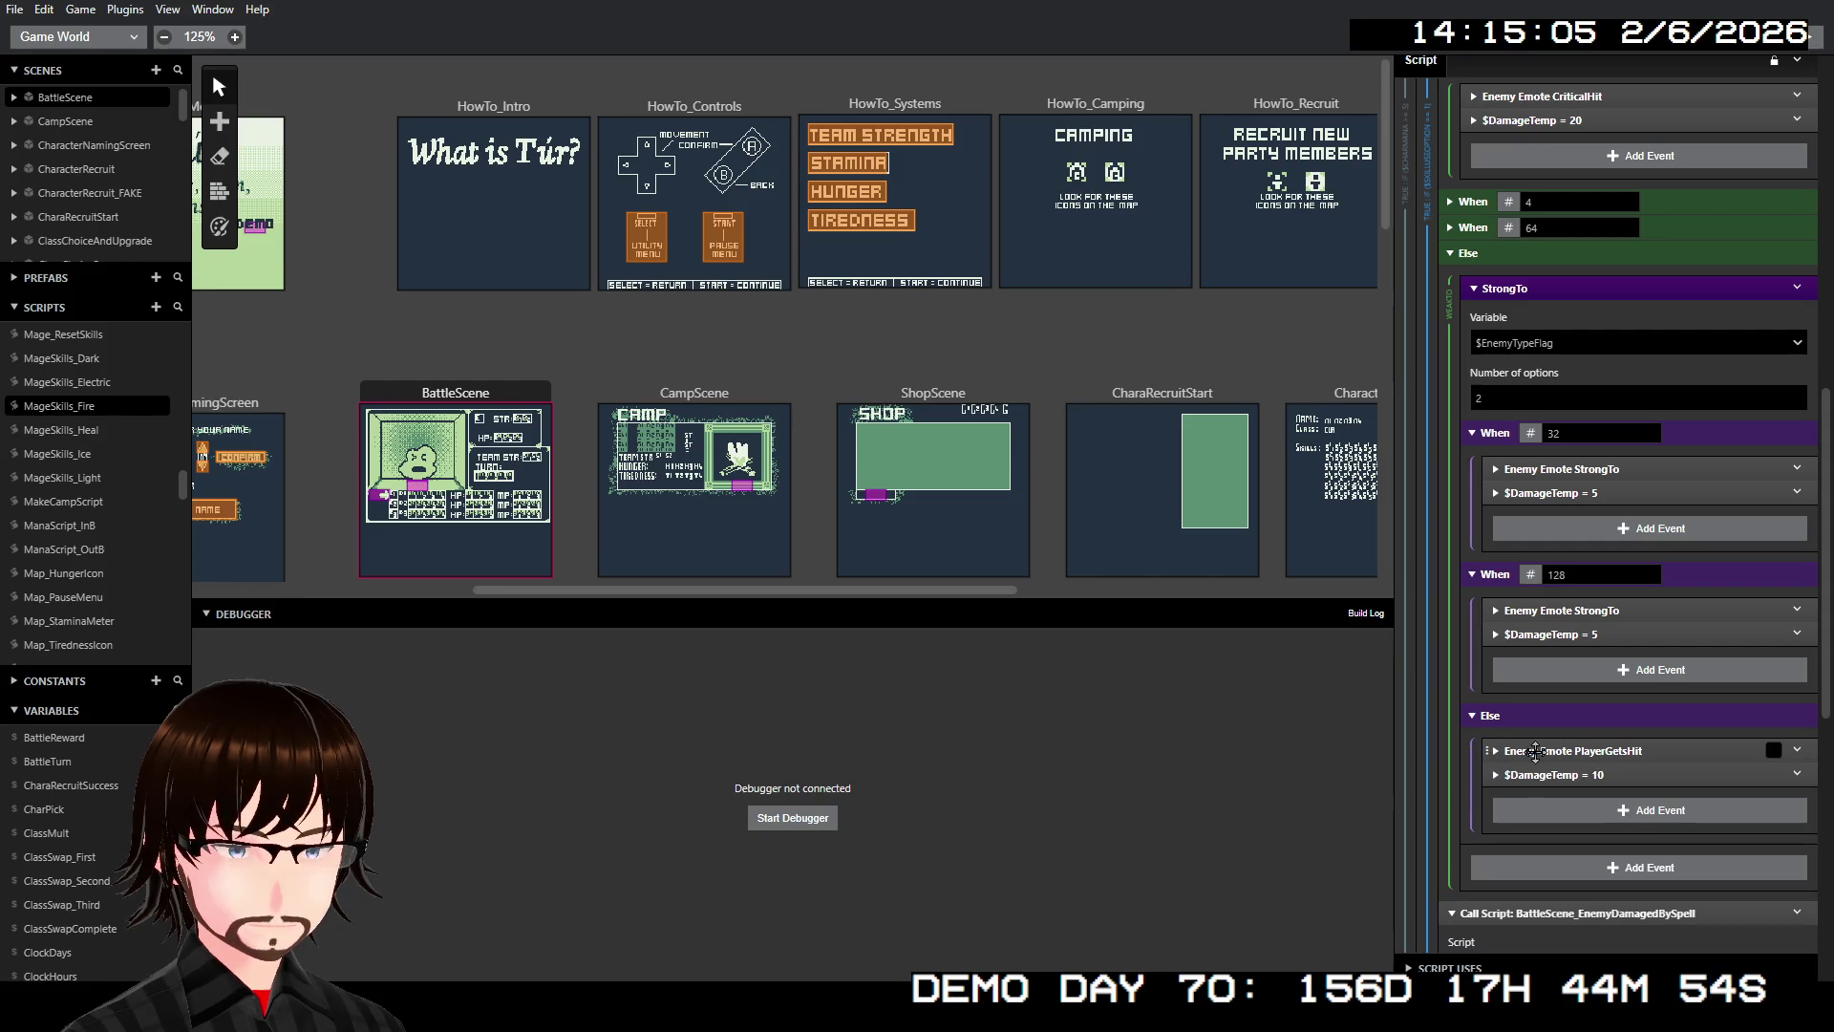
pyautogui.scroll(3, 1535, 750)
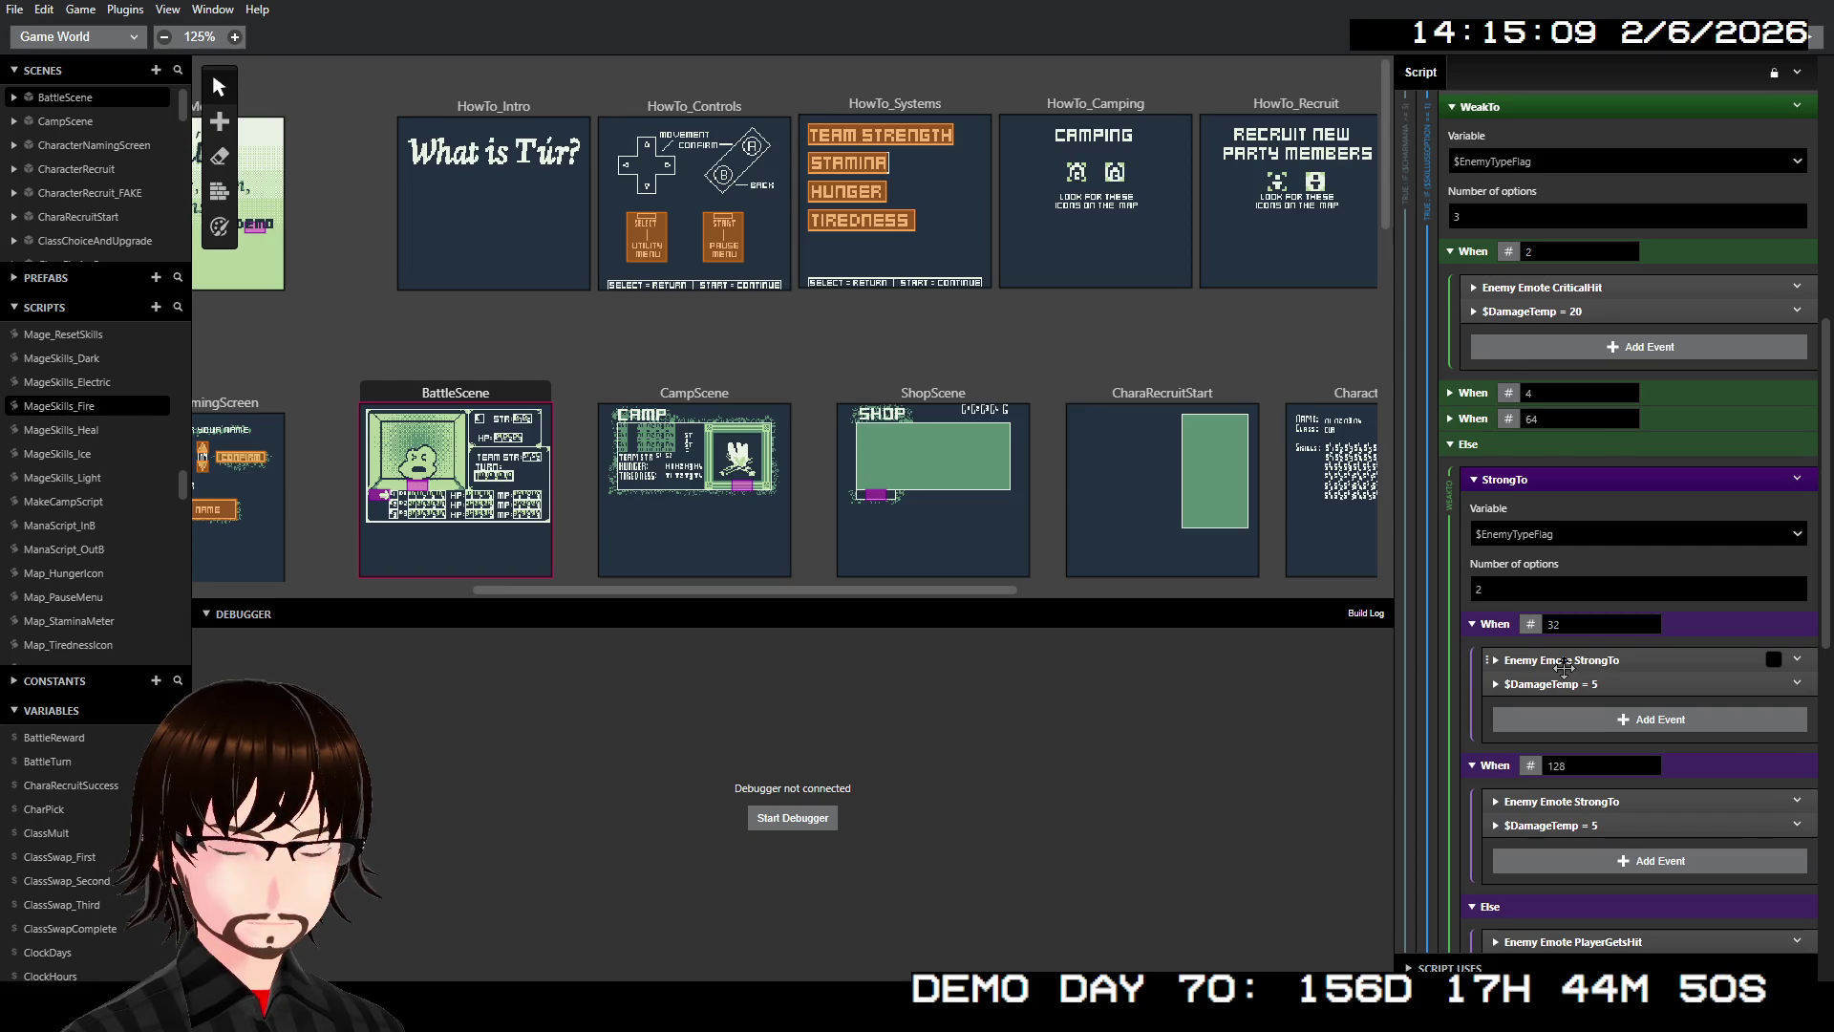
pyautogui.scroll(3, 1563, 666)
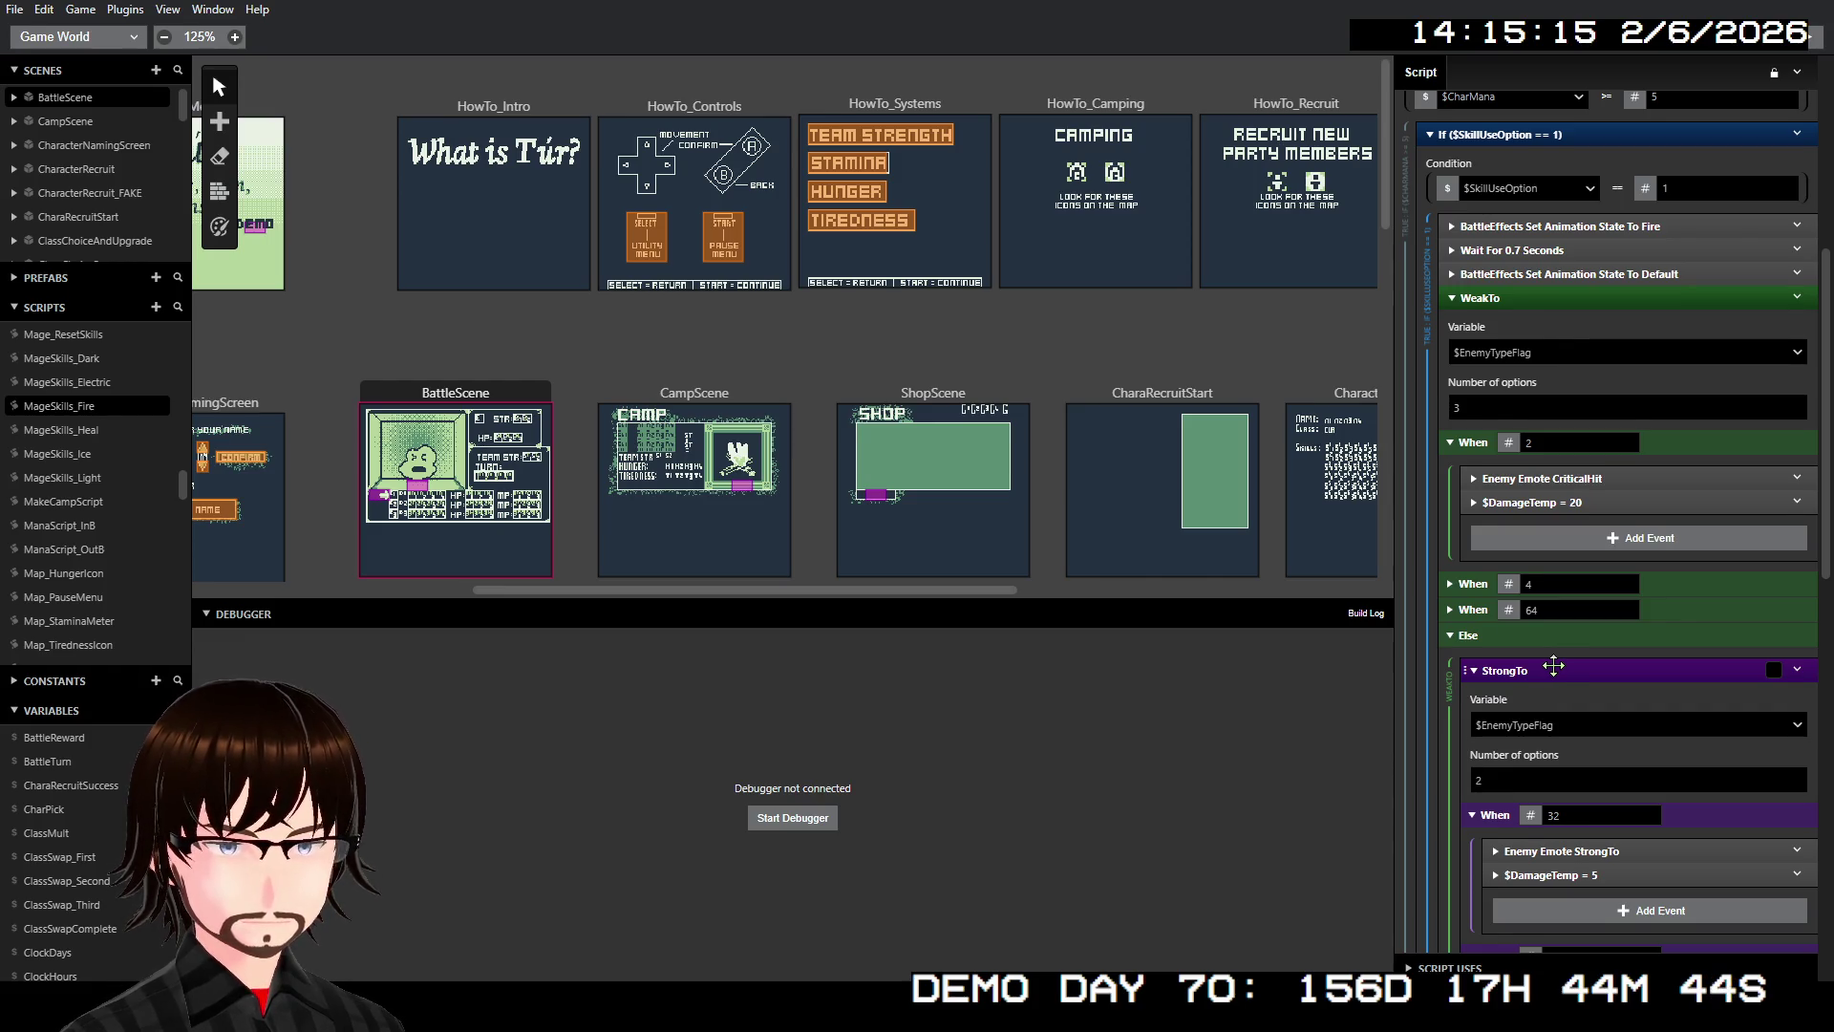
pyautogui.scroll(-4, 1548, 669)
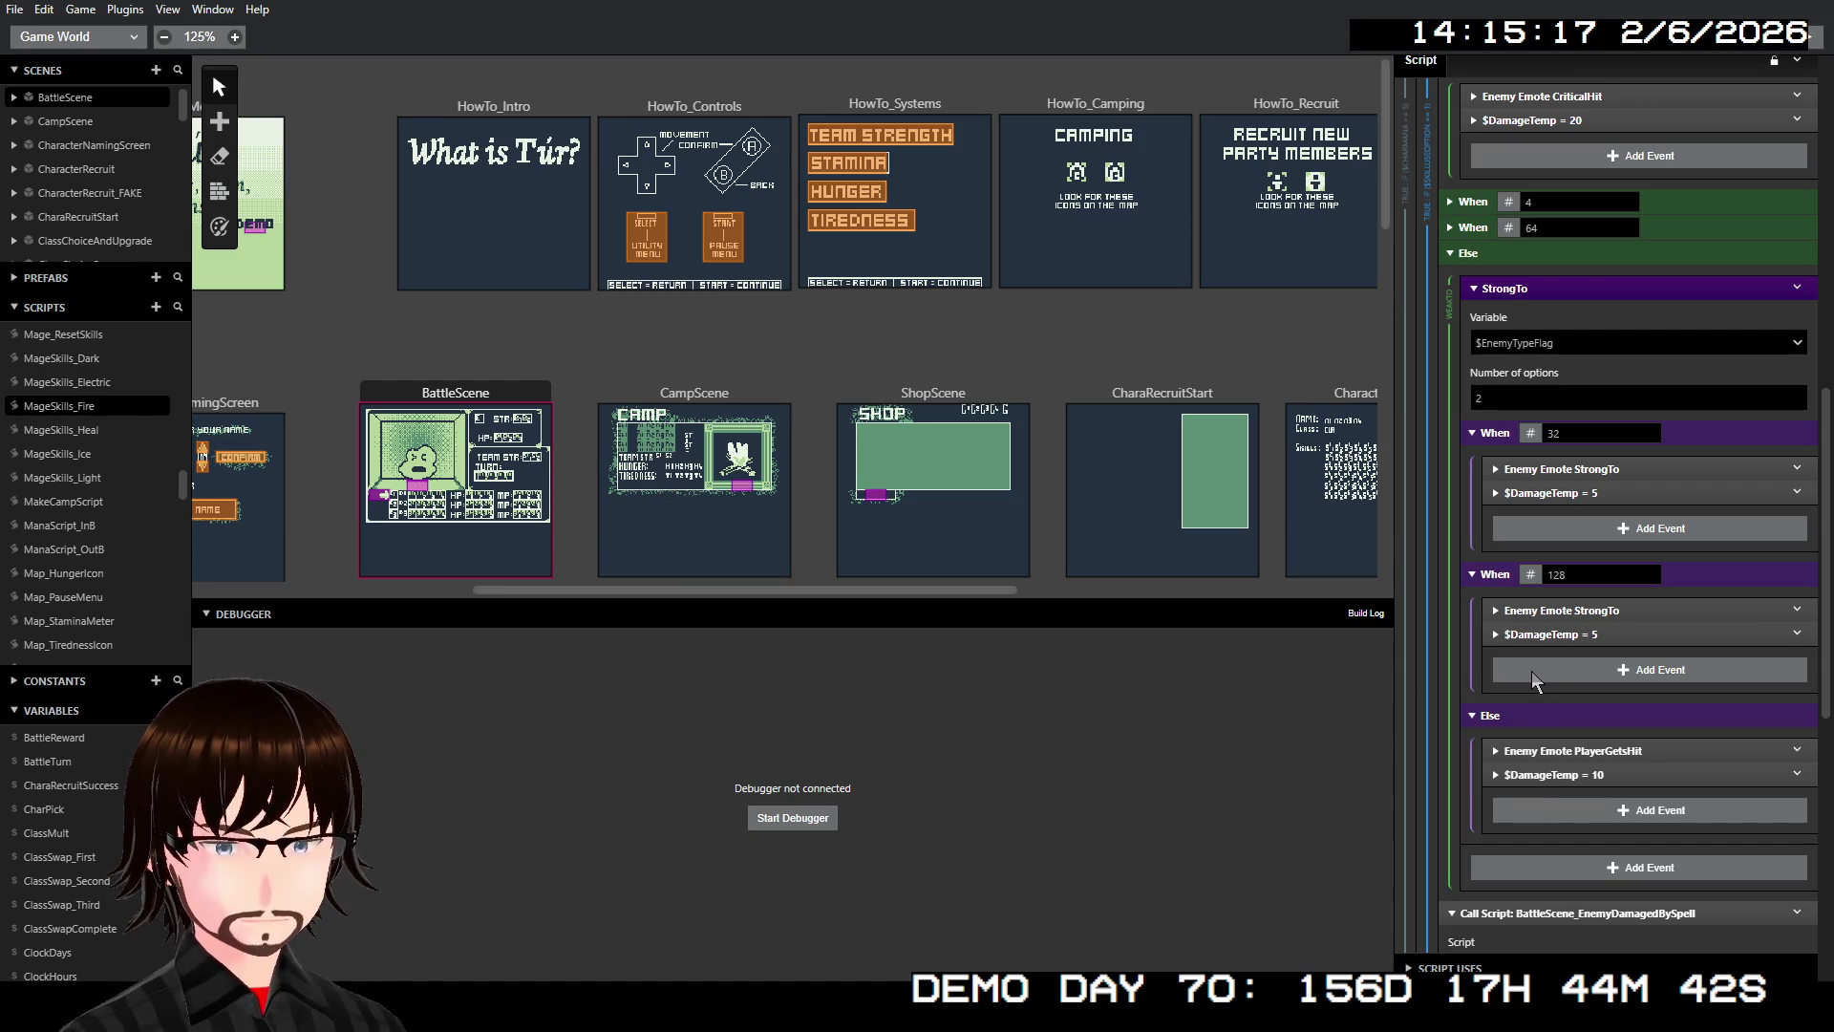
pyautogui.scroll(6, 1529, 671)
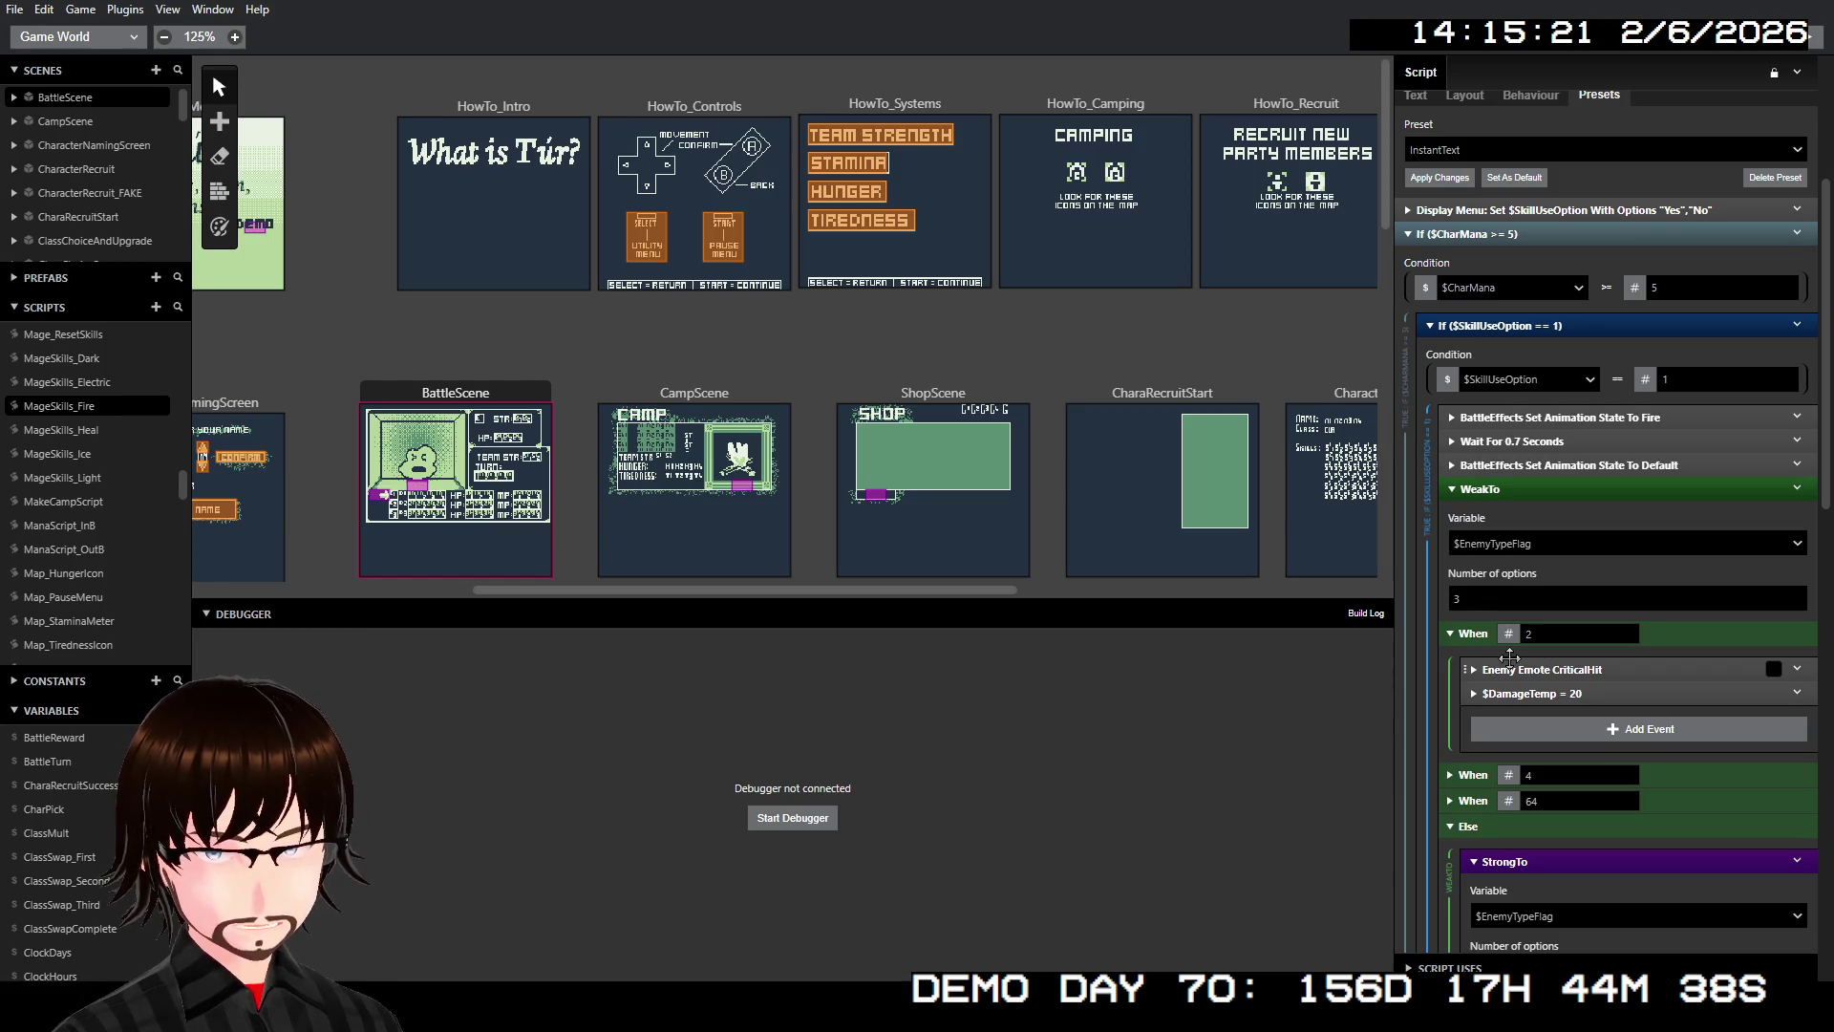
pyautogui.scroll(-10, 1514, 667)
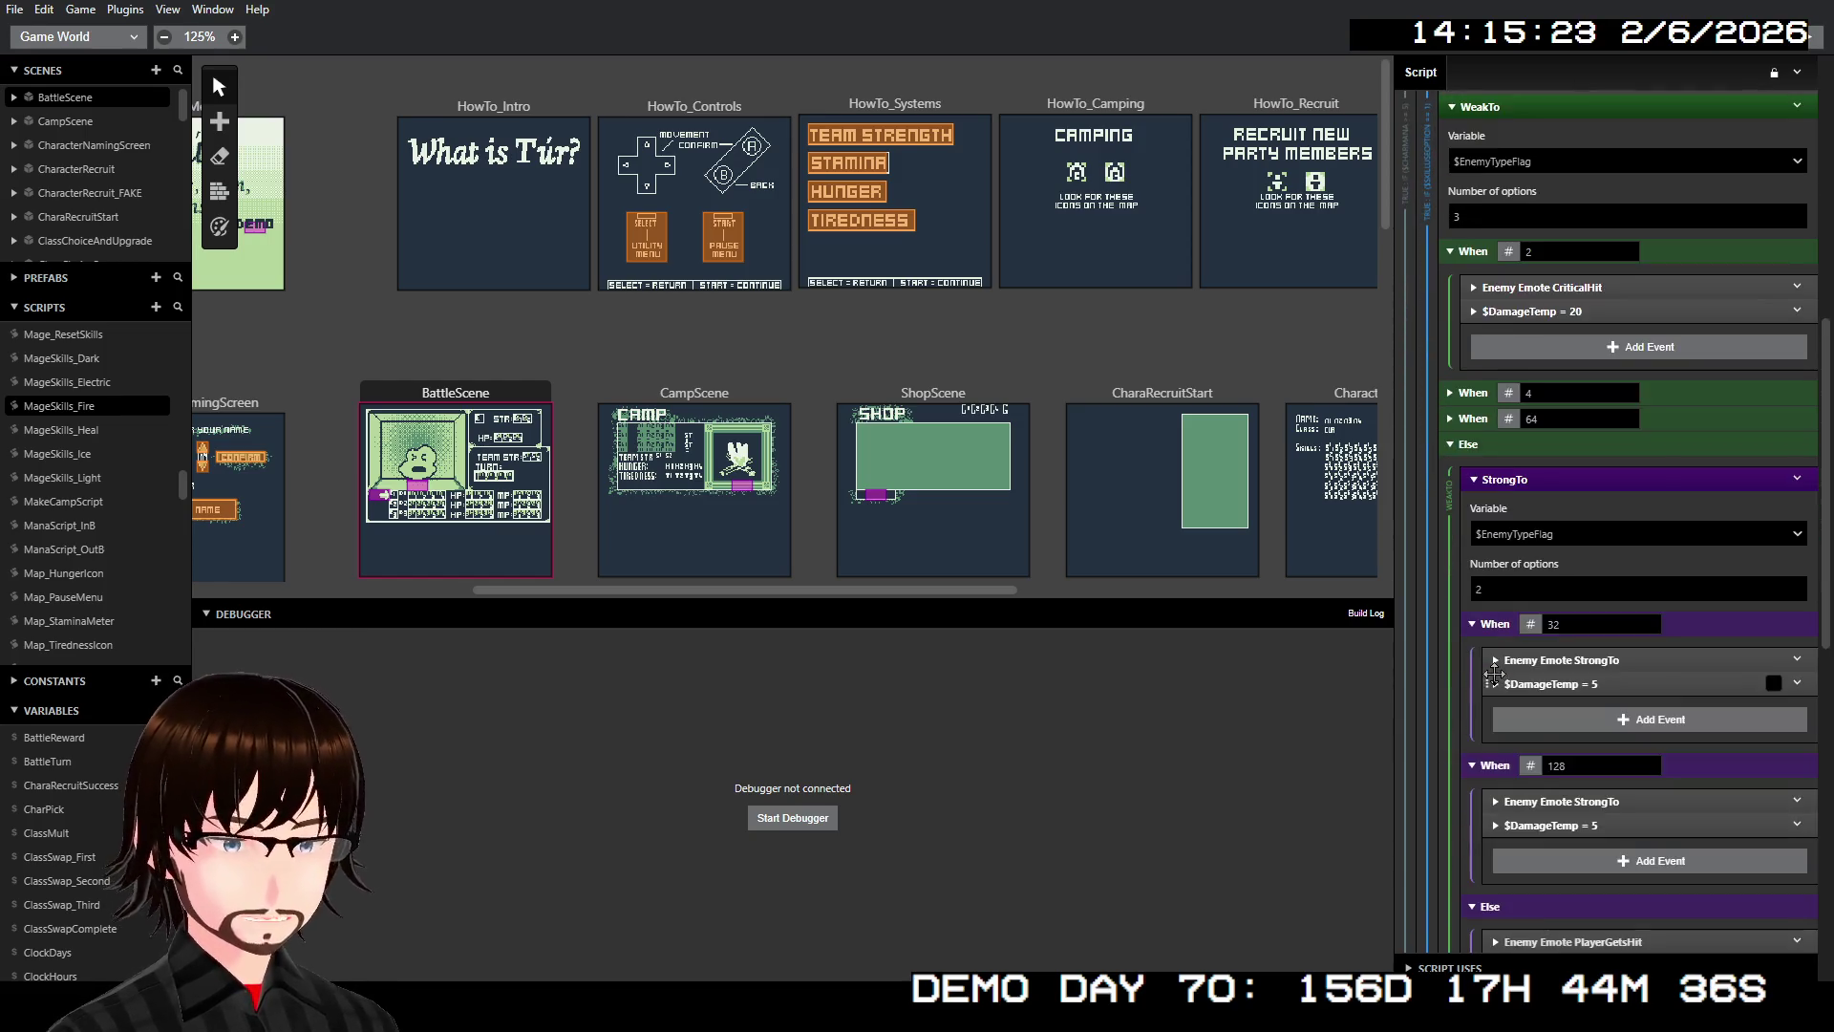
pyautogui.scroll(2, 1521, 676)
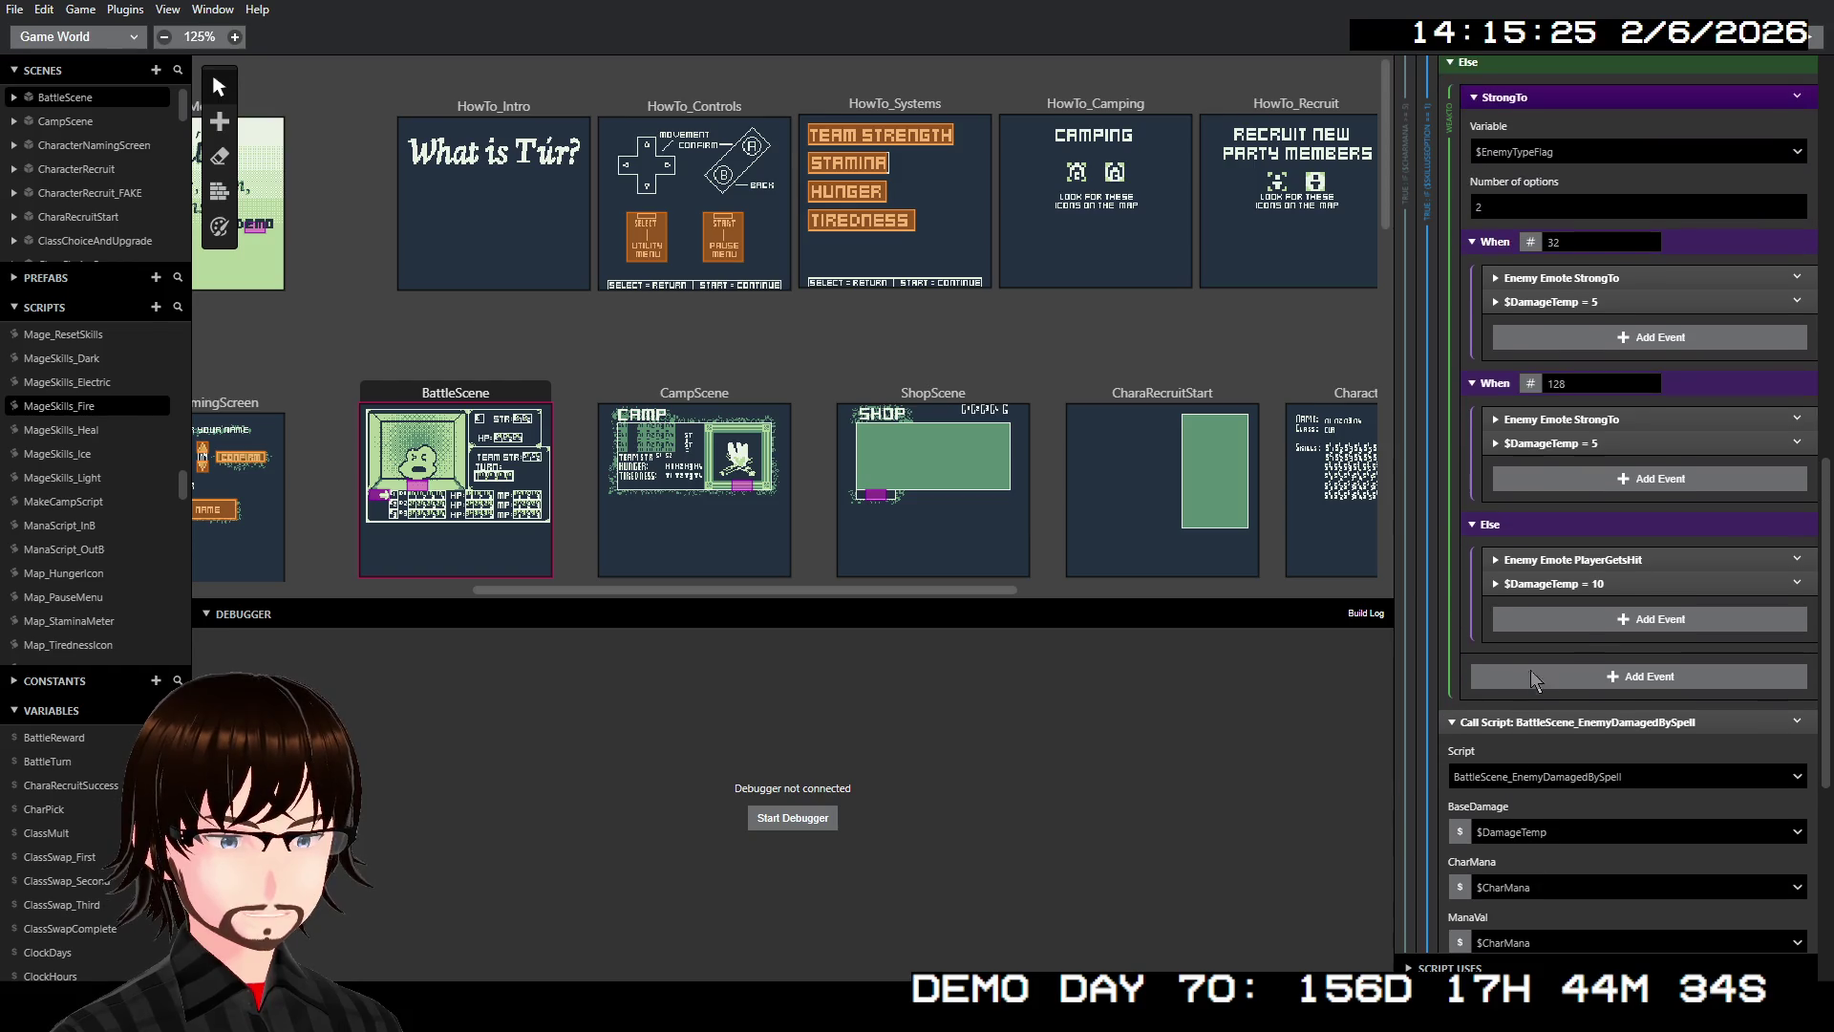
# Insert a Math Expression If event before the BattleScene_EnemyDamagedBySpell Call Script
pyautogui.rightClick(1532, 724)
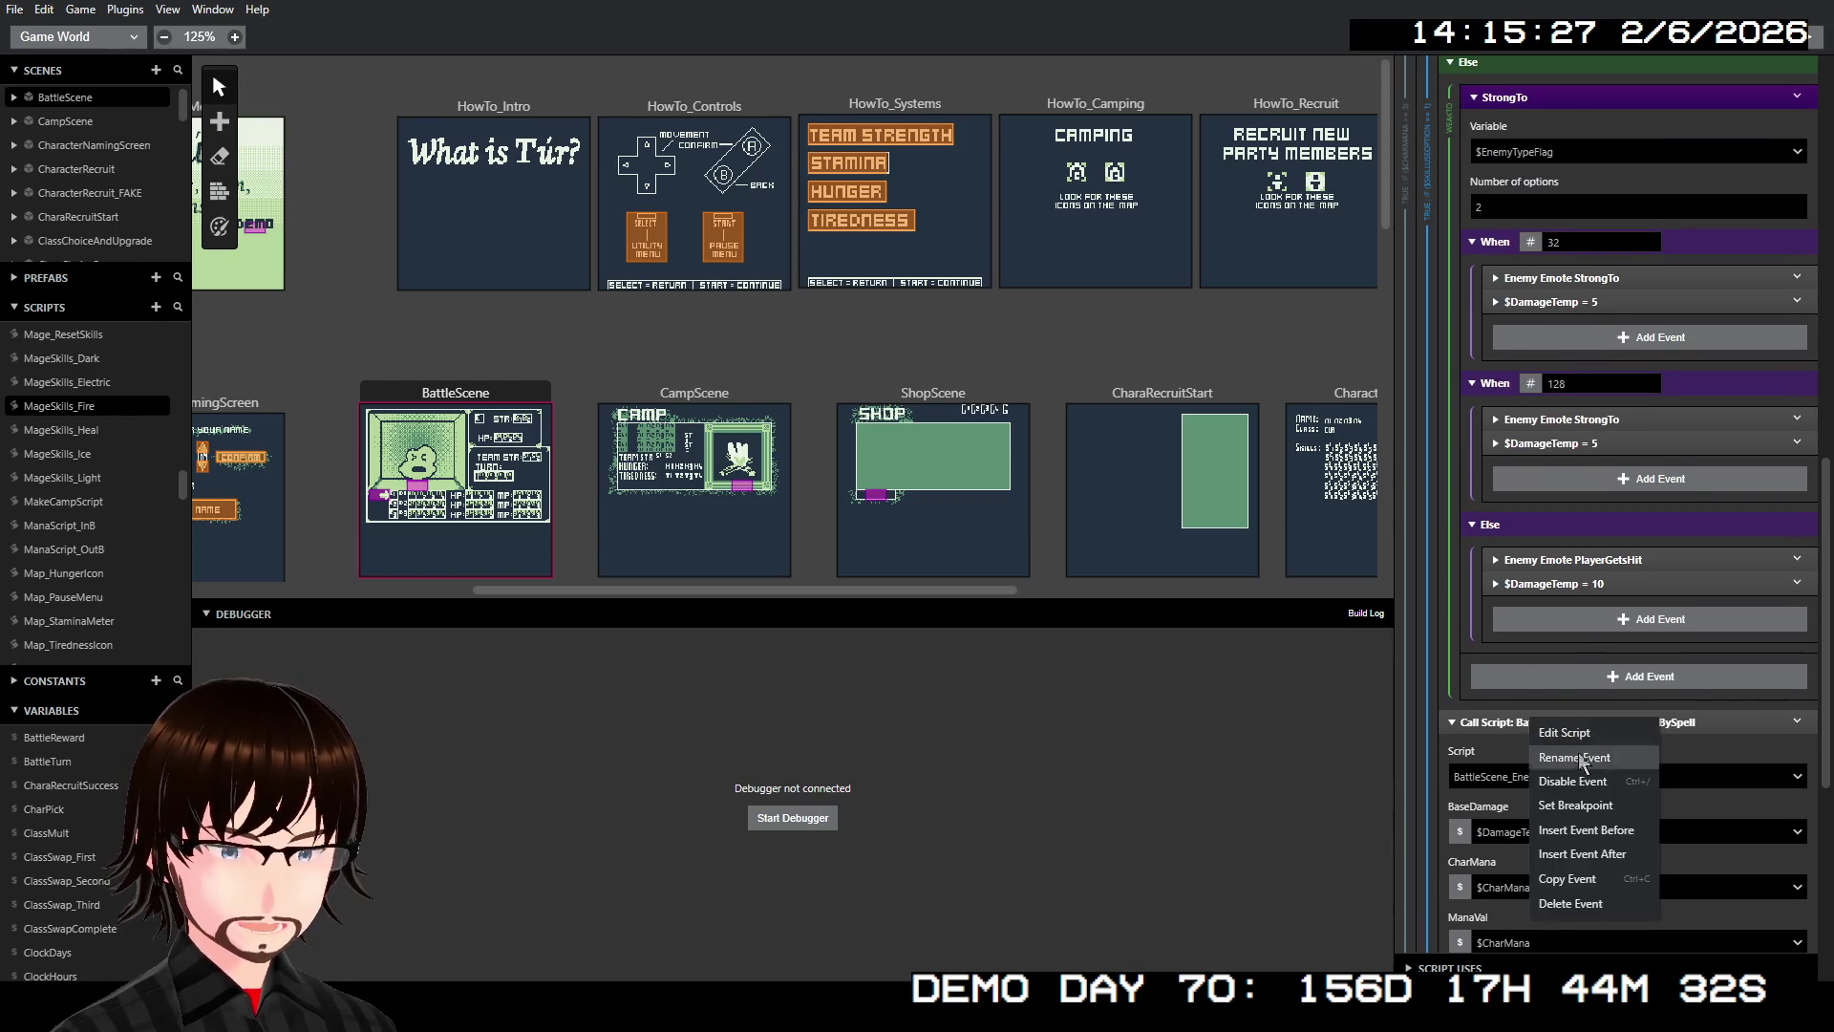
pyautogui.click(1608, 829)
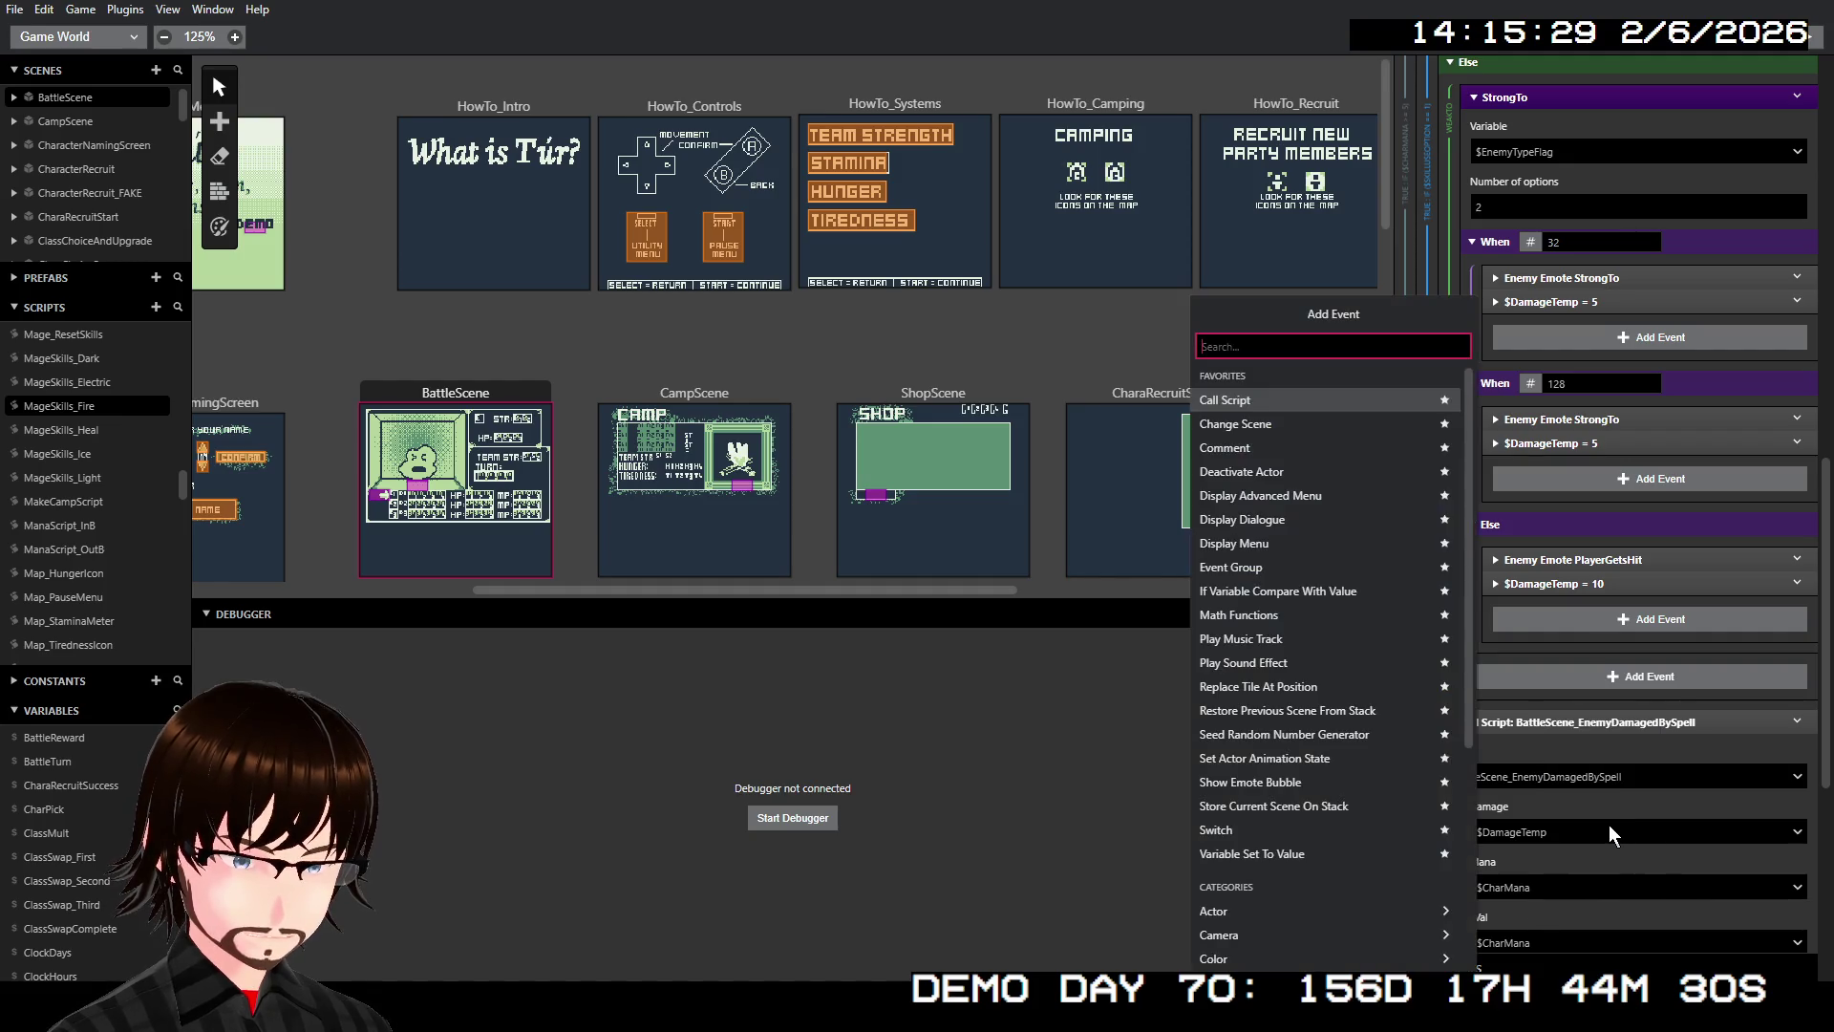
pyautogui.write('if')
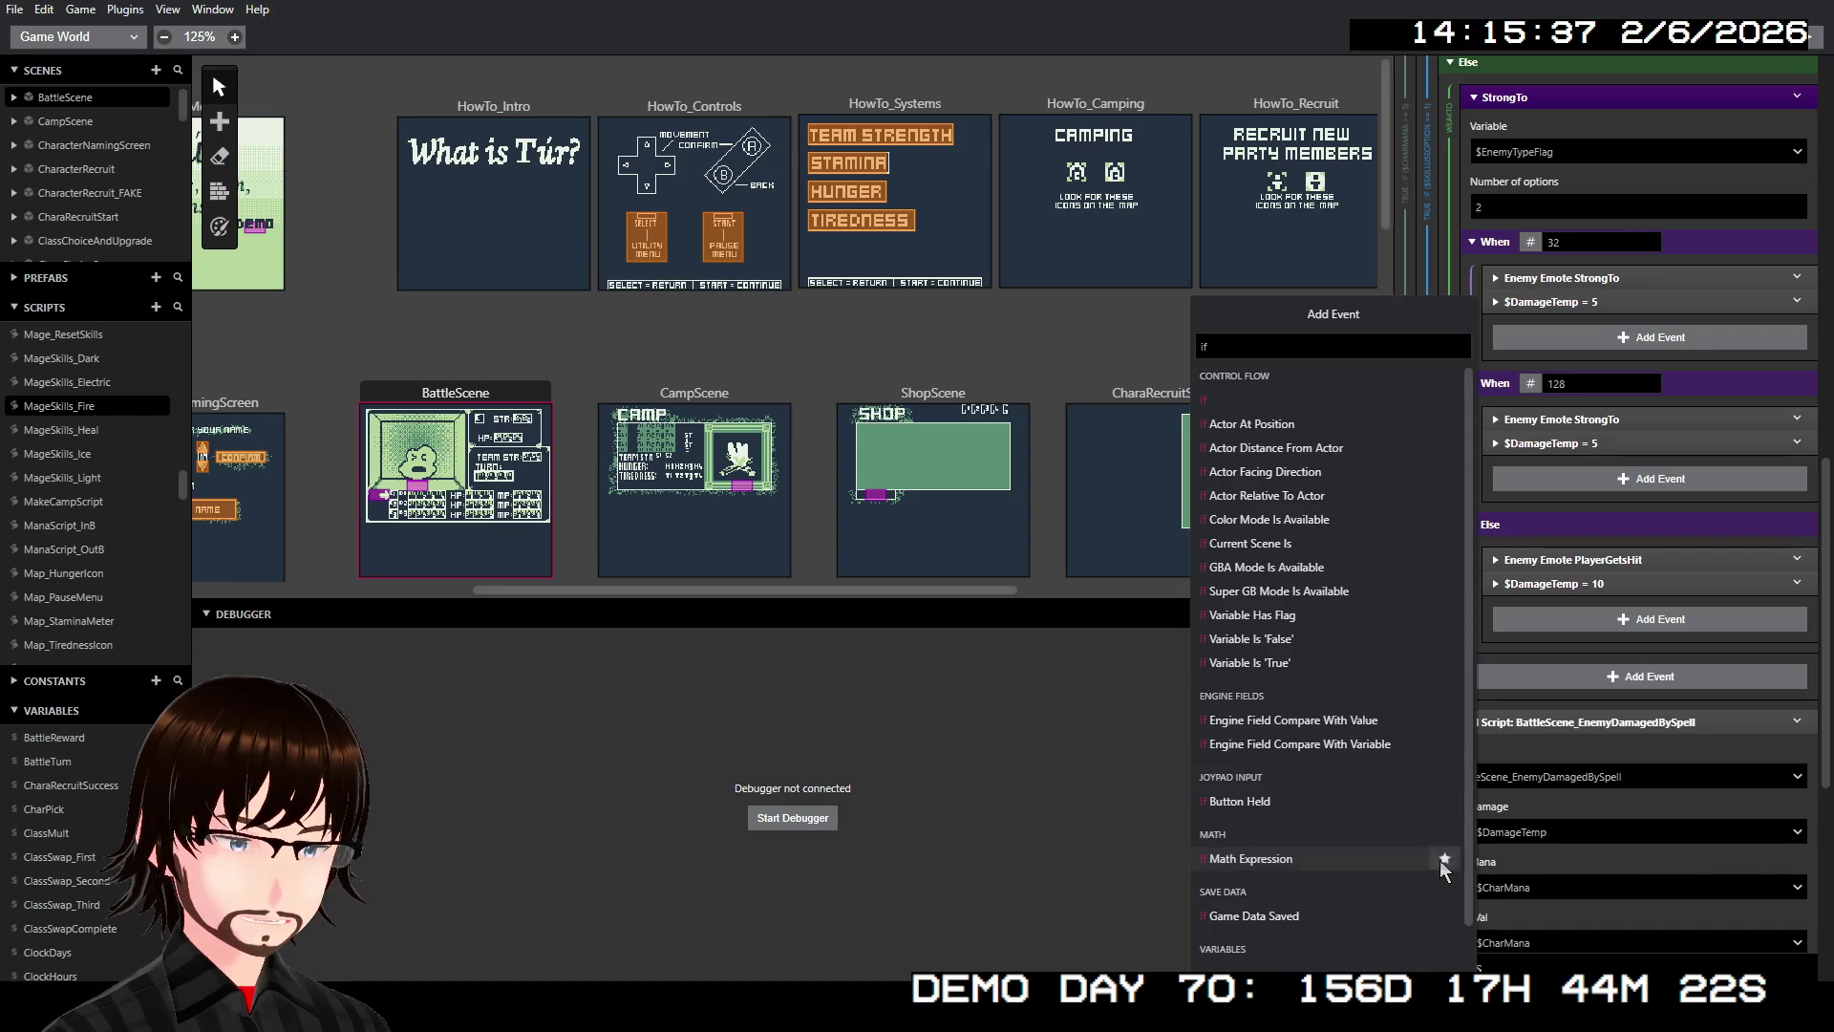
pyautogui.click(1407, 860)
pyautogui.click(1562, 775)
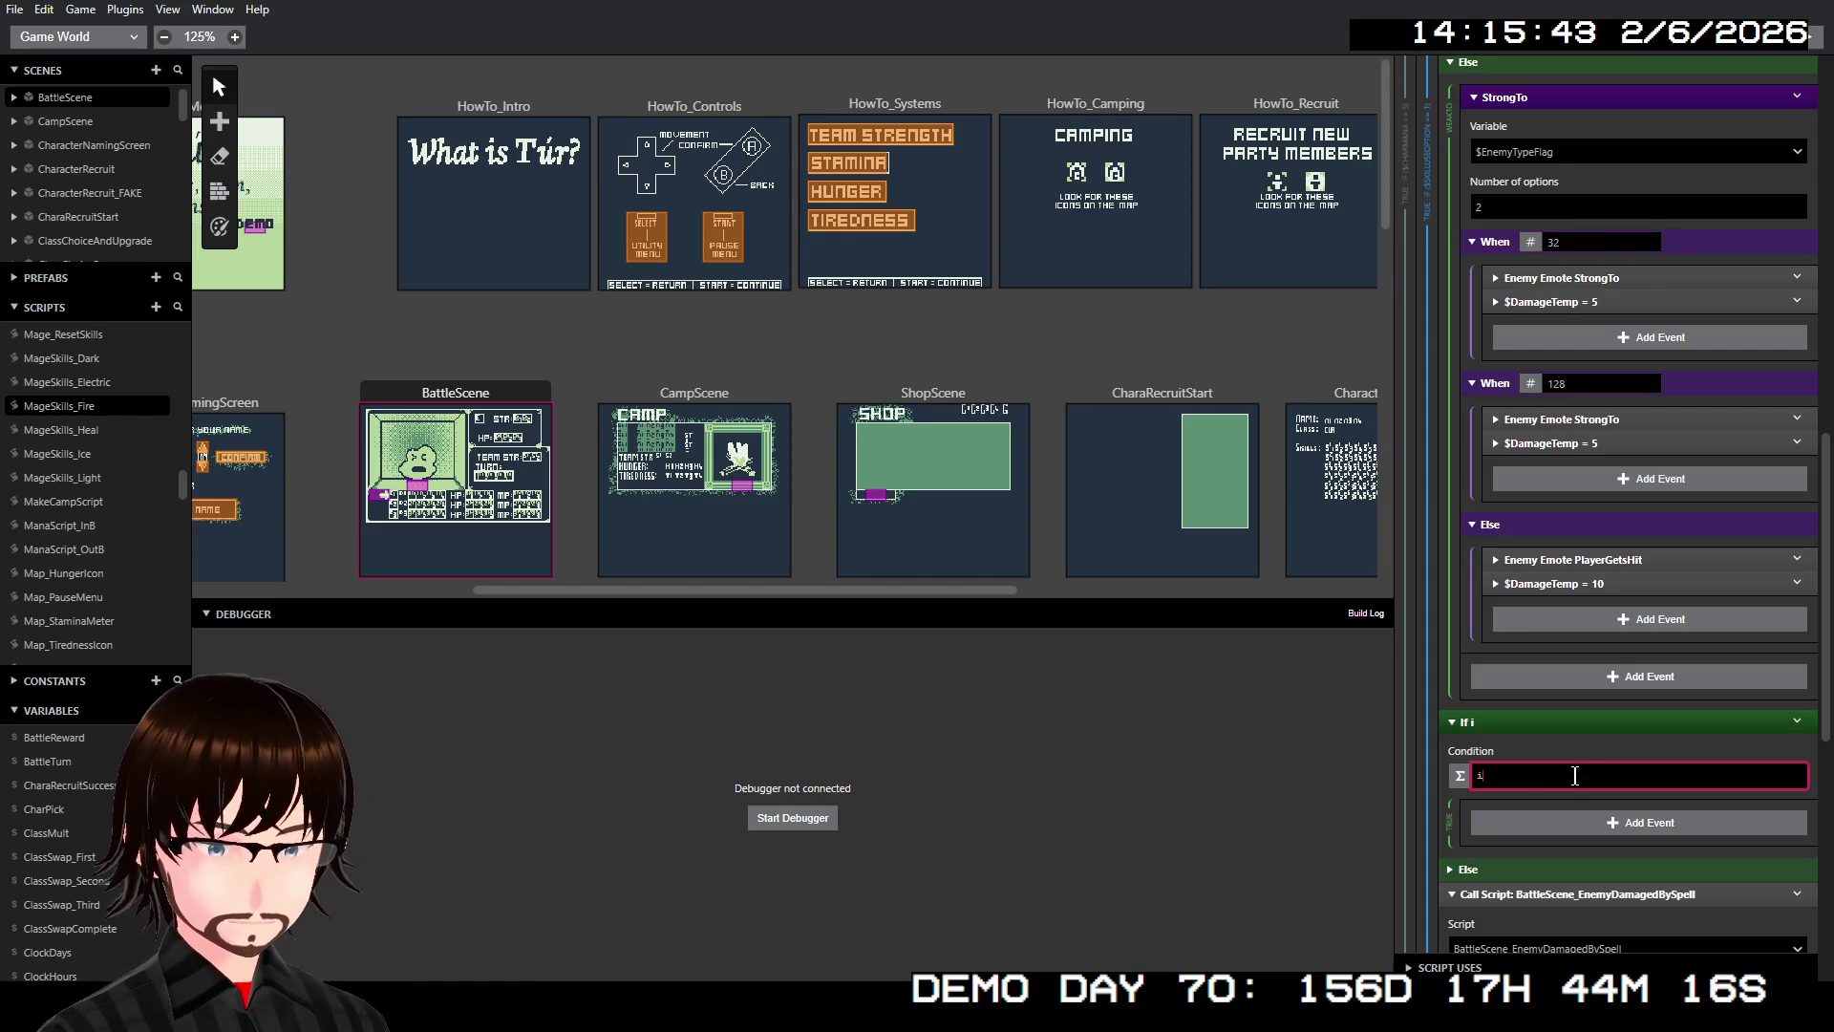
# Begin the condition as $EnemyTypeFlag == 2 || $EnemyTypeFlag using autocomplete
pyautogui.press('BackSpace')
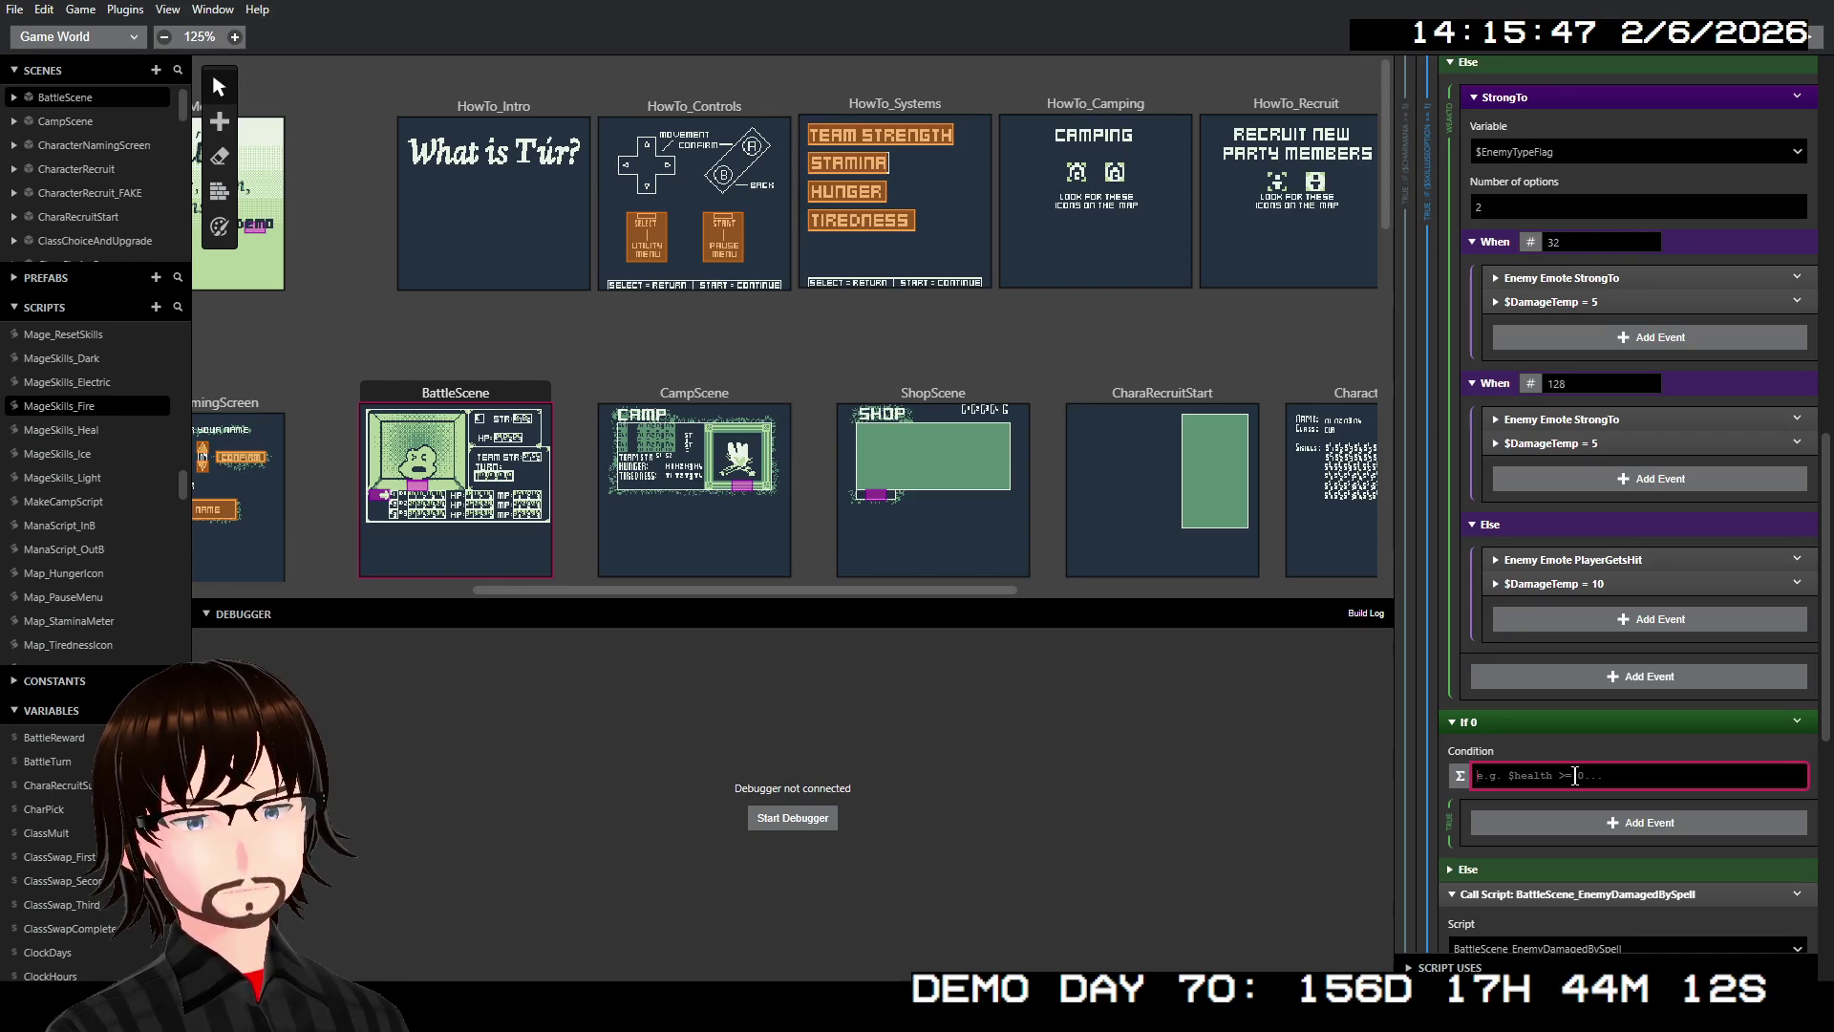
pyautogui.write('$')
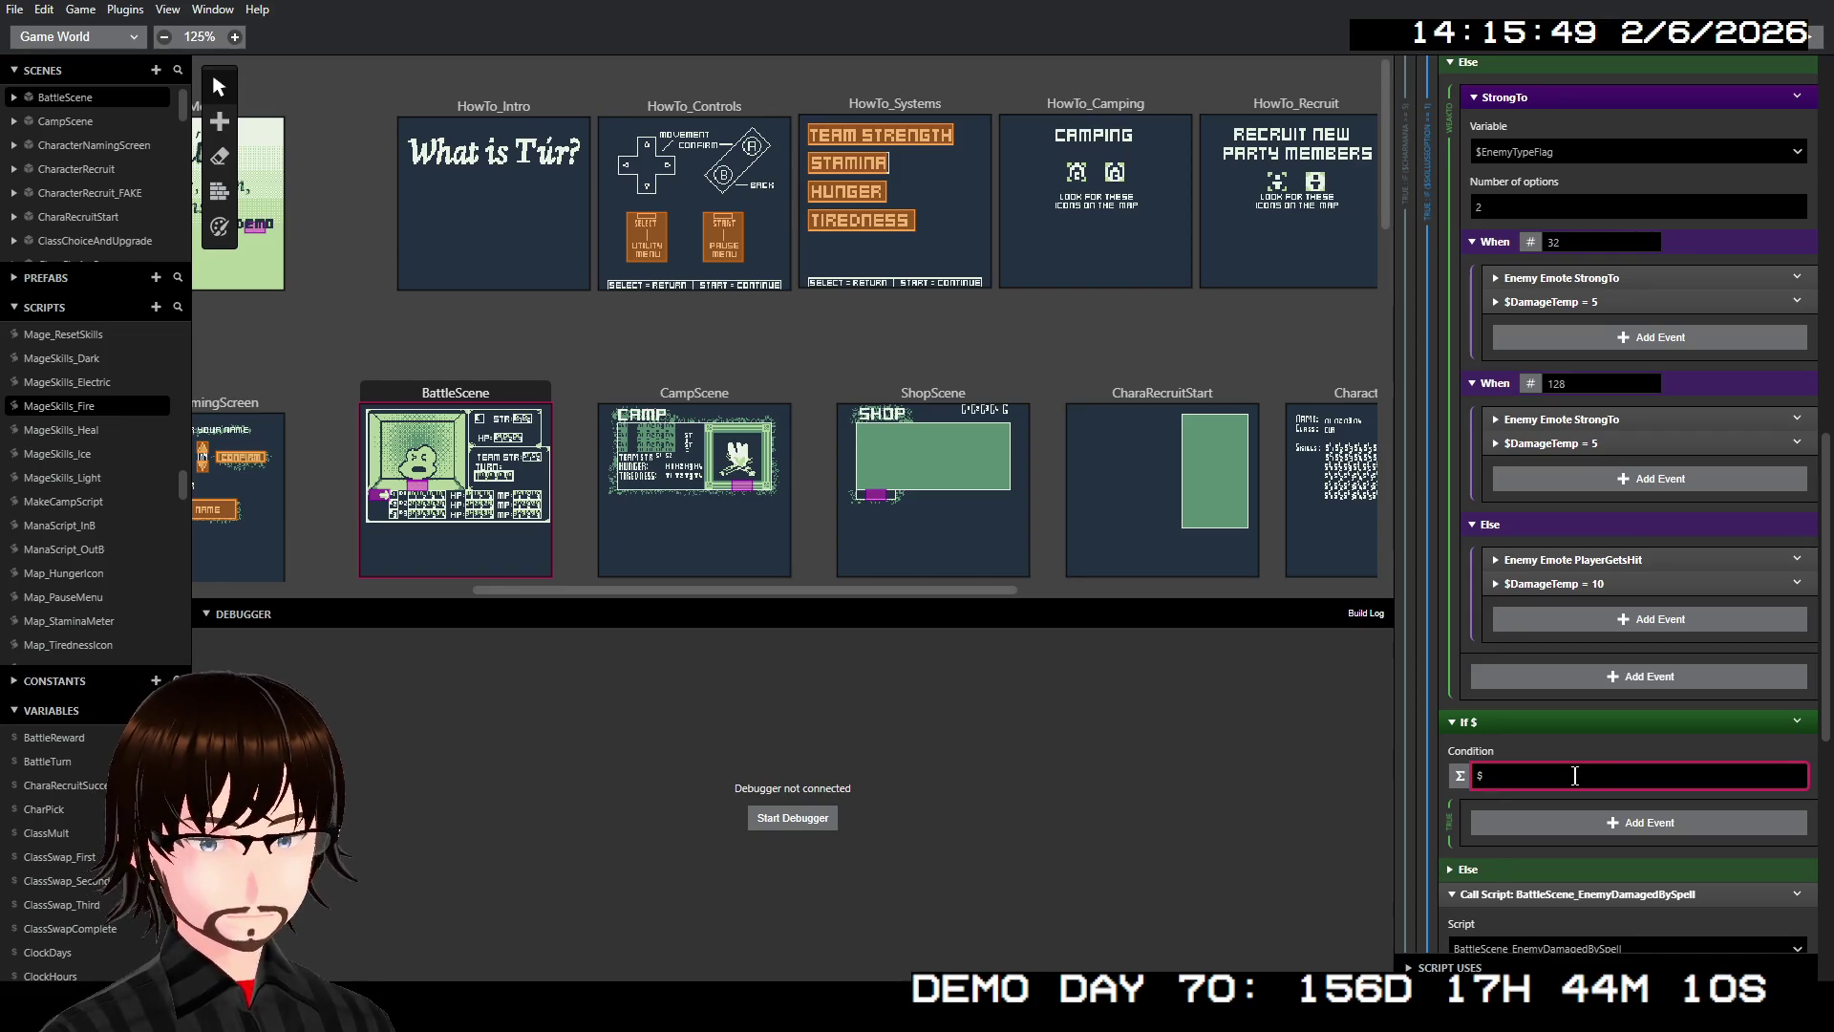
pyautogui.write('enem')
pyautogui.press('Down')
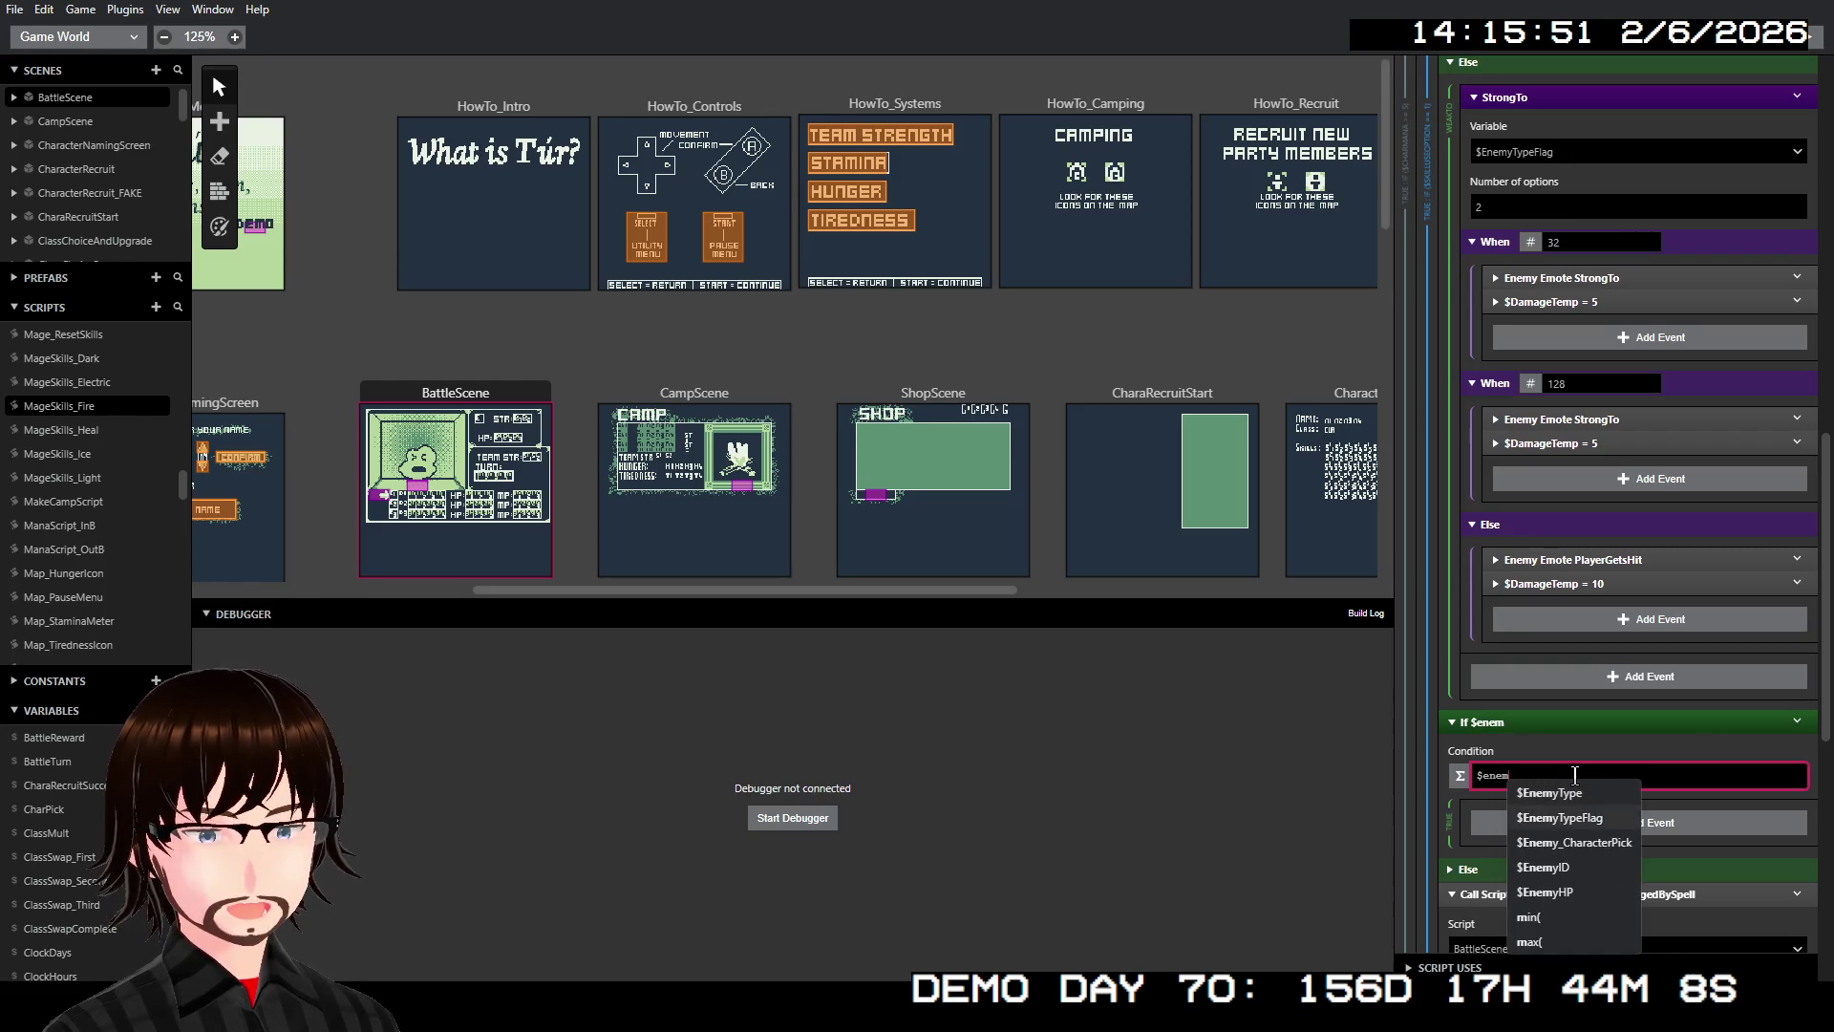
pyautogui.press('Return')
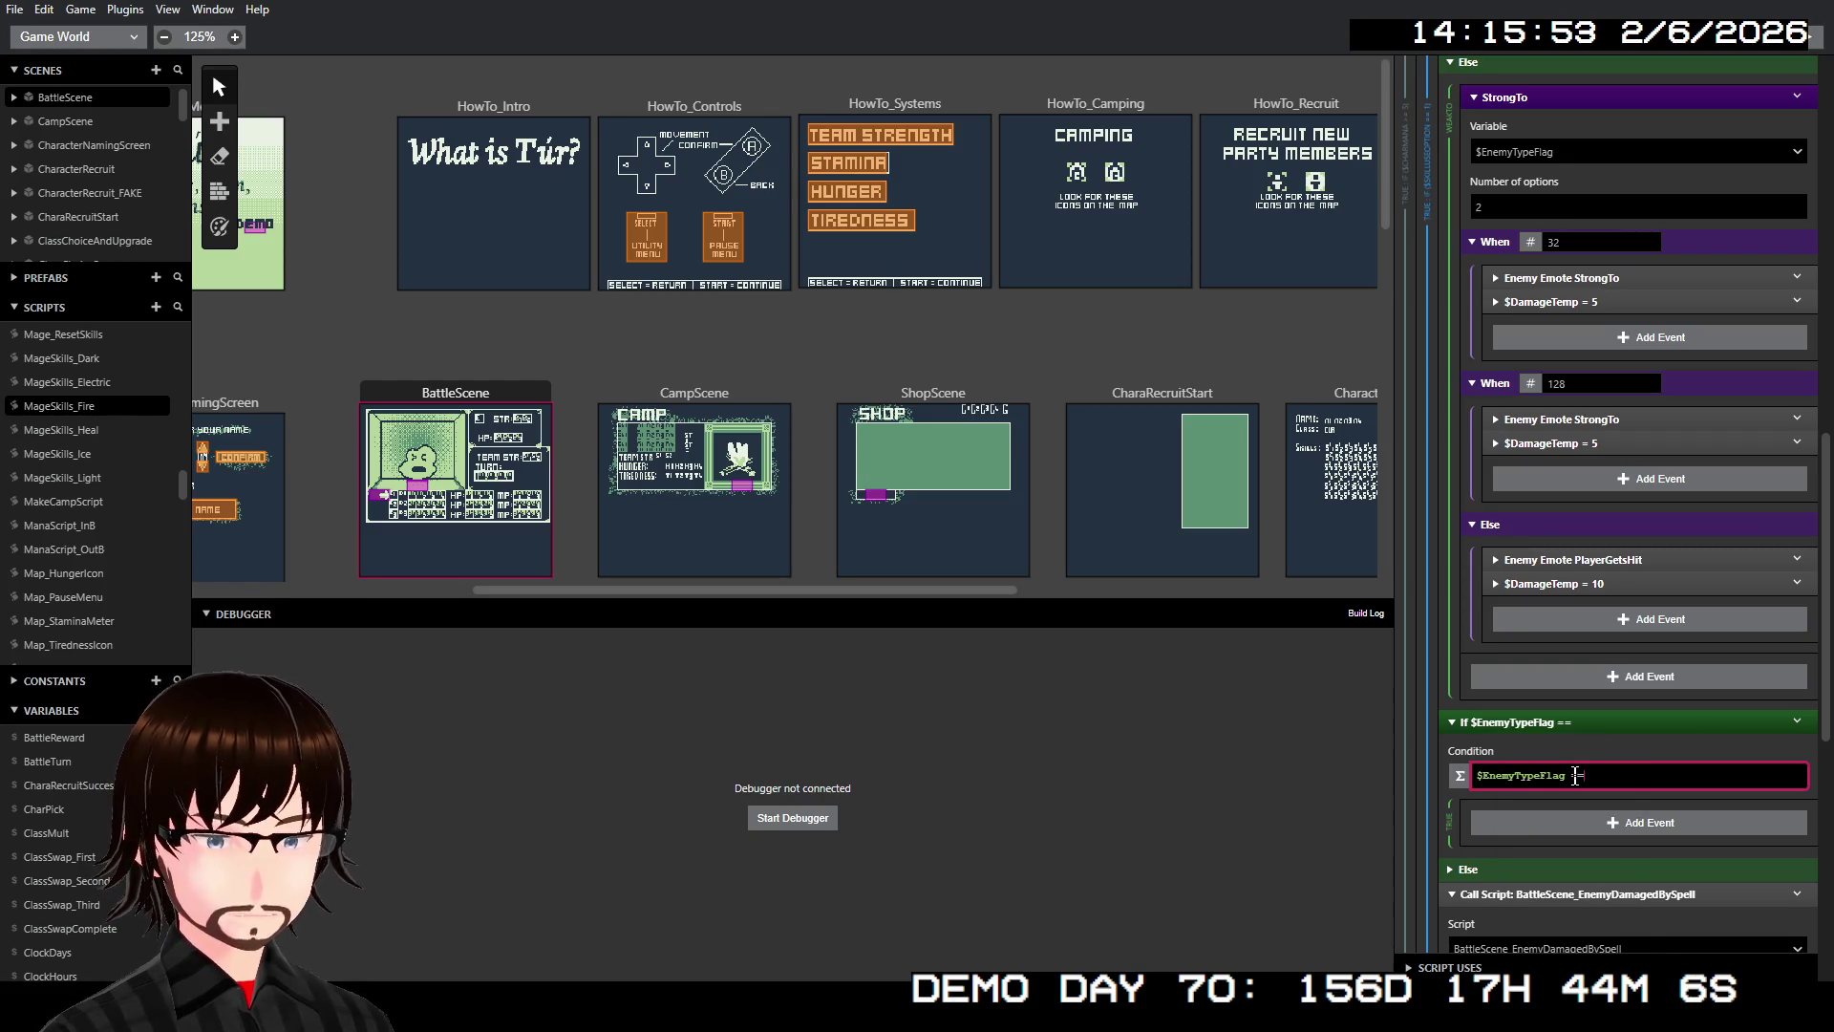
pyautogui.write('2 ||')
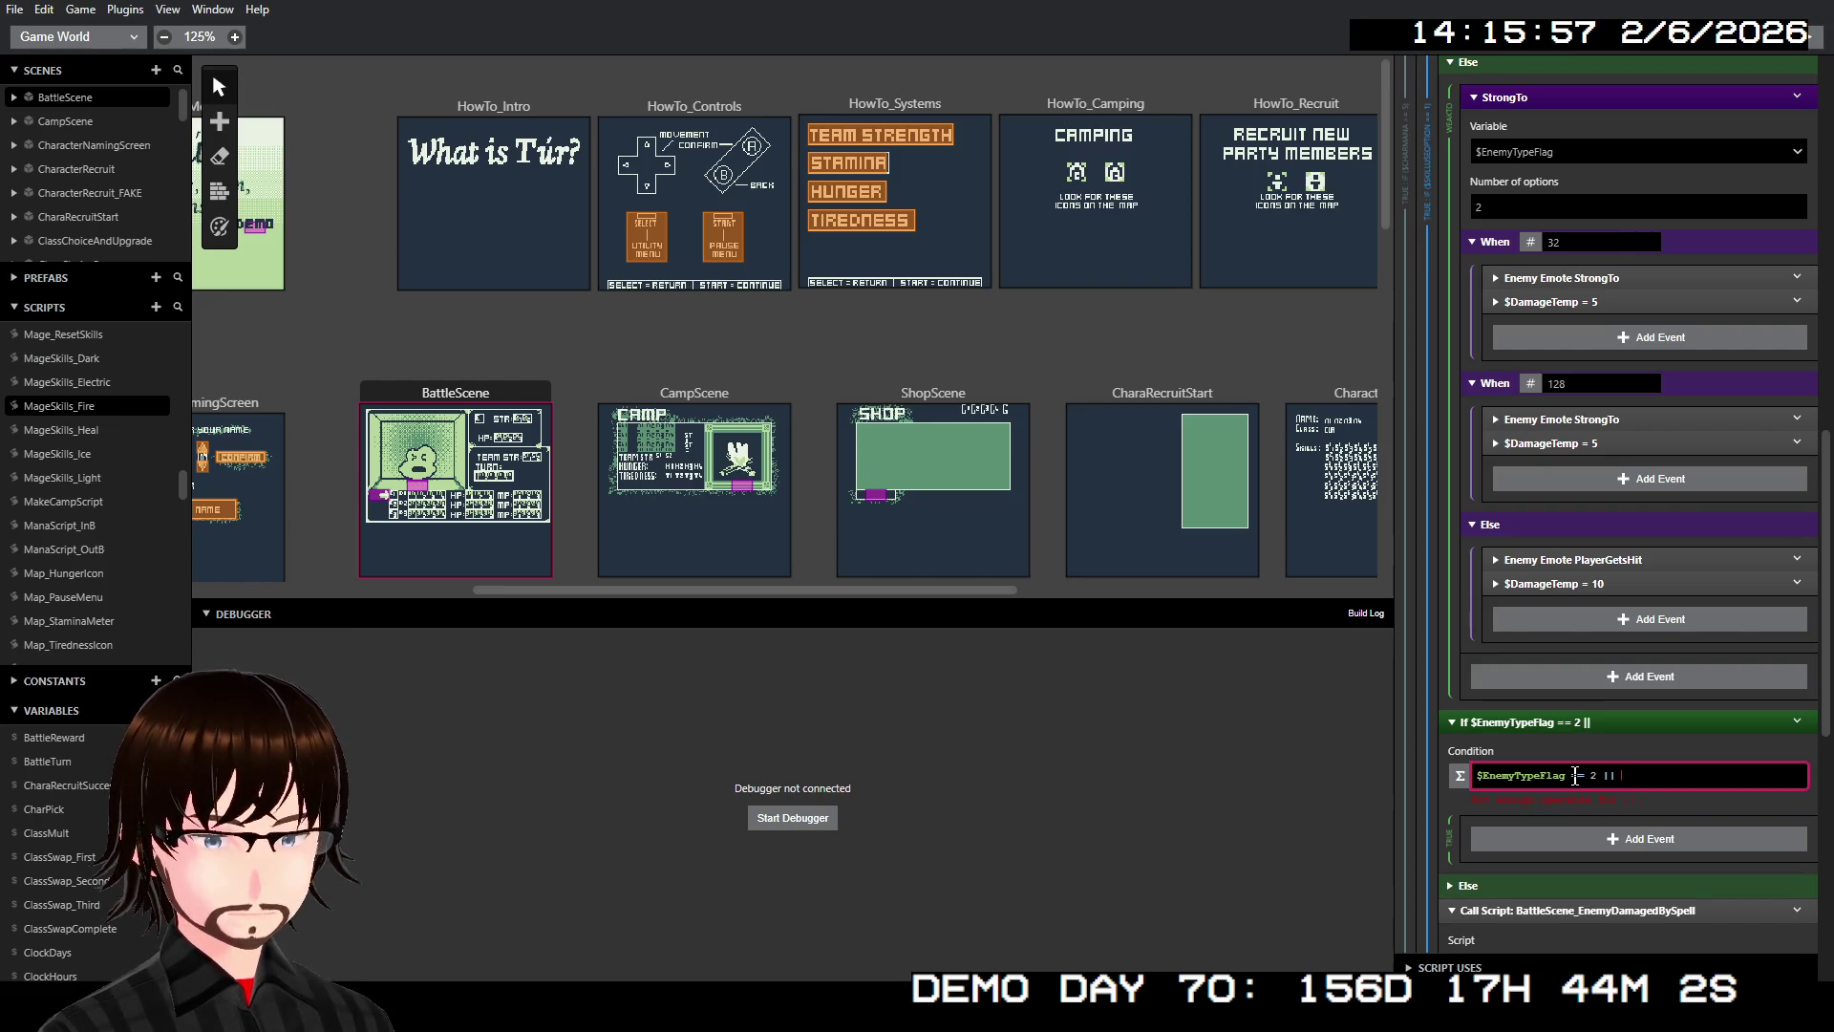
pyautogui.write(' $Ene')
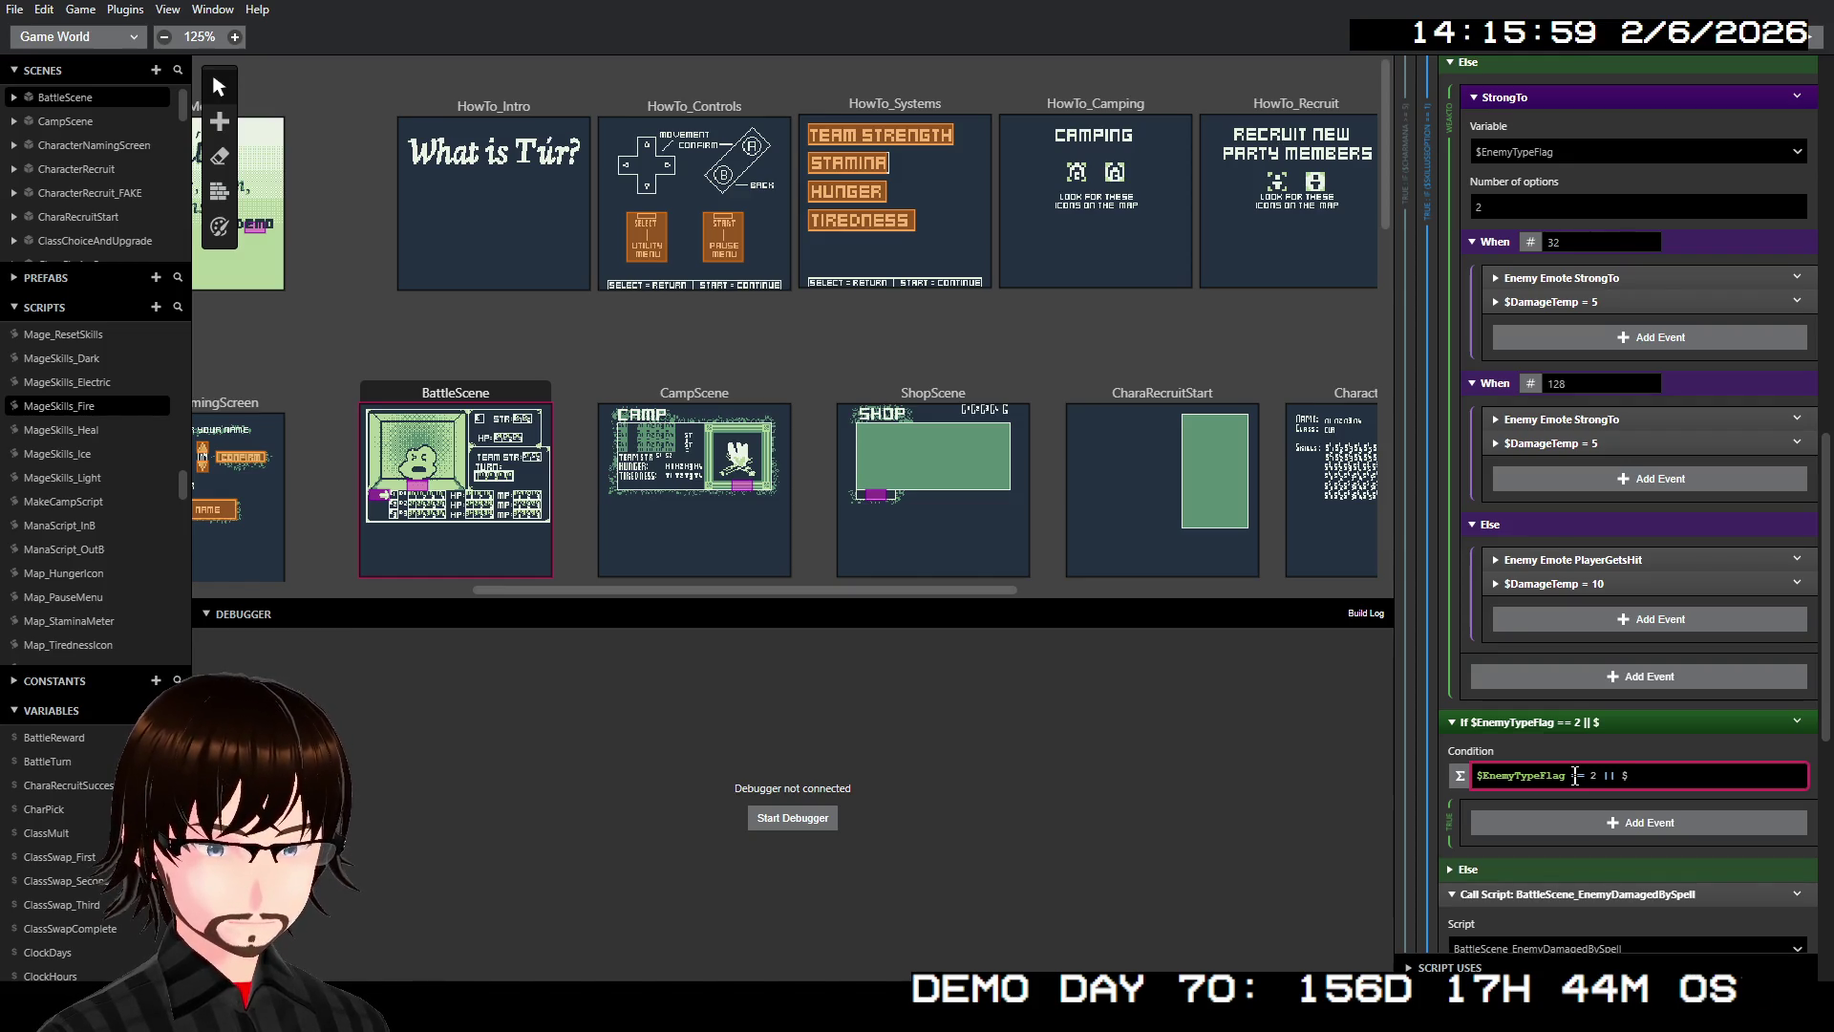
pyautogui.press('Down')
pyautogui.press('Return')
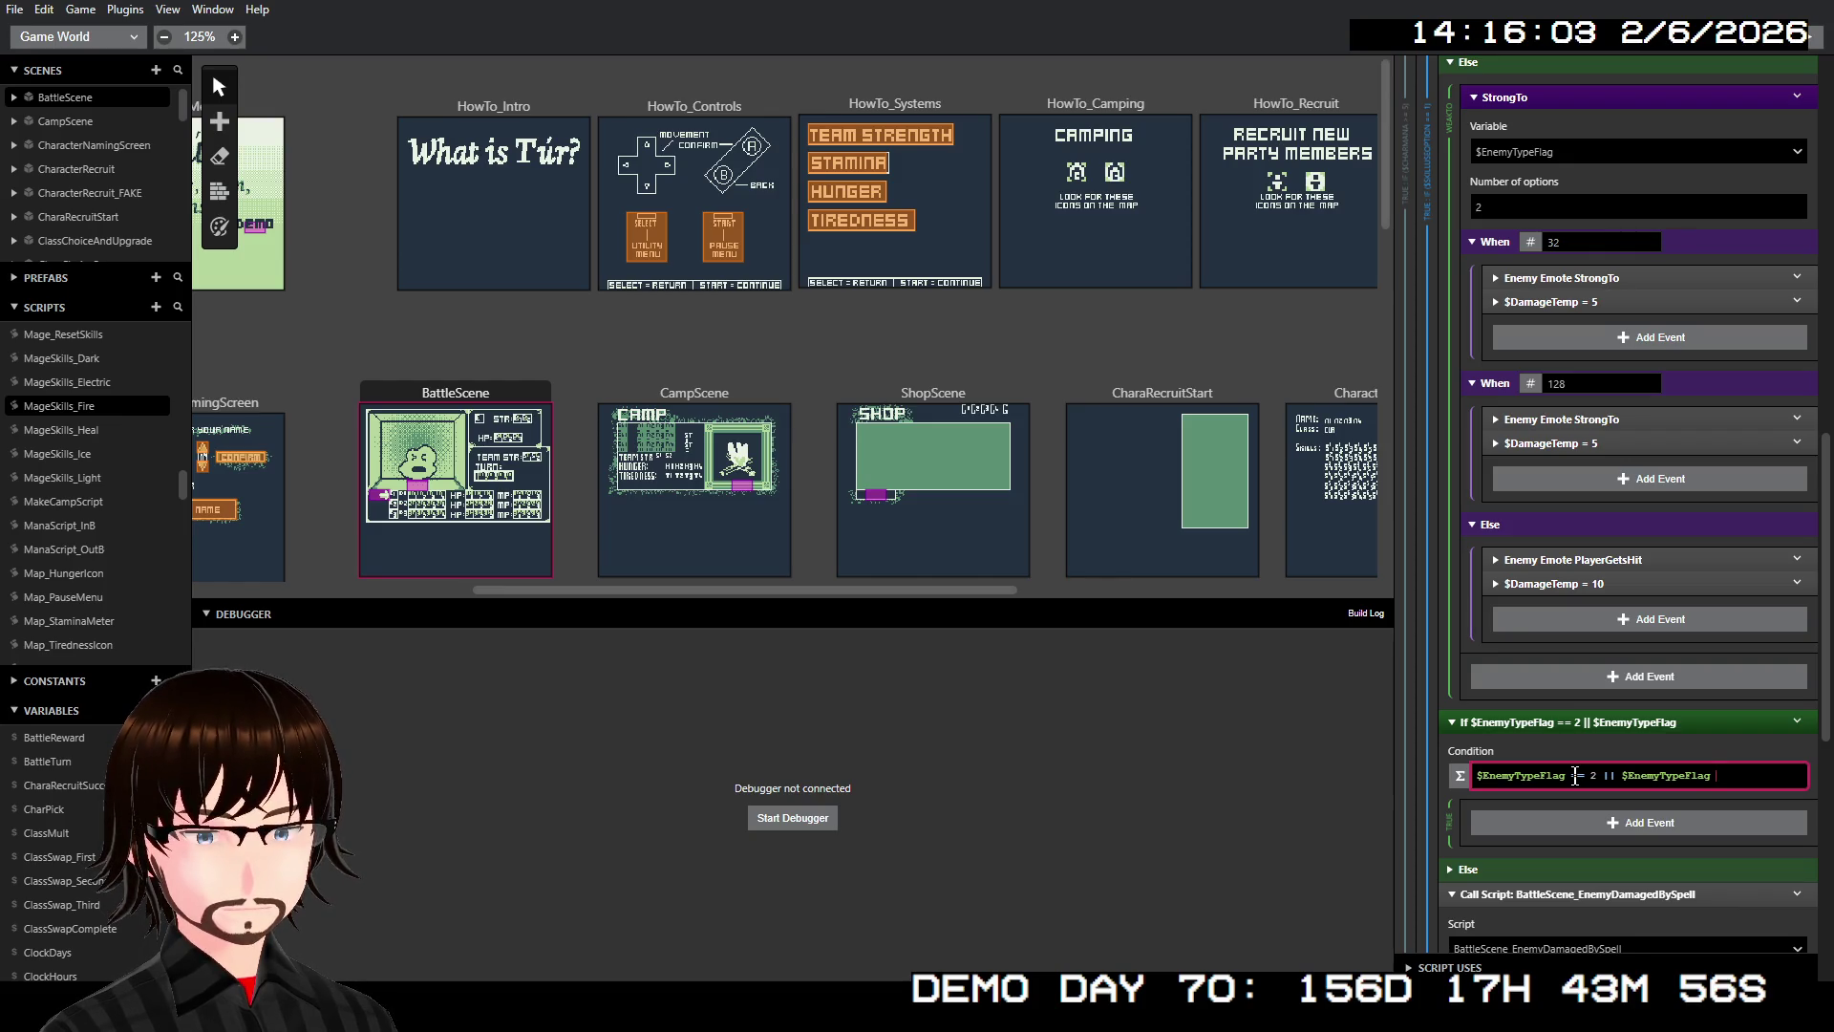
# Finish the condition with == 4 || $EnemyTypeFlag == 64
pyautogui.write('==')
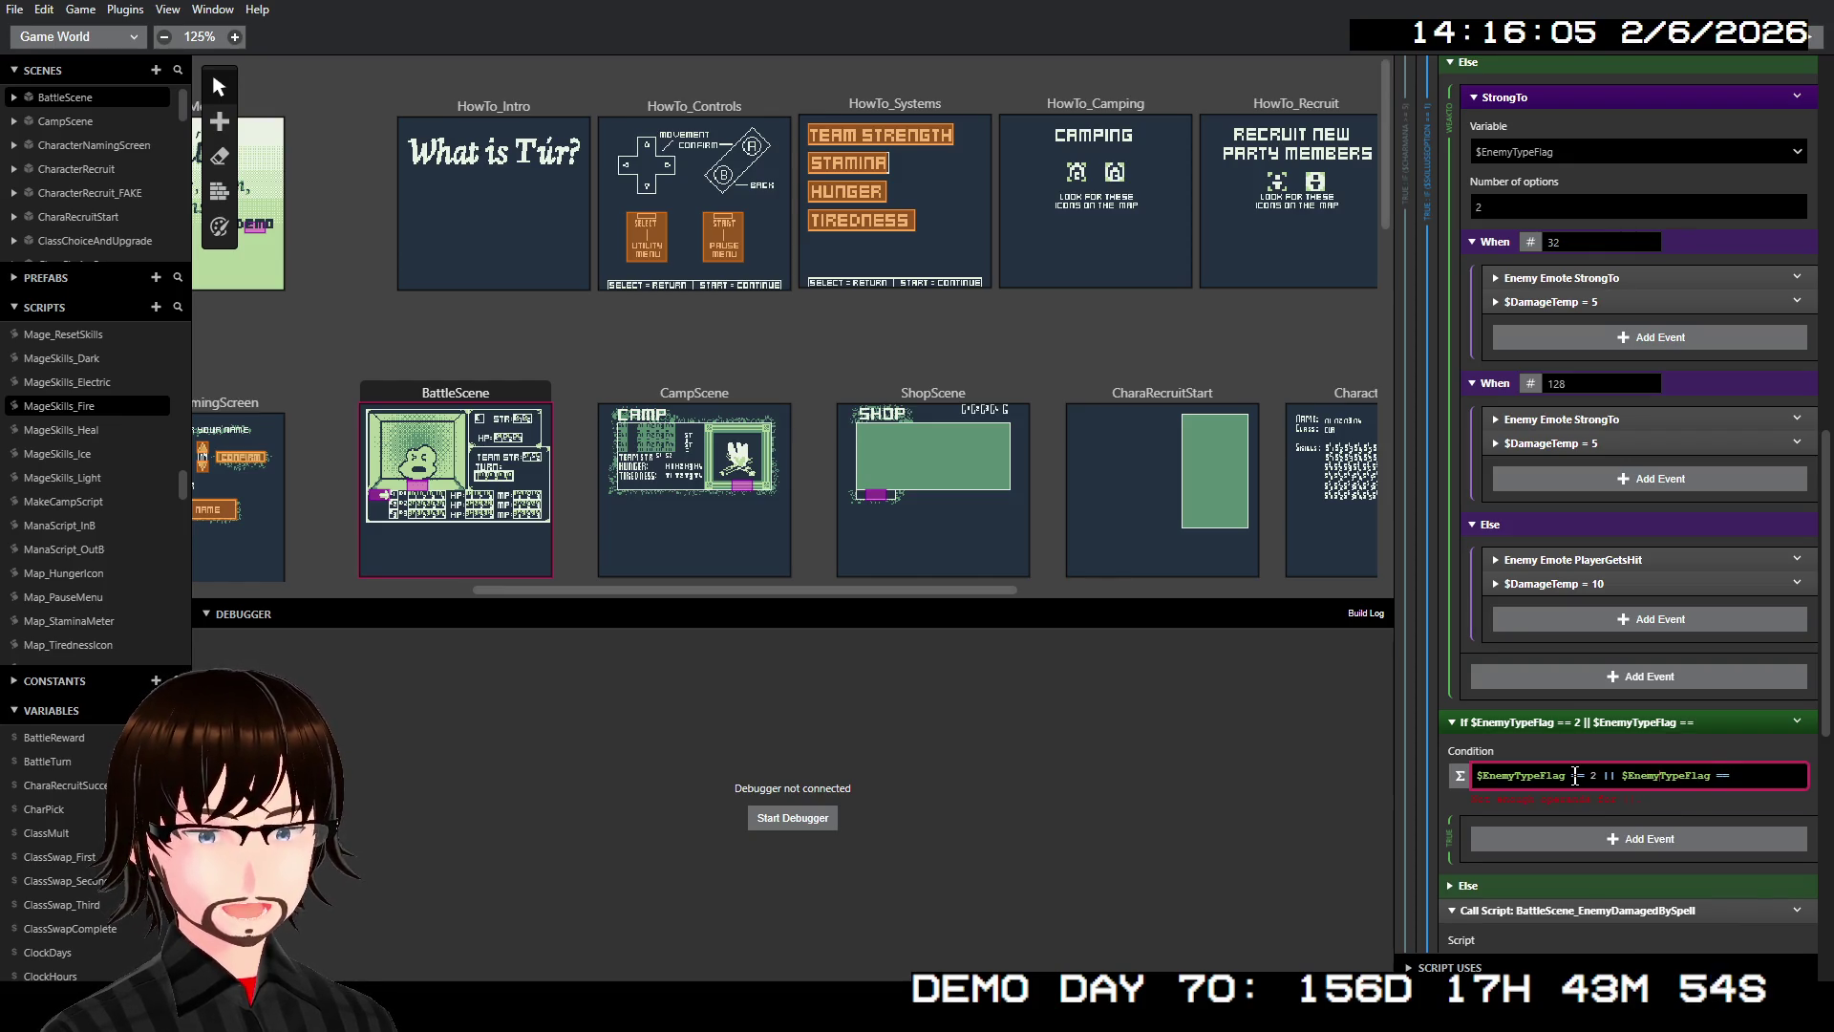
pyautogui.moveTo(1575, 775); pyautogui.dragTo(1476, 775)
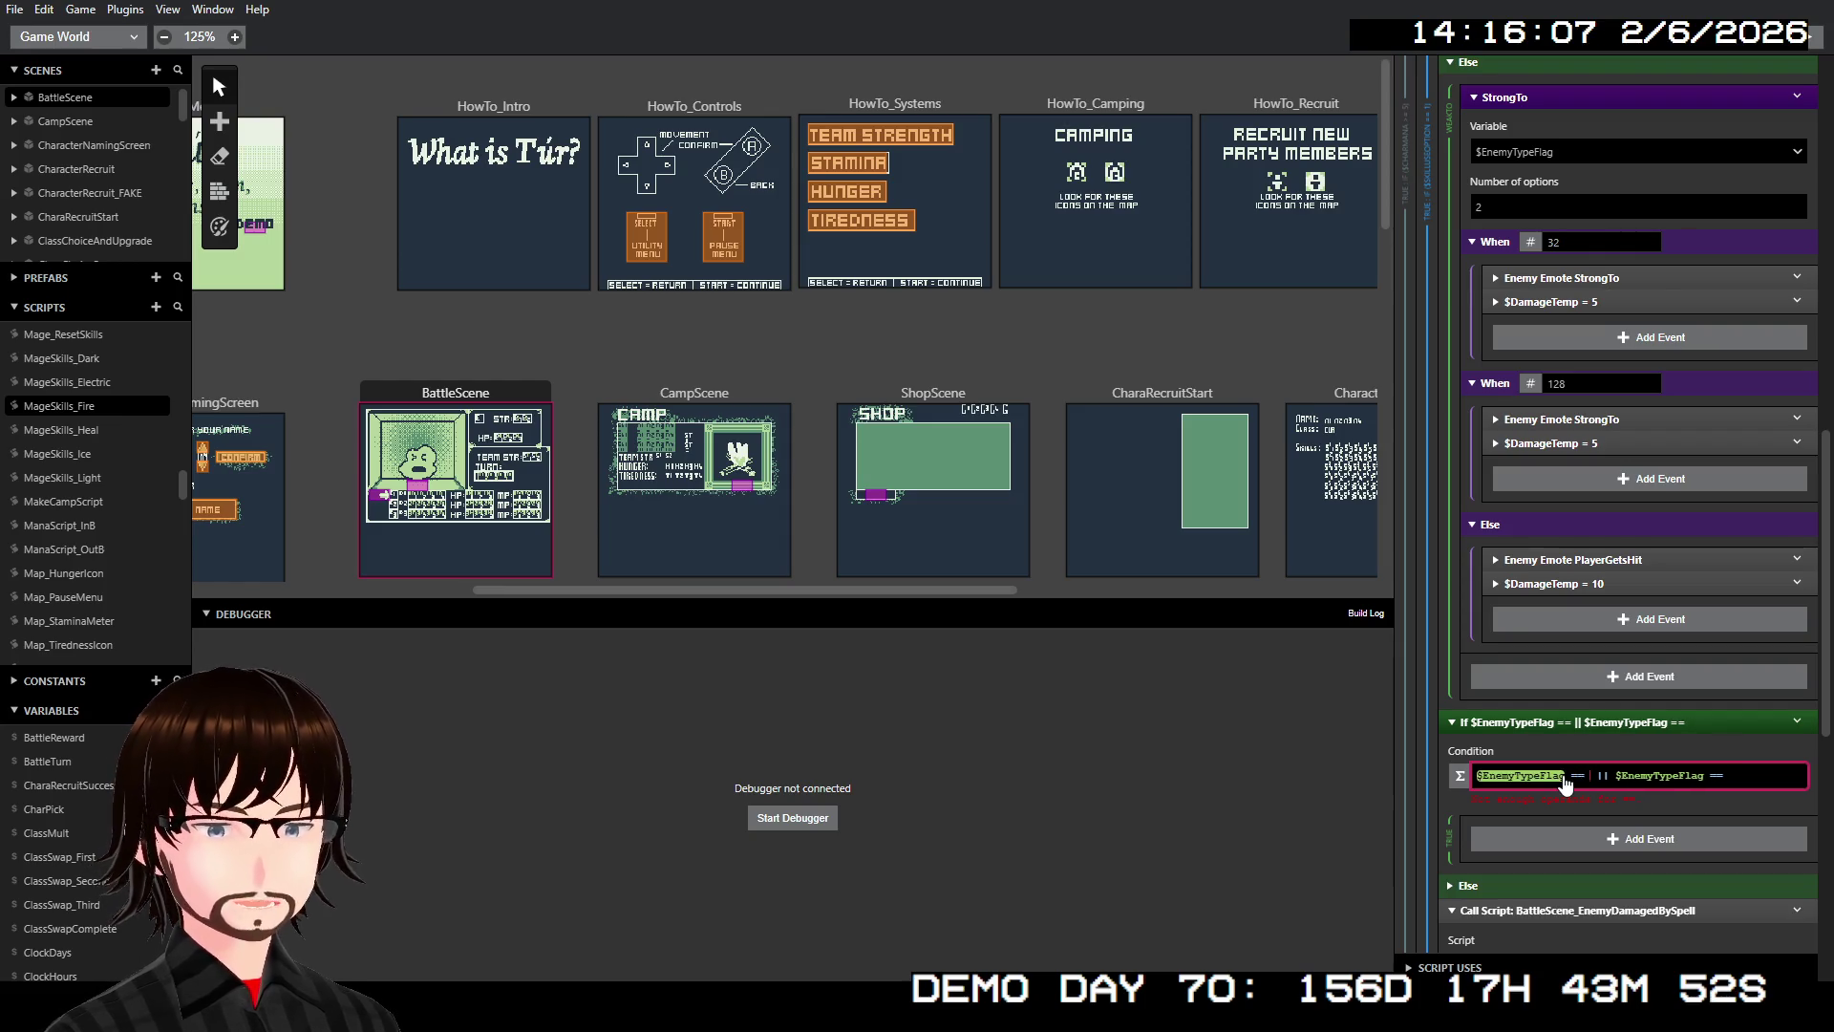
pyautogui.scroll(5, 1573, 728)
pyautogui.scroll(1, 1572, 729)
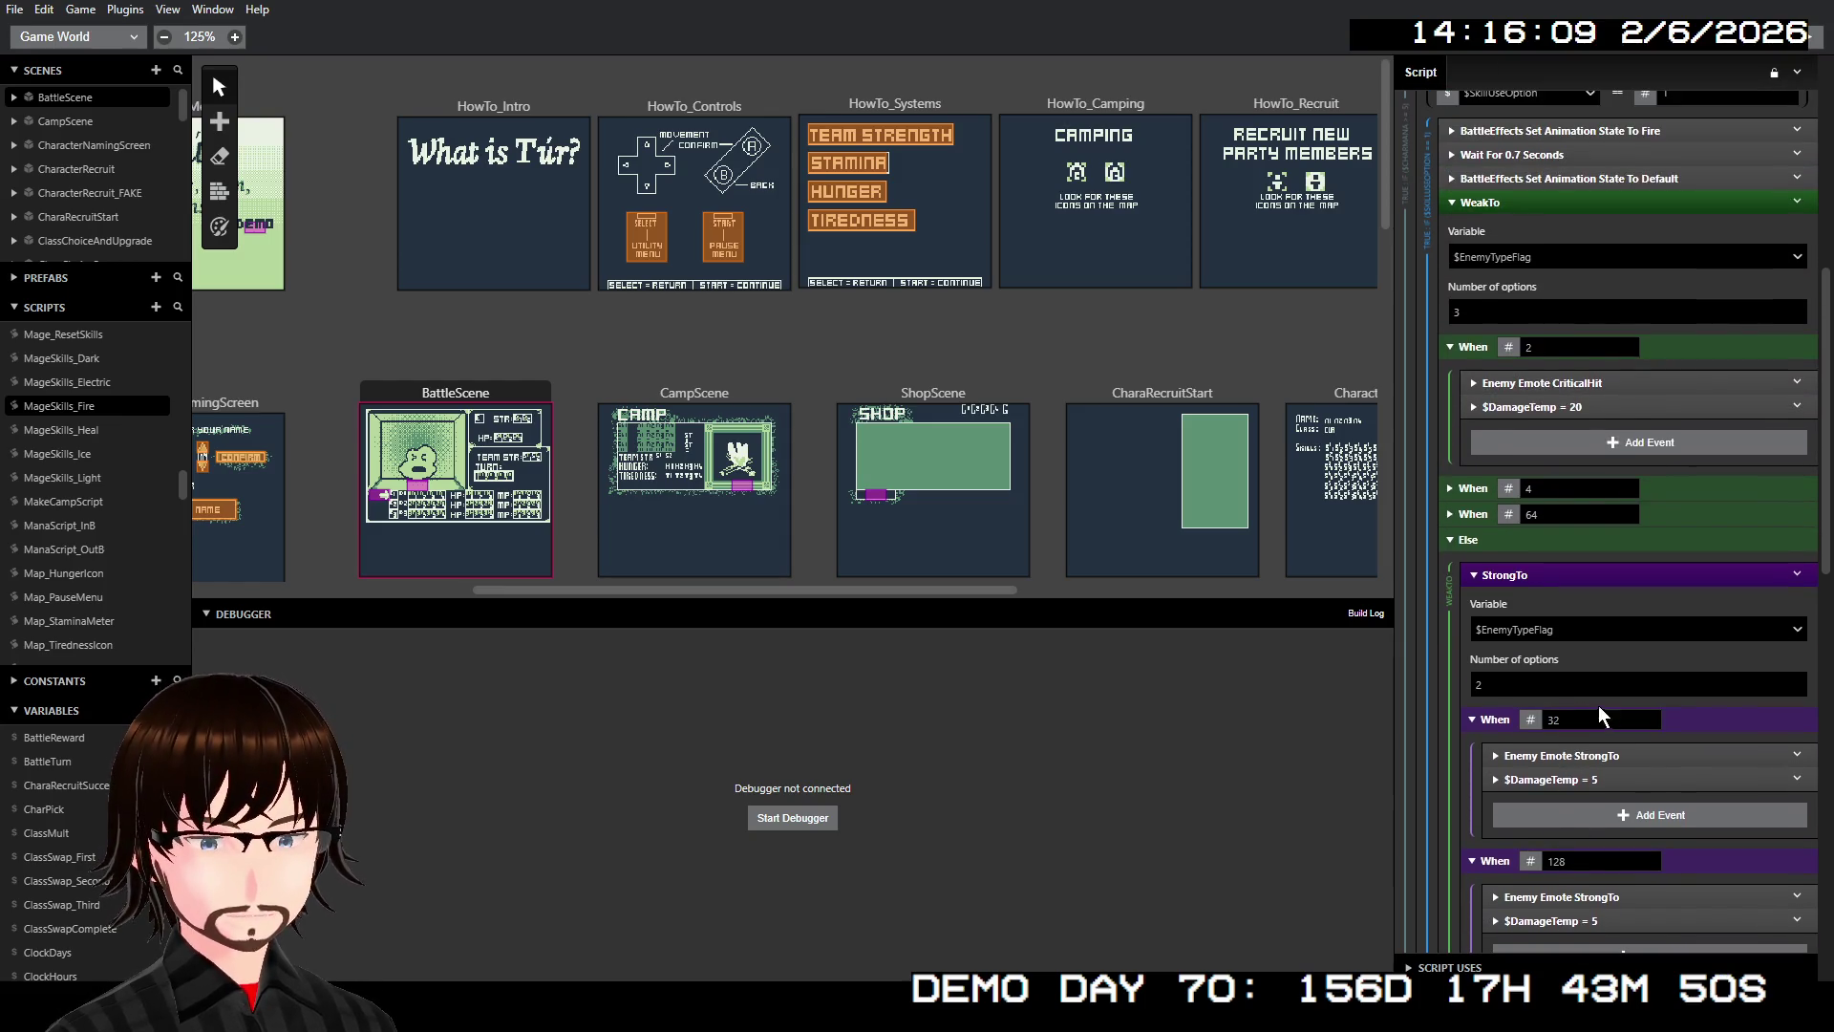
pyautogui.scroll(-6, 1605, 707)
pyautogui.scroll(6, 1619, 621)
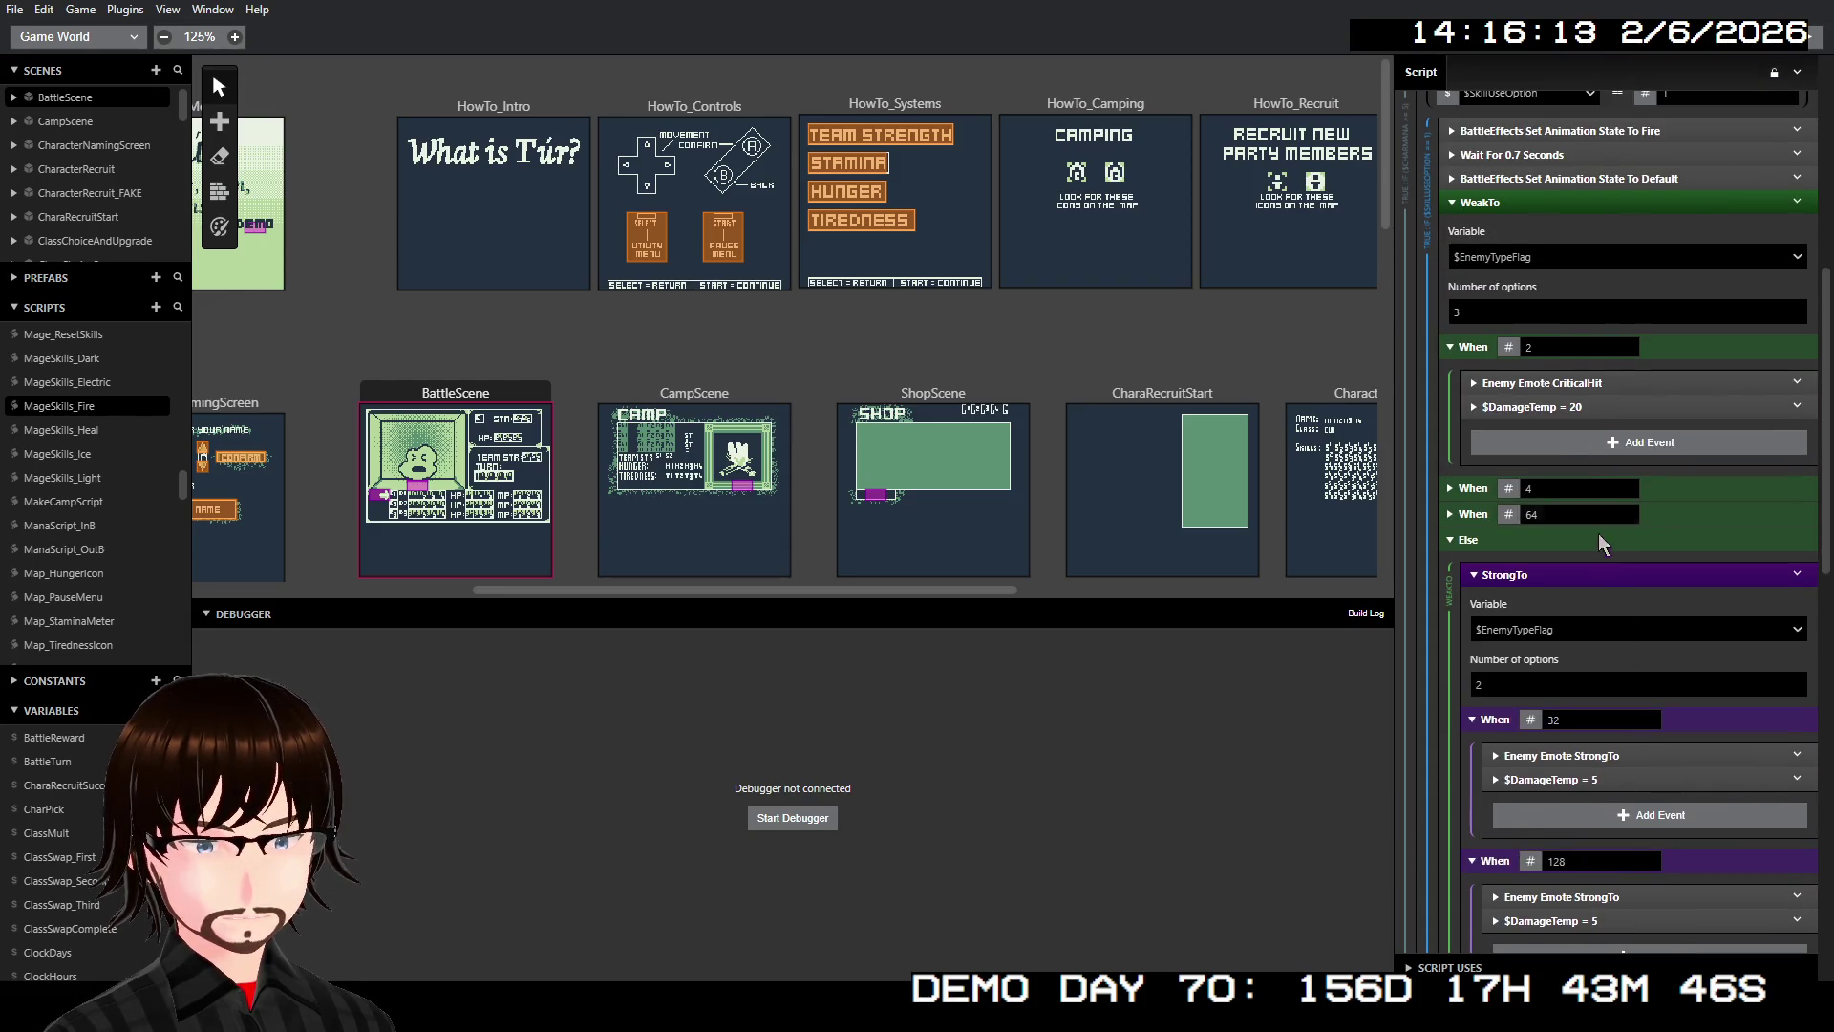
pyautogui.scroll(-7, 1606, 618)
pyautogui.write('2')
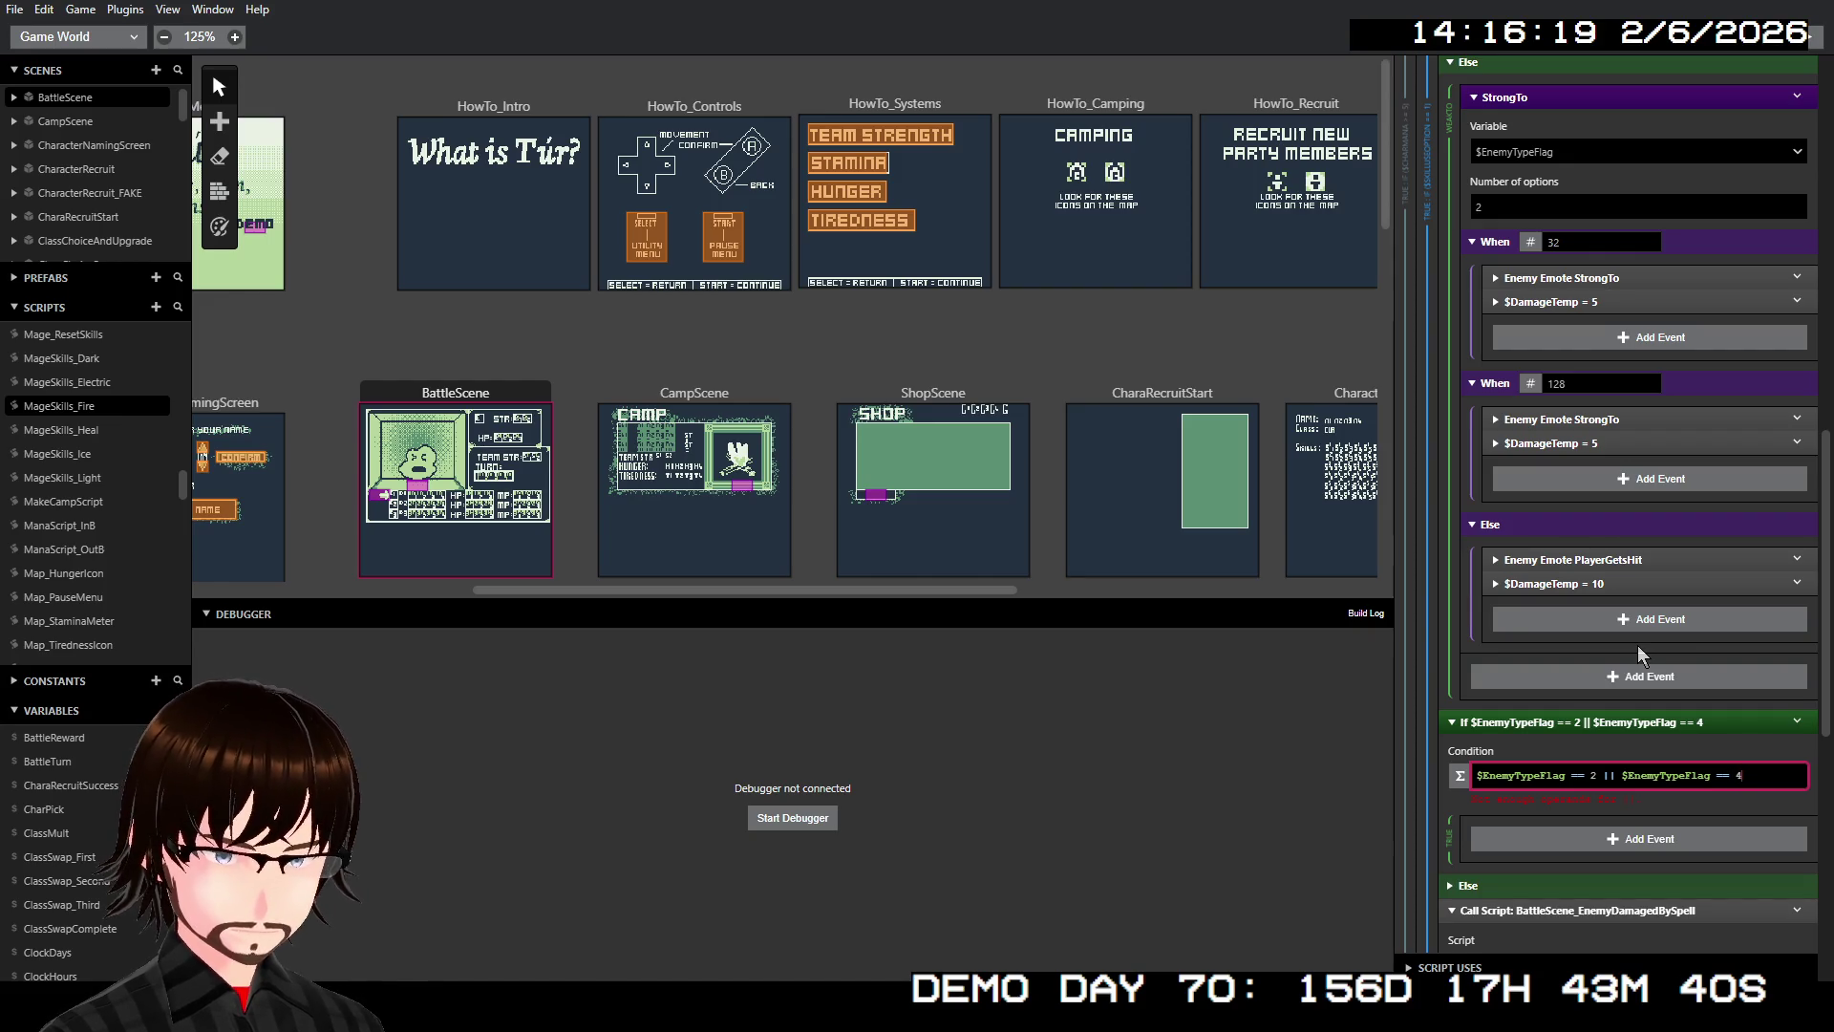
pyautogui.write(' || ')
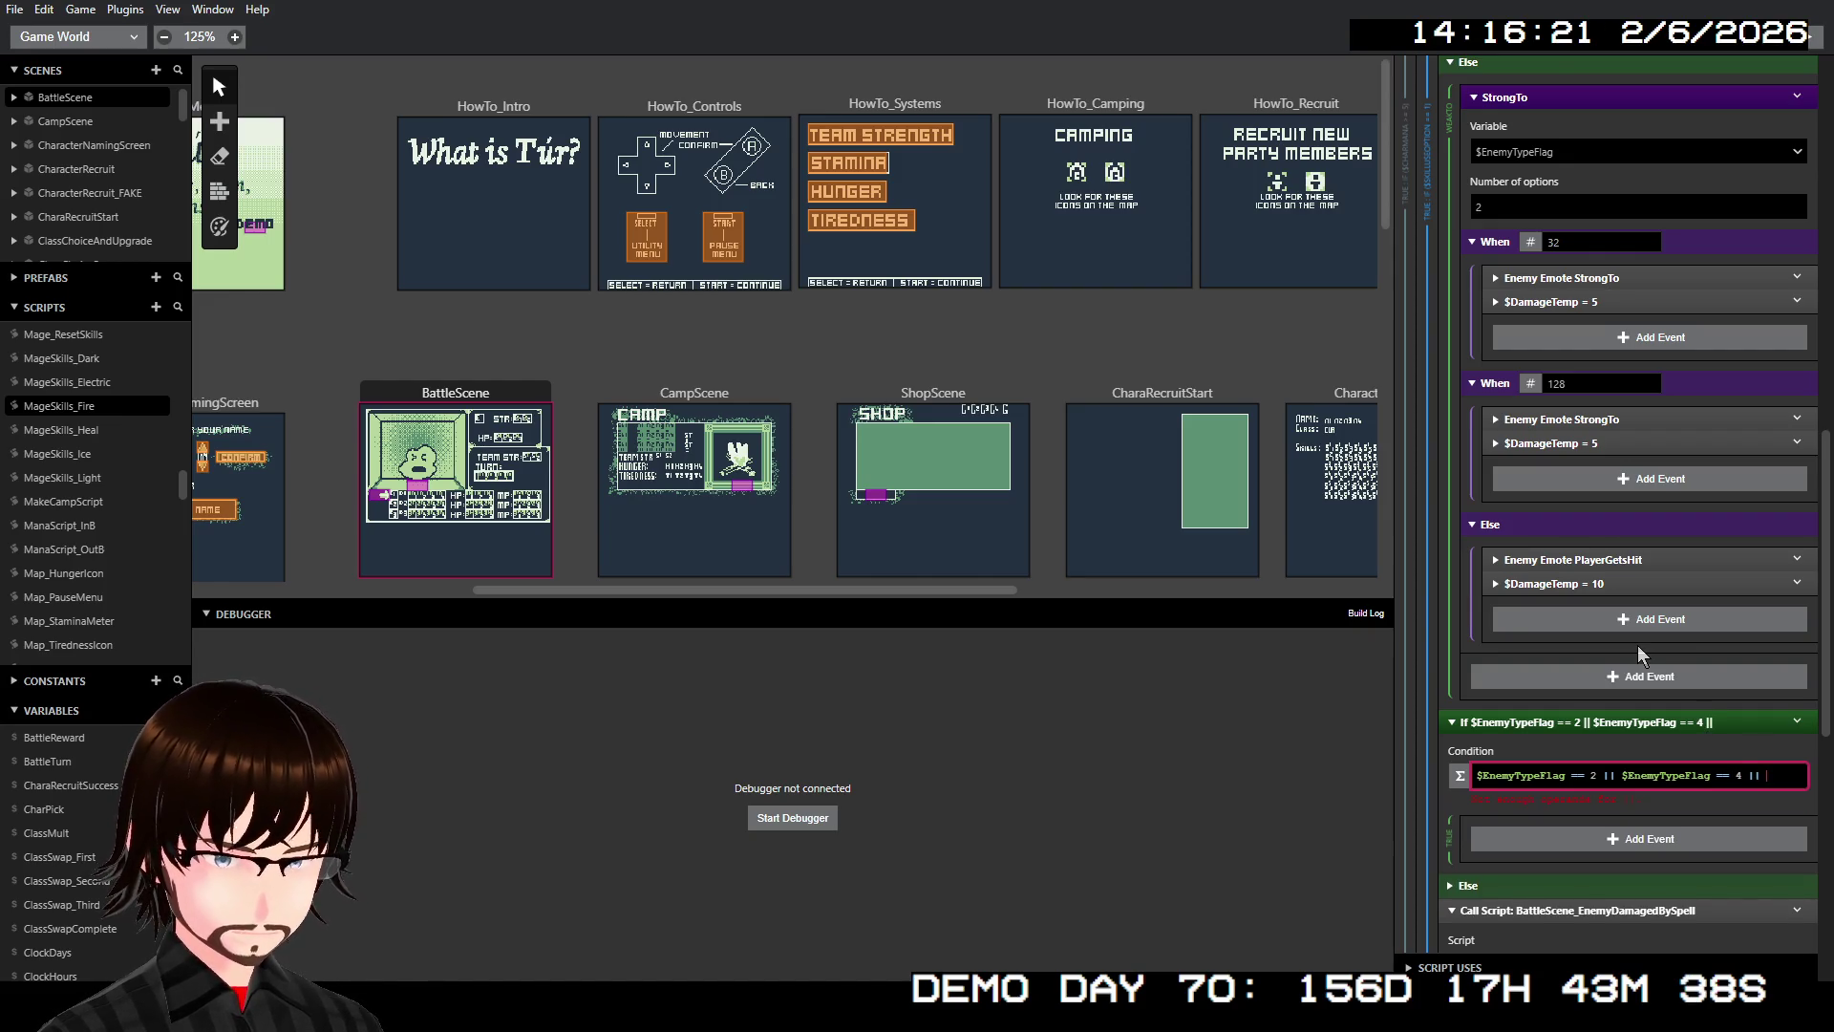
pyautogui.write('$ene')
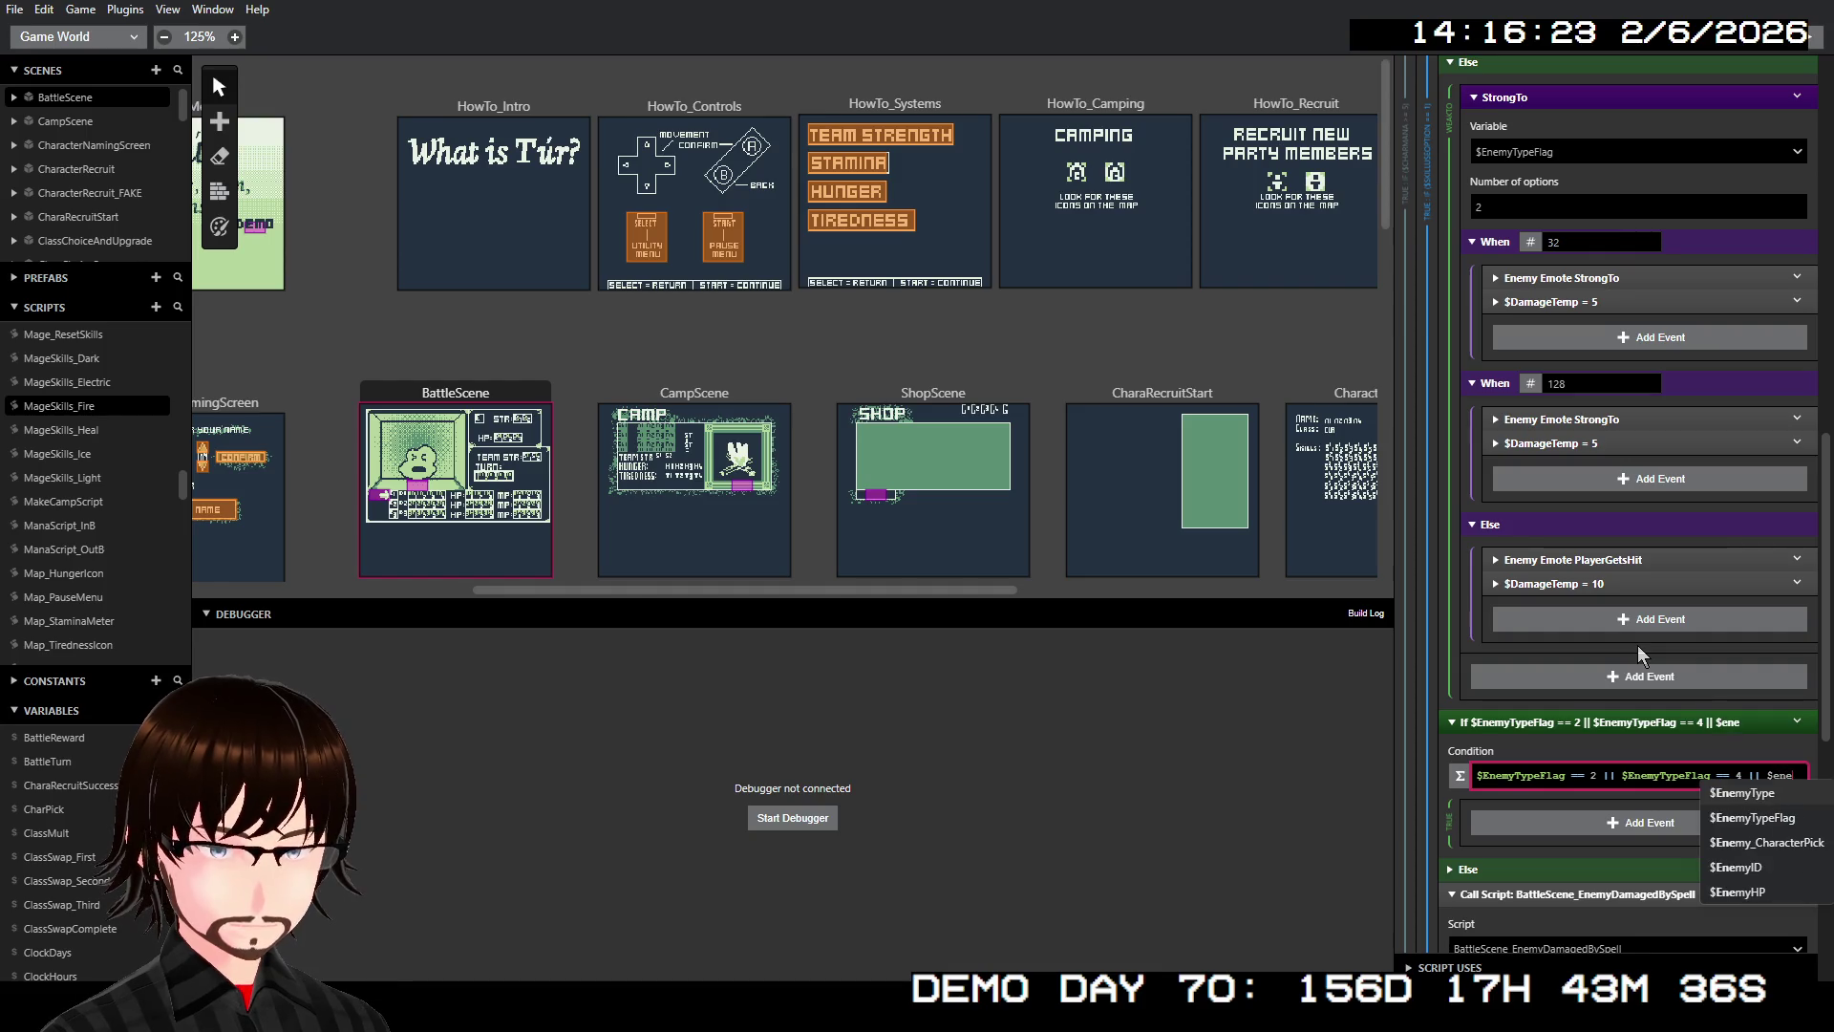
pyautogui.press('Down')
pyautogui.press('Return')
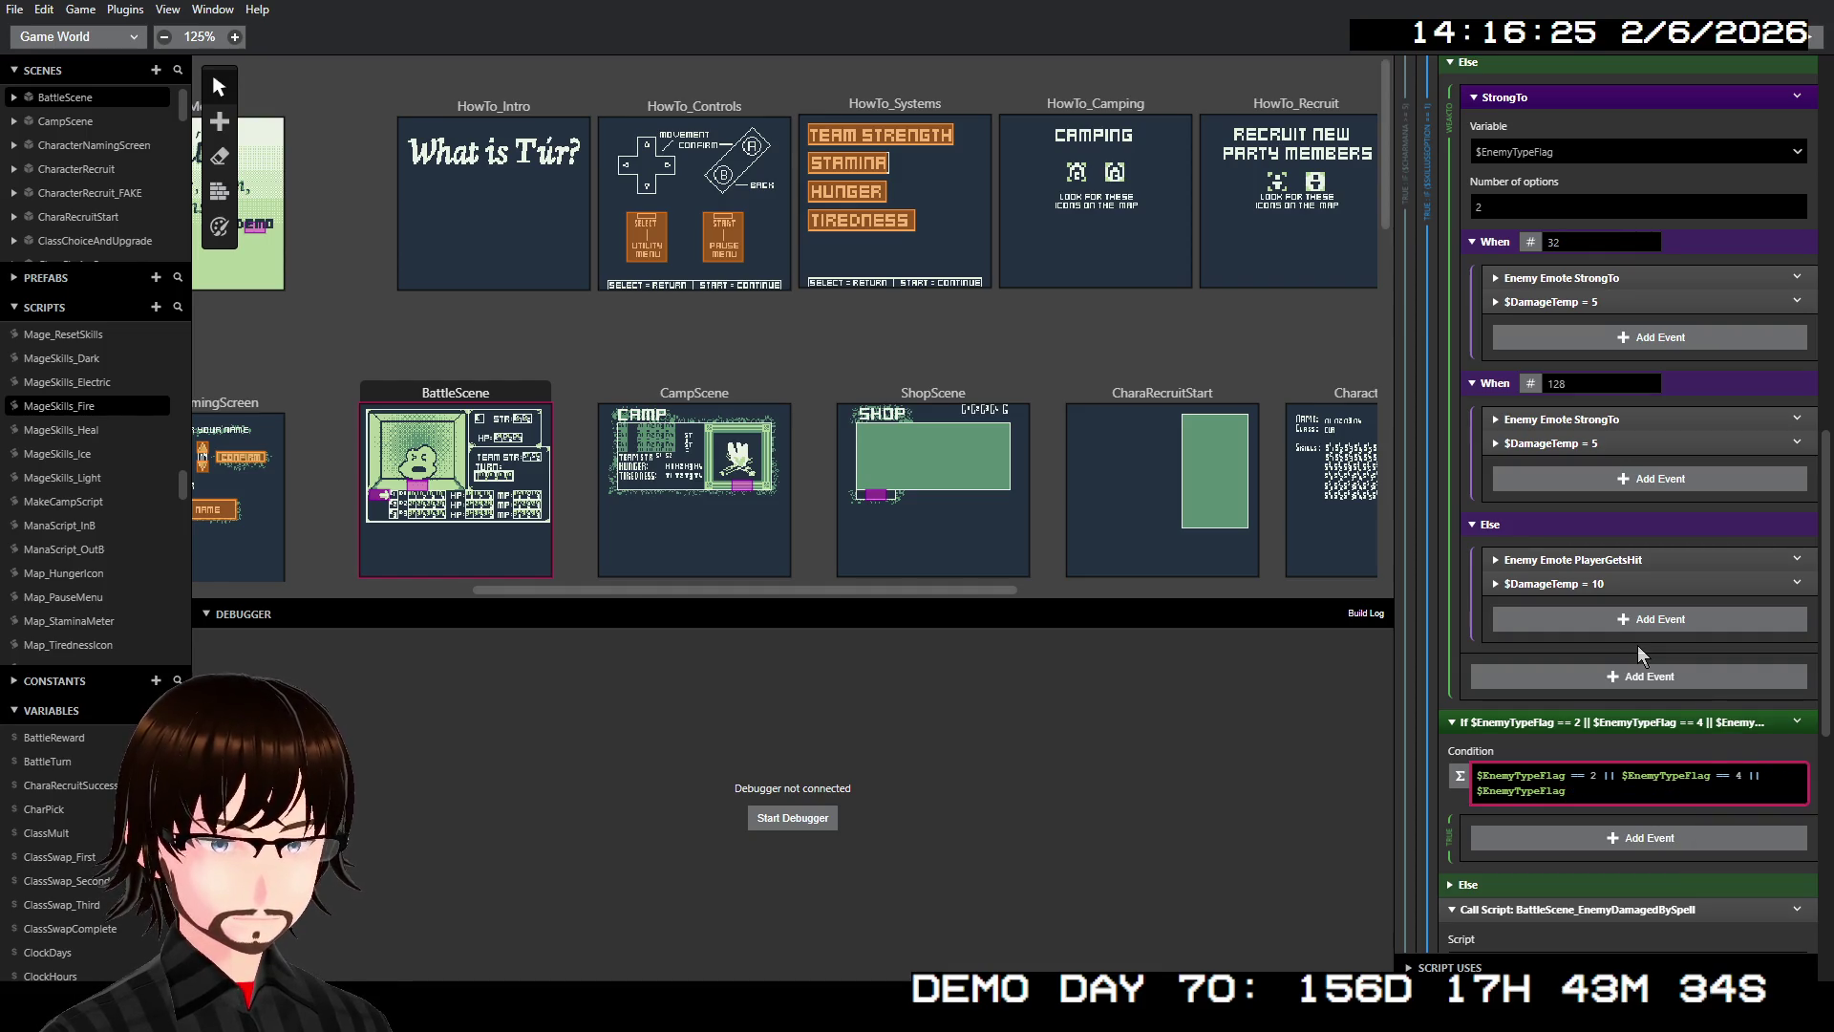
pyautogui.write(' == 64')
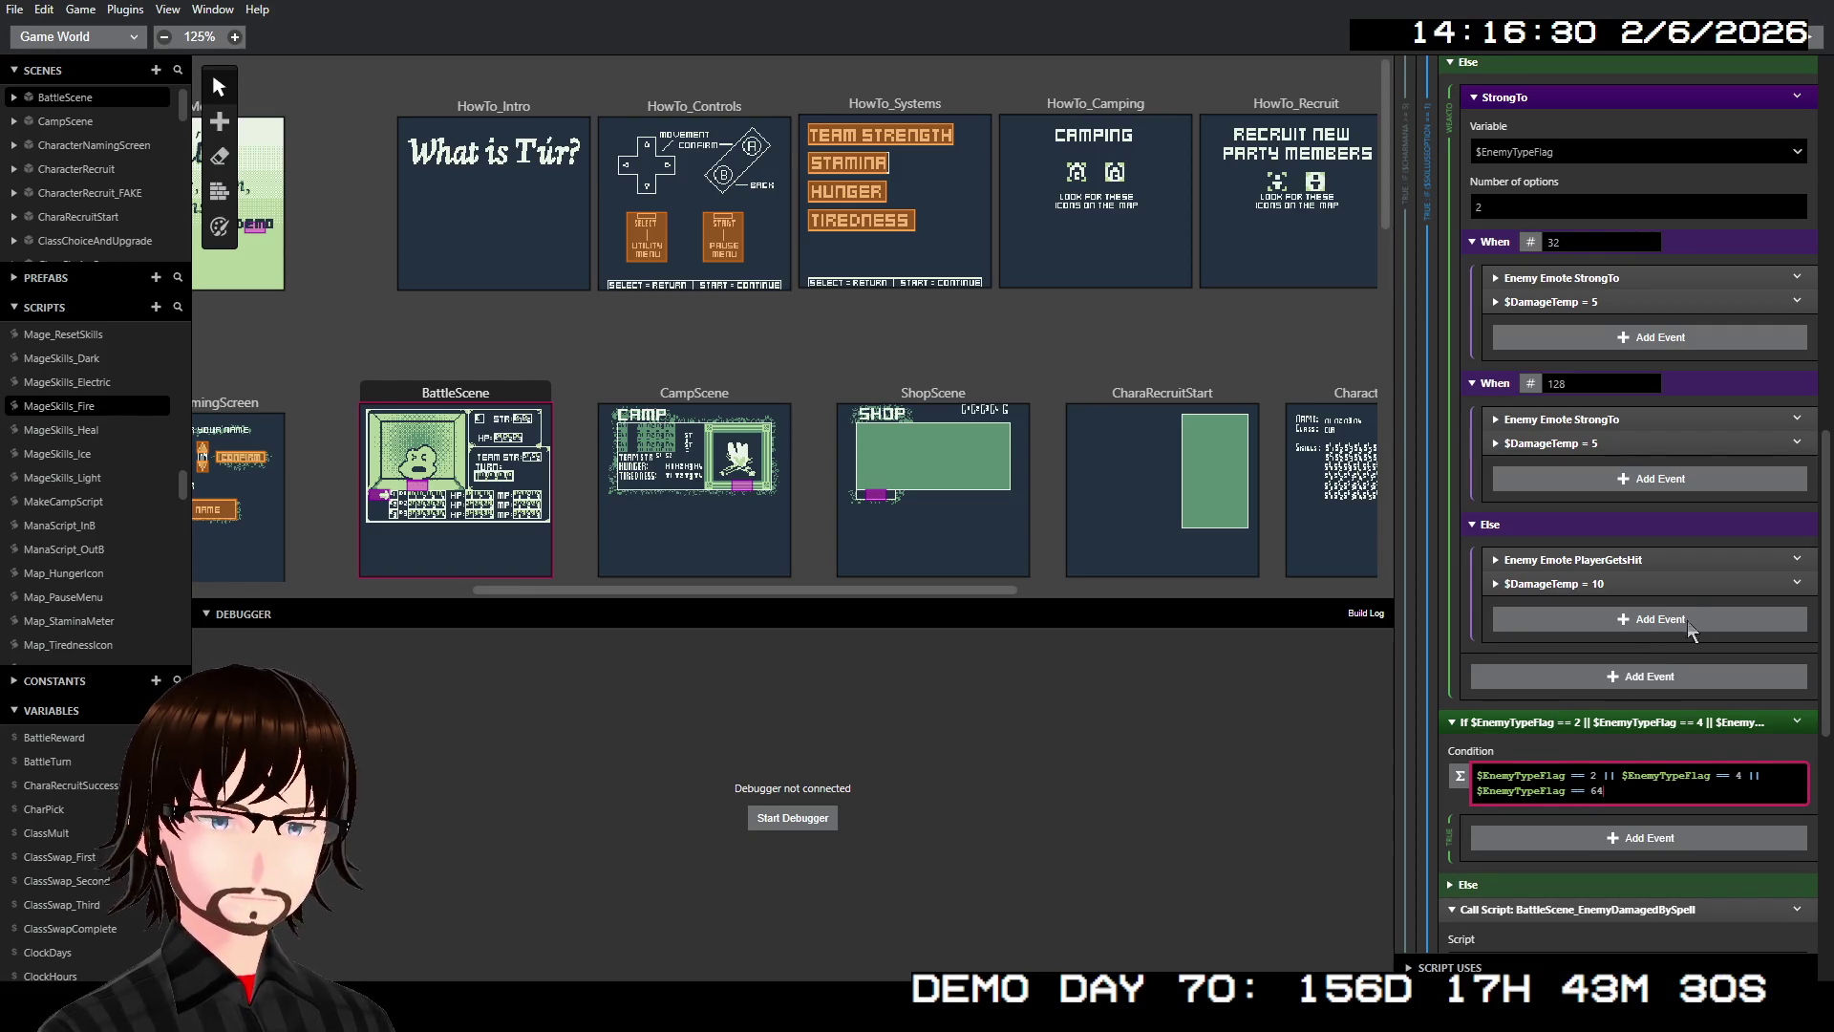
pyautogui.scroll(5, 1624, 535)
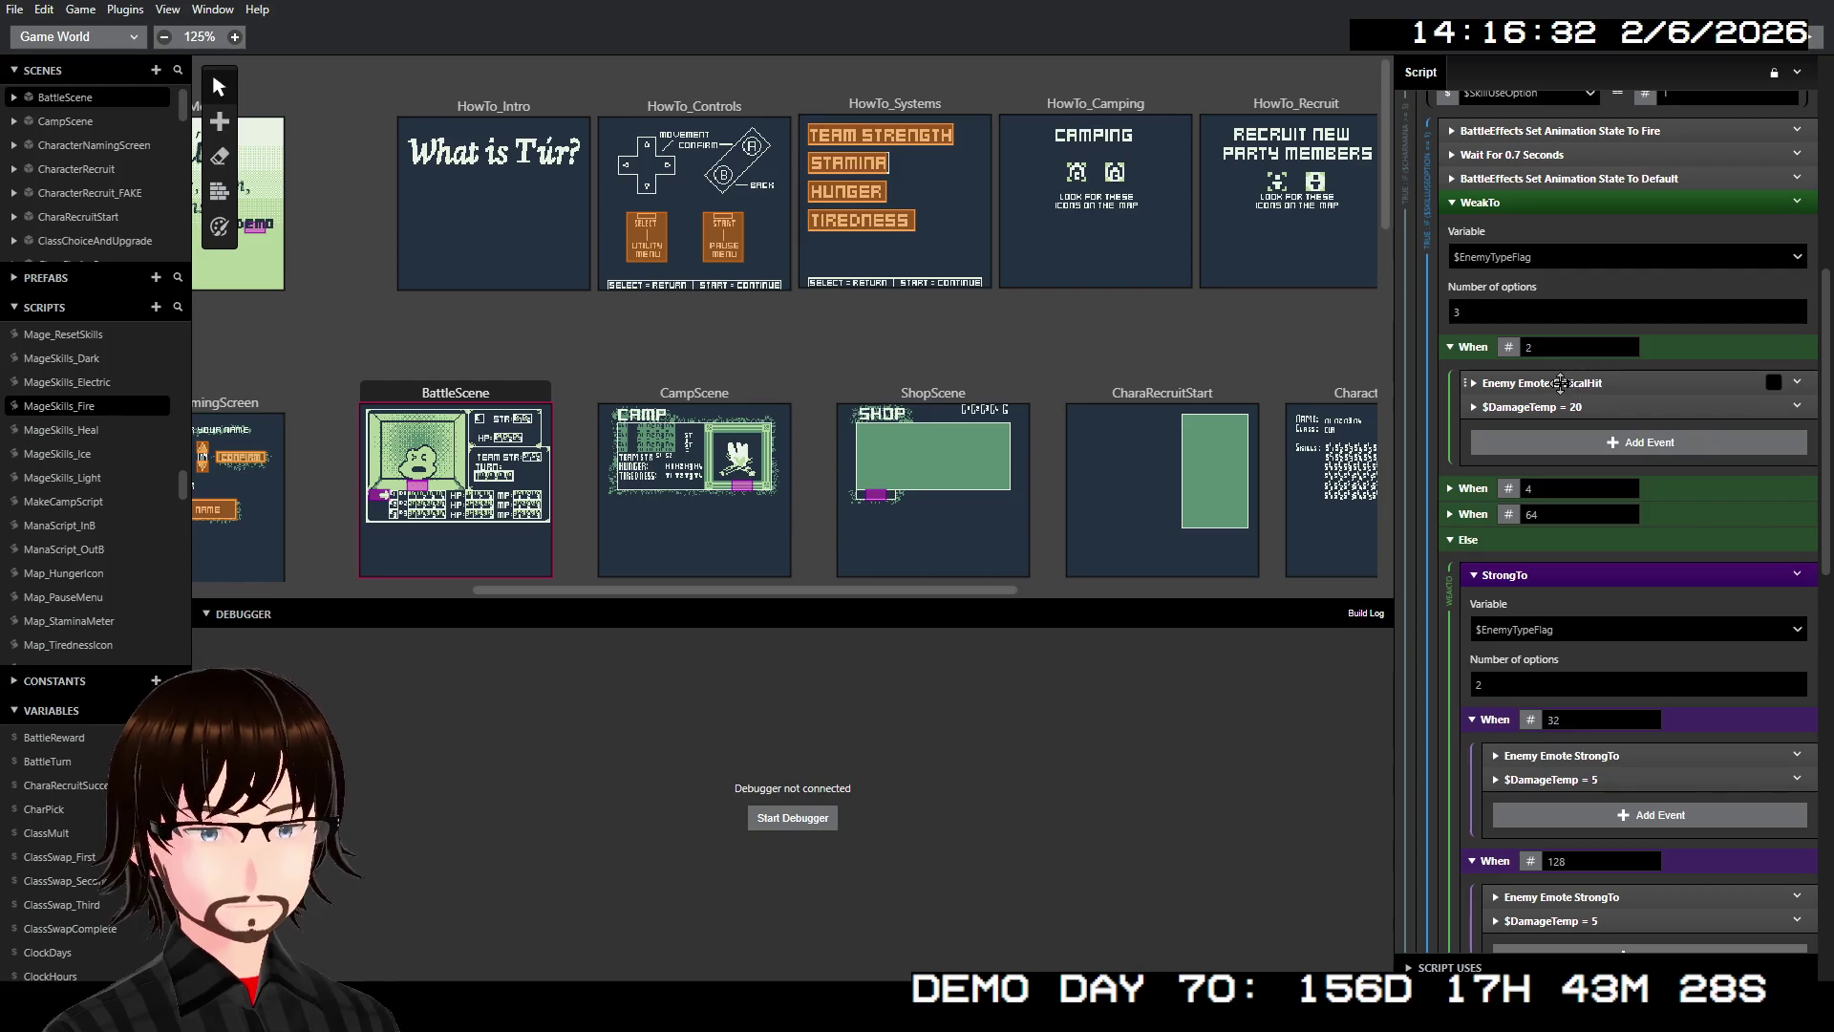
pyautogui.click(1559, 382)
# Copy the CriticalHit emote and $DamageTemp = 20 events and paste them after the If block
pyautogui.keyDown('shift'); pyautogui.click(1597, 406); pyautogui.keyUp('shift')
pyautogui.rightClick(1601, 407)
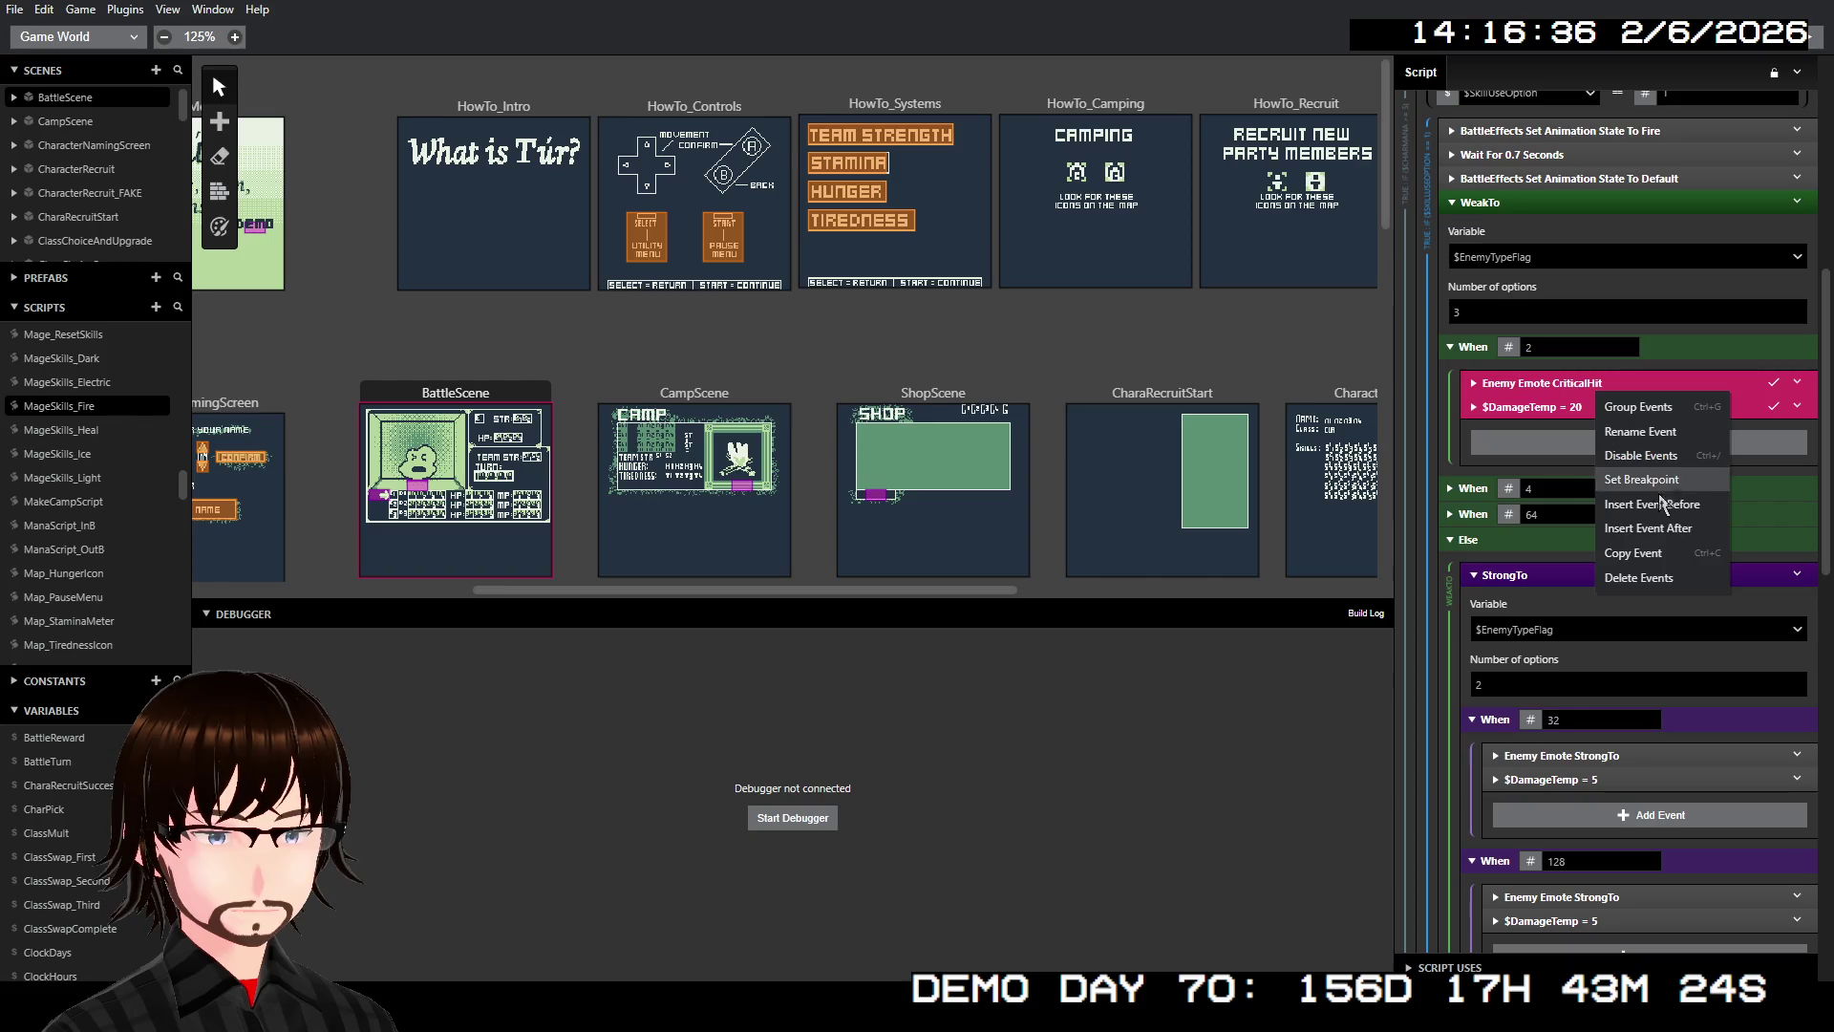
pyautogui.click(1640, 577)
pyautogui.scroll(-3, 1650, 570)
pyautogui.scroll(-3, 1650, 570)
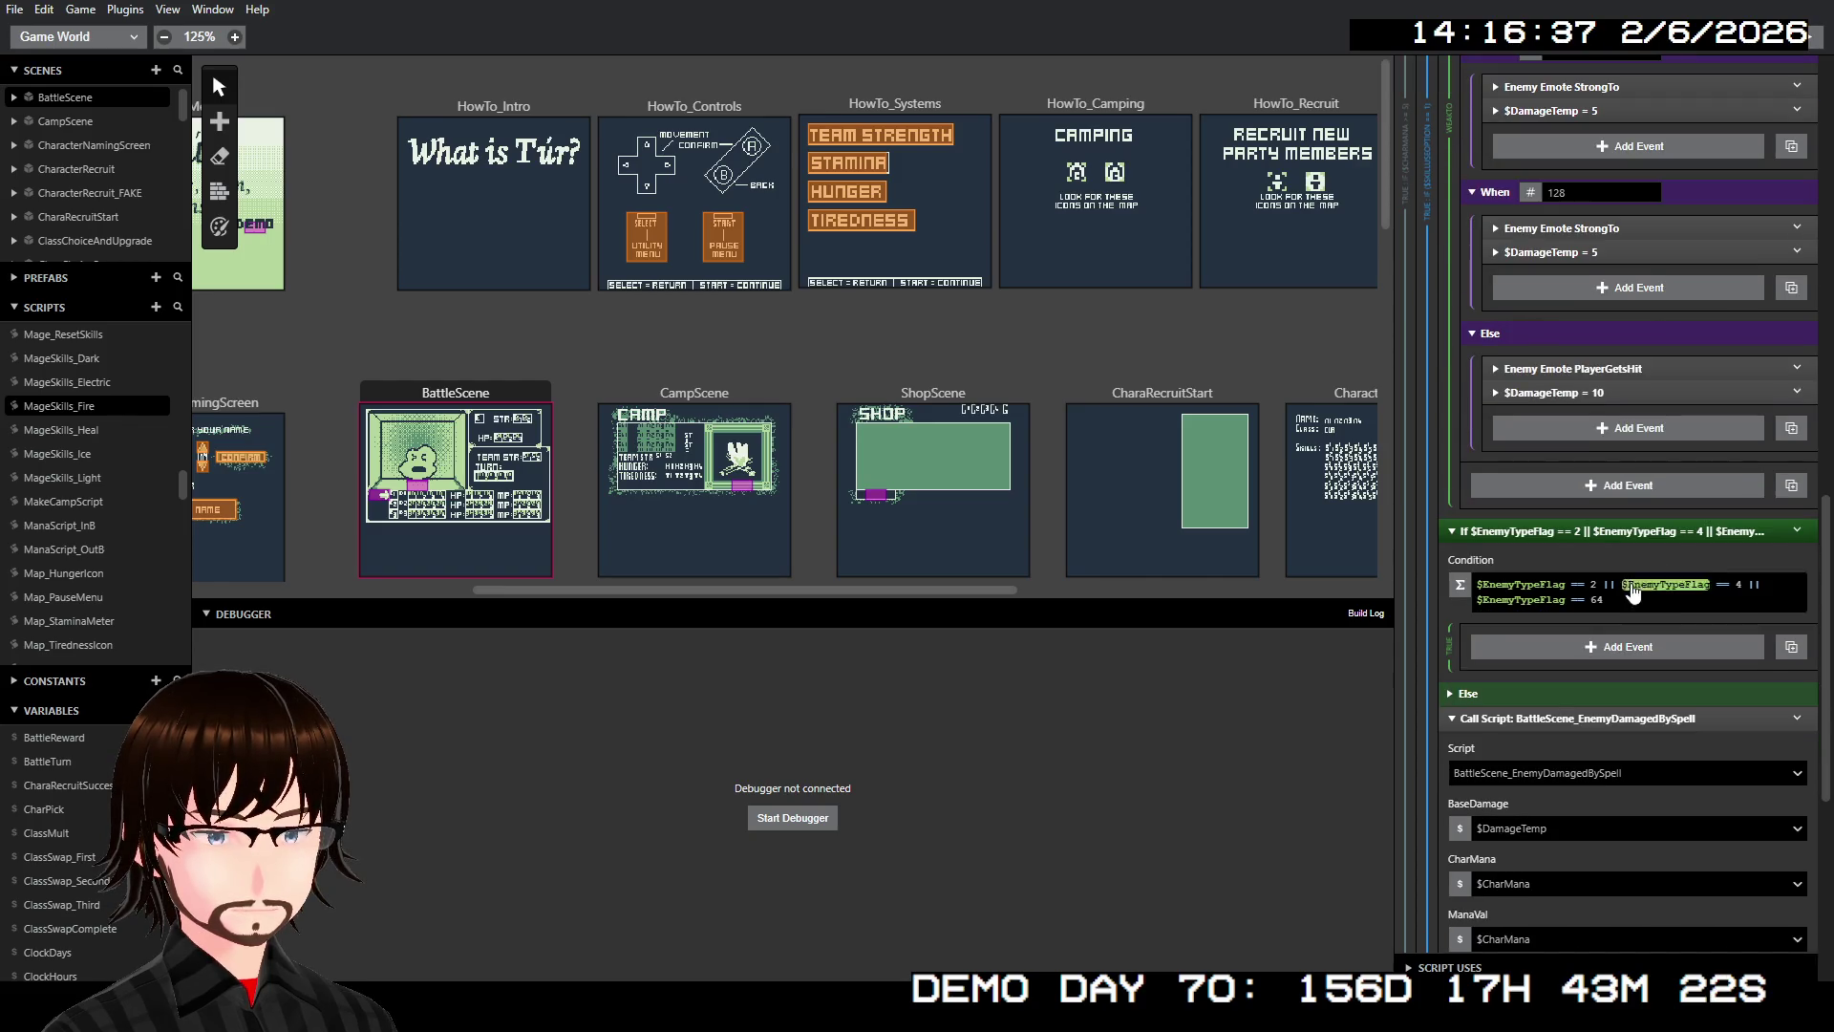
pyautogui.rightClick(1603, 529)
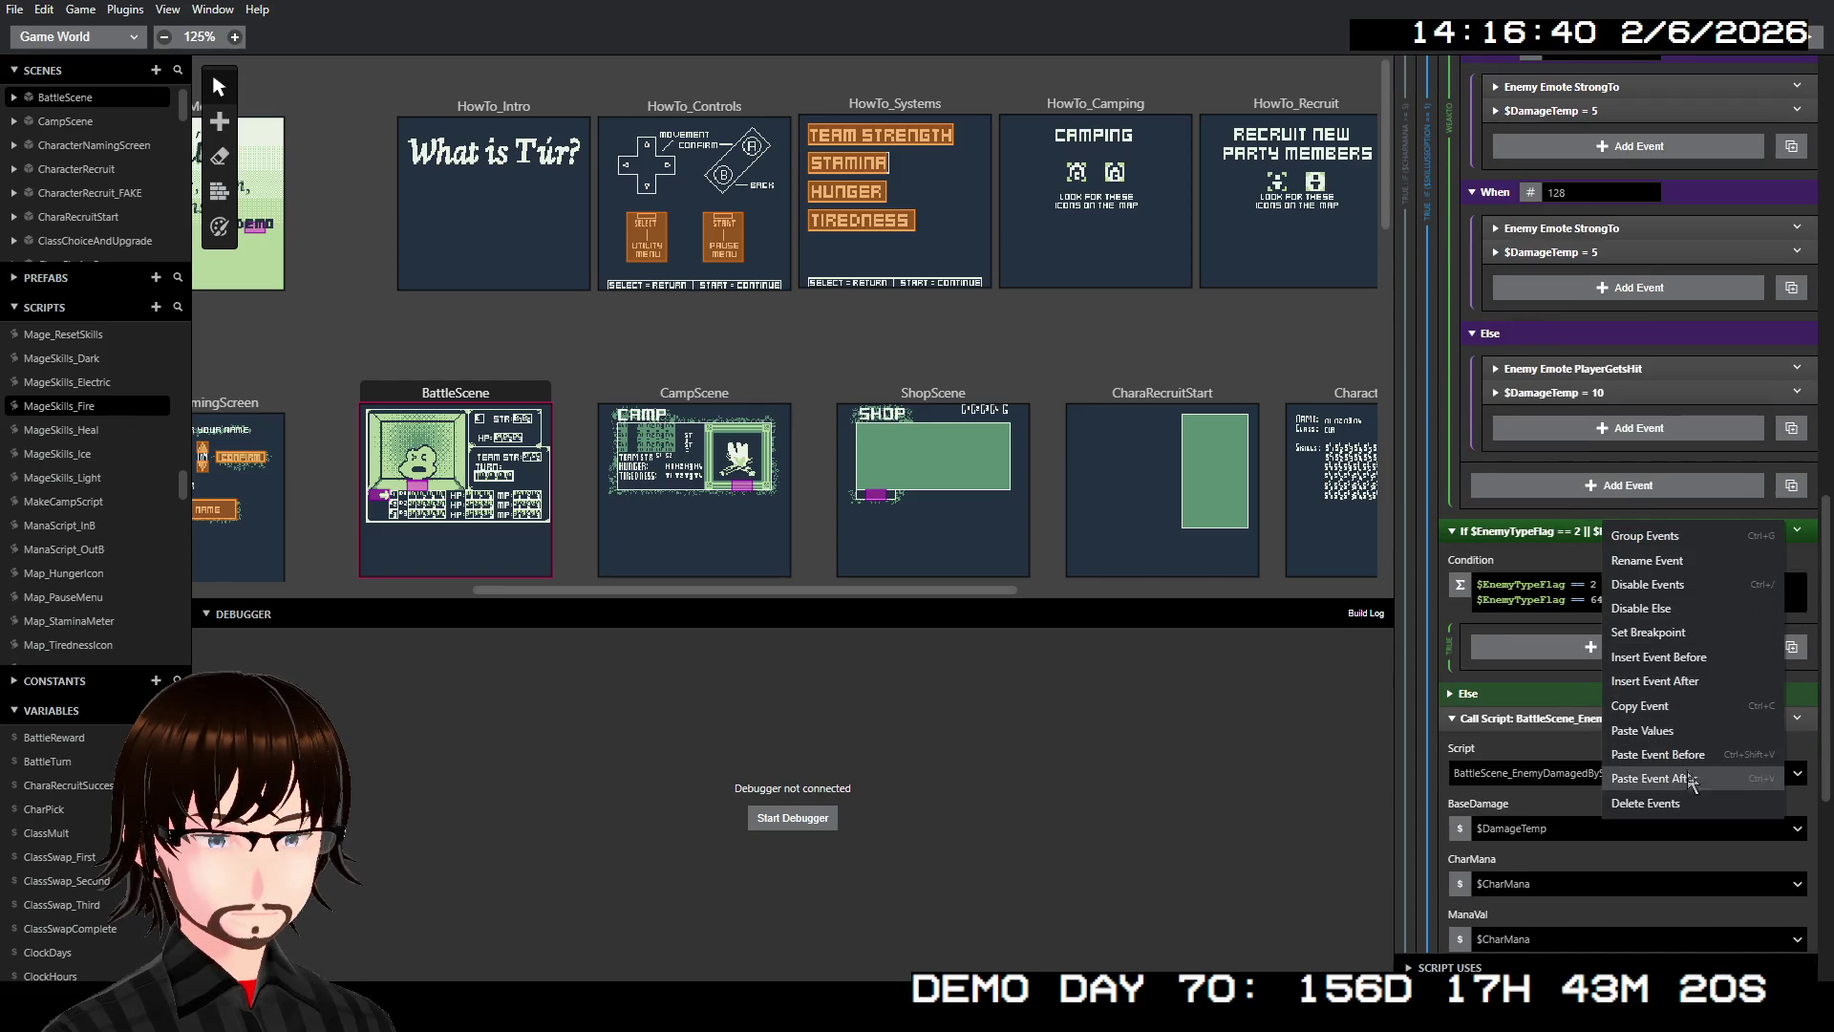
pyautogui.click(1645, 777)
# Move the pasted CriticalHit and $DamageTemp = 20 events into the If block's true branch
pyautogui.click(1519, 726)
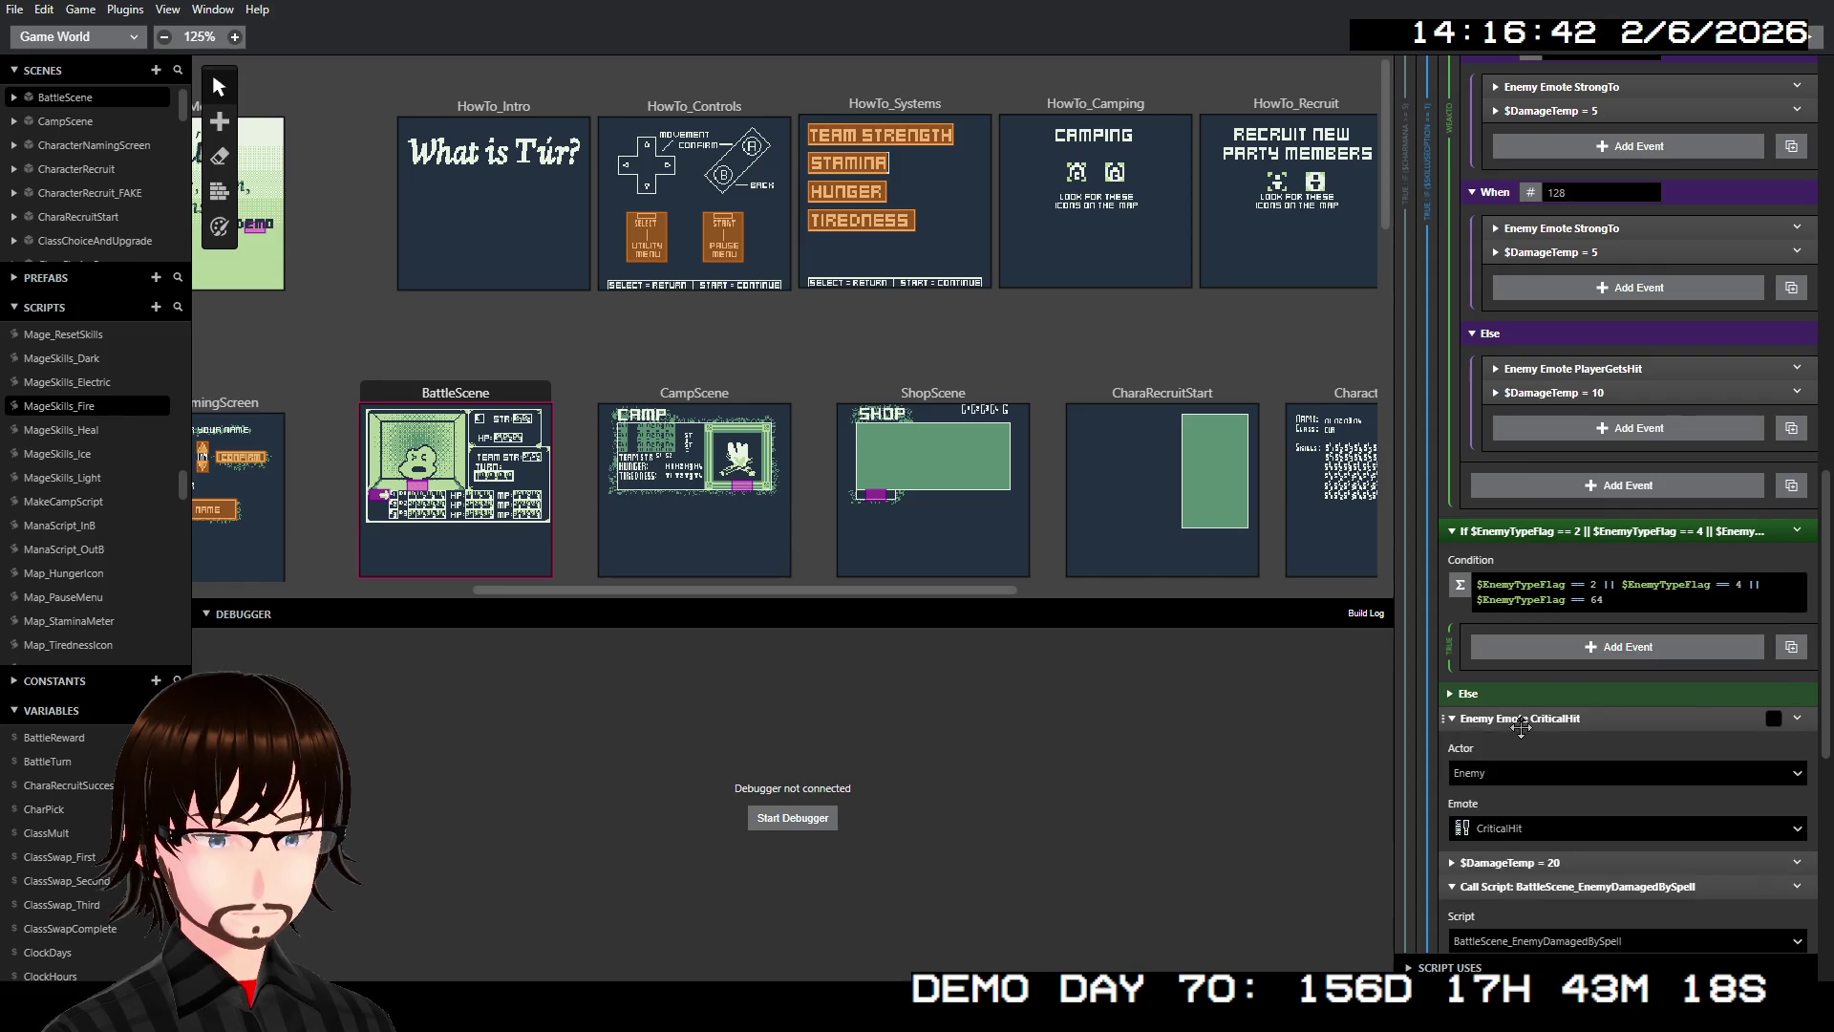
pyautogui.click(1518, 724)
pyautogui.keyDown('shift'); pyautogui.click(1524, 742); pyautogui.keyUp('shift')
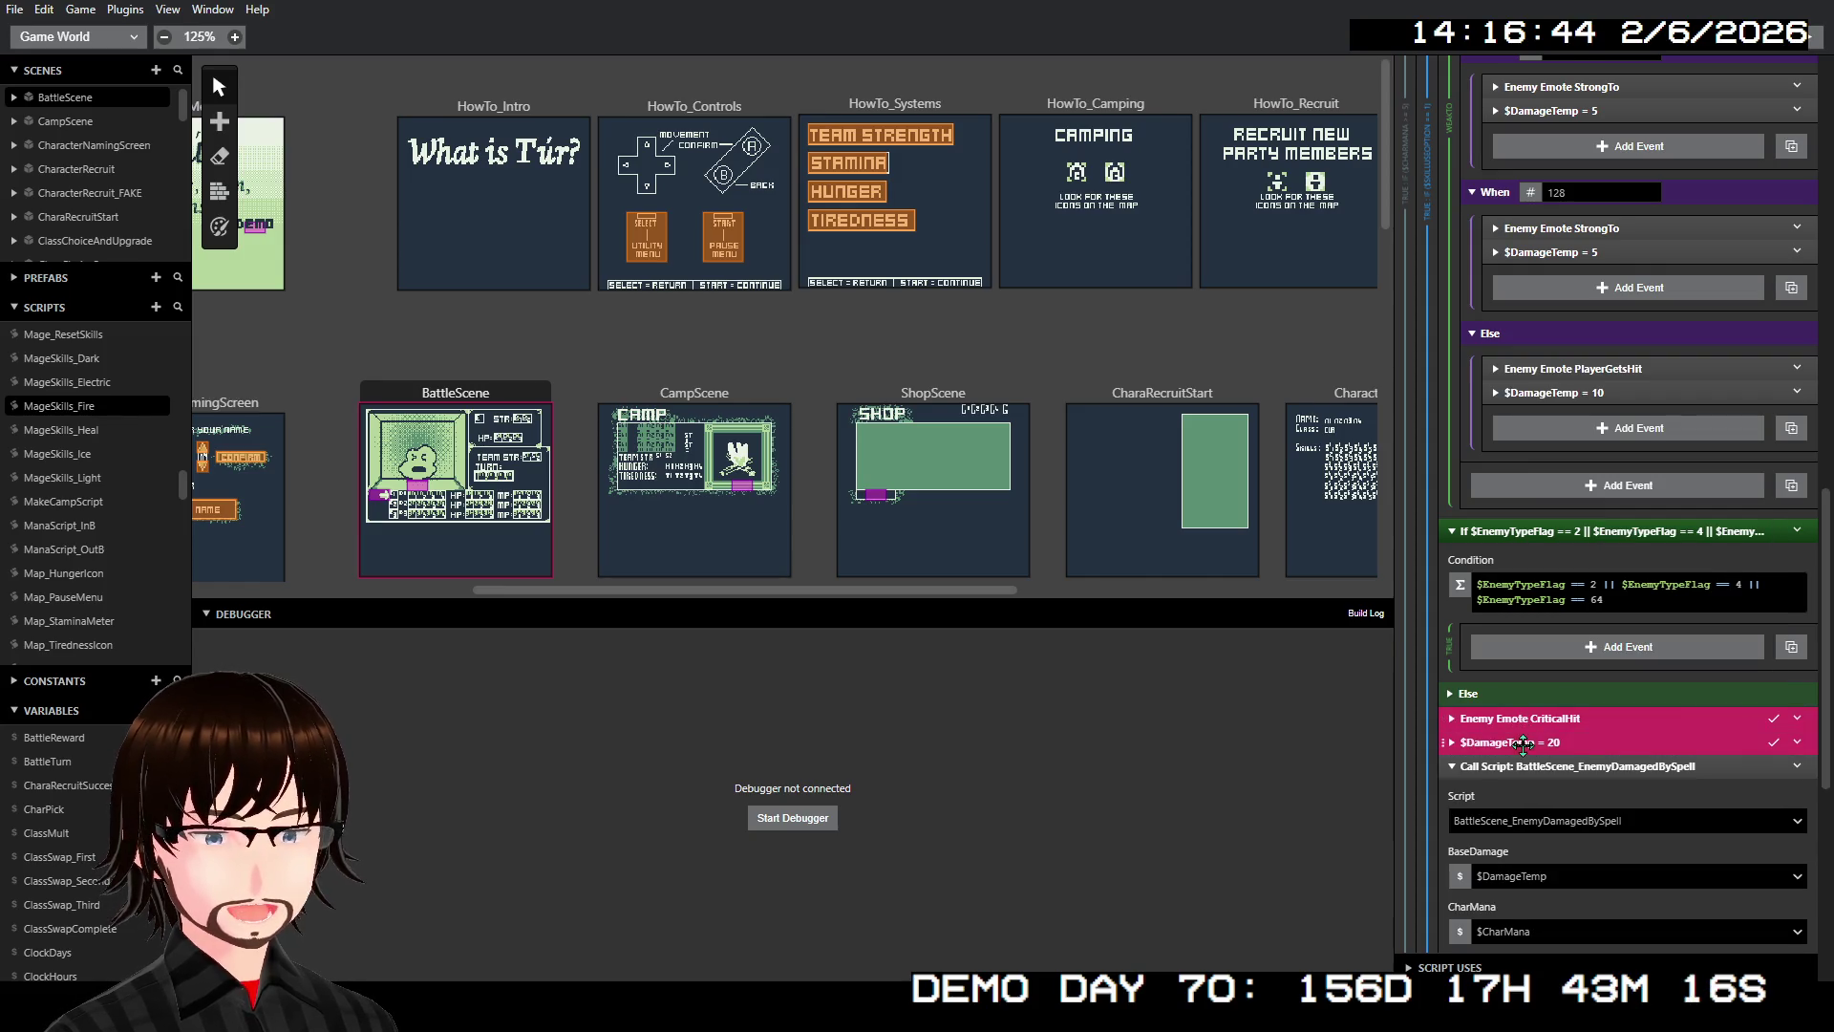
pyautogui.moveTo(1535, 735); pyautogui.dragTo(1555, 656)
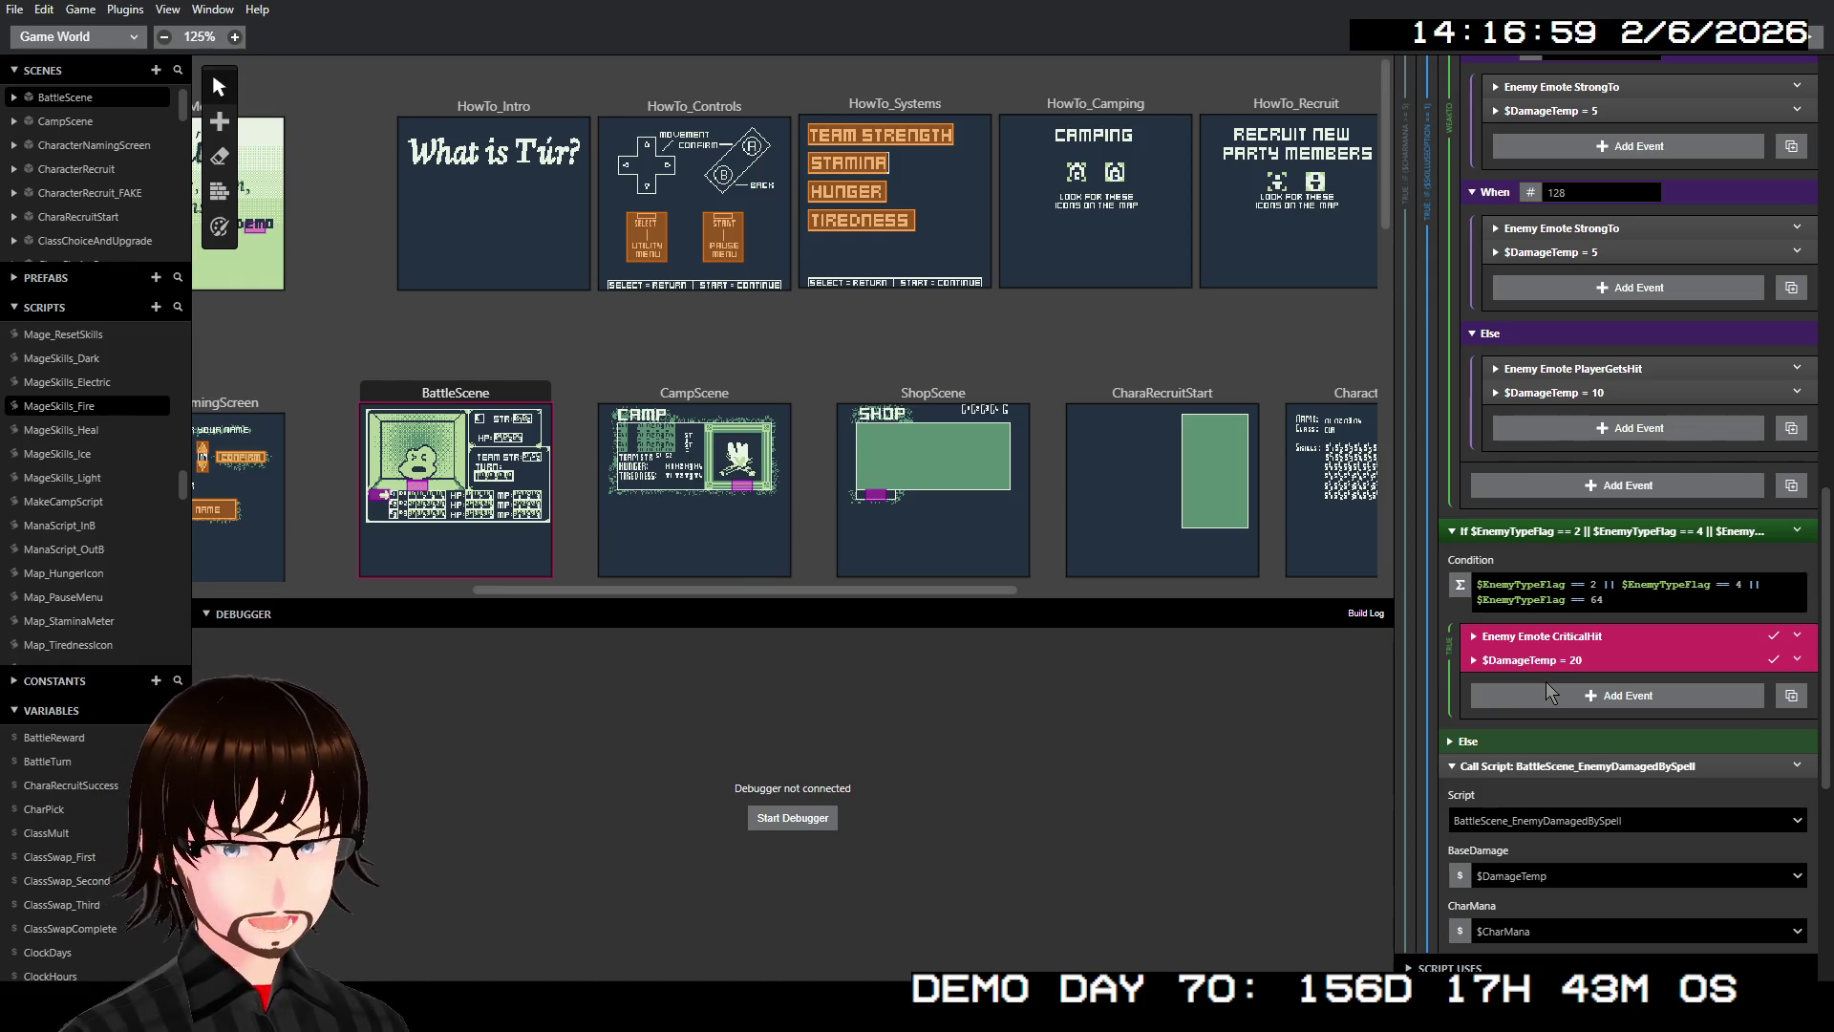
pyautogui.scroll(-3, 1554, 702)
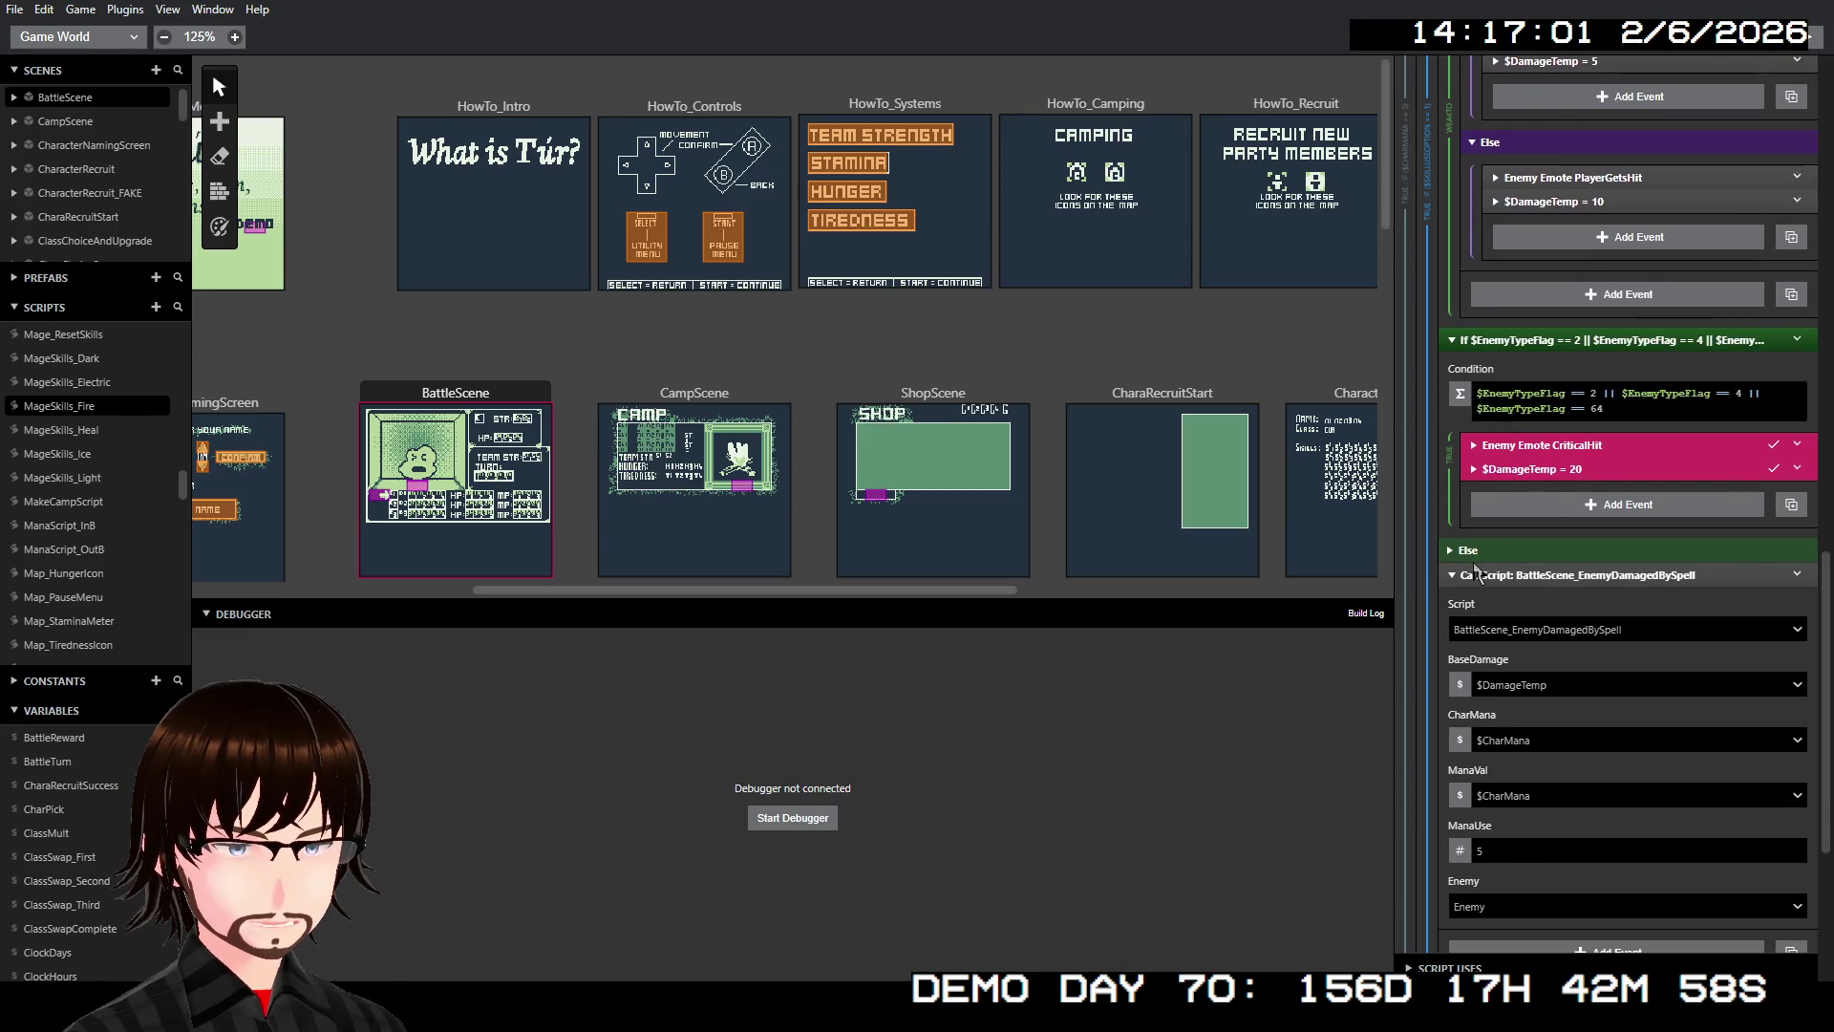
# Disable the If block's Else branch
pyautogui.click(1451, 551)
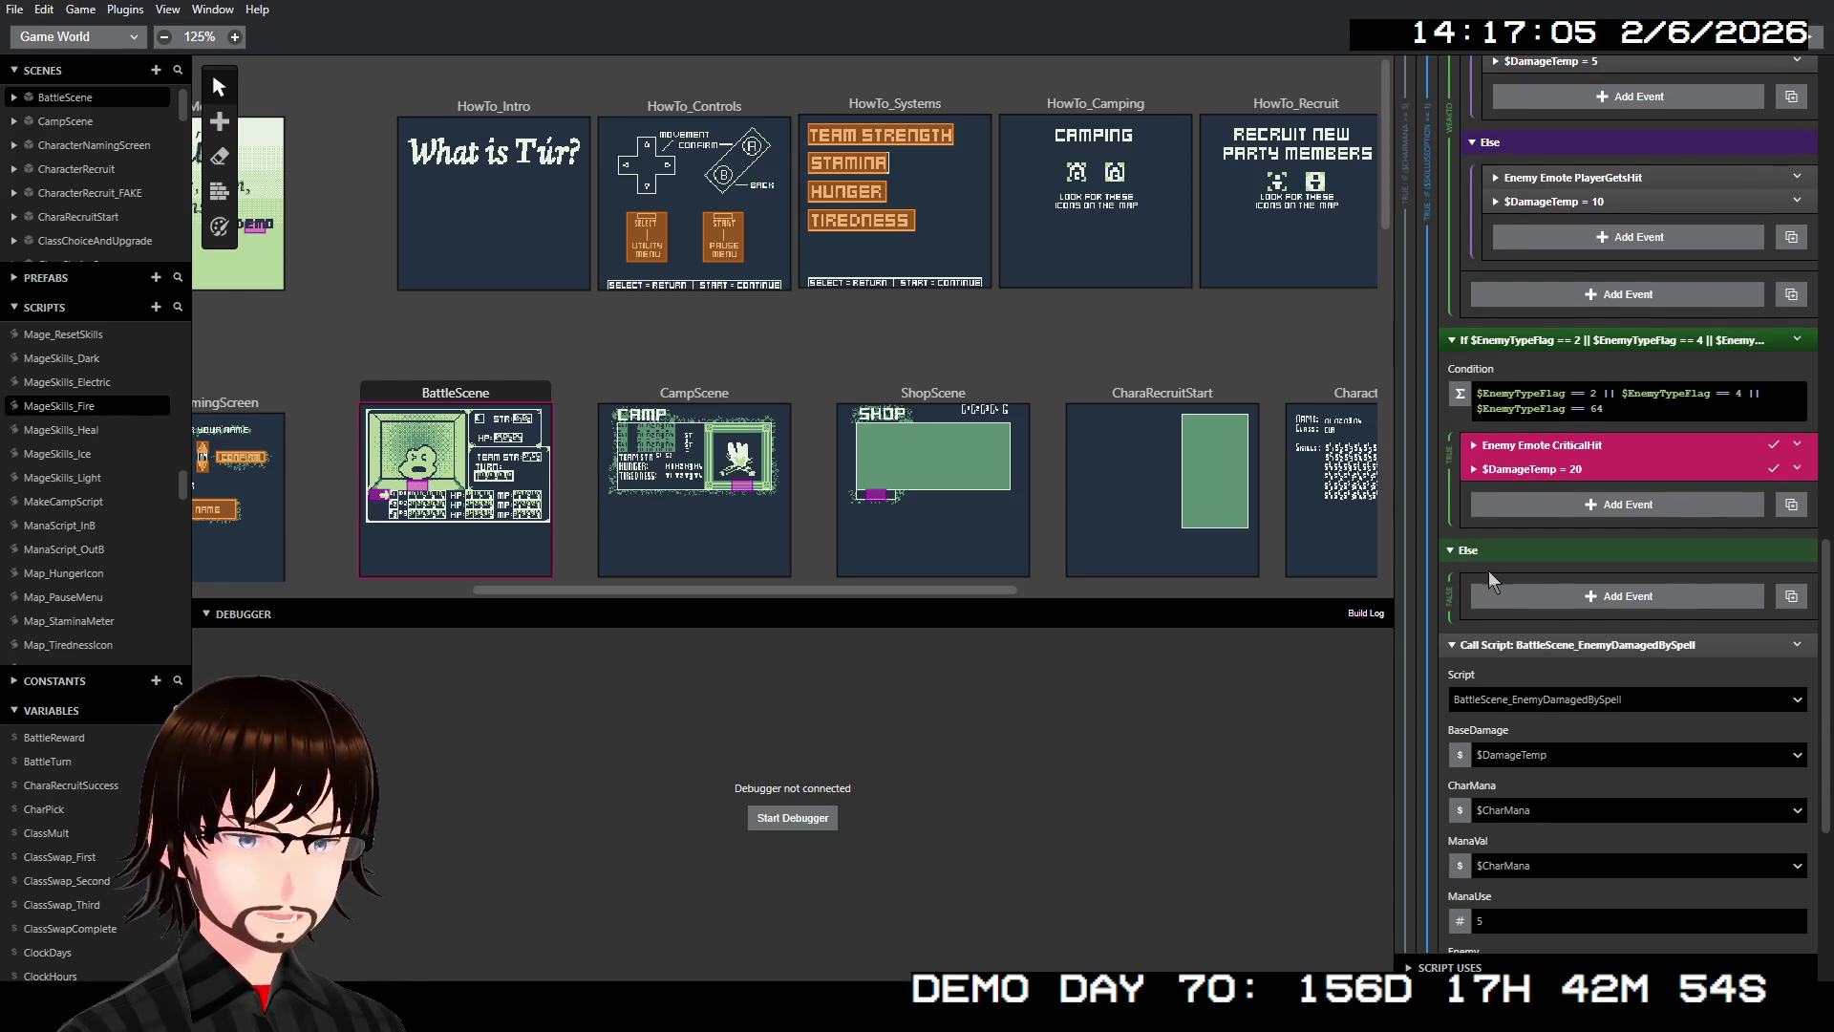
pyautogui.scroll(1, 1488, 570)
pyautogui.scroll(3, 1584, 630)
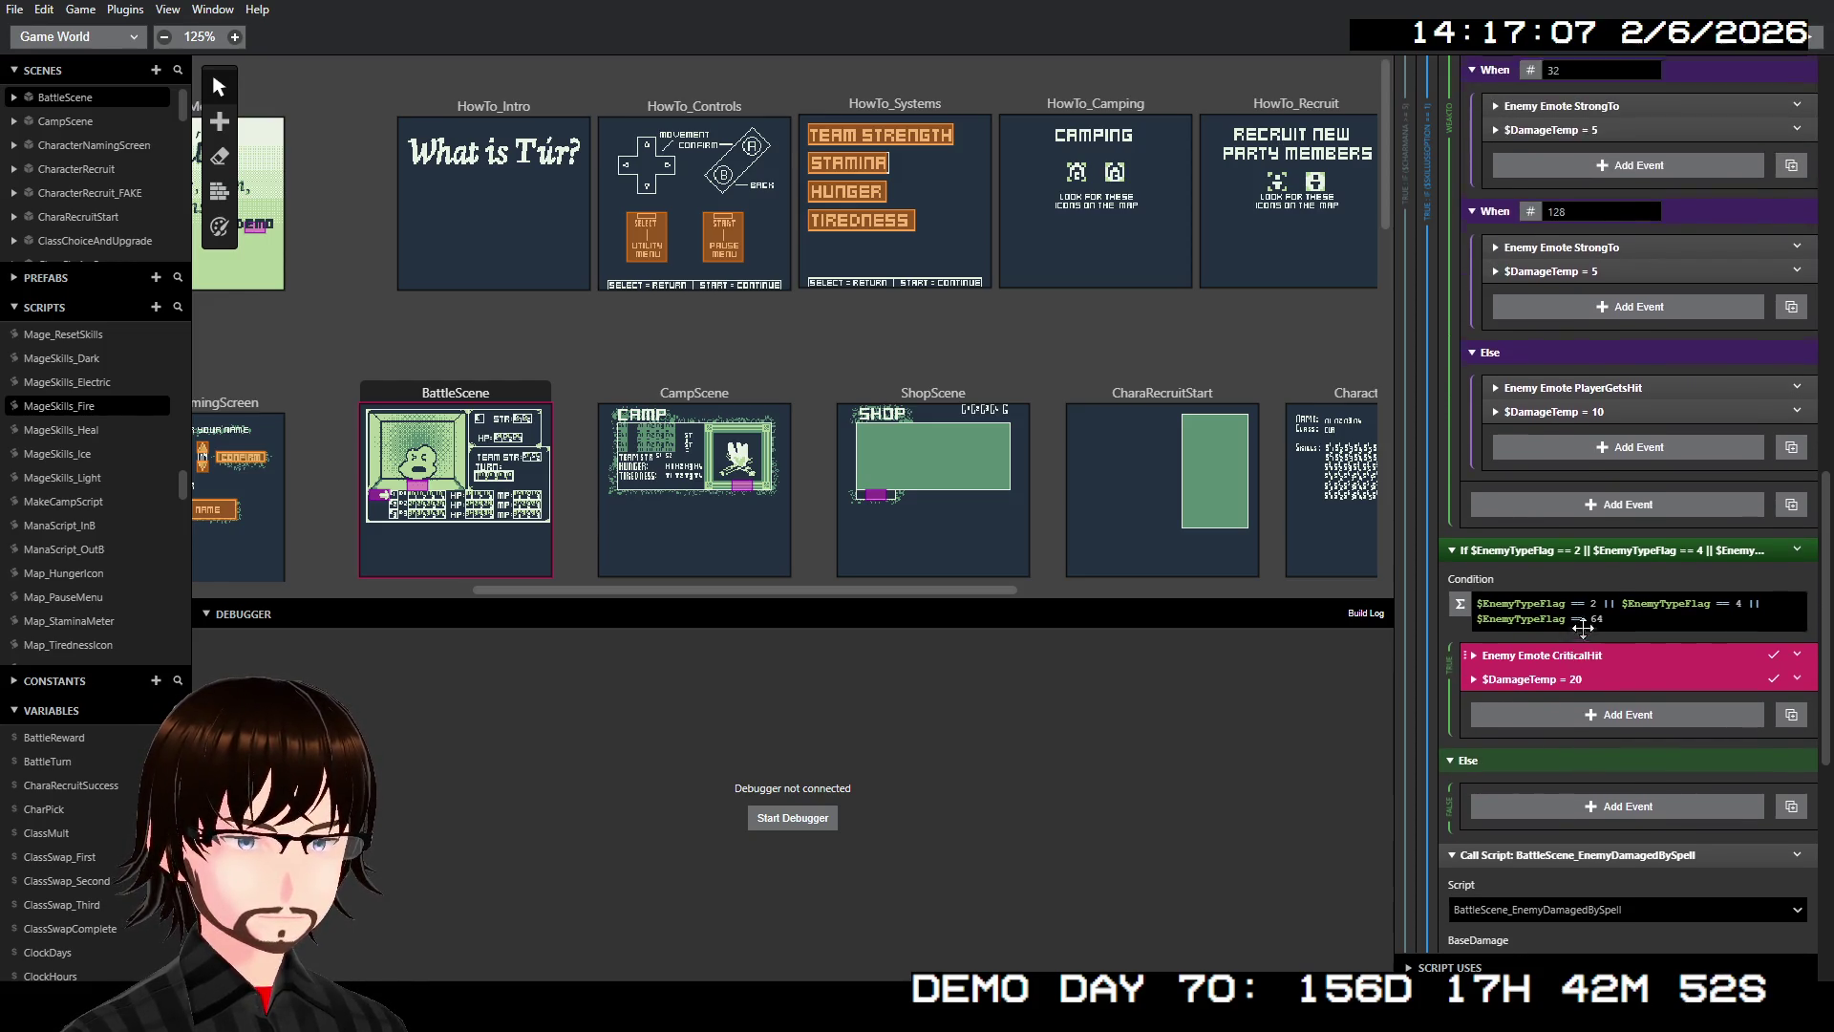
pyautogui.scroll(-2, 1584, 627)
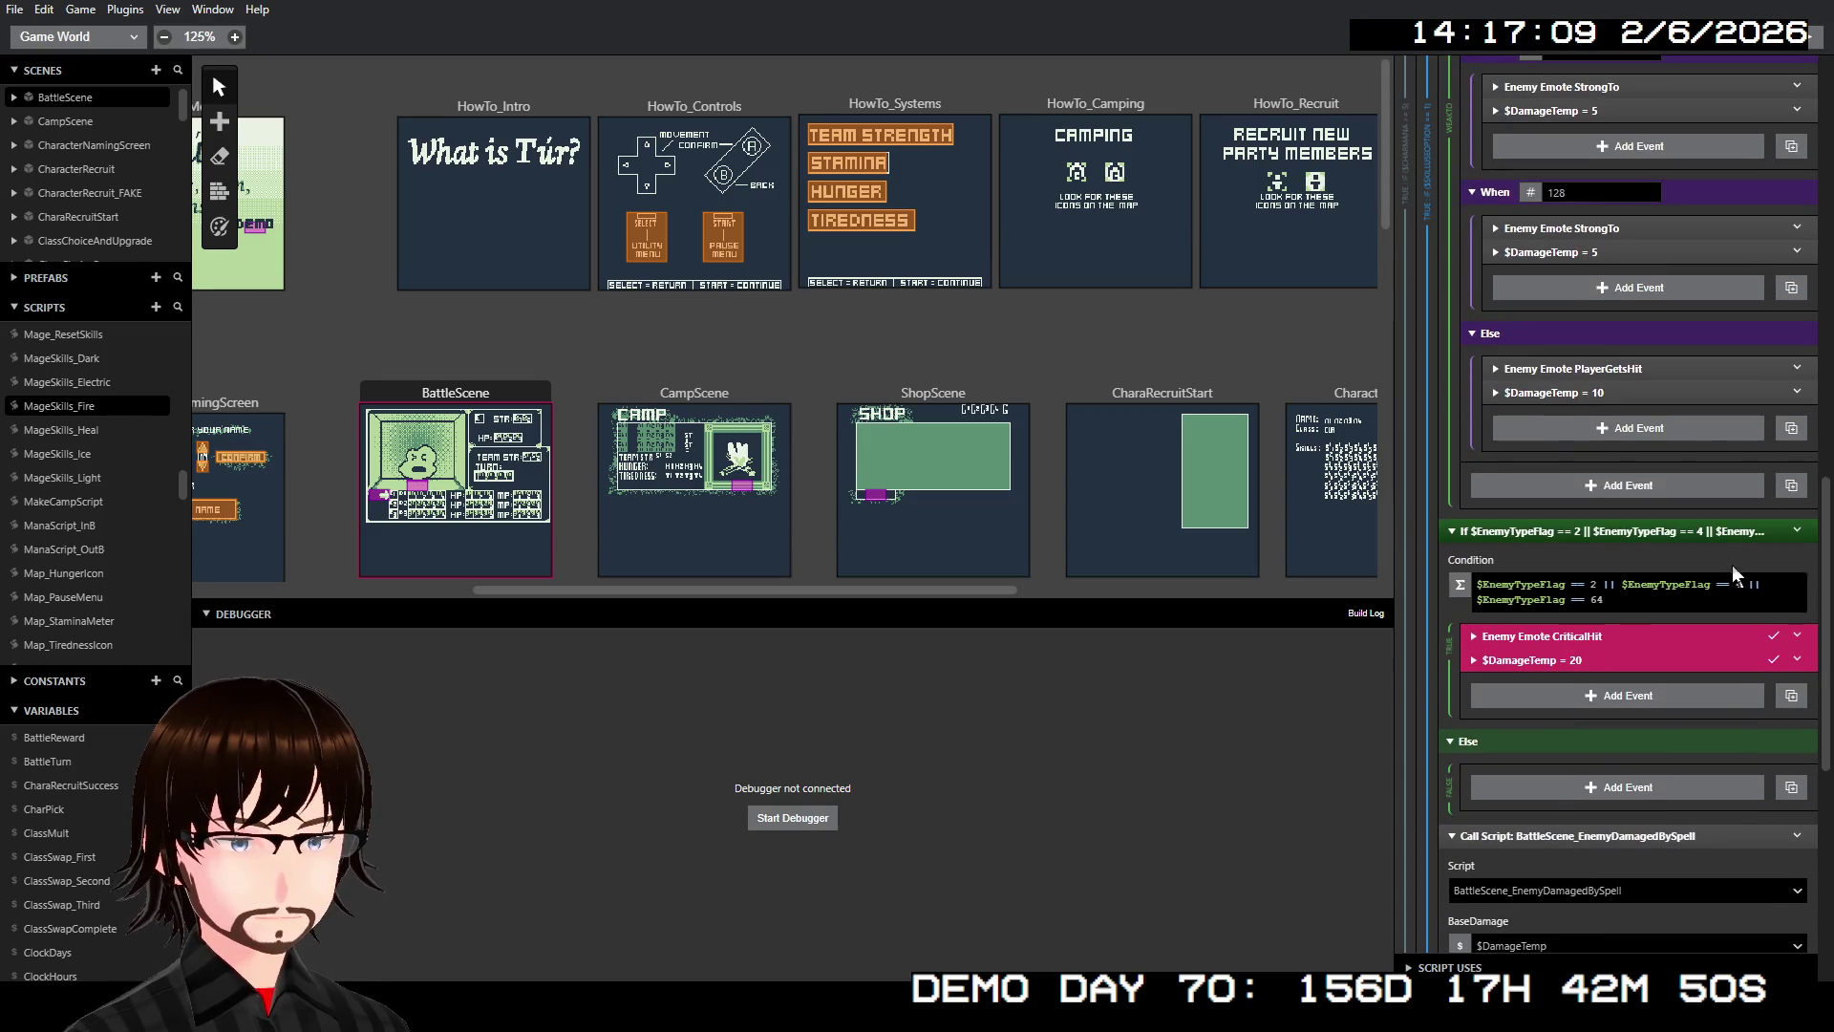
pyautogui.click(1799, 530)
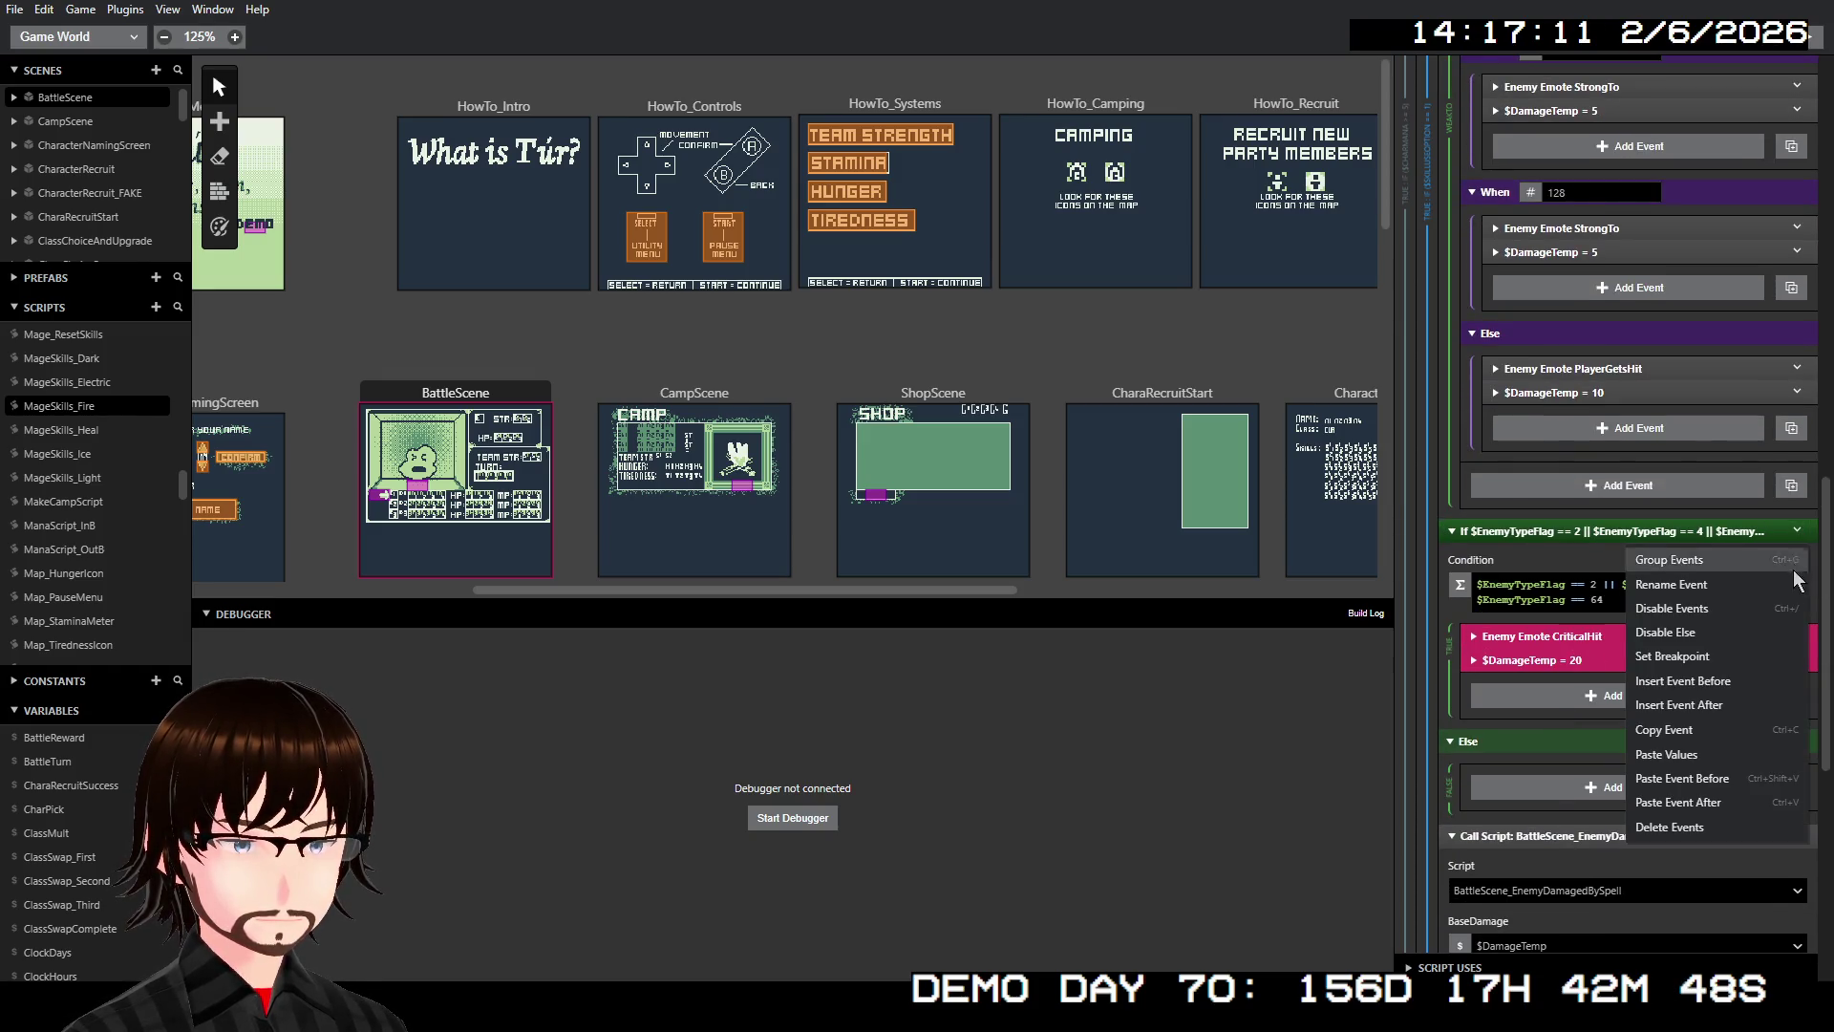
pyautogui.click(1692, 632)
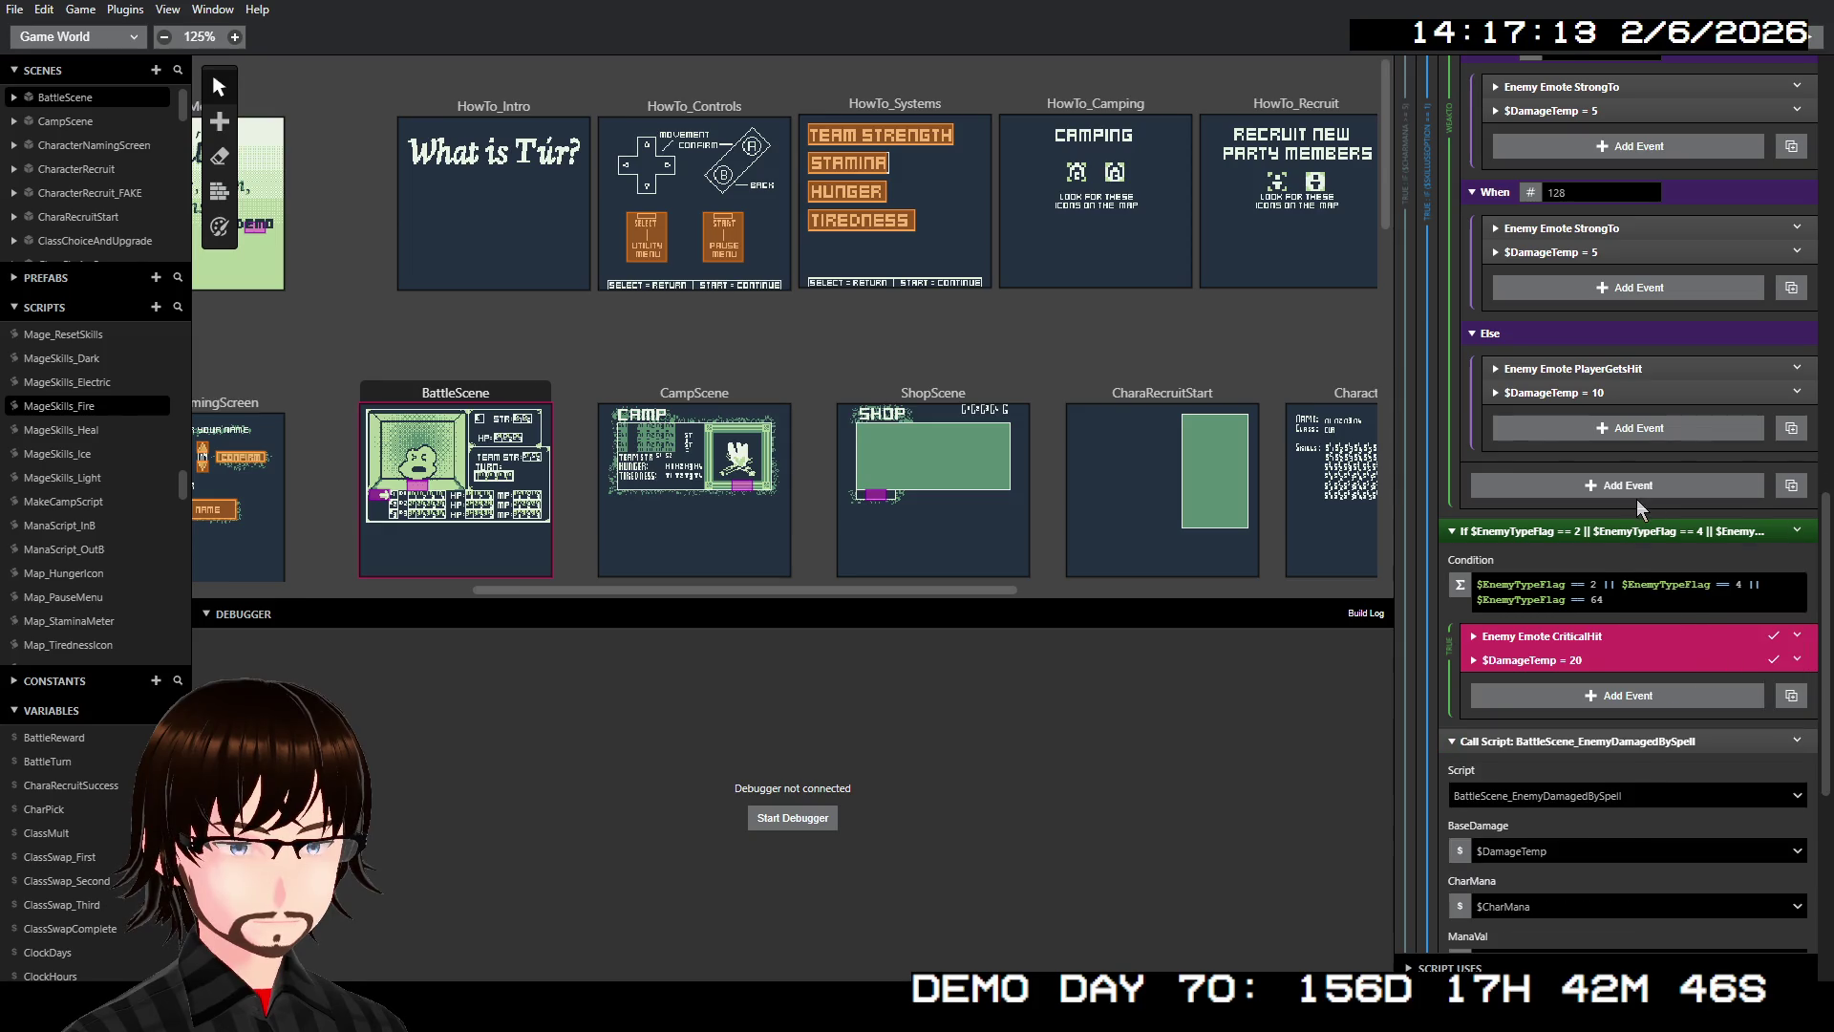
# Copy the If block and paste a duplicate directly after it
pyautogui.rightClick(1605, 530)
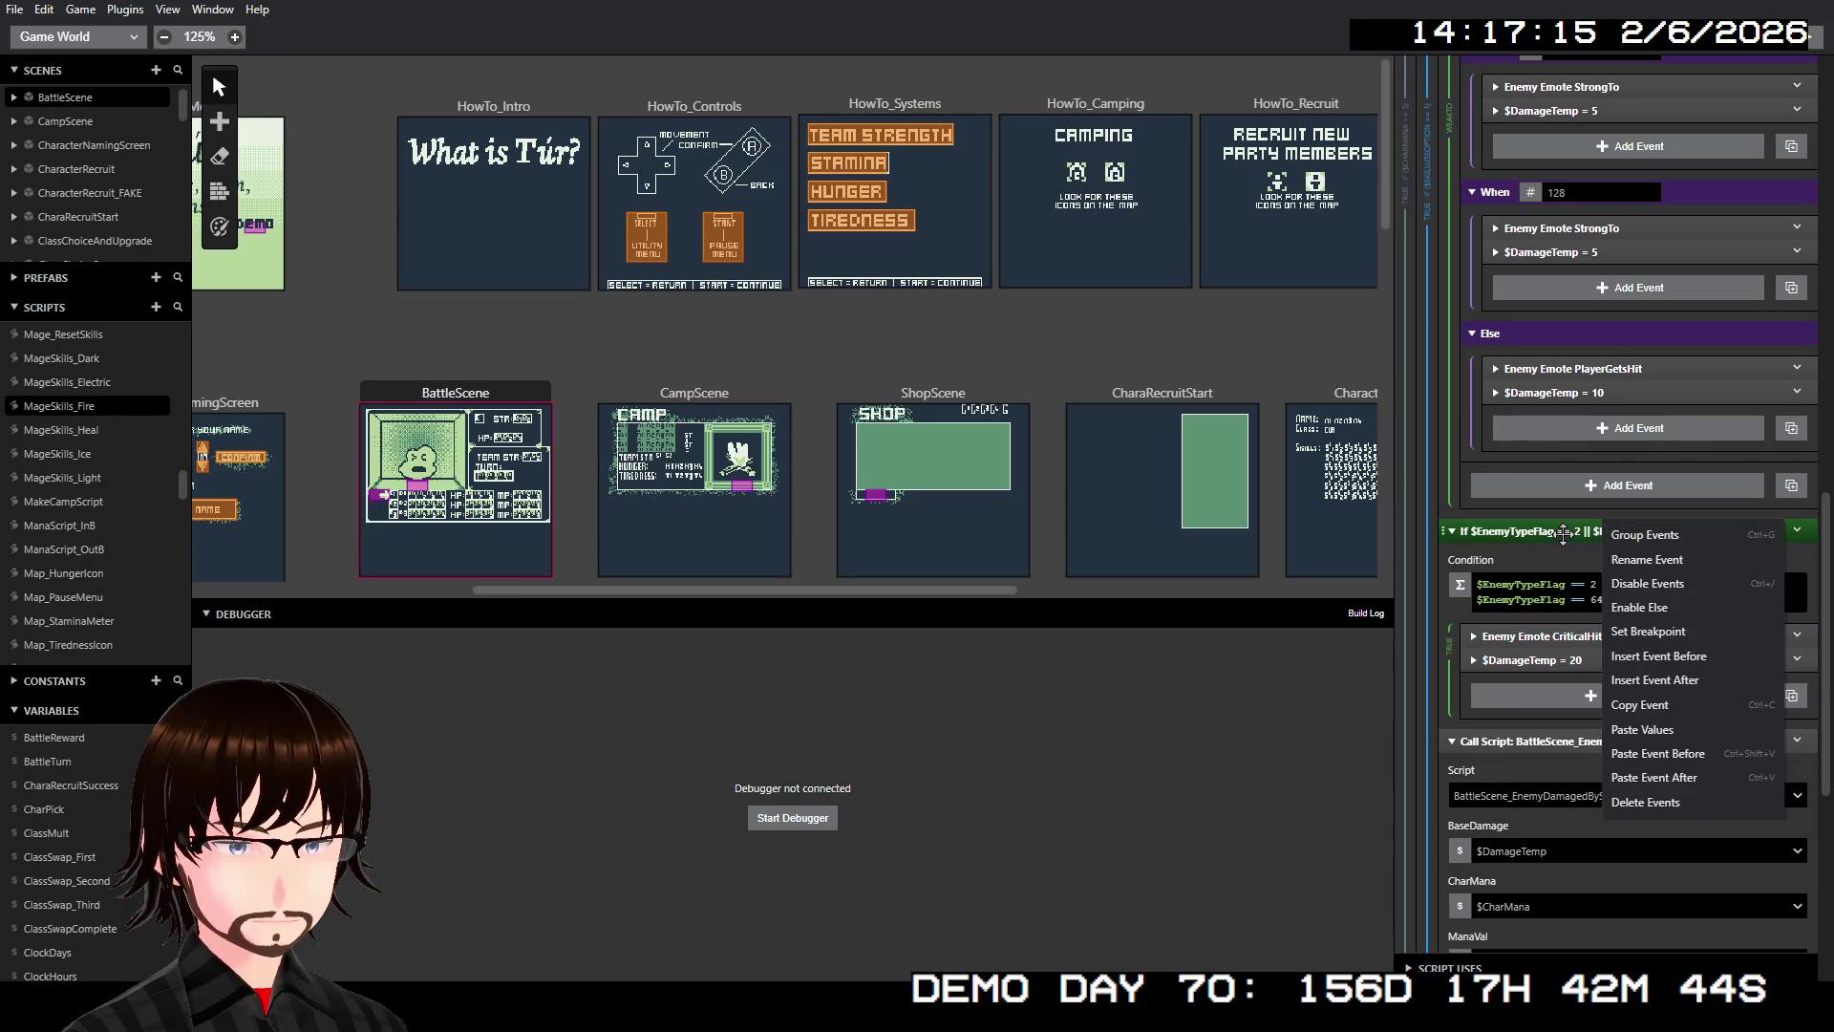
pyautogui.rightClick(1563, 531)
pyautogui.click(1607, 685)
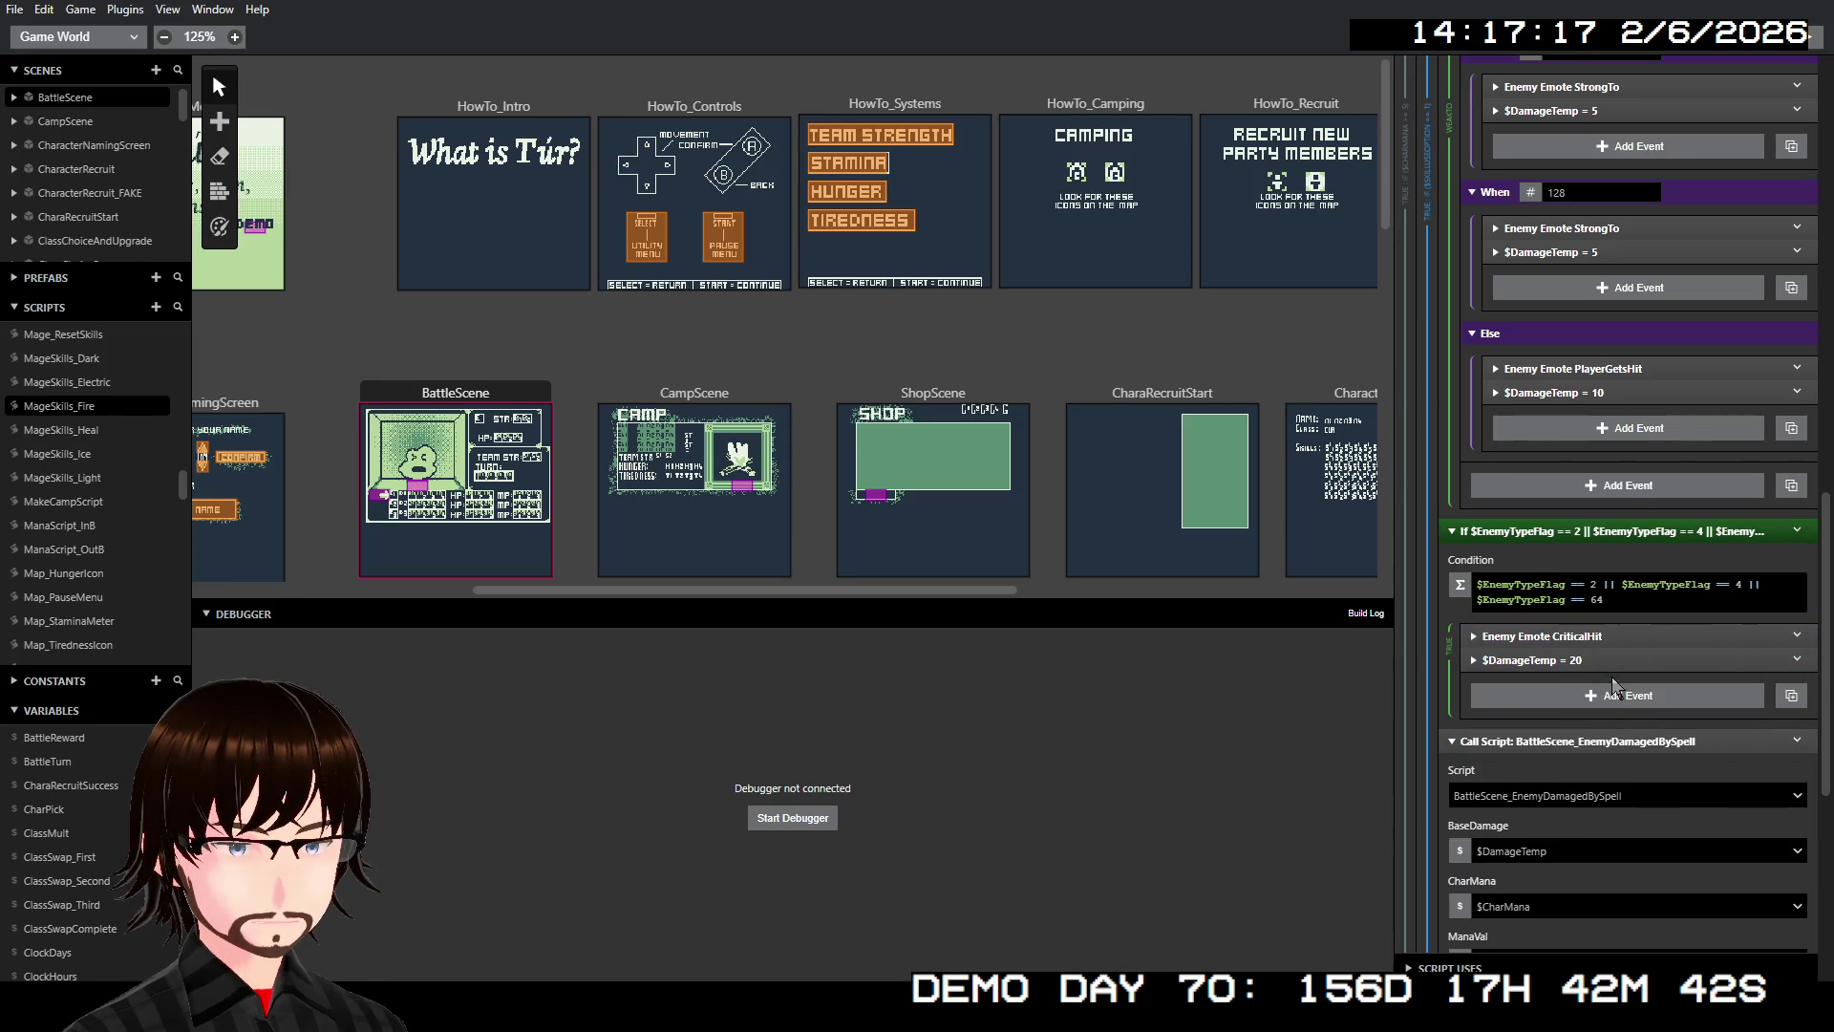
pyautogui.rightClick(1598, 532)
pyautogui.click(1657, 760)
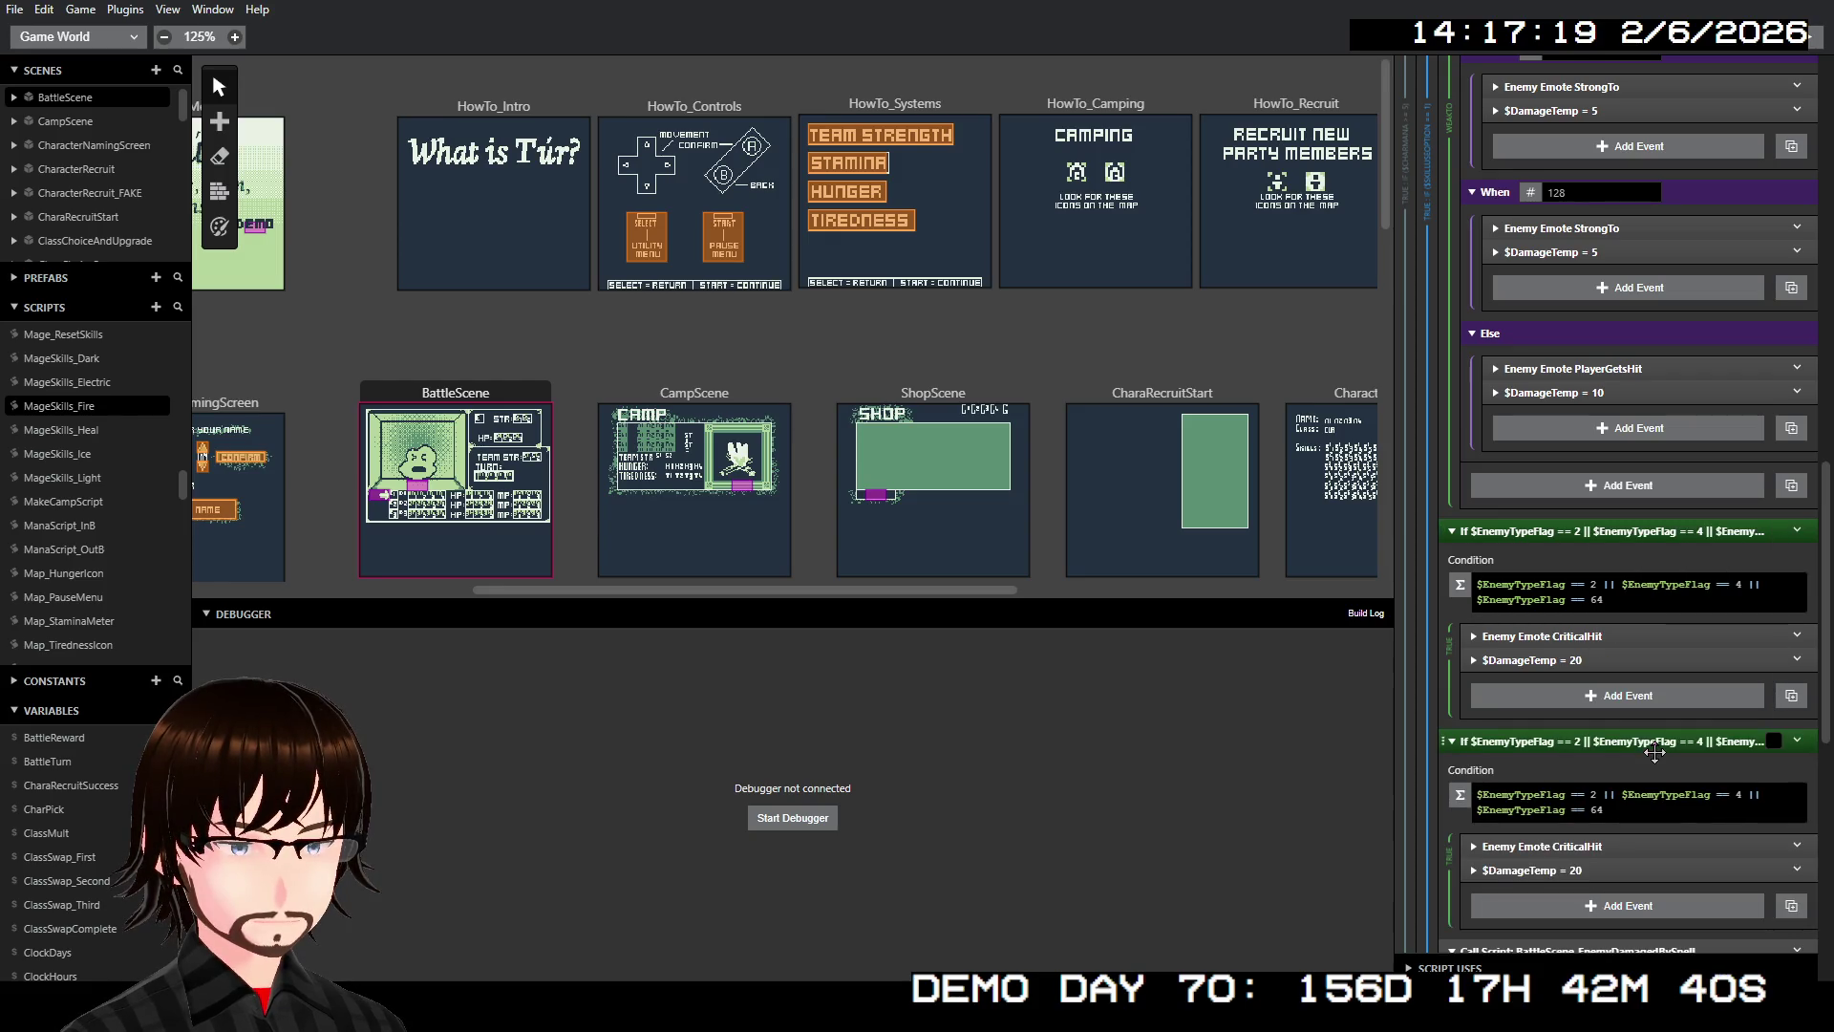
# Change the duplicate's condition to $EnemyTypeFlag == 32 || $EnemyTypeFlag == 128, dropping the 64 clause
pyautogui.scroll(3, 1645, 489)
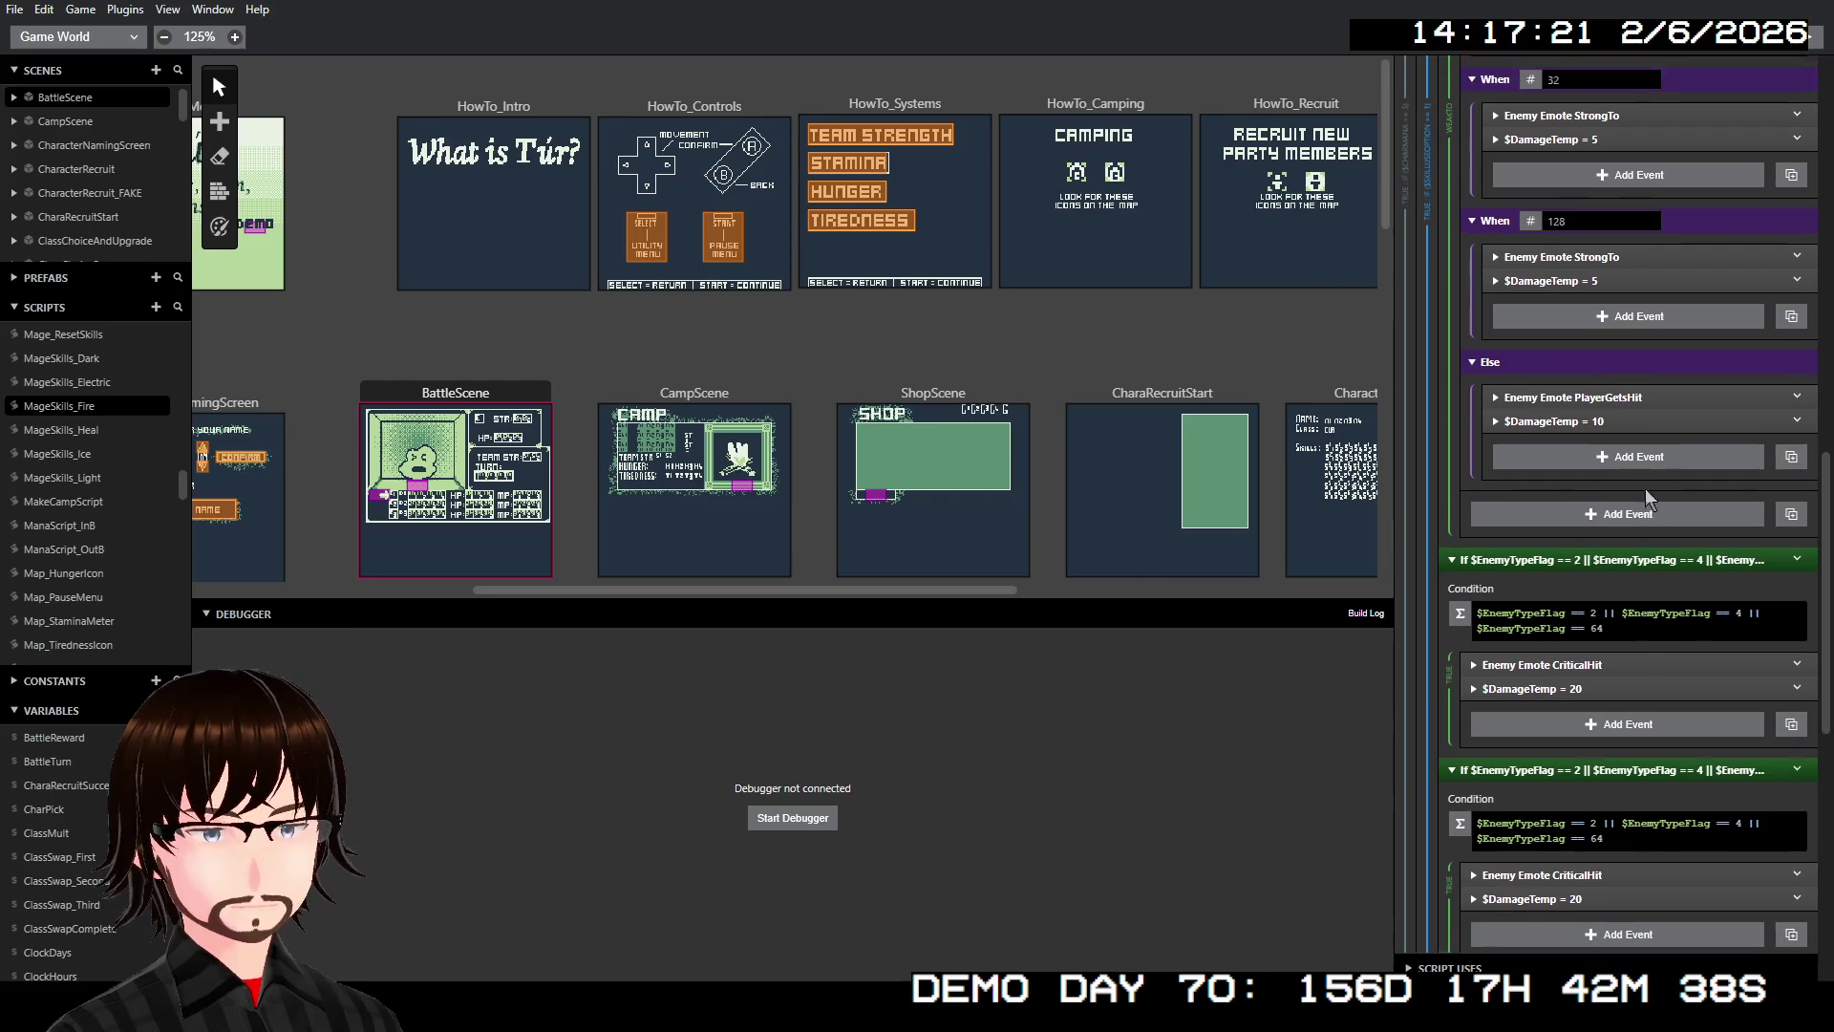
pyautogui.scroll(-4, 1645, 489)
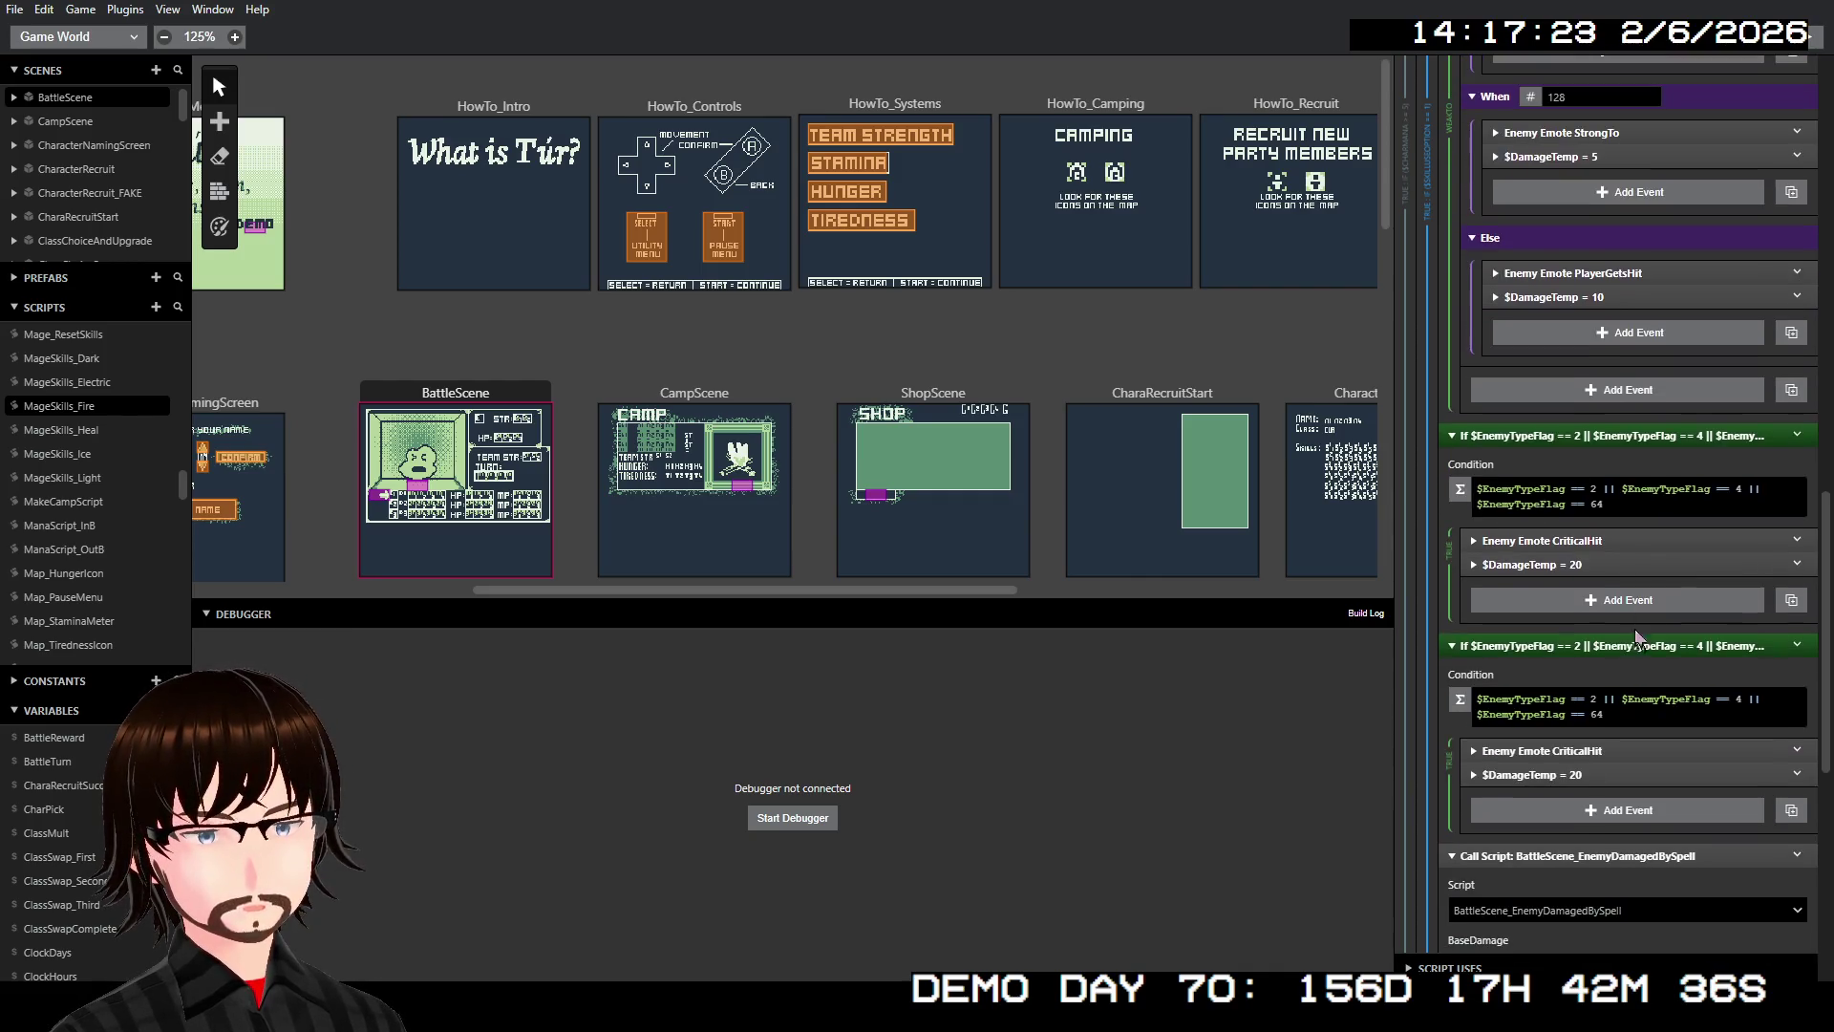
pyautogui.click(1593, 707)
pyautogui.press('BackSpace')
pyautogui.write('32')
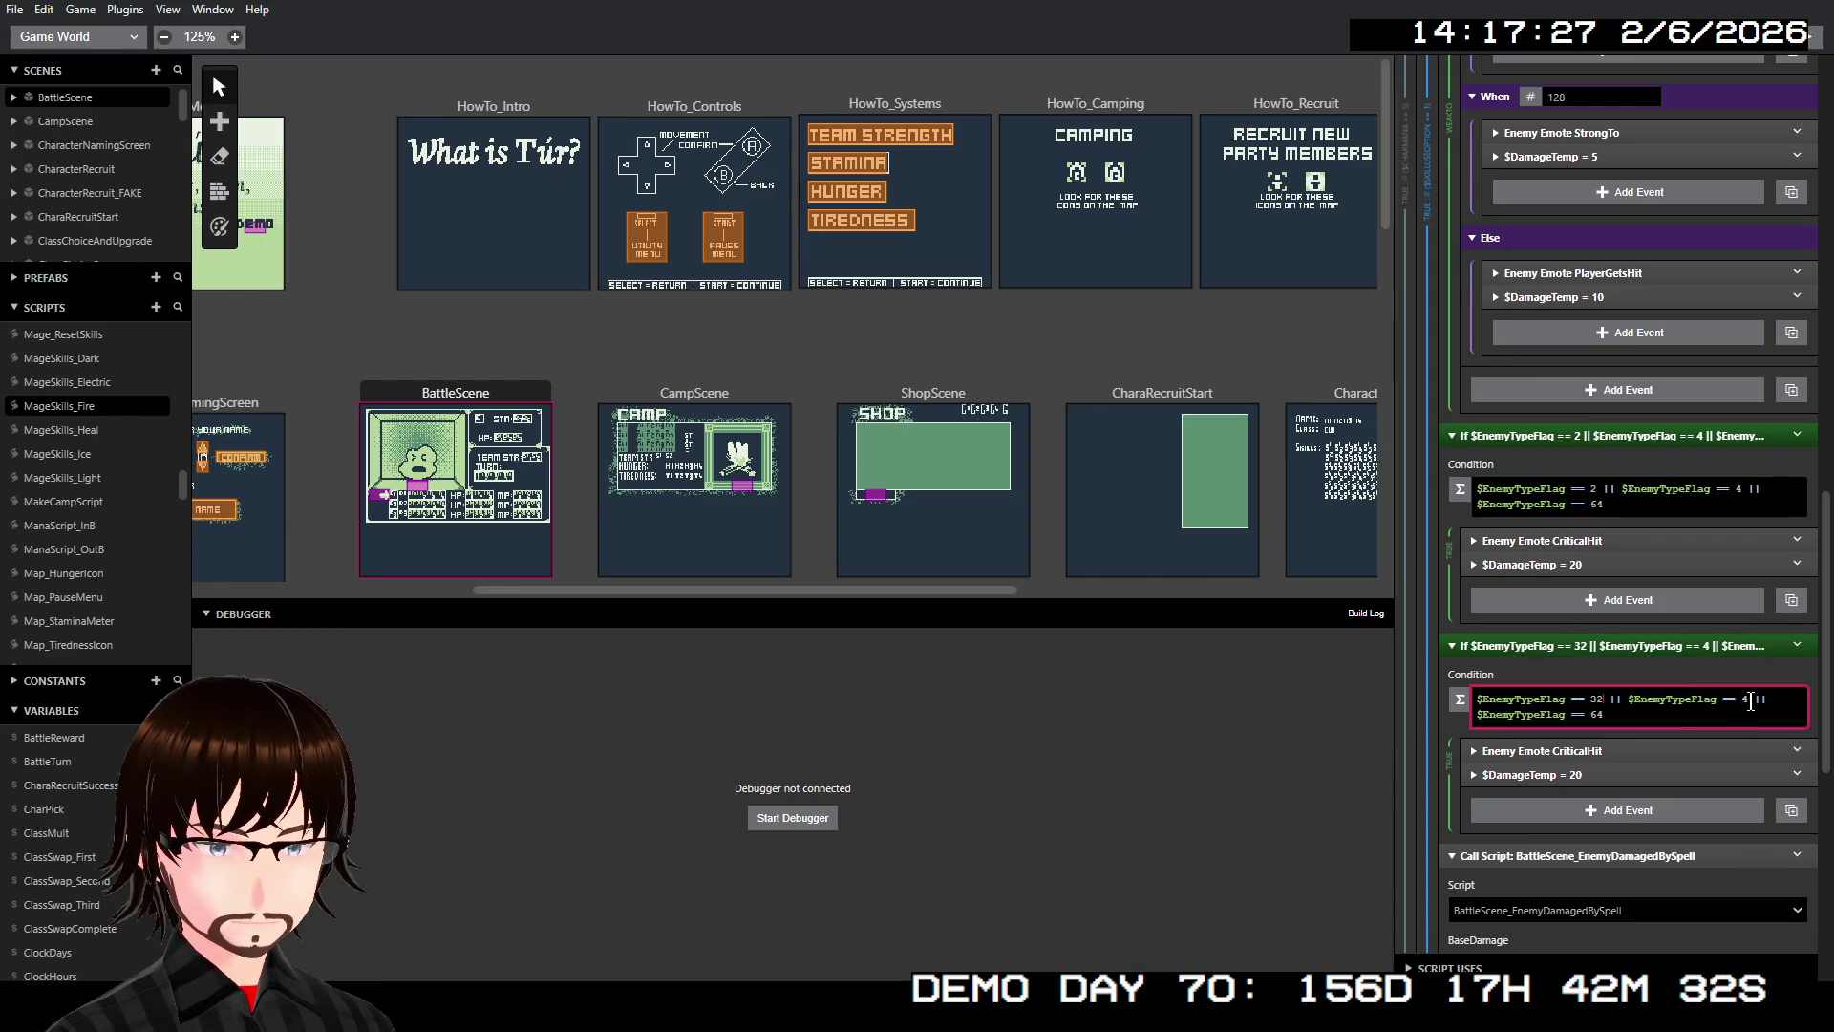
pyautogui.doubleClick(1741, 702)
pyautogui.write('128')
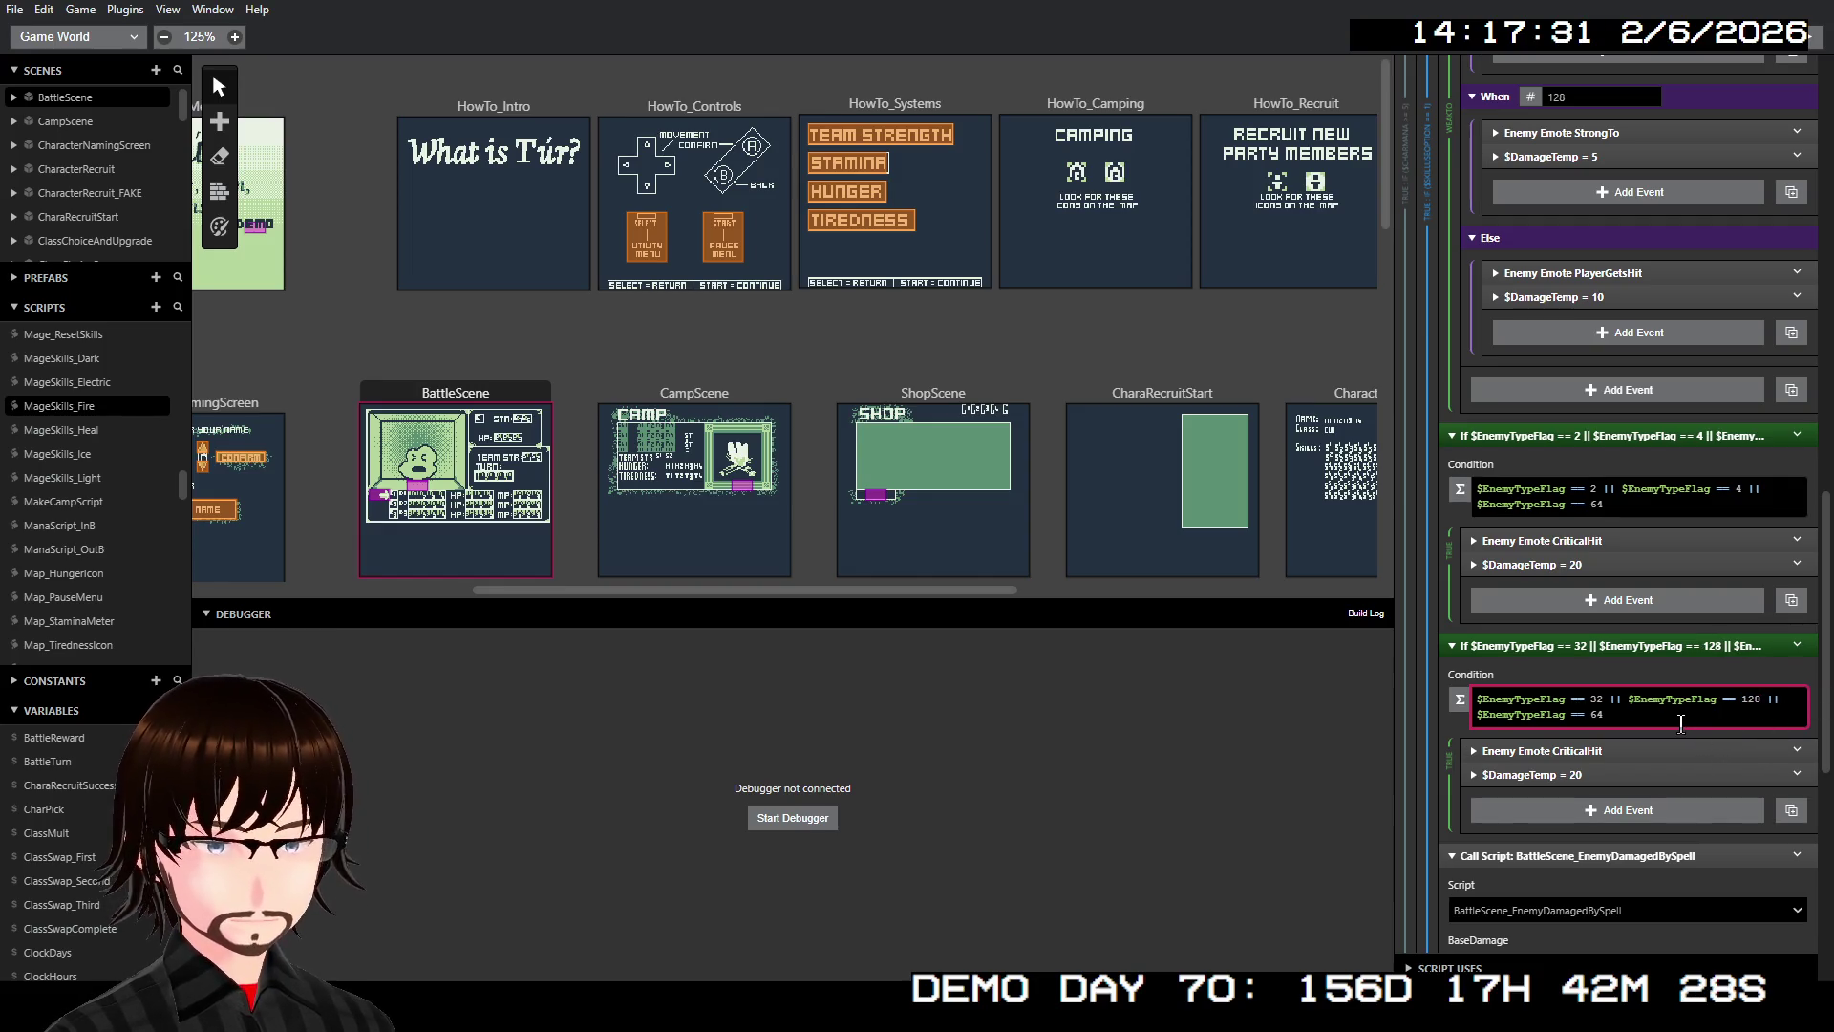
pyautogui.moveTo(1681, 723); pyautogui.dragTo(1767, 700)
pyautogui.press('BackSpace')
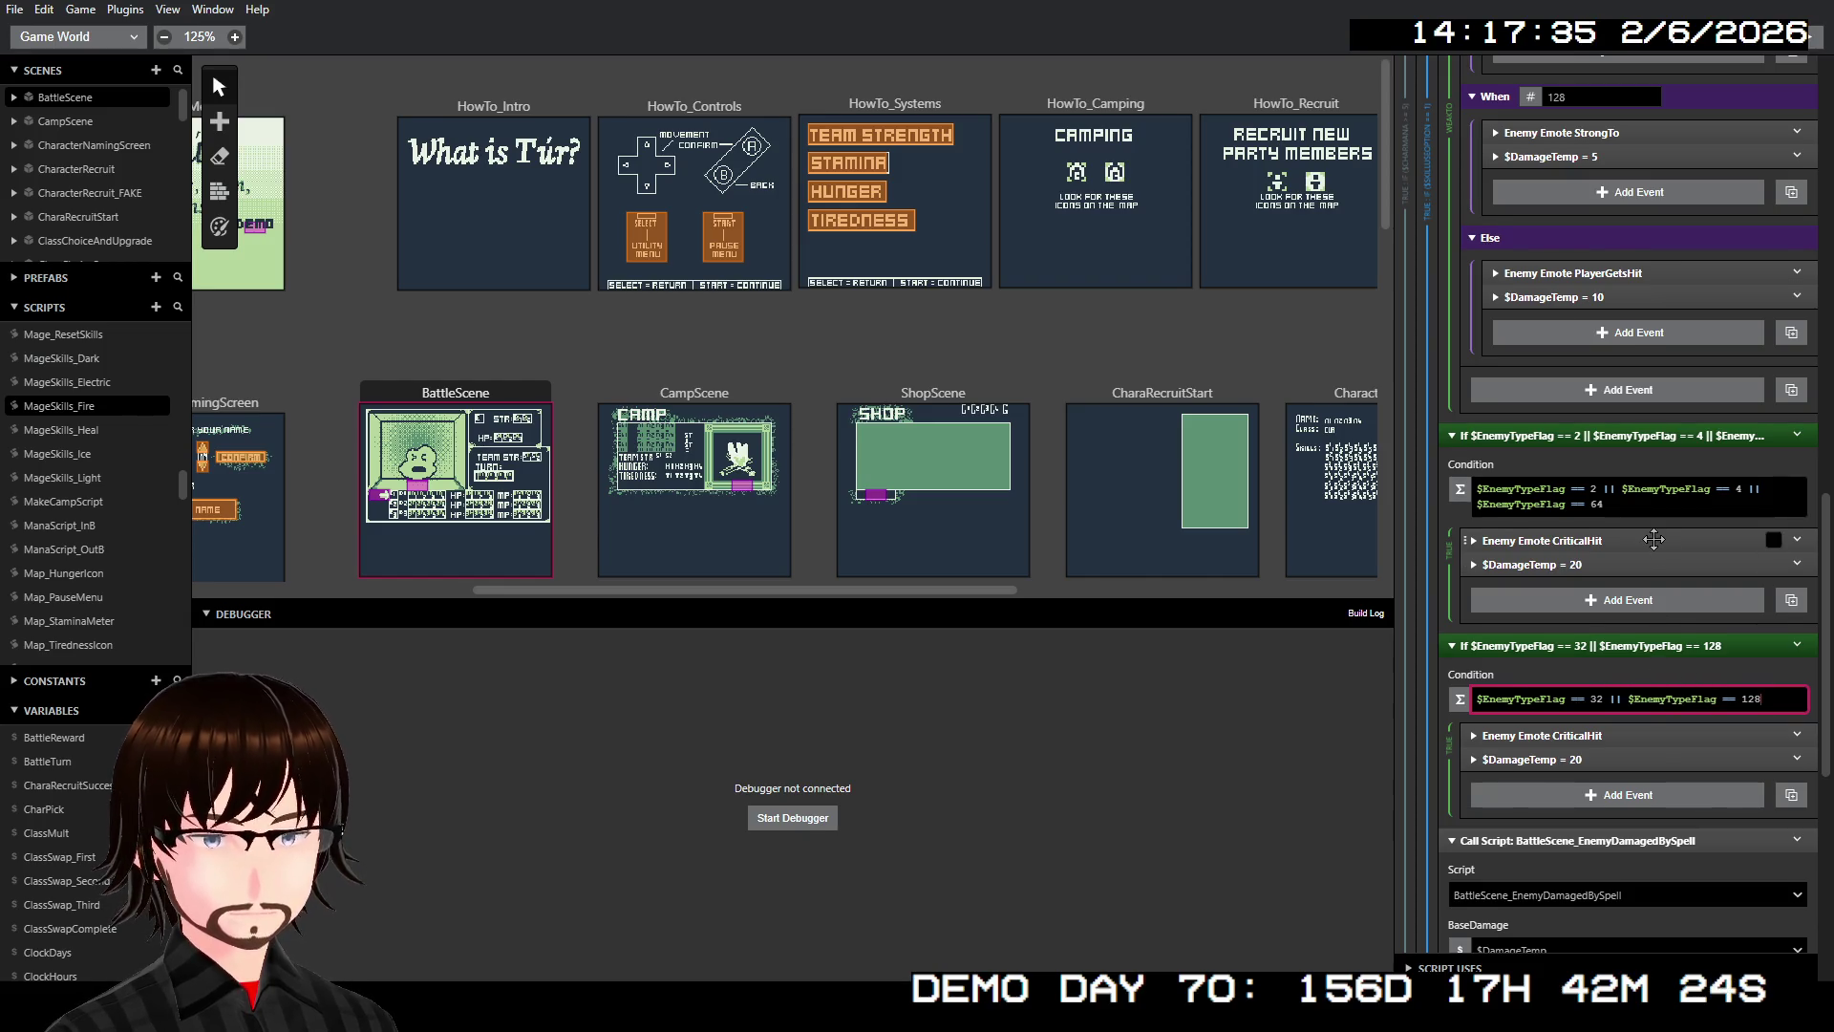
pyautogui.scroll(1, 1624, 477)
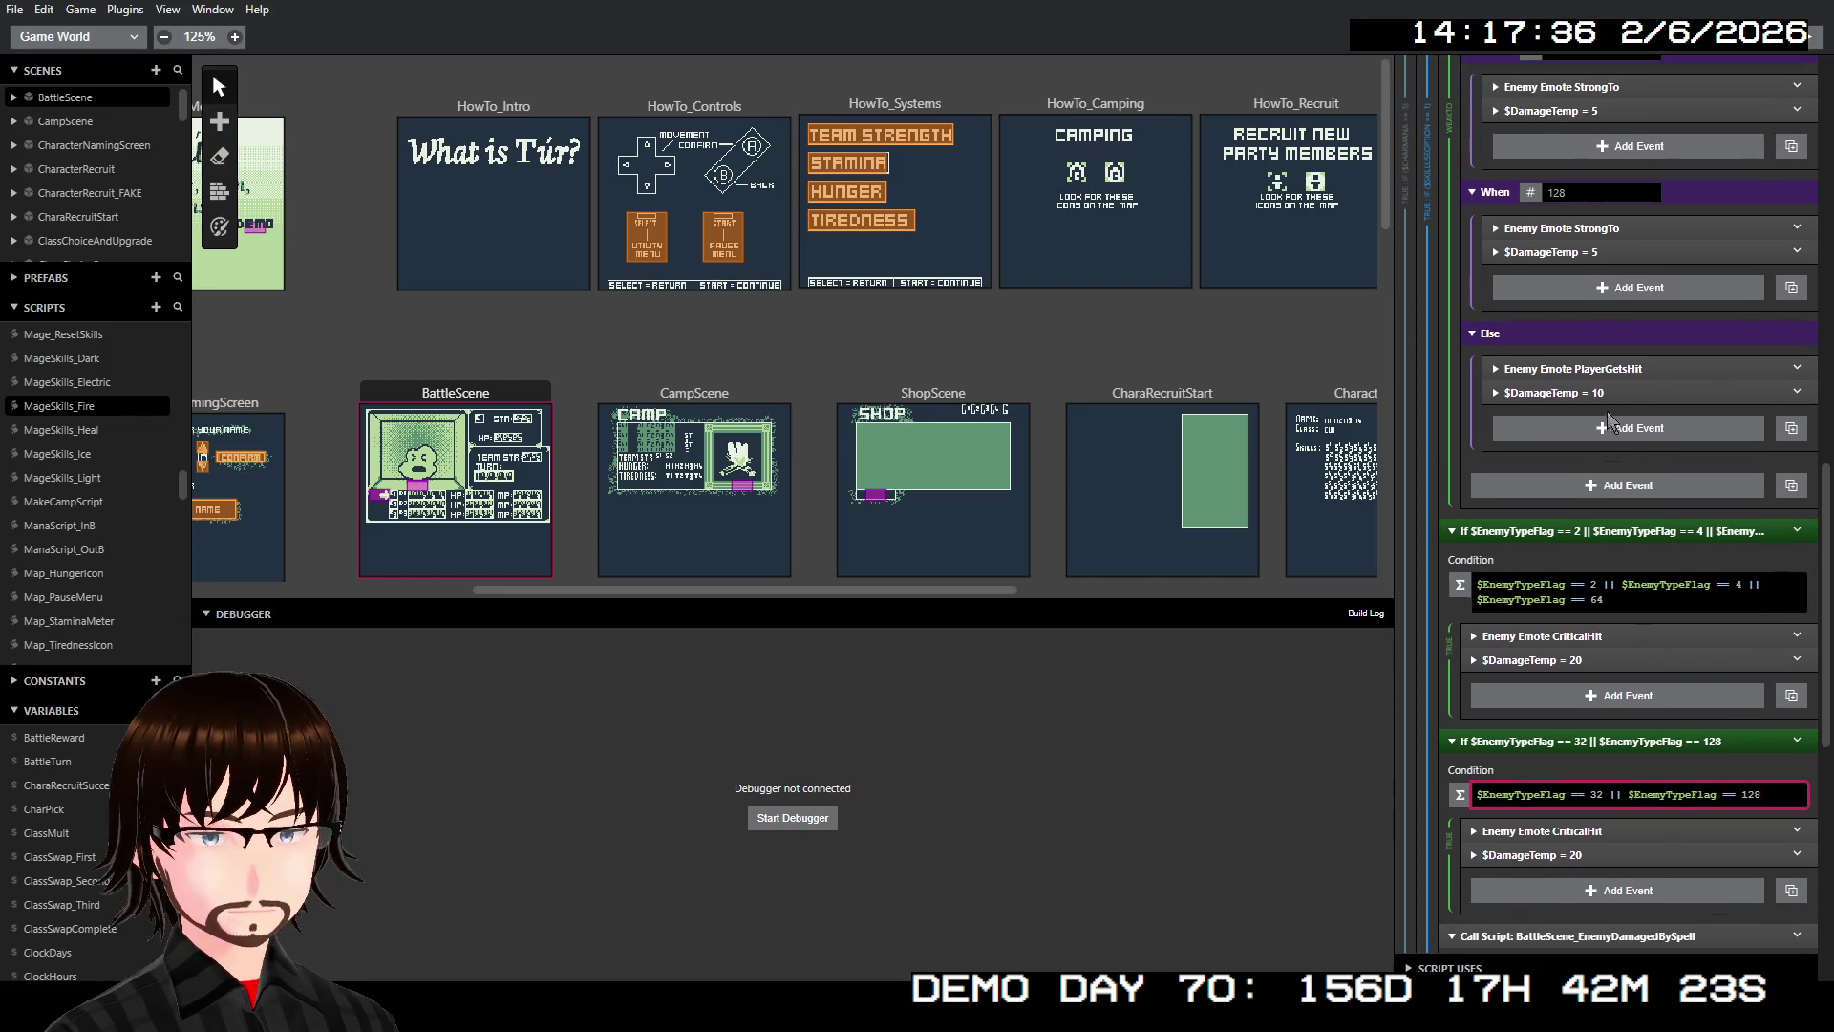
# Copy the StrongTo emote and $DamageTemp = 5 events and paste them before CriticalHit
pyautogui.click(1610, 229)
pyautogui.keyDown('shift'); pyautogui.click(1614, 251); pyautogui.keyUp('shift')
pyautogui.rightClick(1614, 251)
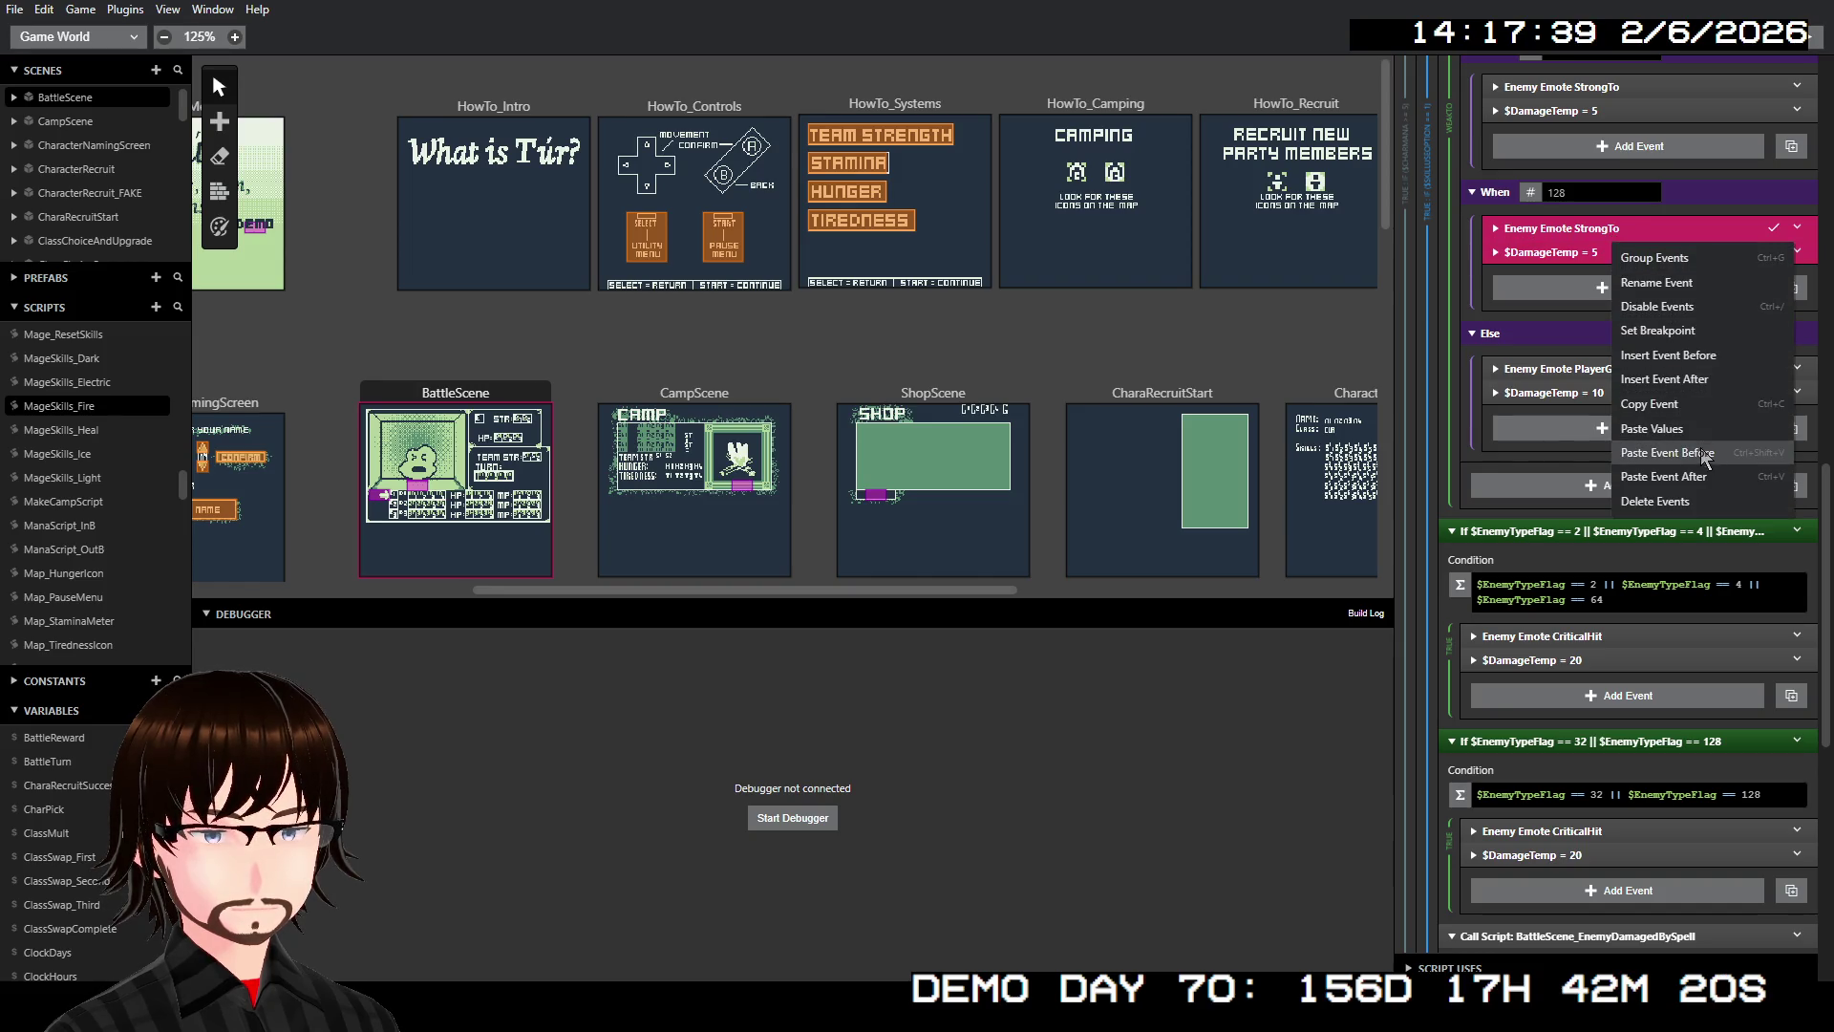
pyautogui.click(1681, 413)
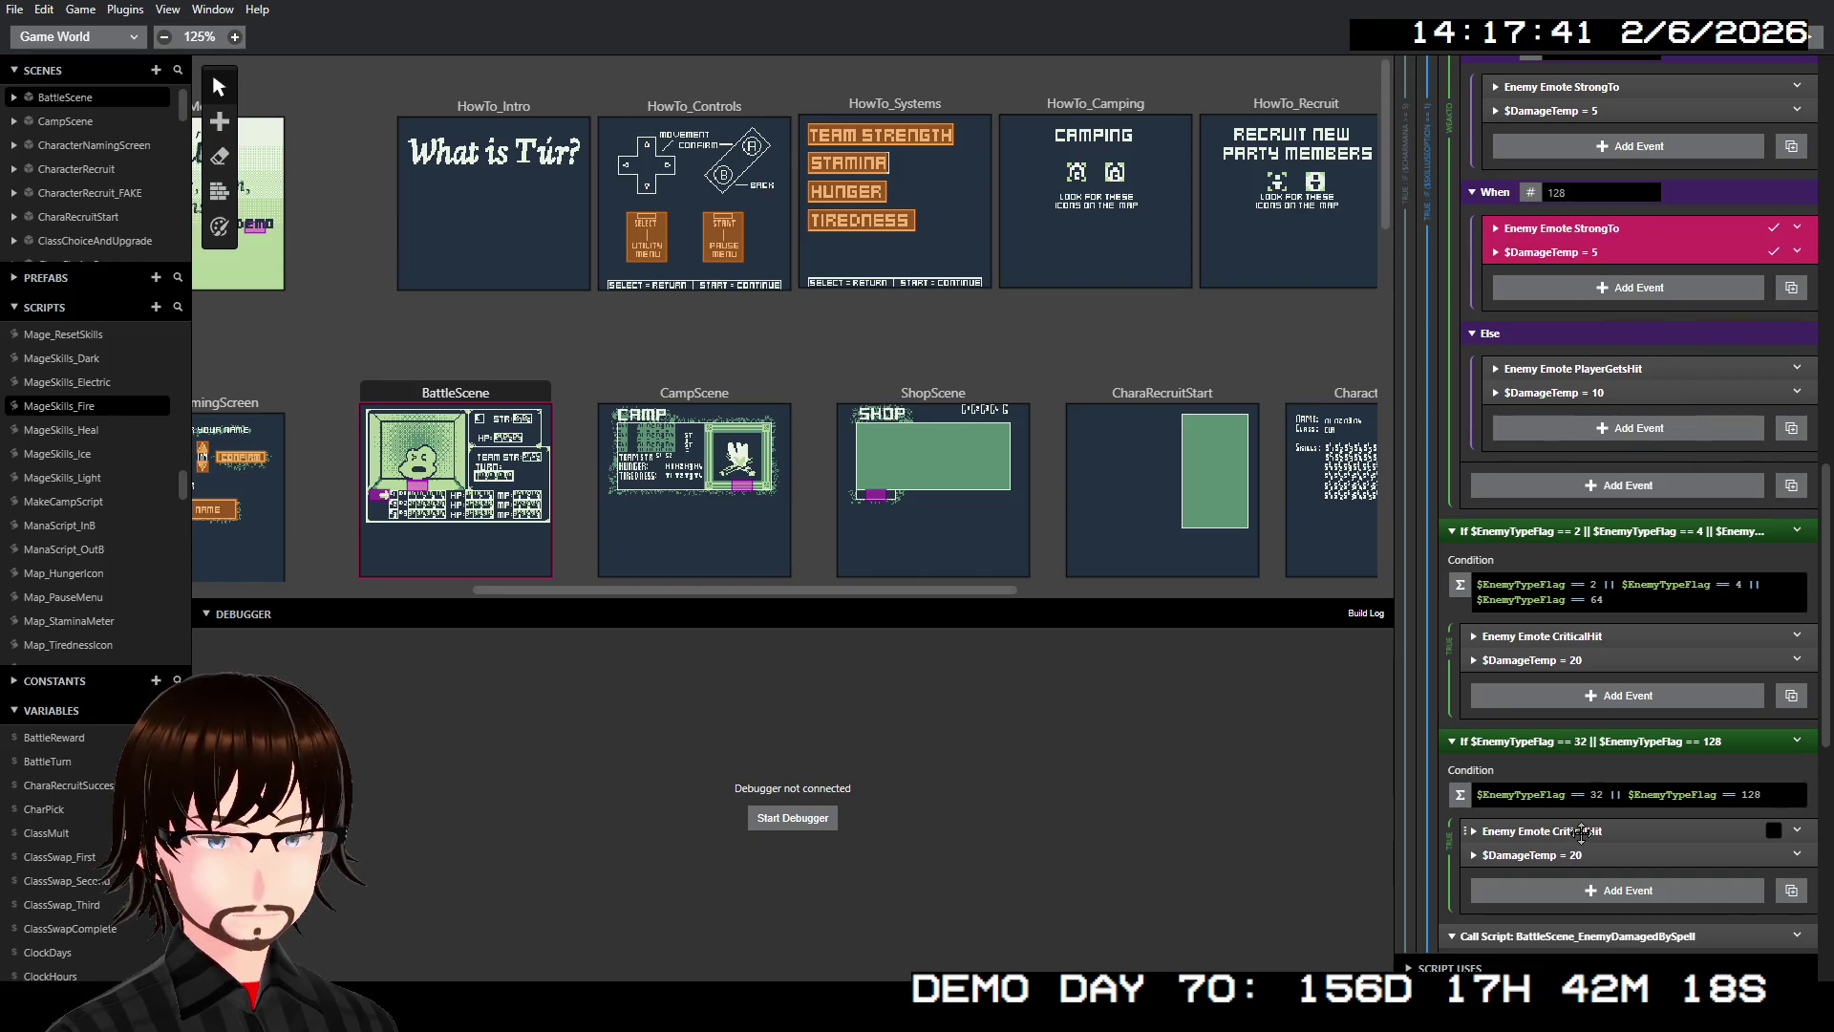
pyautogui.rightClick(1581, 833)
pyautogui.click(1656, 903)
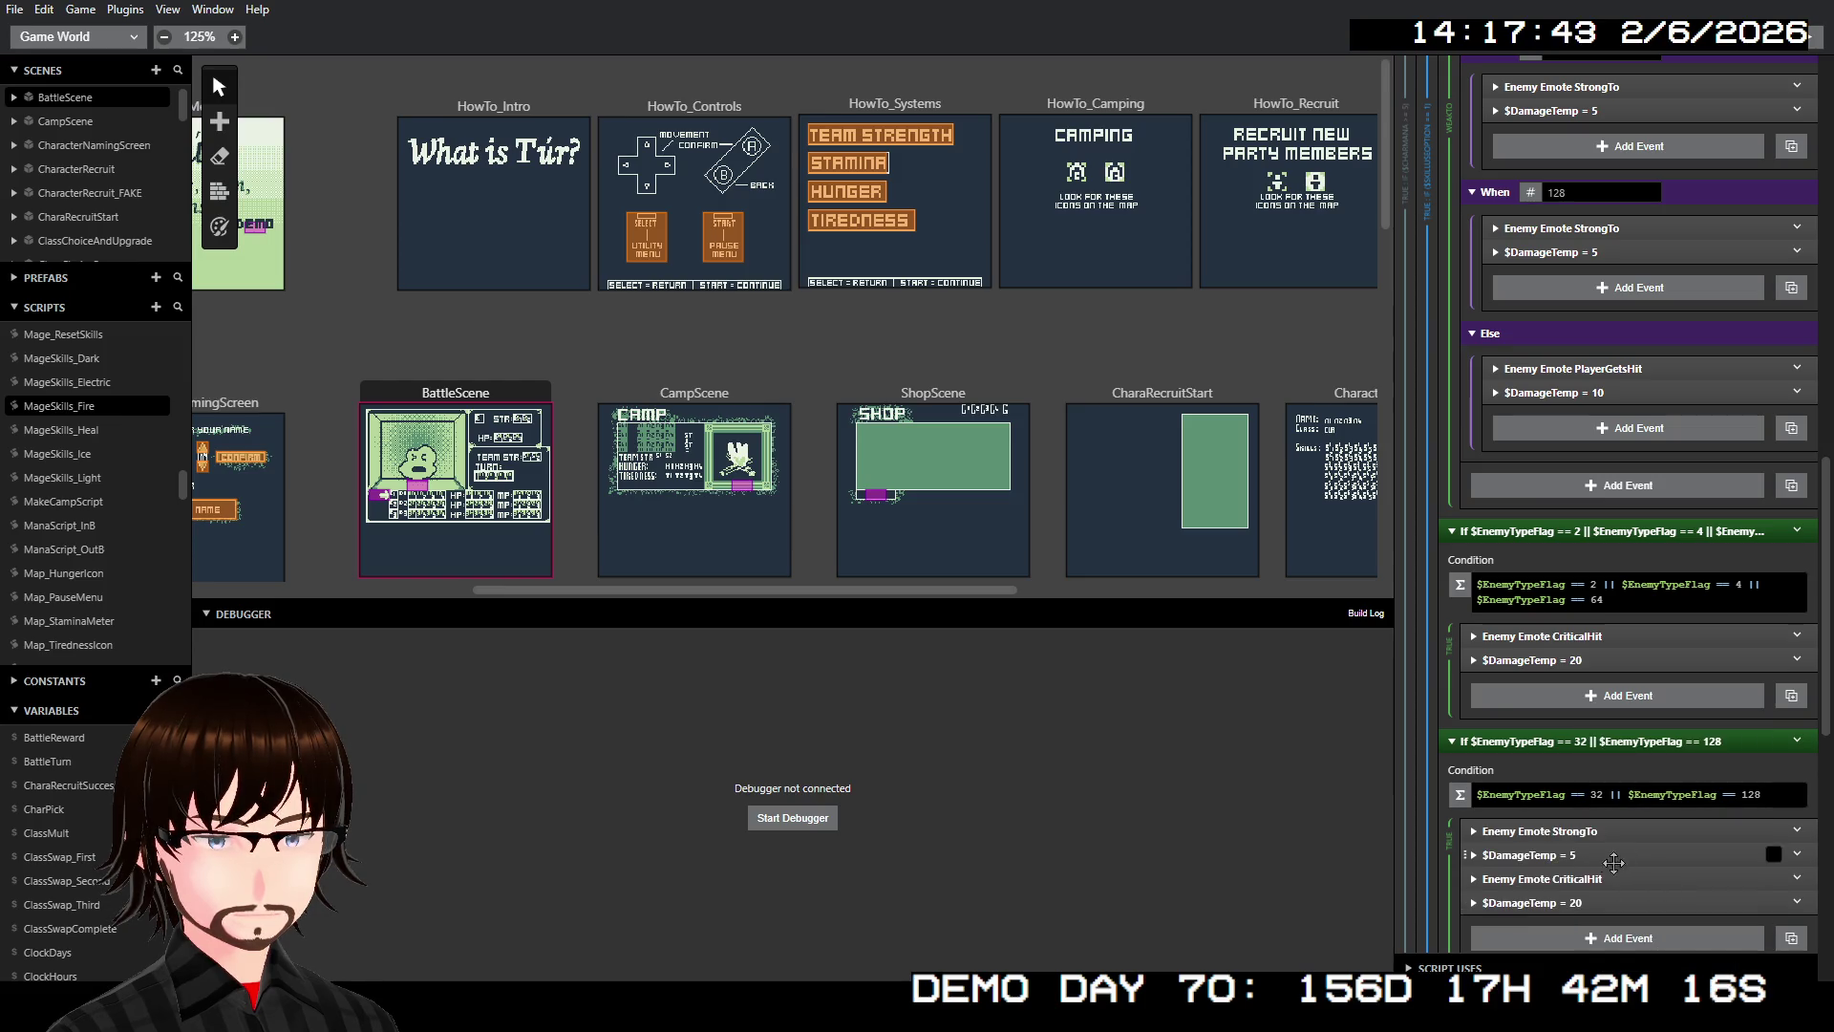
# Delete the CriticalHit emote and $DamageTemp = 20 events from the 32/128 block
pyautogui.click(1598, 877)
pyautogui.click(1598, 876)
pyautogui.keyDown('shift'); pyautogui.click(1598, 876); pyautogui.keyUp('shift')
pyautogui.keyDown('shift'); pyautogui.click(1603, 902); pyautogui.keyUp('shift')
pyautogui.rightClick(1604, 905)
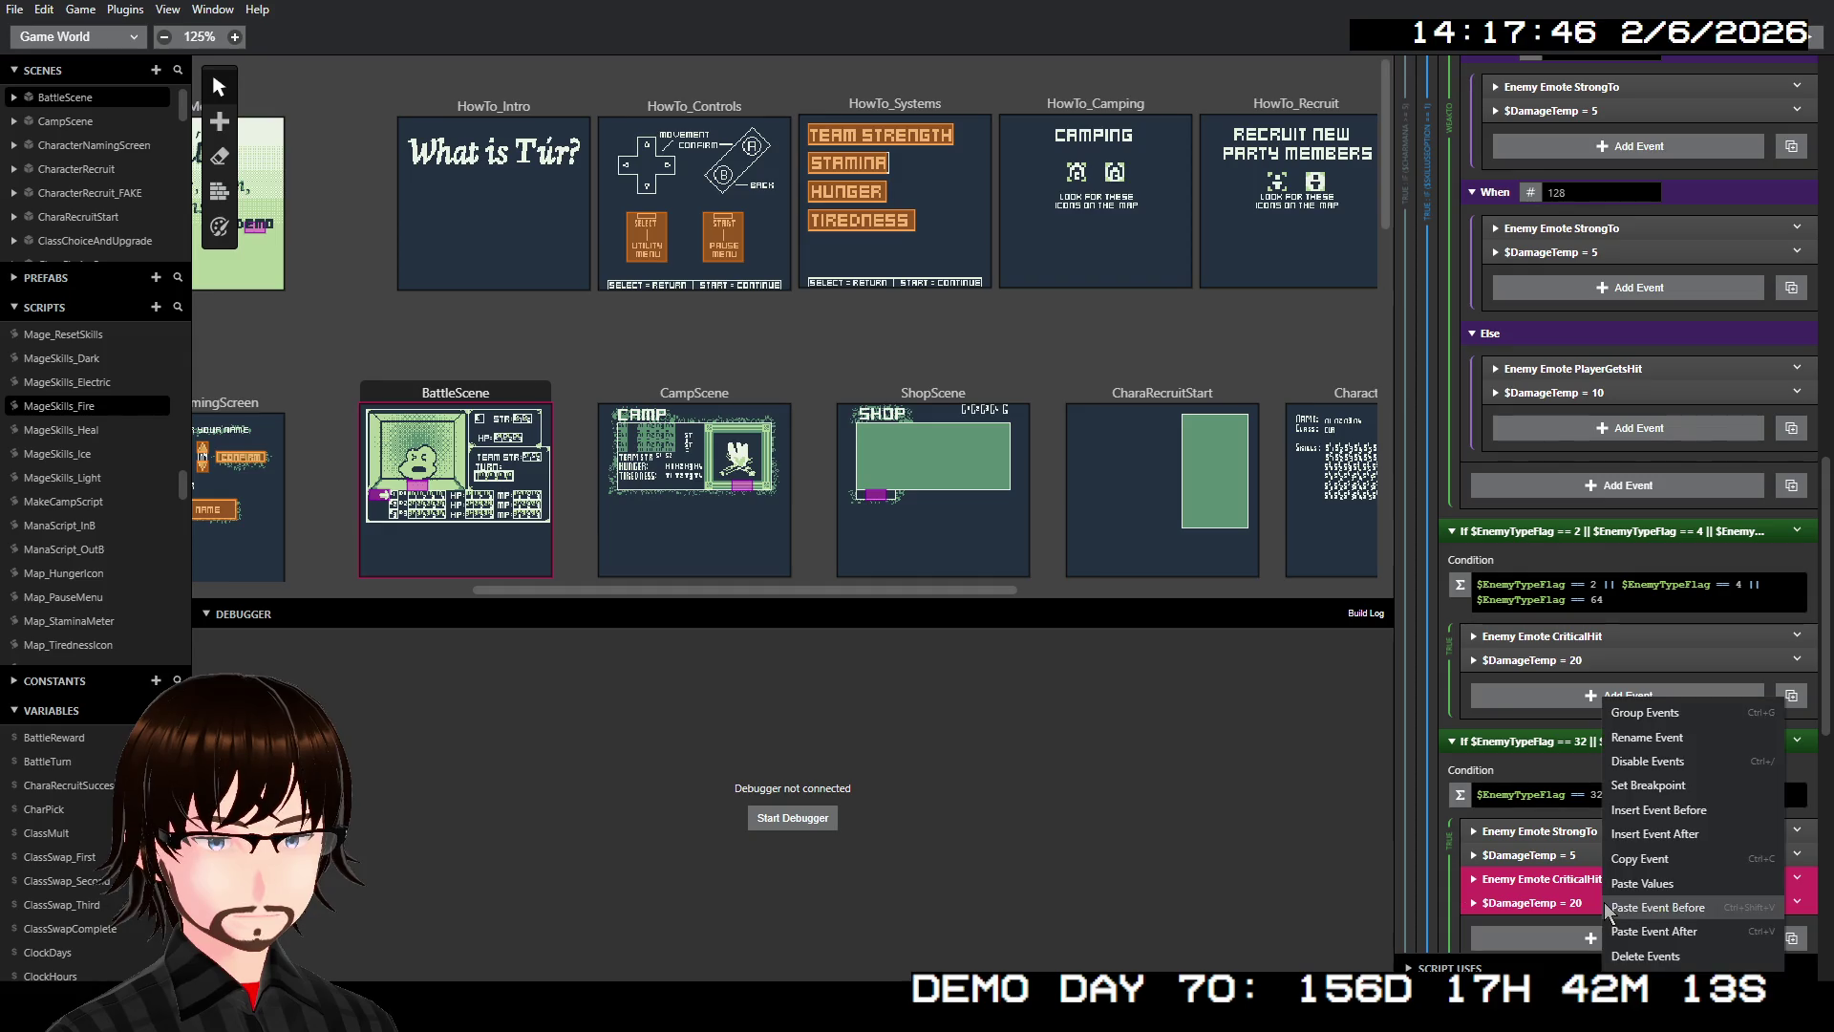
pyautogui.click(1645, 956)
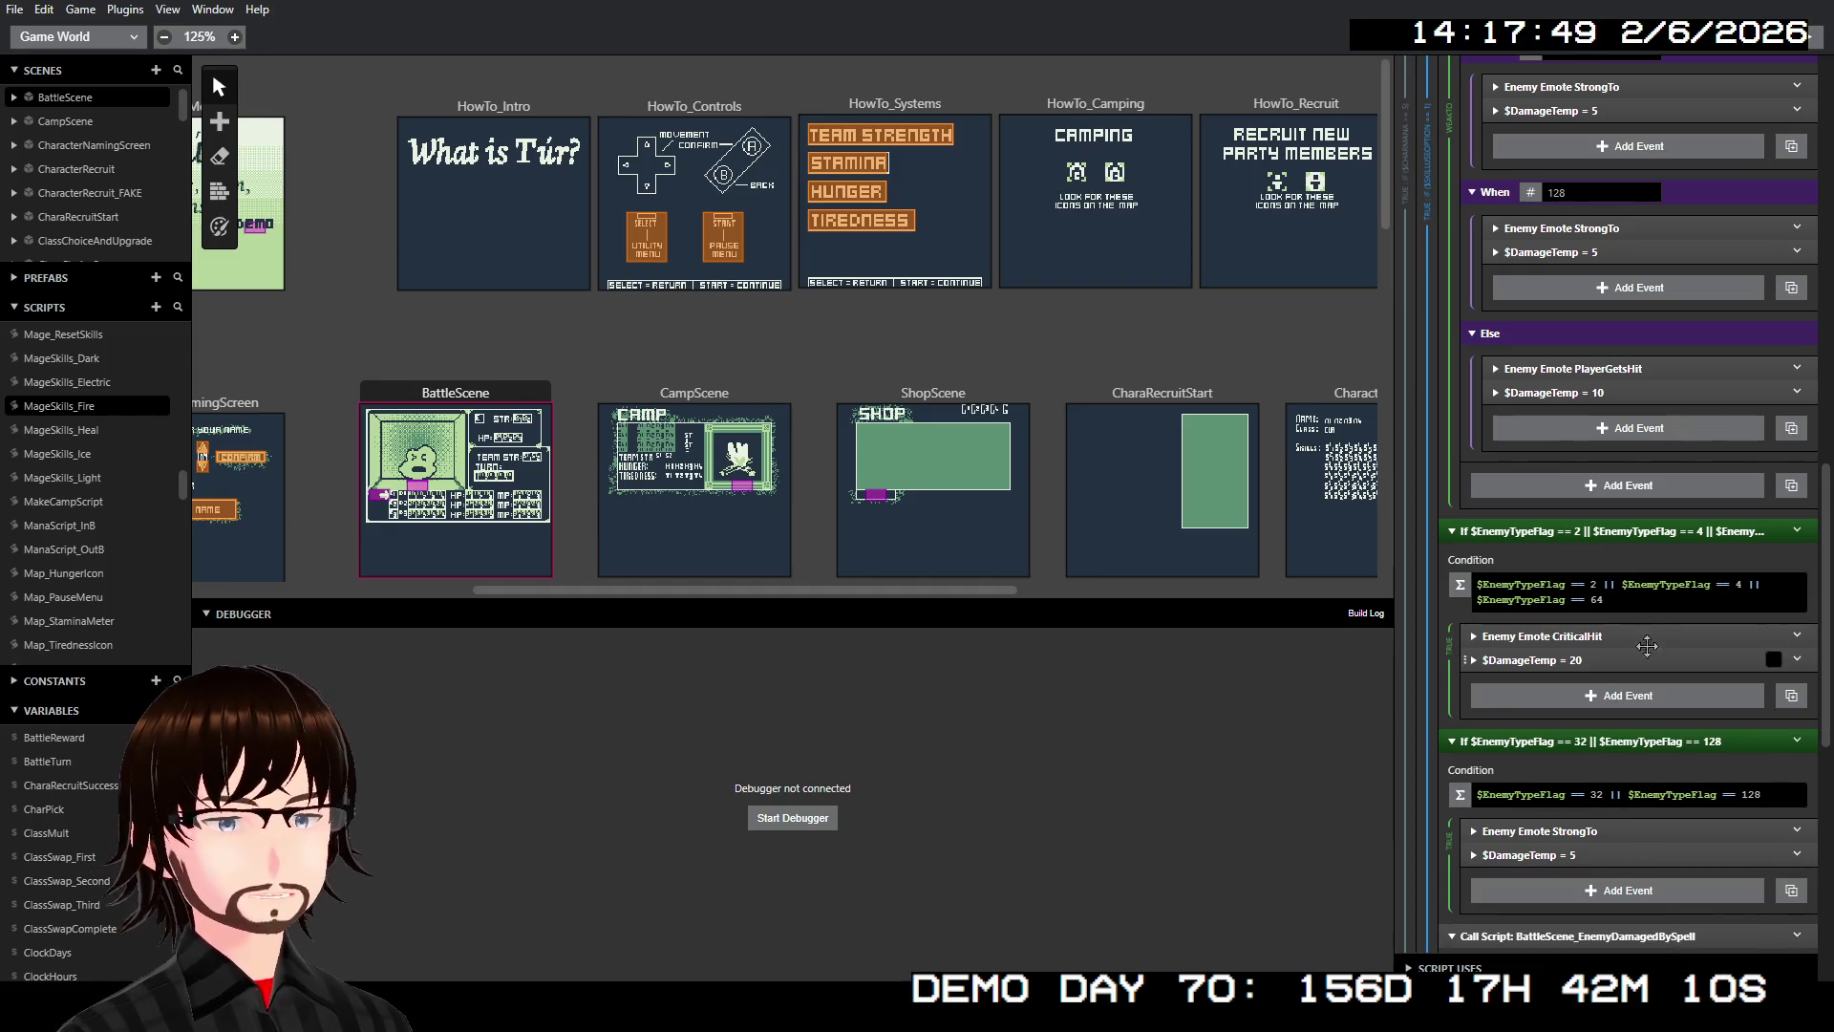
# Rename the flag 2/4/64 If block to 'WeakTo'
pyautogui.rightClick(1615, 533)
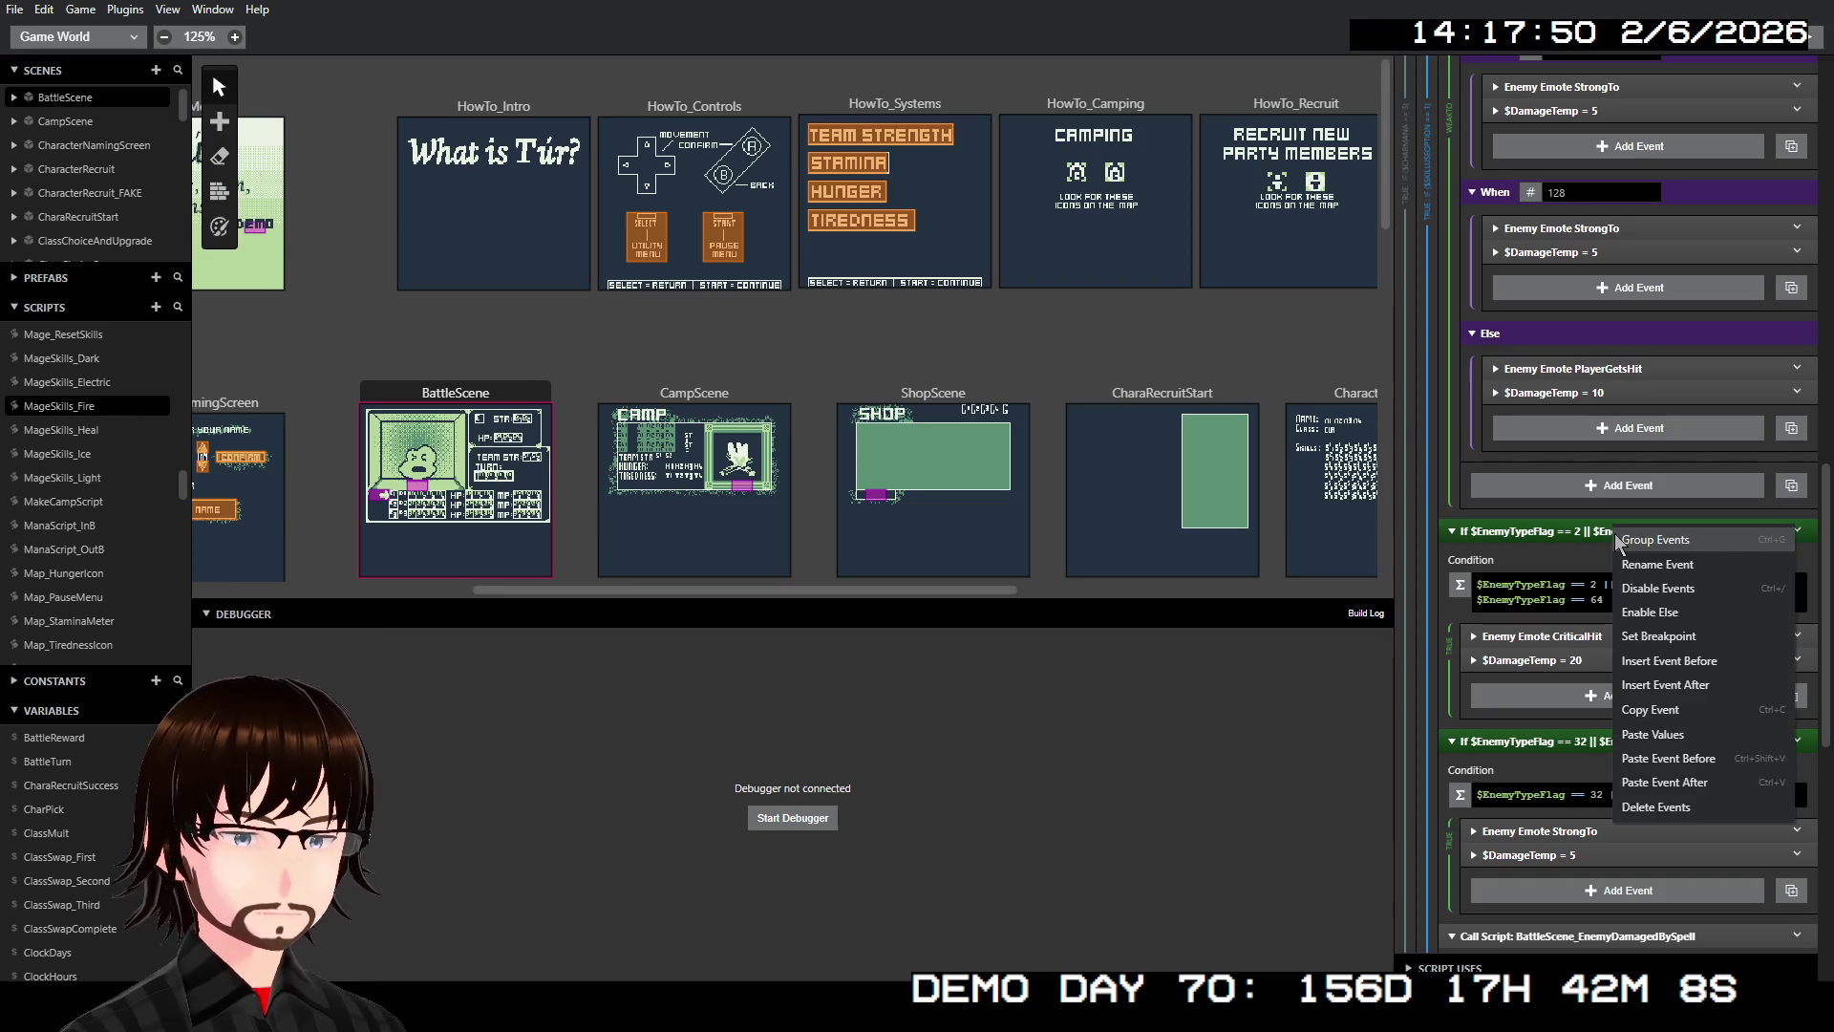
pyautogui.click(1654, 563)
pyautogui.write('WeakTo')
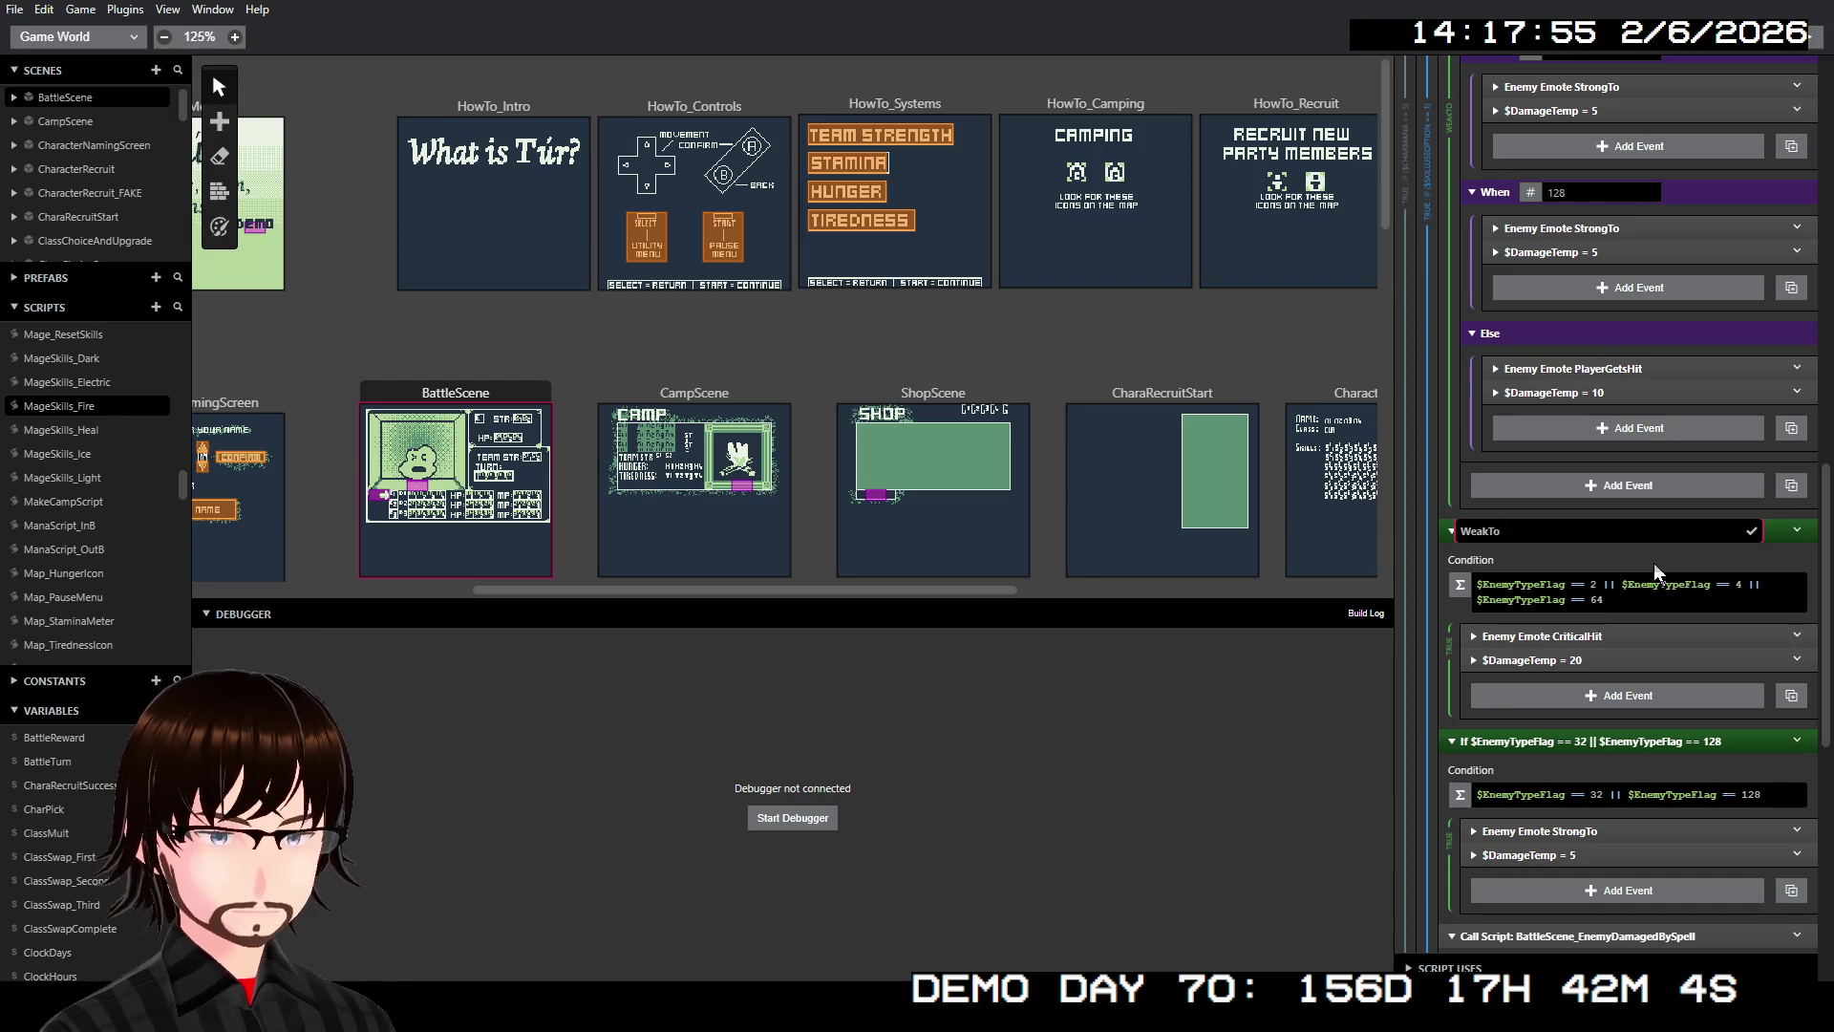
pyautogui.press('Return')
# Rename the flag 32/128 If block to 'StrongTo'
pyautogui.rightClick(1515, 741)
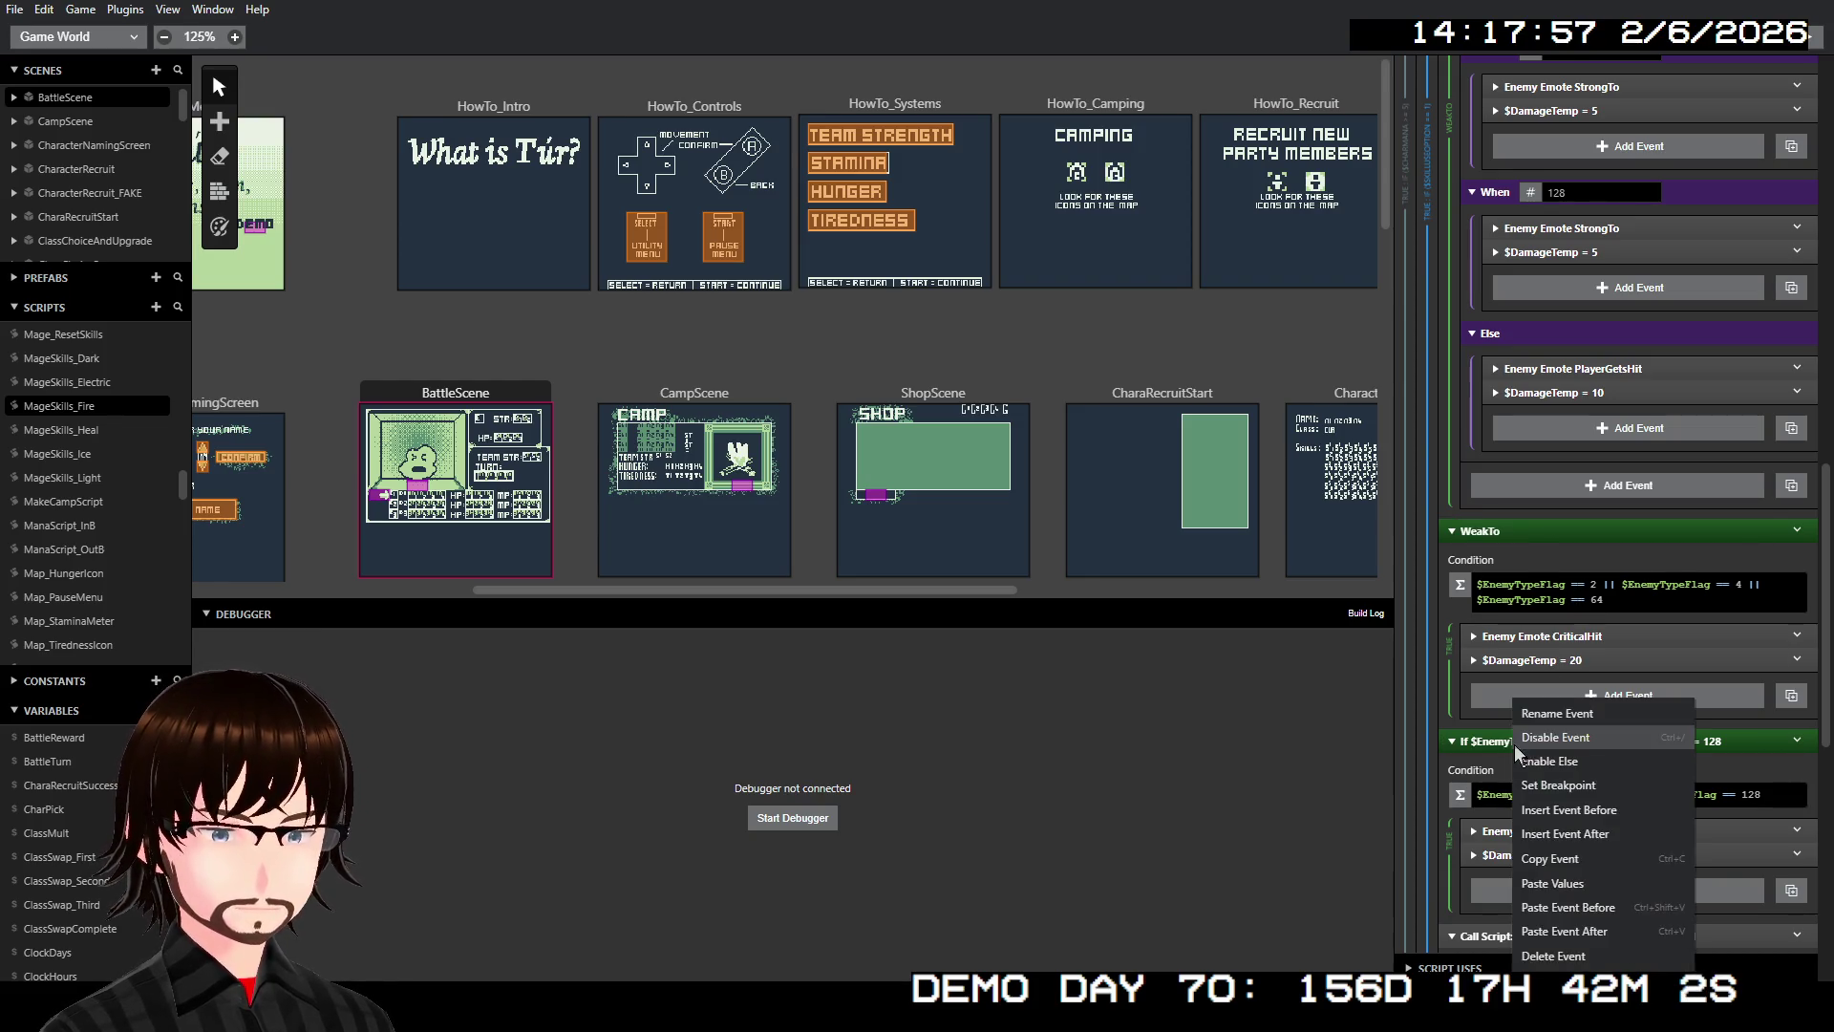
pyautogui.click(1584, 722)
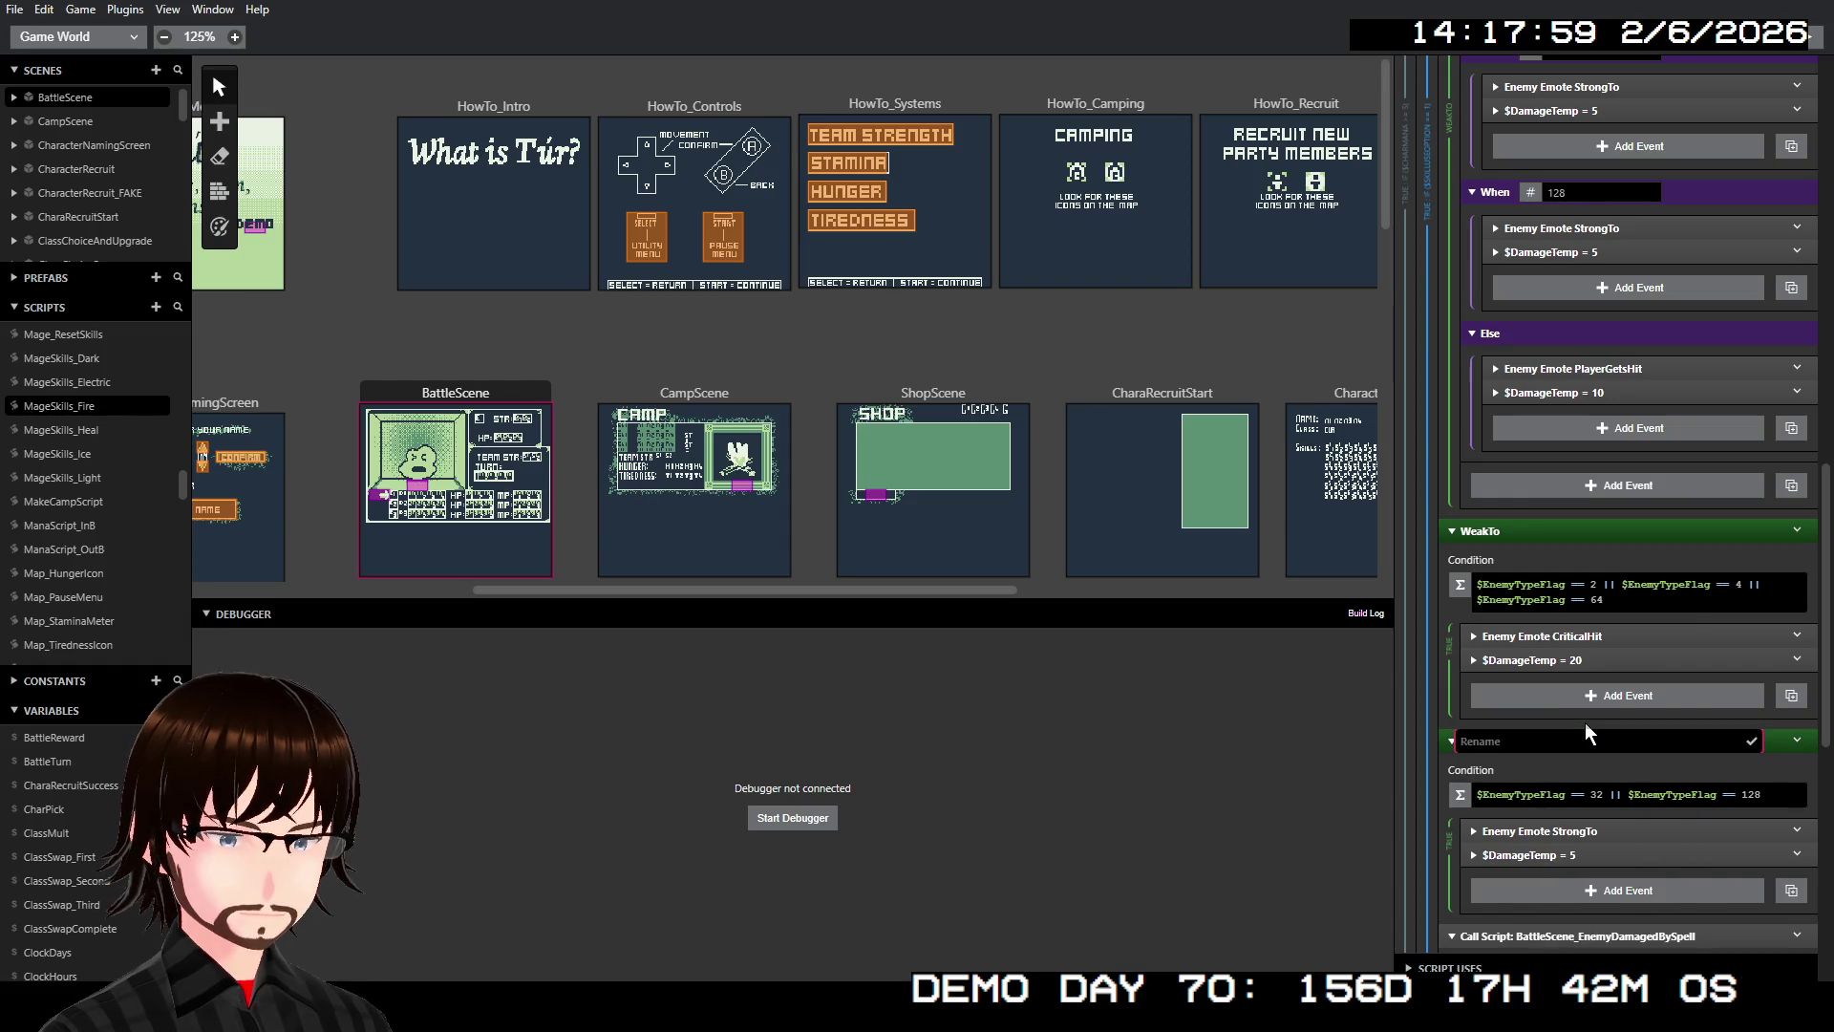
pyautogui.write('StrongTo')
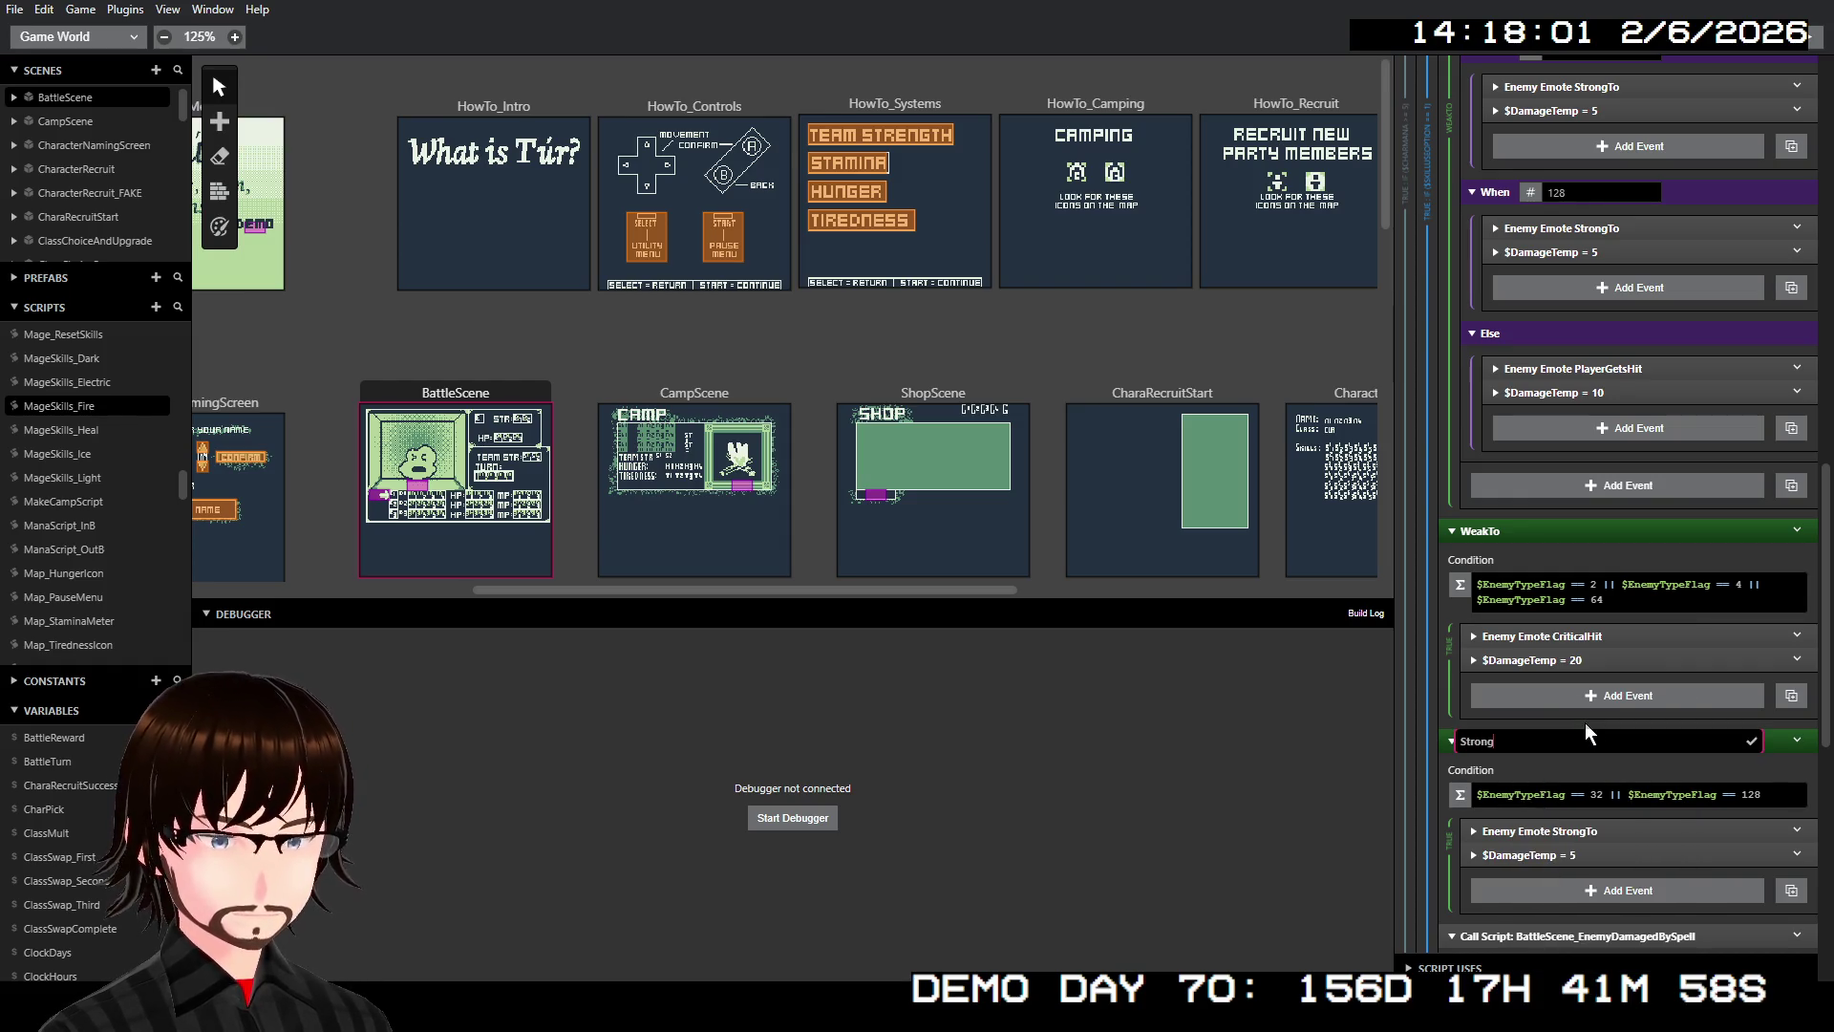
pyautogui.press('Return')
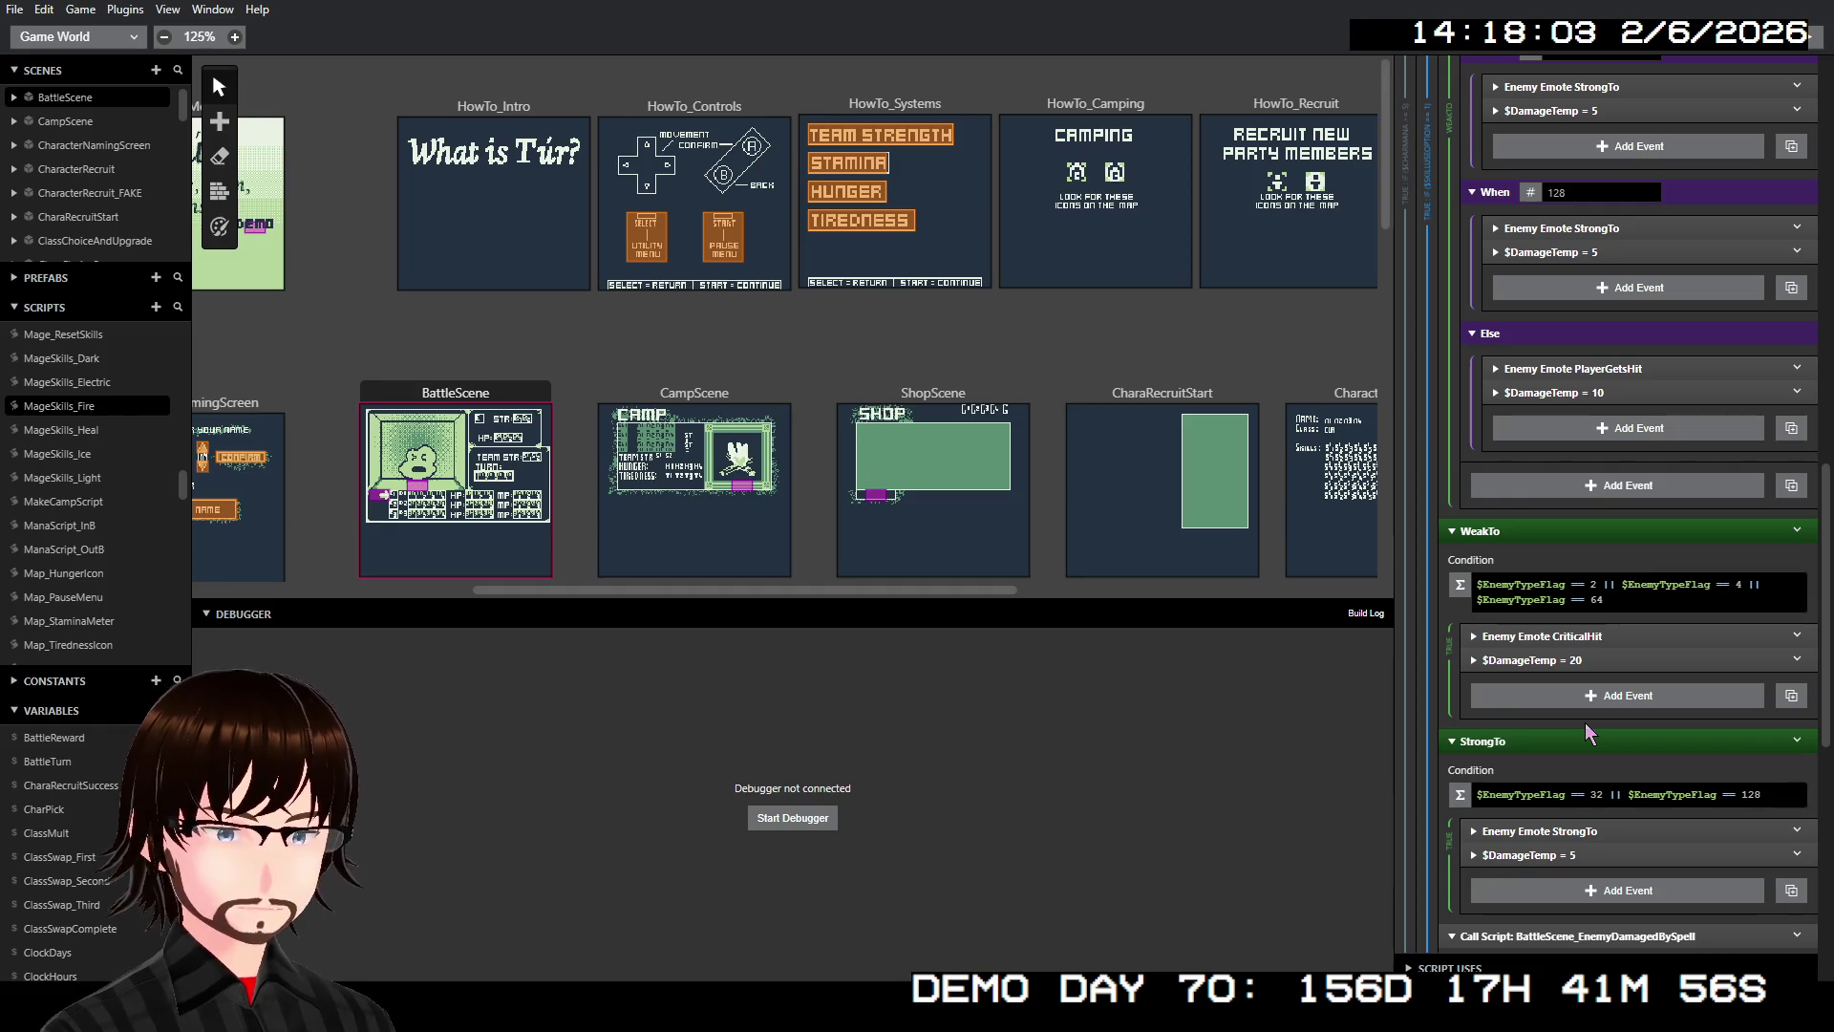
pyautogui.scroll(-1, 1585, 722)
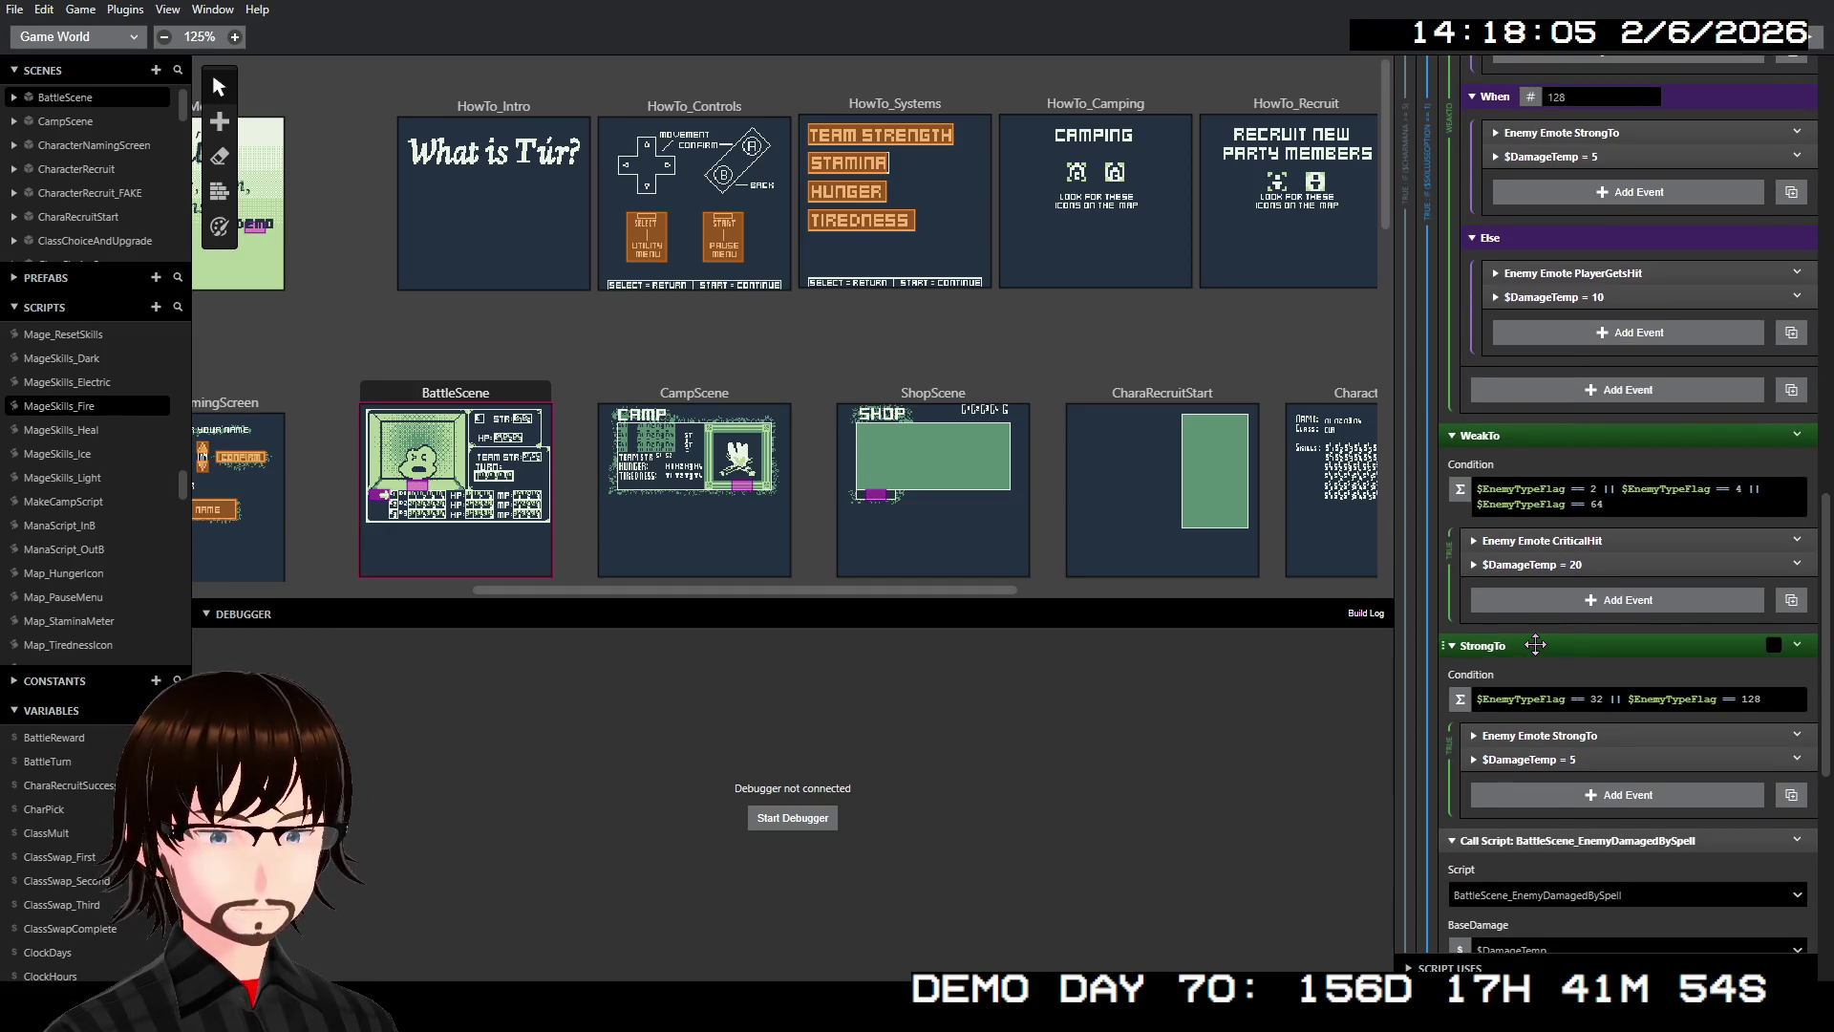
pyautogui.rightClick(1535, 645)
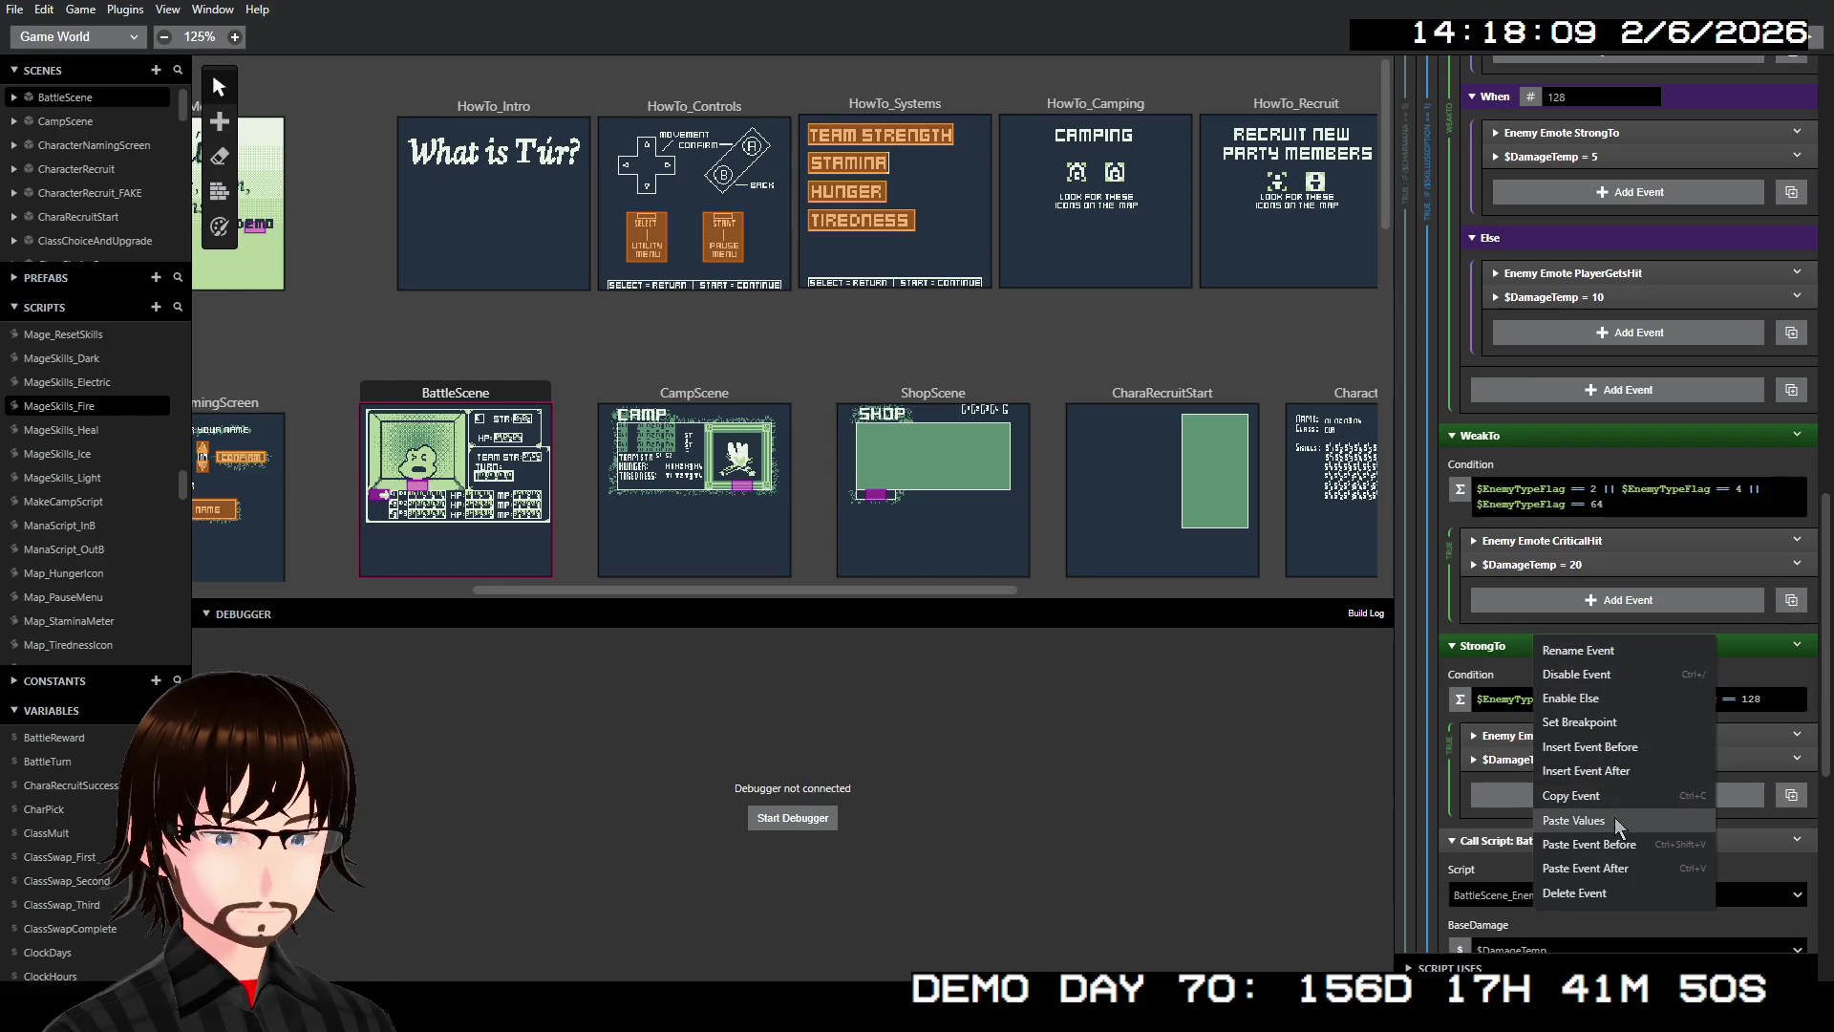
# Enable StrongTo's Else branch and copy the PlayerGetsHit emote and $DamageTemp = 10 events
pyautogui.click(1629, 703)
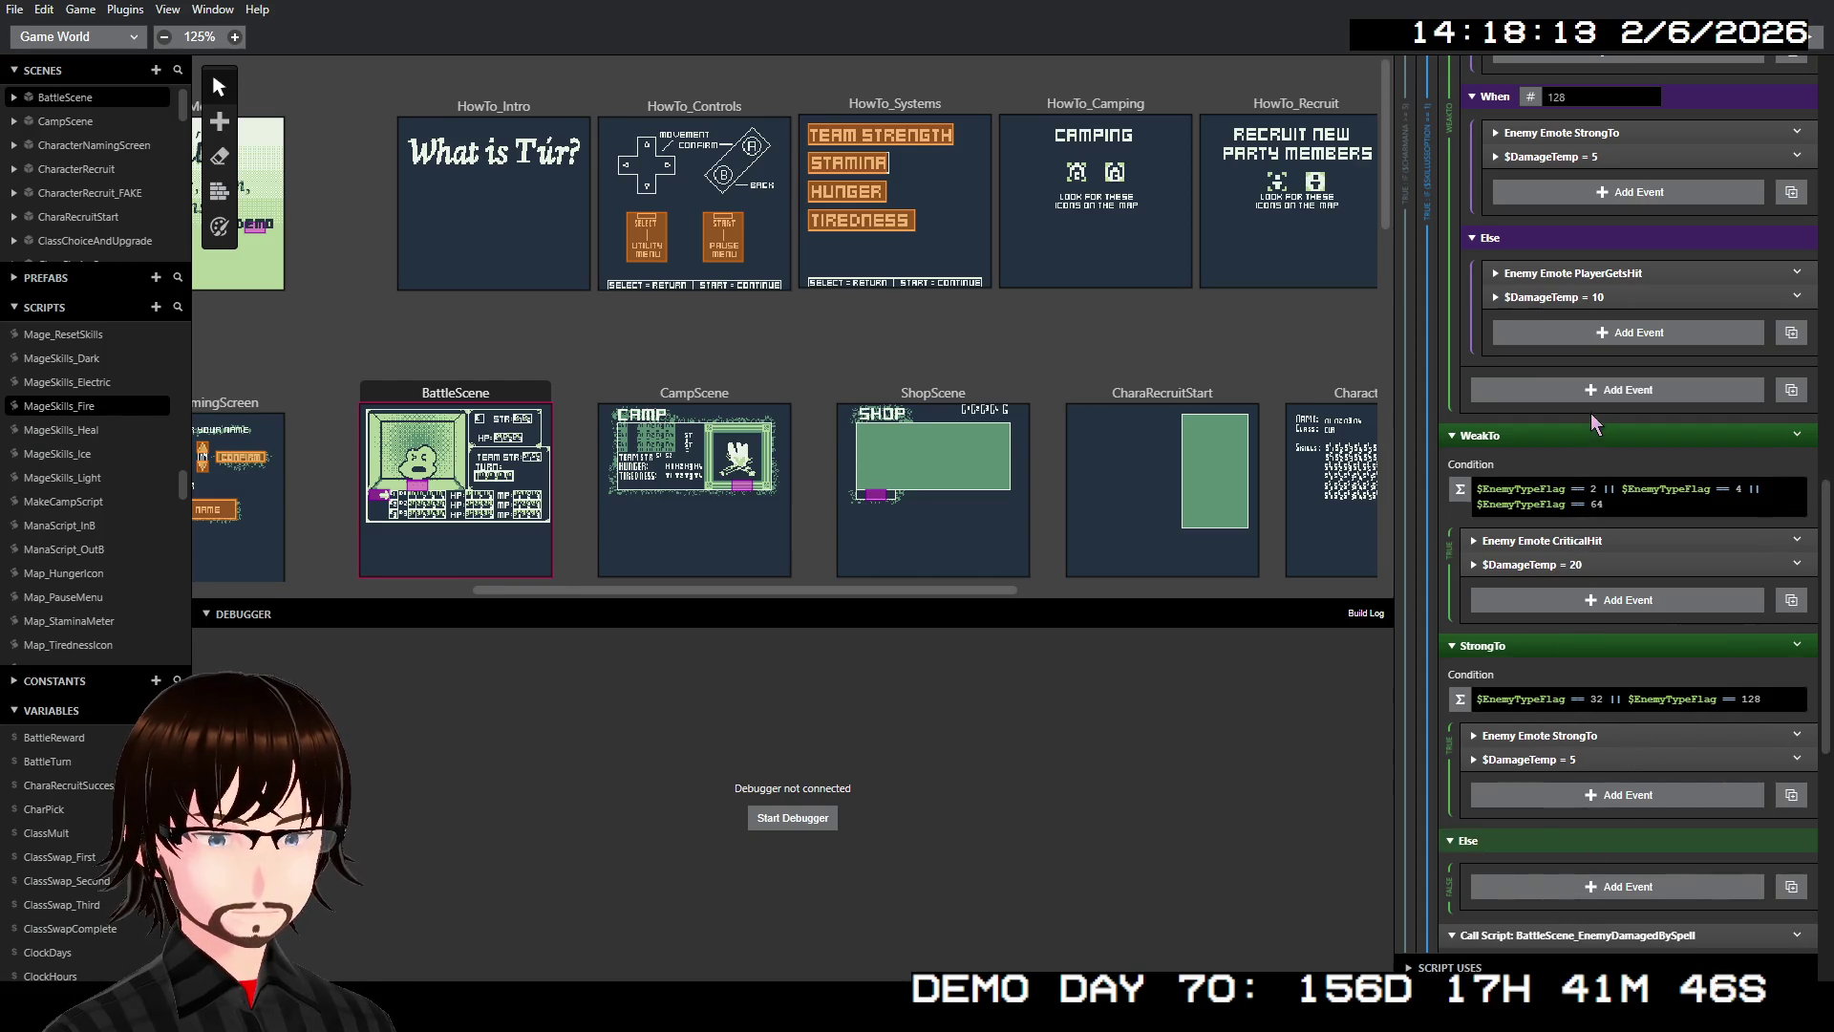
pyautogui.click(1590, 272)
pyautogui.keyDown('shift'); pyautogui.click(1589, 286); pyautogui.keyUp('shift')
pyautogui.rightClick(1589, 285)
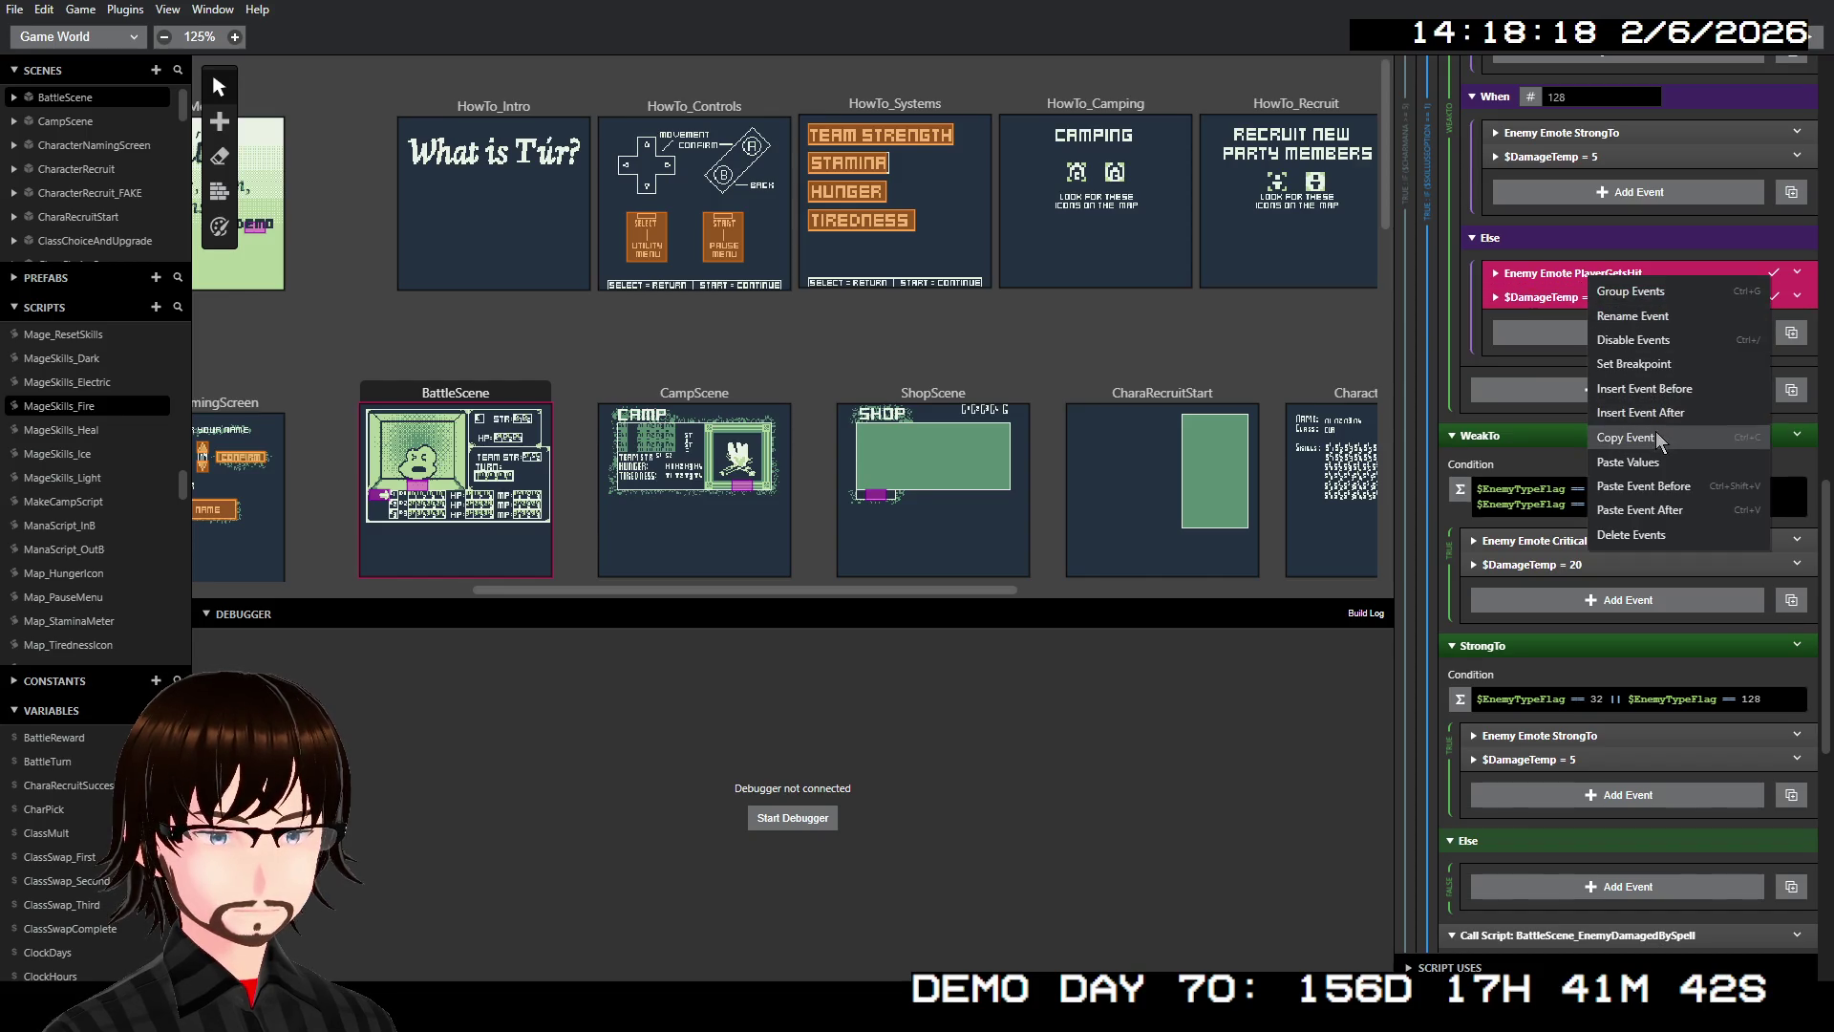
pyautogui.click(1631, 558)
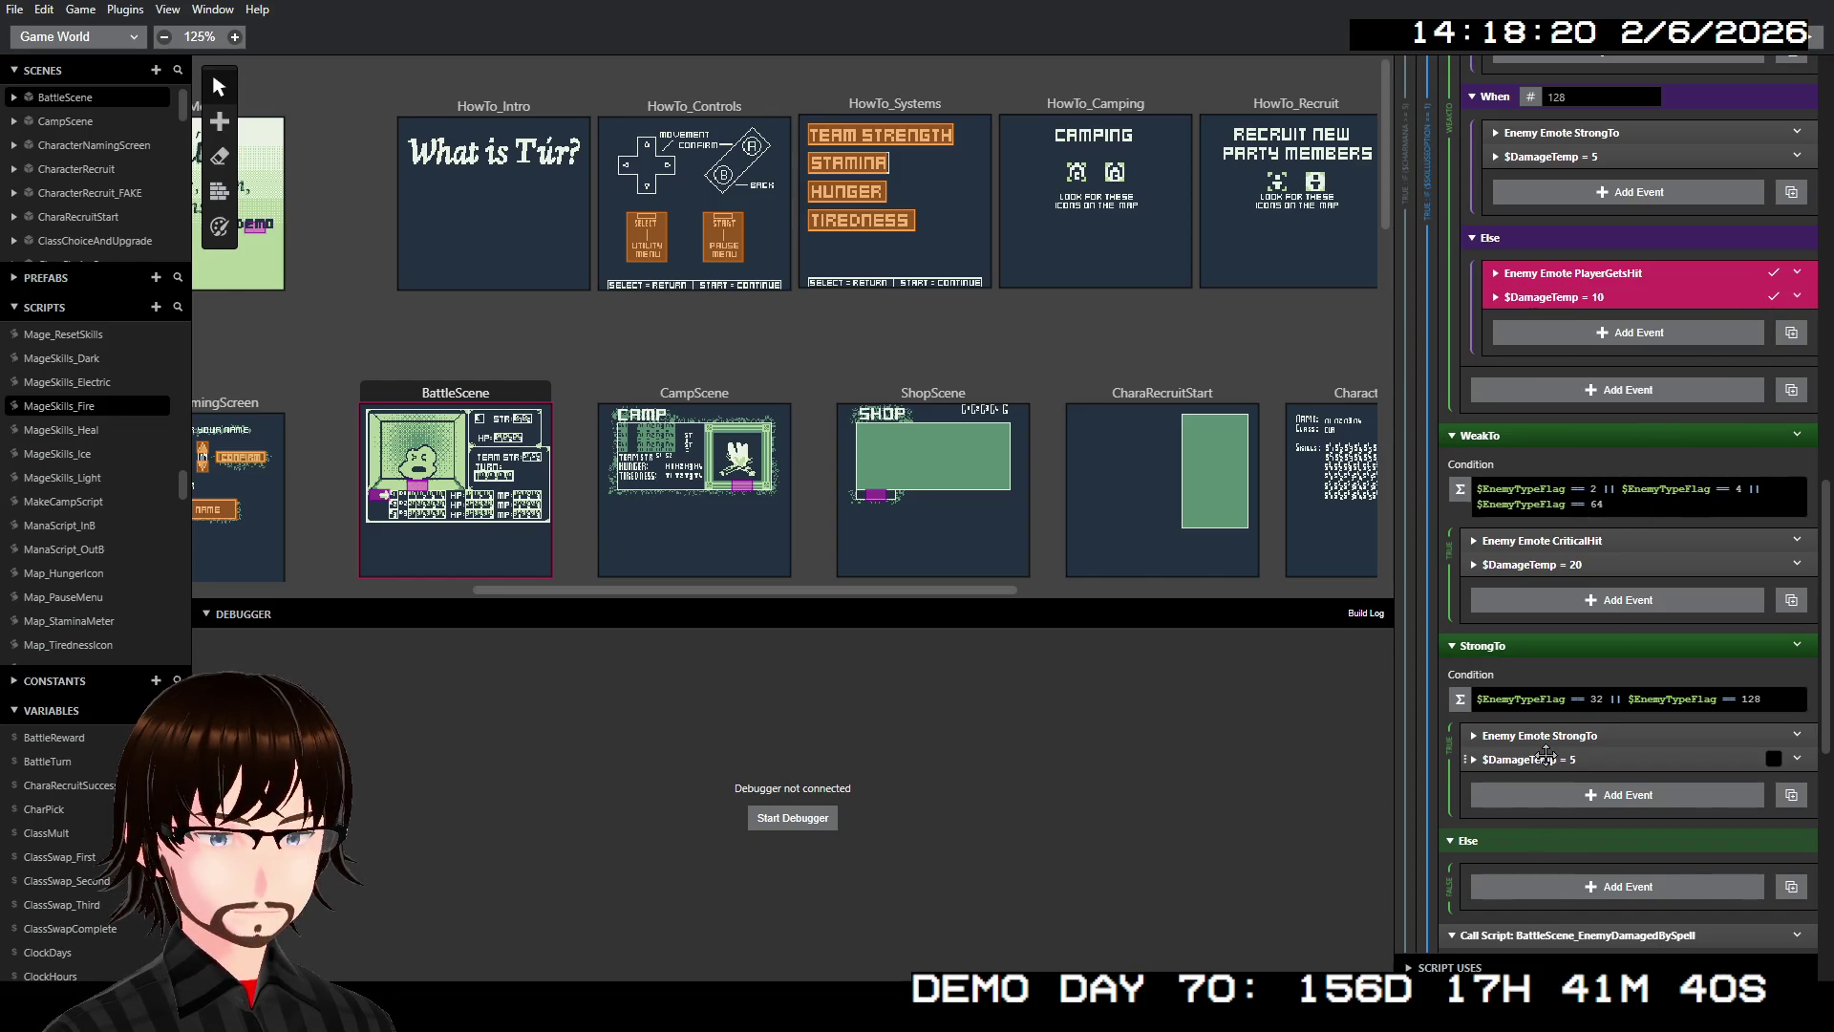
# Paste the PlayerGetsHit and $DamageTemp = 10 events into StrongTo's Else branch
pyautogui.rightClick(1545, 846)
pyautogui.click(1635, 933)
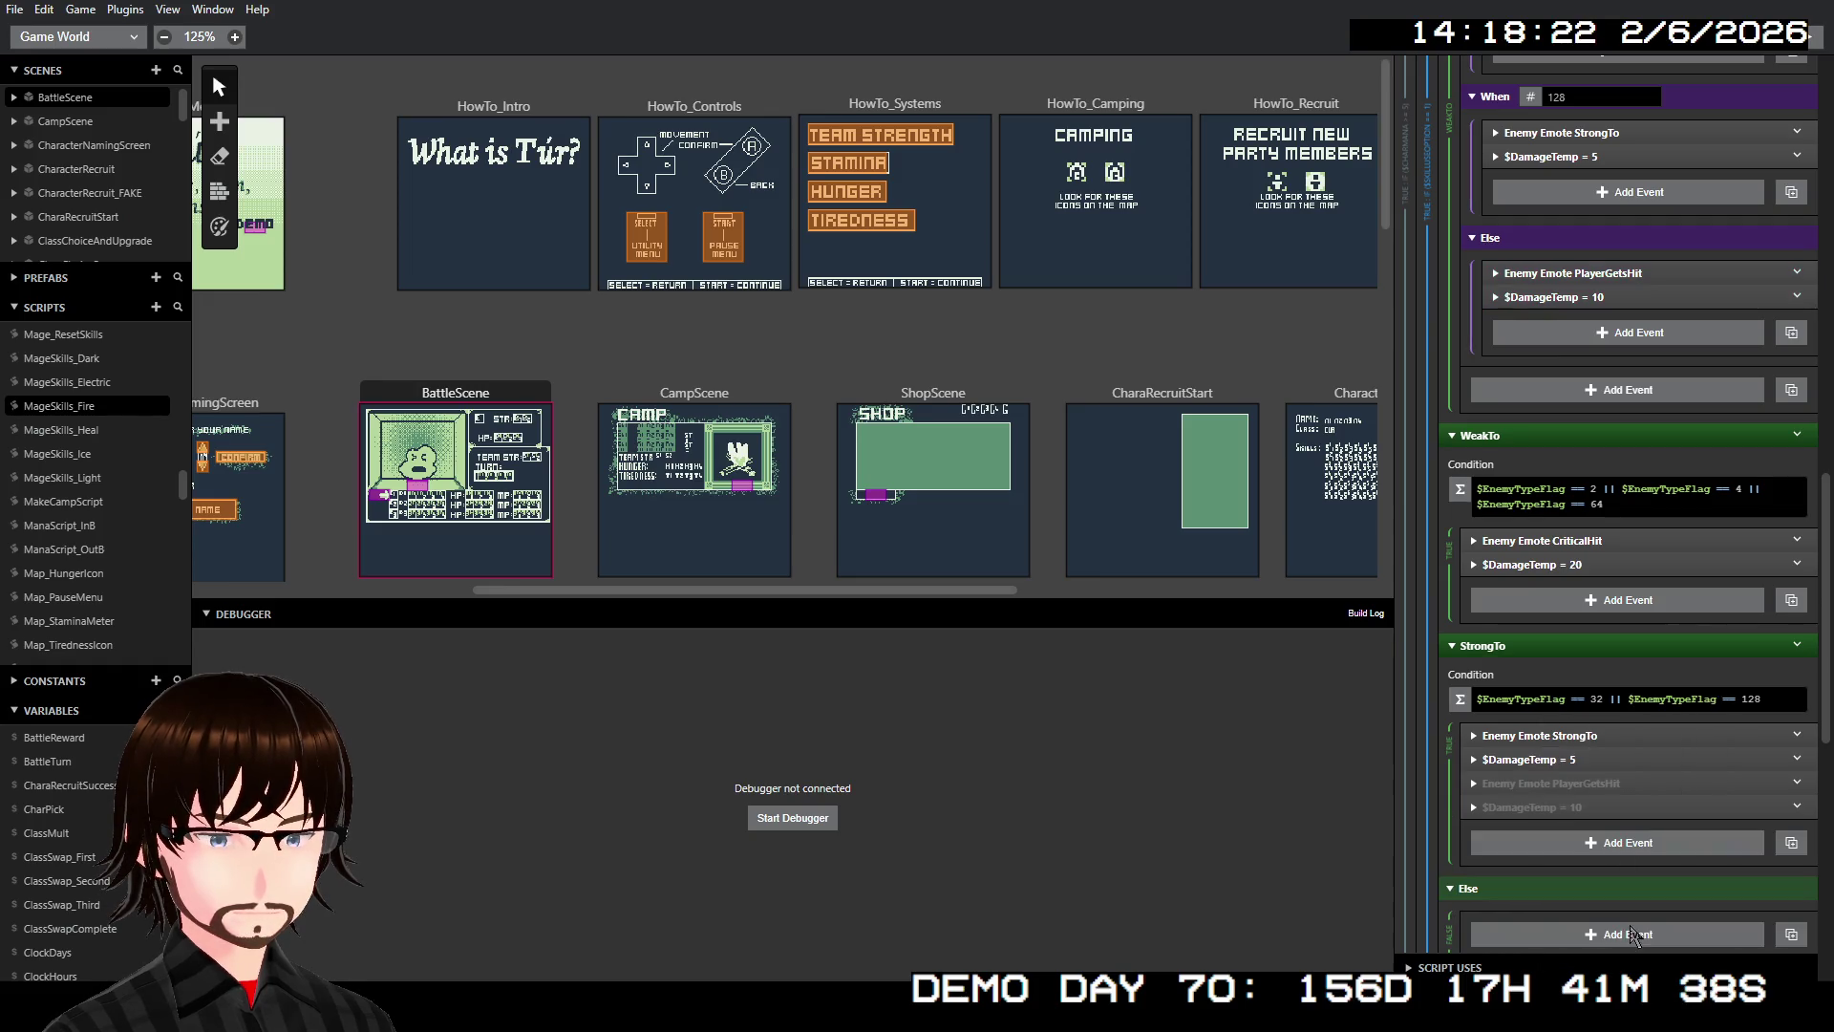
pyautogui.scroll(-3, 1563, 795)
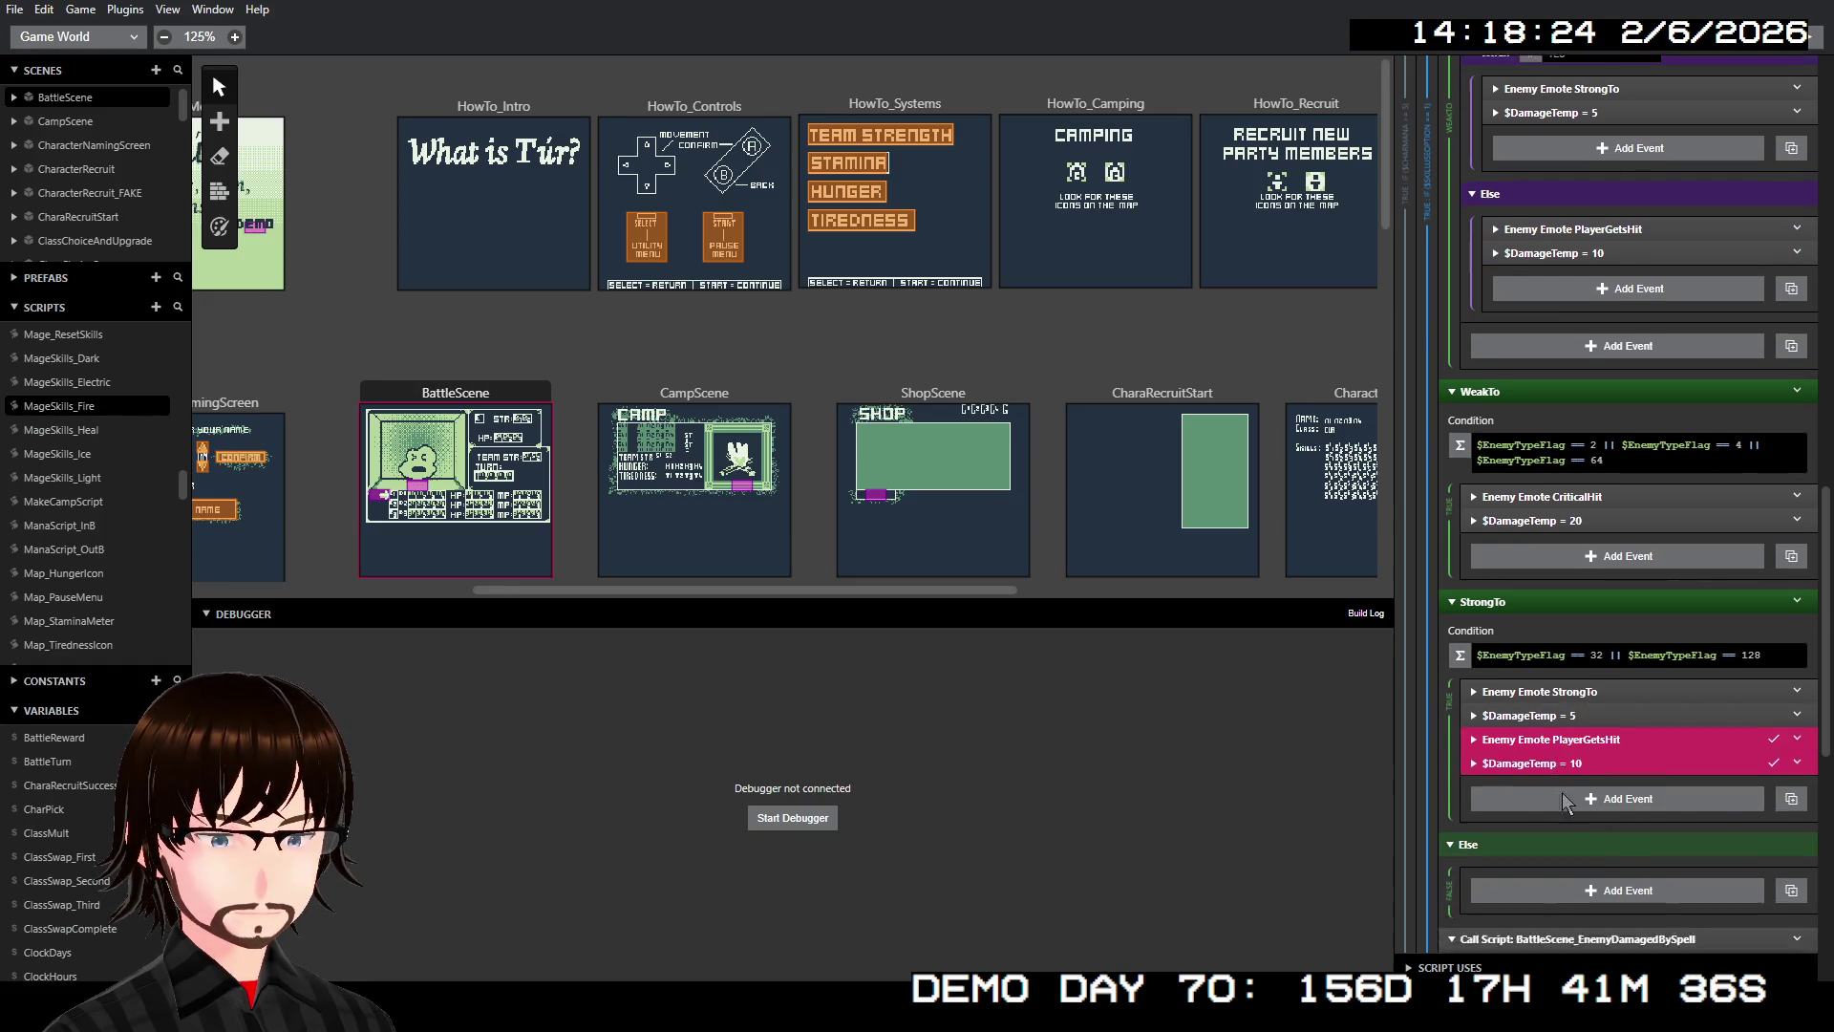
pyautogui.moveTo(1551, 506); pyautogui.dragTo(1570, 650)
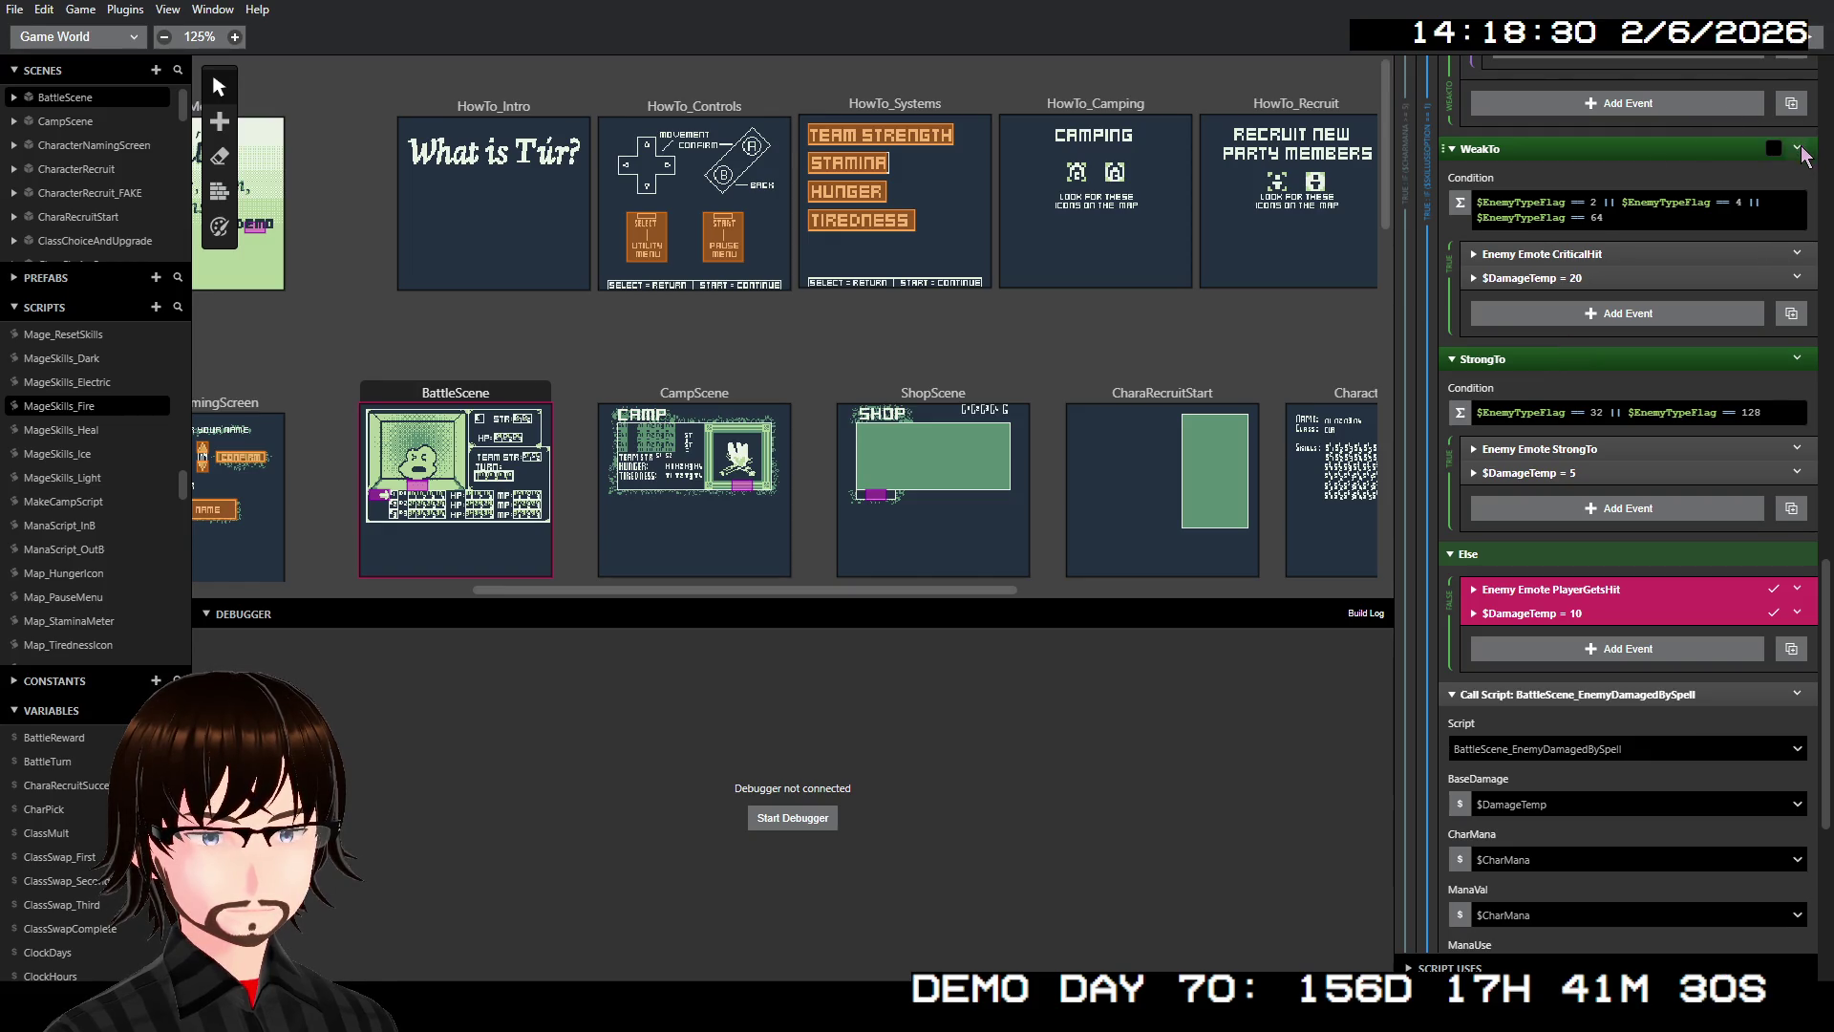
# Enable an Else on the WeakTo If and move the whole StrongTo (32/128) block into it
pyautogui.rightClick(1626, 141)
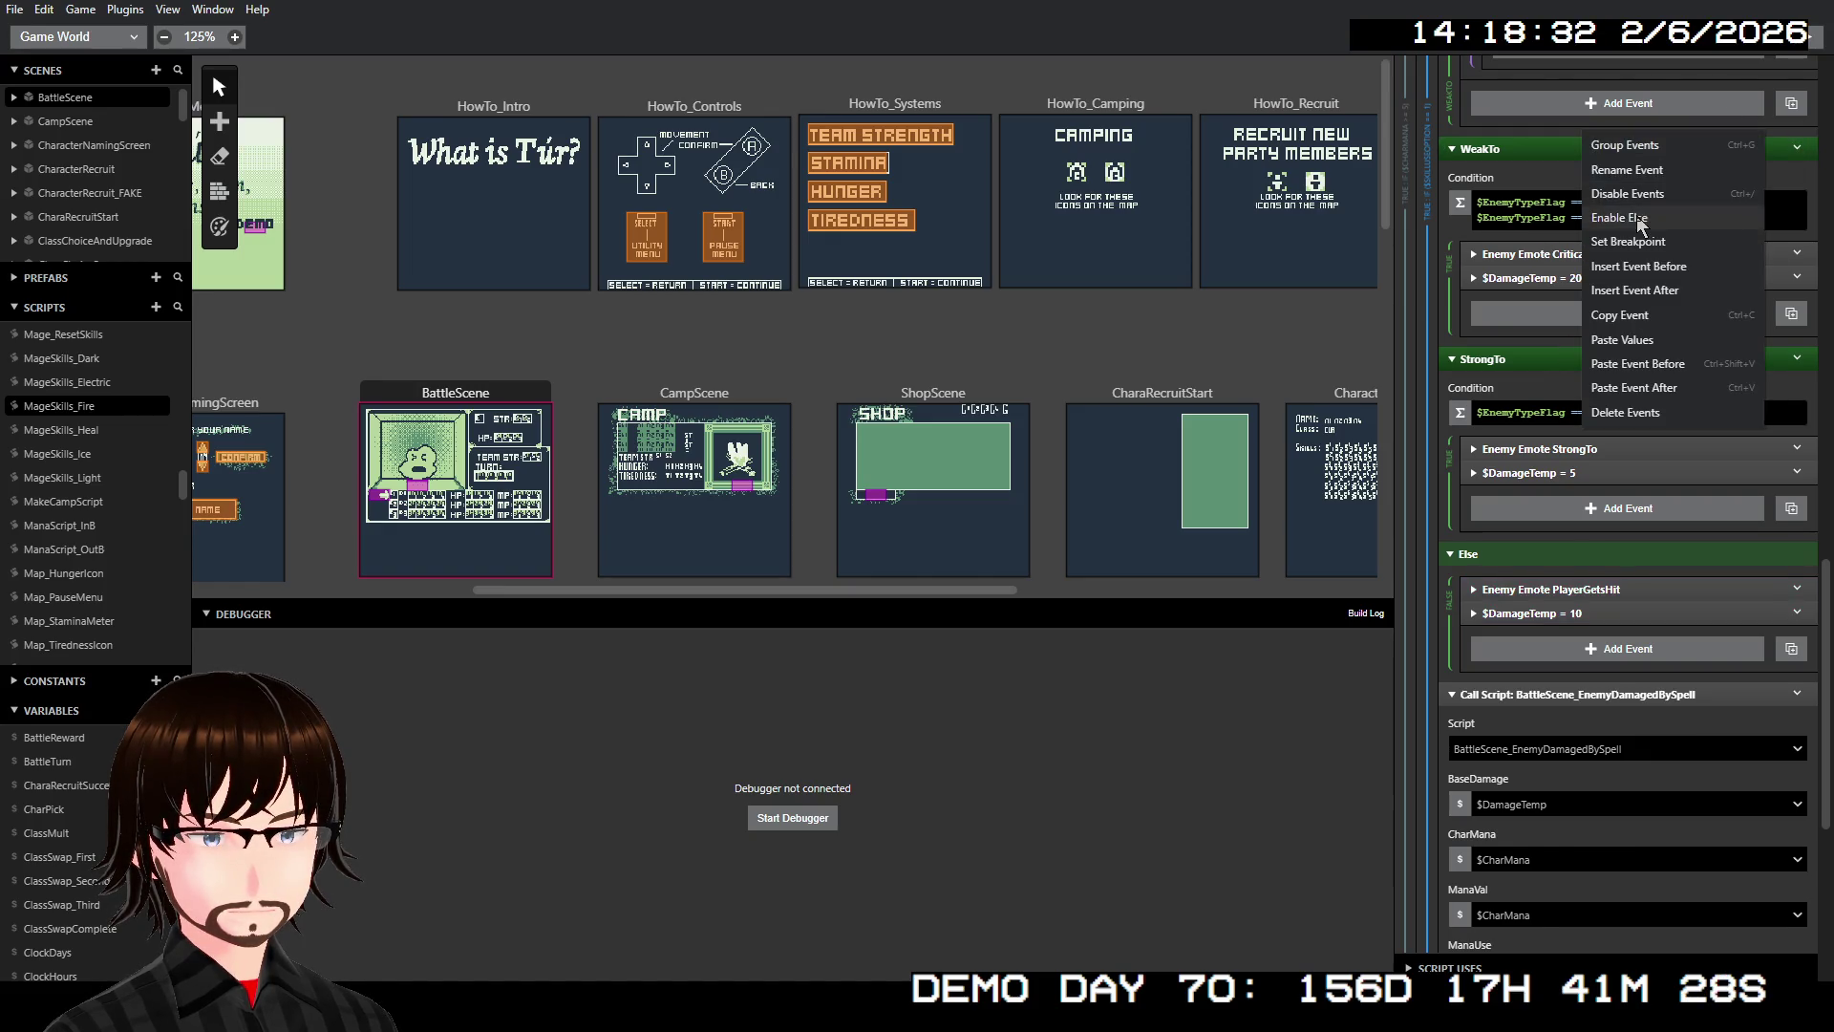
pyautogui.click(1625, 327)
pyautogui.moveTo(1577, 455); pyautogui.dragTo(1601, 406)
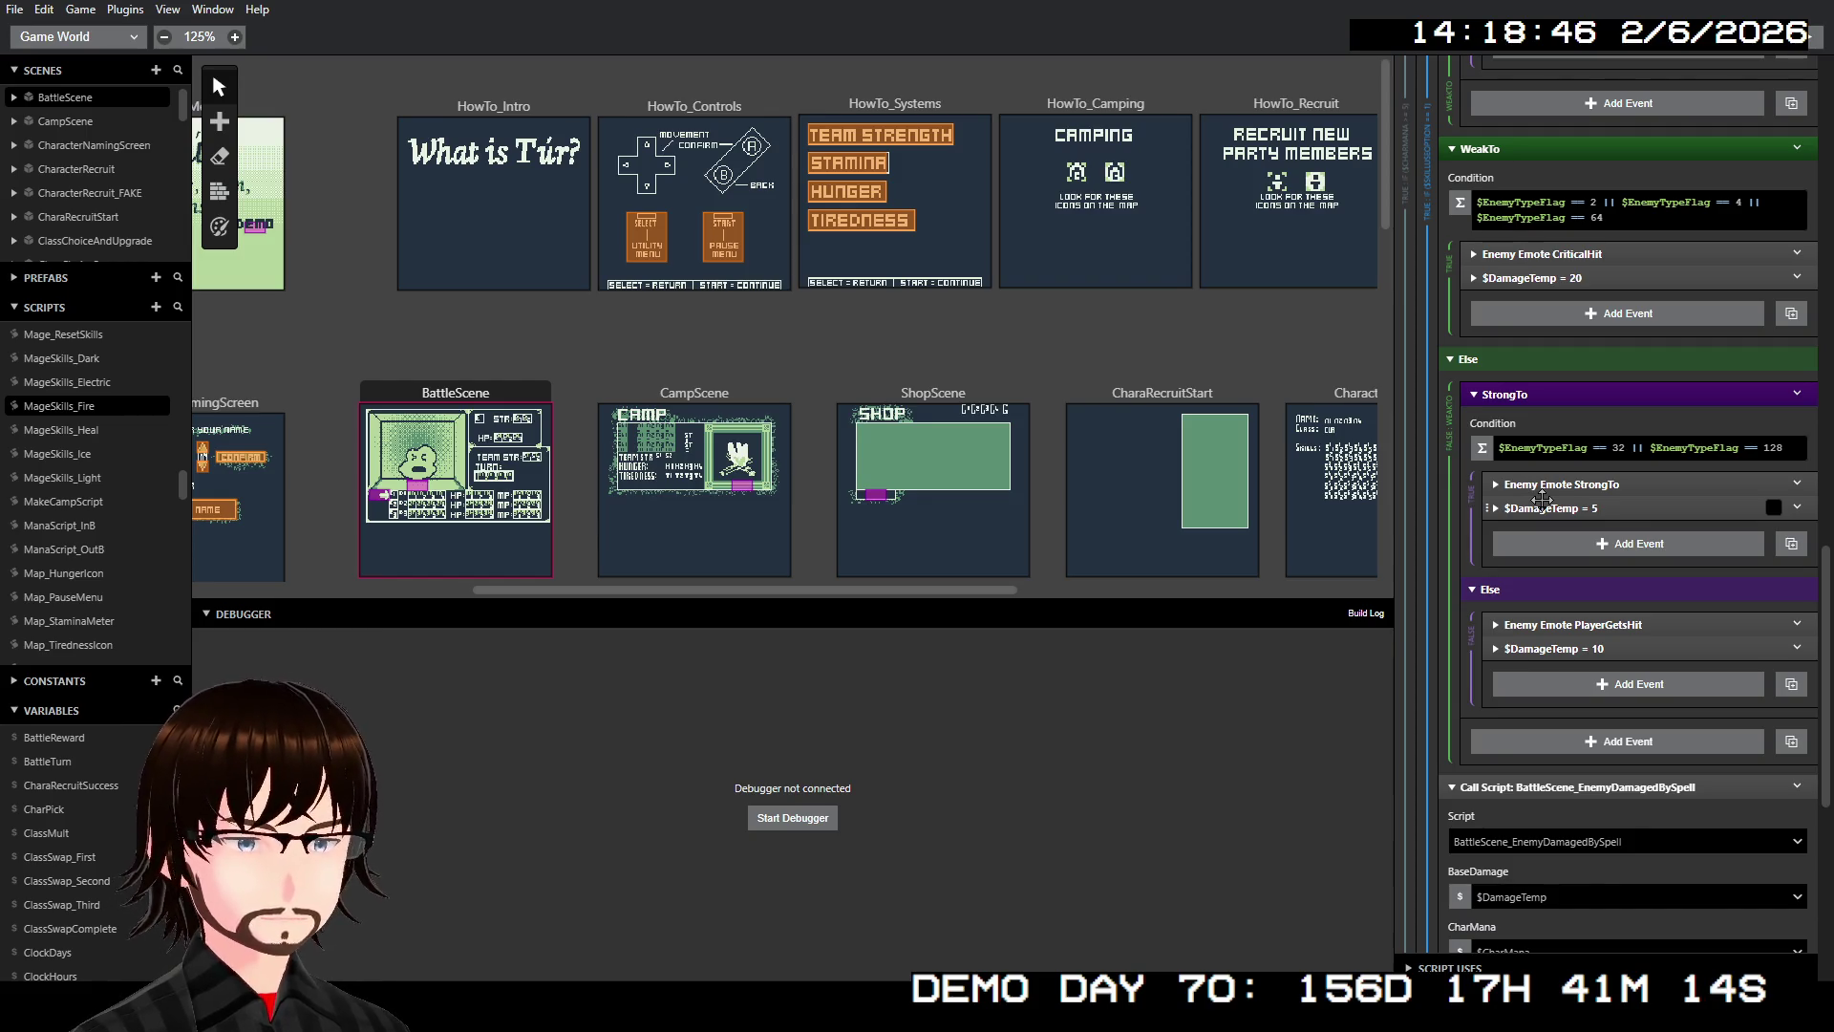
pyautogui.scroll(3, 1543, 500)
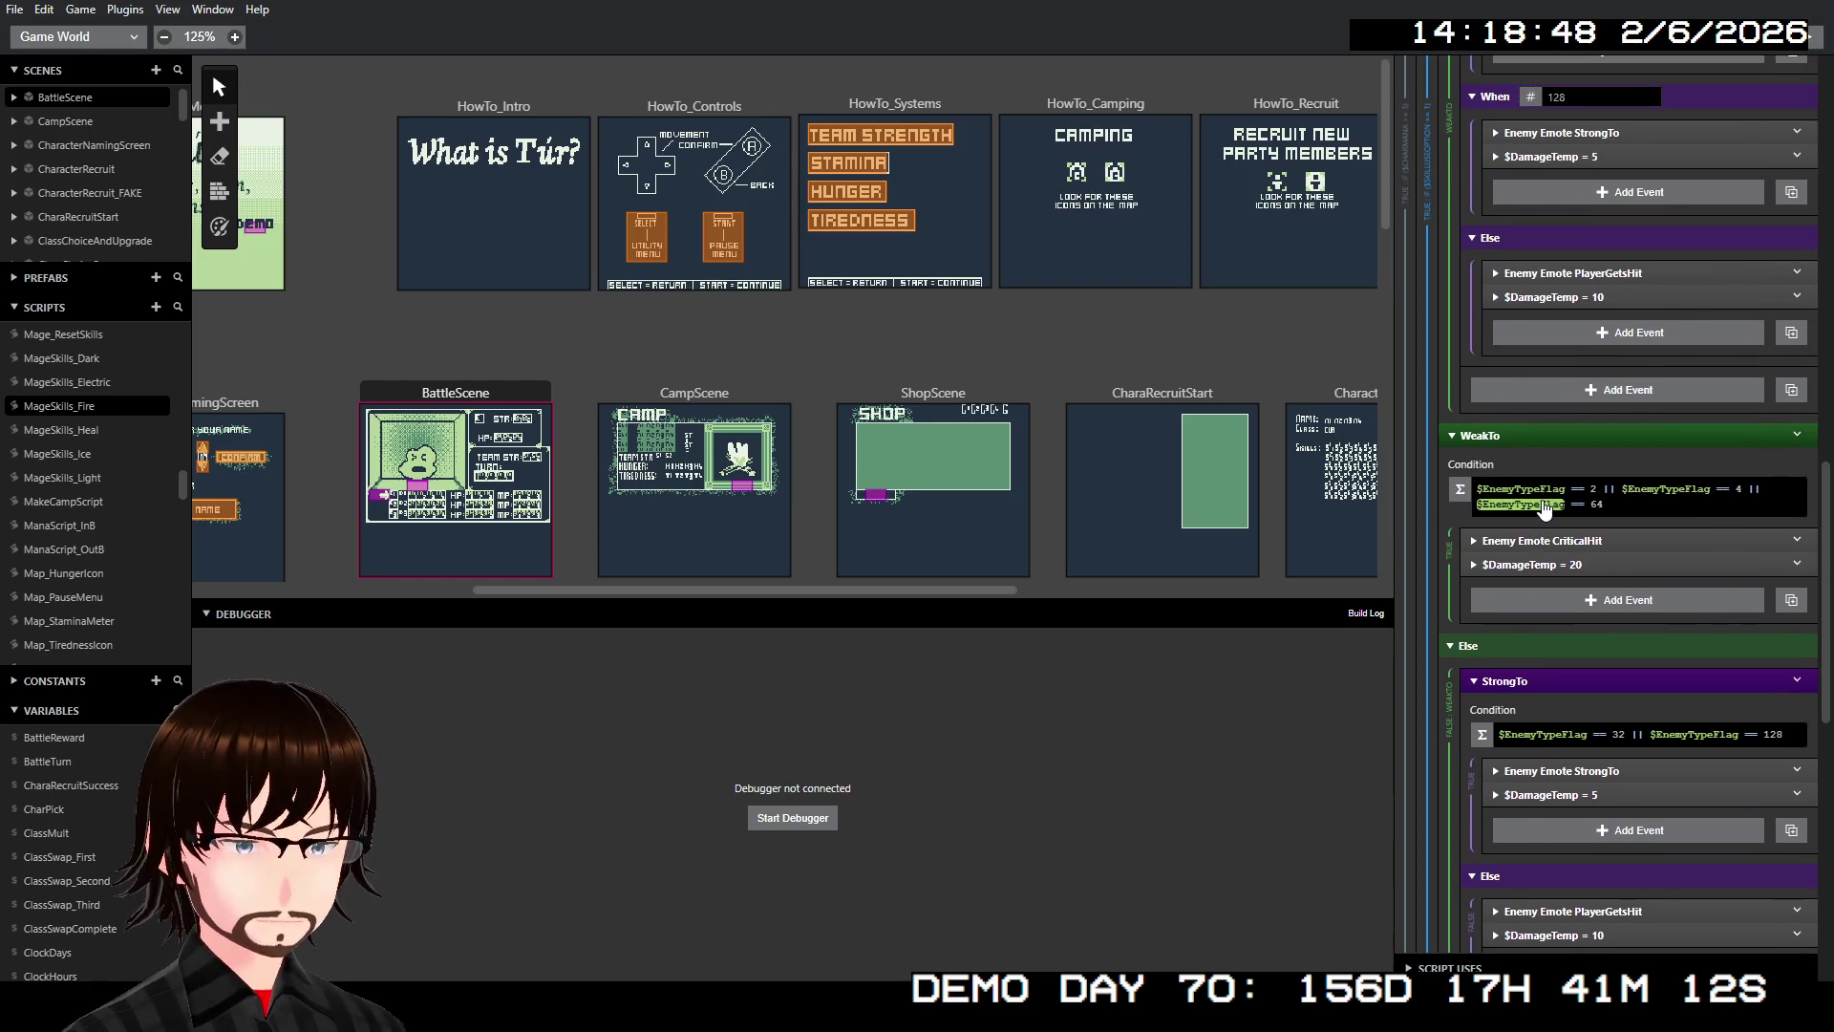
# Collapse the old WeakTo switch in MageSkills_Fire and disable it
pyautogui.scroll(3, 1544, 506)
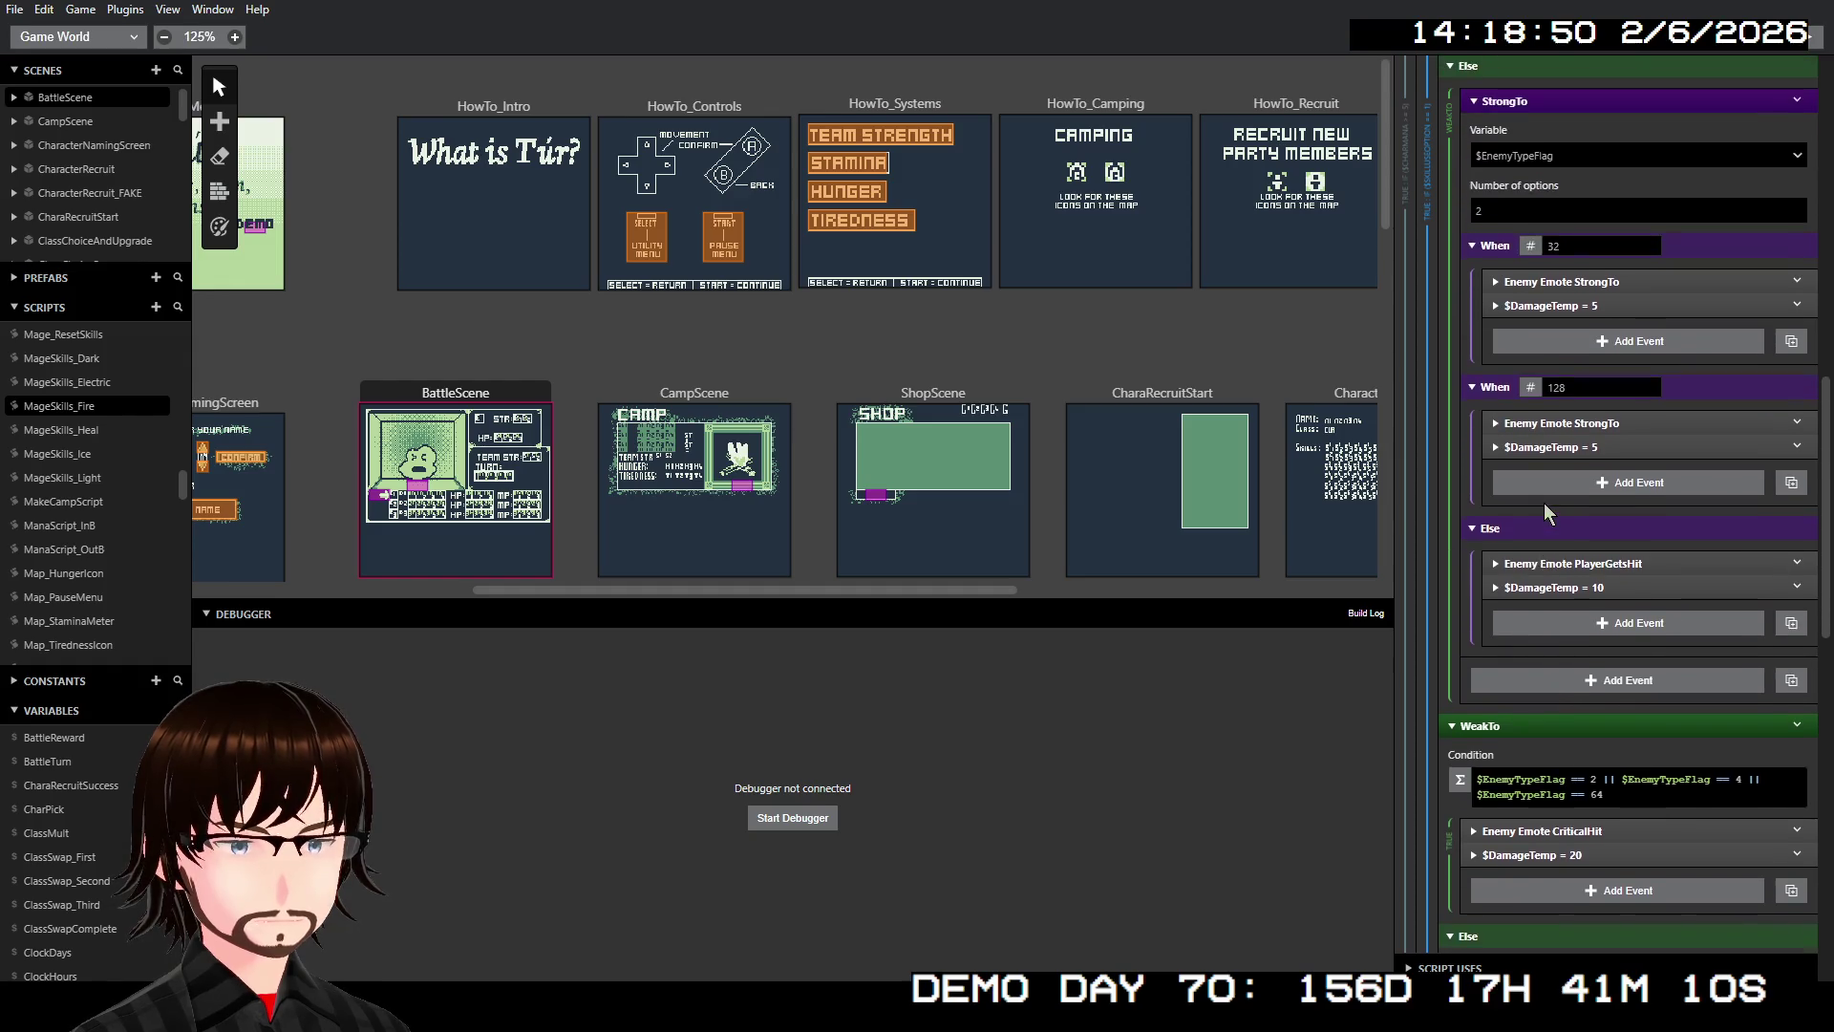
pyautogui.scroll(6, 1543, 502)
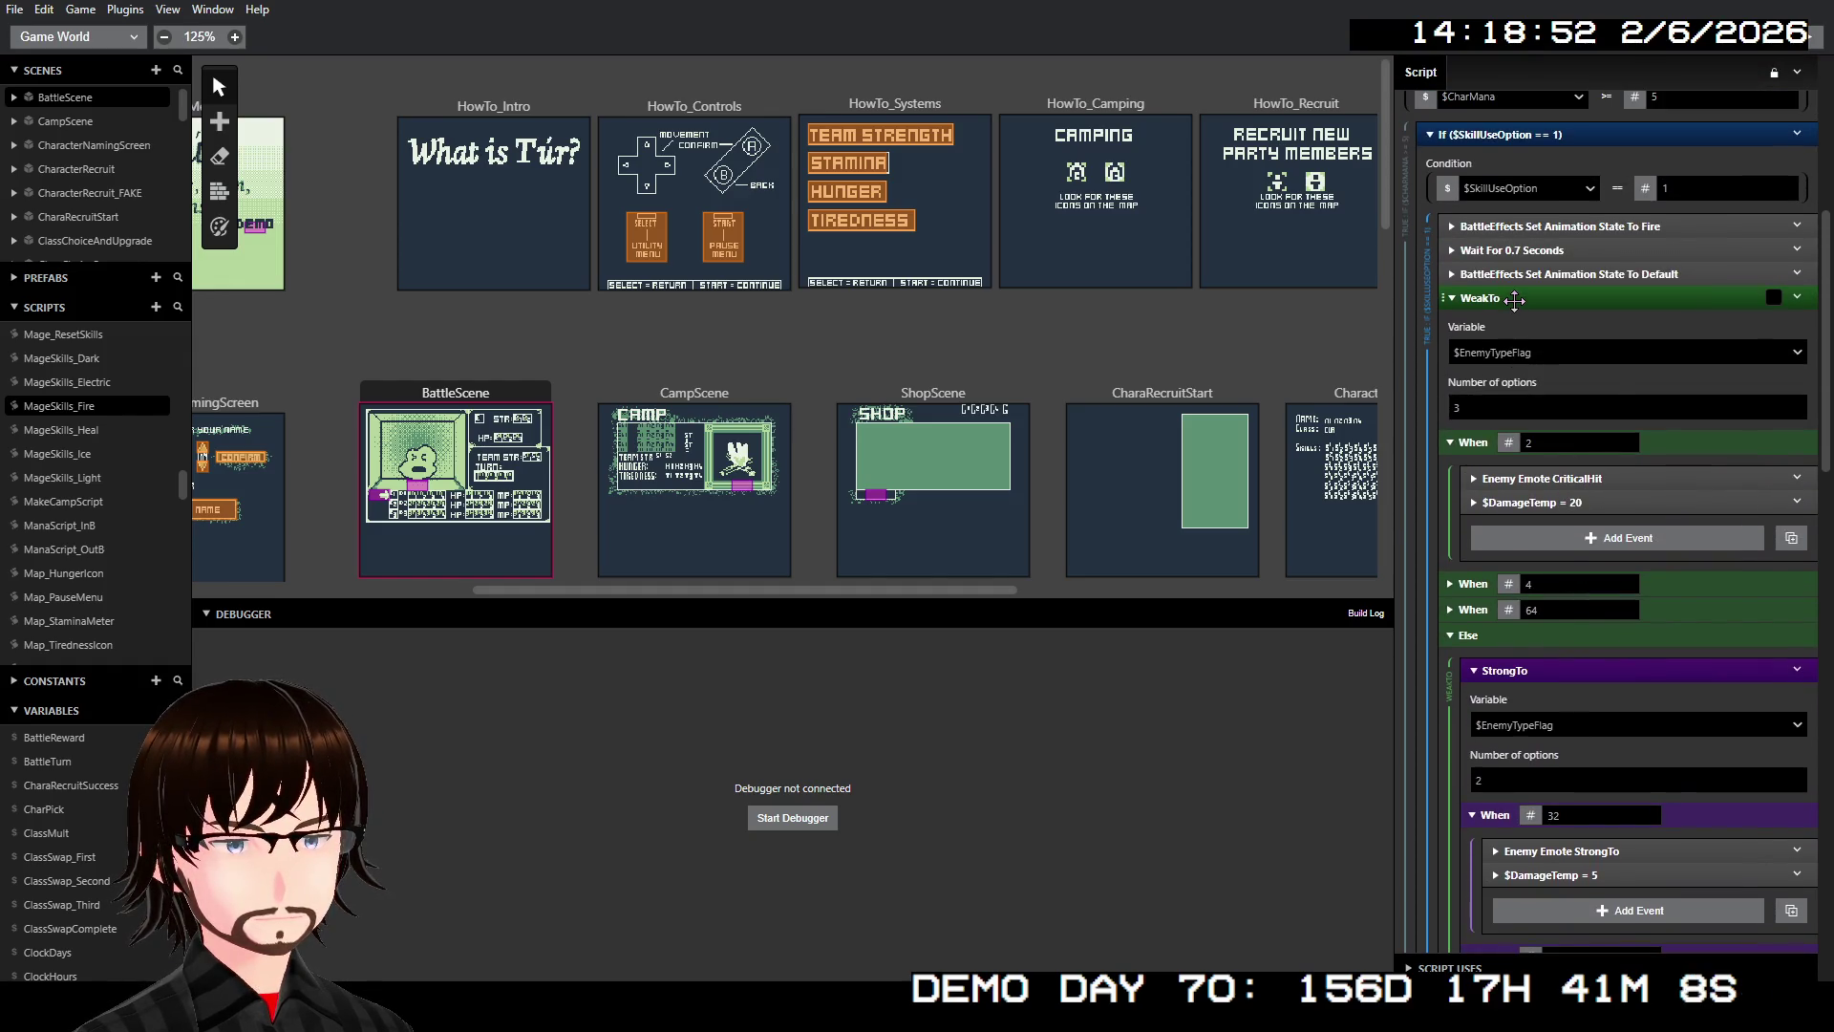
pyautogui.click(1514, 300)
pyautogui.rightClick(1514, 300)
pyautogui.click(1579, 337)
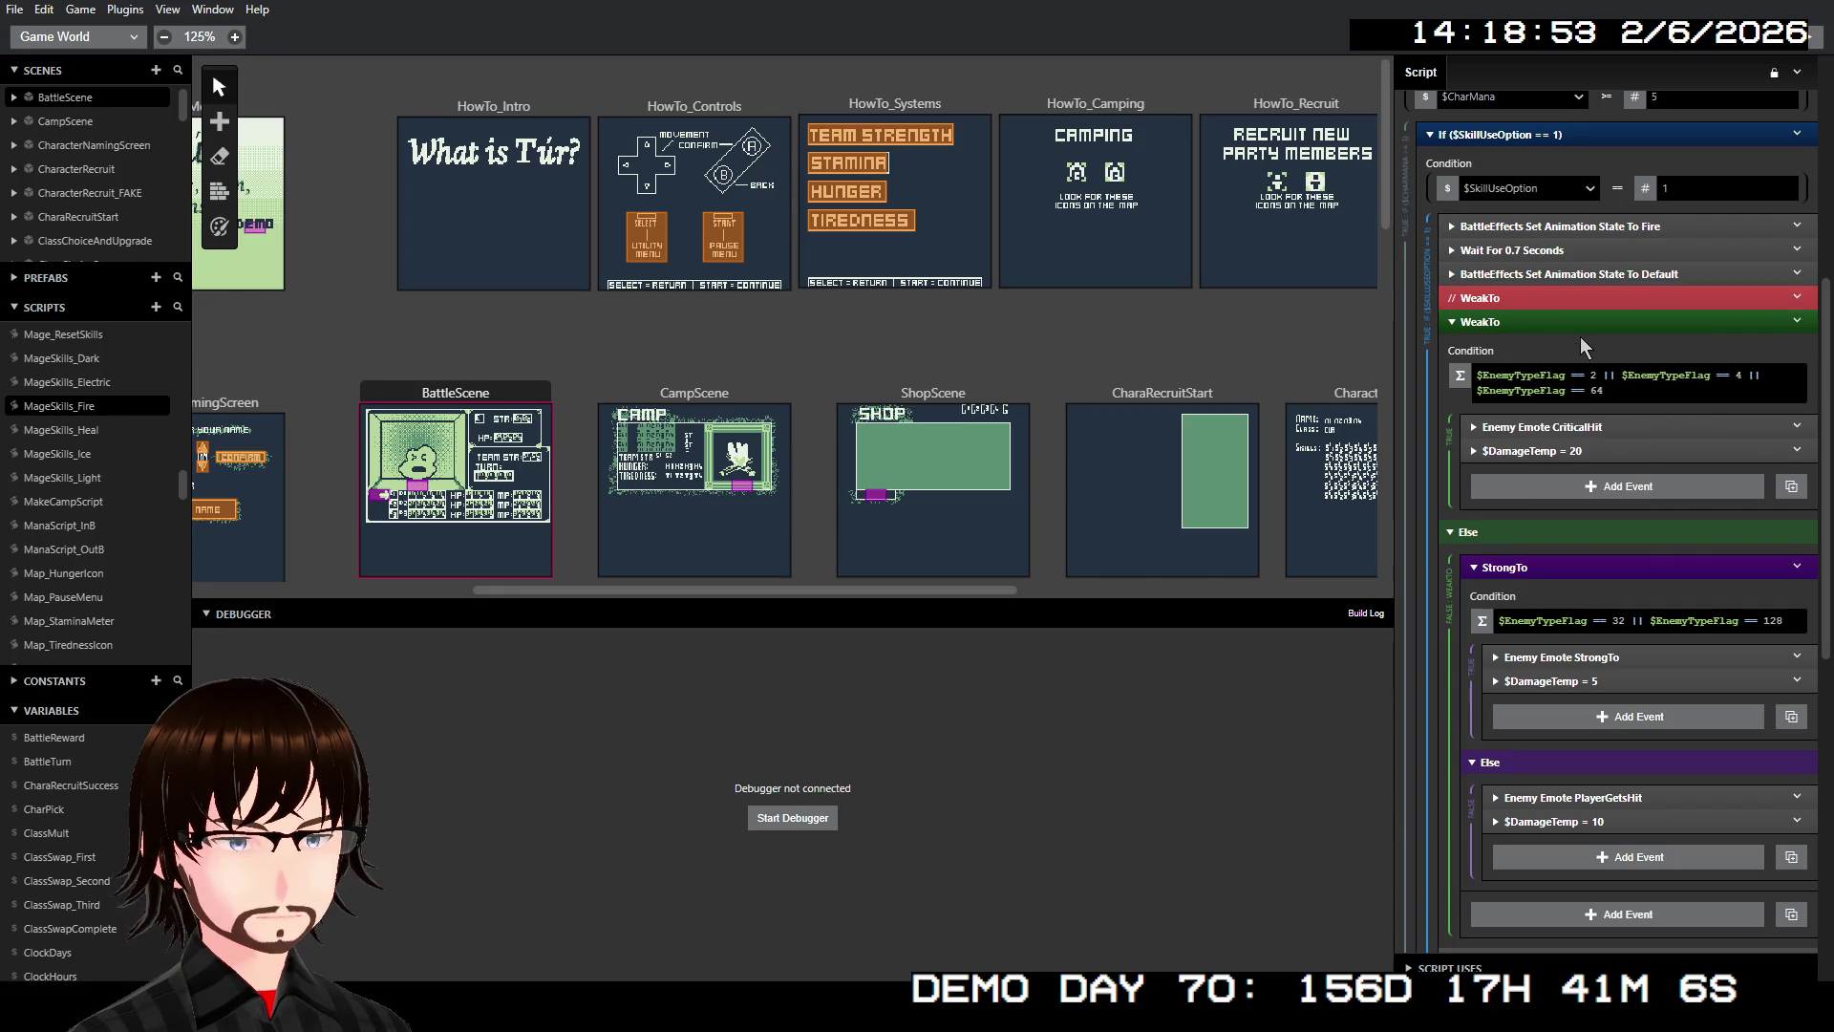
pyautogui.scroll(-4, 1547, 344)
pyautogui.scroll(3, 1548, 368)
pyautogui.scroll(1, 1550, 373)
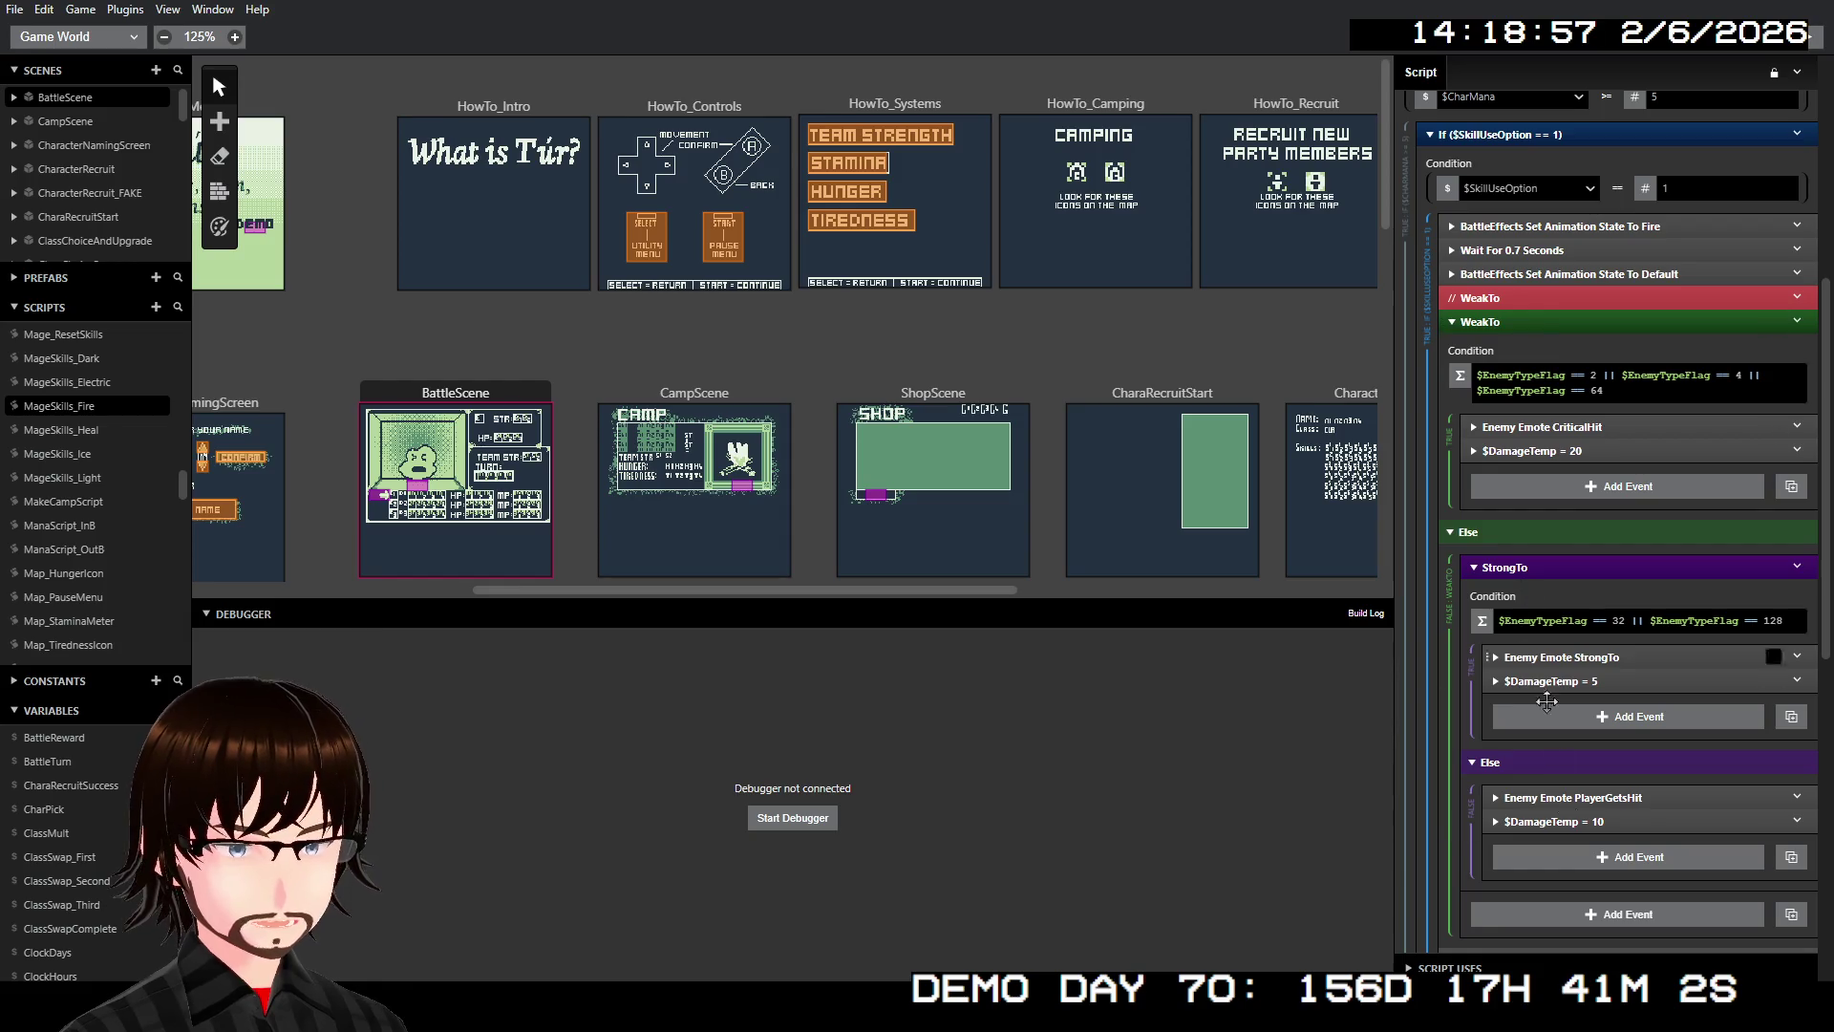
pyautogui.scroll(-2, 1598, 650)
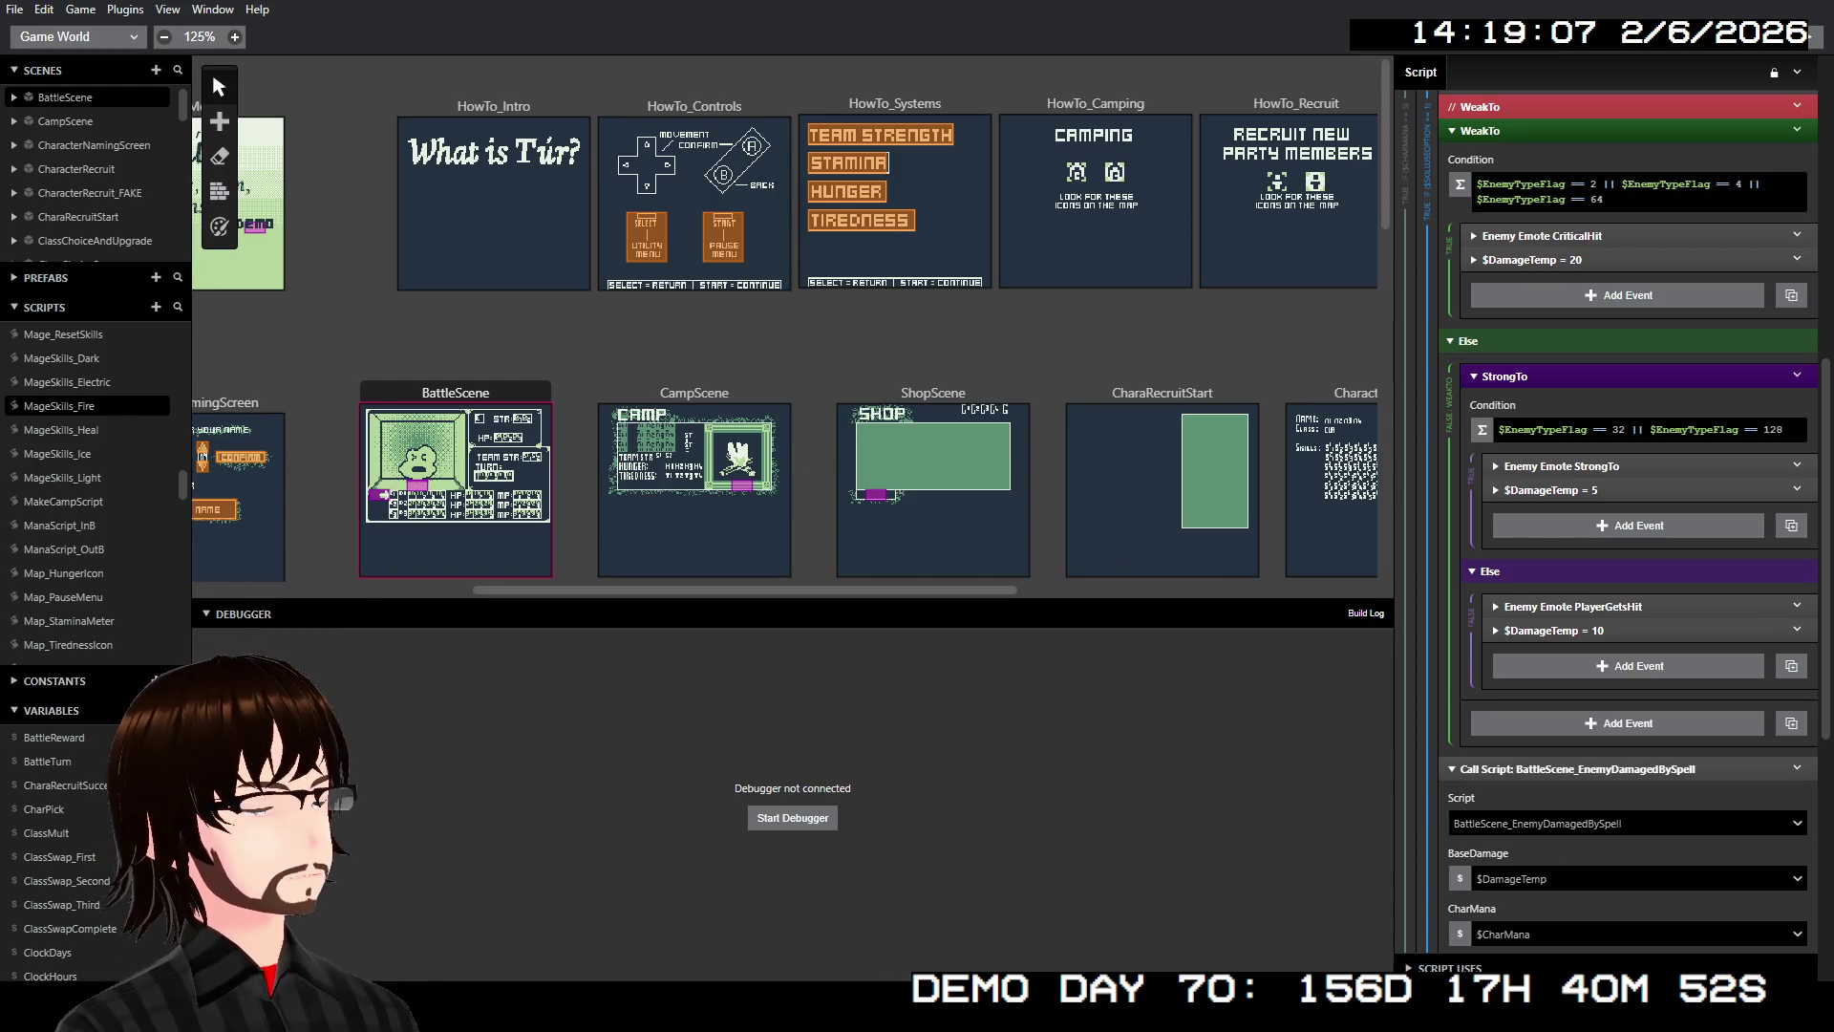
# Open the BattleScene_PlayerSTRWEAKAdjust script from the Scripts list
pyautogui.scroll(-3, 94, 462)
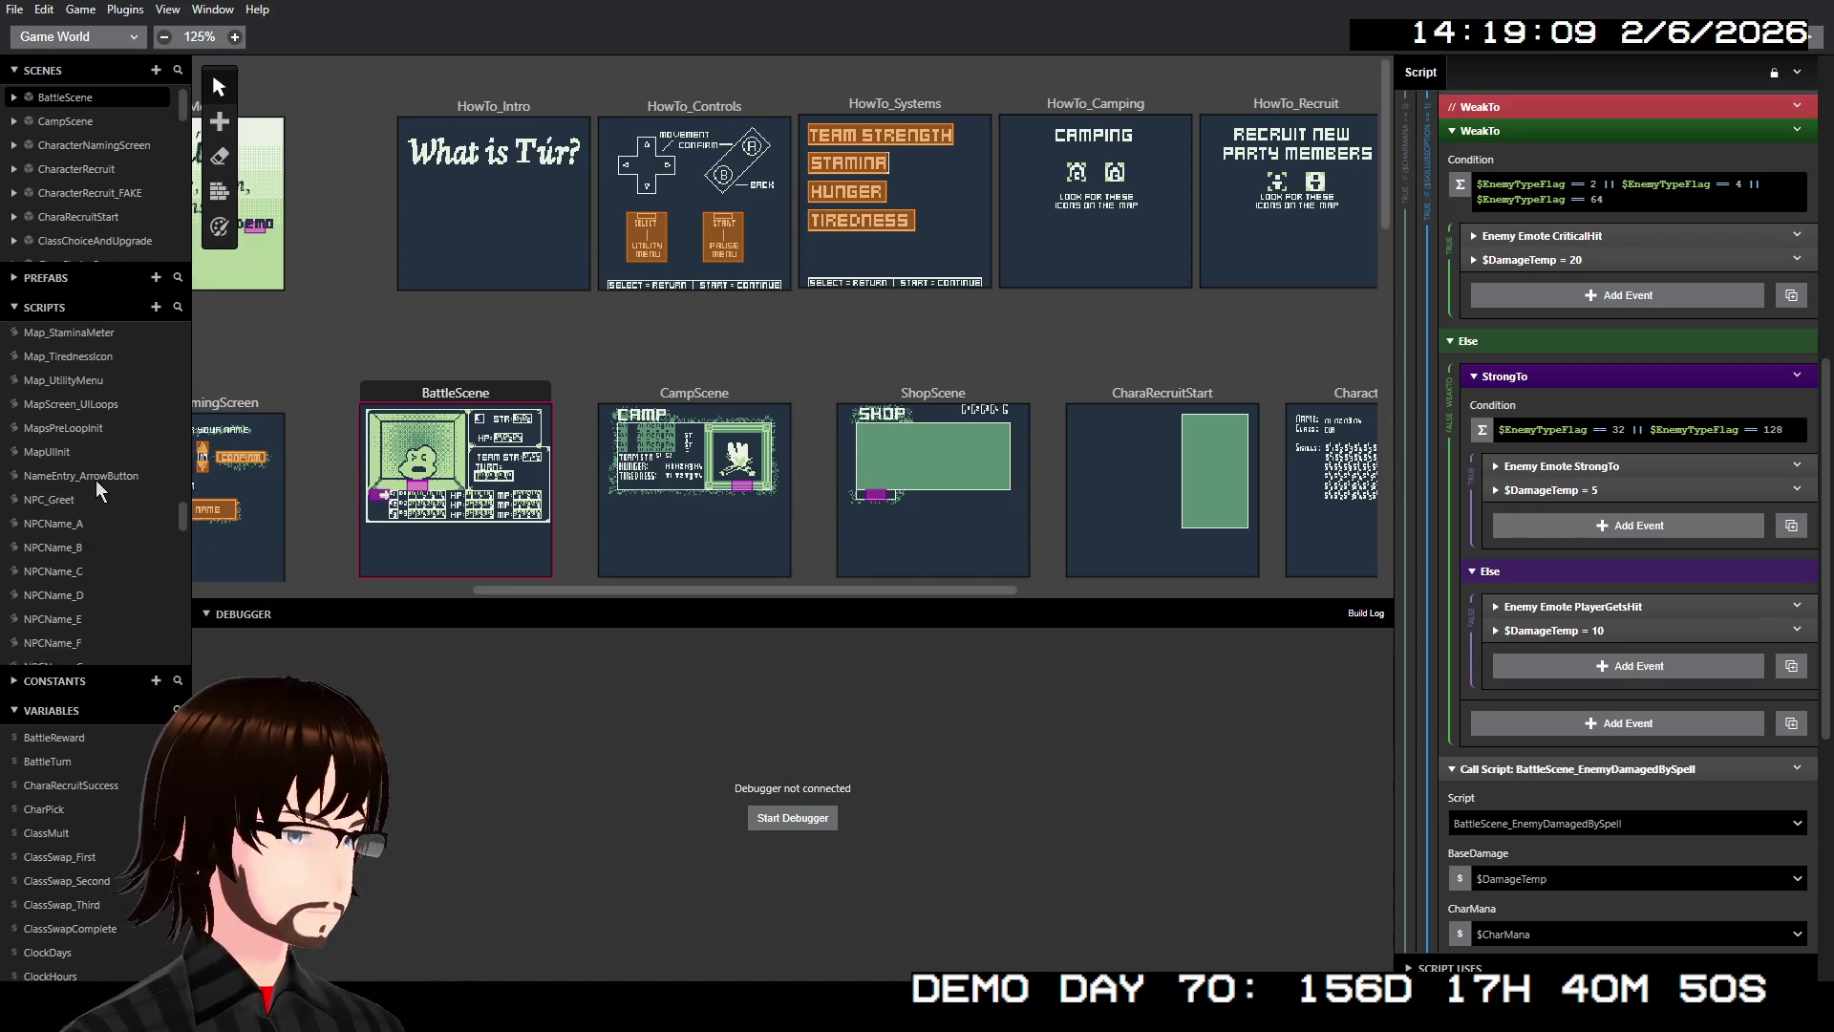
pyautogui.scroll(8, 96, 480)
pyautogui.scroll(4, 113, 479)
pyautogui.scroll(4, 116, 478)
pyautogui.click(123, 461)
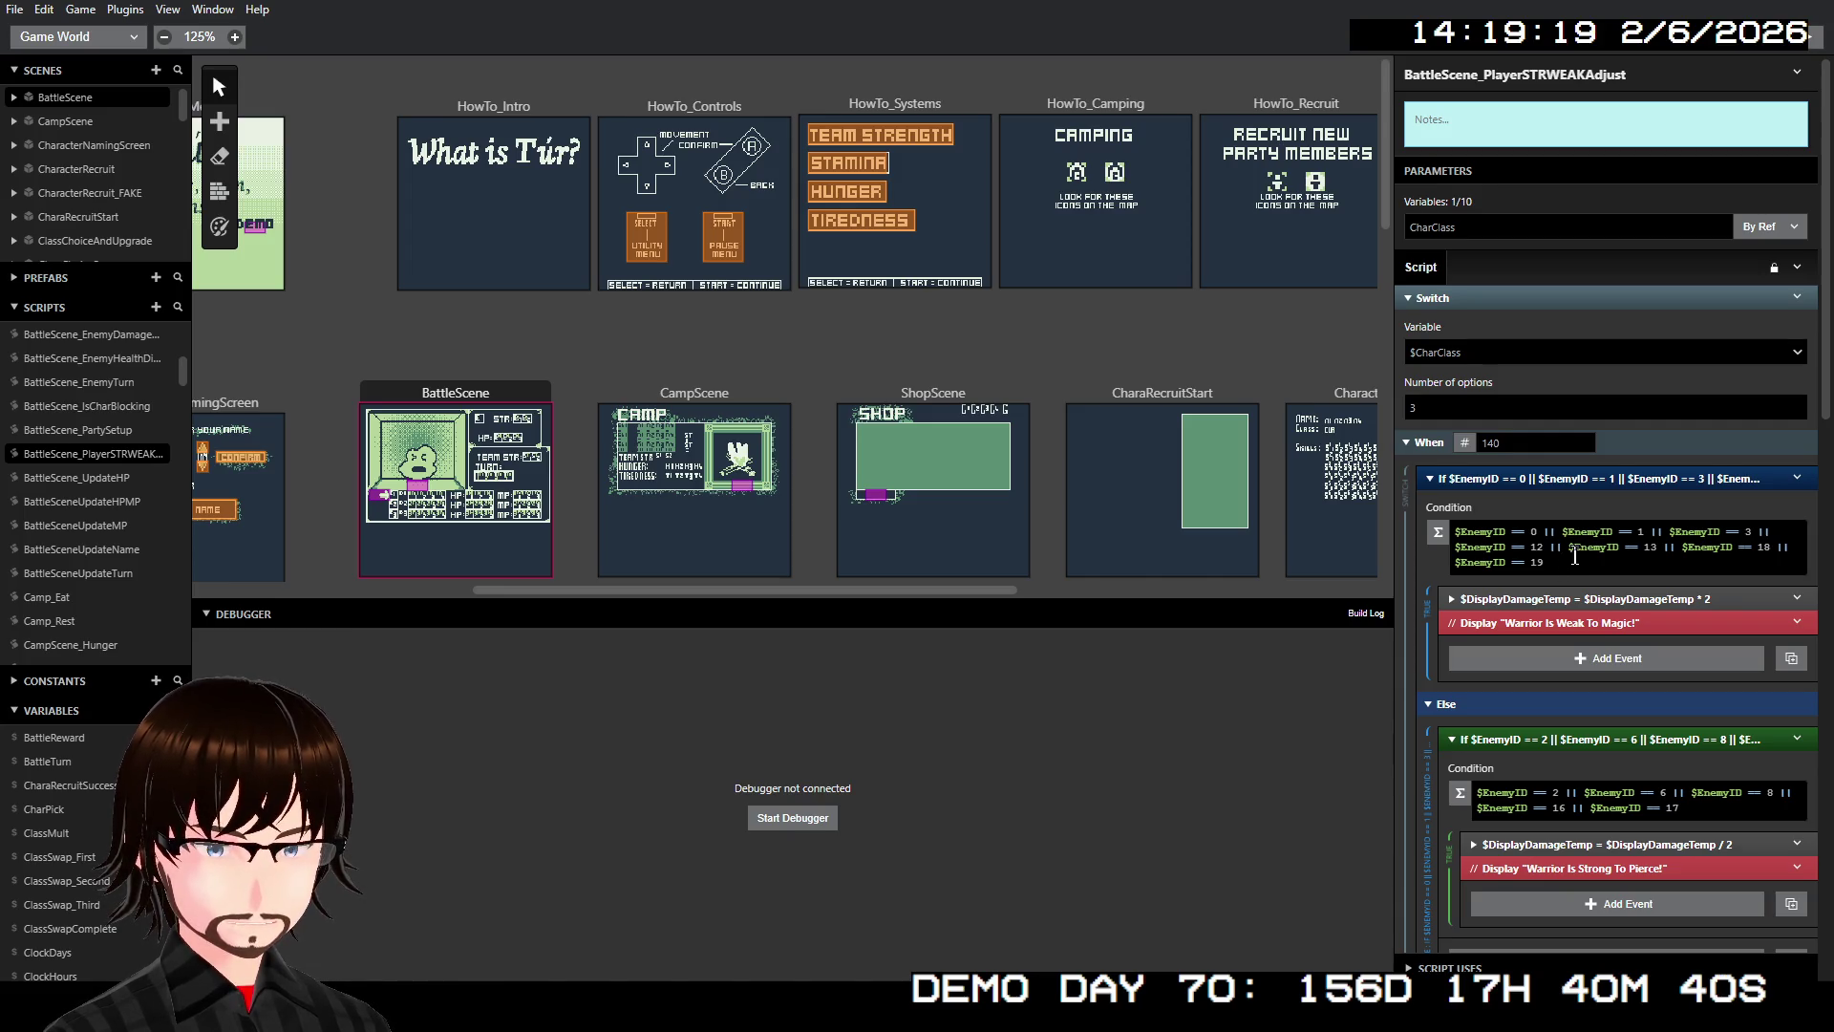
# Find its Script Uses entry and go to the calling BattleScene_EnemyAttack script
pyautogui.scroll(-10, 1574, 556)
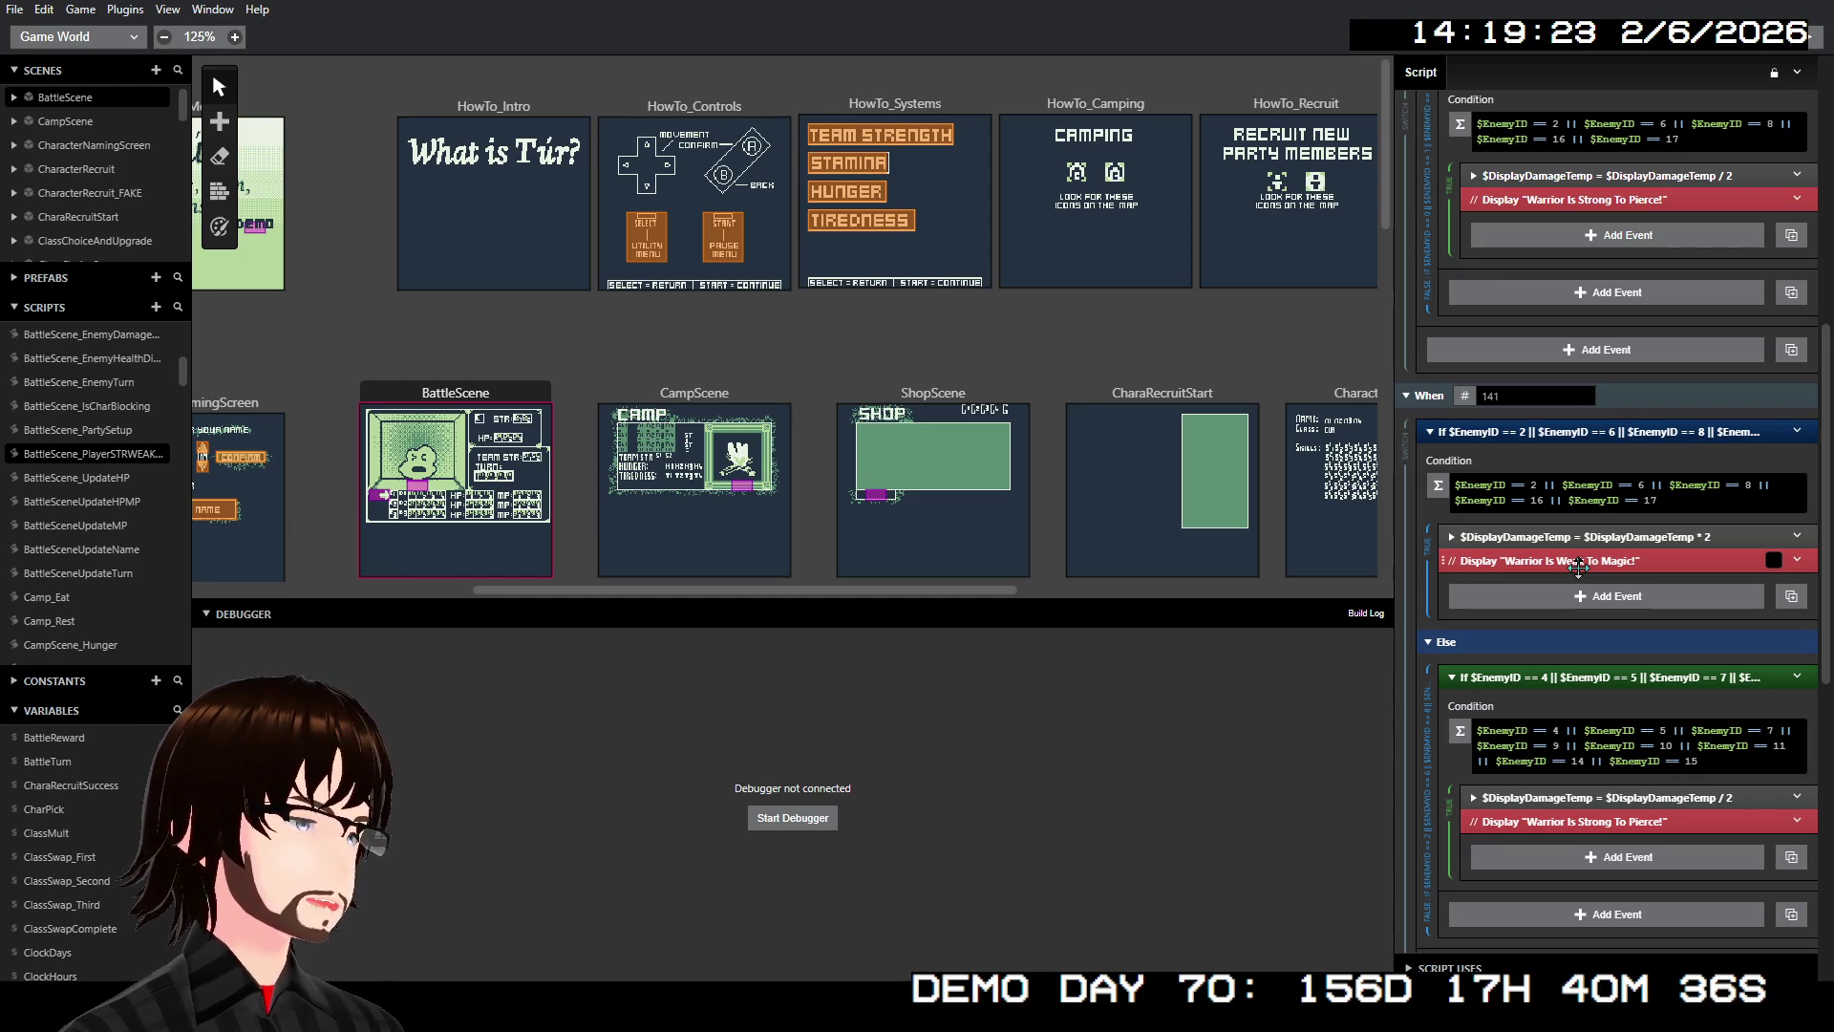
pyautogui.scroll(12, 1657, 554)
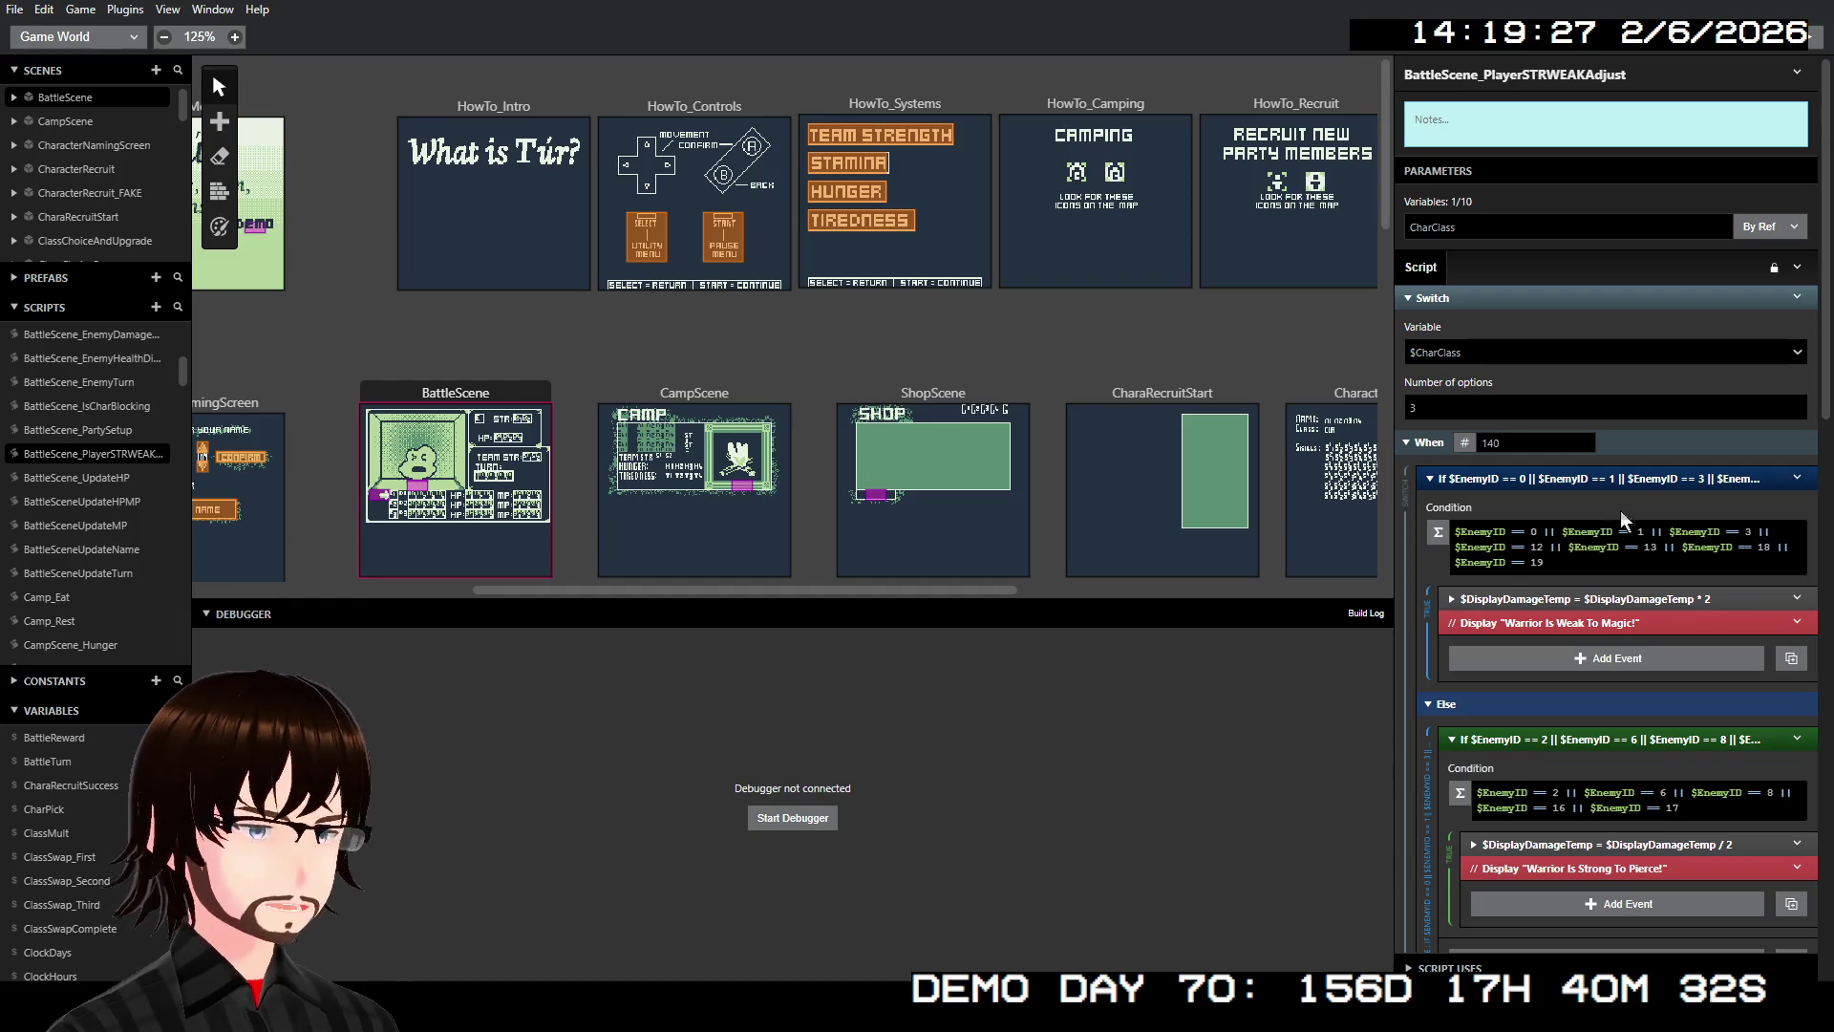
pyautogui.scroll(-10, 1572, 278)
pyautogui.scroll(-3, 1588, 355)
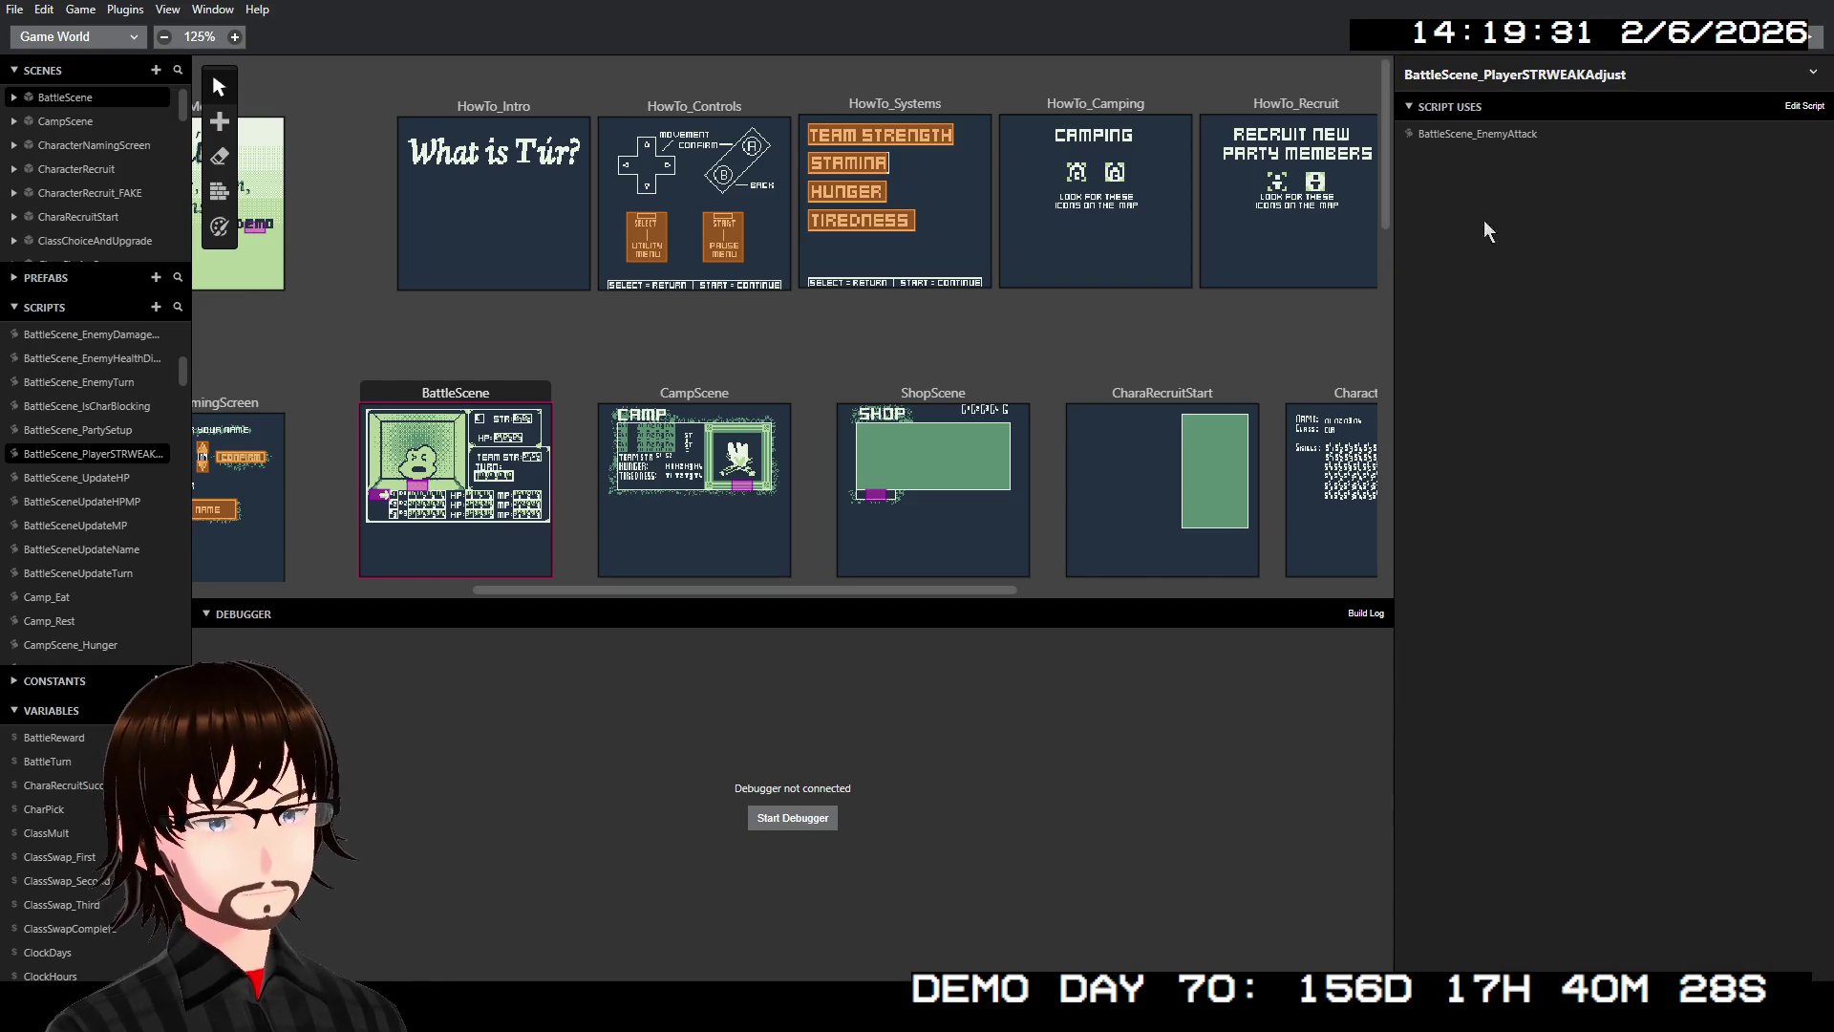
pyautogui.click(1488, 140)
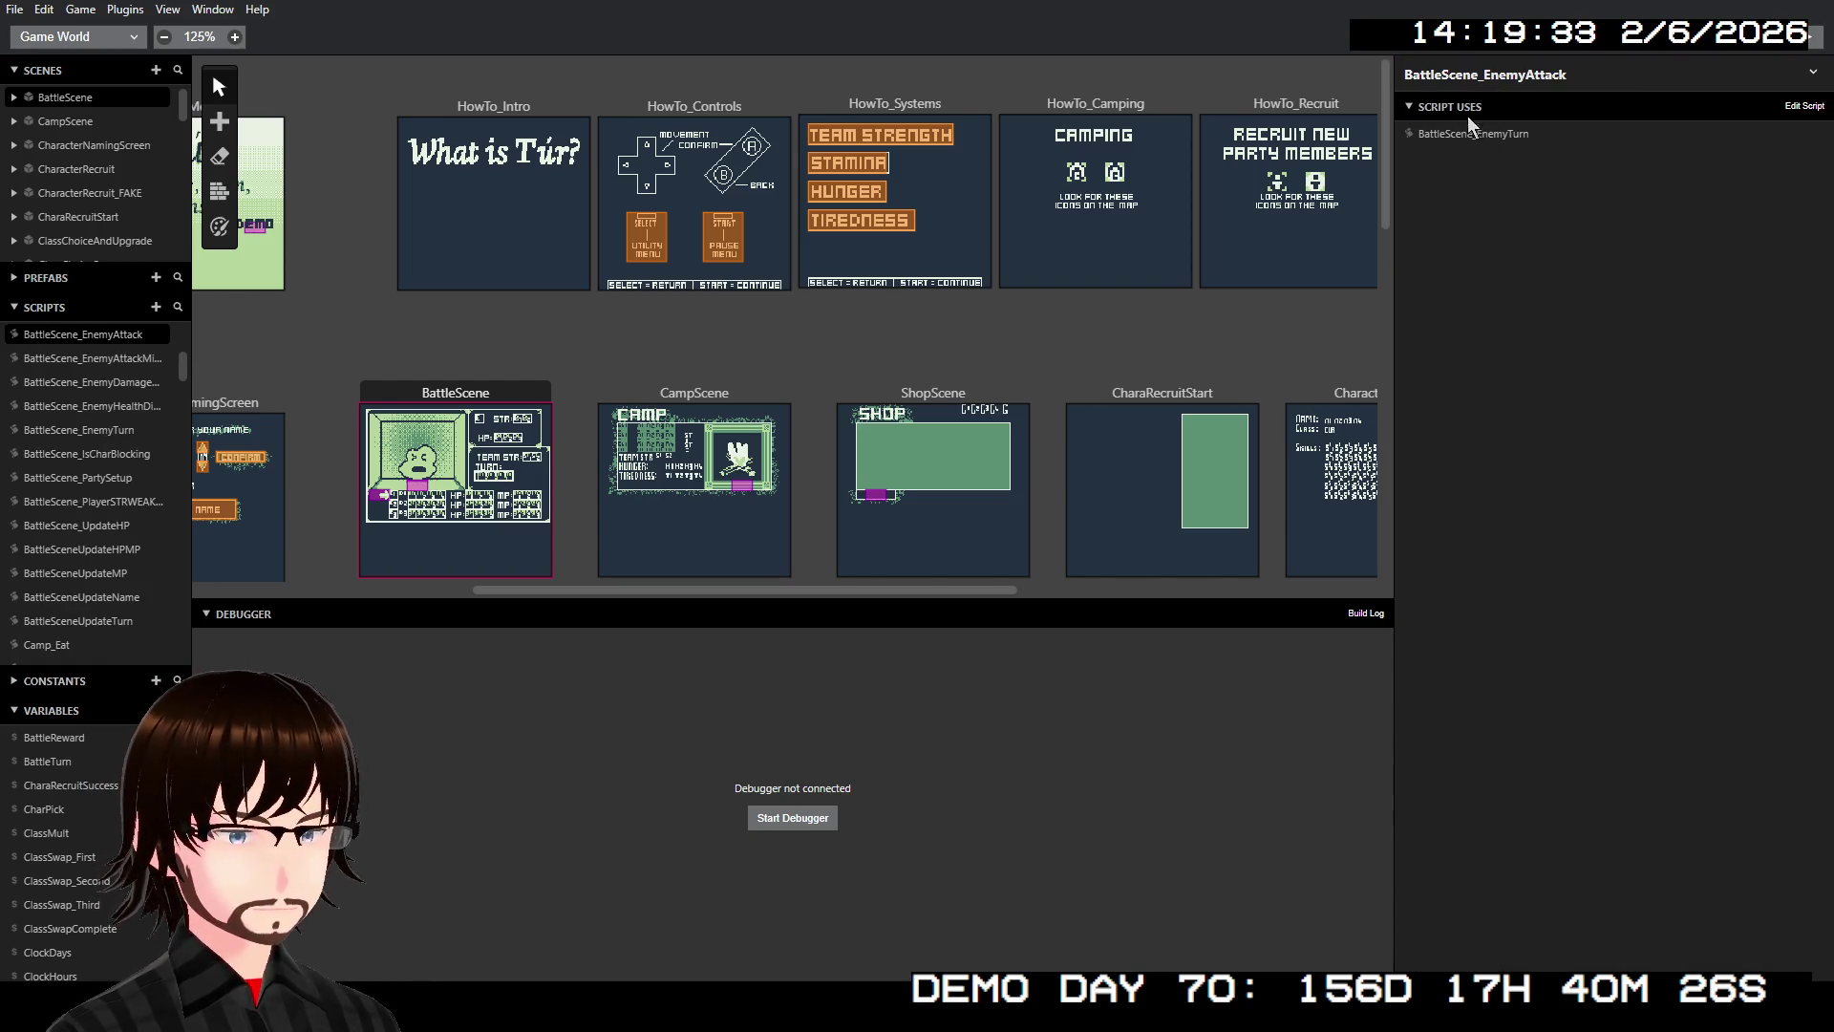
# Review BattleScene_EnemyAttack's PlayerSTRWEAKAdjust call before the $CharHP subtraction
pyautogui.click(1407, 102)
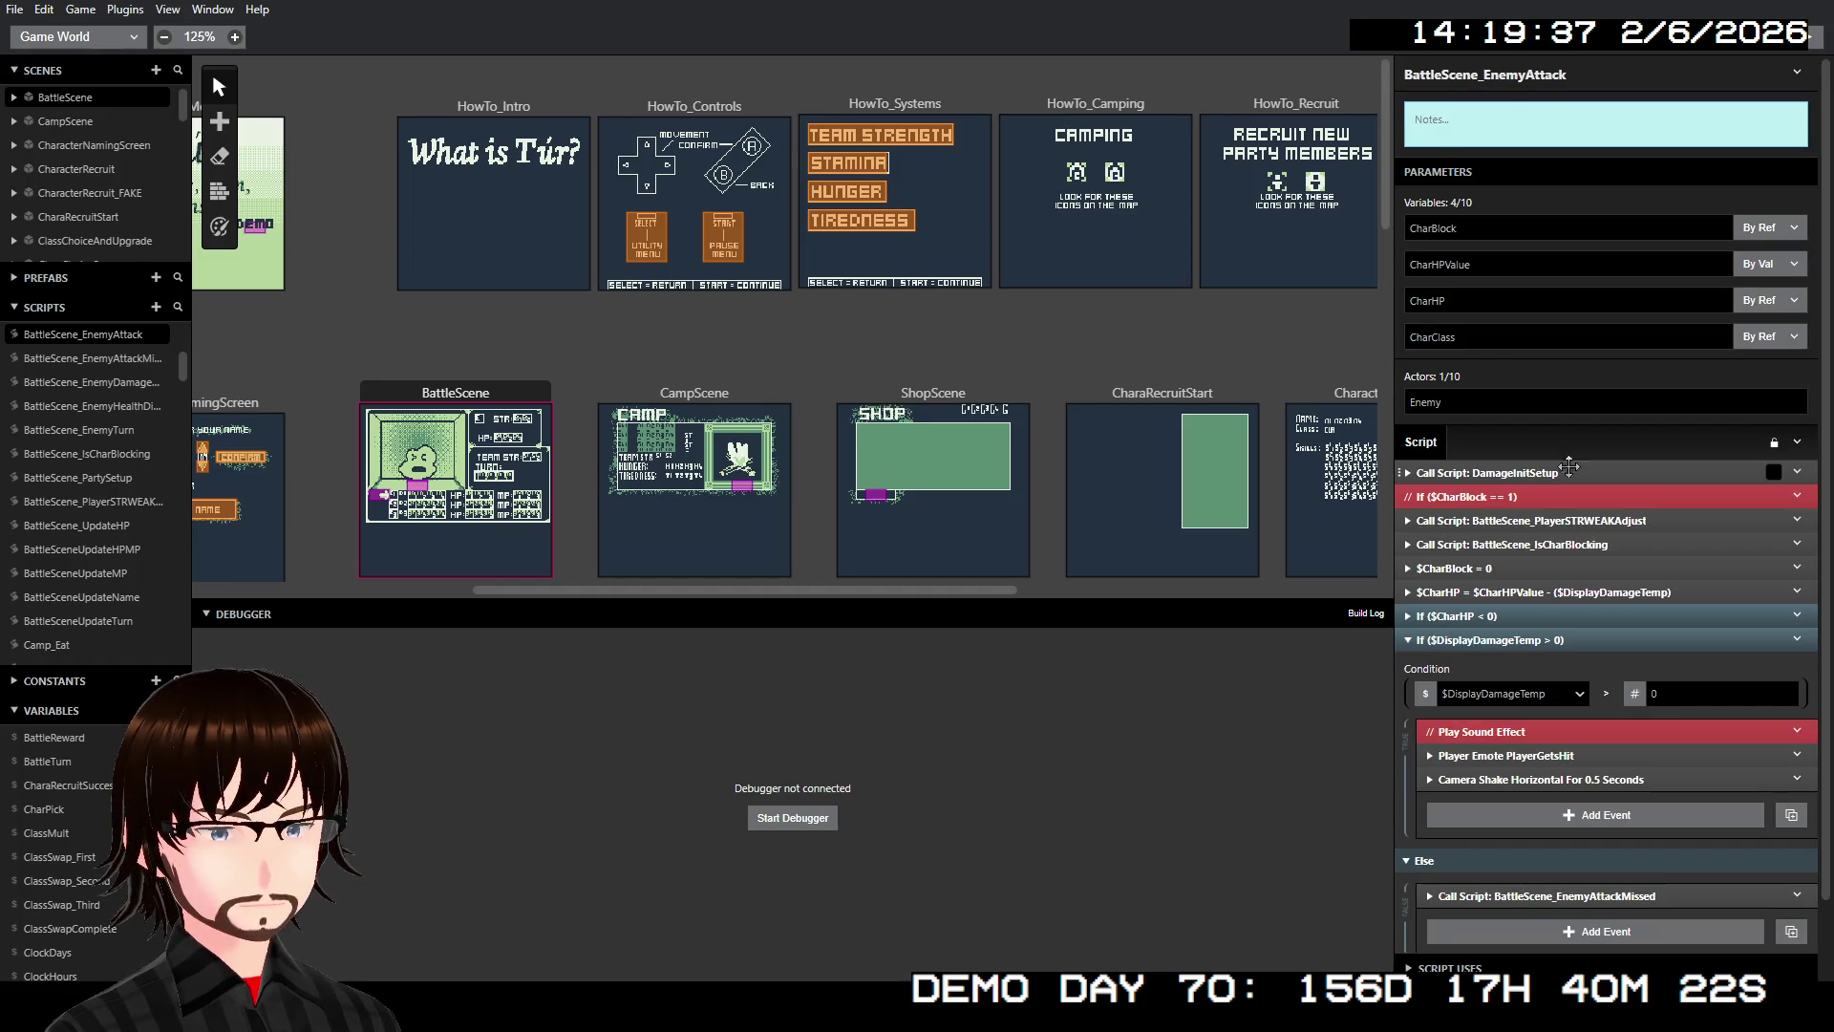
pyautogui.scroll(-2, 1567, 468)
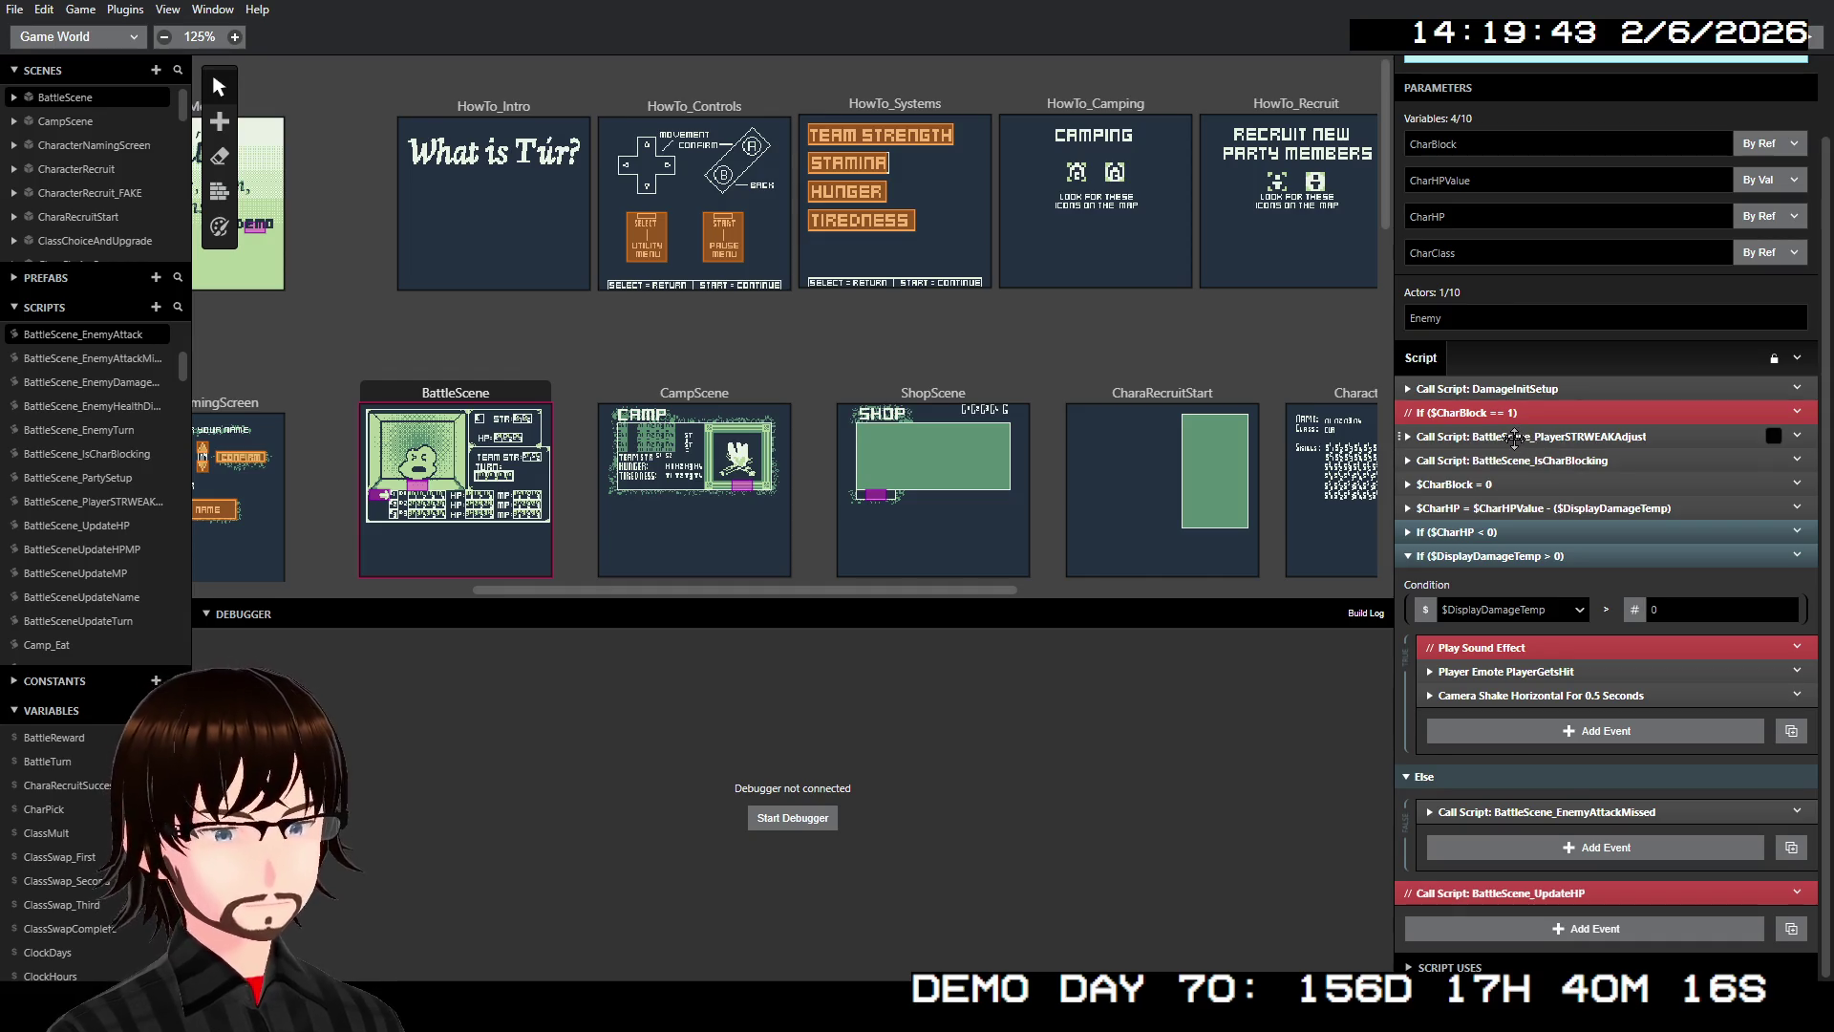
pyautogui.click(1514, 439)
pyautogui.click(1514, 437)
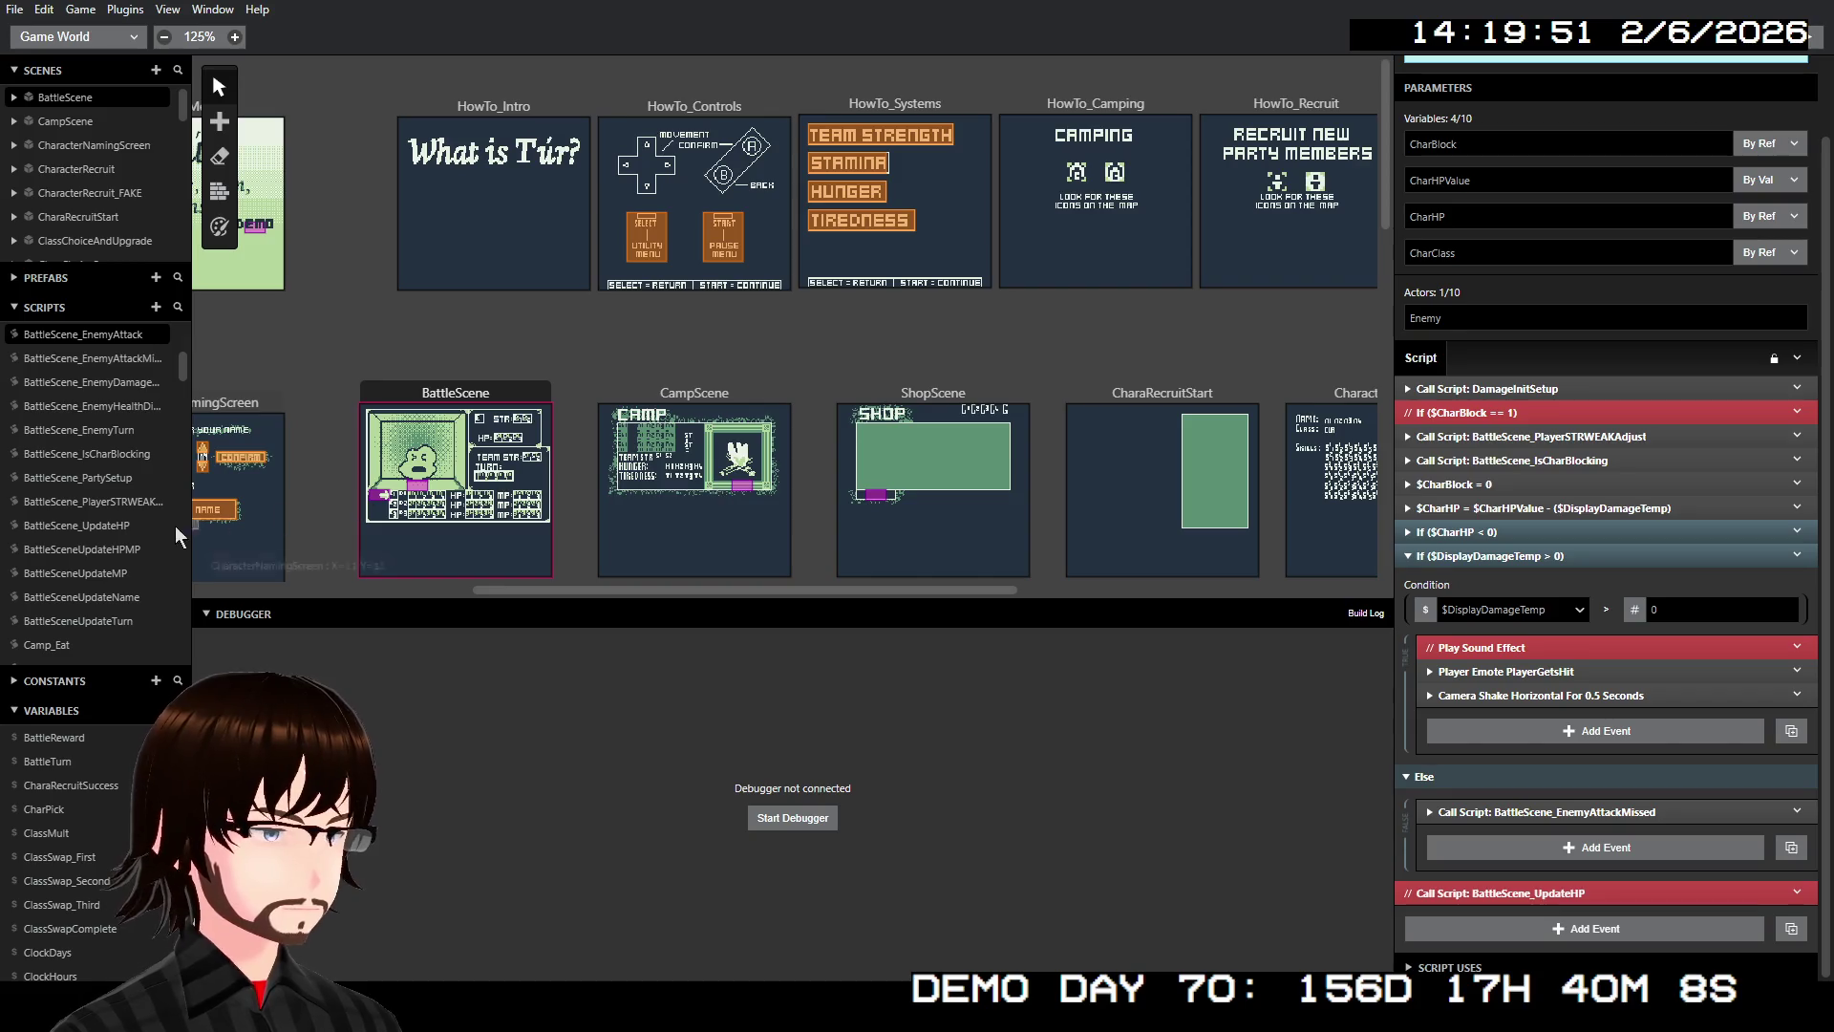
pyautogui.scroll(-10, 128, 549)
# Open the MageSkills_Fire script from the Scripts list
pyautogui.scroll(-10, 128, 542)
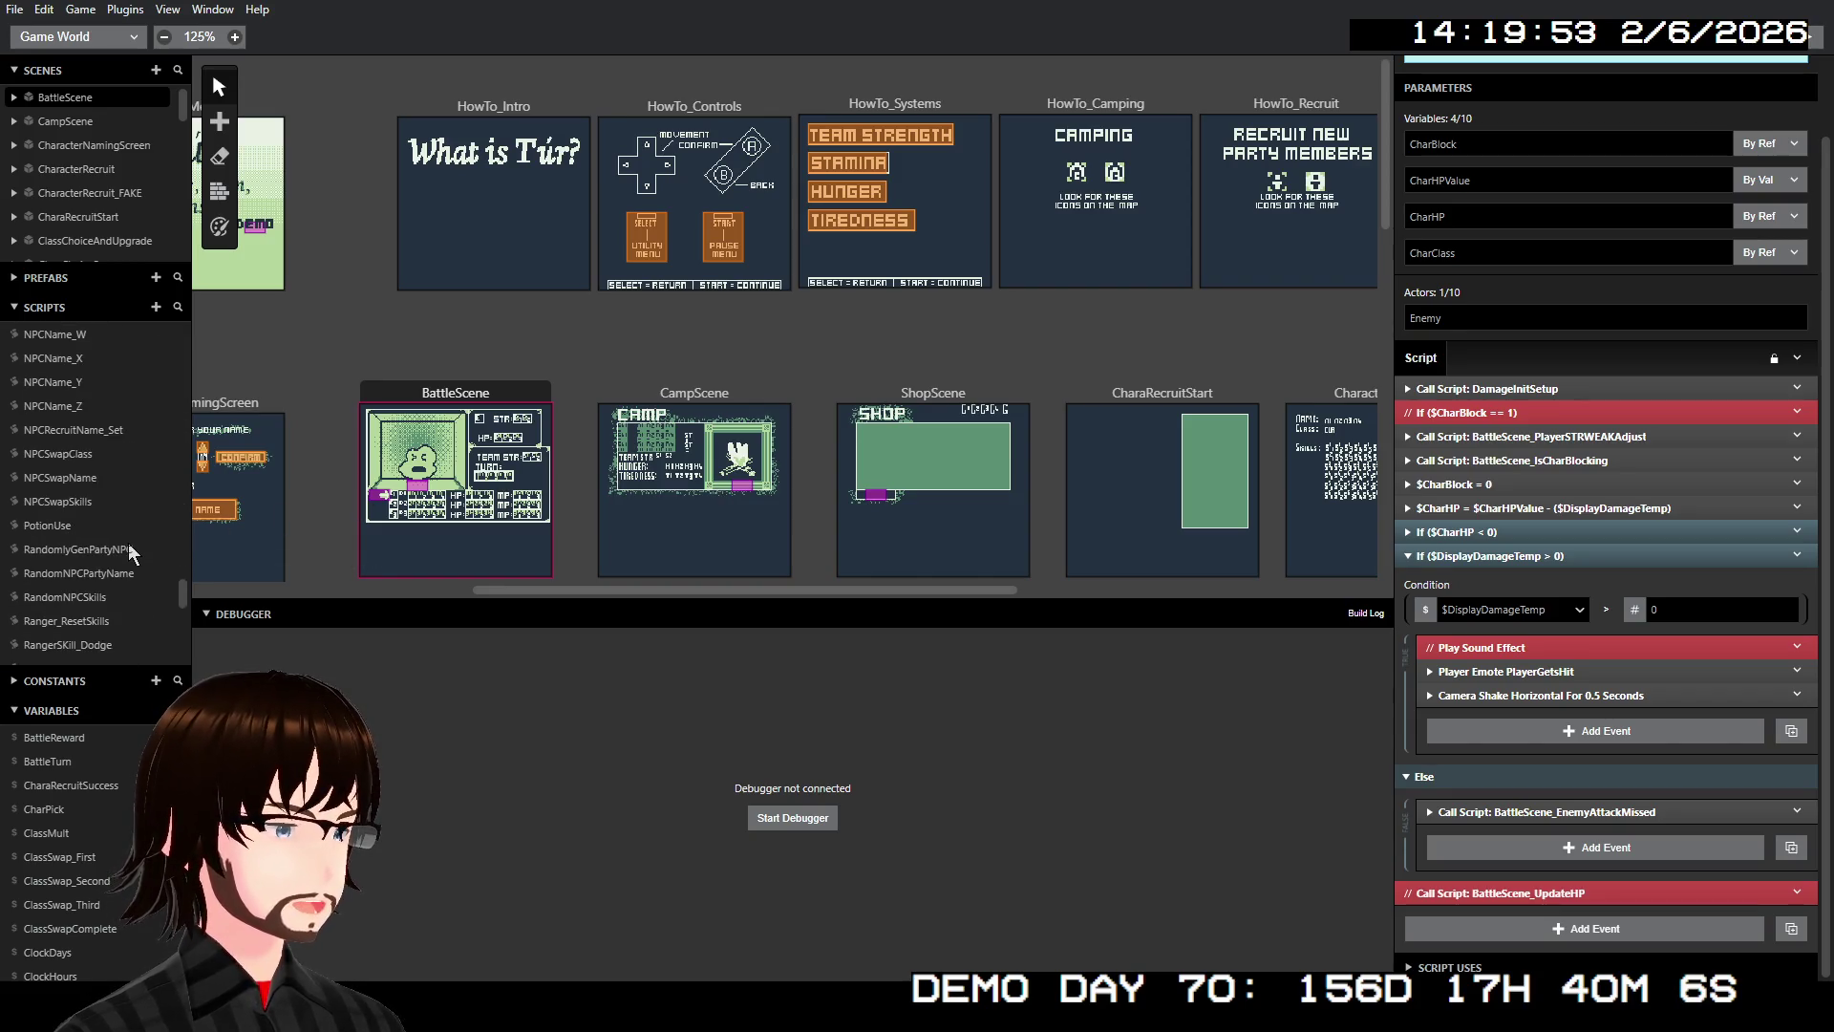
pyautogui.scroll(-5, 128, 552)
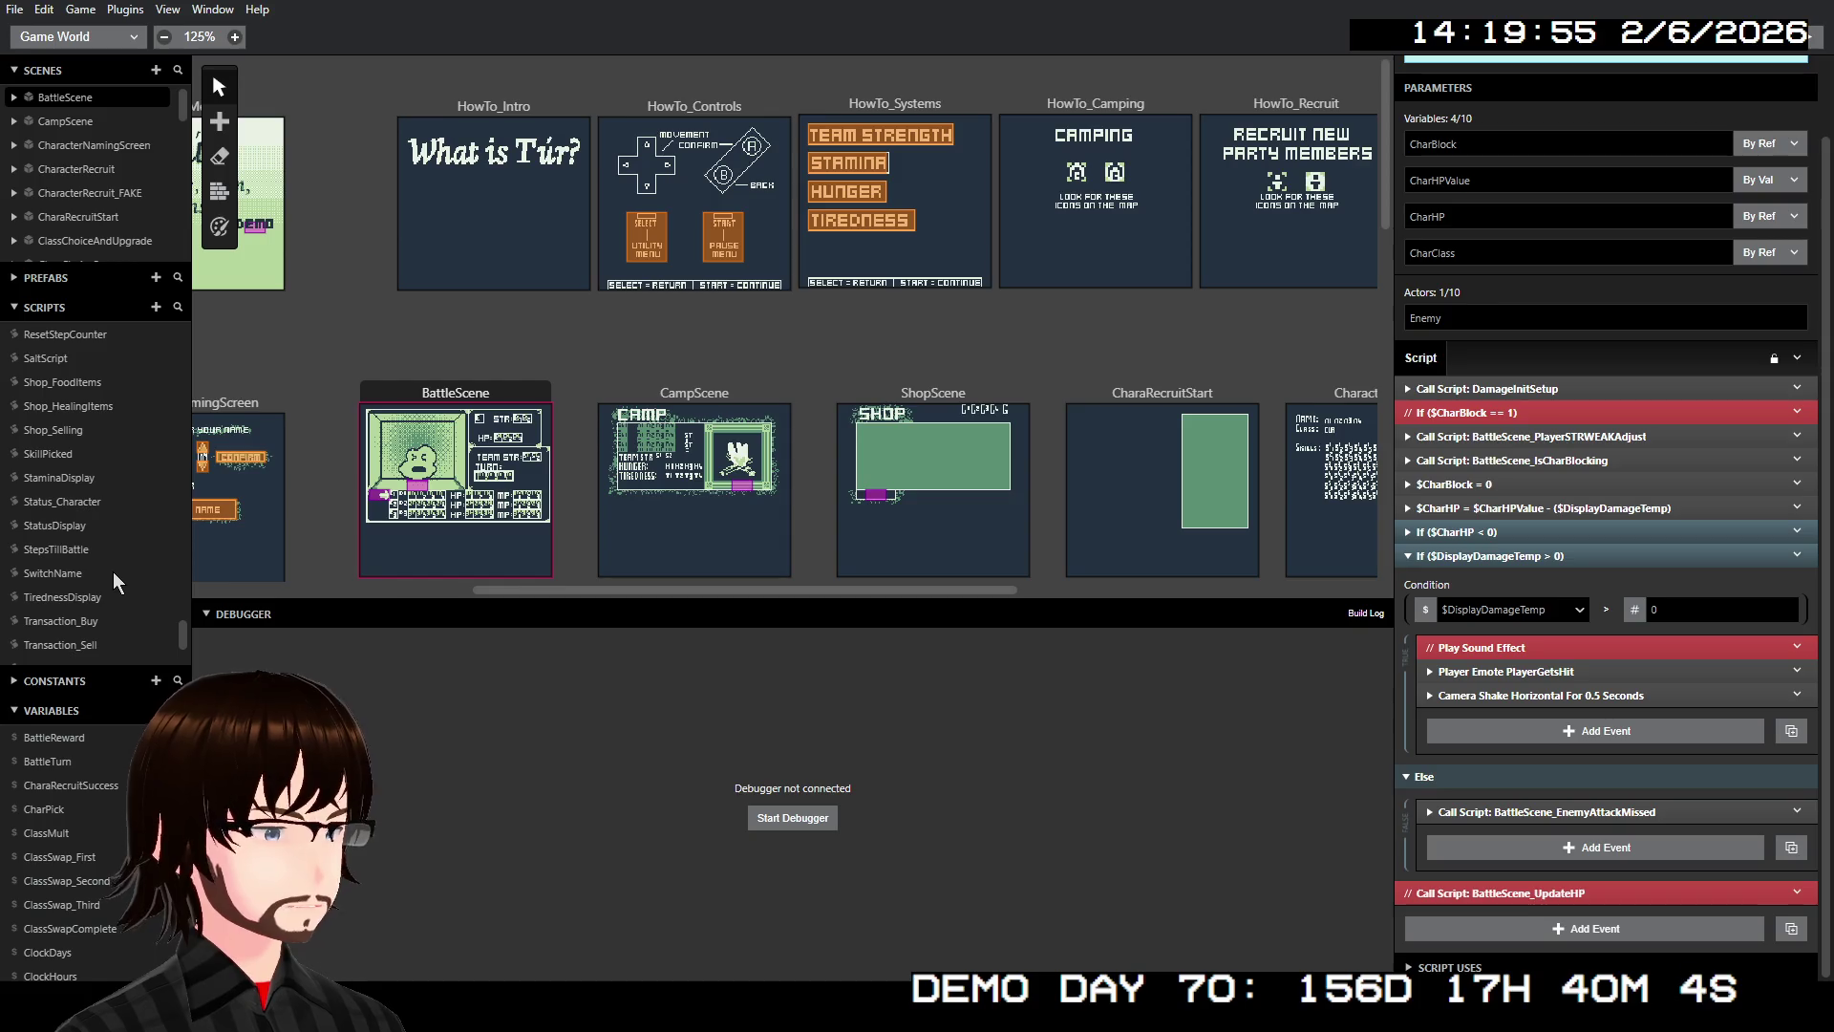
pyautogui.scroll(10, 116, 565)
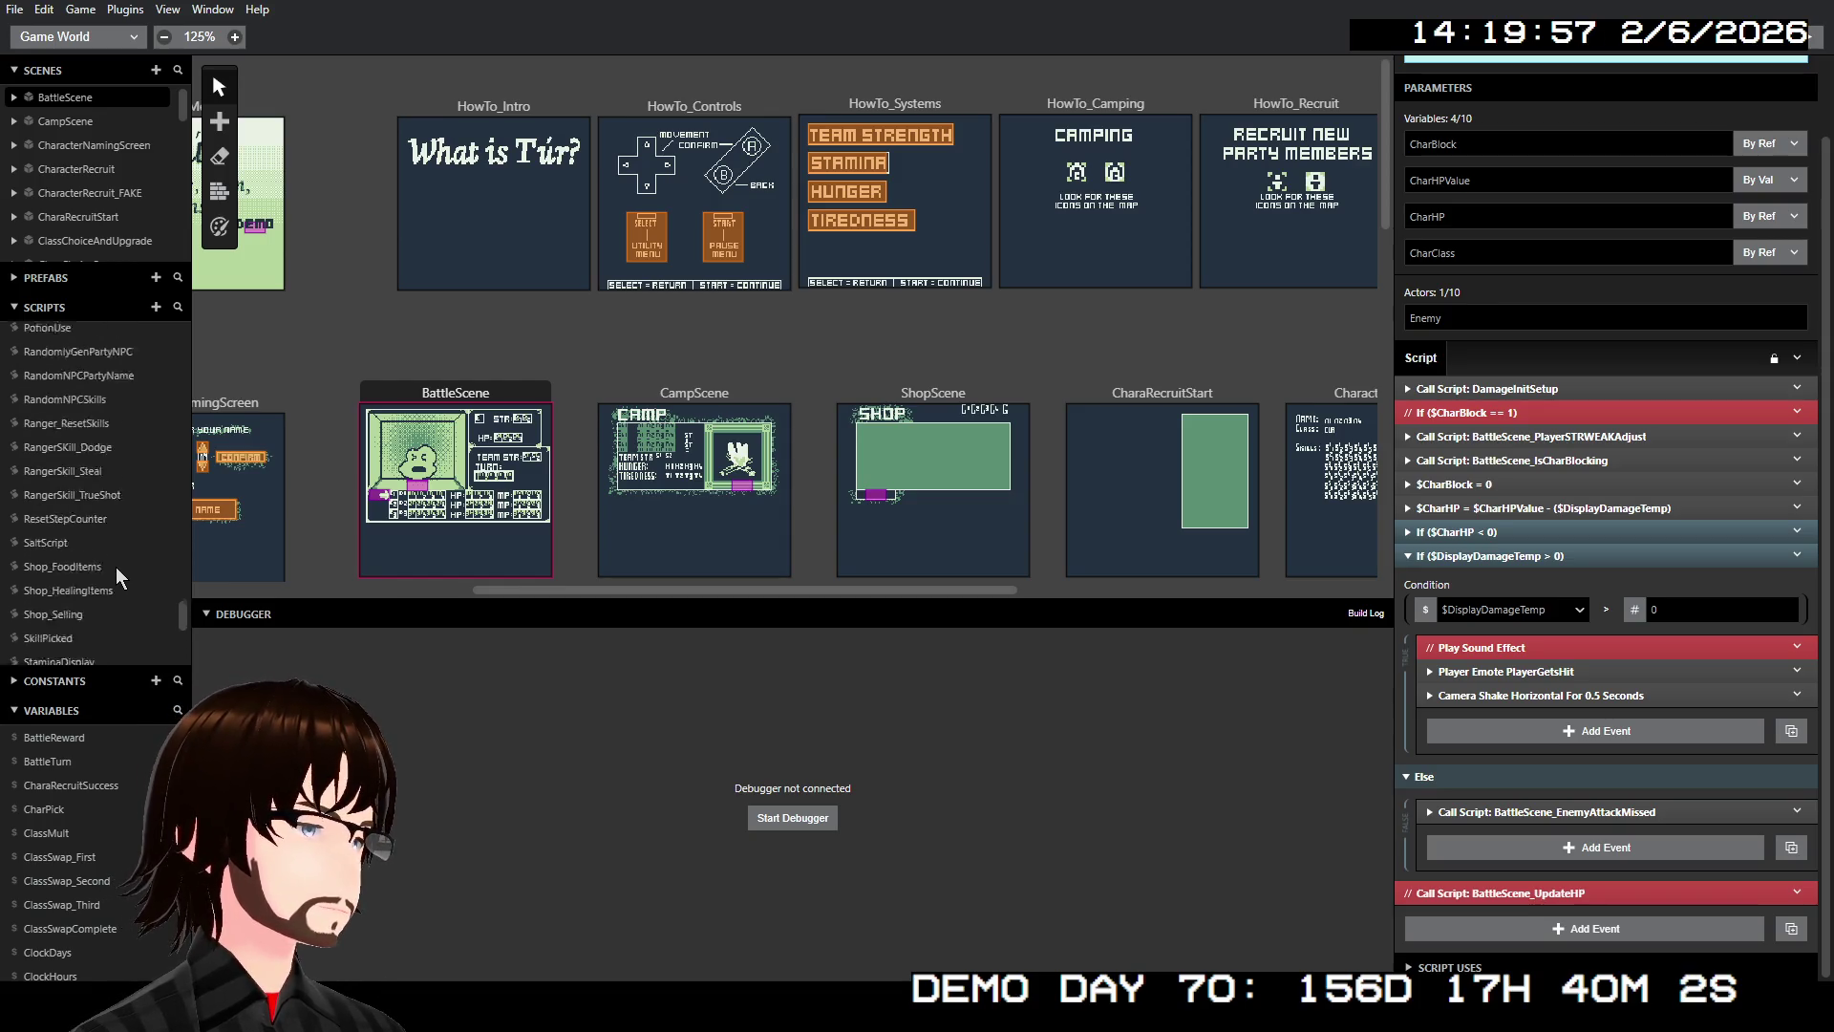
pyautogui.scroll(10, 114, 562)
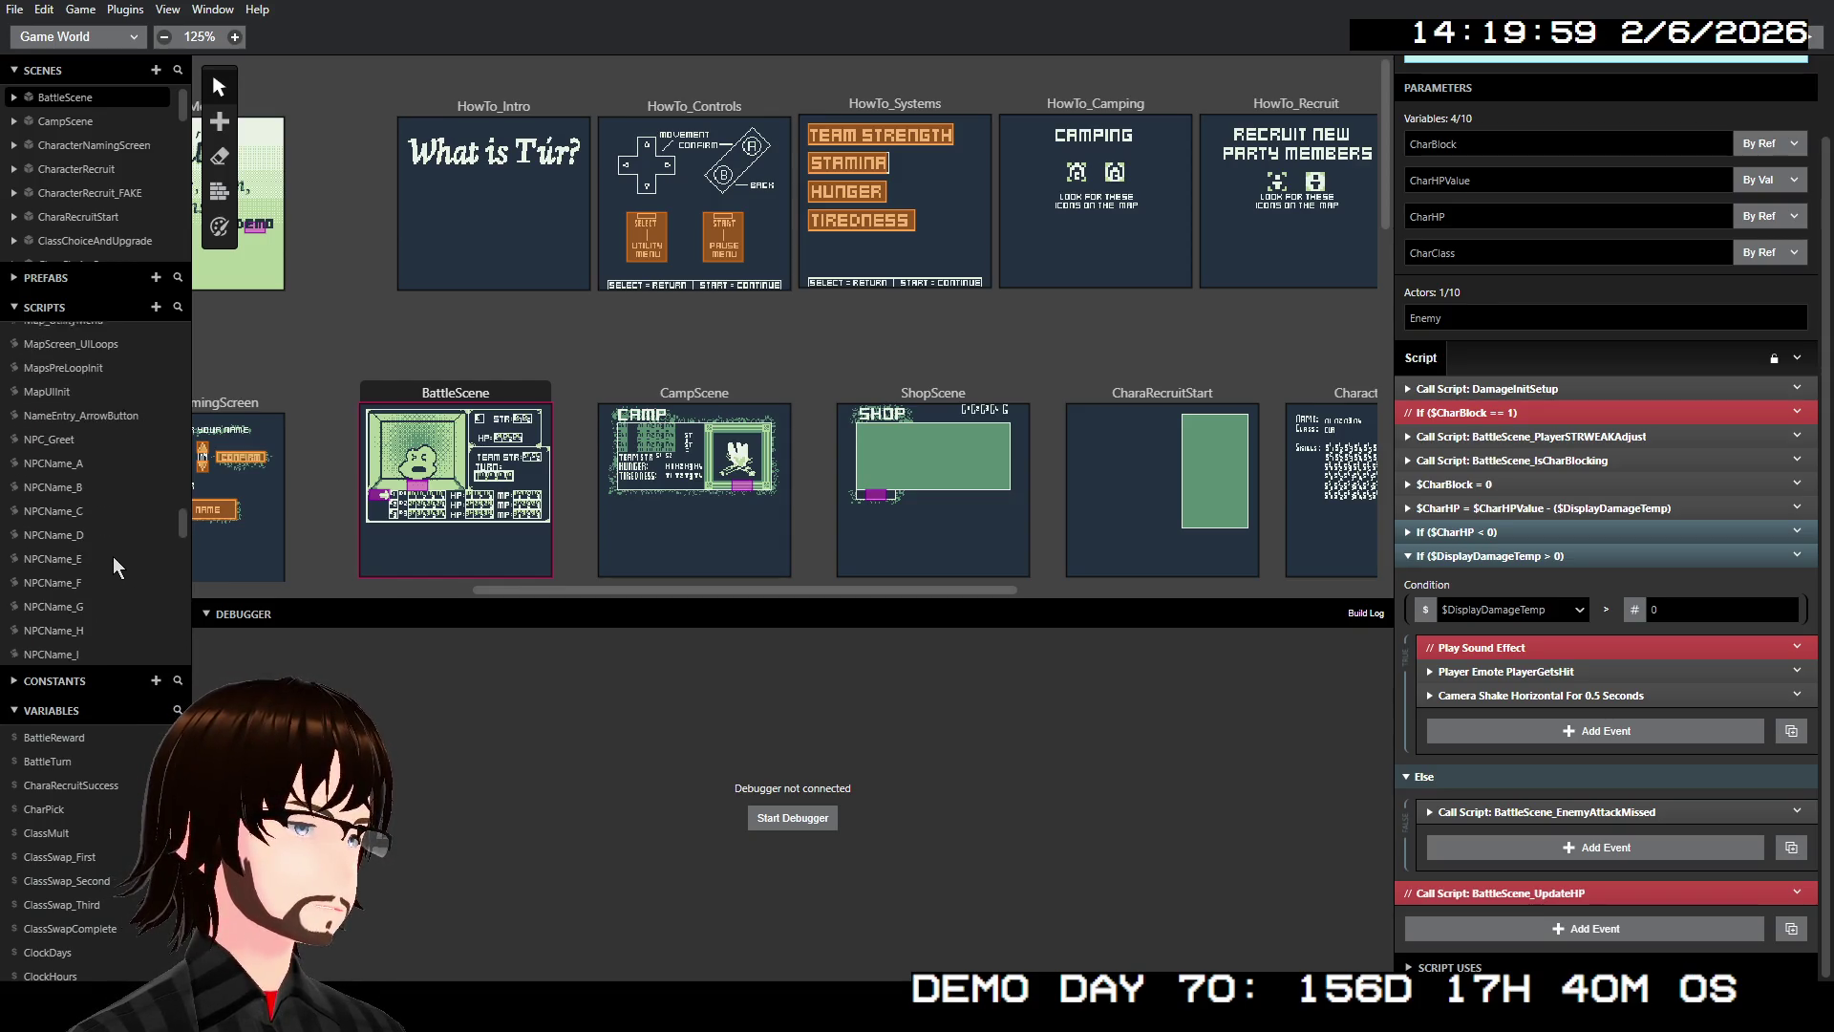
pyautogui.scroll(2, 110, 499)
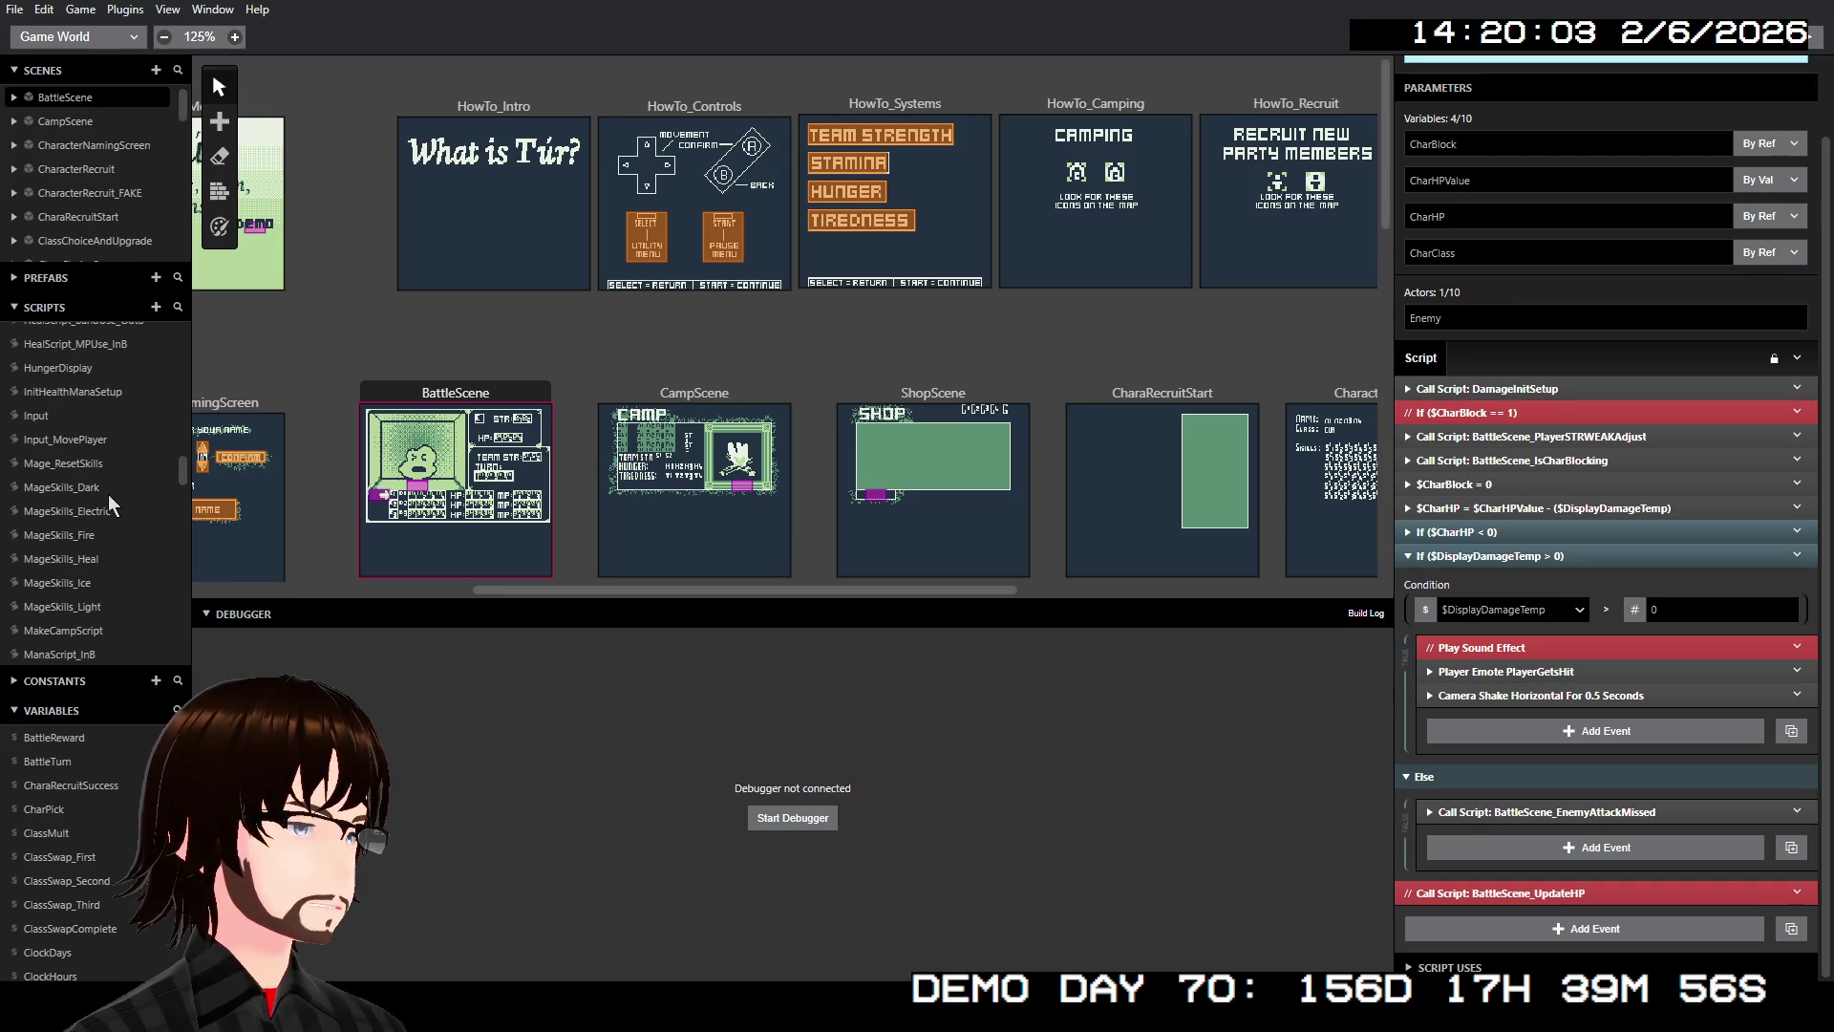
pyautogui.click(94, 535)
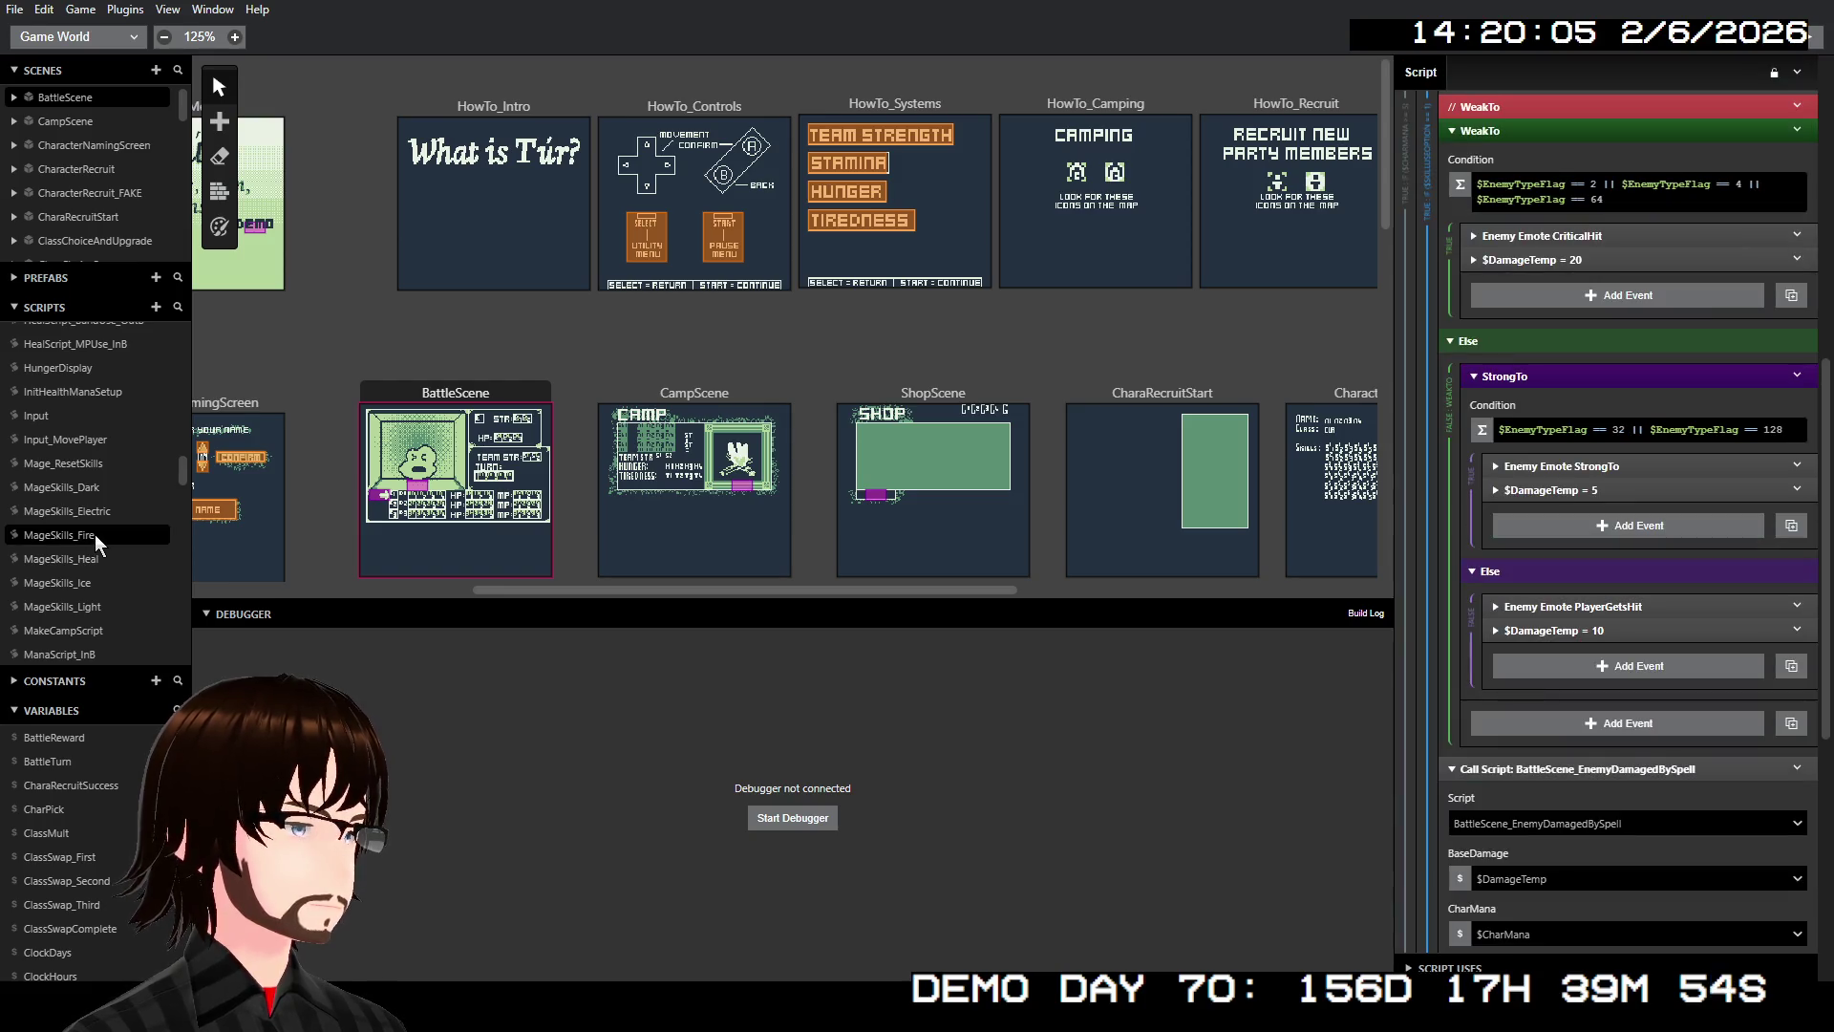
# Copy MageSkills_Fire's WeakTo event with Copy Event
pyautogui.scroll(2, 1632, 535)
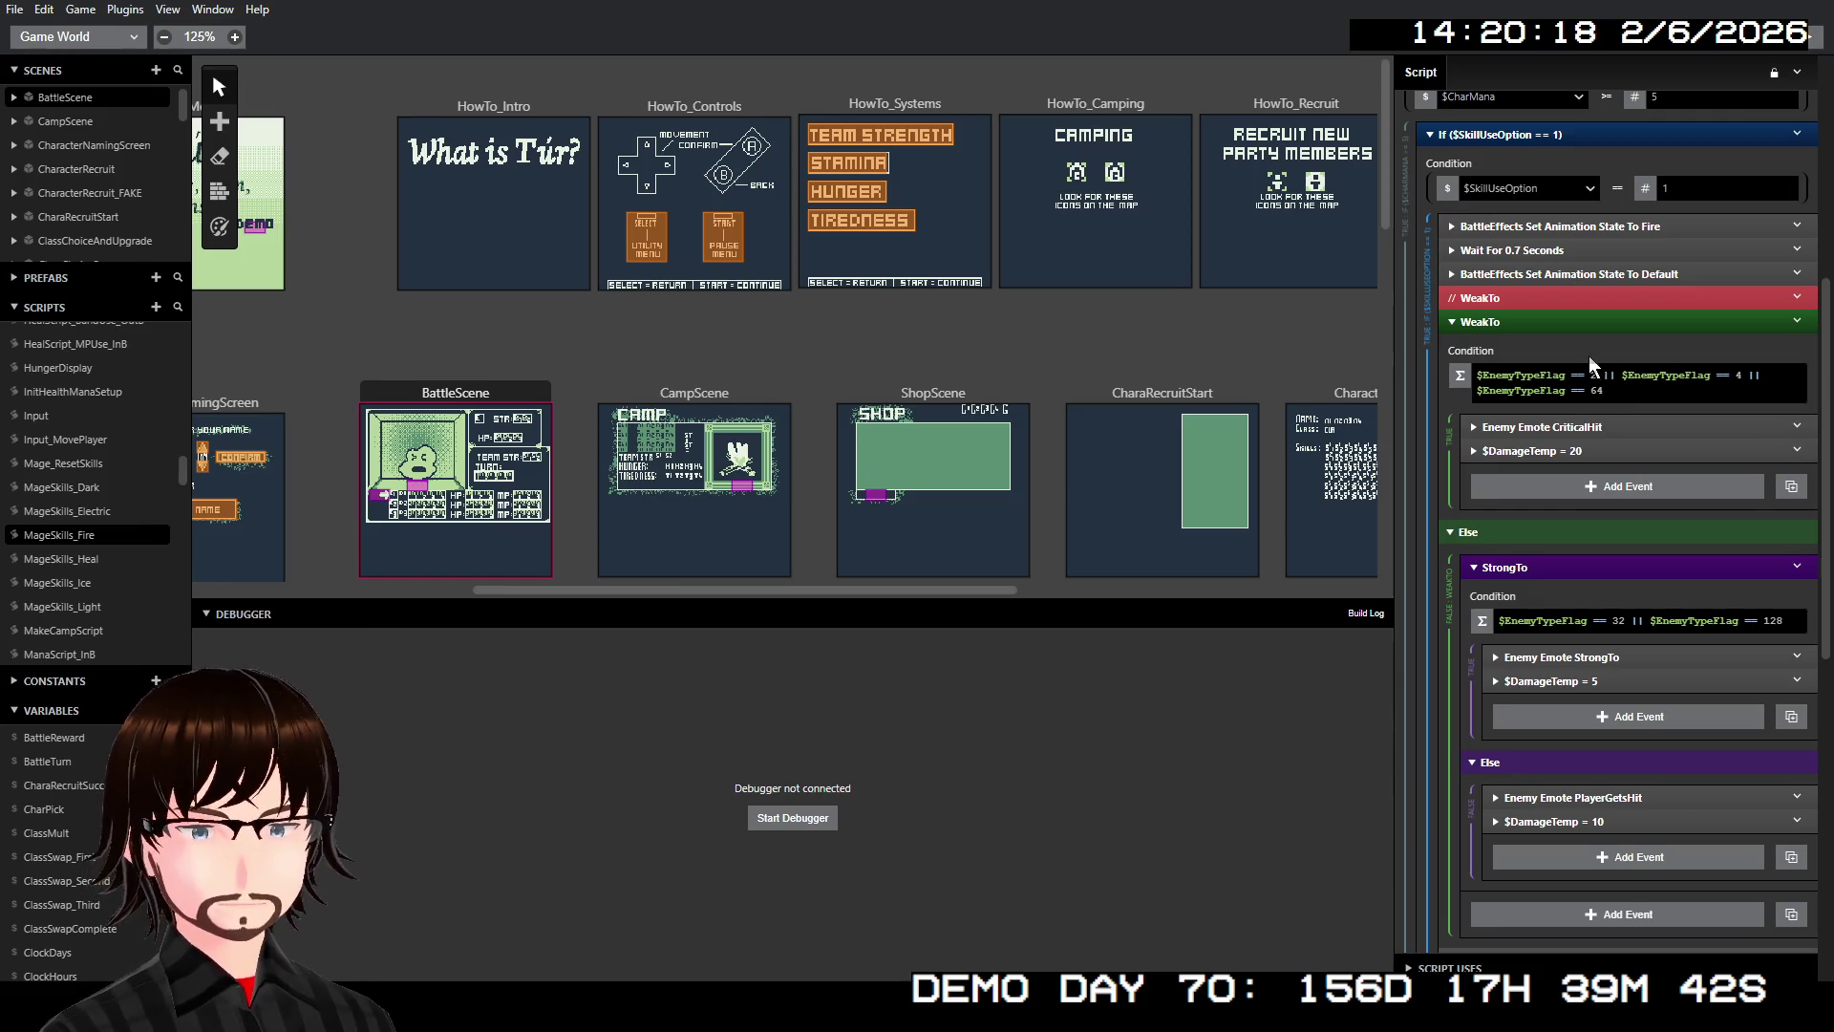
pyautogui.rightClick(1610, 330)
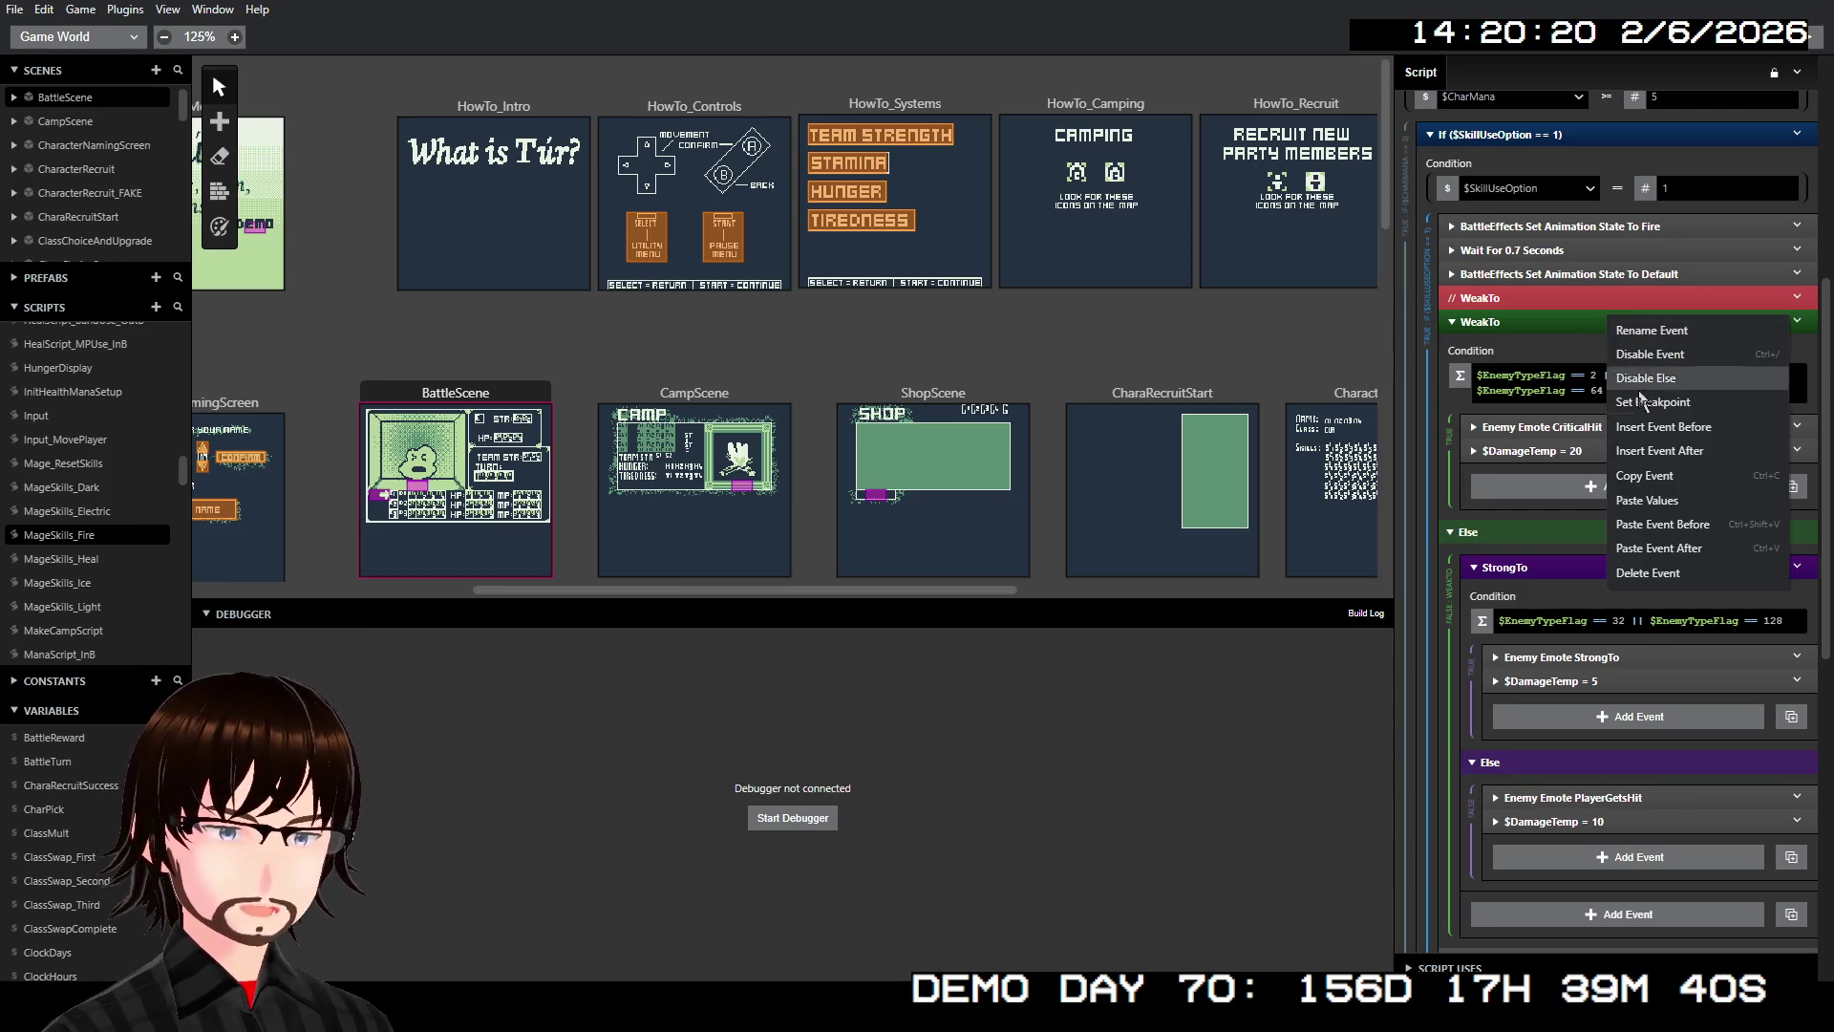
pyautogui.click(1639, 476)
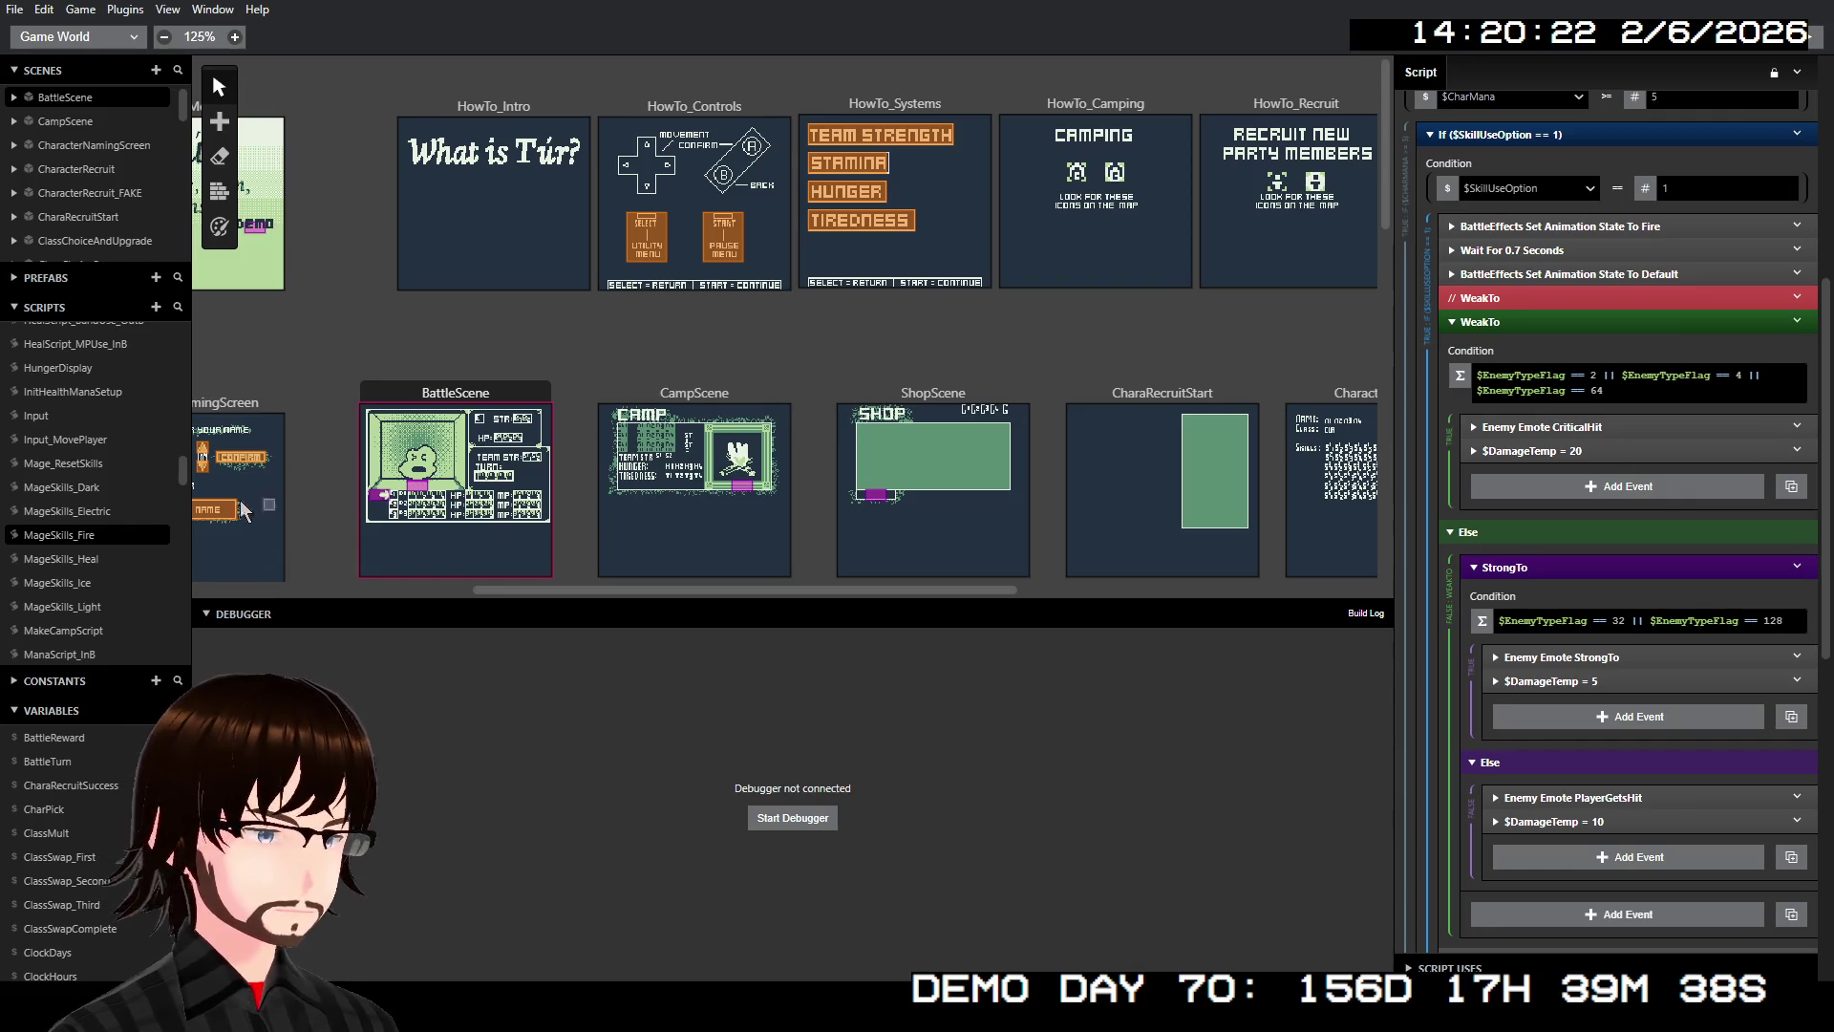
pyautogui.click(80, 487)
# Expand MageSkills_Dark's EnemyTypeFlag Switch and paste the WeakTo block after it
pyautogui.scroll(-4, 1597, 539)
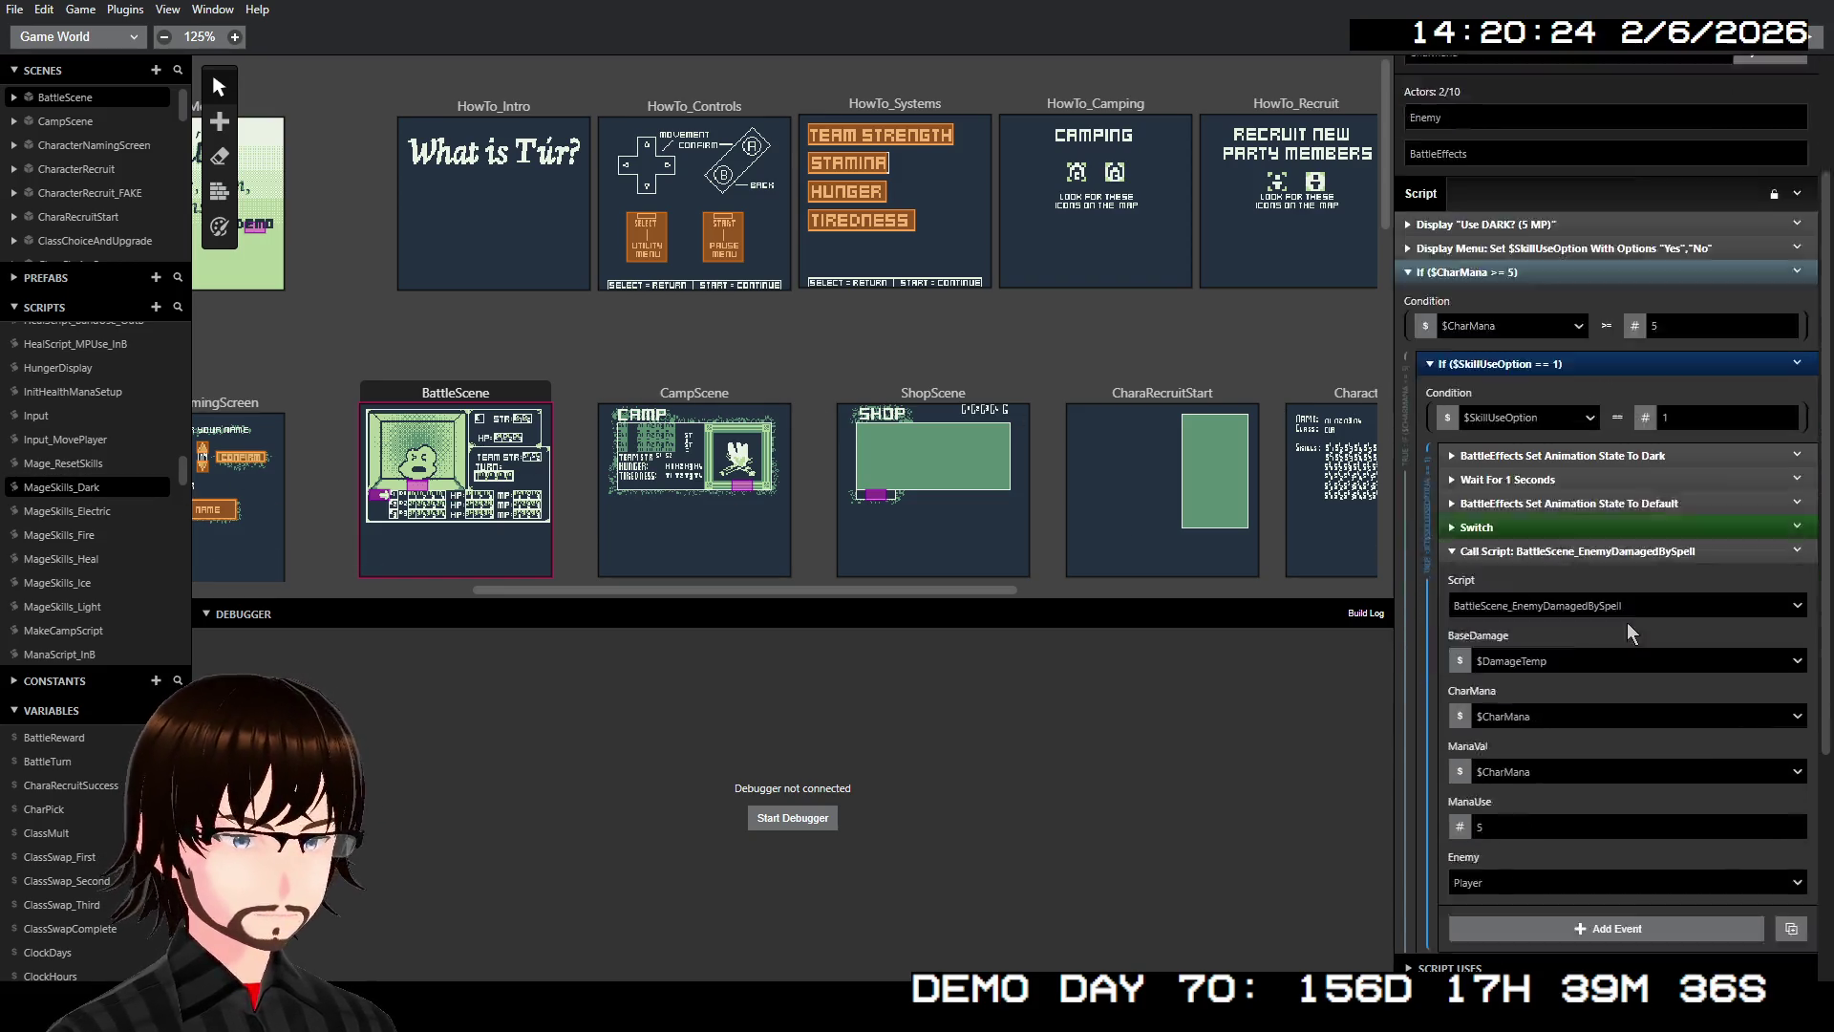
pyautogui.click(1507, 326)
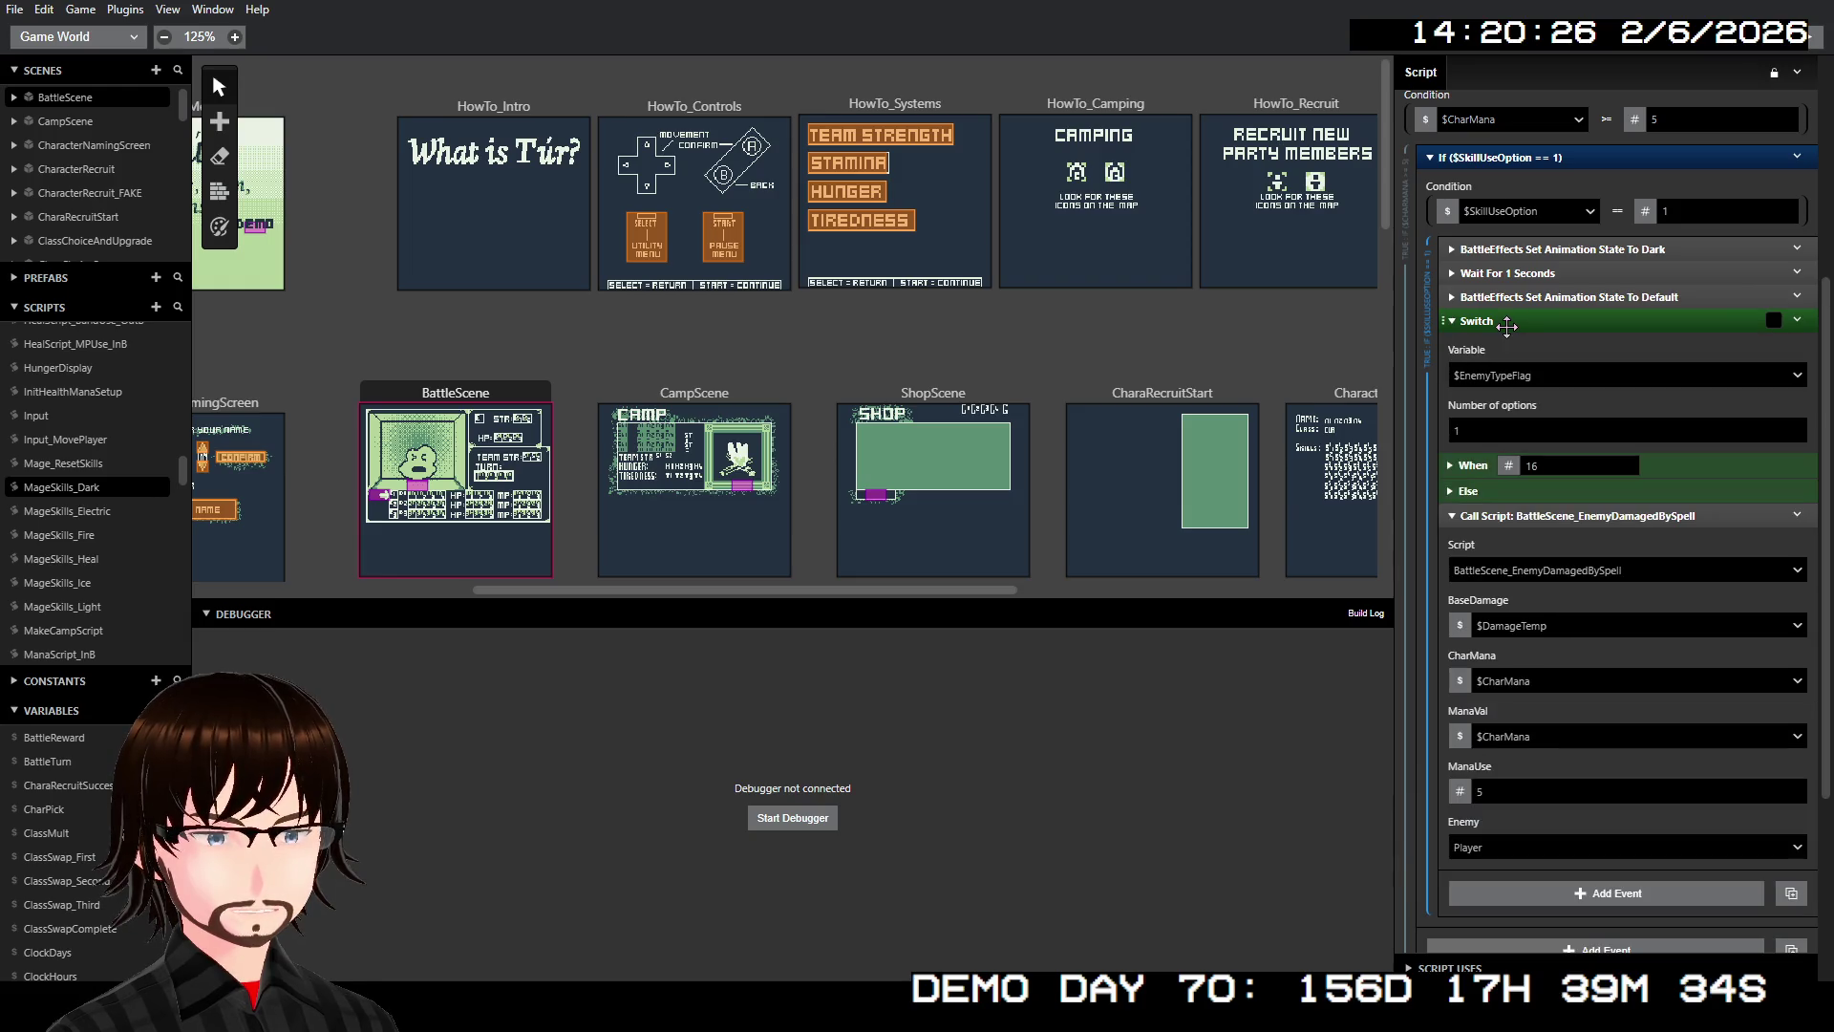
pyautogui.click(1457, 494)
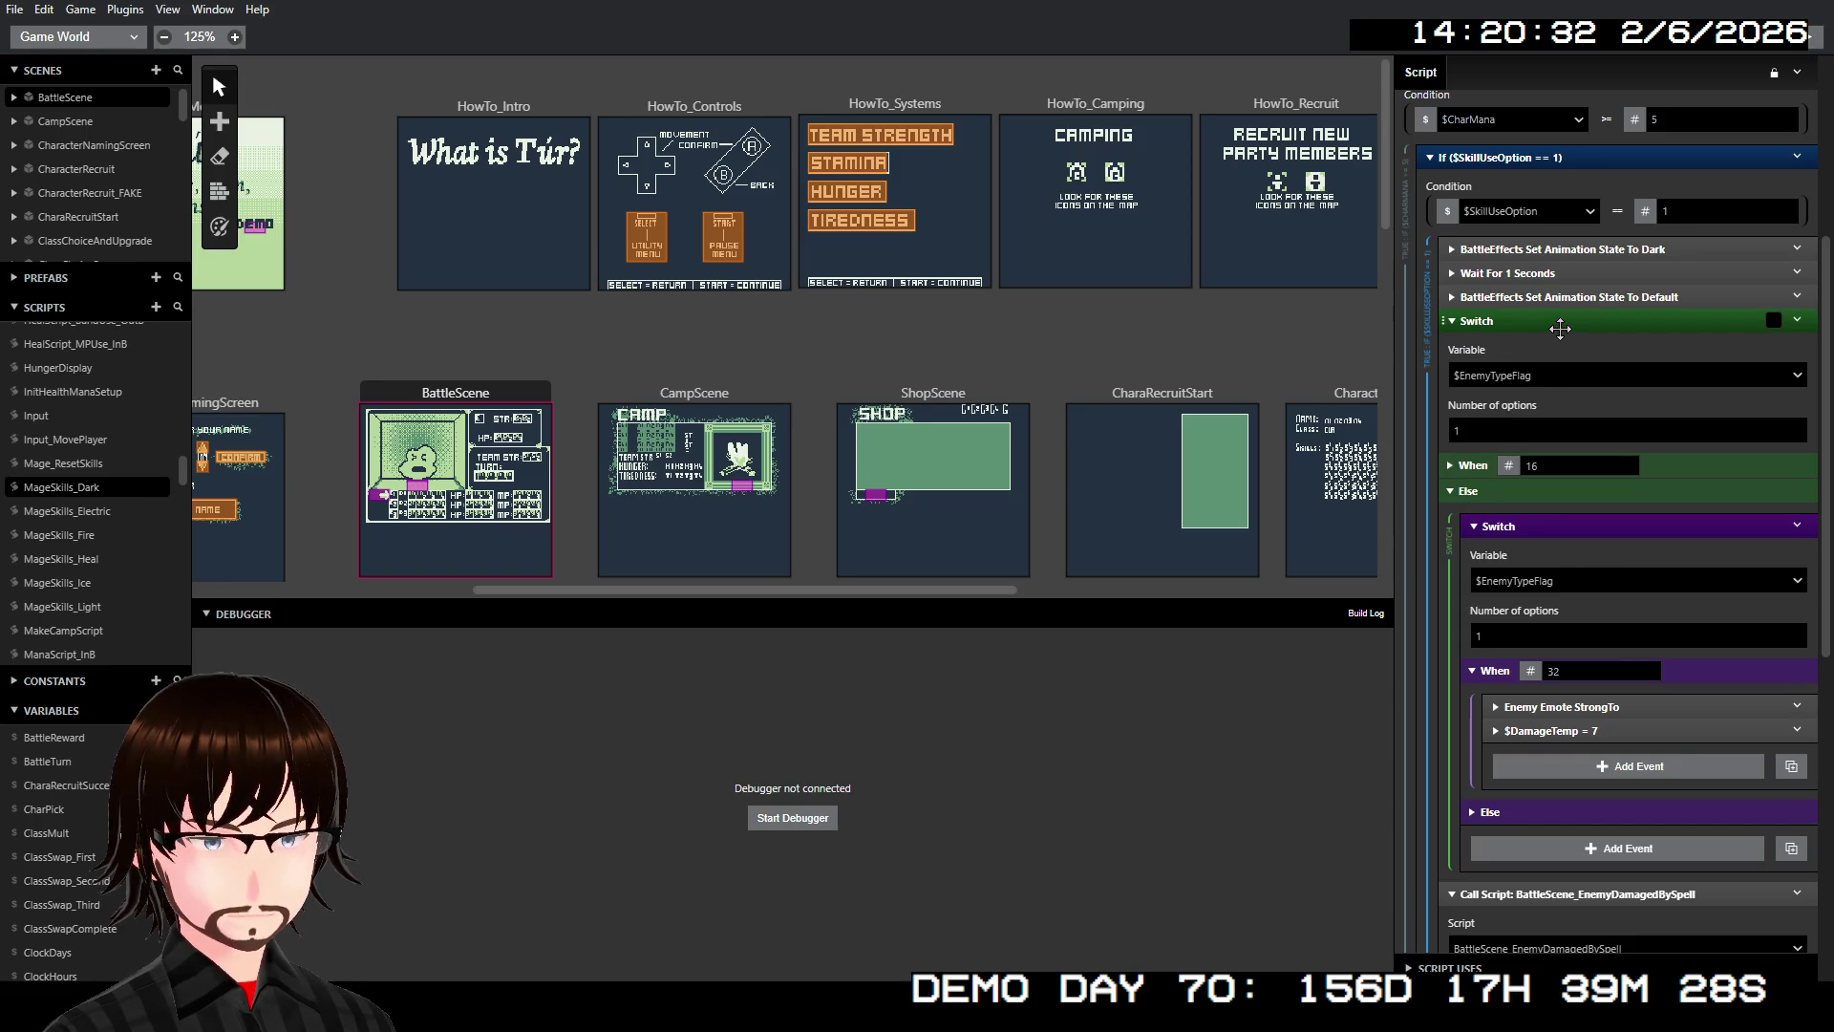
pyautogui.rightClick(1566, 323)
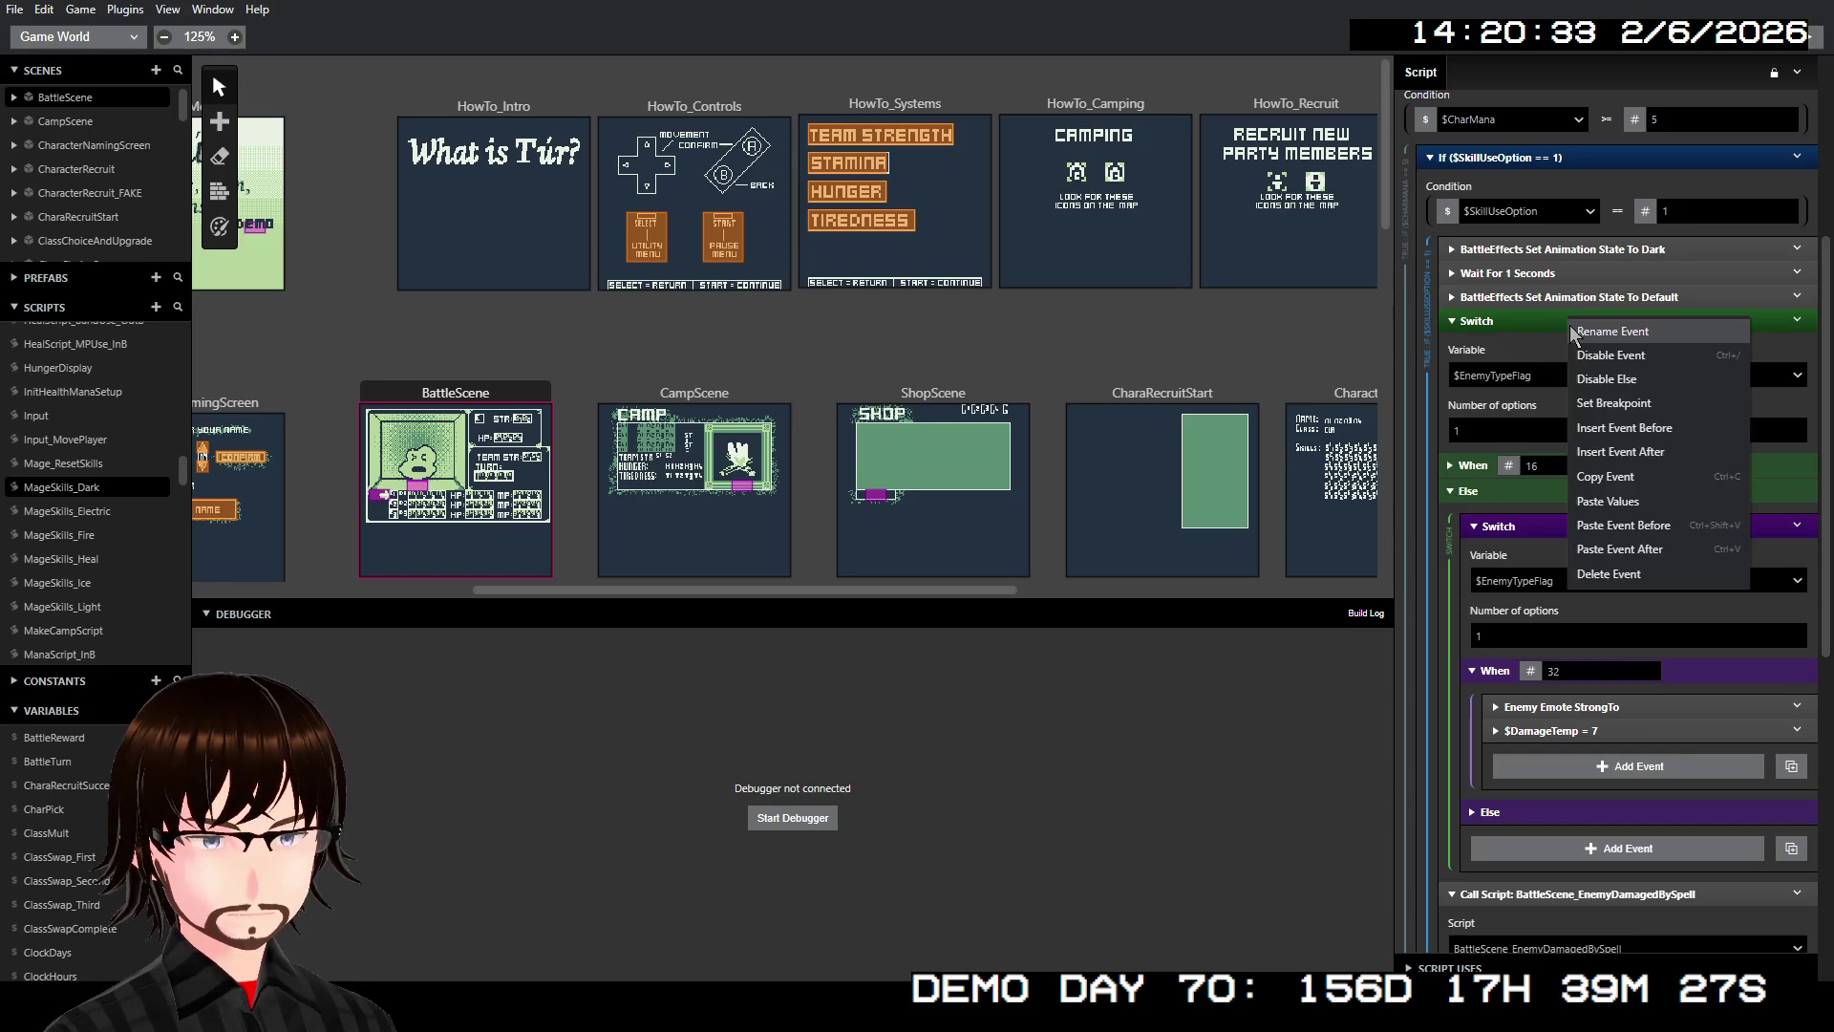
pyautogui.click(1667, 556)
pyautogui.scroll(-2, 1667, 556)
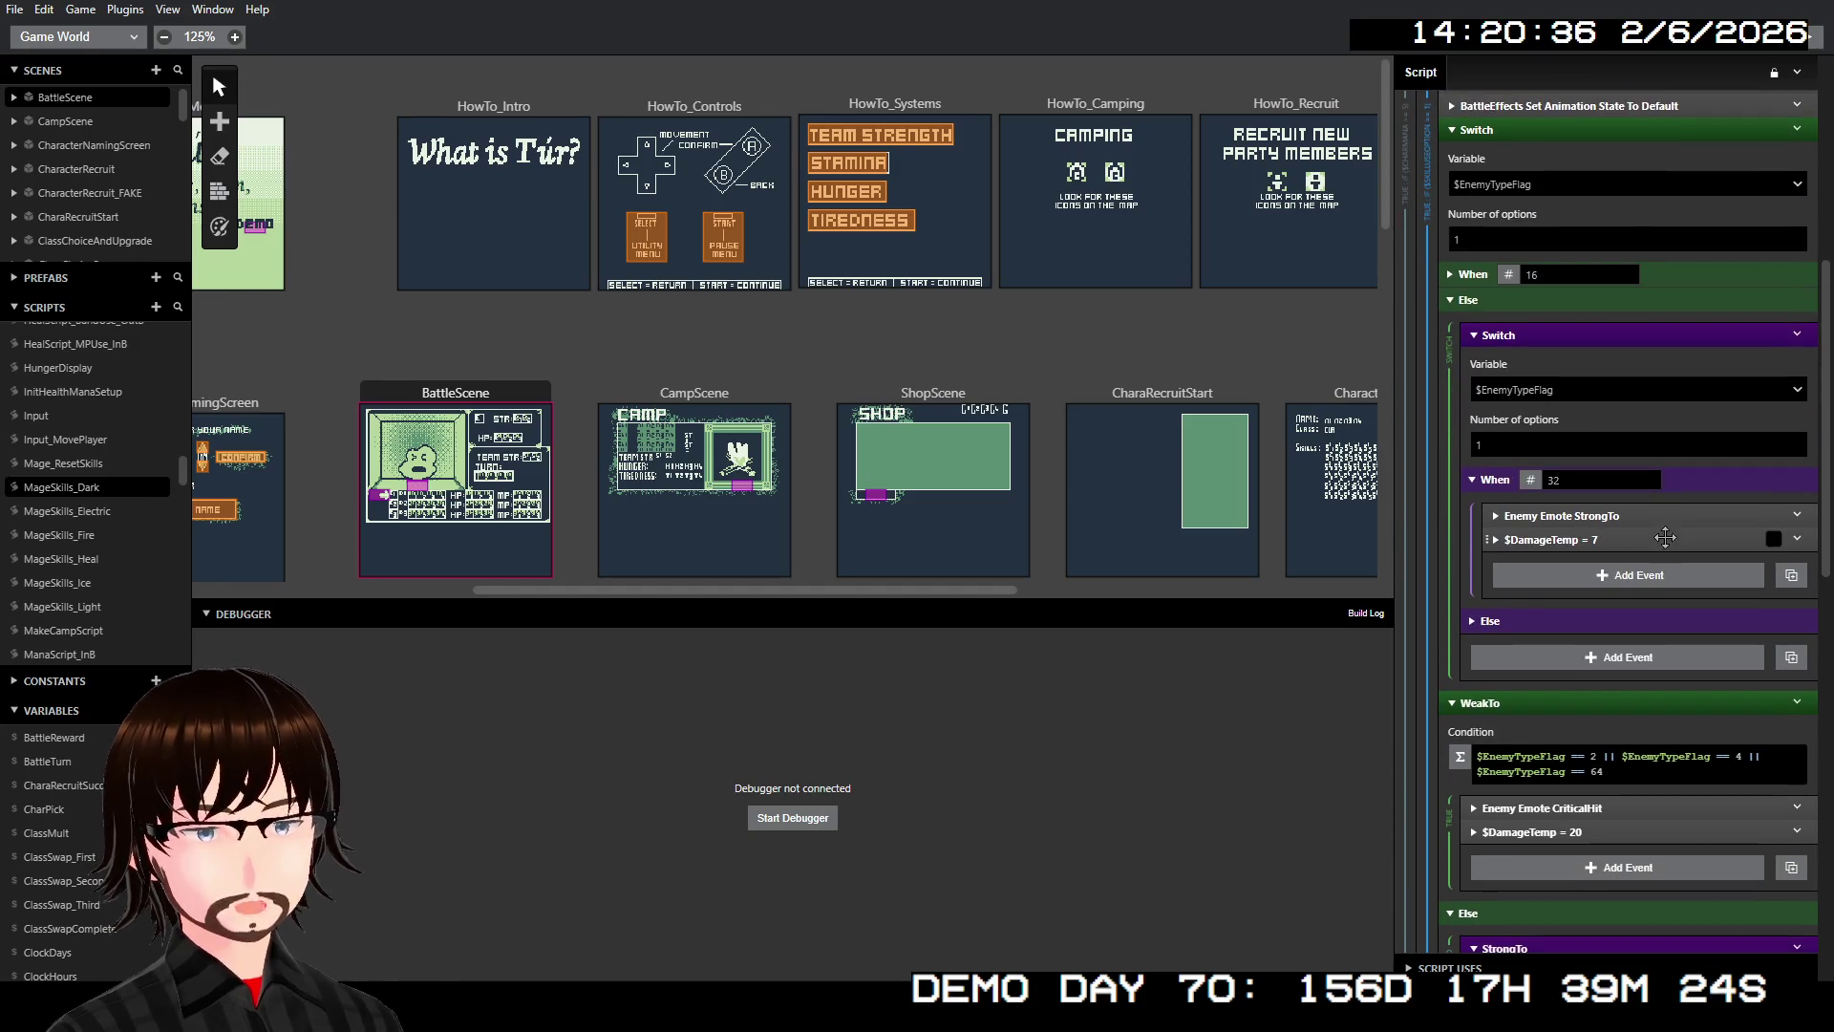
# Review the Switch's When 16 case and nested else events in MageSkills_Dark
pyautogui.click(1451, 274)
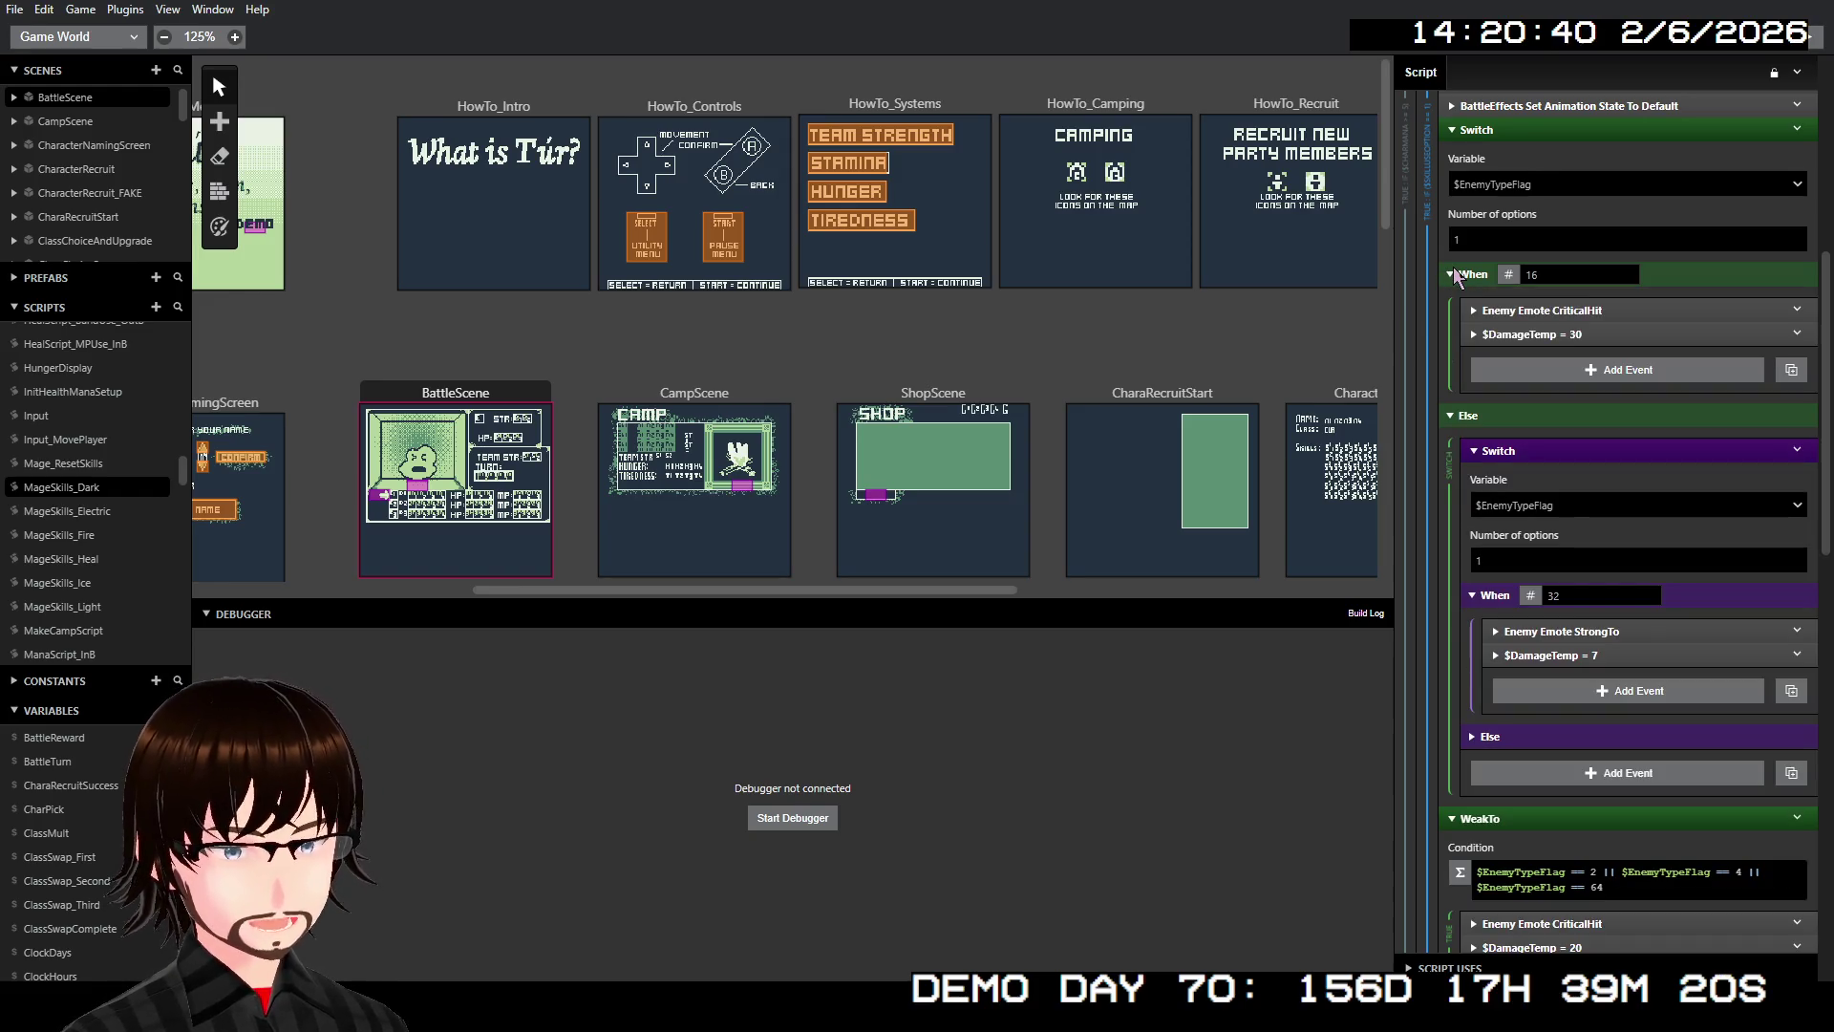
pyautogui.click(1452, 274)
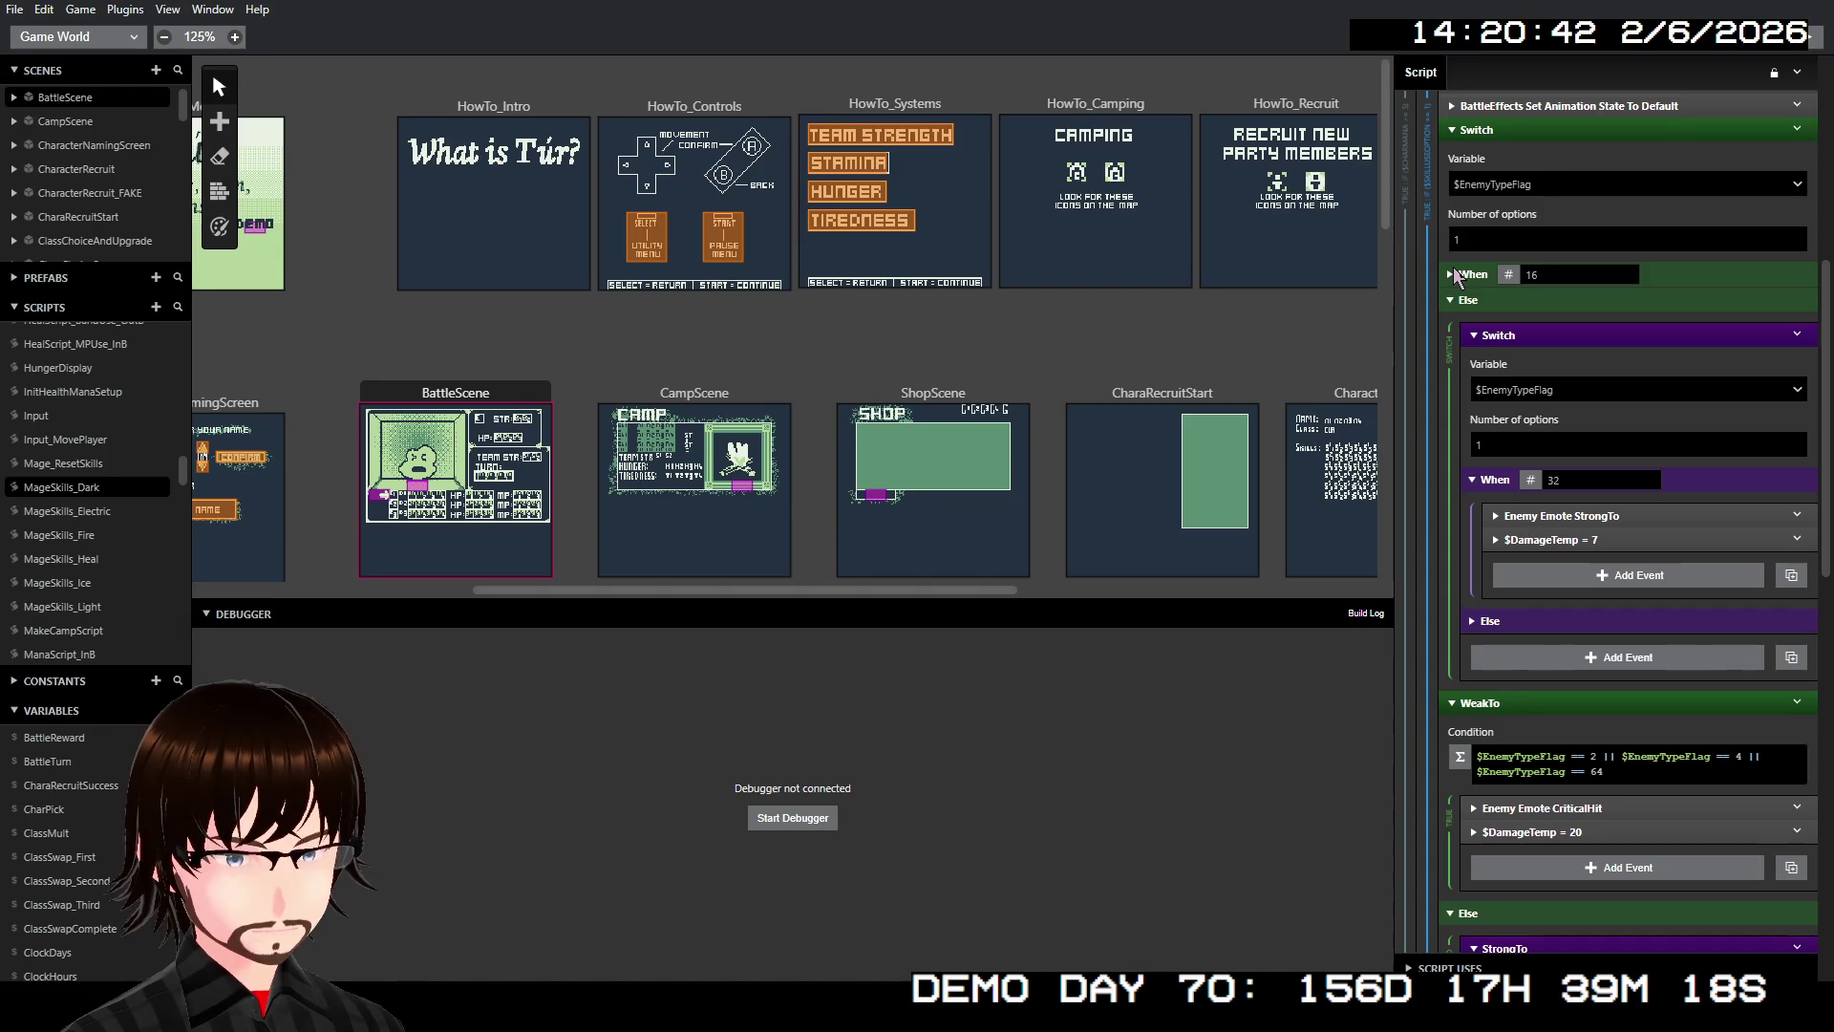
pyautogui.click(1452, 274)
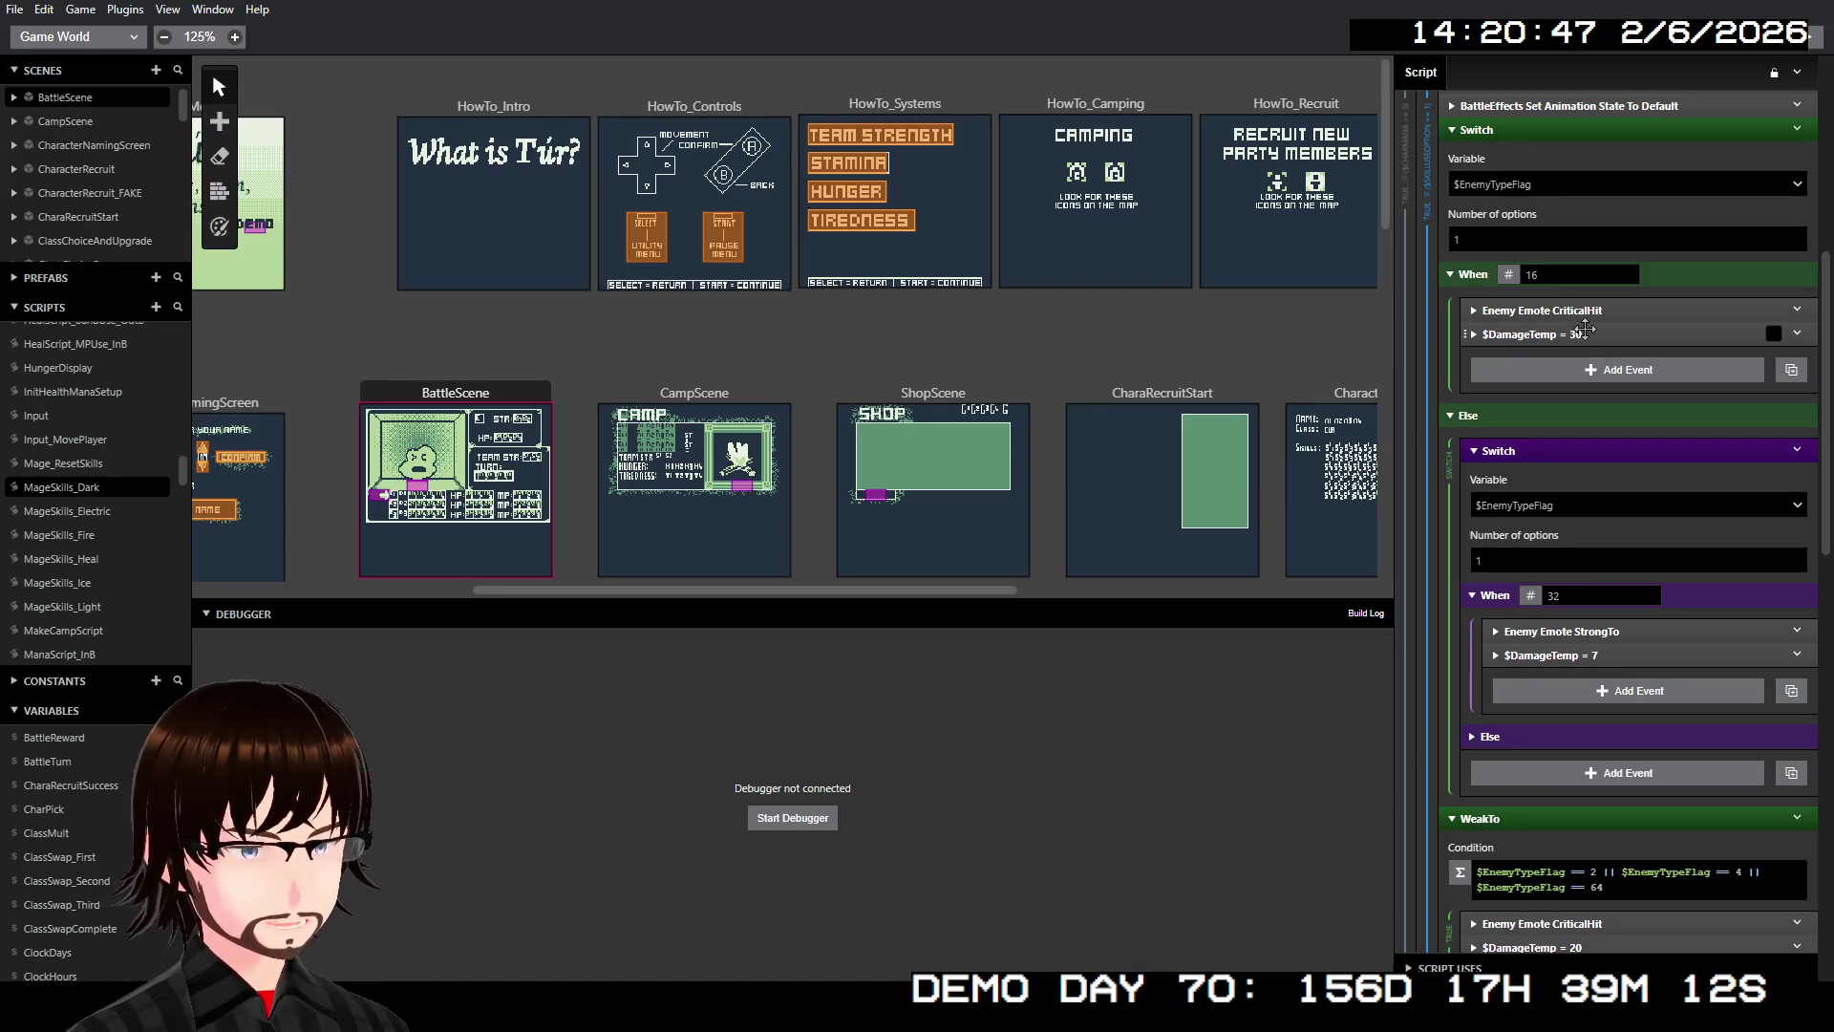
pyautogui.scroll(-2, 1605, 349)
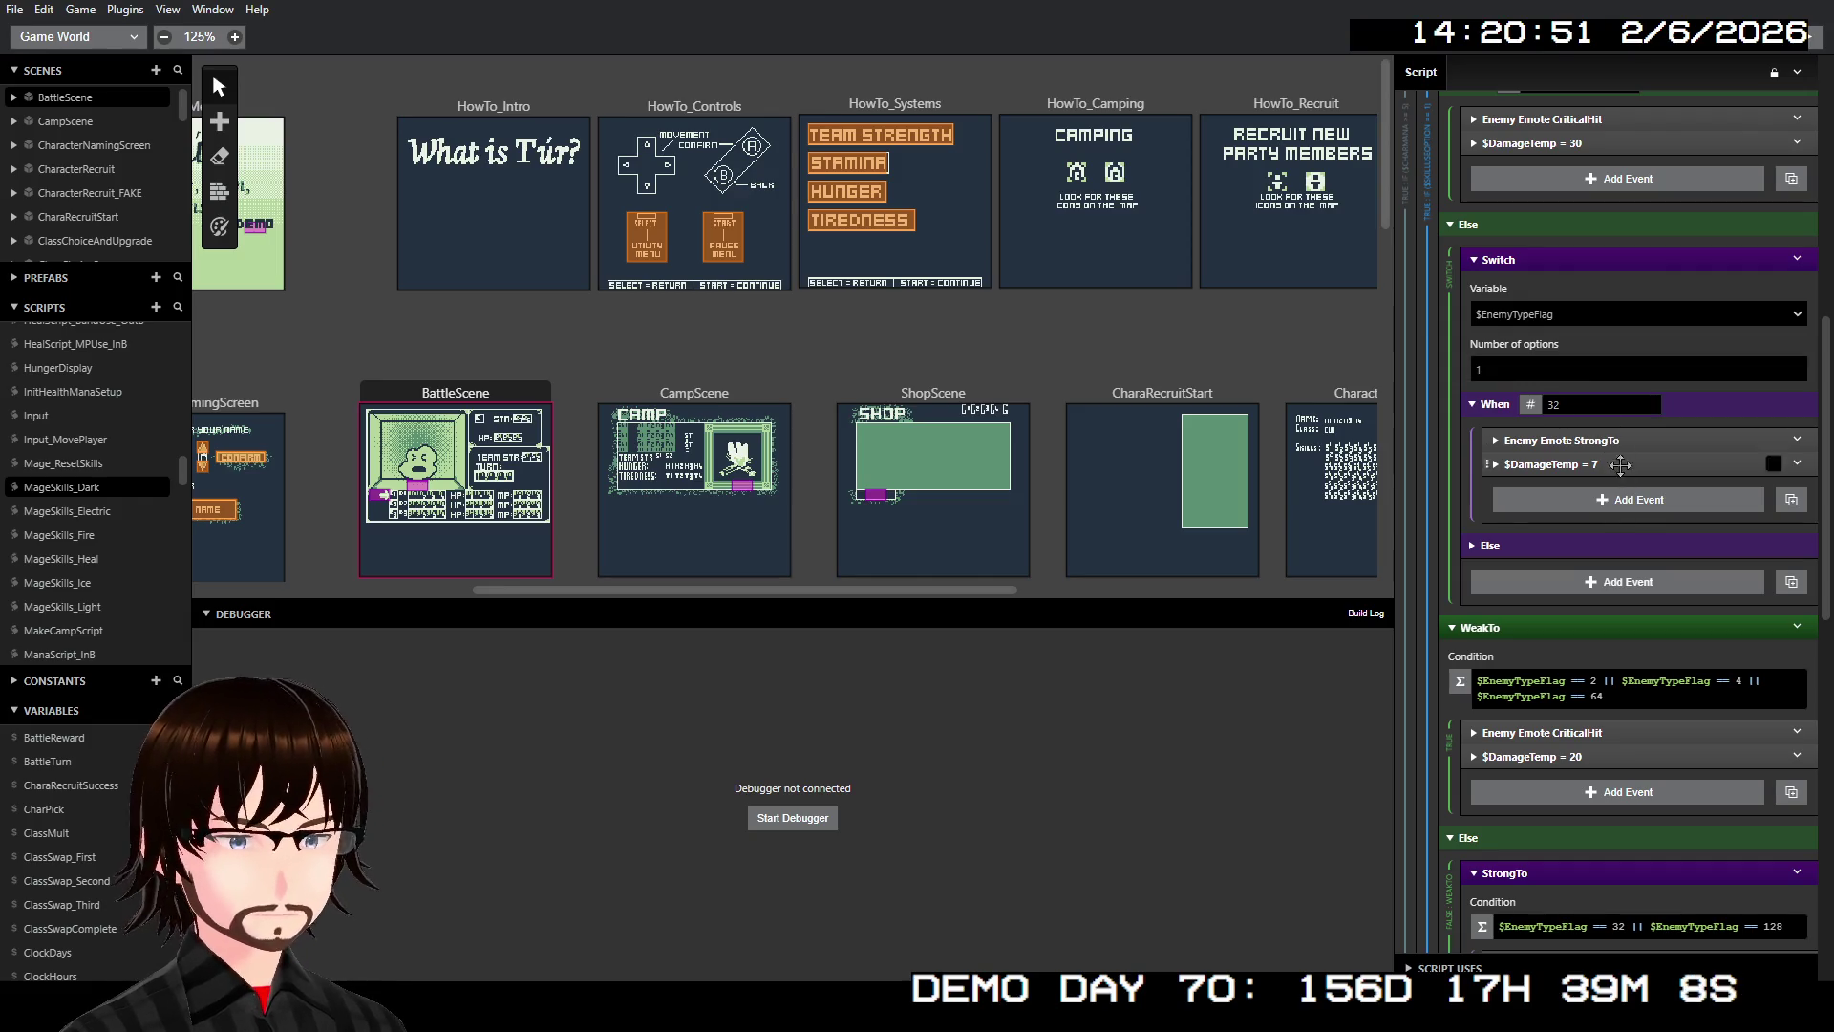
pyautogui.click(1490, 546)
pyautogui.scroll(-3, 1497, 552)
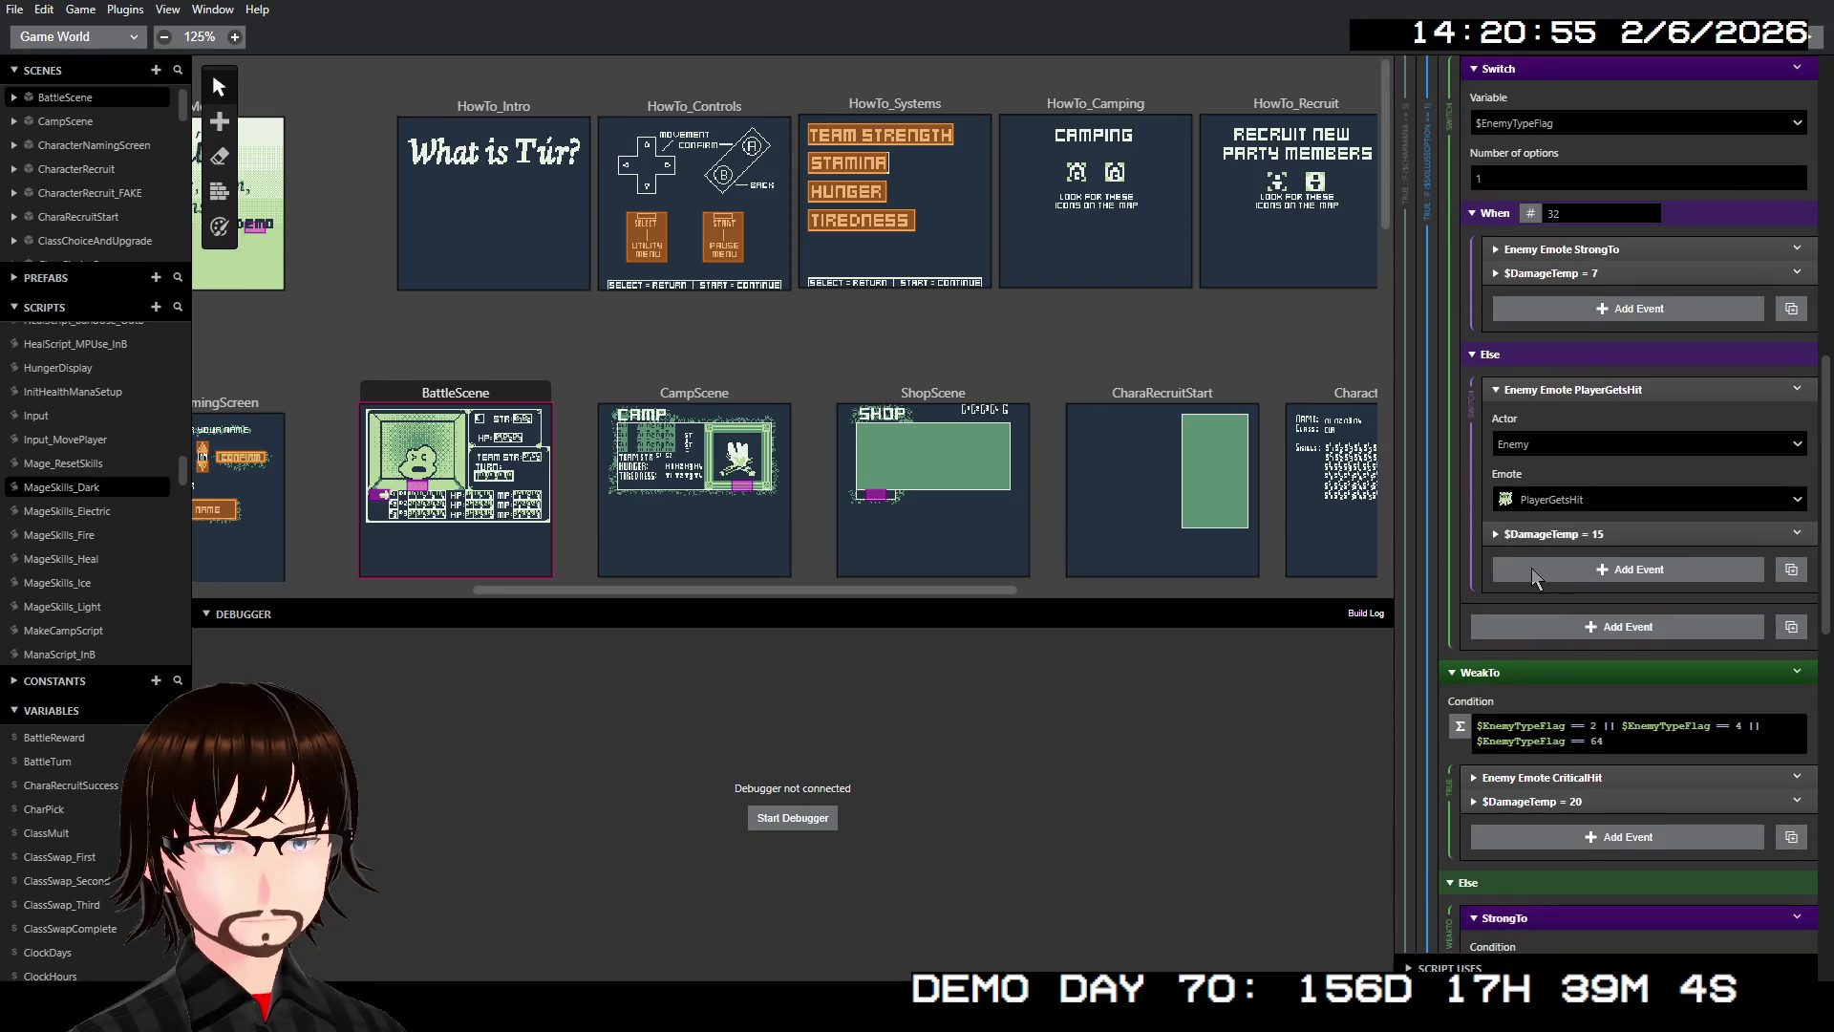
pyautogui.click(1589, 390)
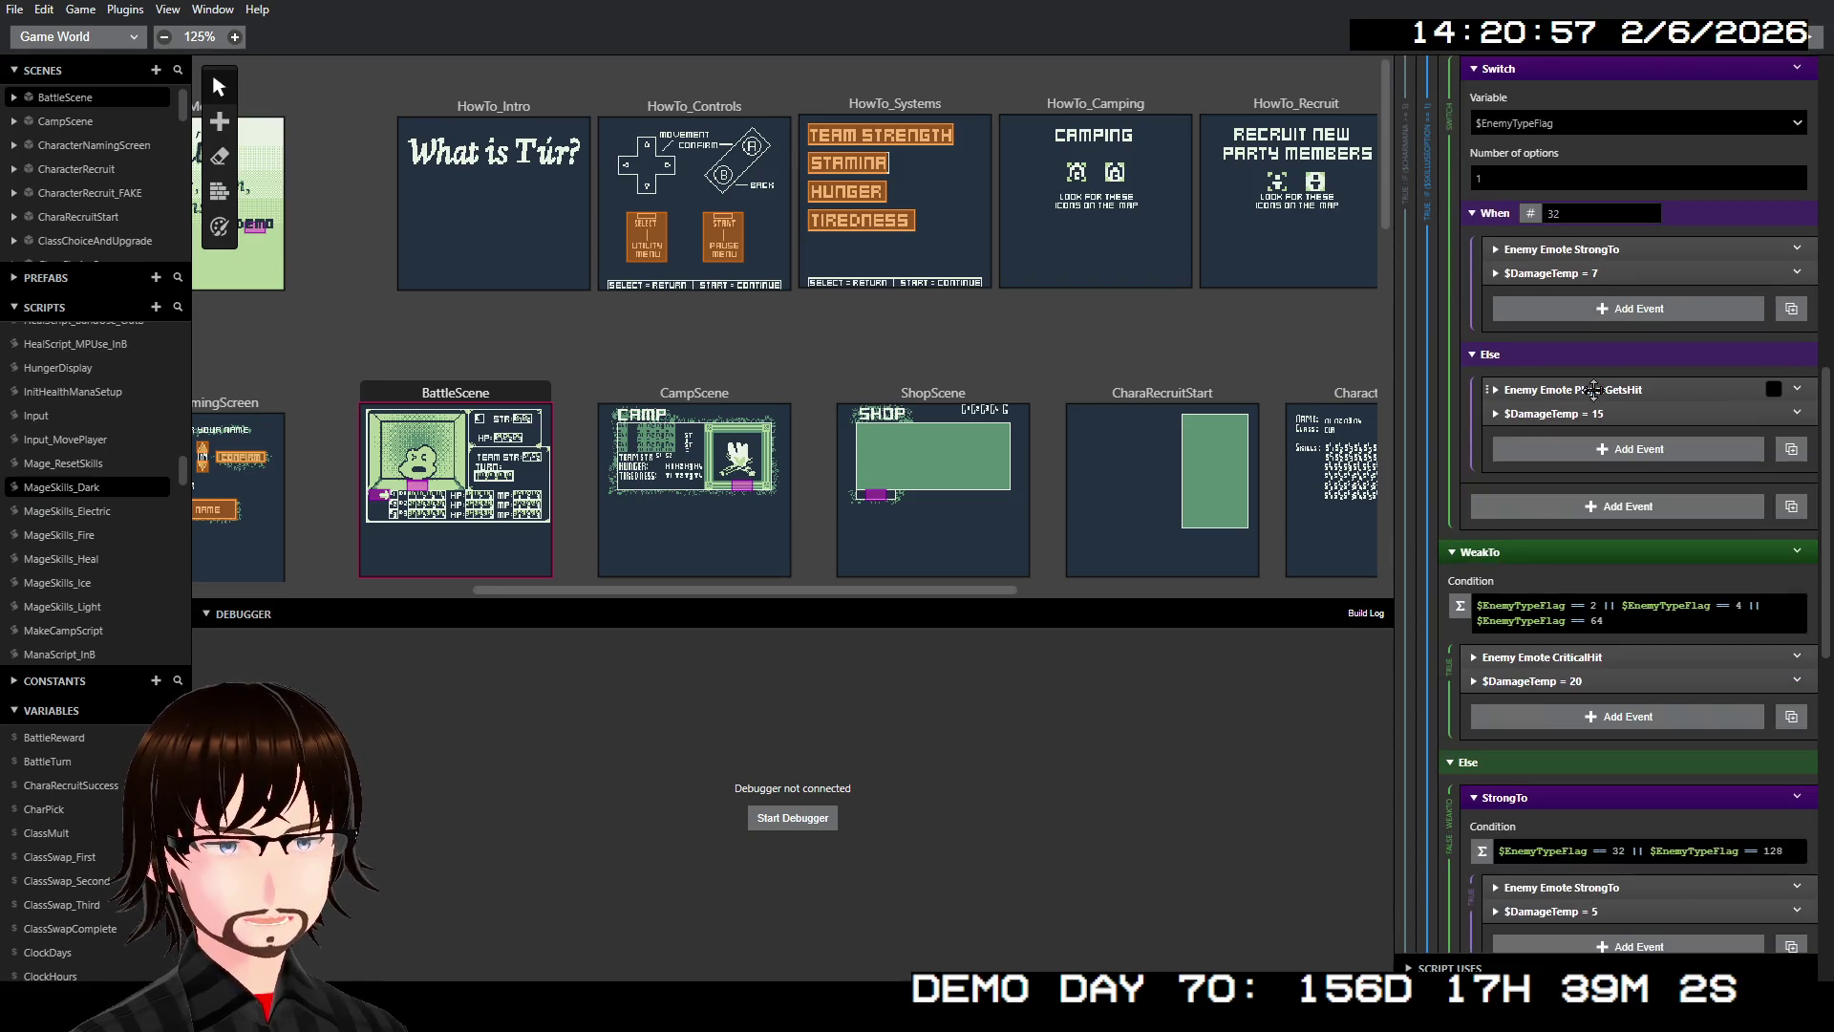
pyautogui.scroll(-6, 1590, 559)
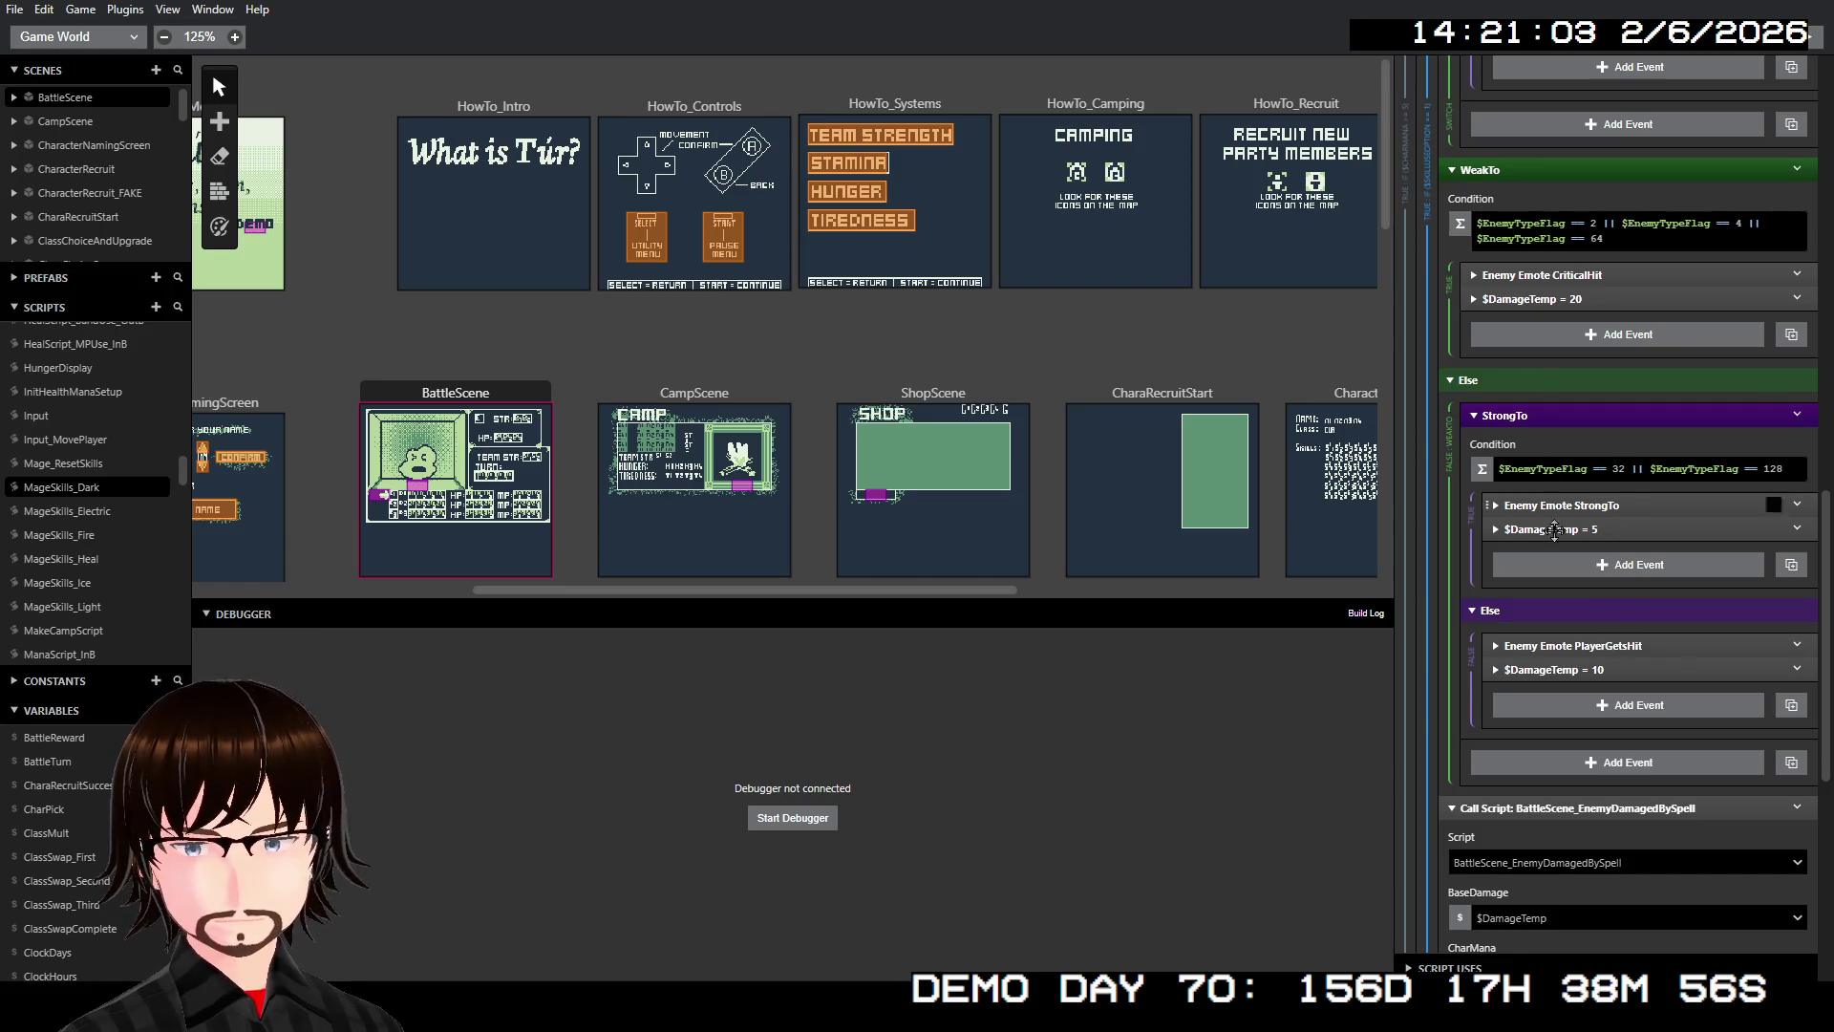
pyautogui.scroll(2, 1554, 509)
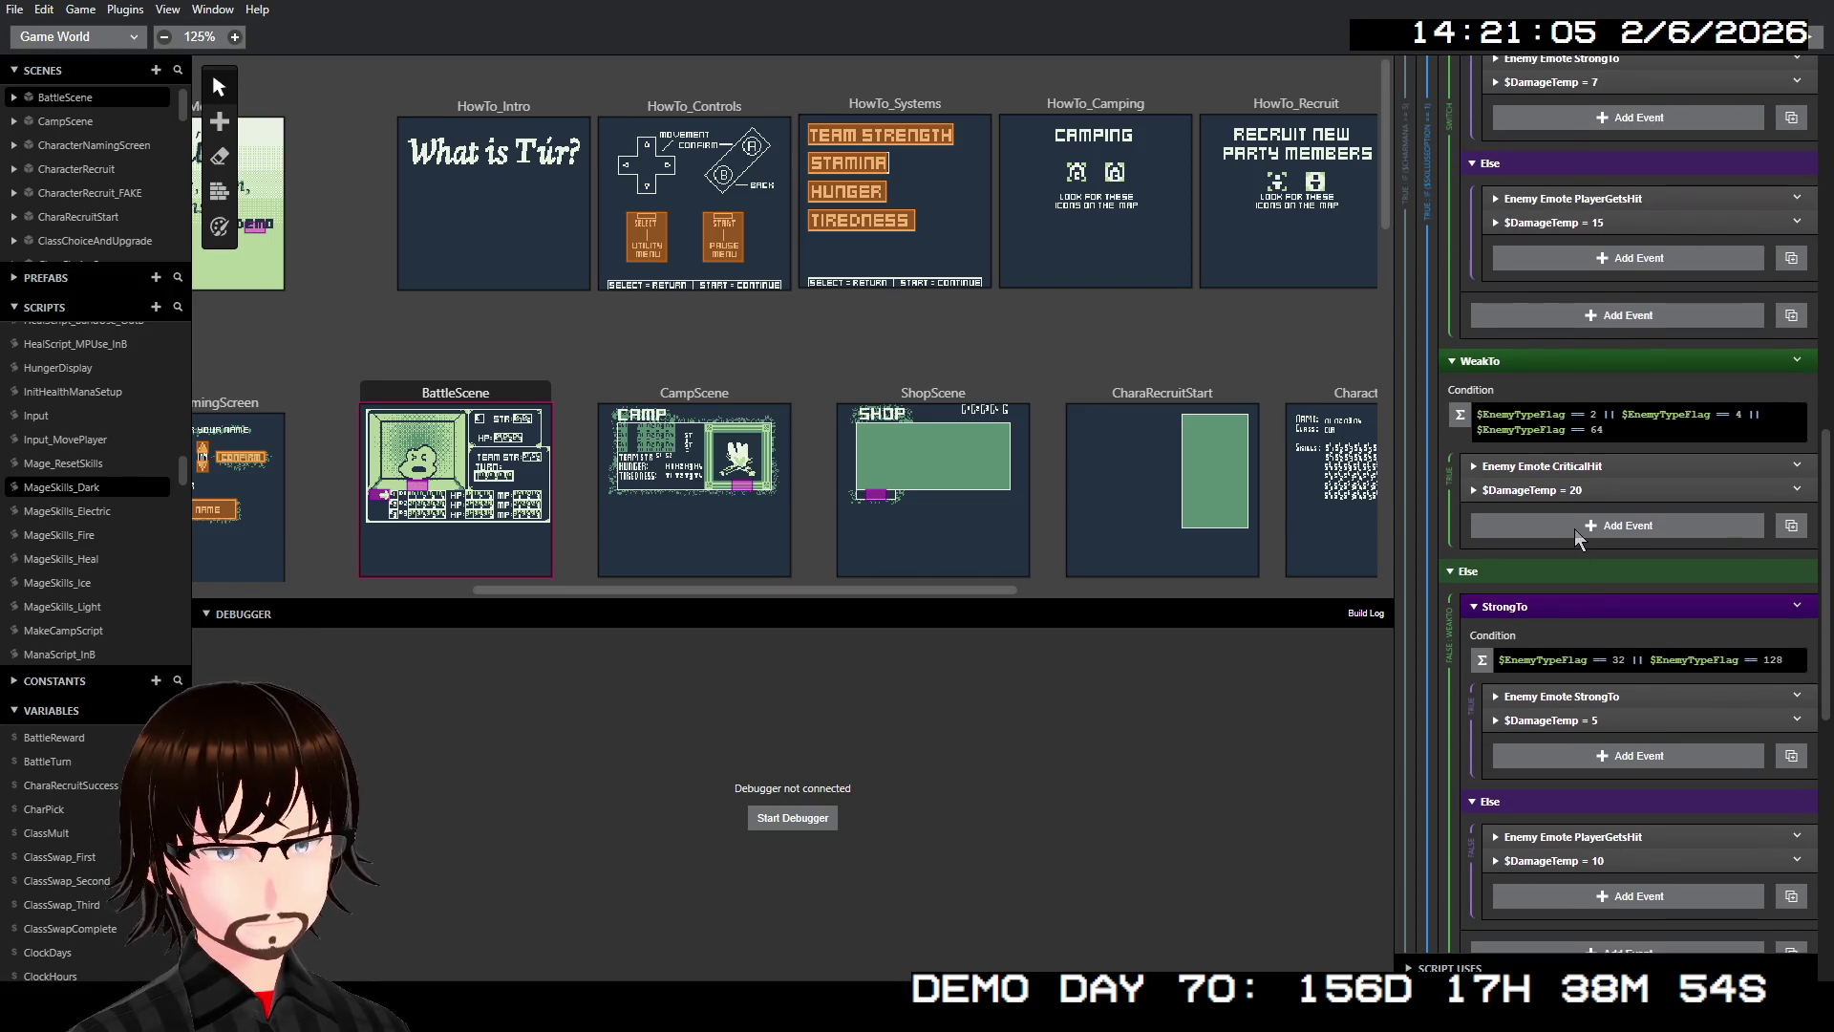
pyautogui.scroll(8, 1581, 549)
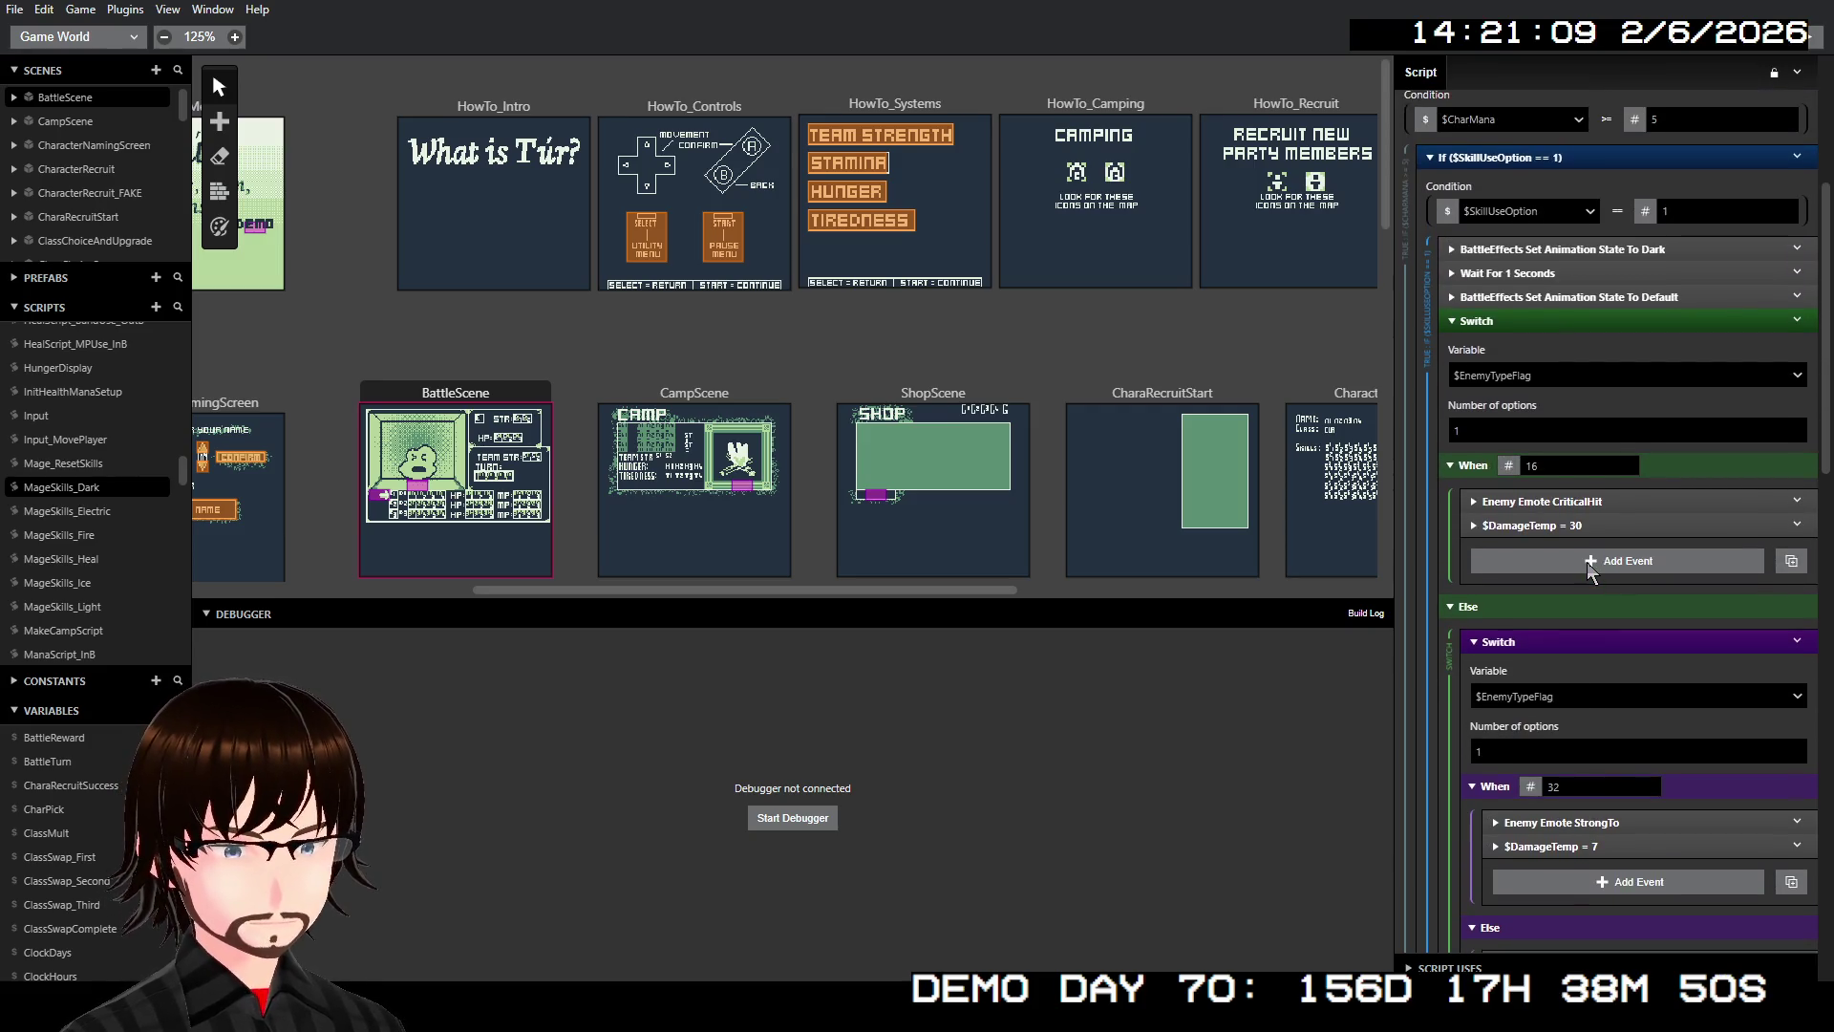
pyautogui.scroll(-5, 1590, 573)
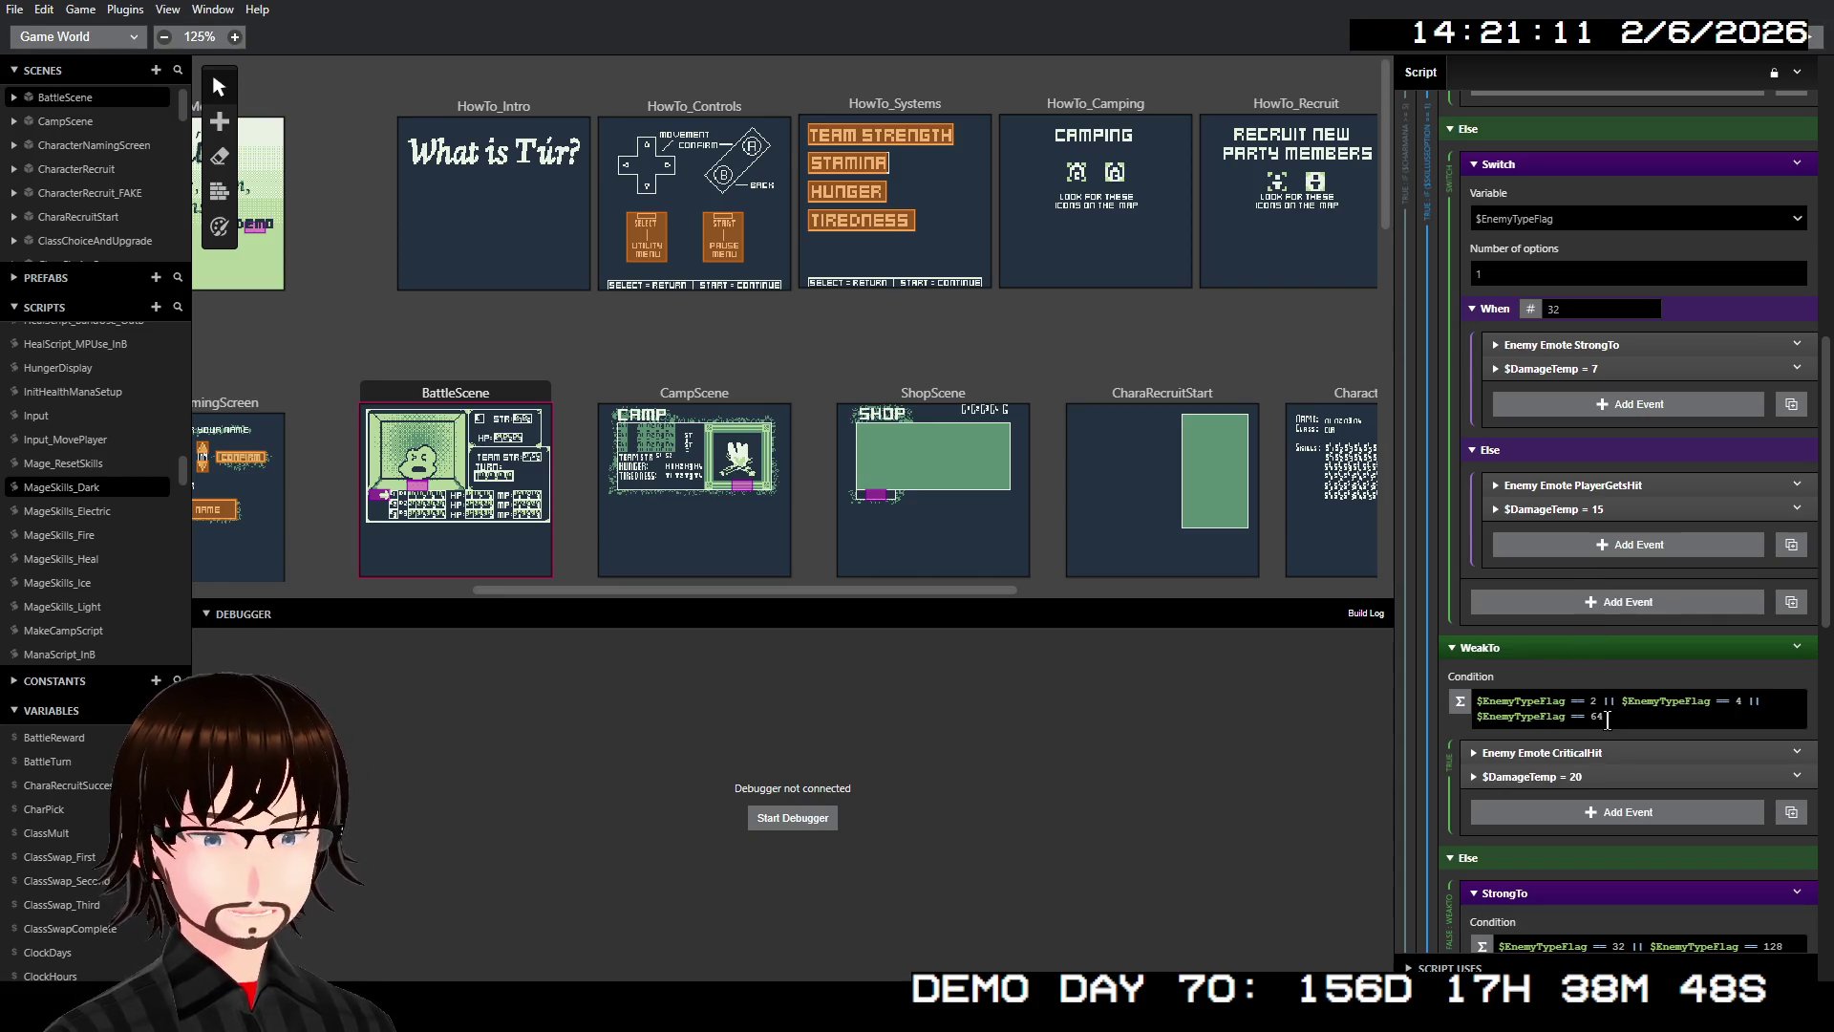
# Change the WeakTo condition to $EnemyTypeFlag == 16 with $DamageTemp 30
pyautogui.moveTo(1607, 718); pyautogui.dragTo(1605, 701)
pyautogui.press('BackSpace')
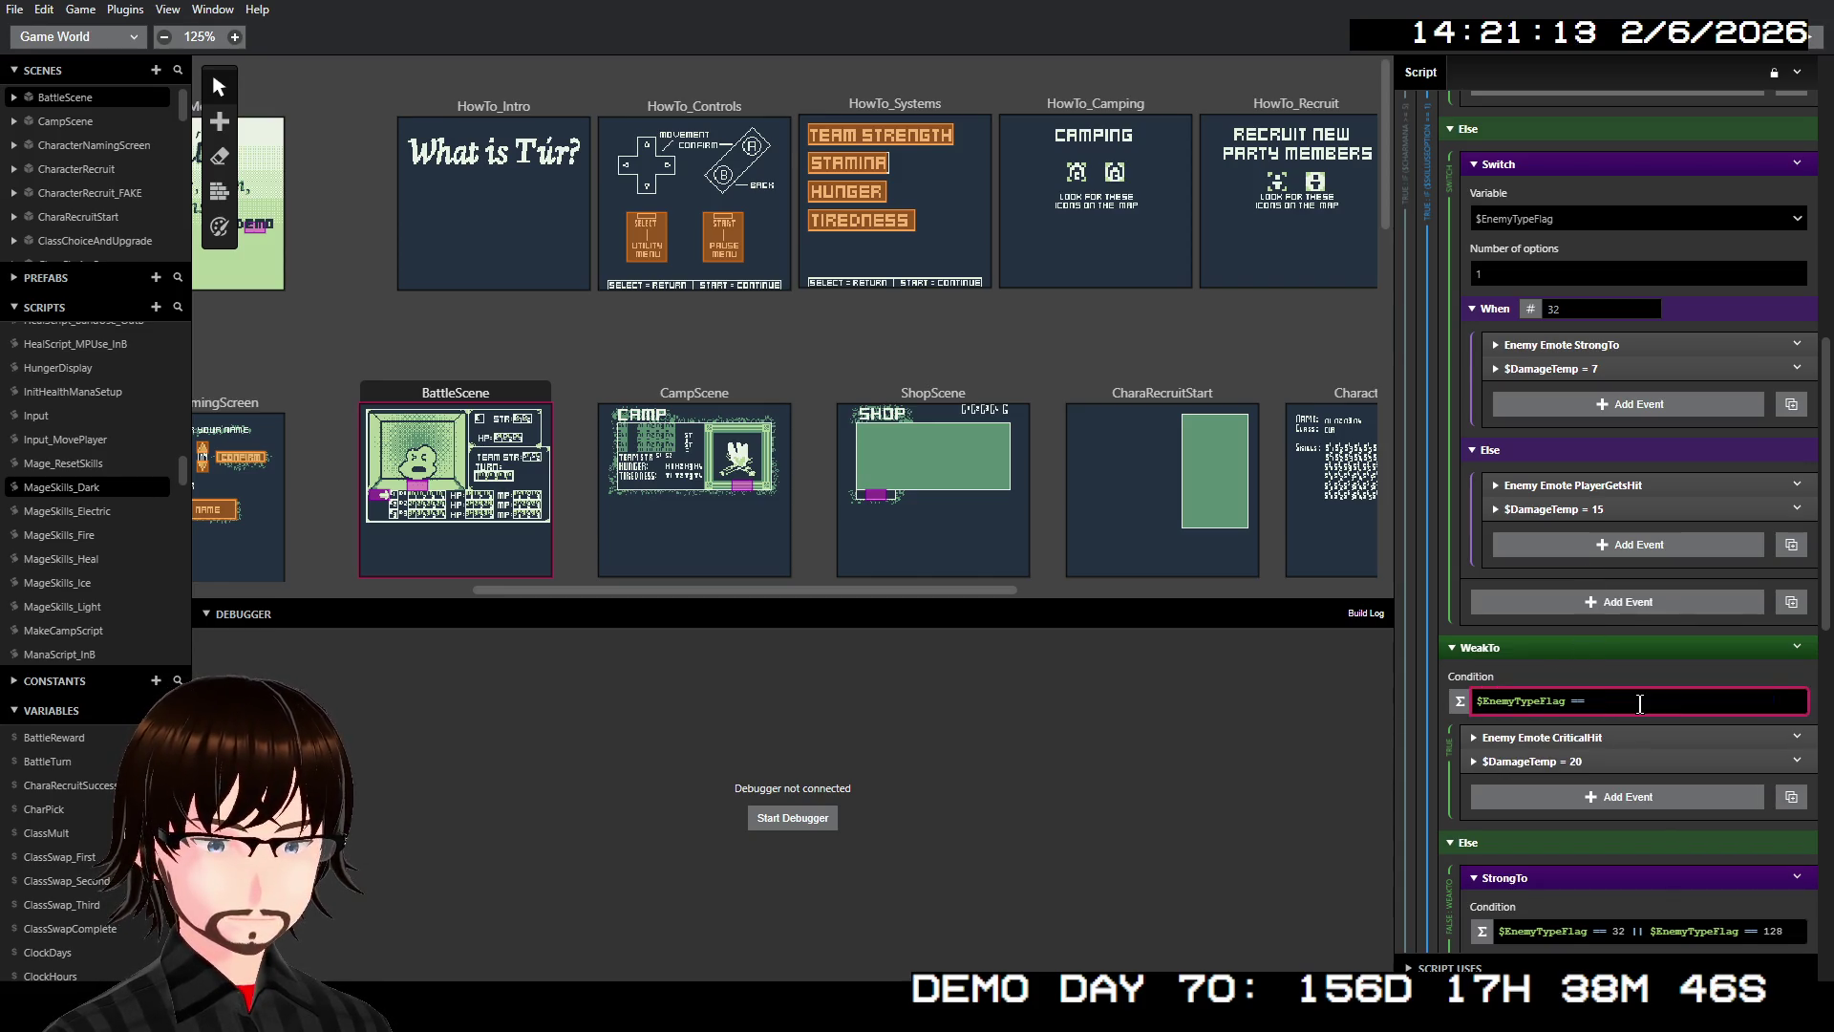
pyautogui.write(' 16')
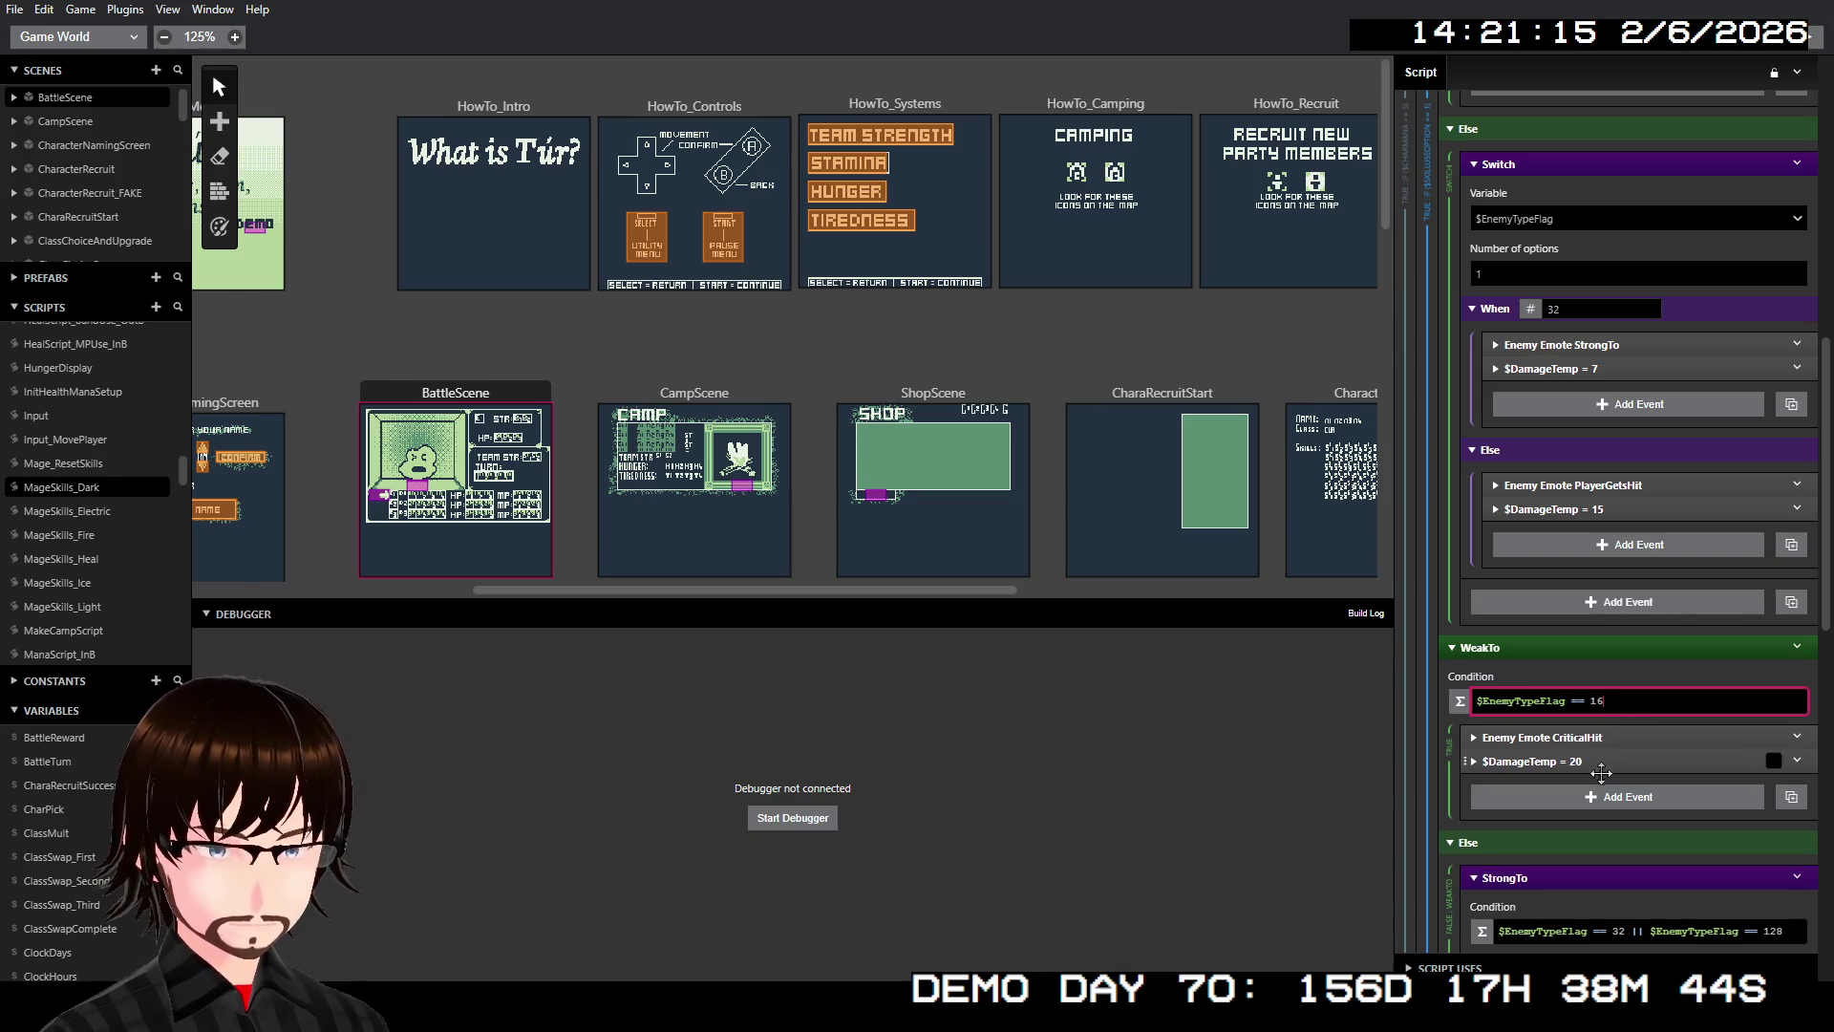
pyautogui.scroll(4, 1643, 592)
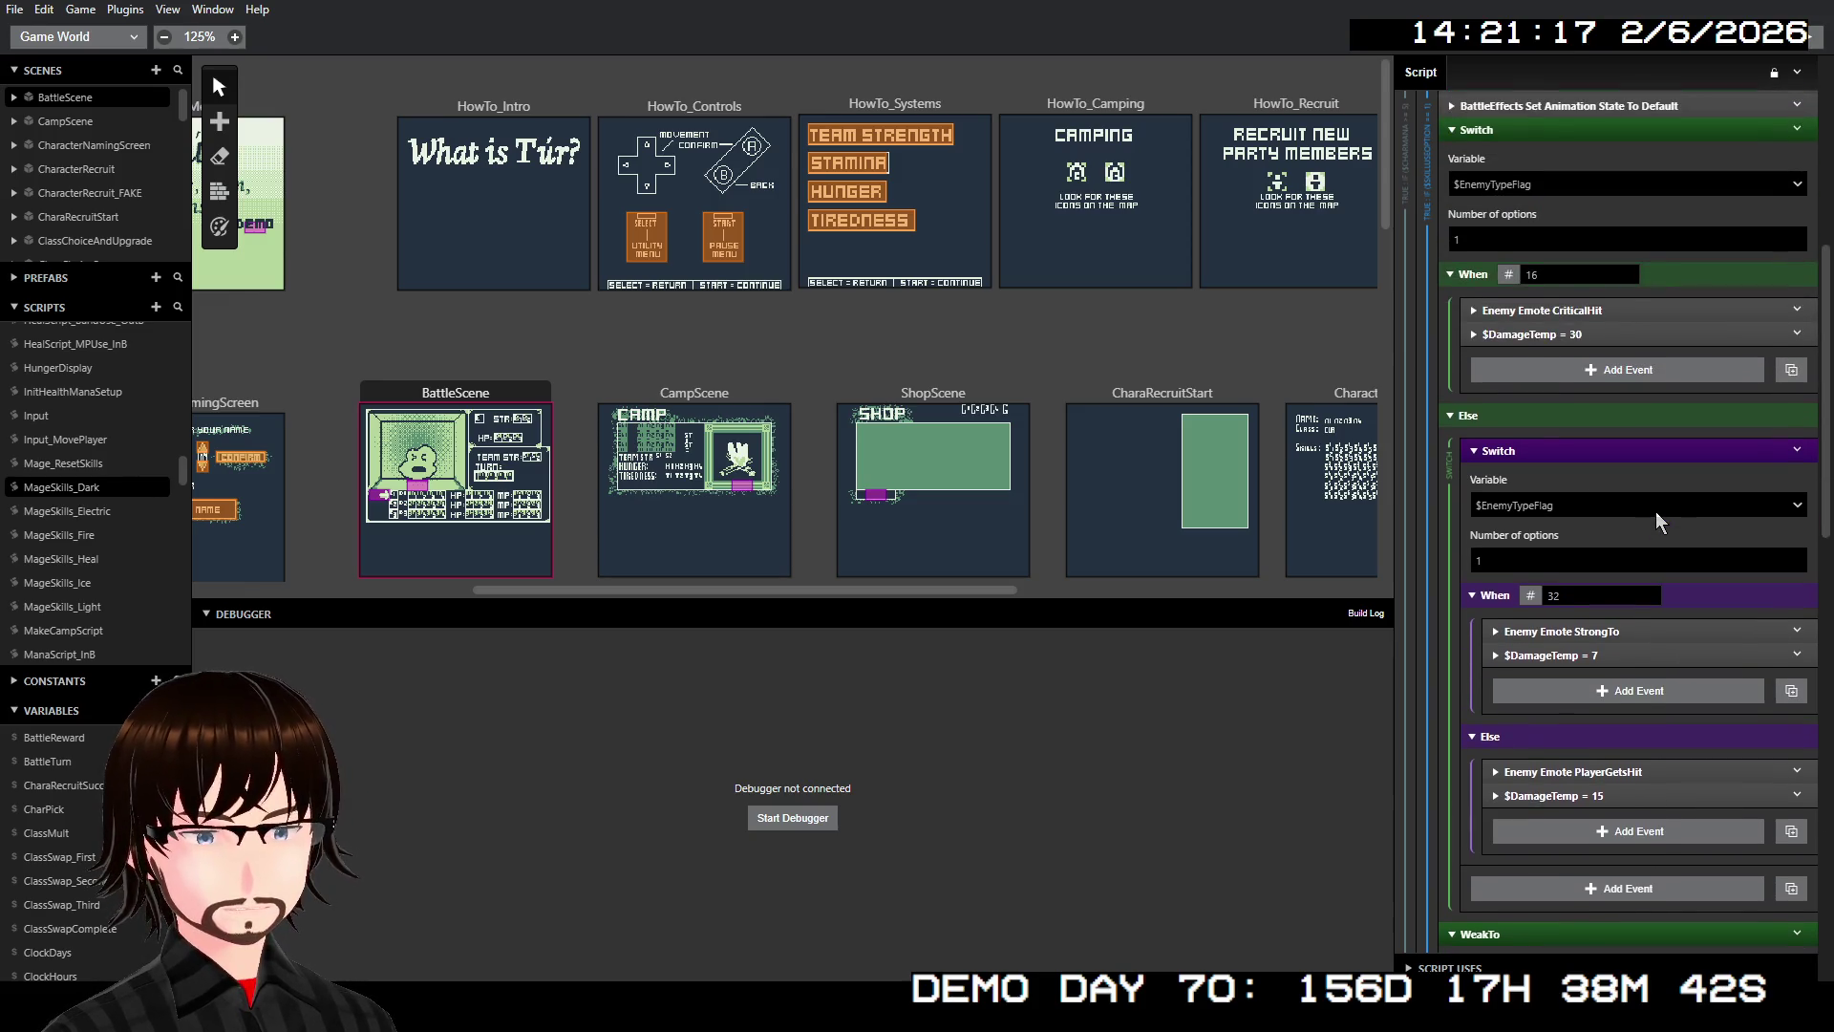
pyautogui.scroll(-4, 1658, 531)
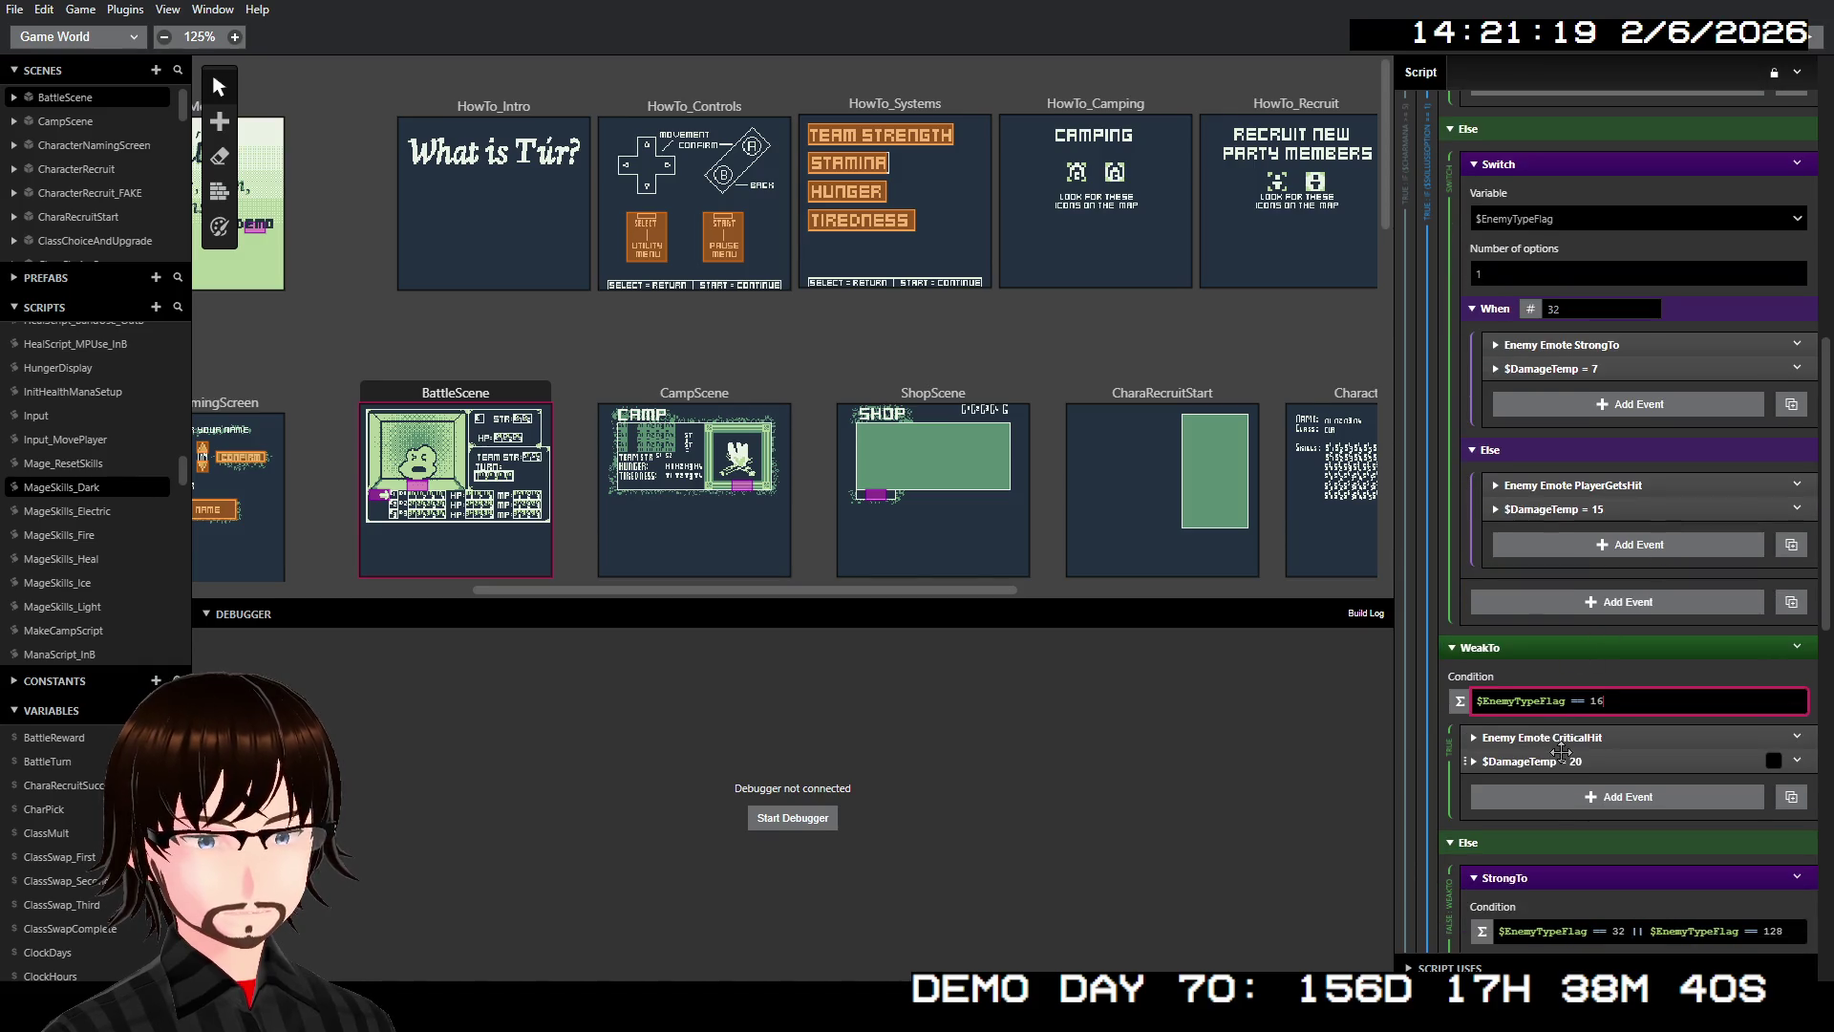
pyautogui.click(1572, 761)
pyautogui.doubleClick(1548, 865)
pyautogui.write('30')
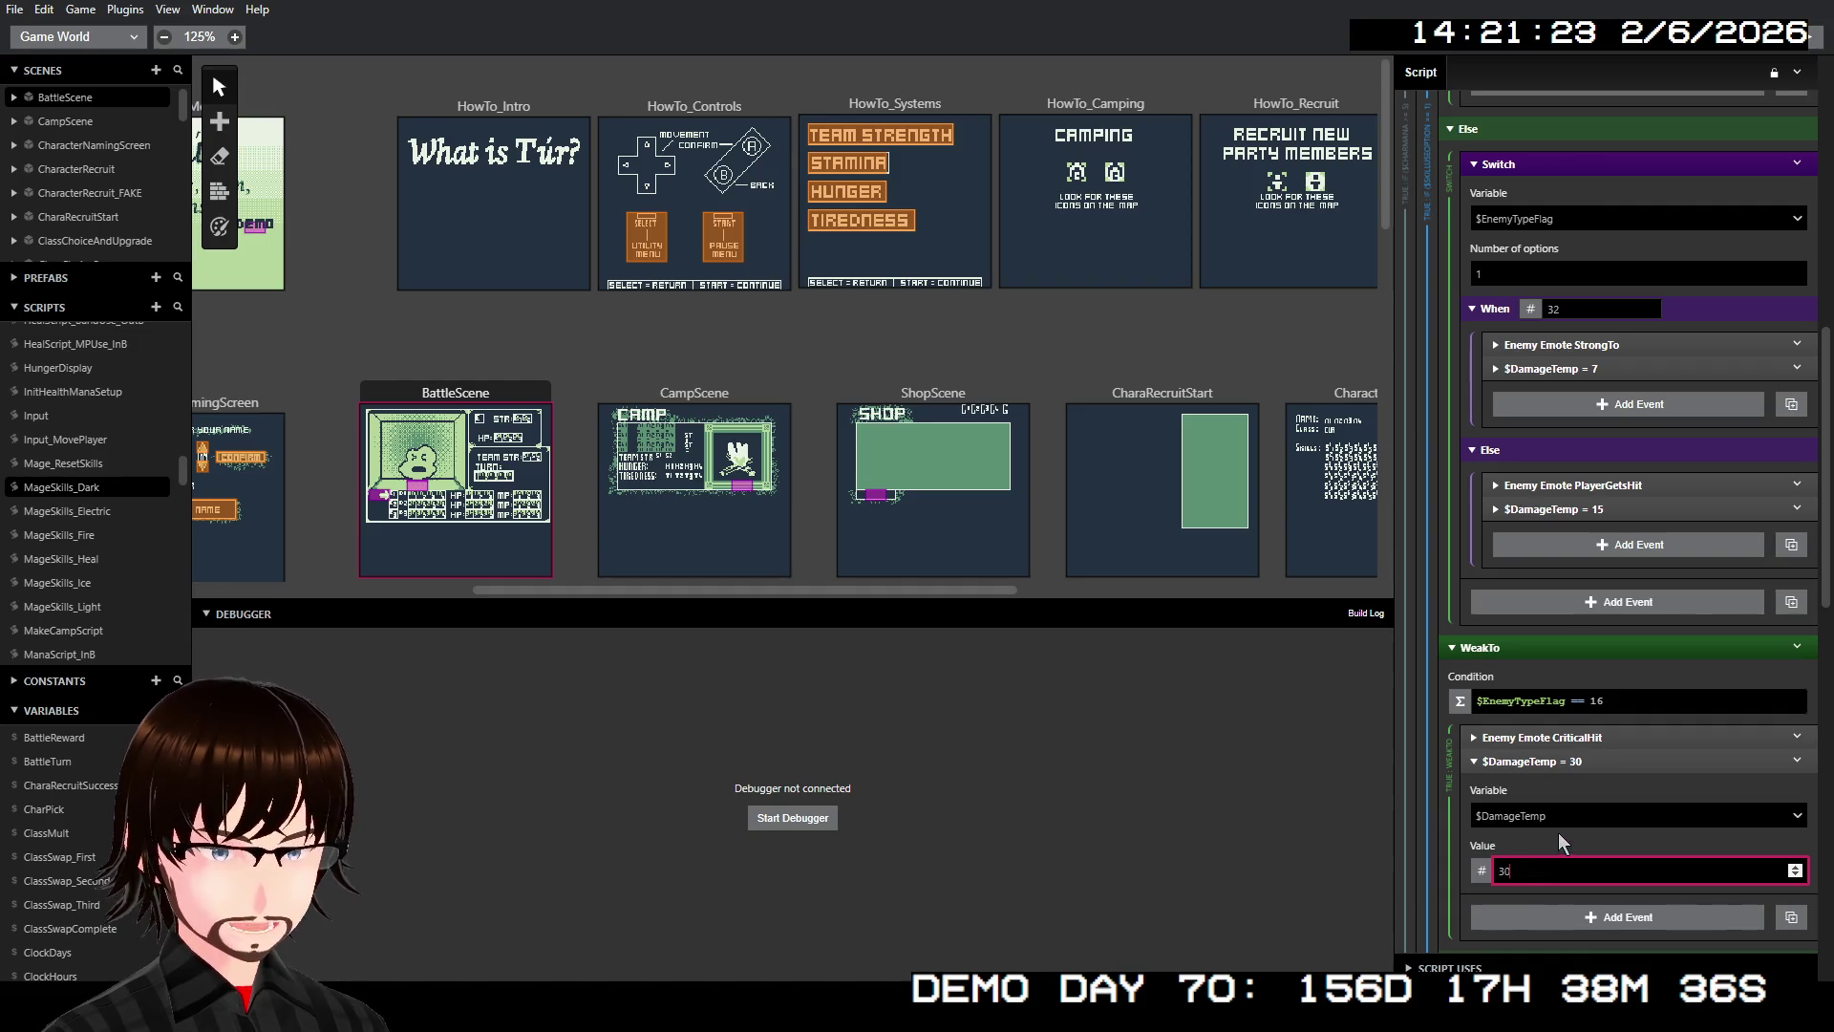
pyautogui.click(1576, 761)
# Trim StrongTo to check only flag 32 and set its damage to 7
pyautogui.scroll(-5, 1577, 757)
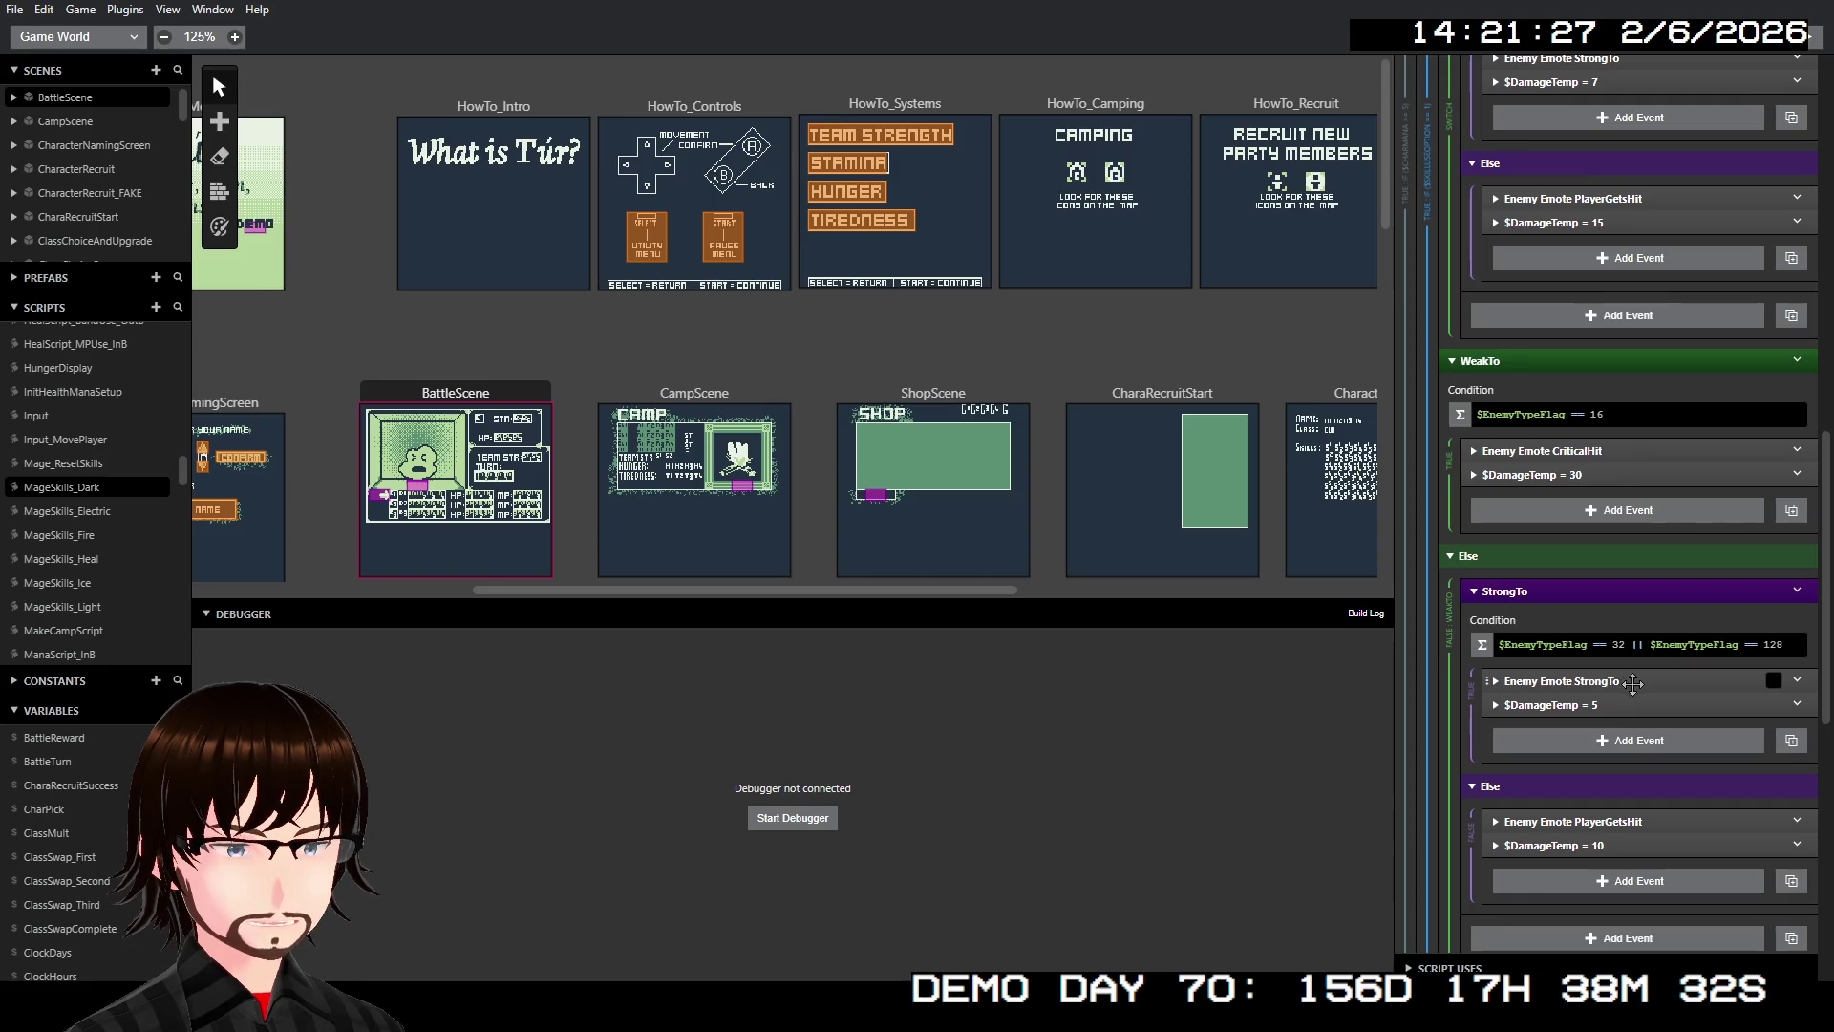
pyautogui.scroll(5, 1683, 583)
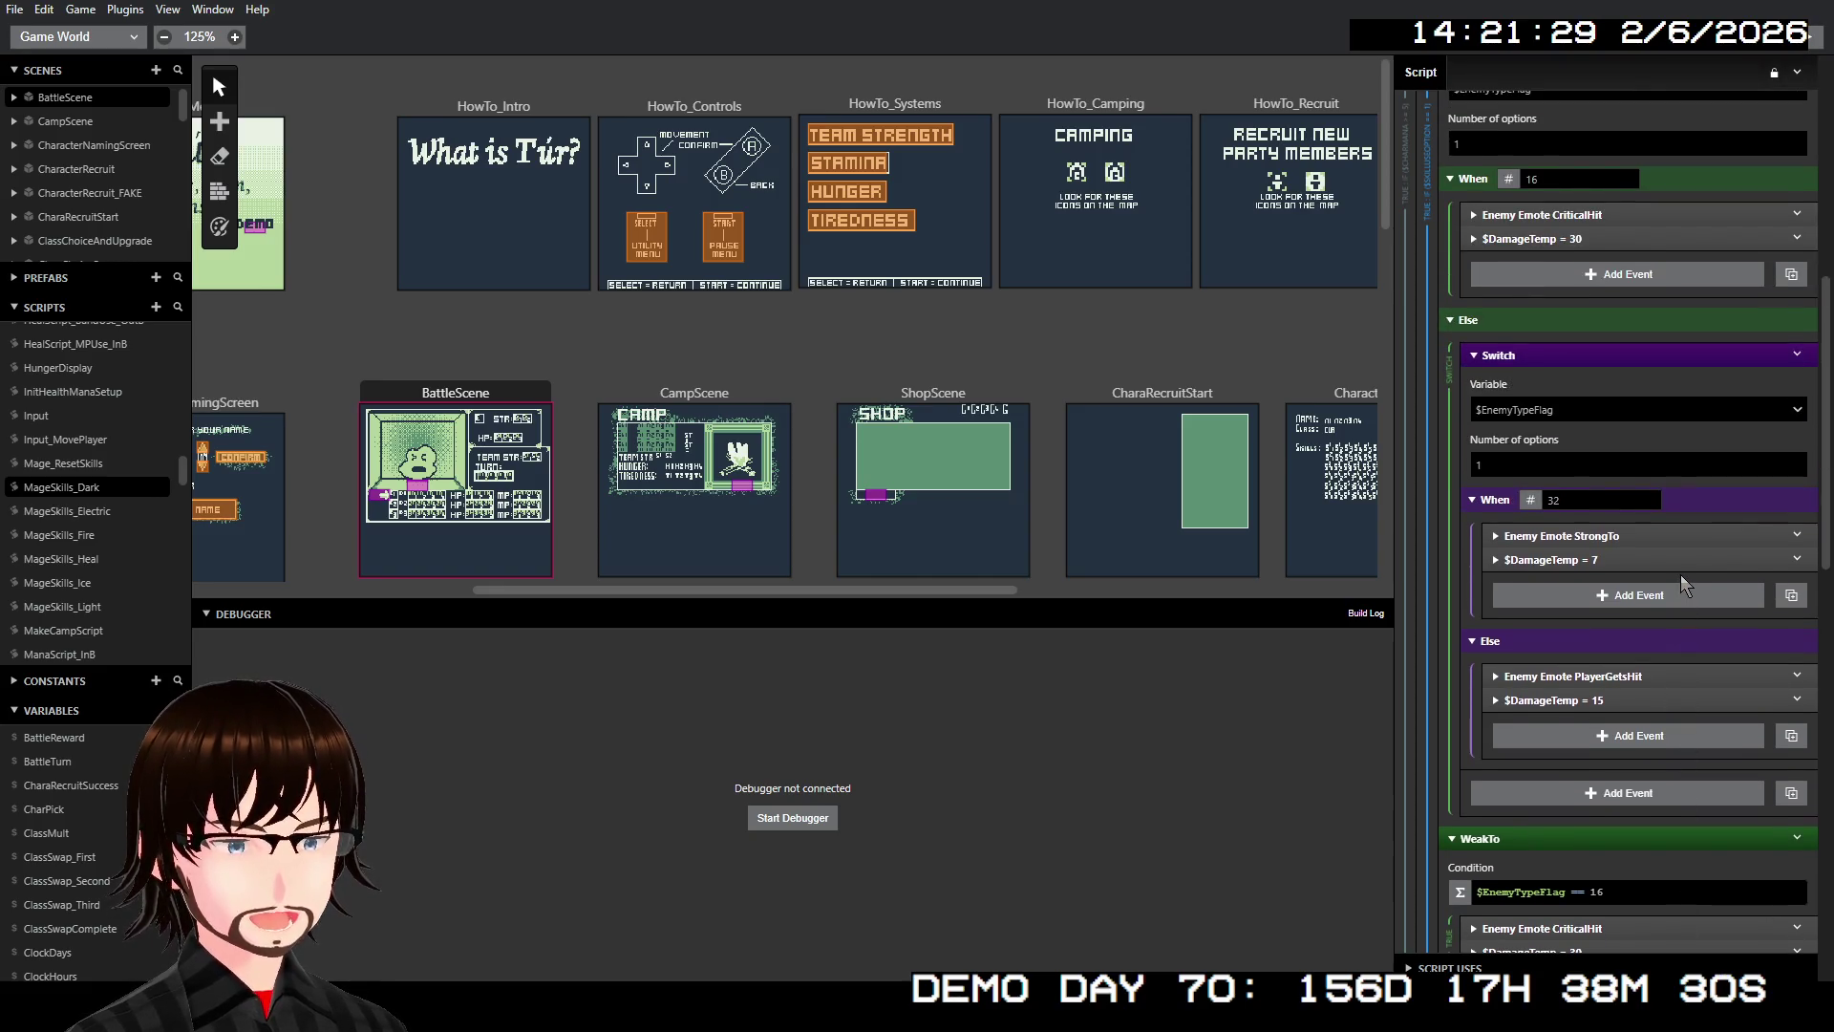
pyautogui.scroll(-5, 1683, 582)
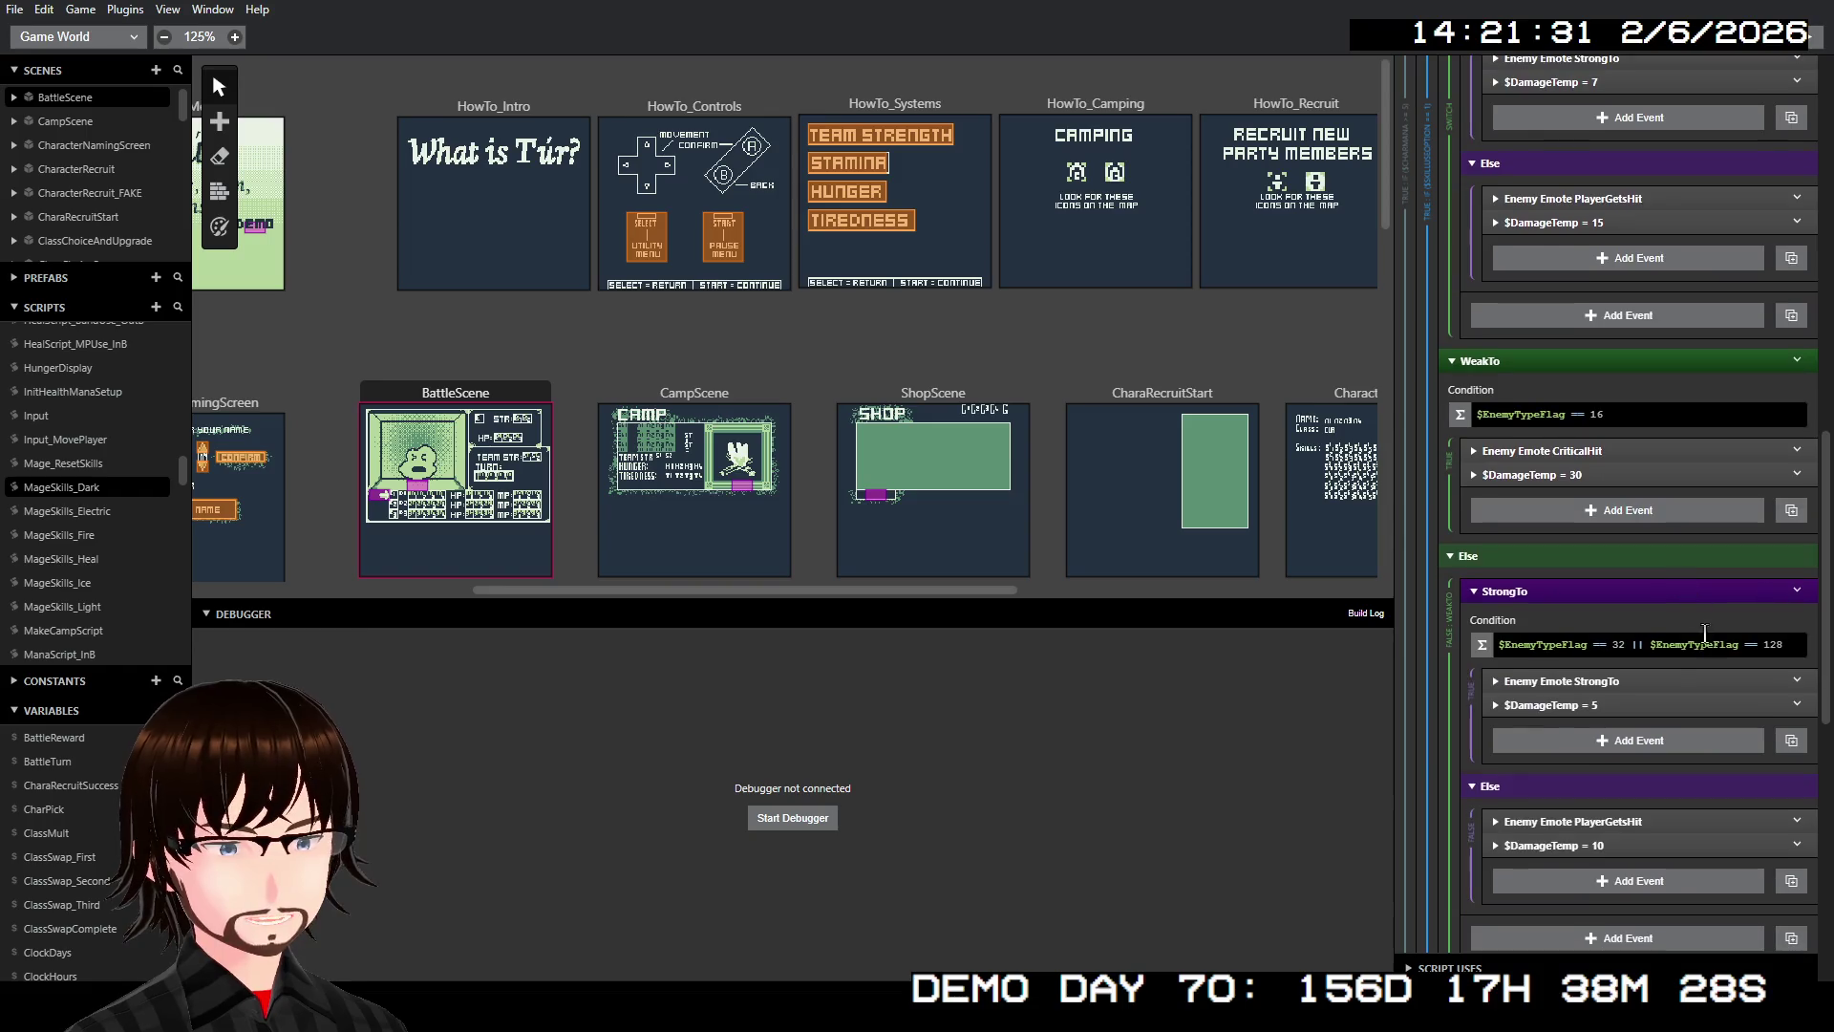
pyautogui.moveTo(1785, 642); pyautogui.dragTo(1634, 643)
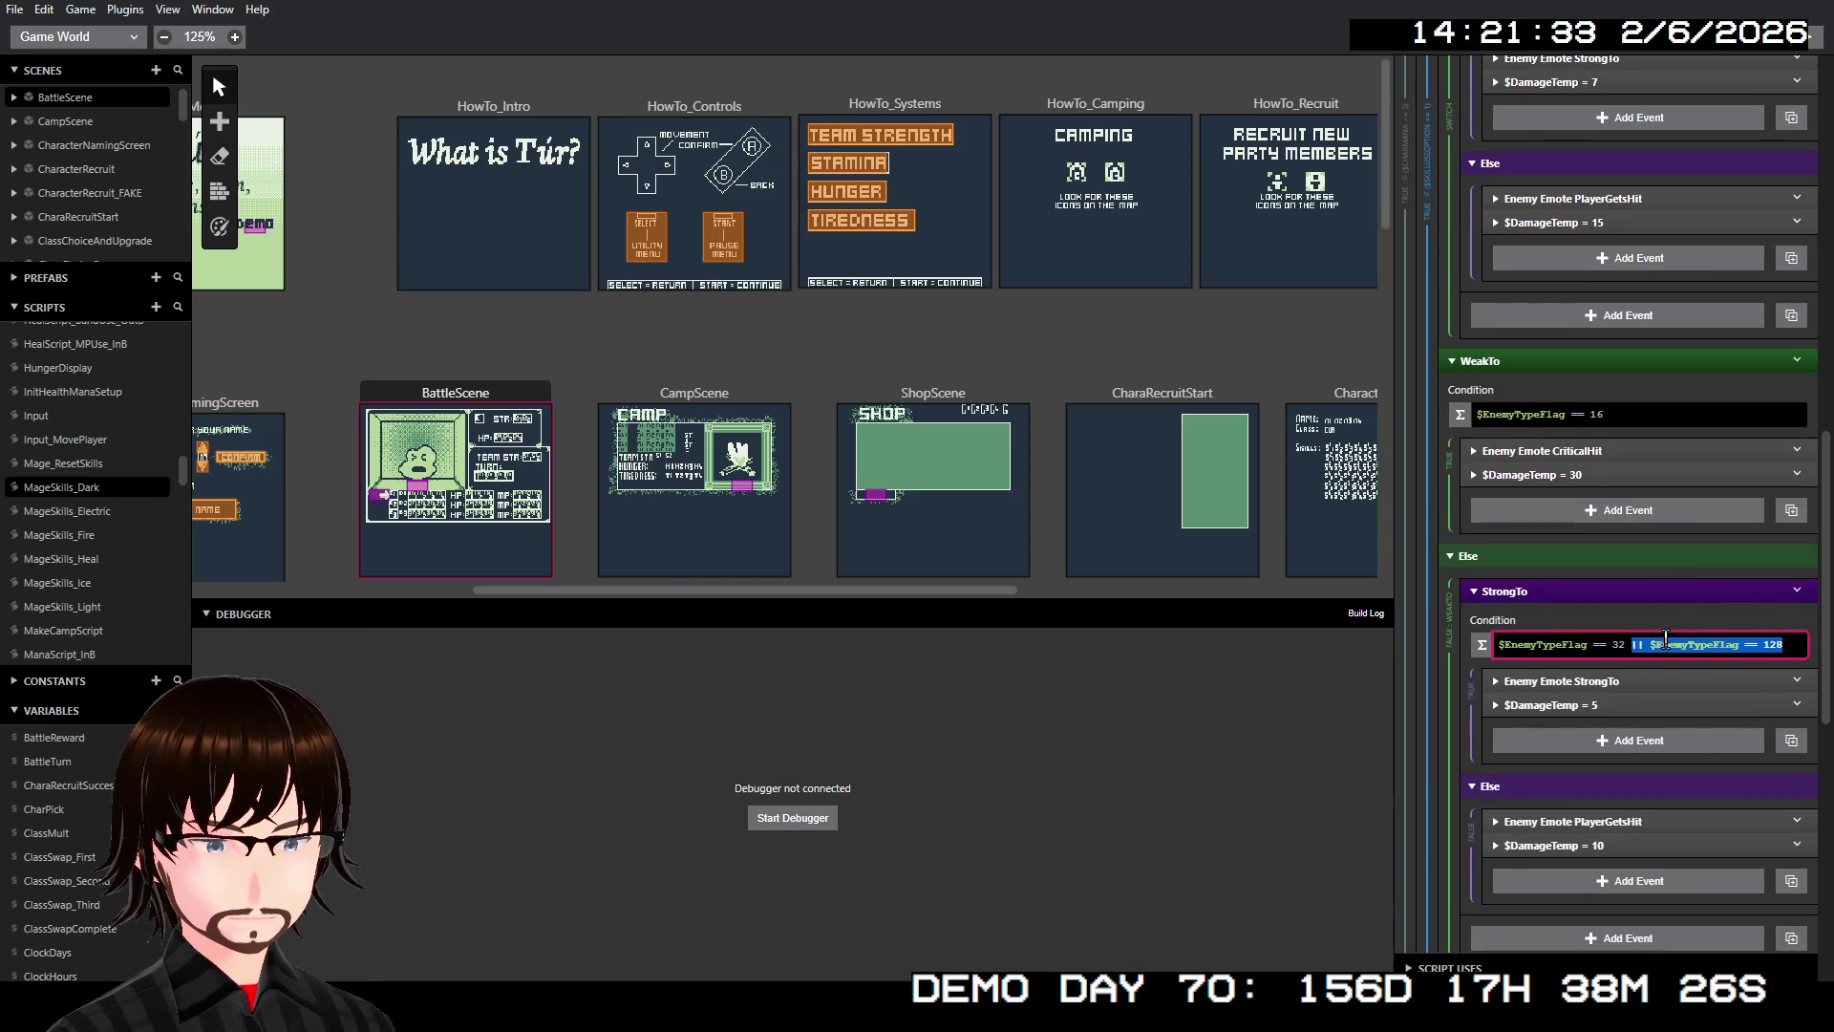
pyautogui.press('BackSpace')
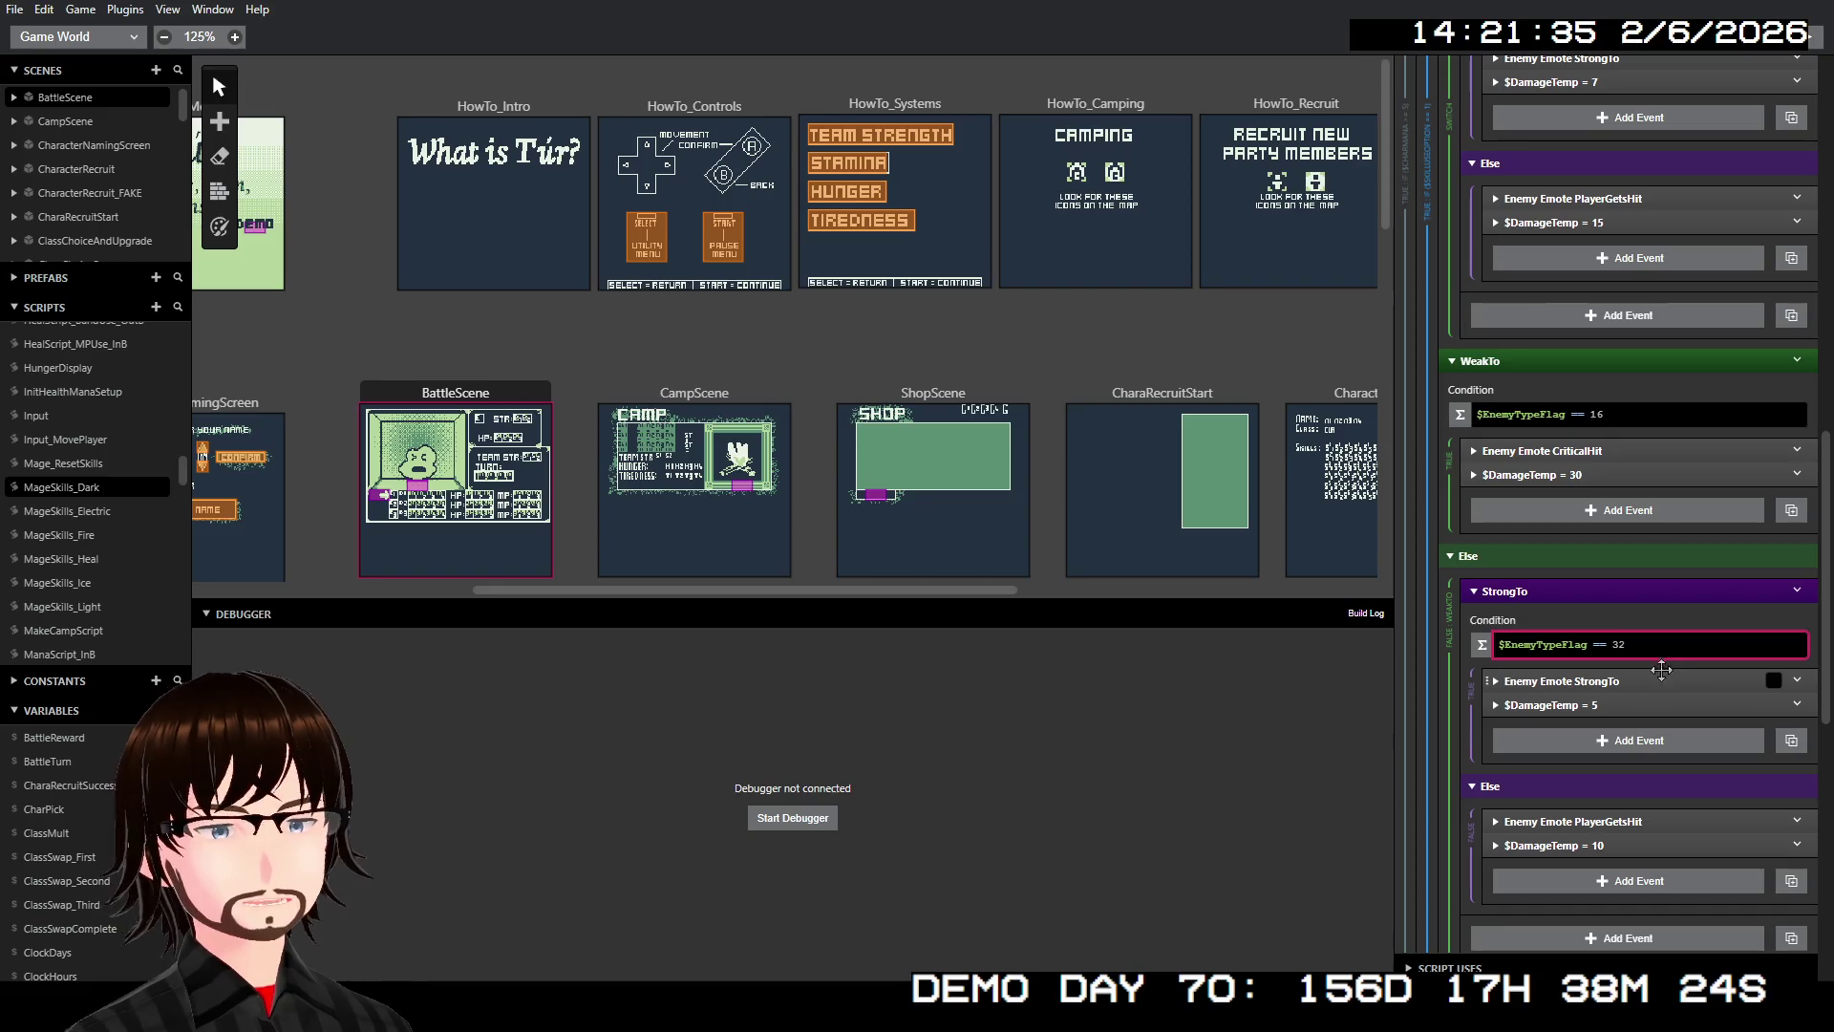
pyautogui.click(1614, 706)
pyautogui.click(1577, 812)
pyautogui.write('7')
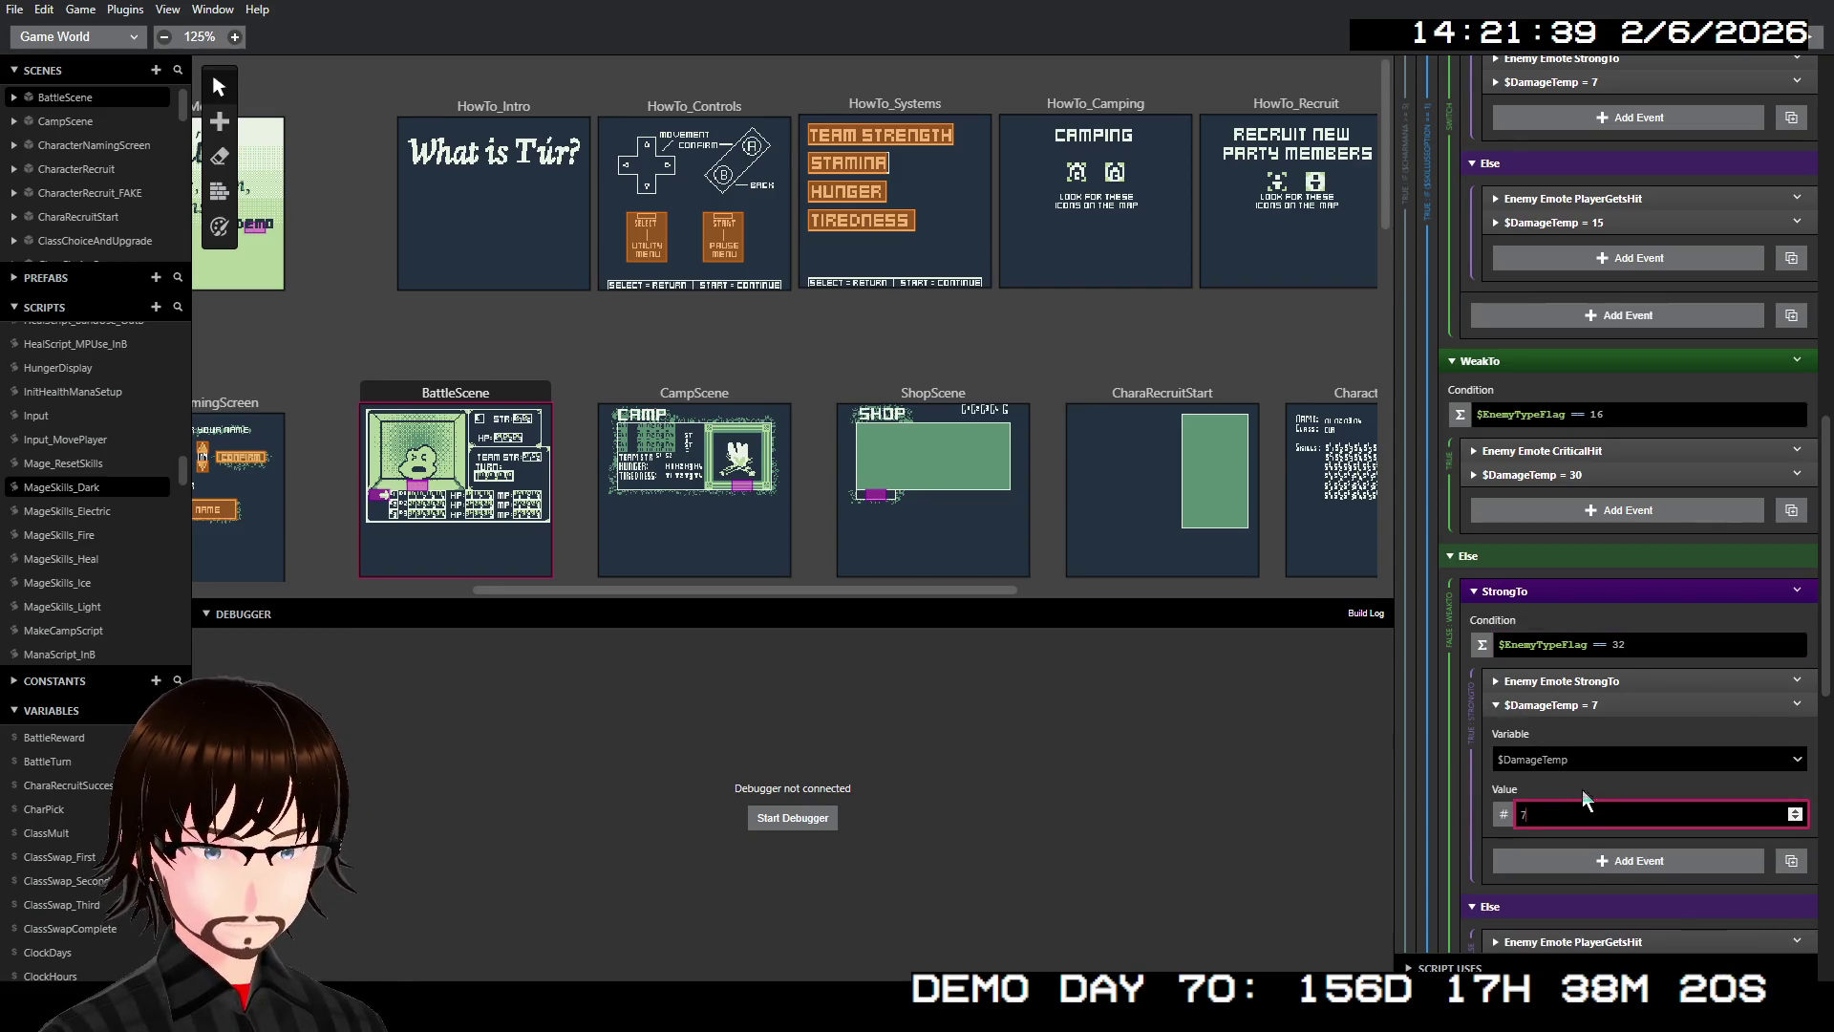
pyautogui.click(1593, 706)
# Set the Else branch's $DamageTemp from 10 to 15
pyautogui.click(1593, 845)
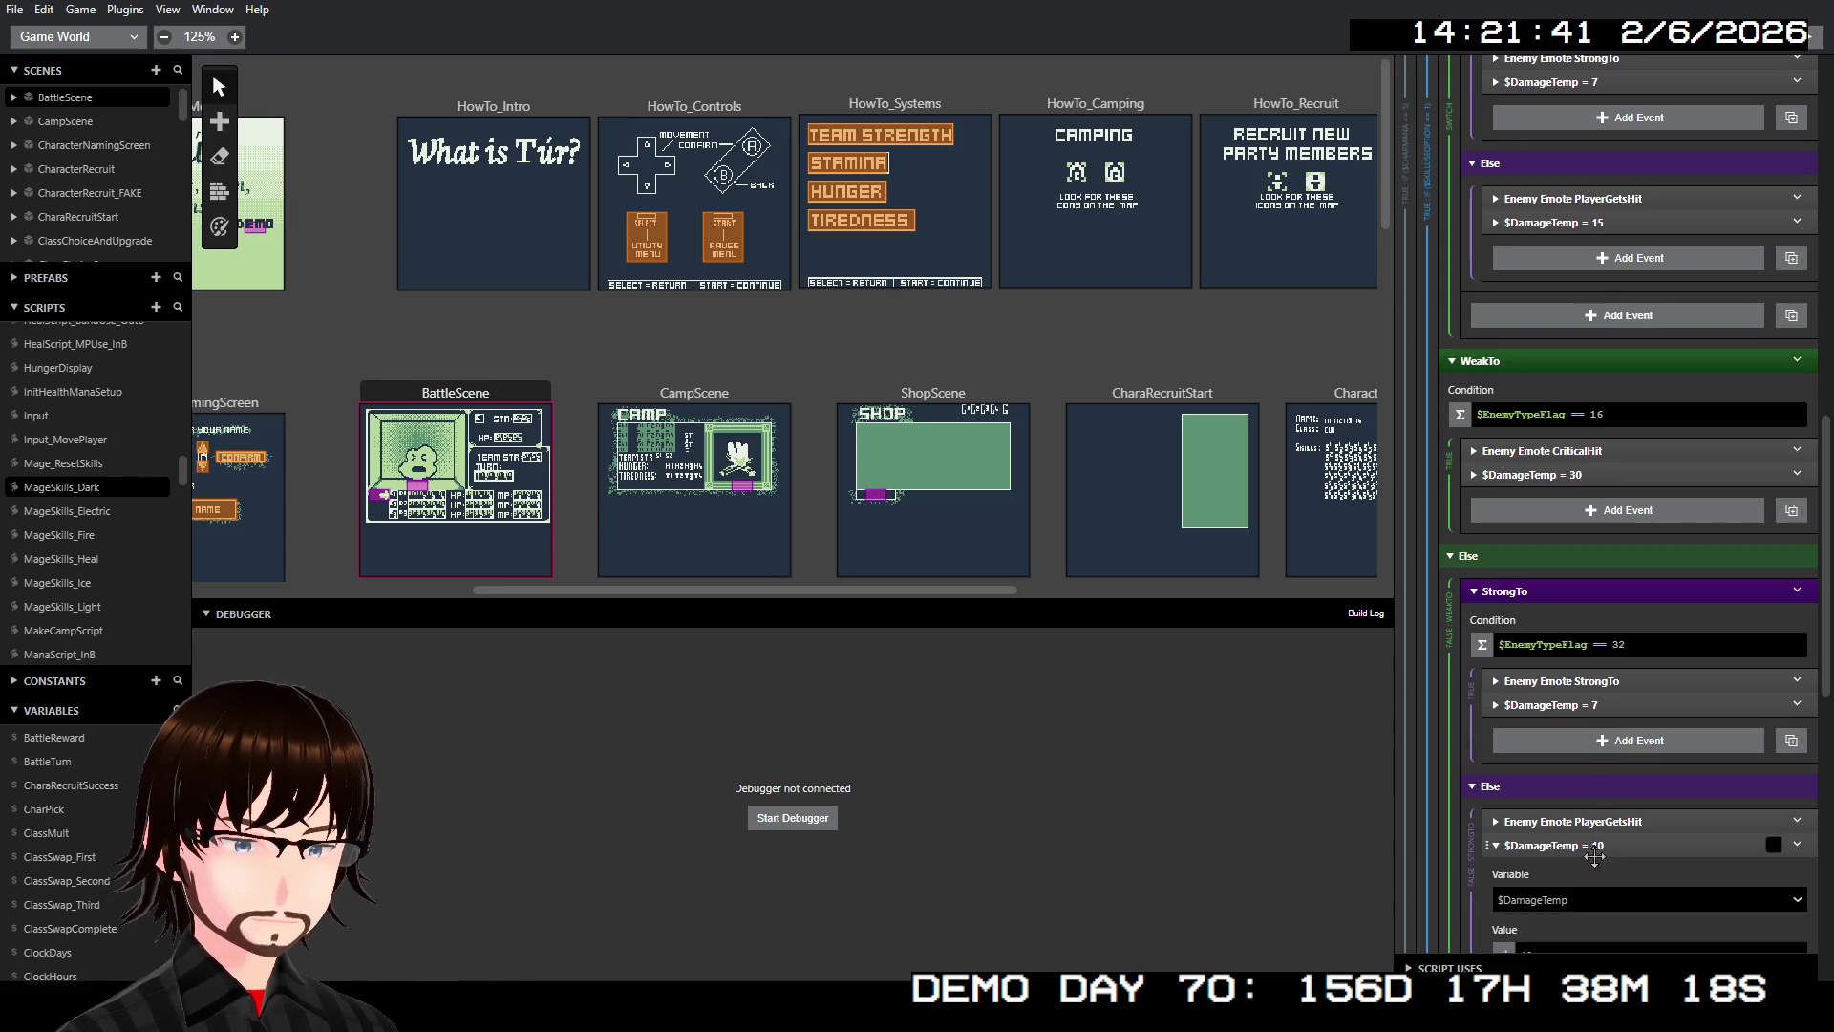
pyautogui.scroll(-2, 1624, 821)
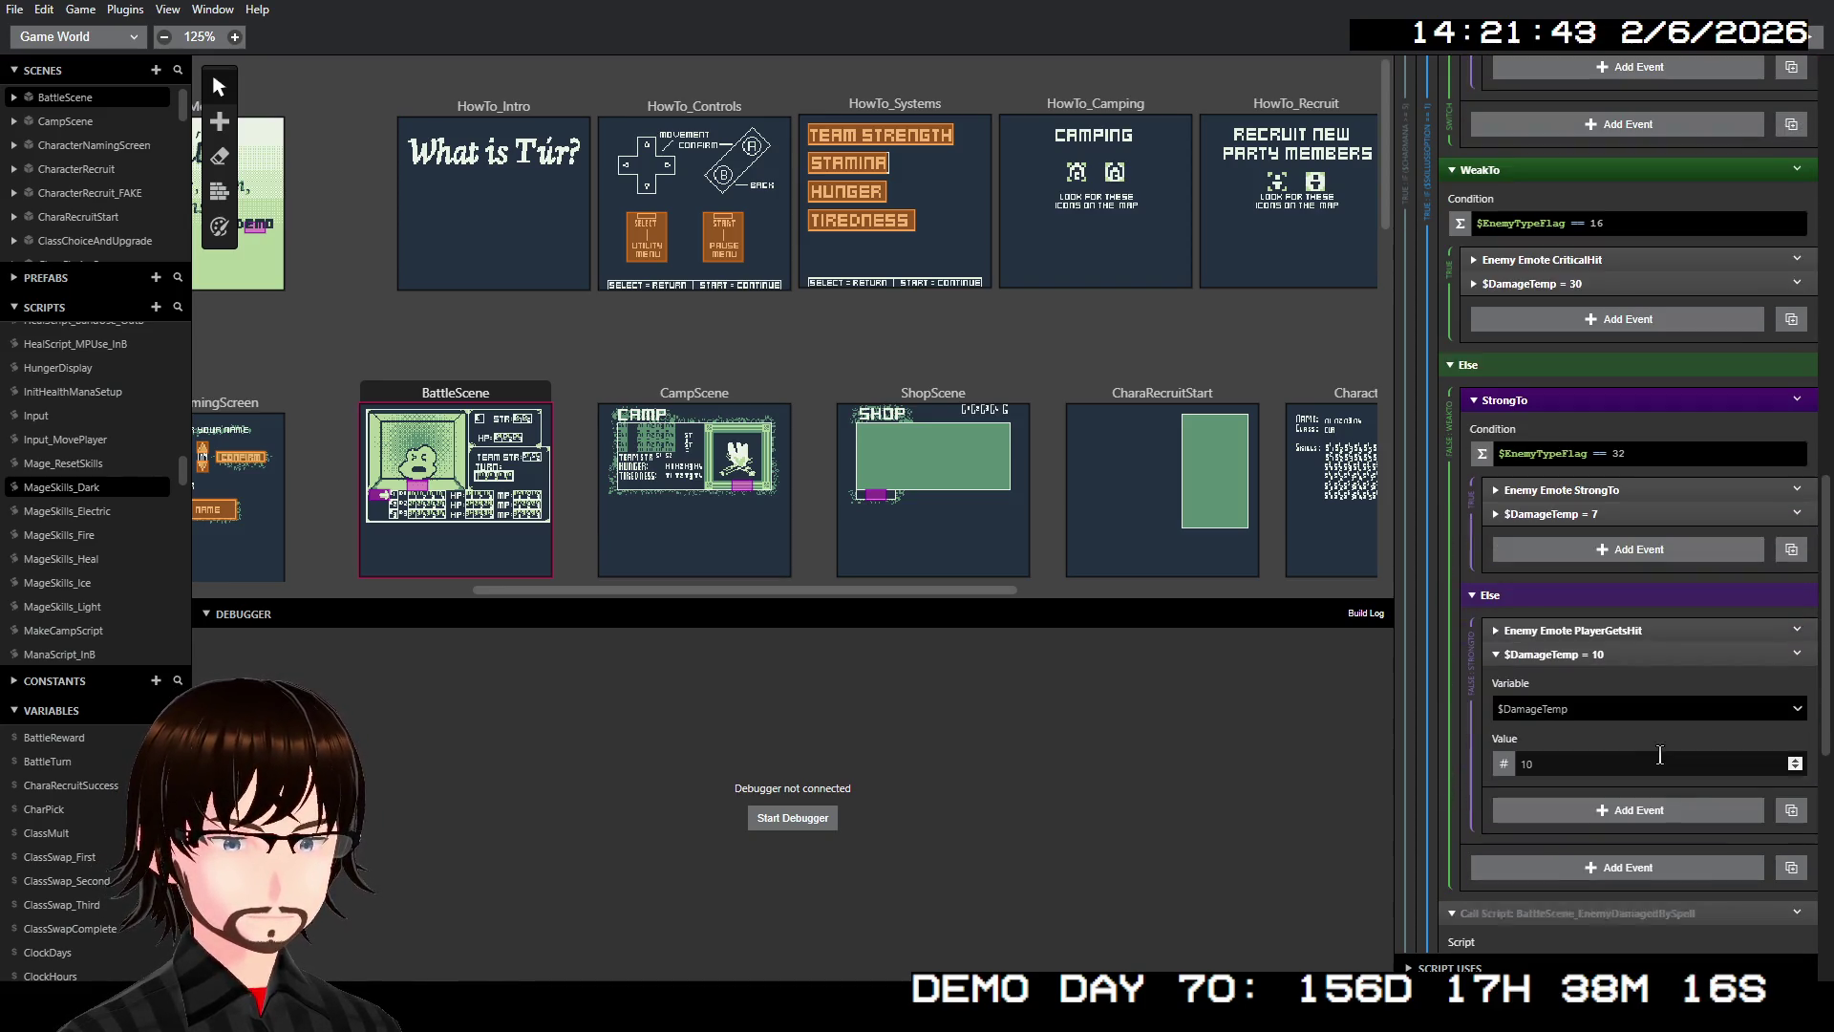
pyautogui.click(1576, 756)
pyautogui.write('15')
pyautogui.click(1612, 650)
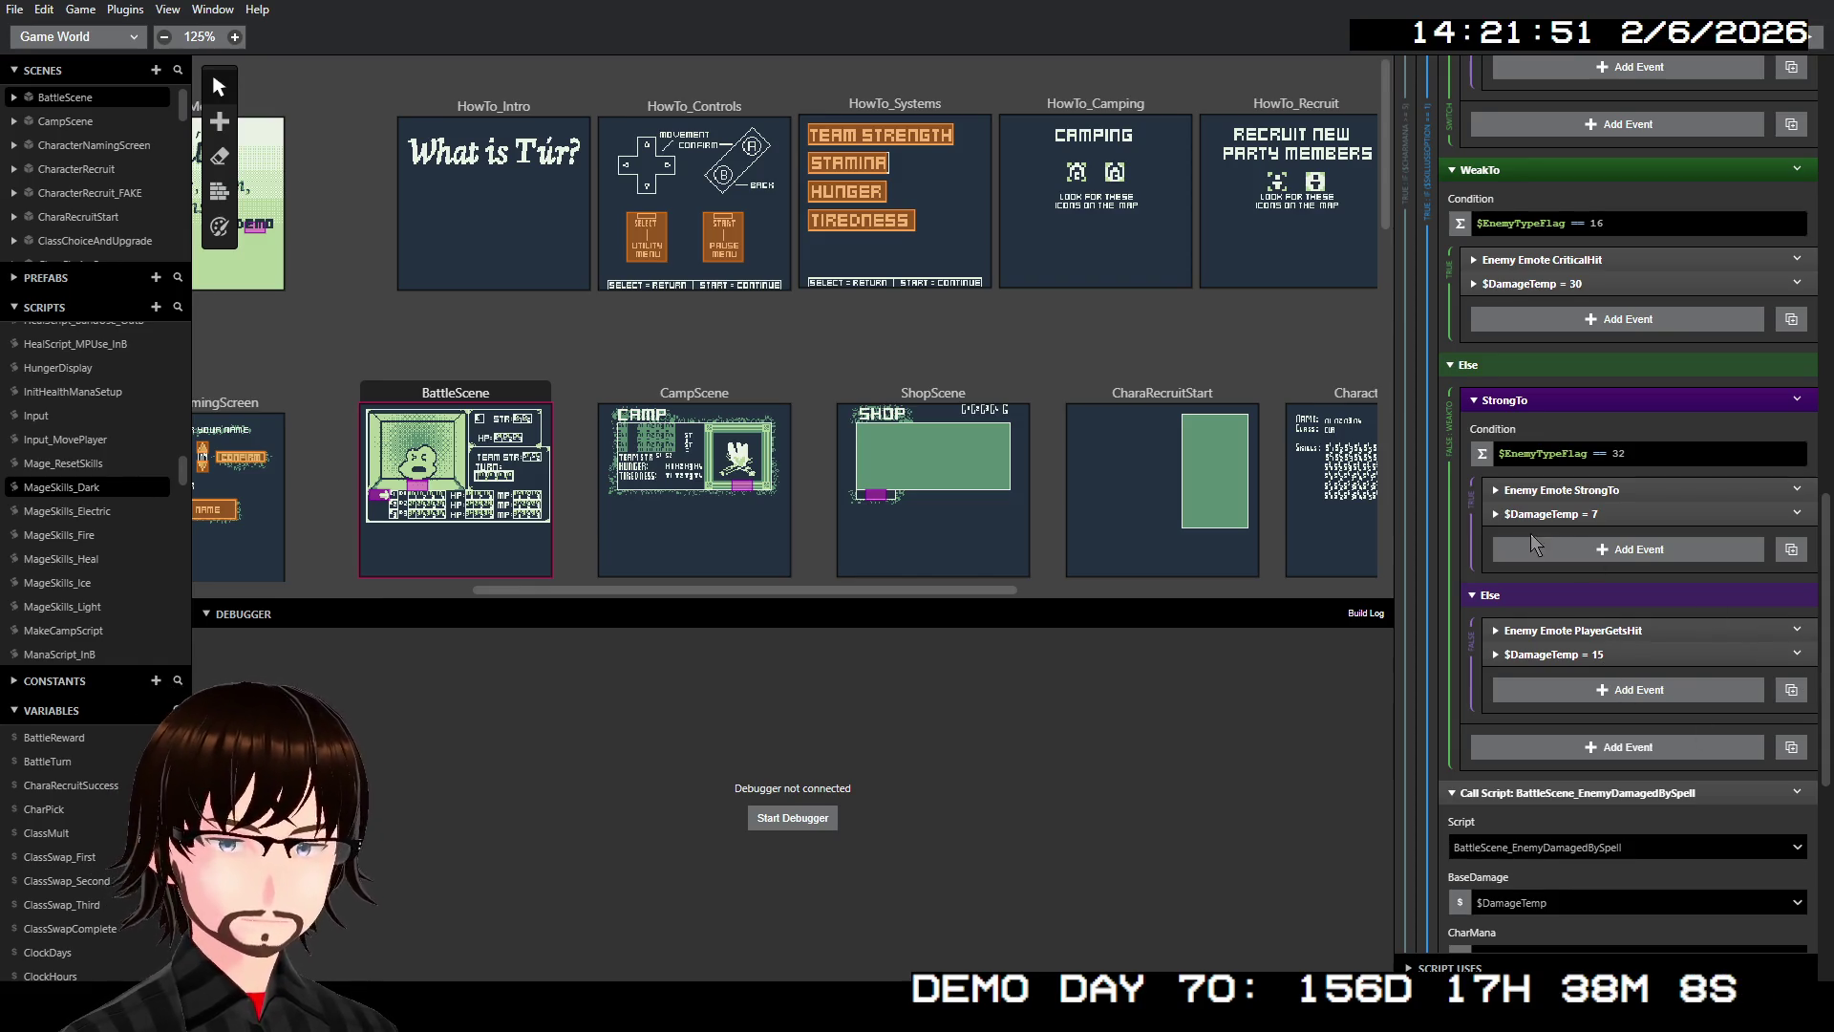
# Collapse and disable MageSkills_Dark's old EnemyTypeFlag Switch event
pyautogui.scroll(10, 1528, 543)
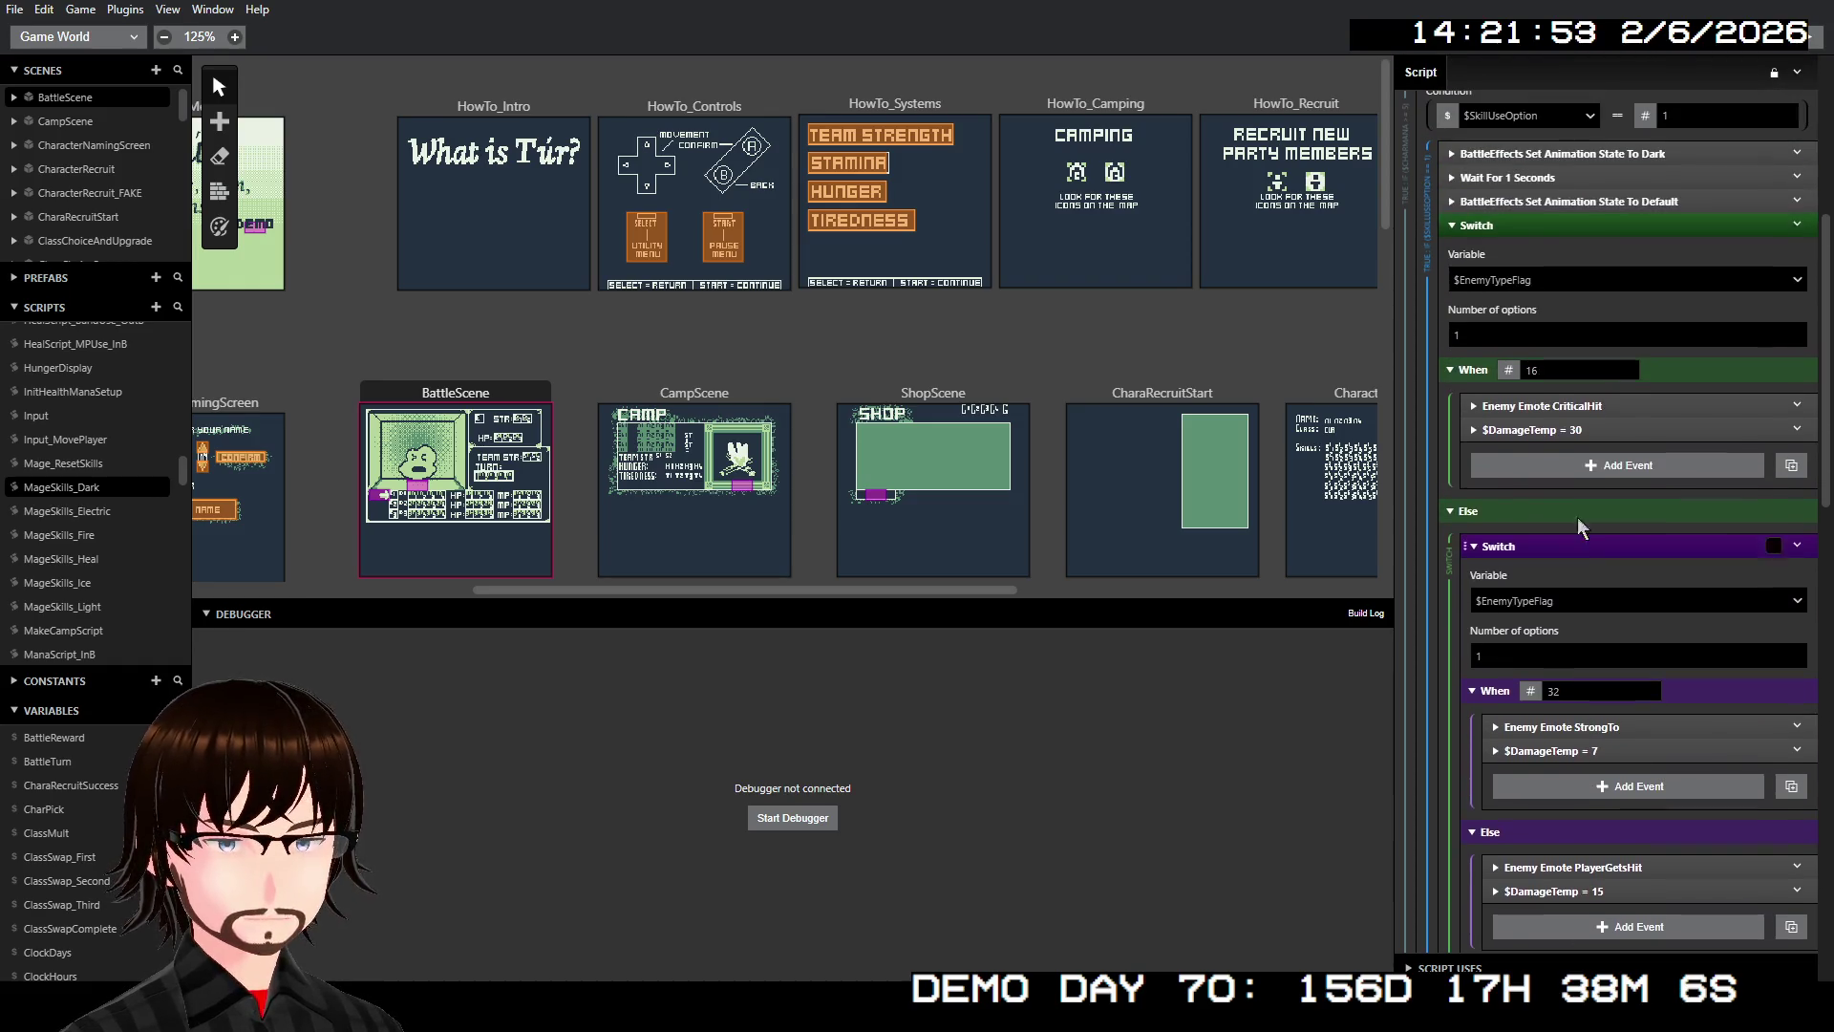
pyautogui.scroll(-8, 1591, 621)
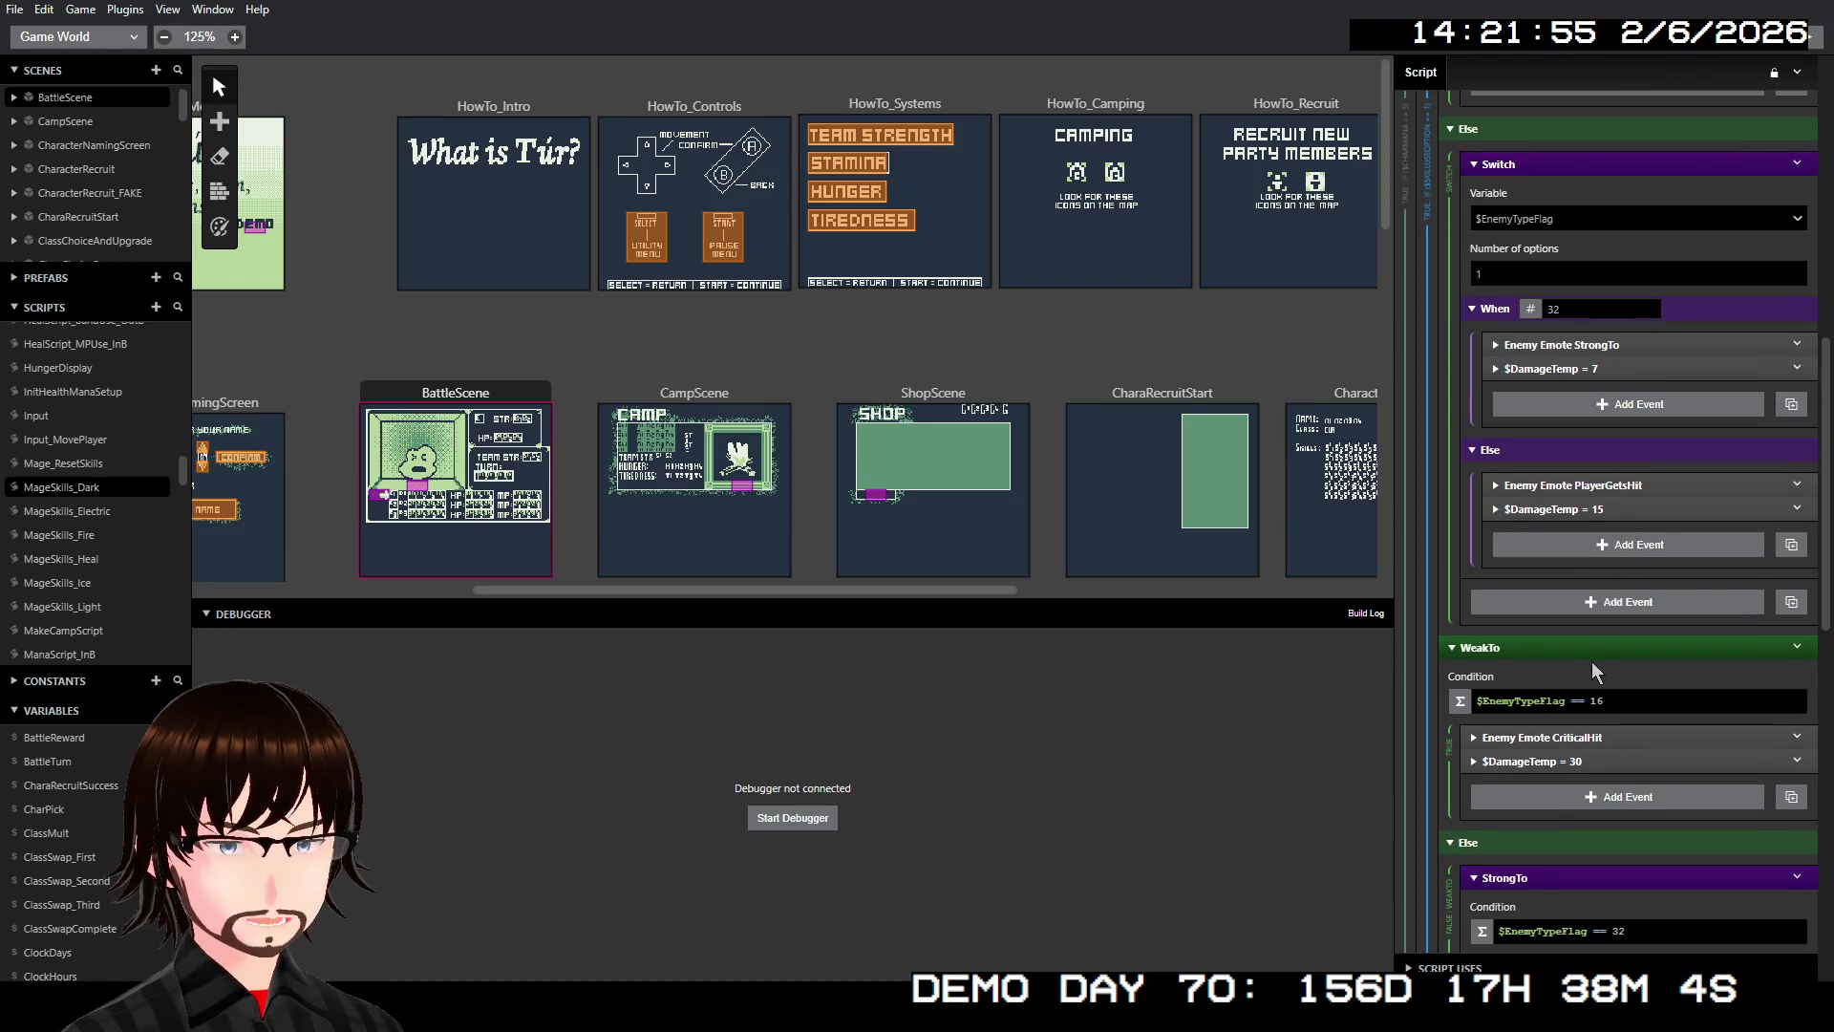
pyautogui.scroll(10, 1597, 612)
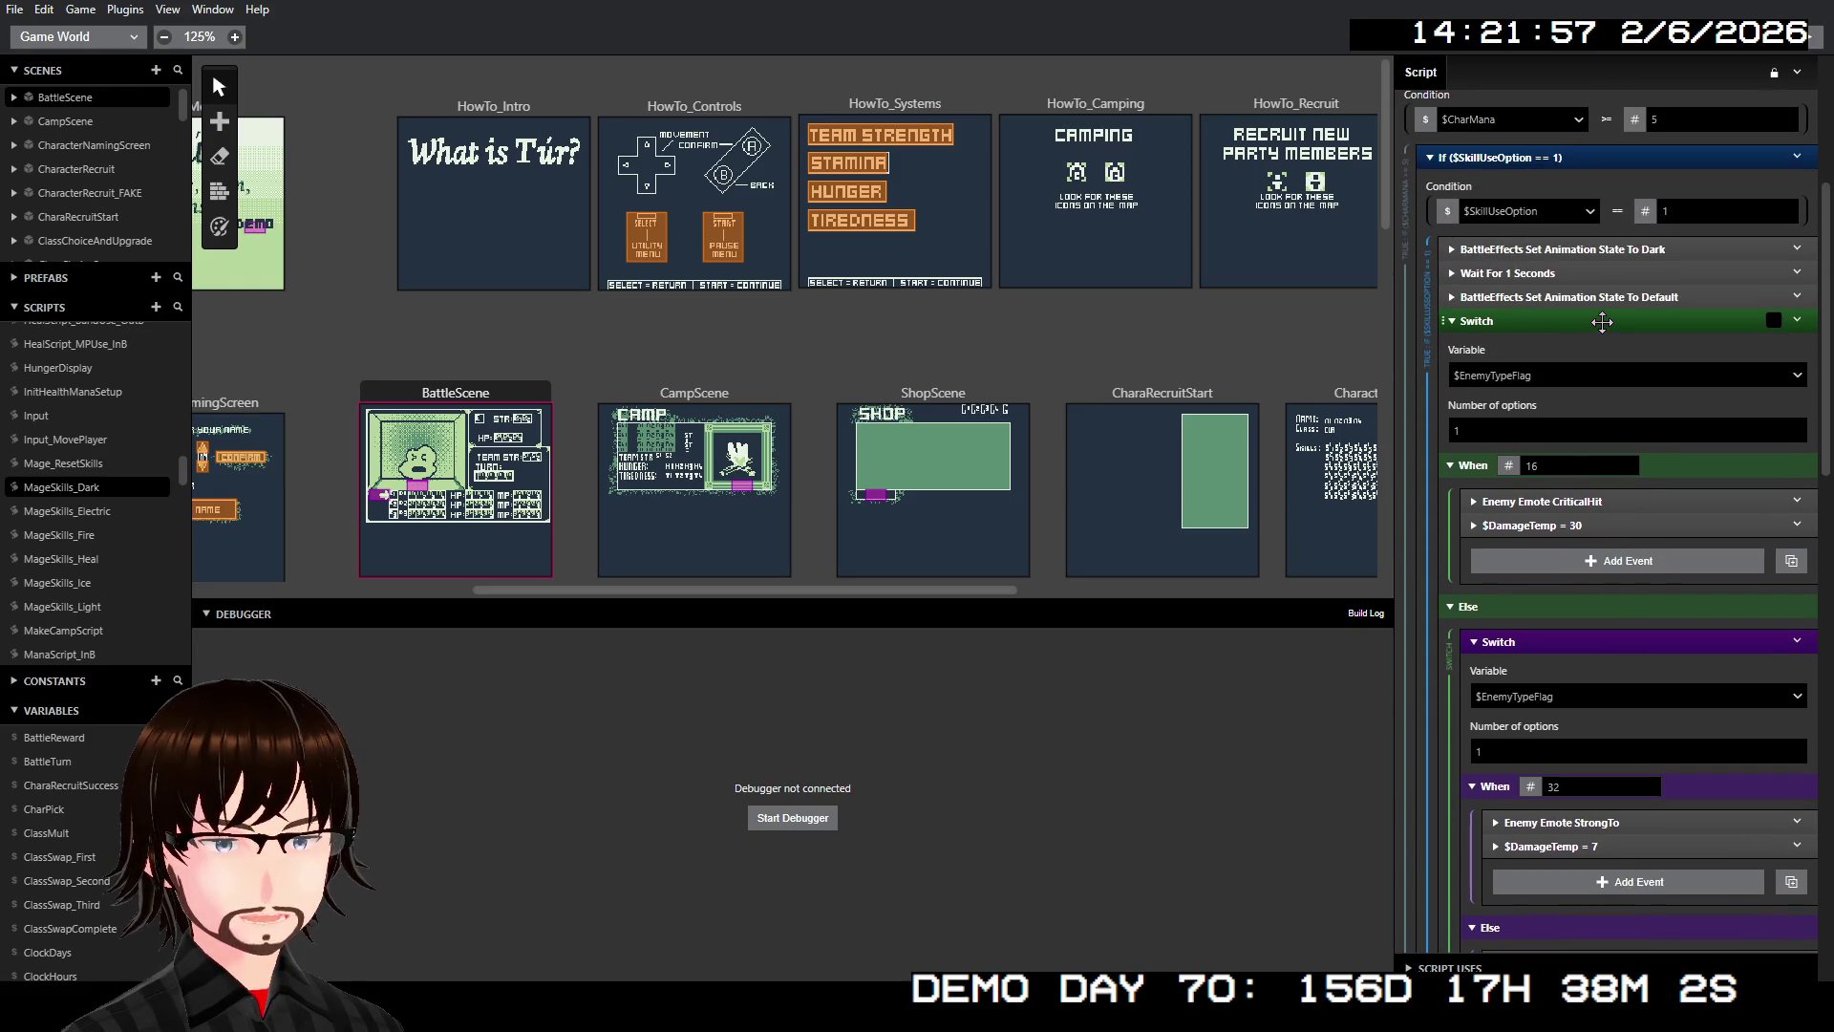
pyautogui.click(1602, 322)
pyautogui.rightClick(1589, 322)
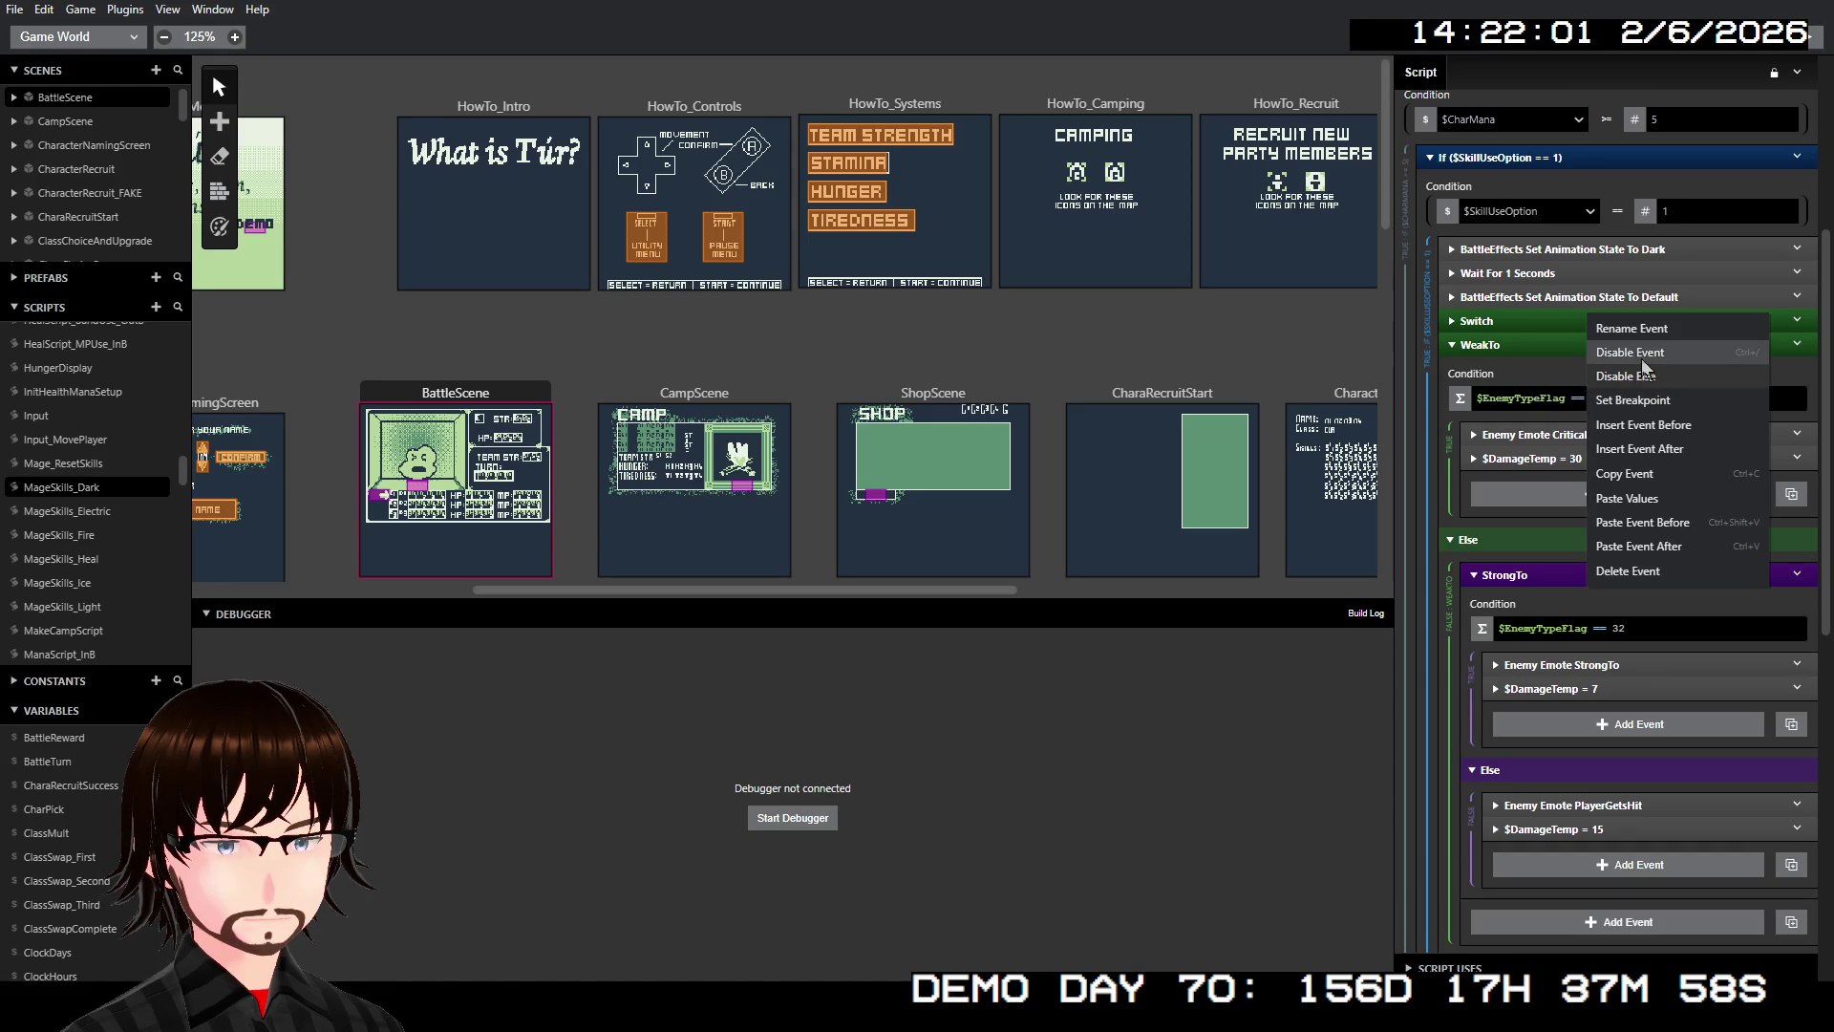
pyautogui.click(1635, 353)
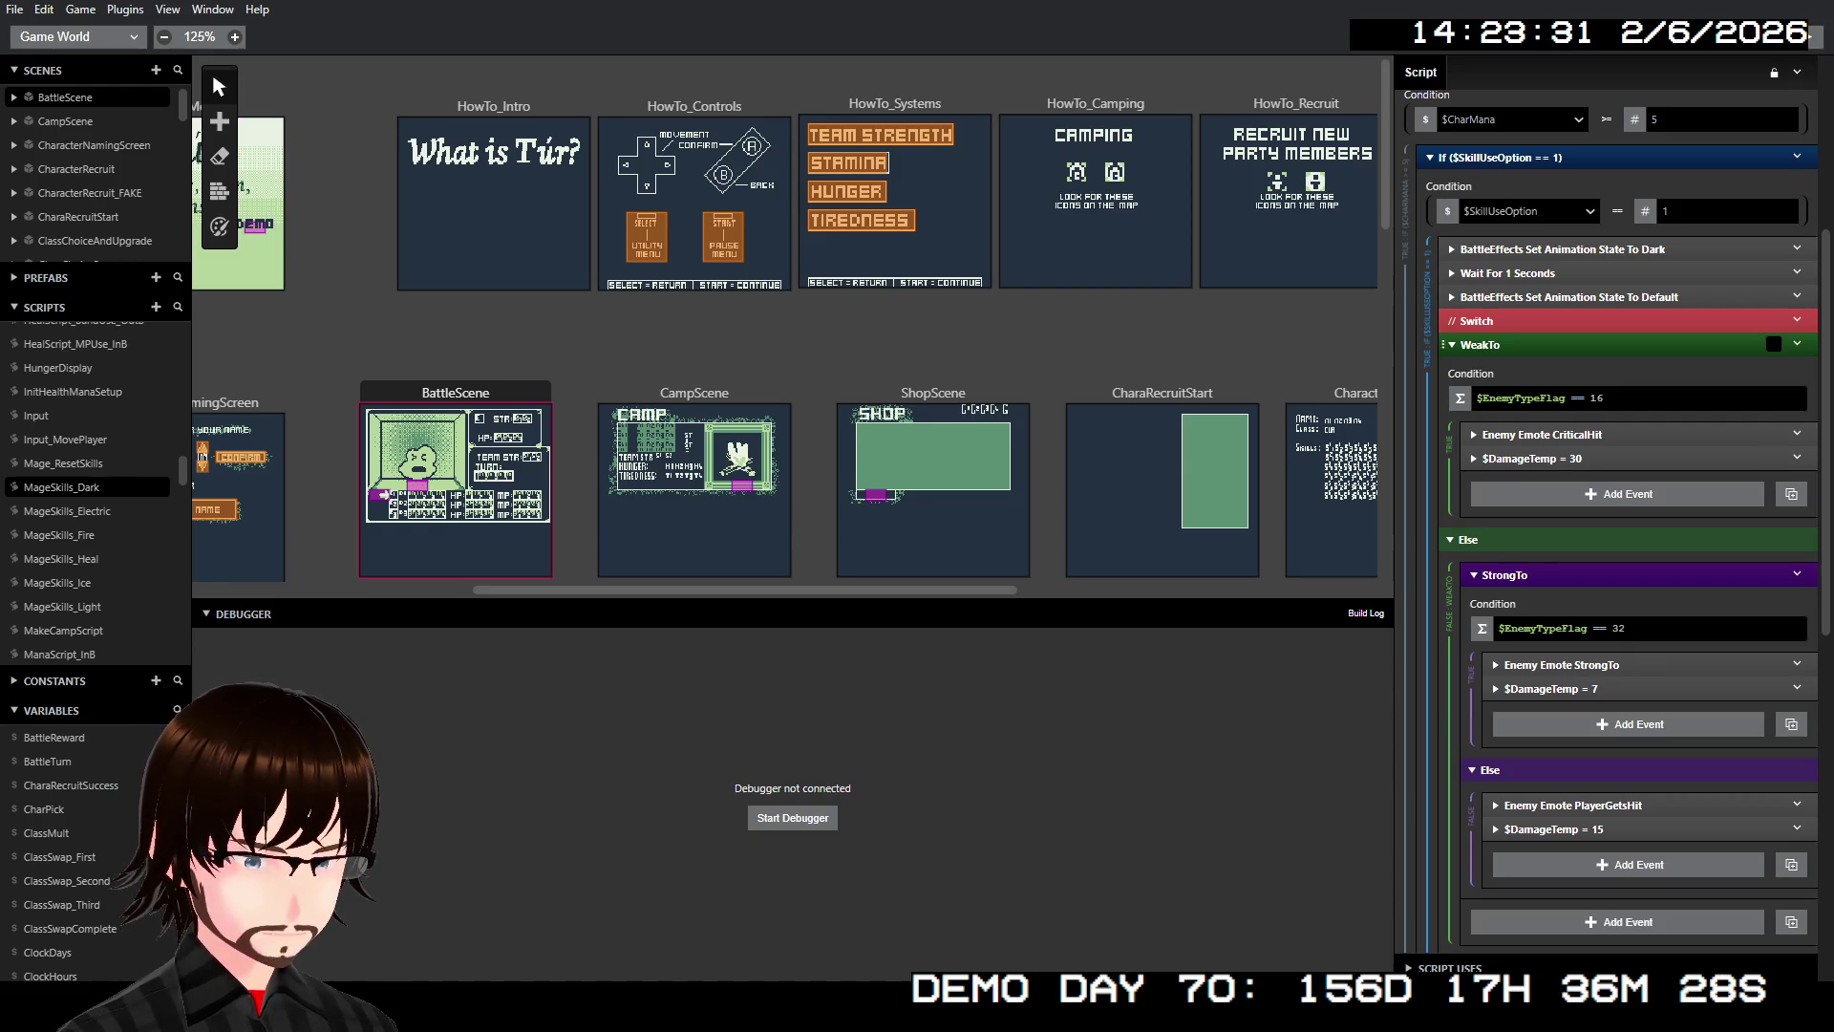
# Recheck the WeakTo block, then switch to the MageSkills_Electric script
pyautogui.click(1522, 346)
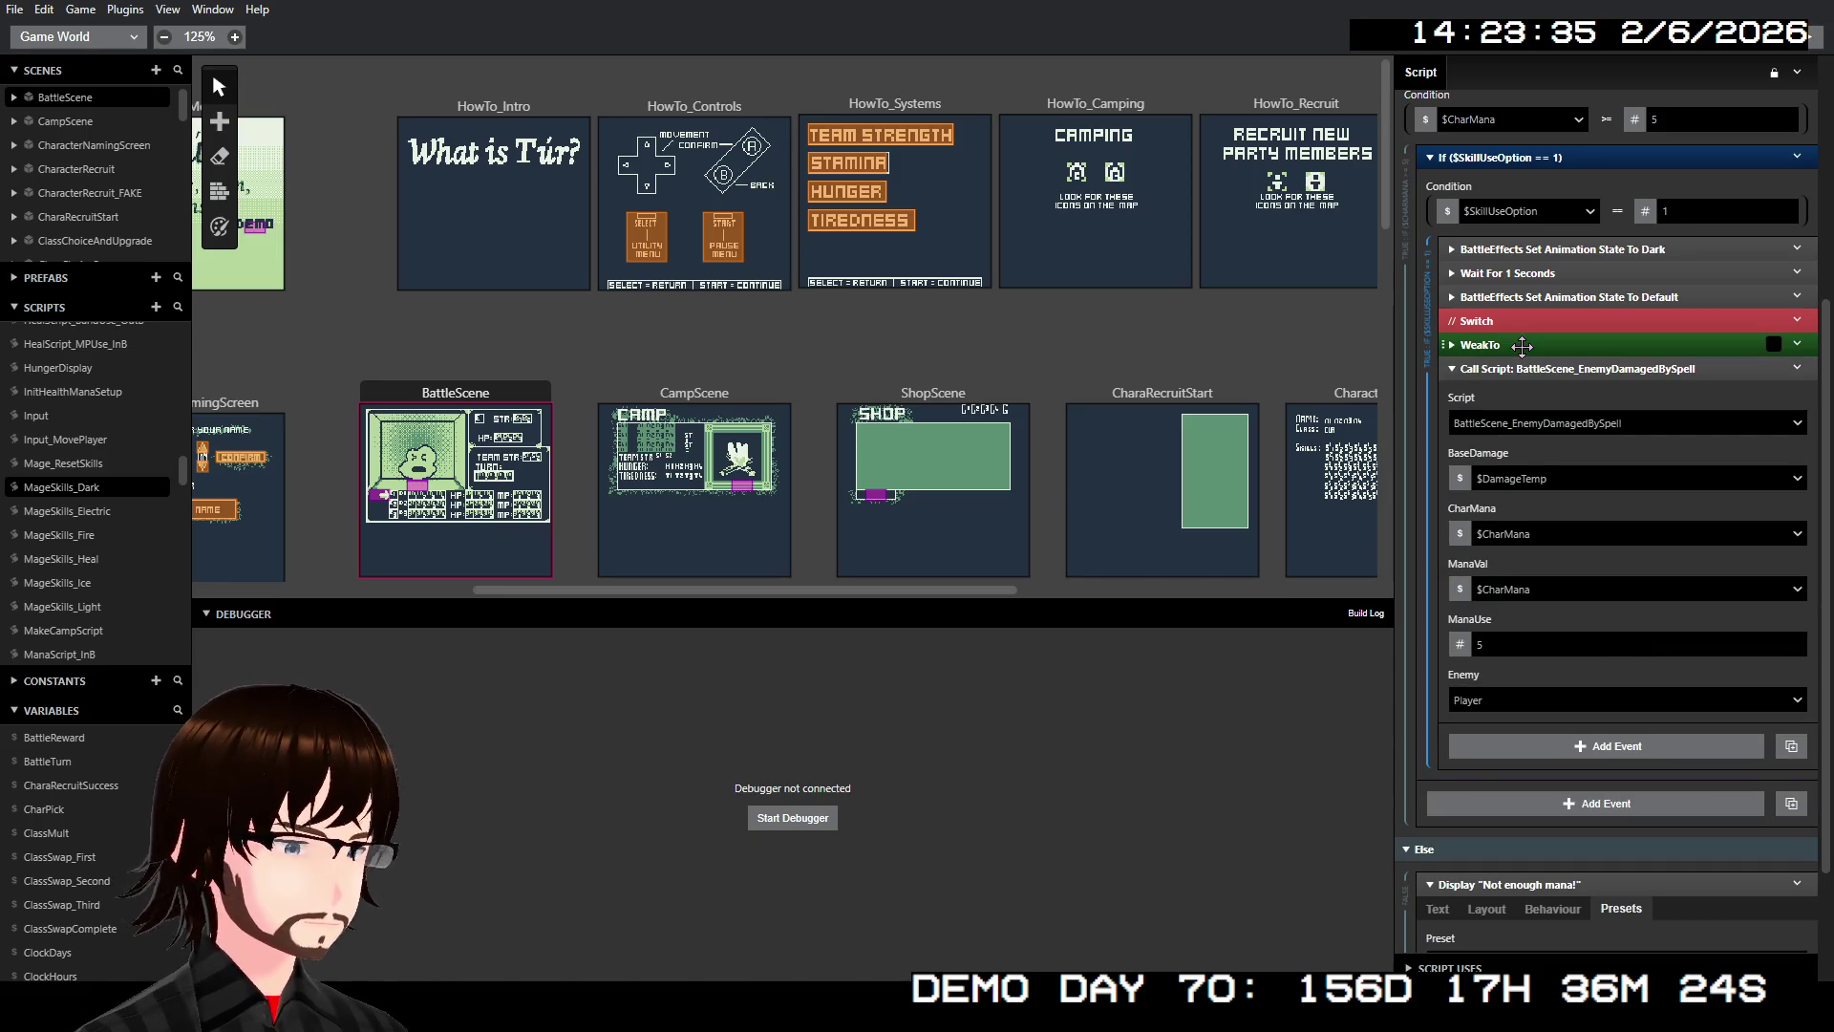
pyautogui.click(1522, 345)
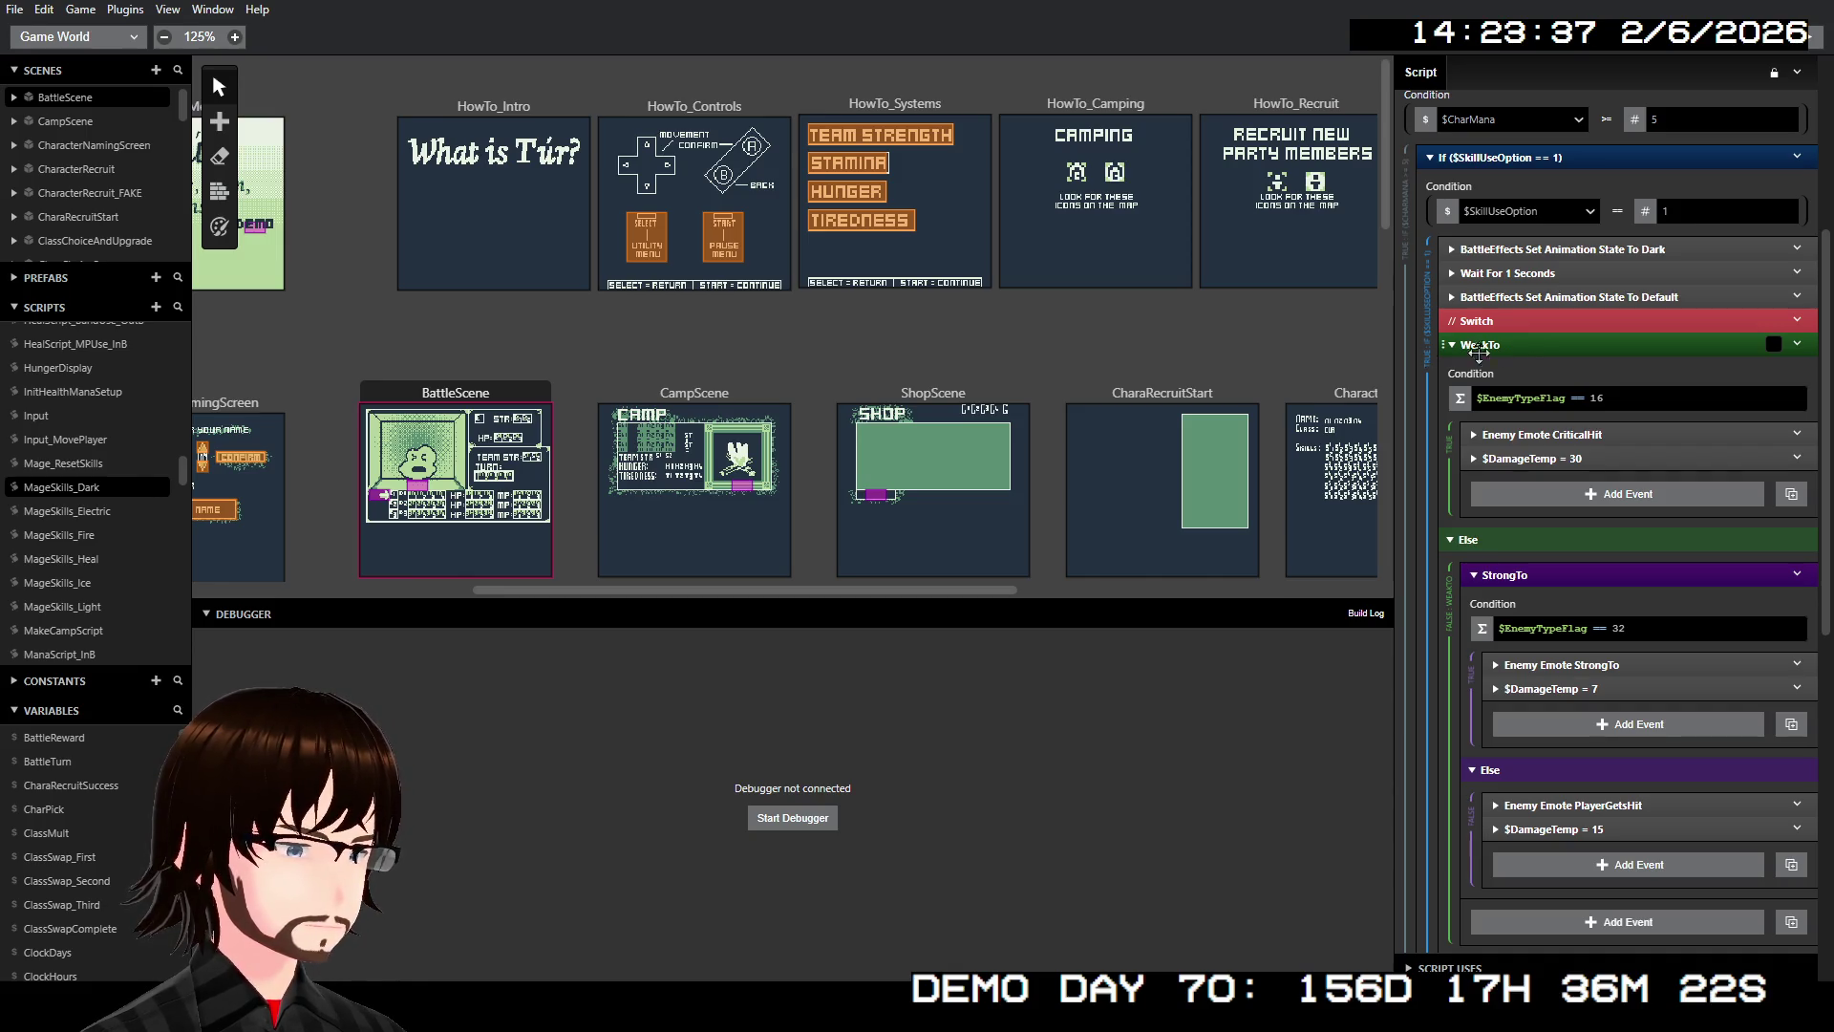
pyautogui.click(134, 509)
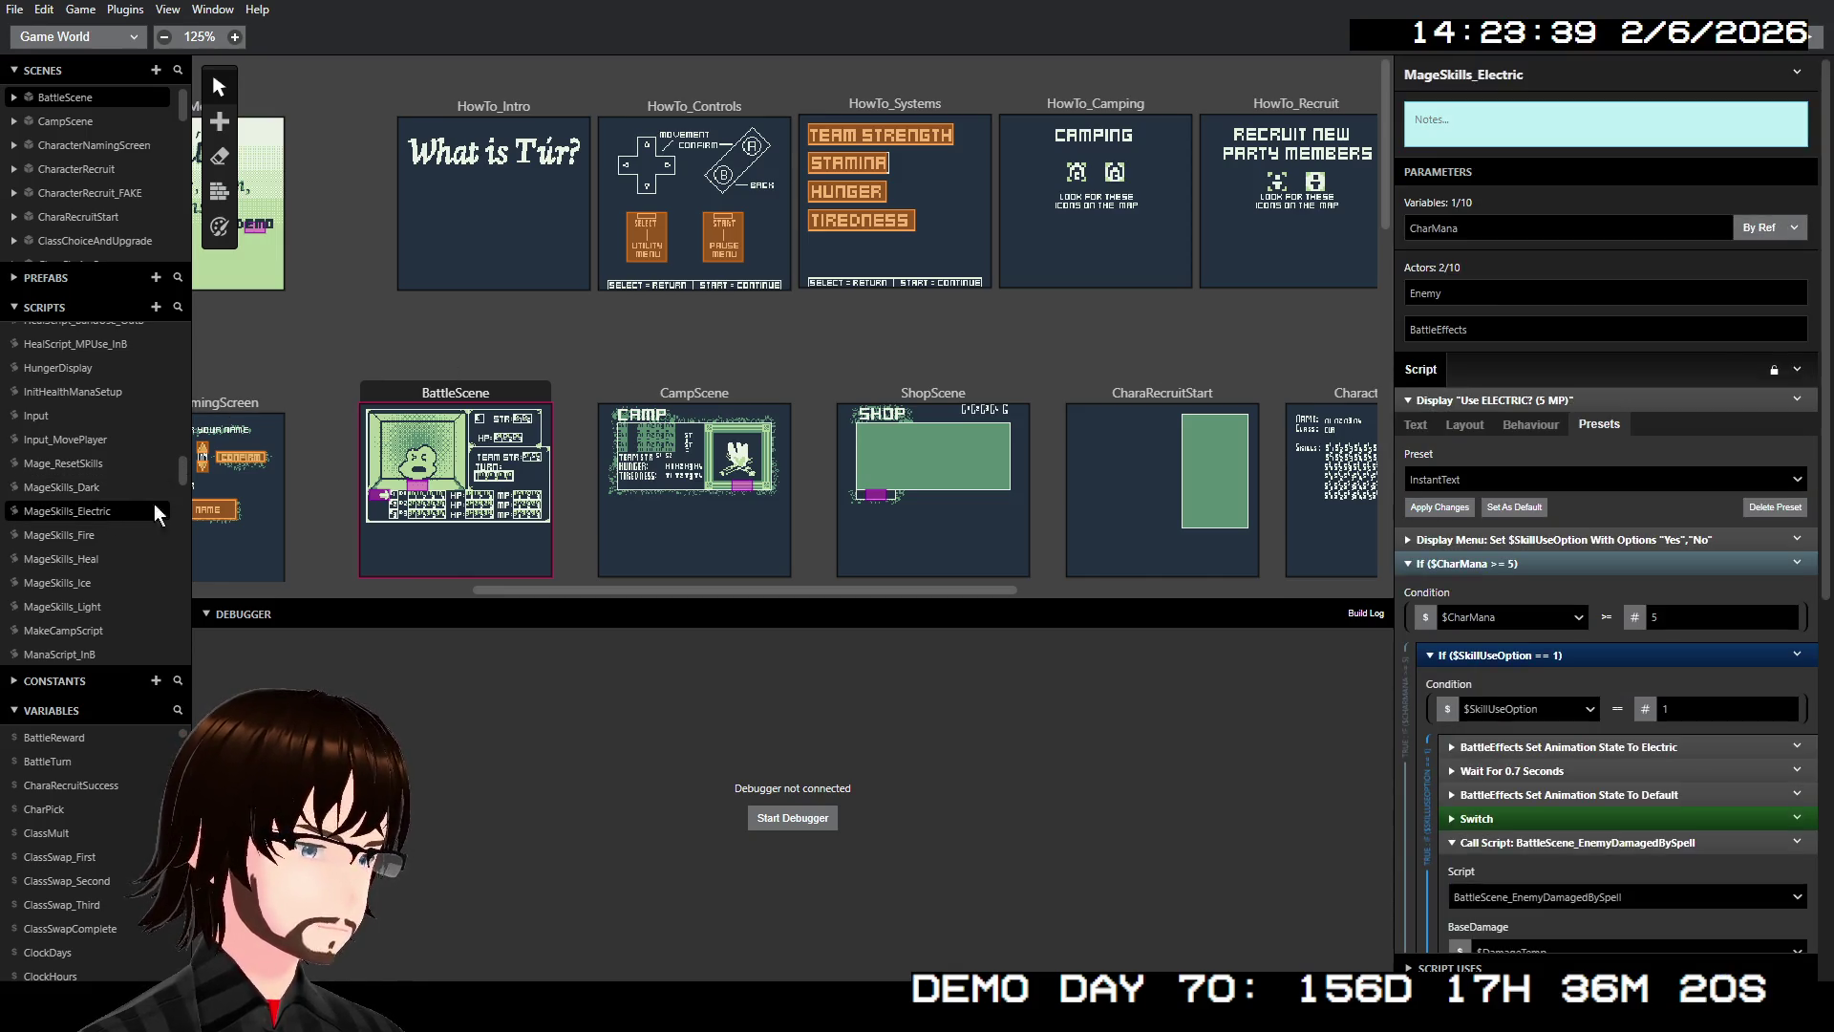
# Paste the copied WeakTo/StrongTo blocks after MageSkills_Electric's Switch
pyautogui.scroll(-5, 1498, 490)
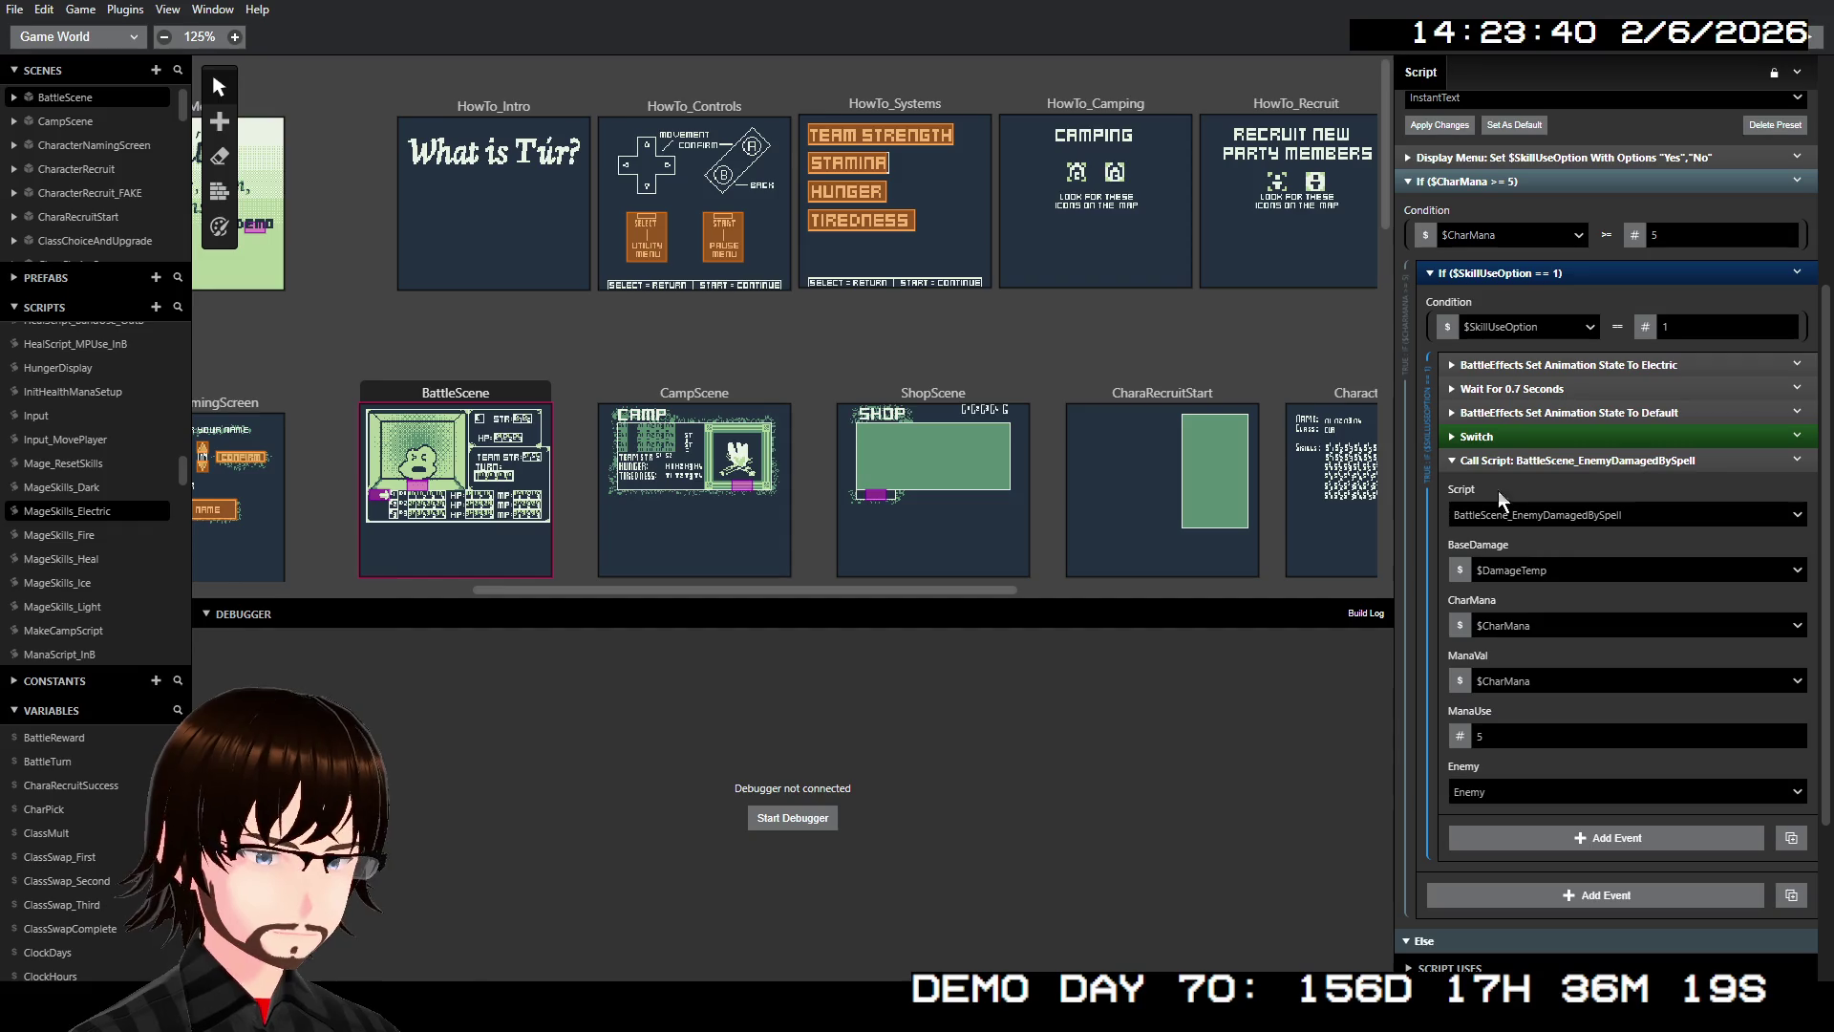
pyautogui.rightClick(1482, 434)
pyautogui.click(1533, 660)
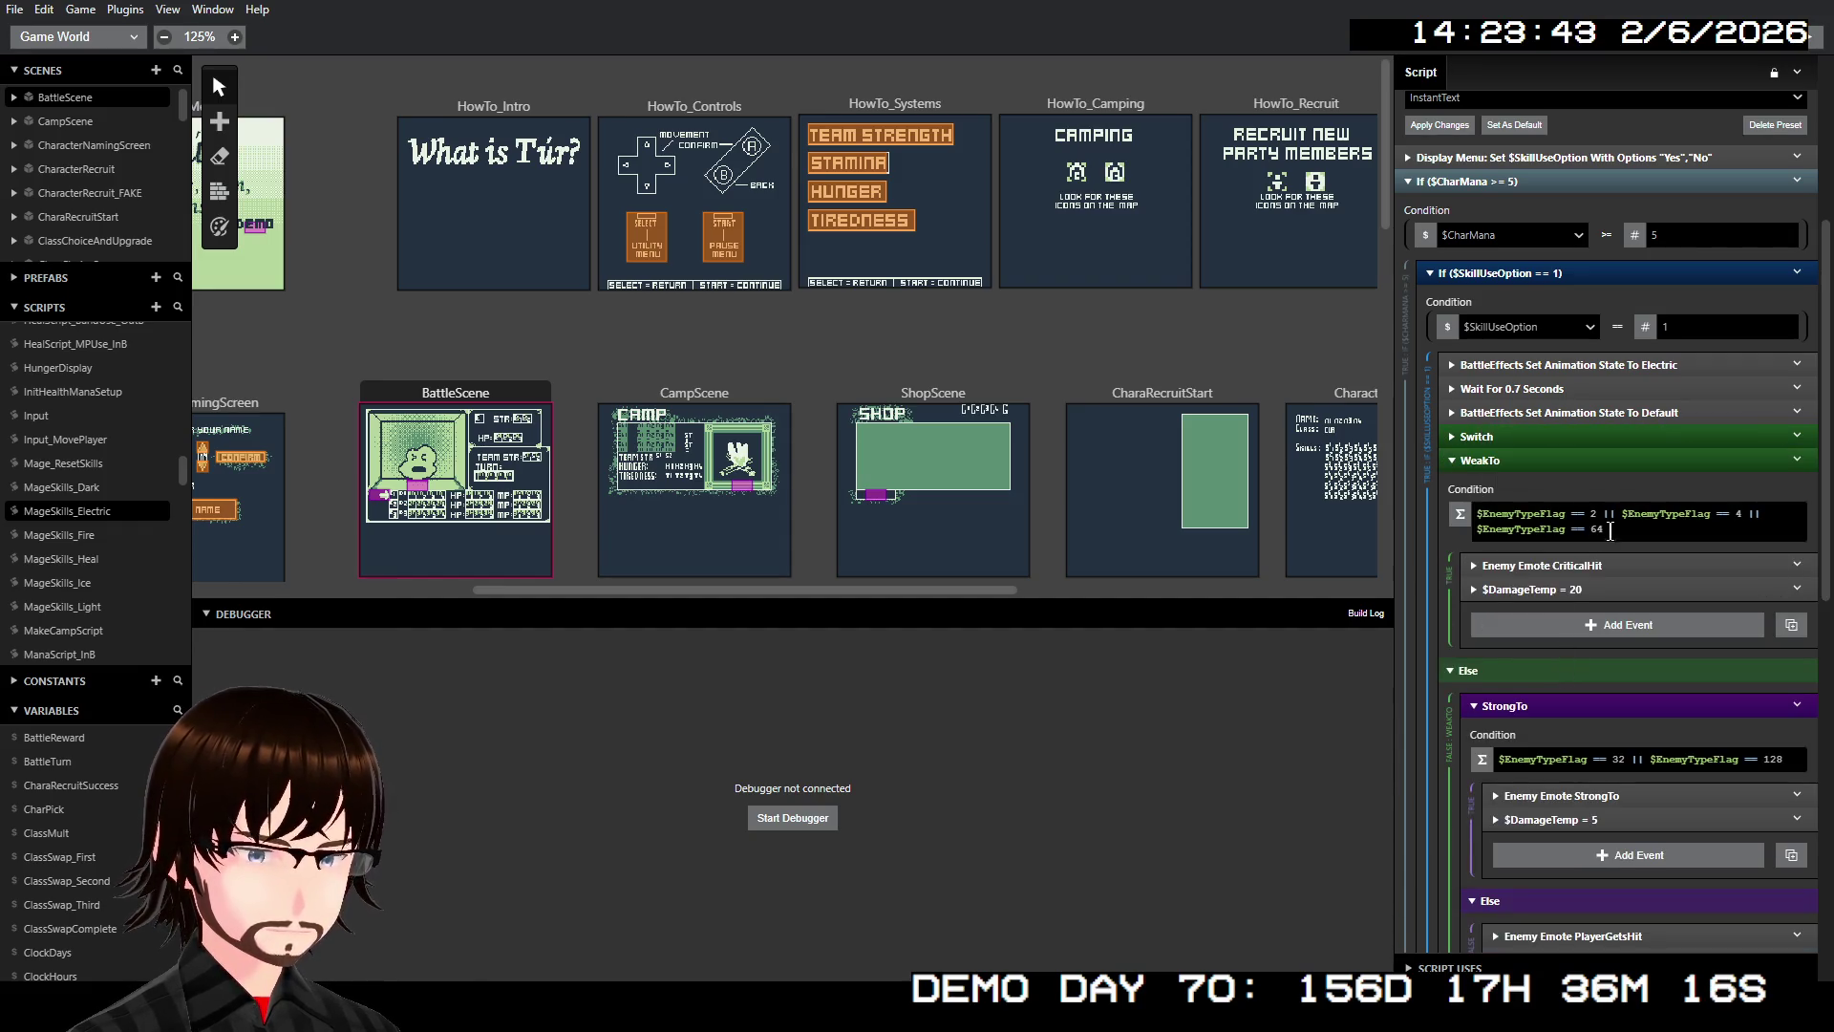
pyautogui.click(1525, 435)
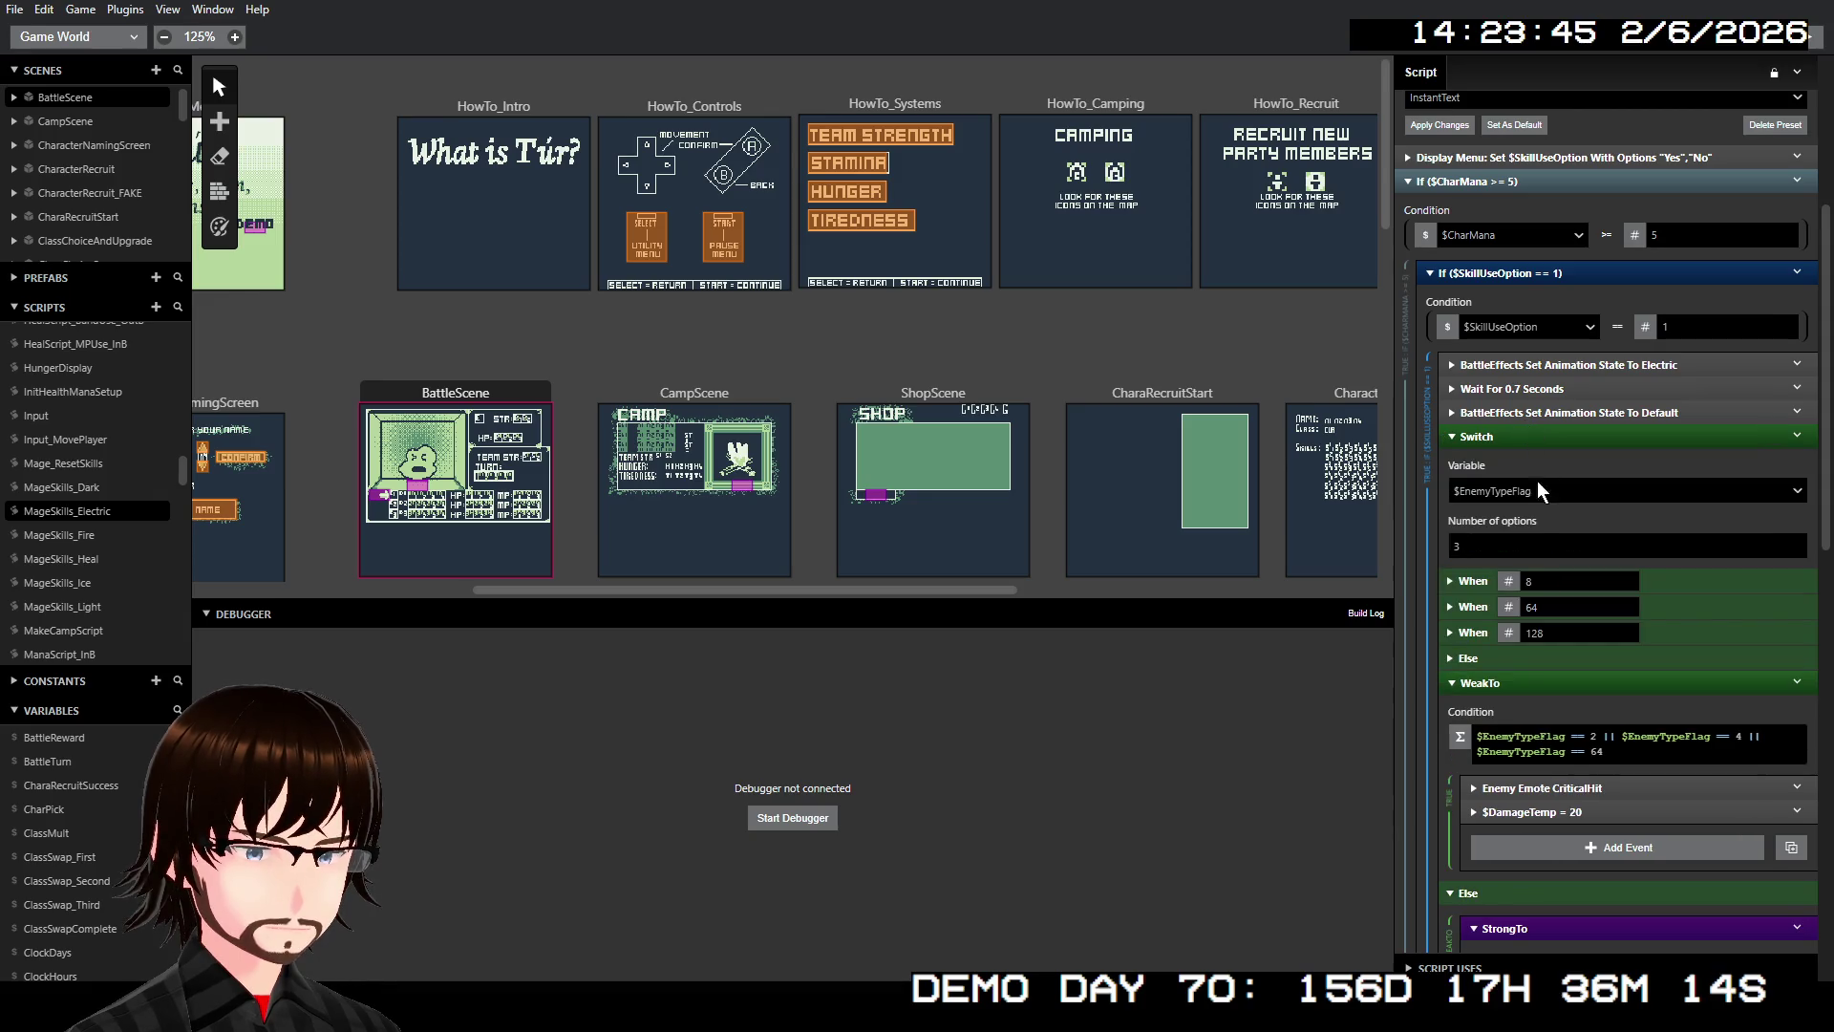
pyautogui.scroll(-1, 1601, 535)
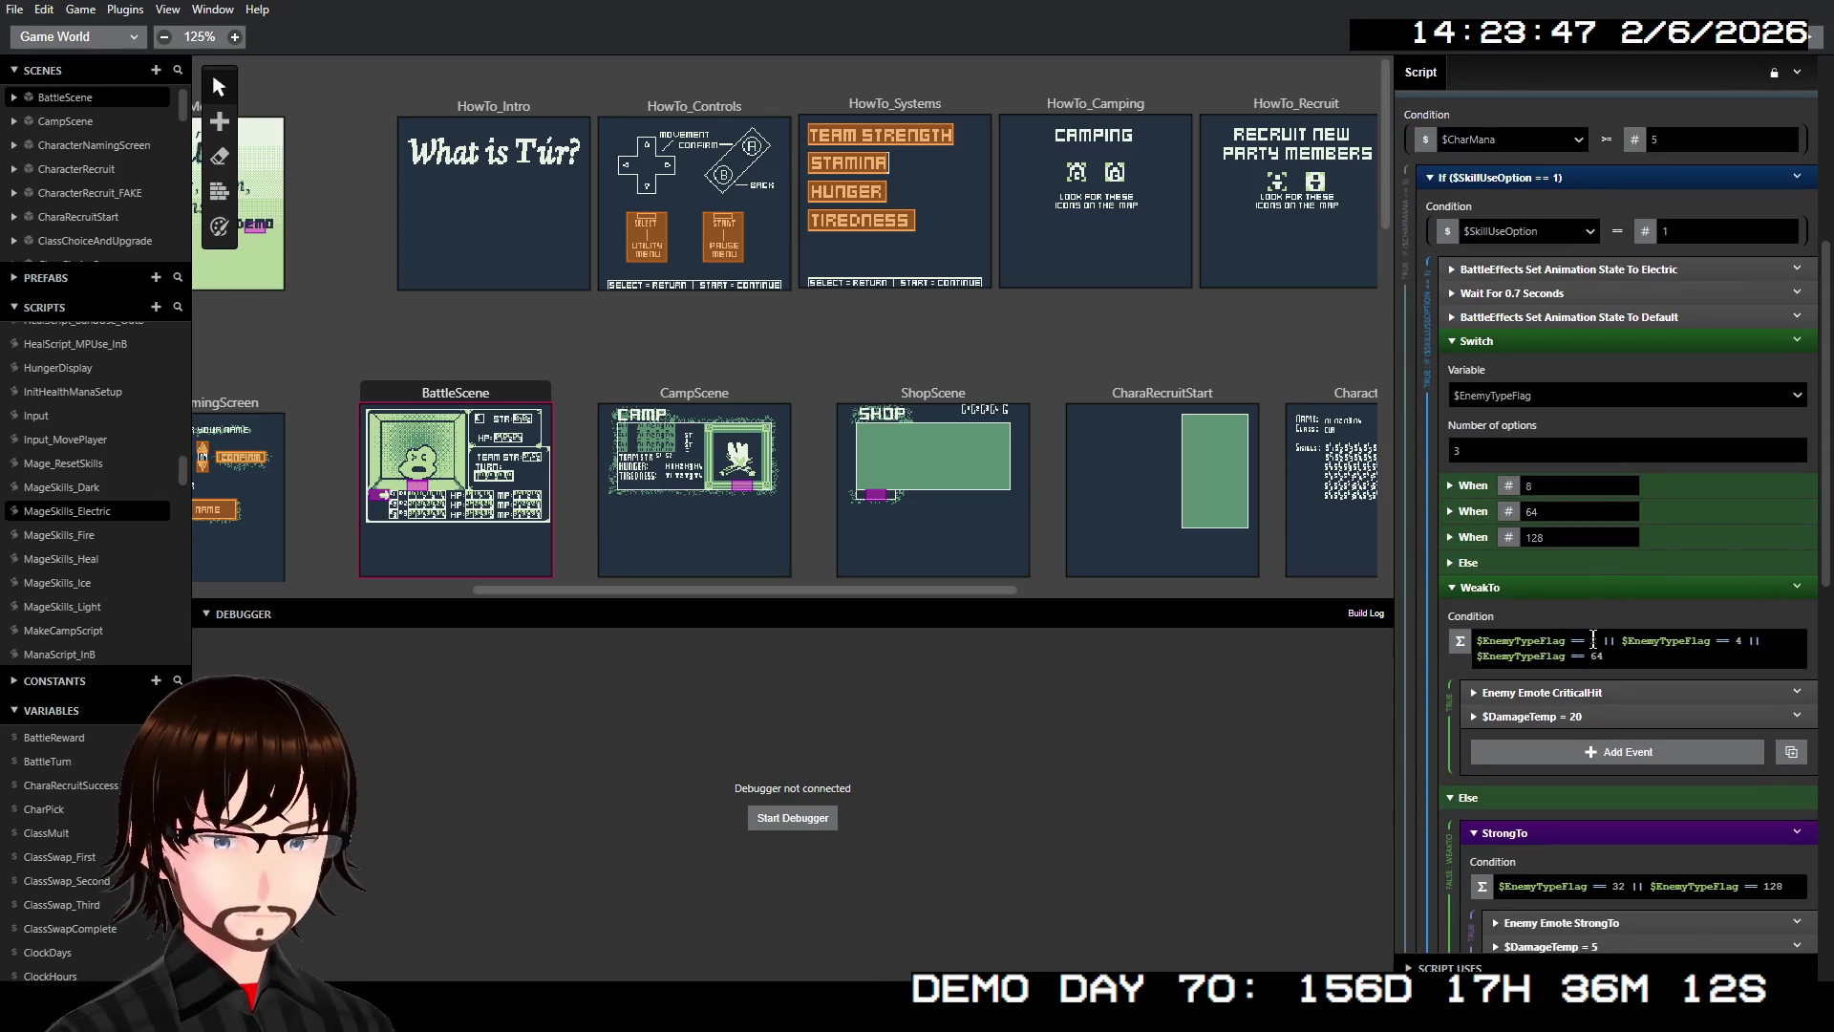
# Change the WeakTo flag values from 2, 4, 64 to 8, 64, 128
pyautogui.click(1594, 640)
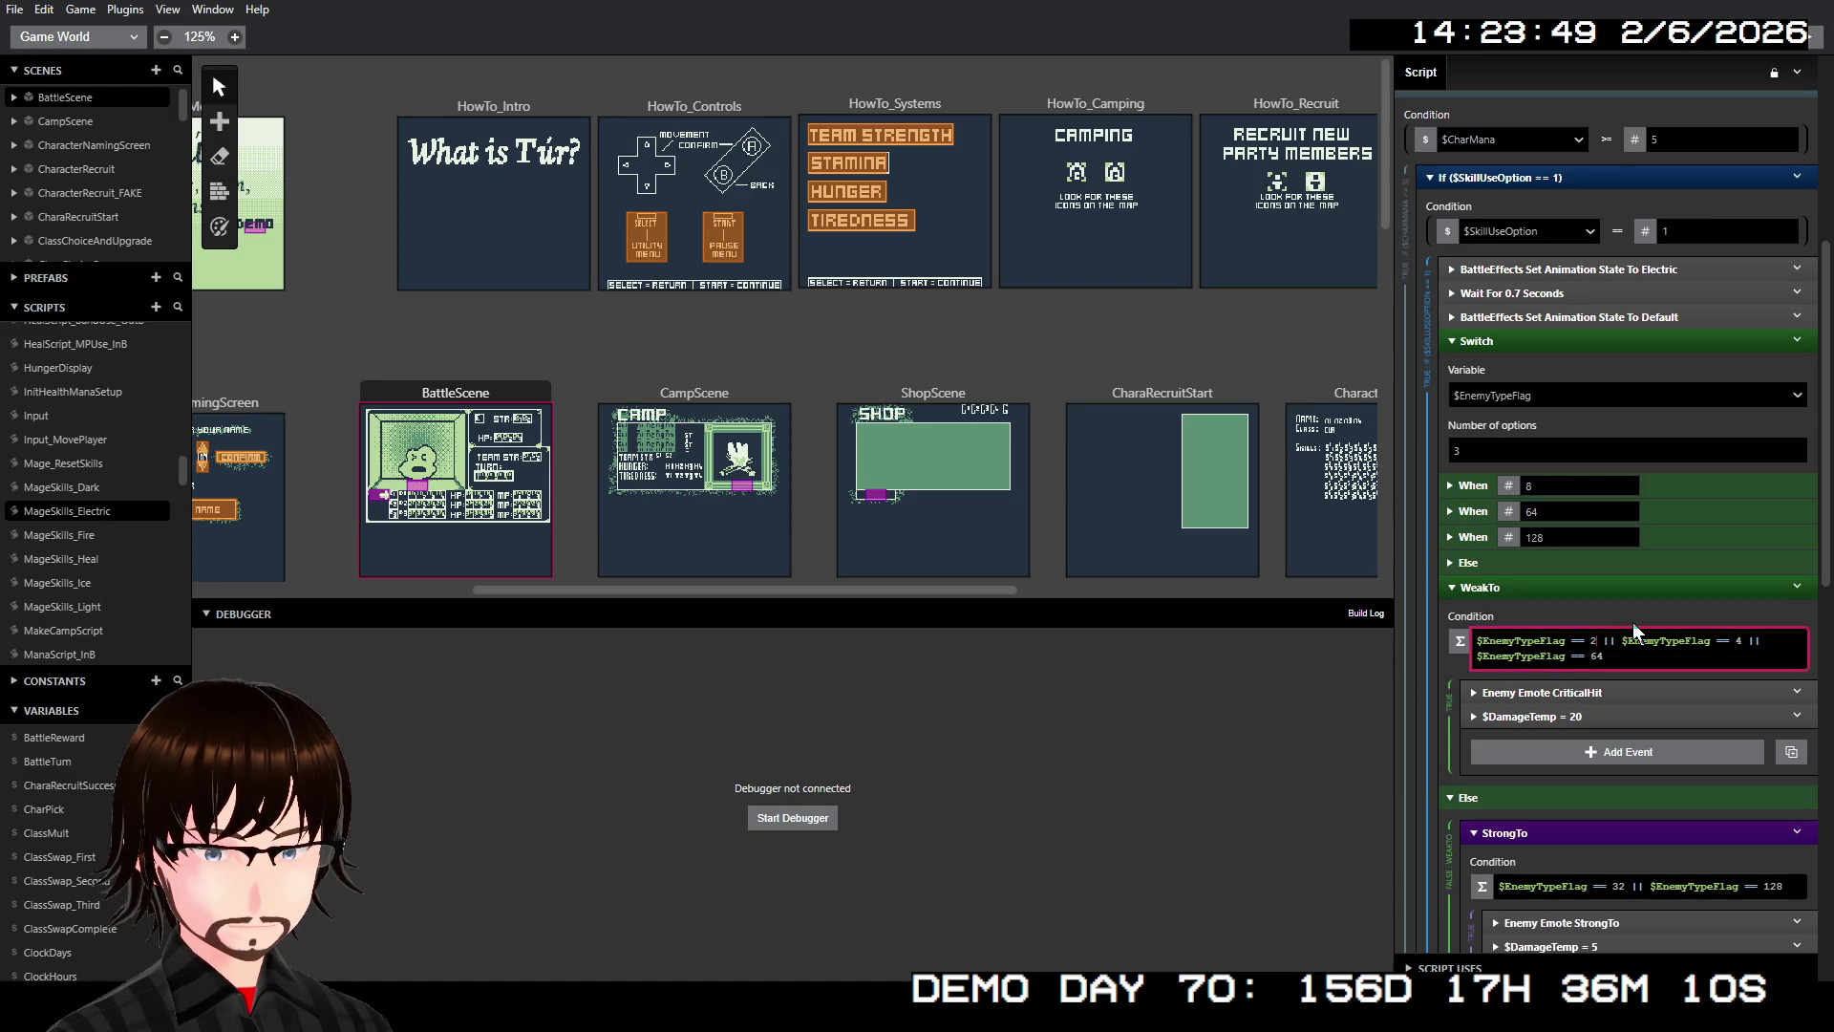
pyautogui.press('BackSpace')
pyautogui.write('8')
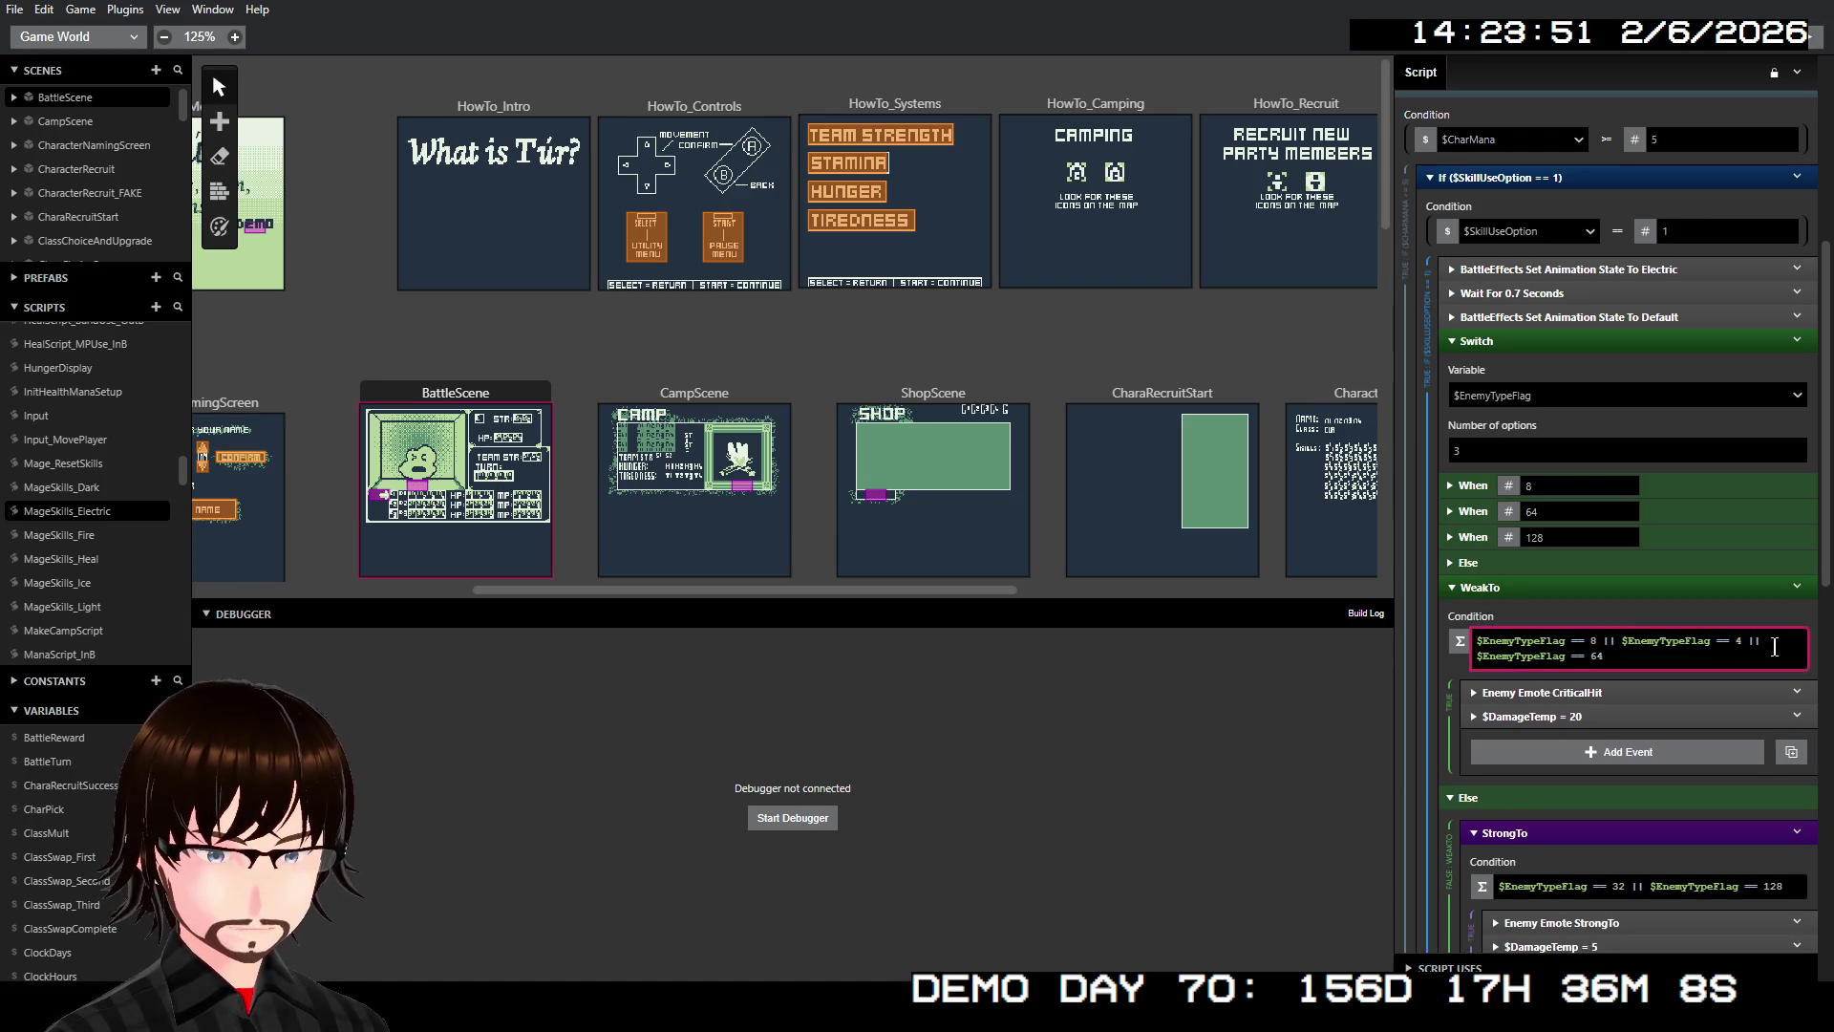
pyautogui.click(1746, 638)
pyautogui.press('BackSpace')
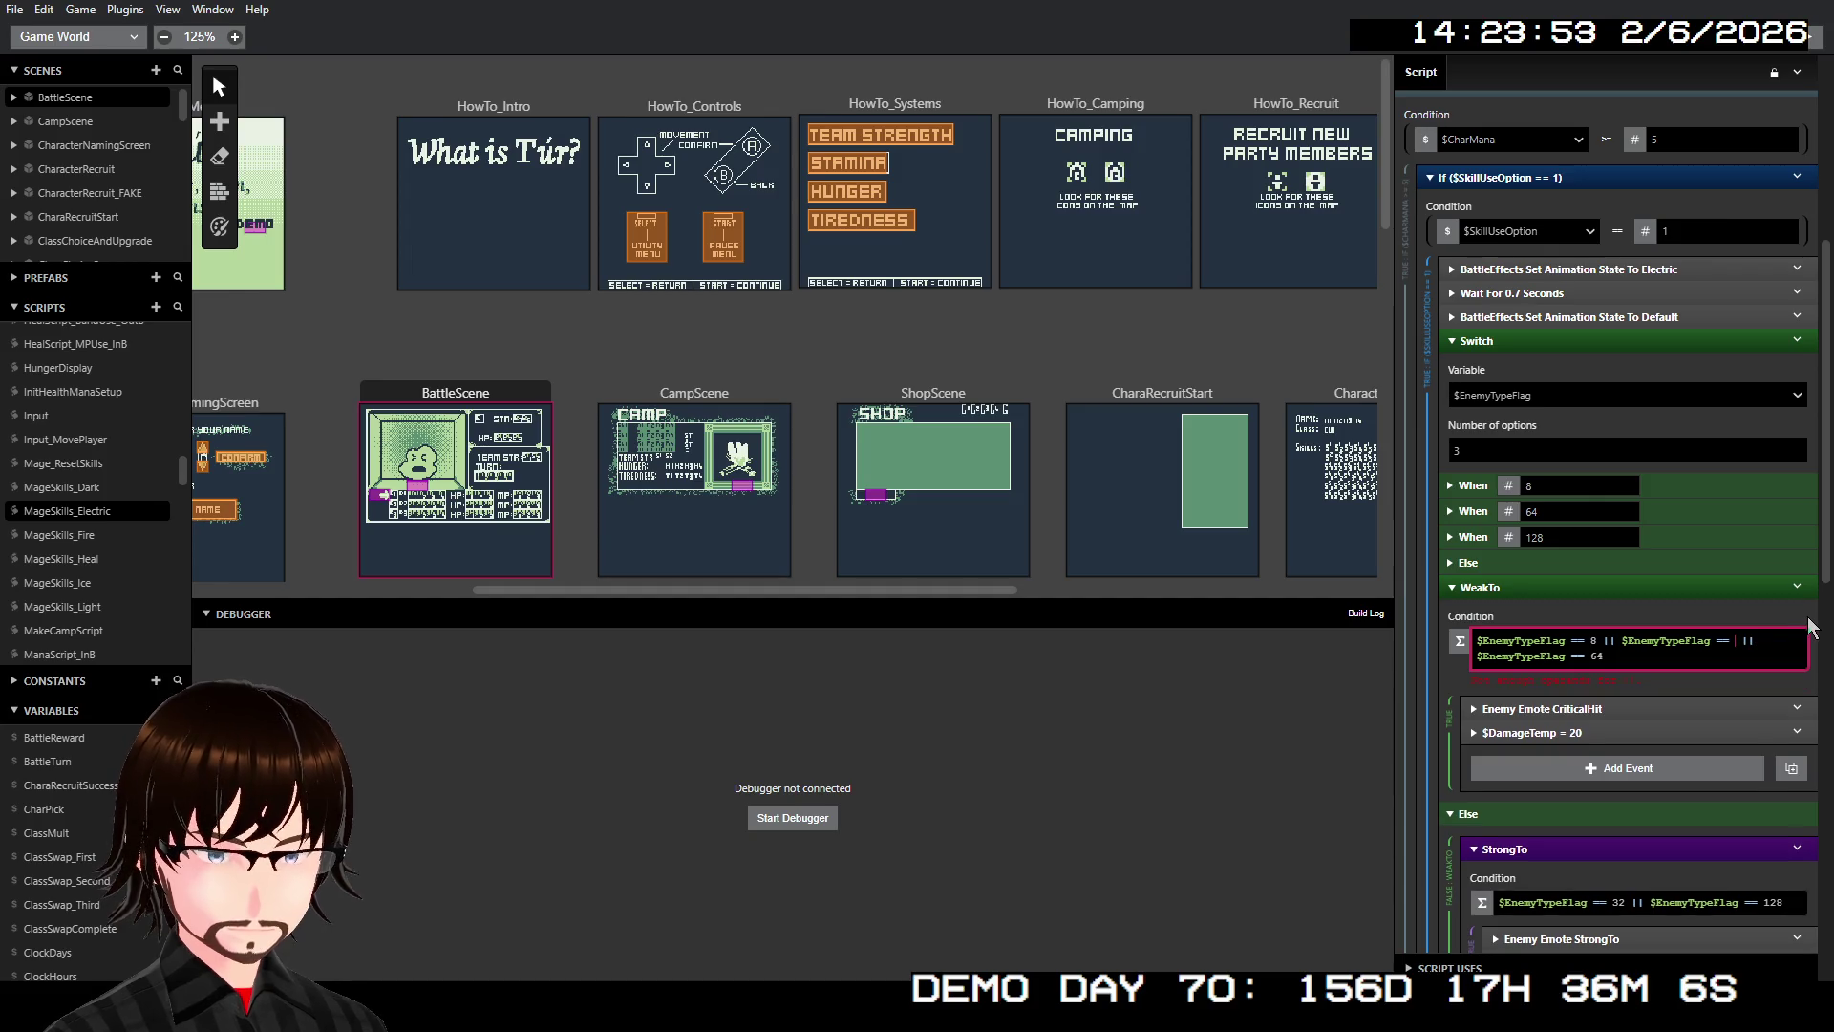
pyautogui.write('64')
pyautogui.click(1620, 657)
pyautogui.press('BackSpace')
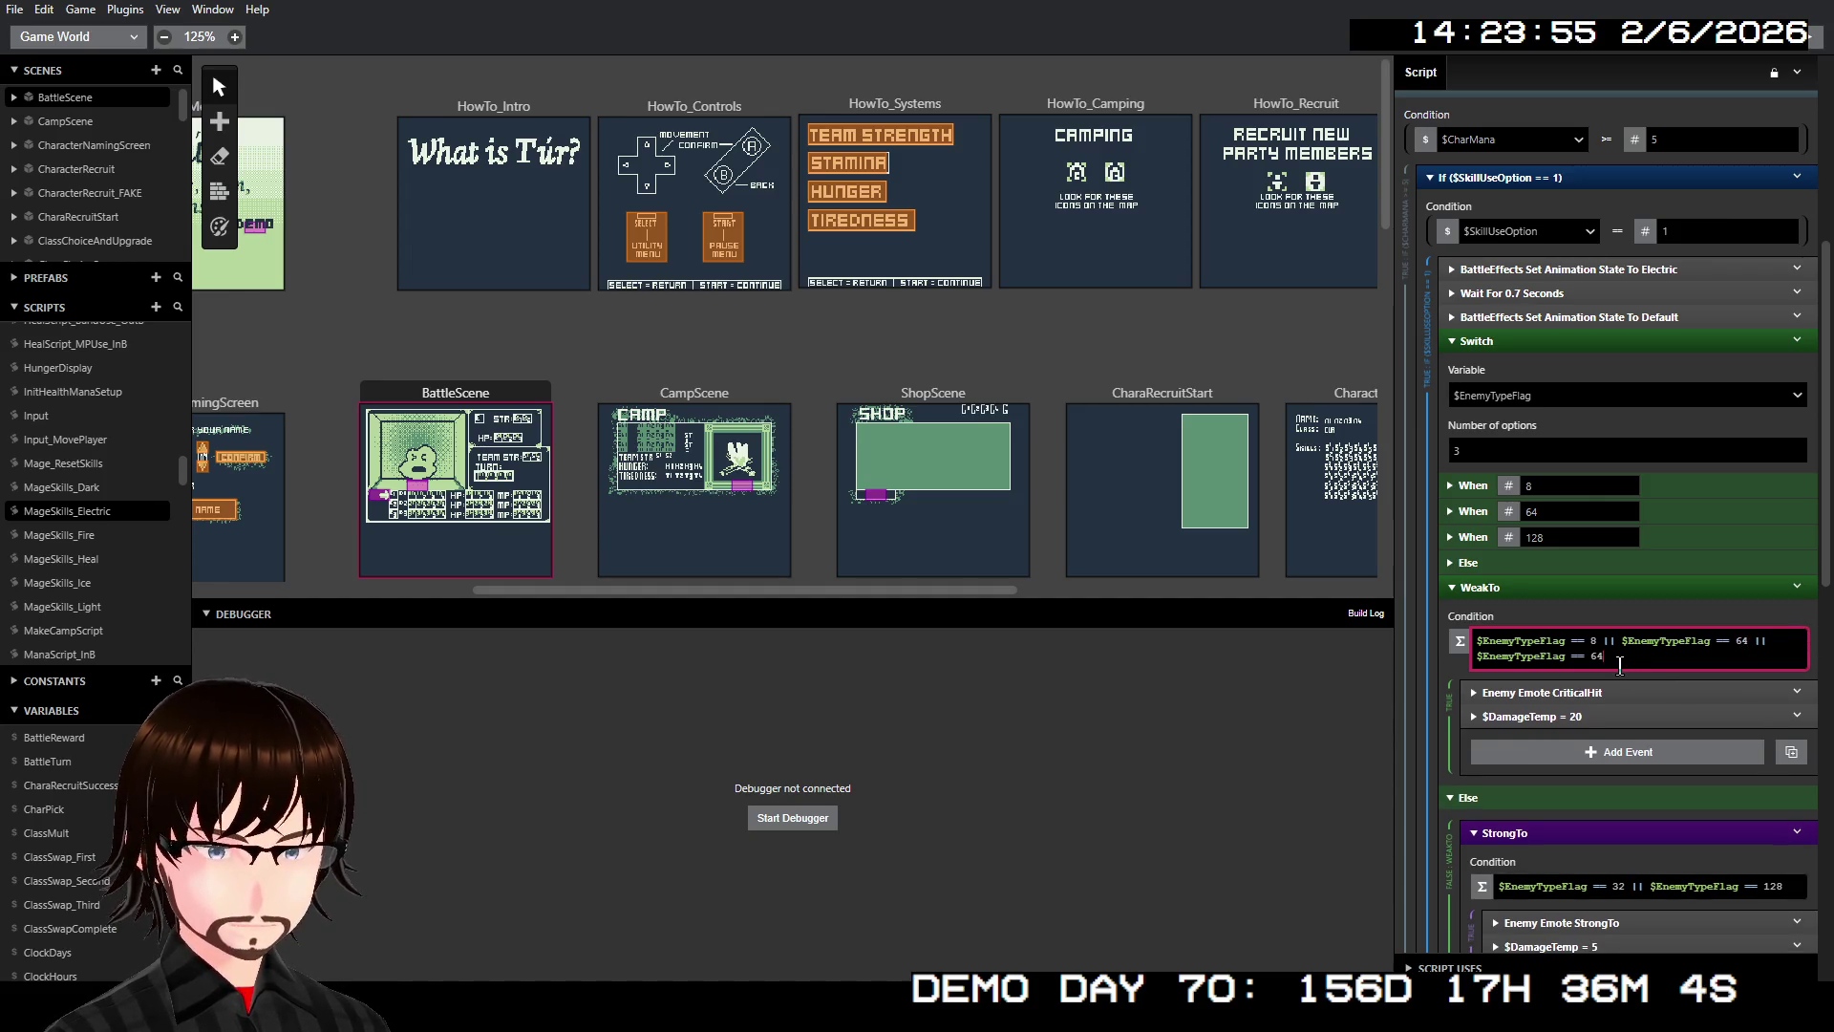
pyautogui.press('BackSpace')
pyautogui.write('128')
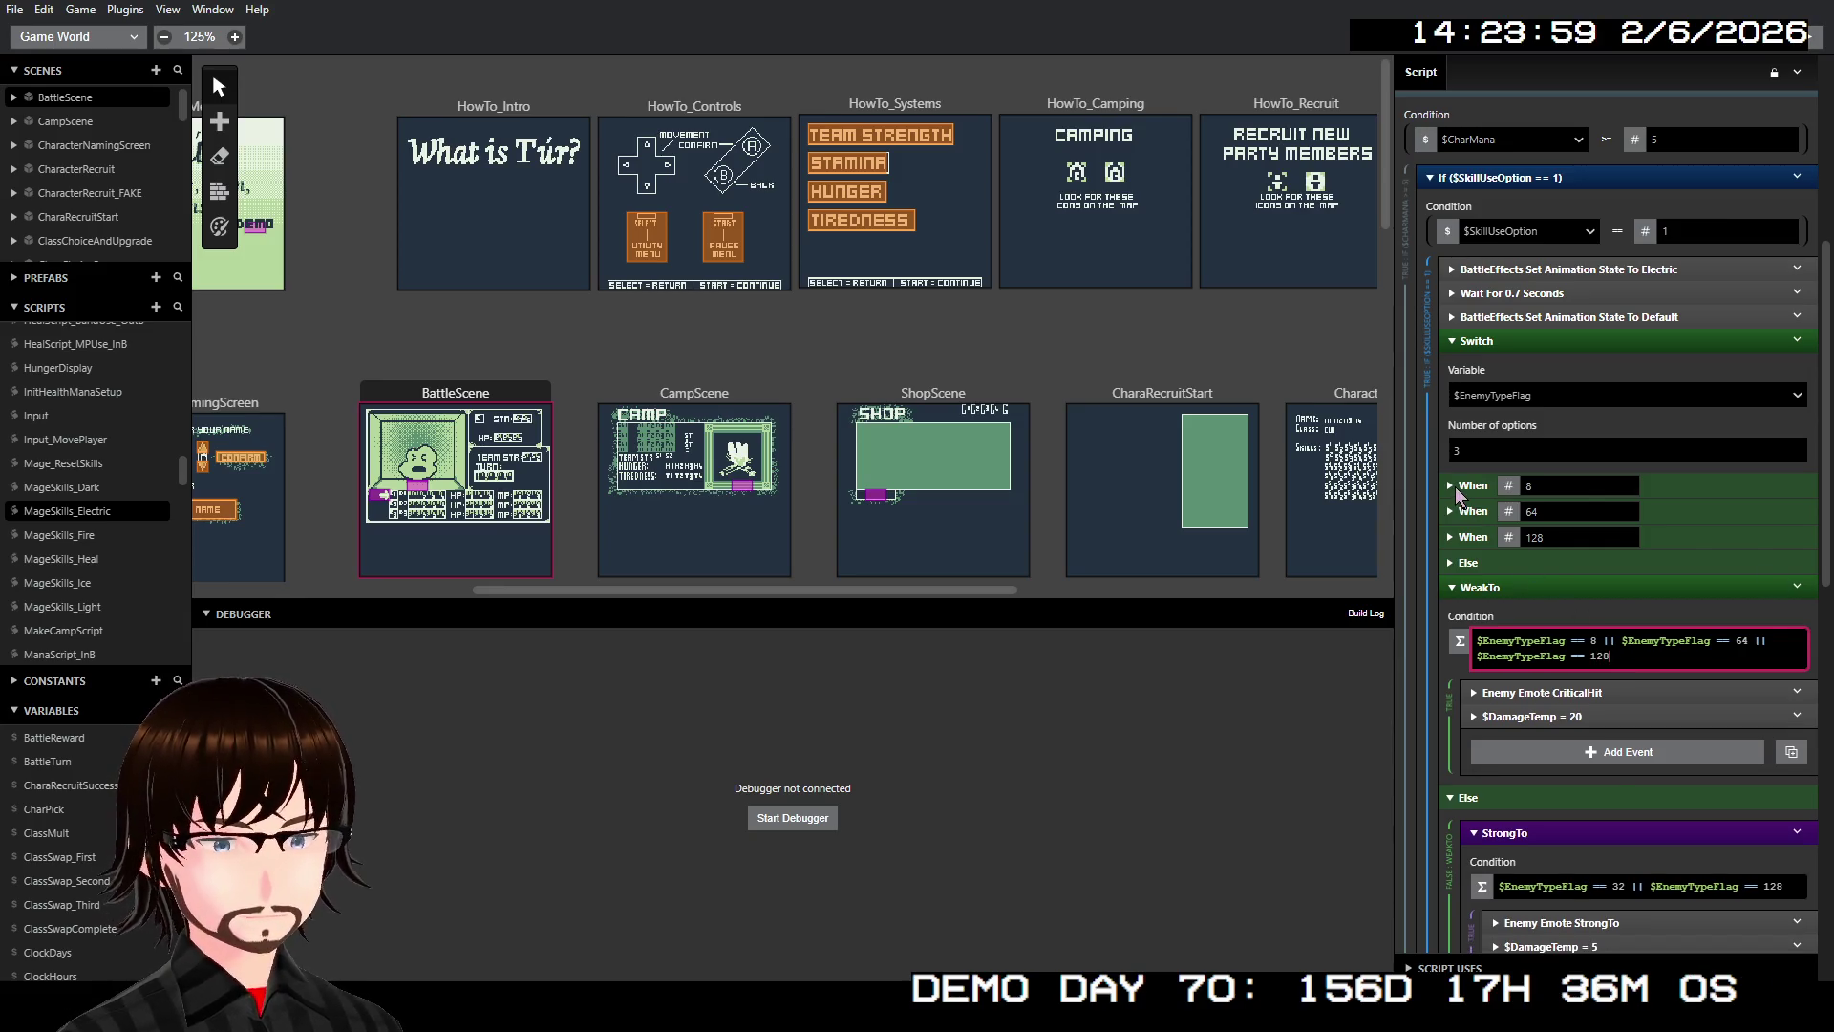
# Expand the Electric Switch's When 8 case to check its damage events, then fold it away
pyautogui.click(1451, 485)
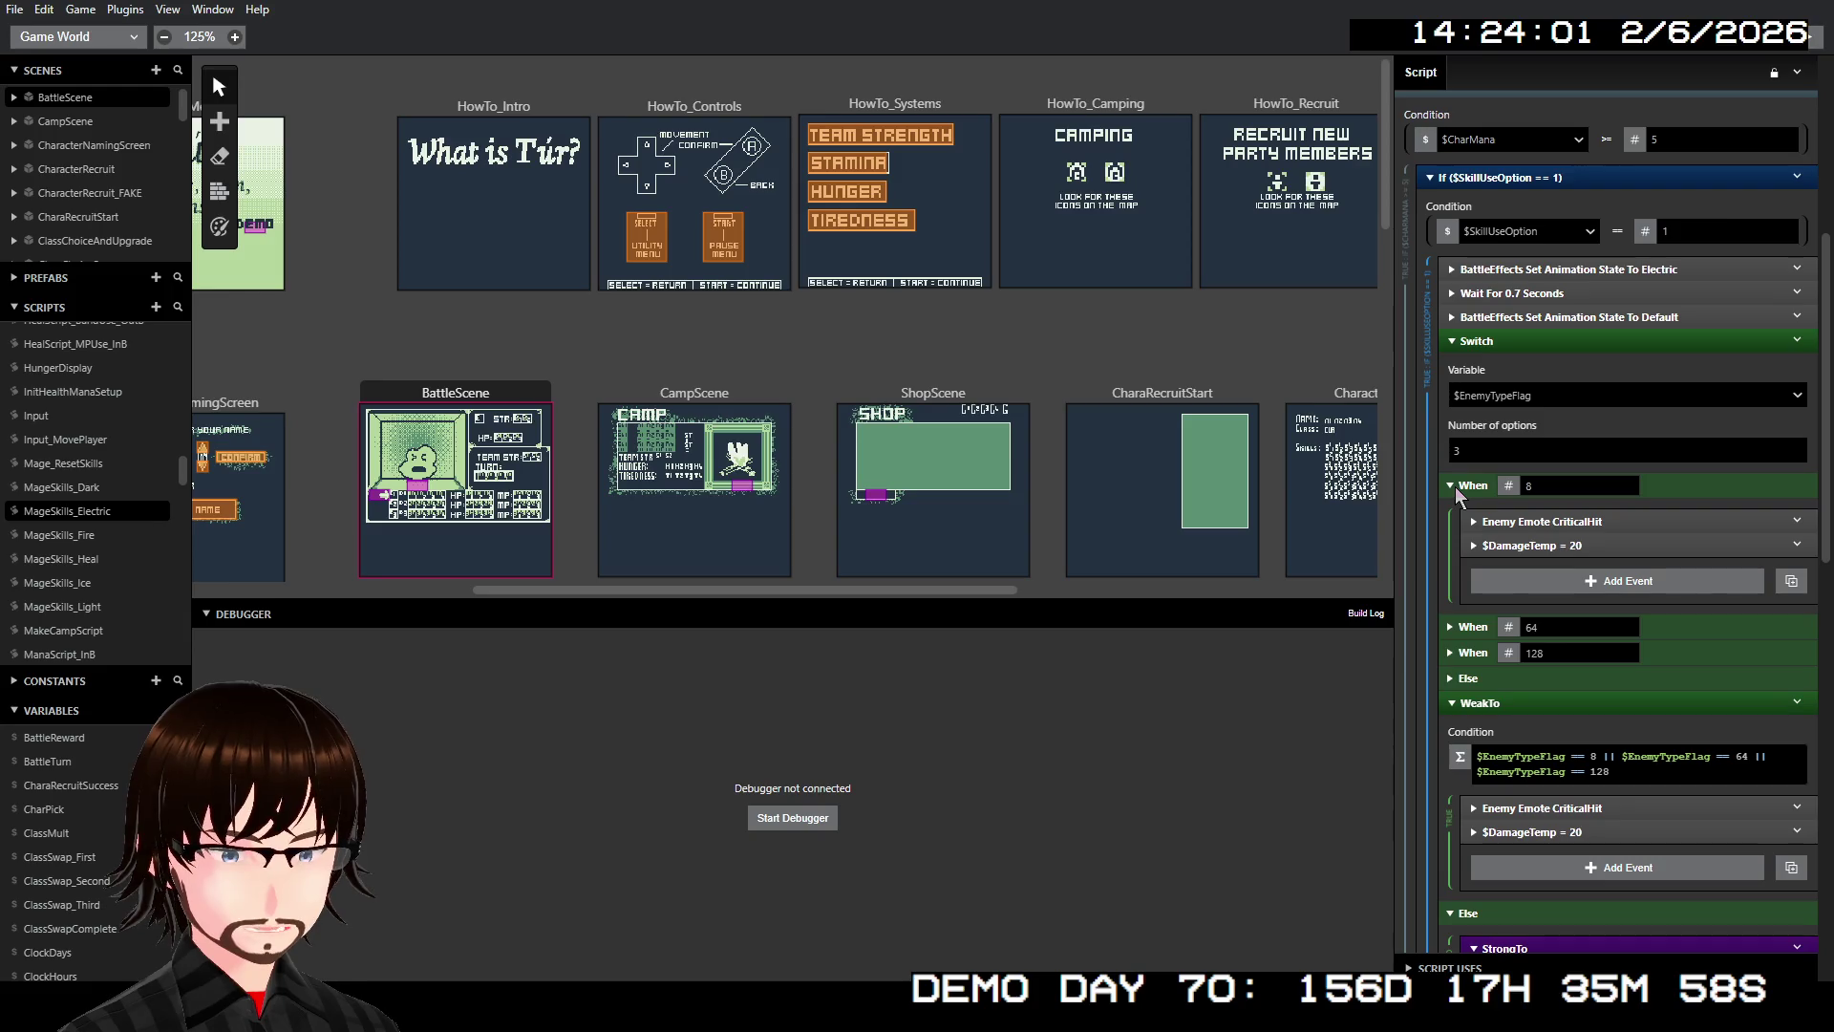
pyautogui.click(1451, 485)
pyautogui.scroll(-1, 1513, 691)
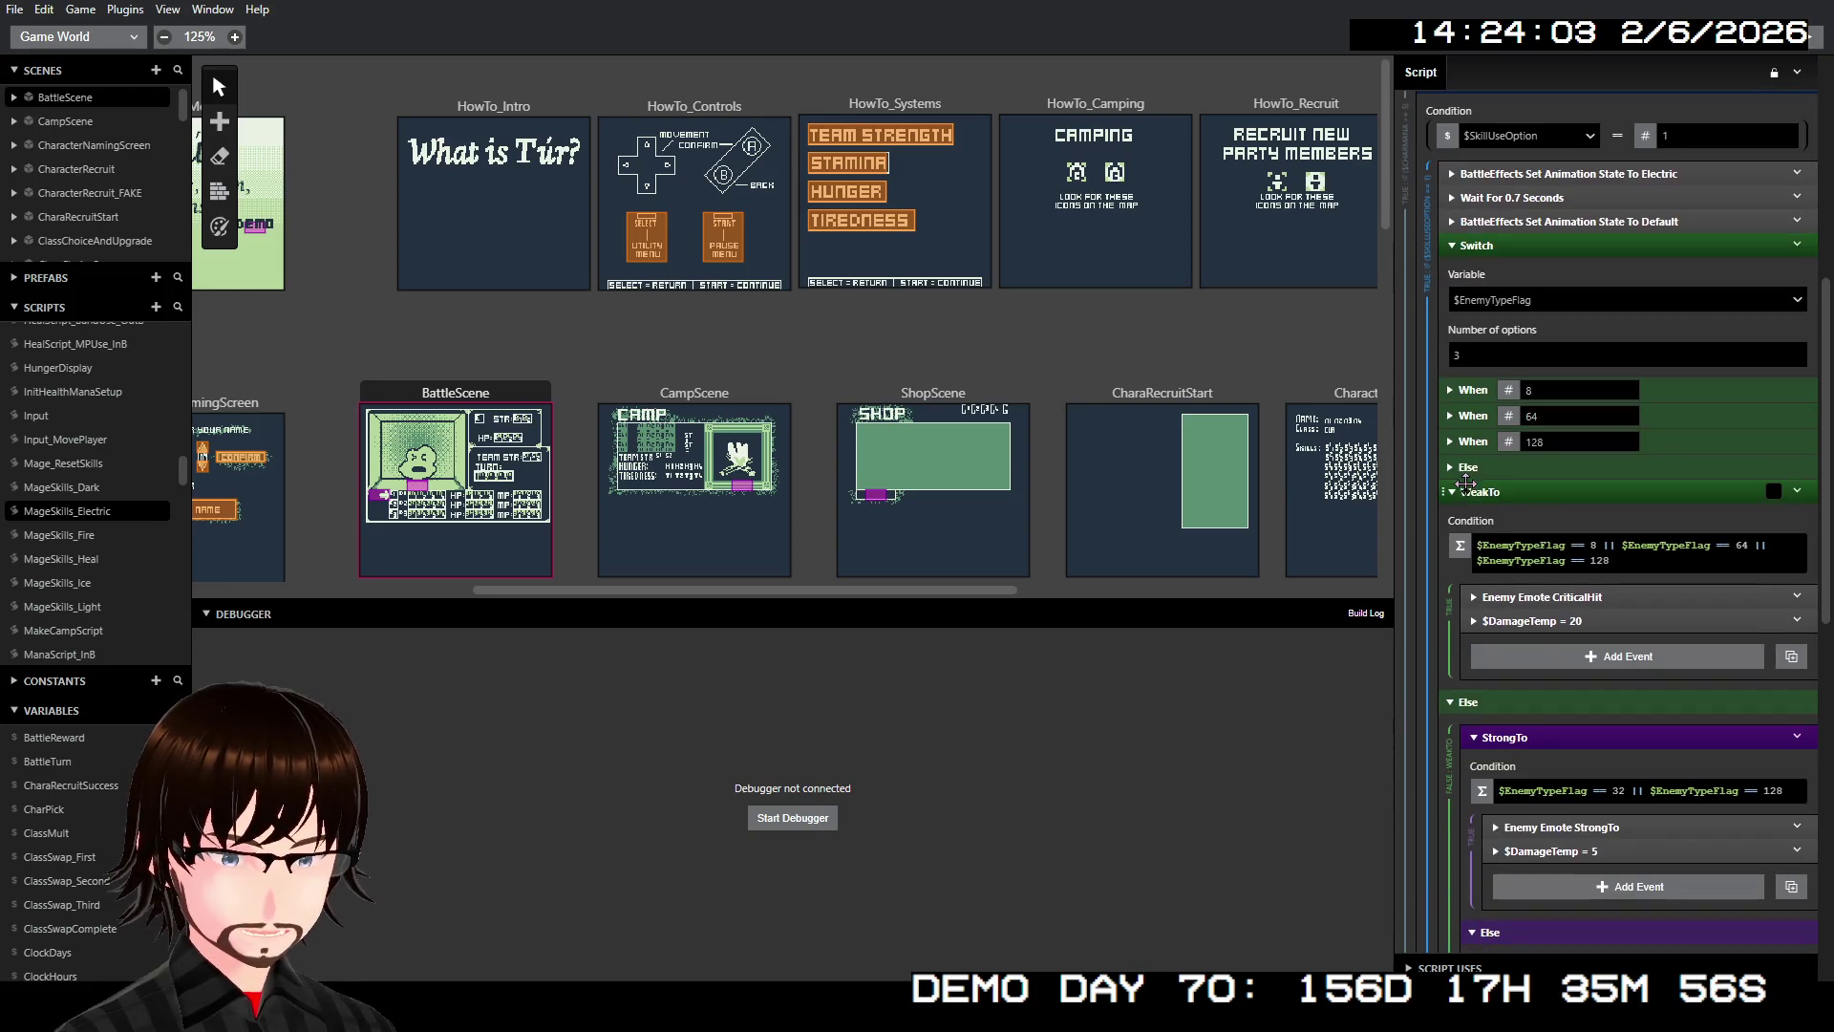
# Show the Else case's nested Switch with When 2 and When 32, hide it, and reveal it again
pyautogui.click(1452, 470)
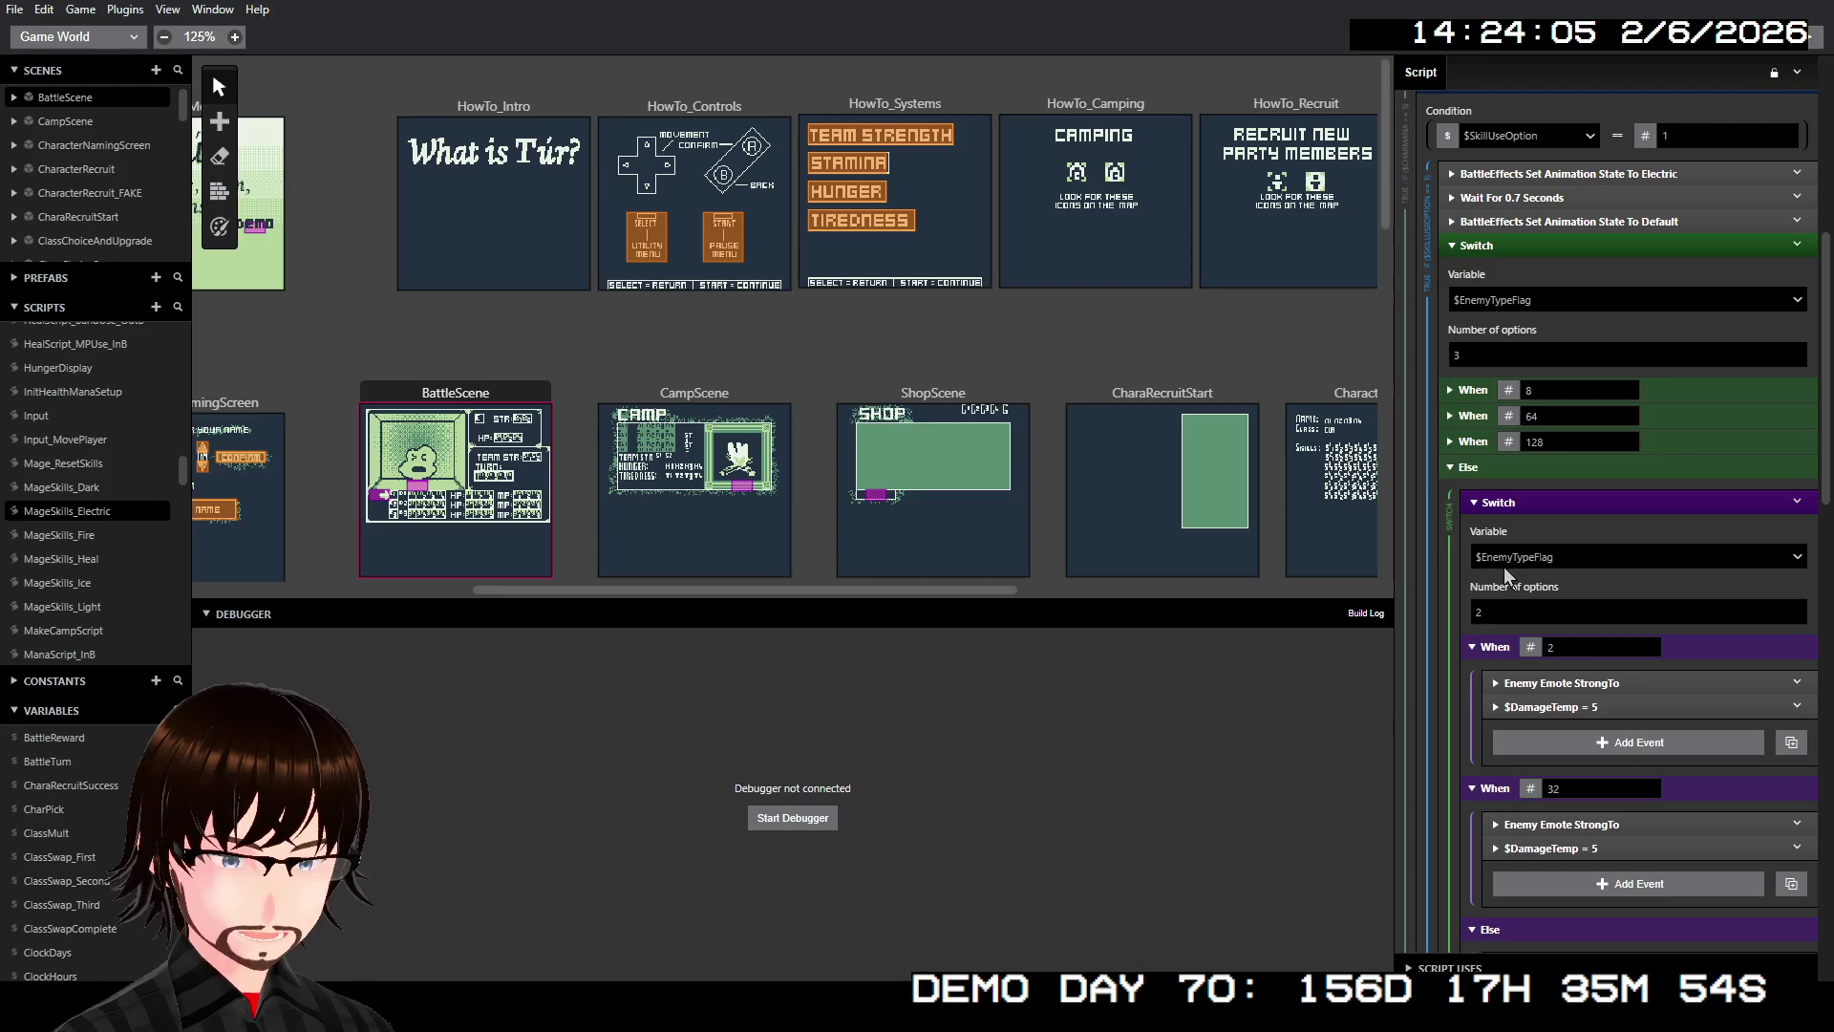
pyautogui.scroll(-3, 1503, 566)
pyautogui.scroll(4, 1527, 650)
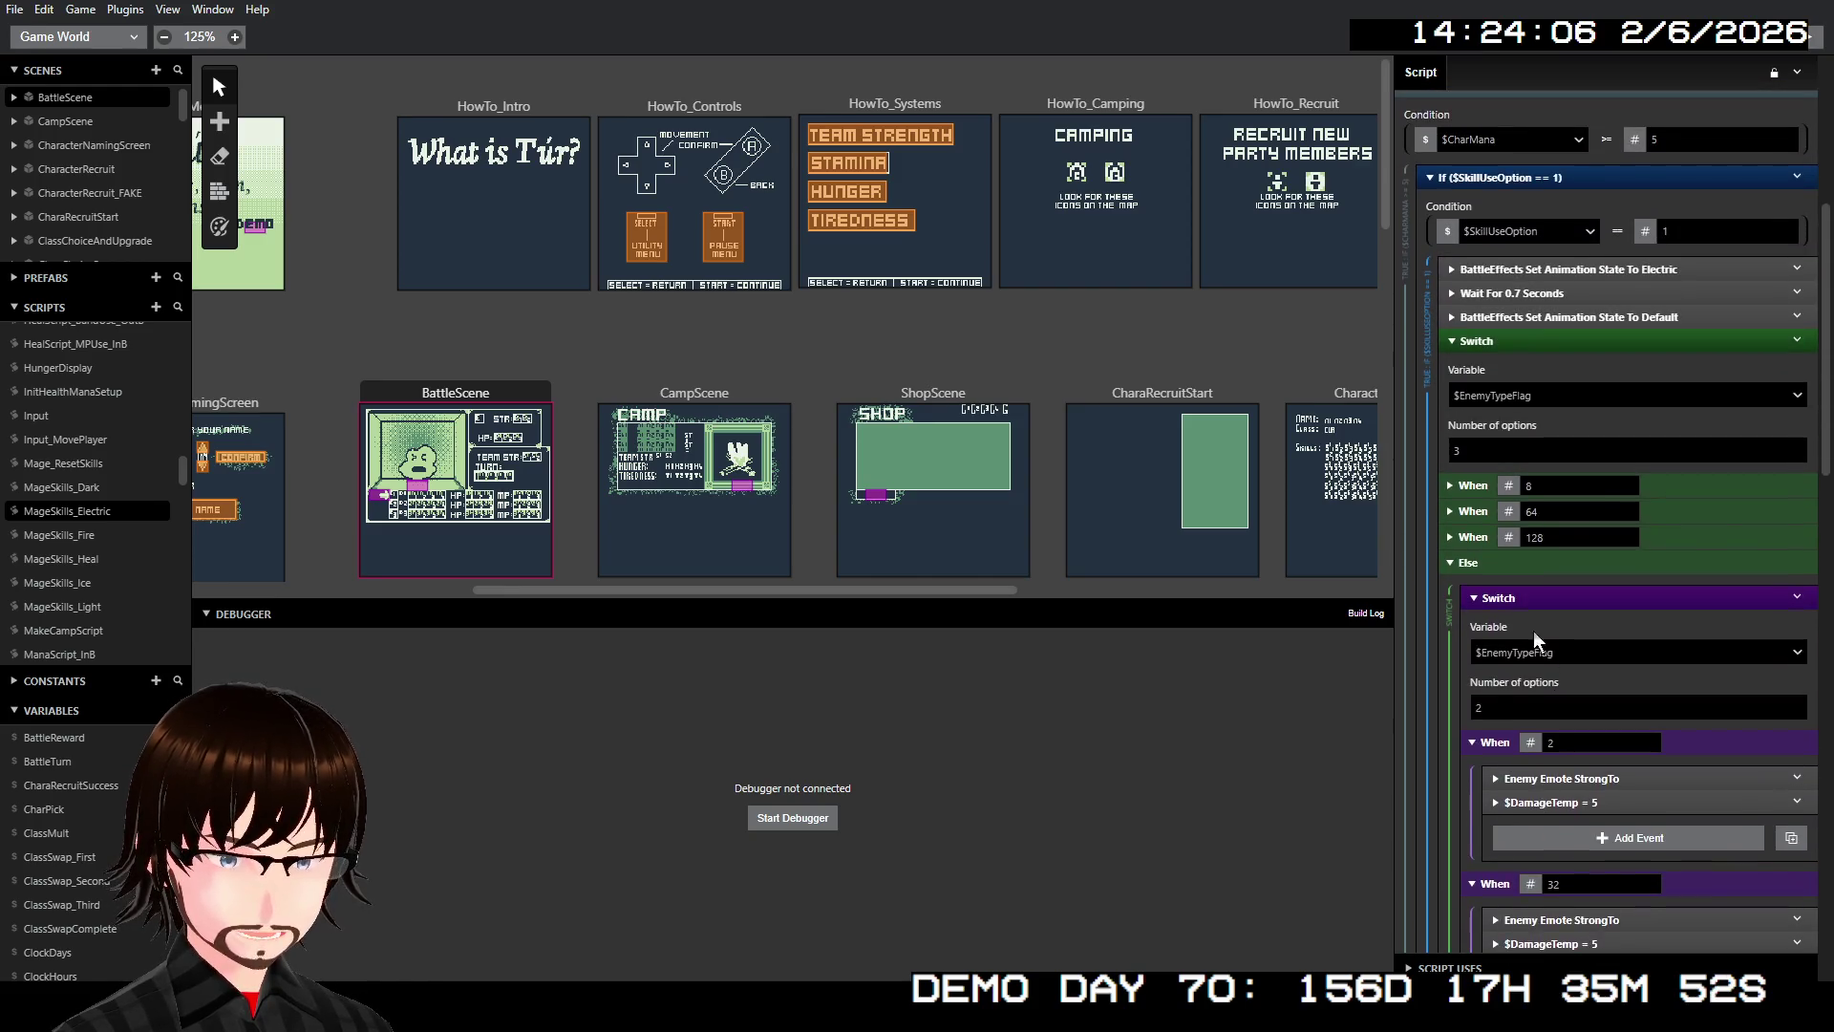
pyautogui.click(1468, 563)
pyautogui.scroll(-3, 1589, 598)
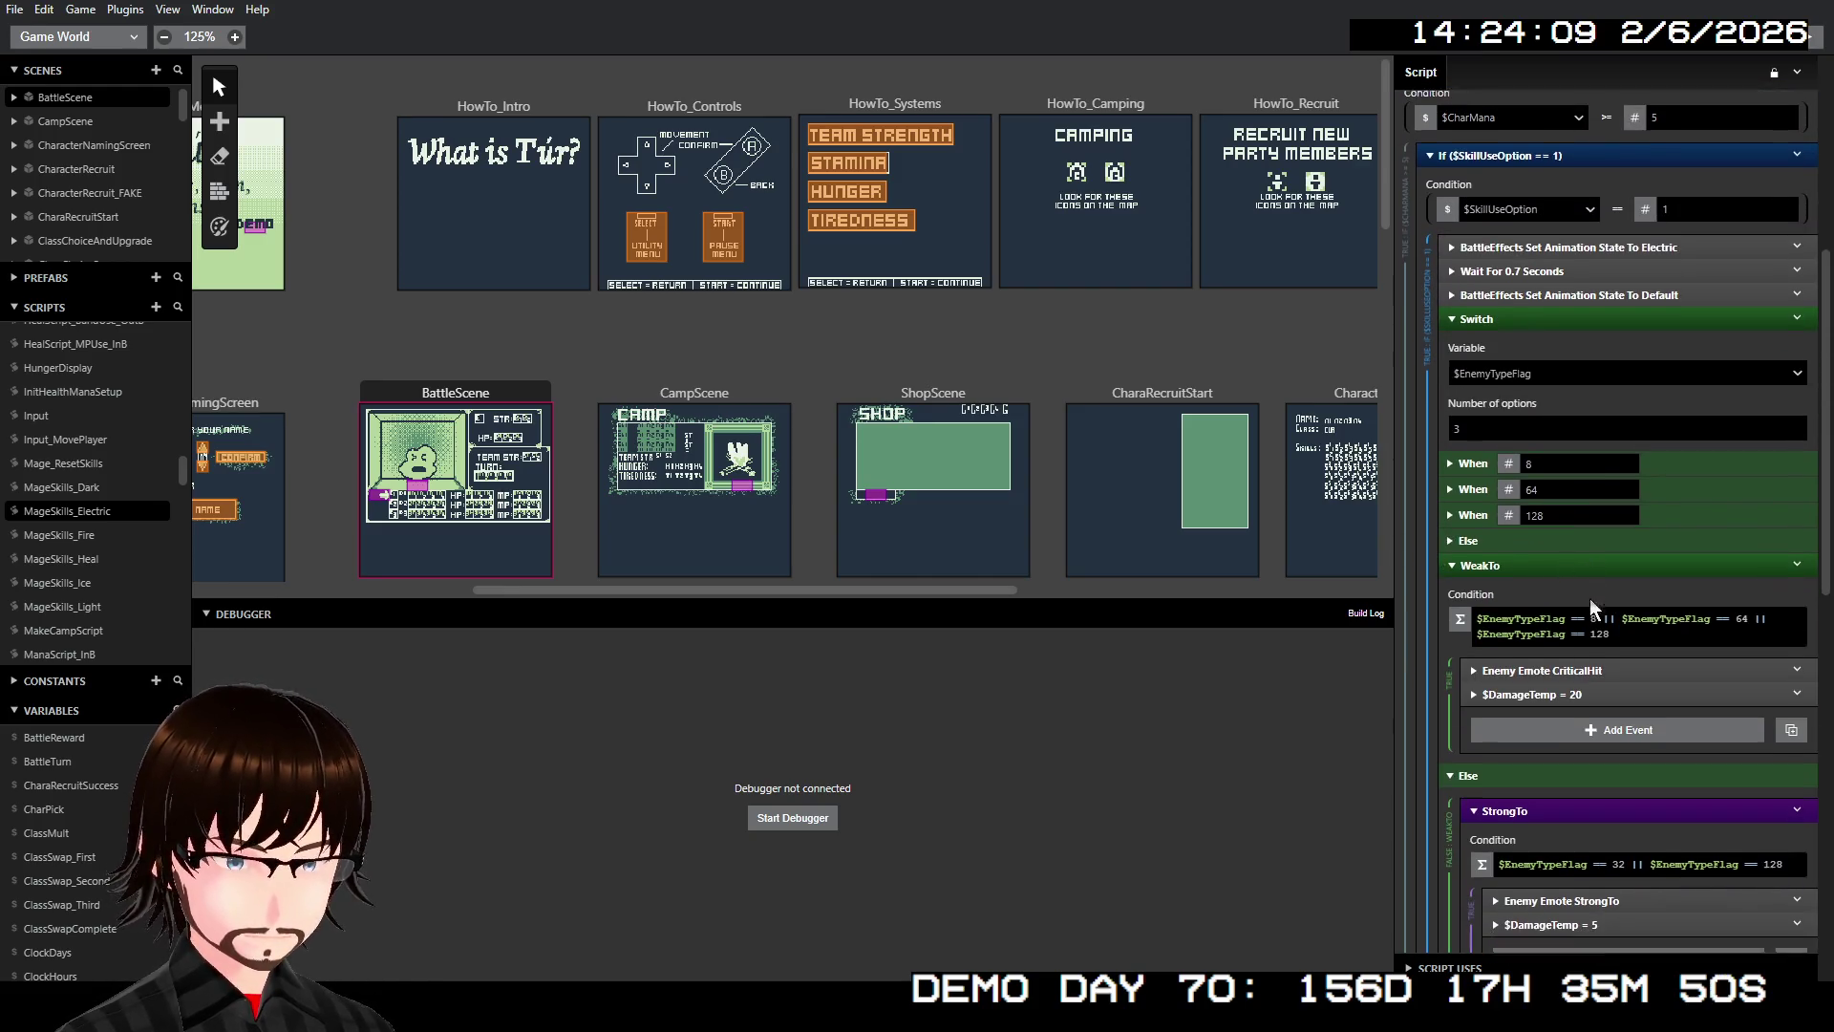
pyautogui.click(1468, 276)
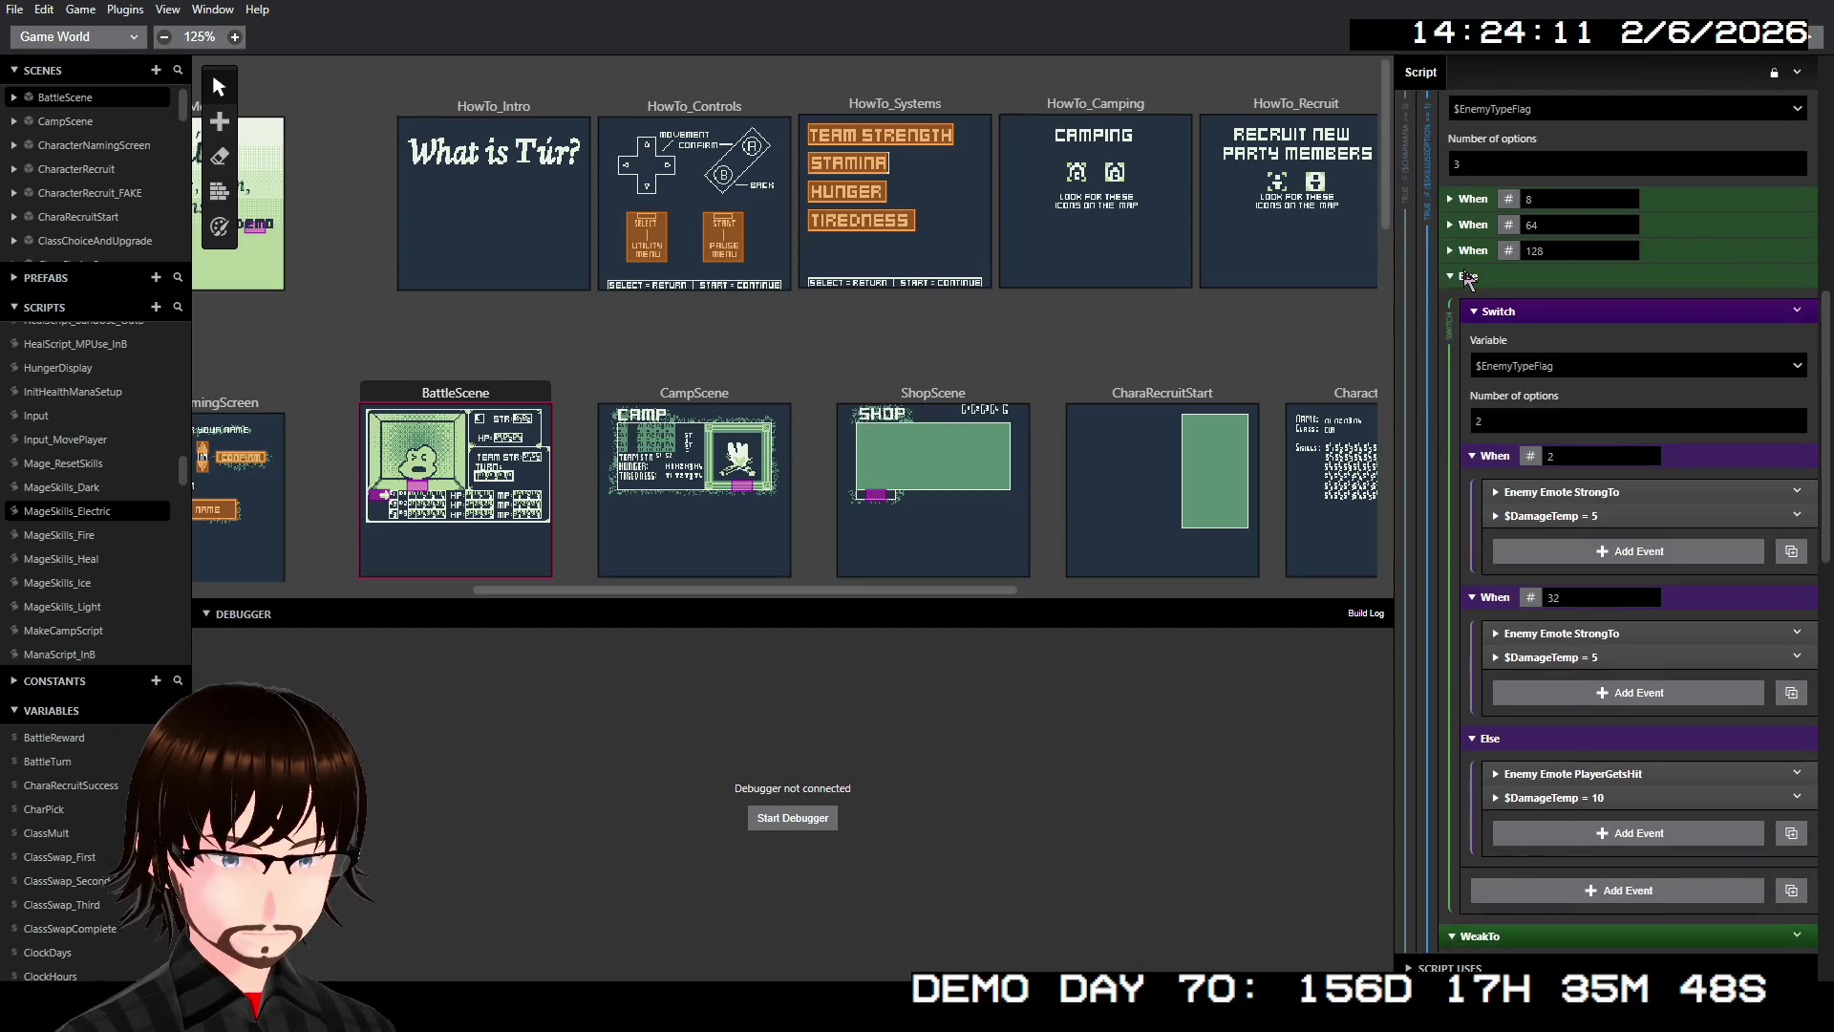
pyautogui.scroll(-1, 1601, 492)
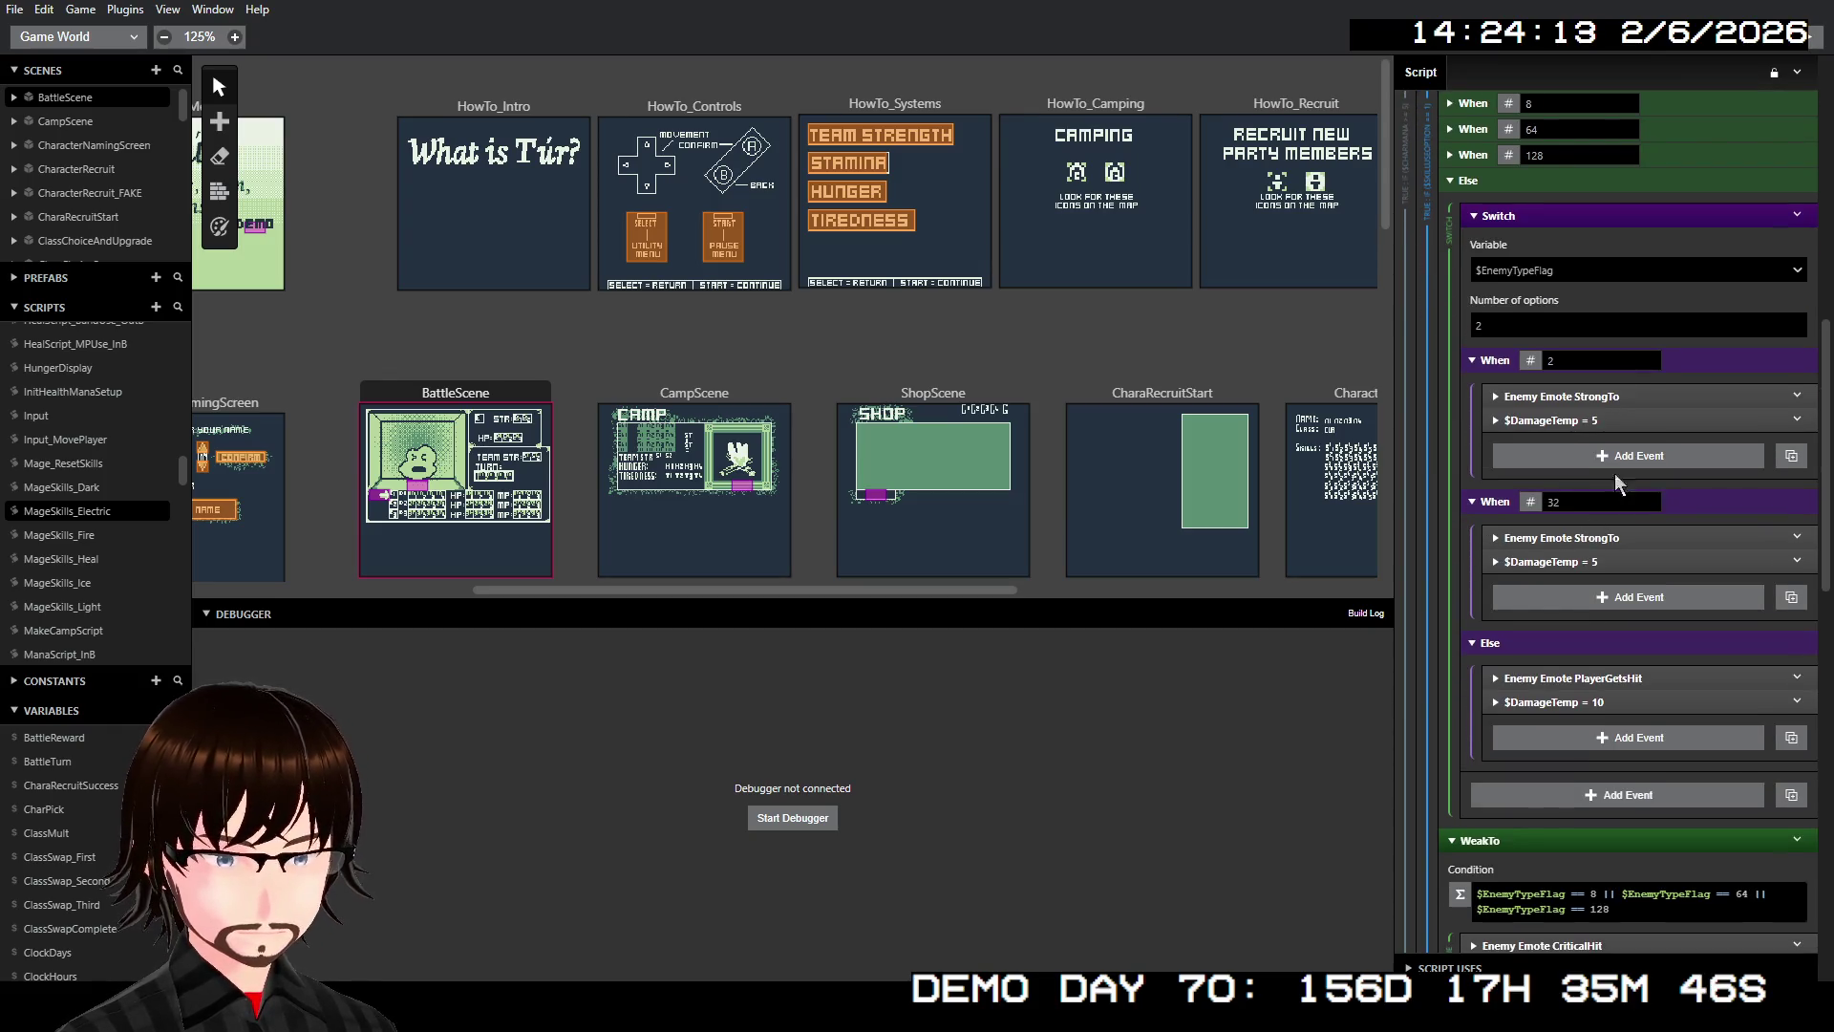
pyautogui.scroll(-3, 1629, 516)
pyautogui.scroll(-3, 1635, 517)
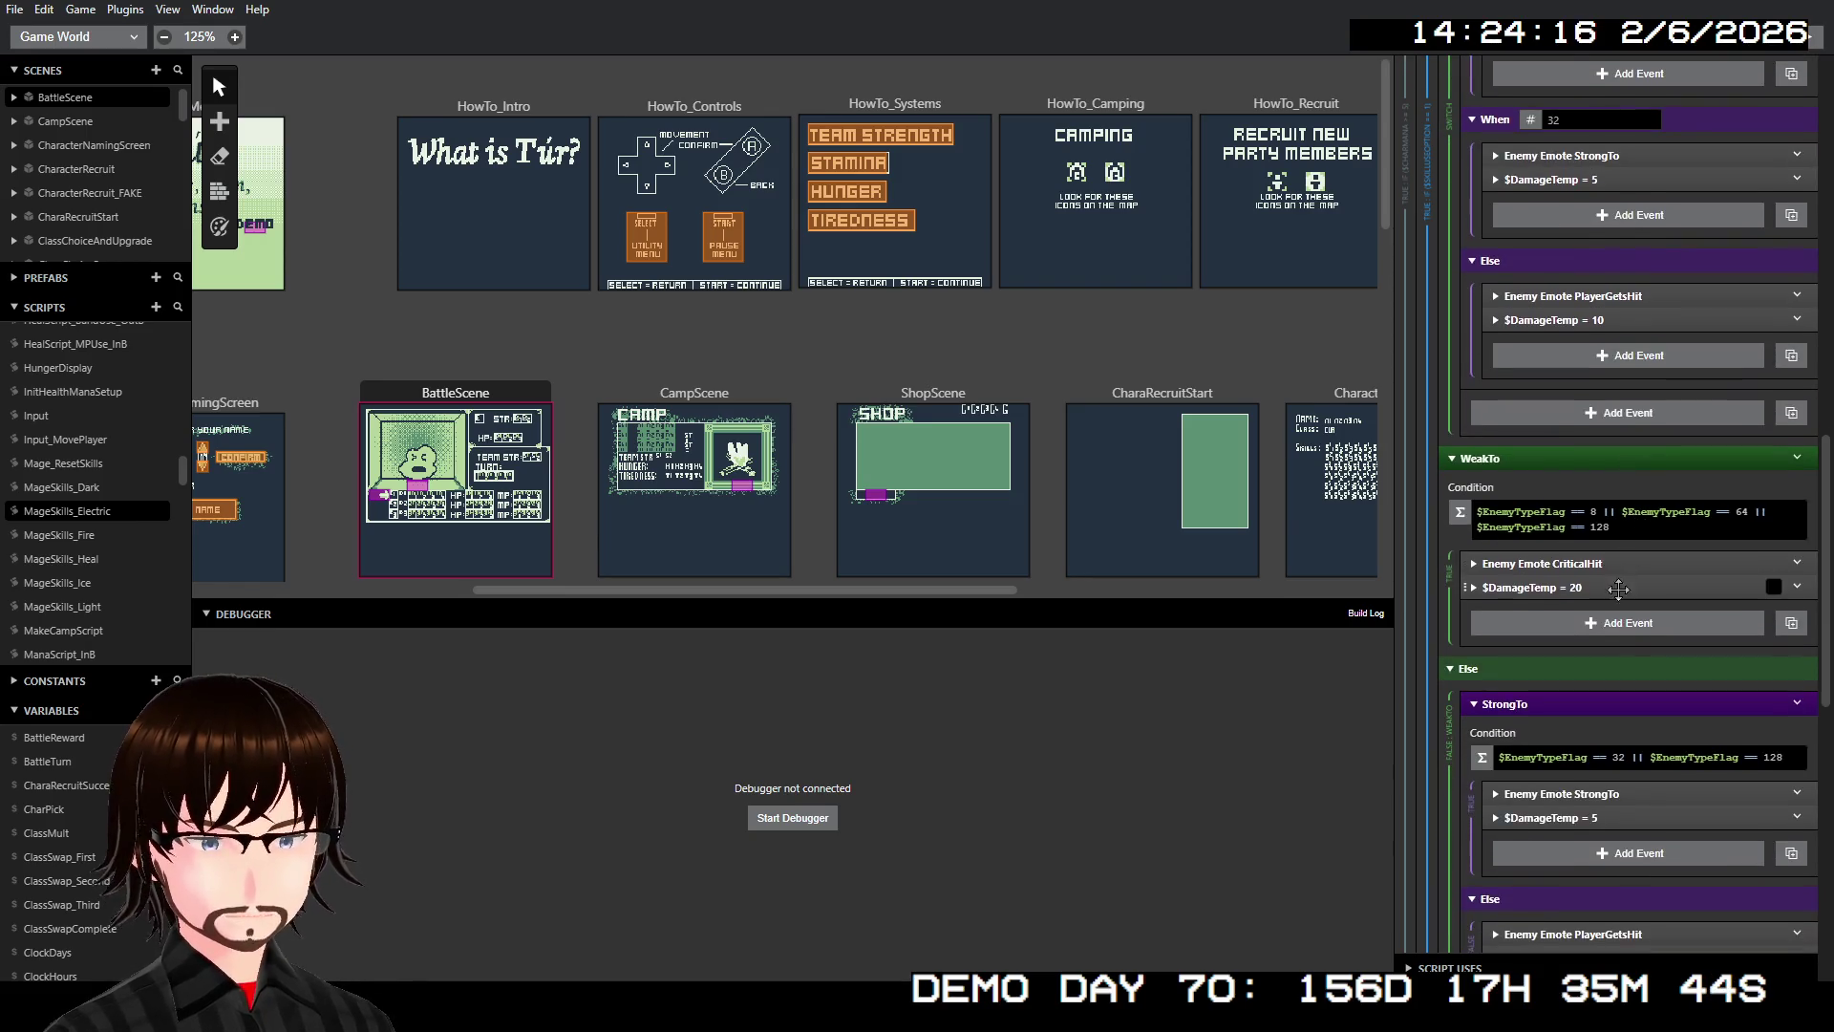
# Change the StrongTo condition from 32 or 128 to check flags 2 or 32
pyautogui.click(1623, 567)
pyautogui.doubleClick(1618, 568)
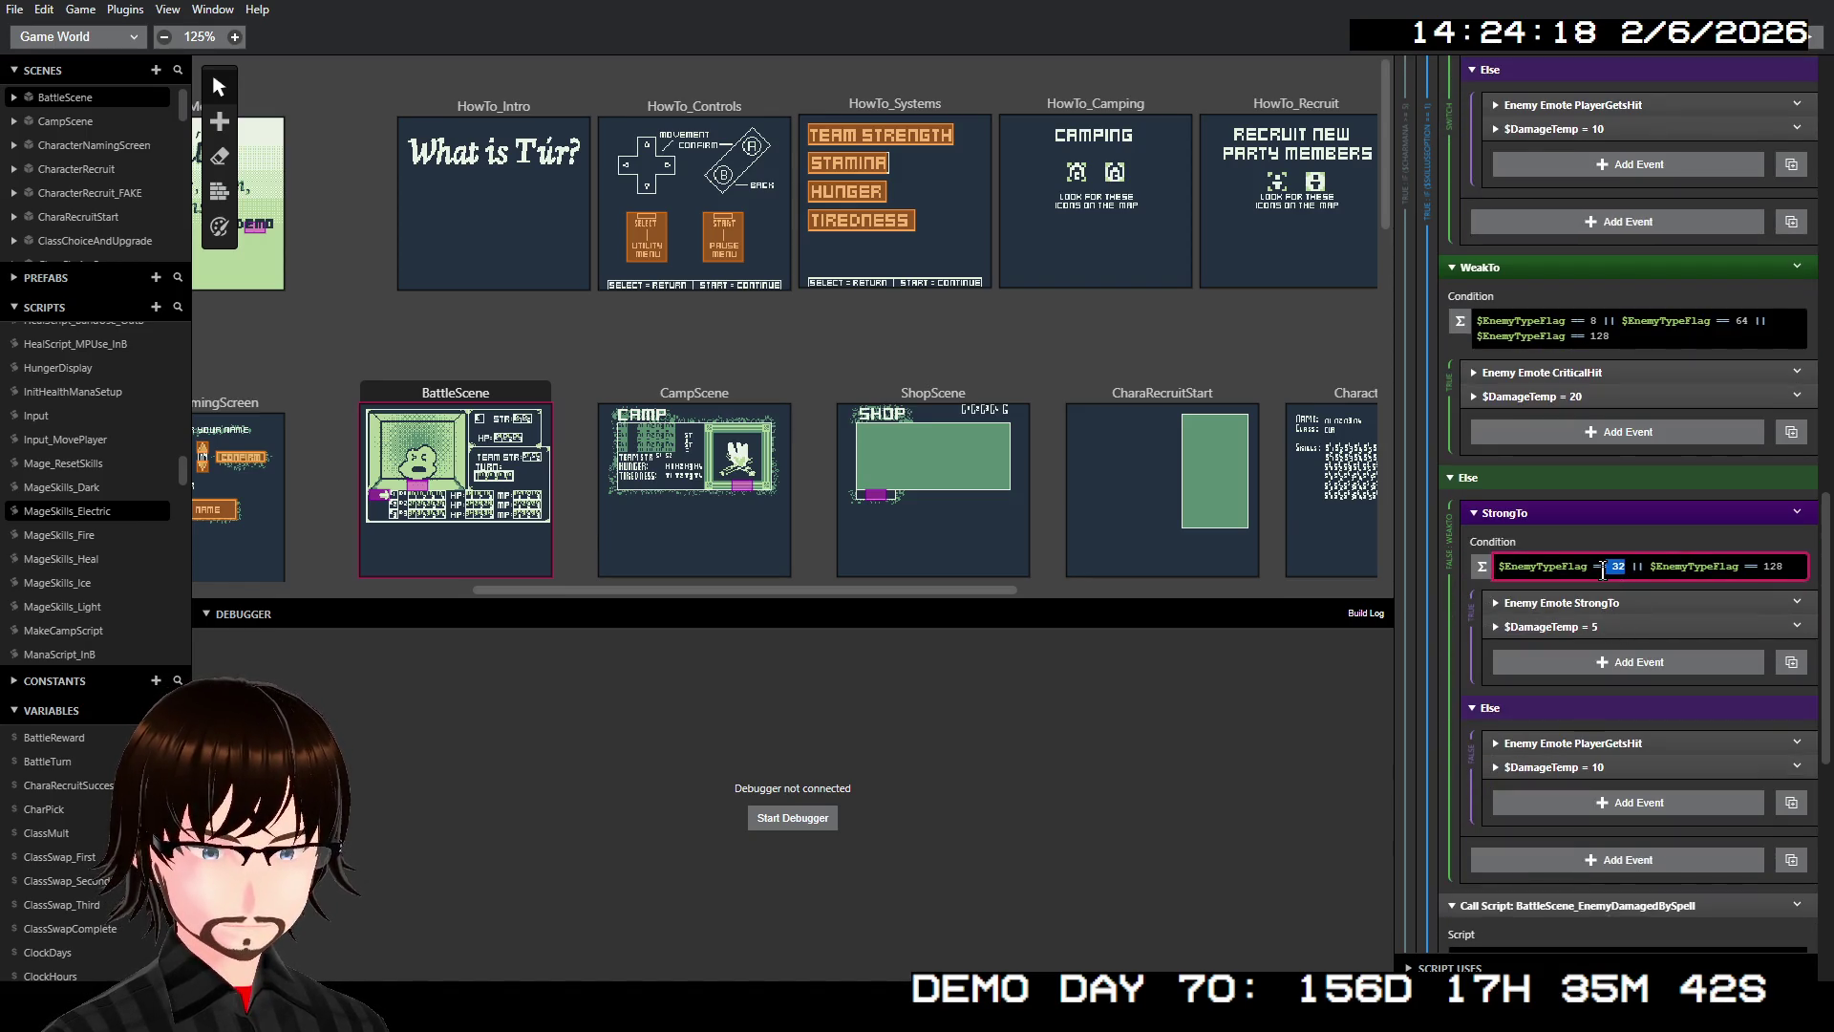
pyautogui.write('2')
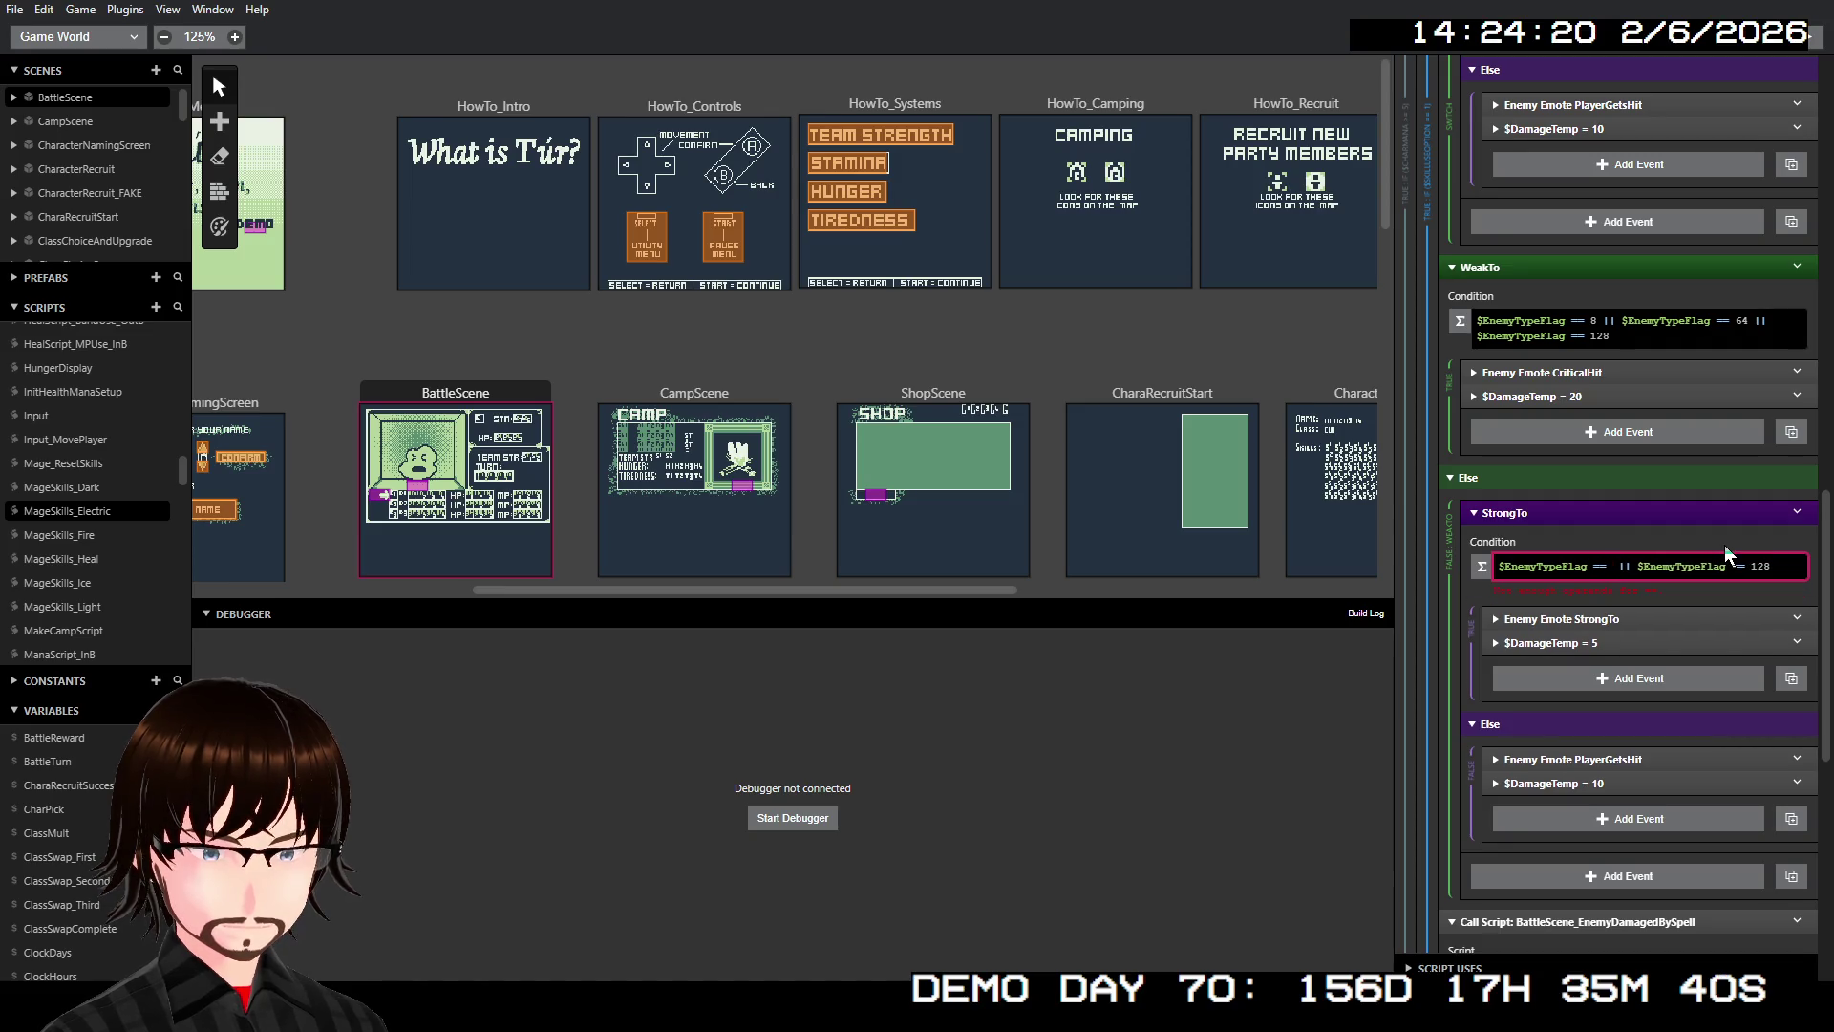
pyautogui.press('BackSpace')
pyautogui.press('BackSpace')
pyautogui.press('BackSpace')
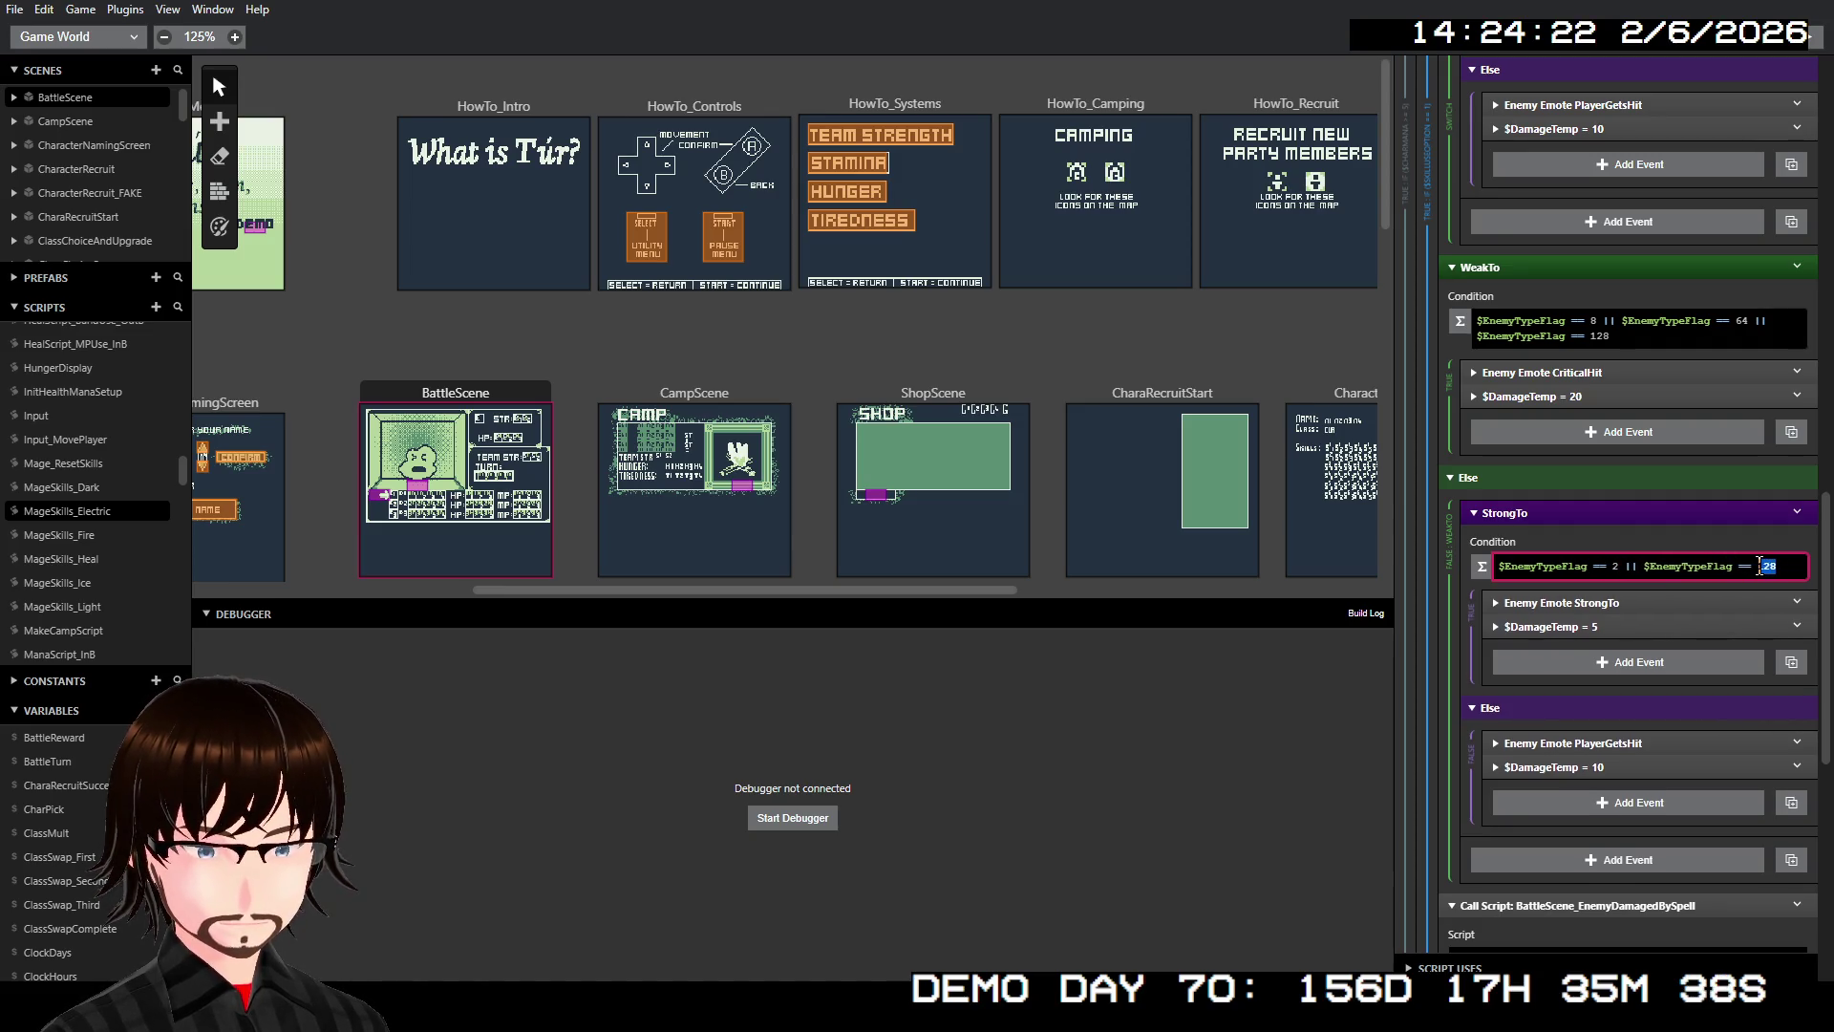
pyautogui.write('32')
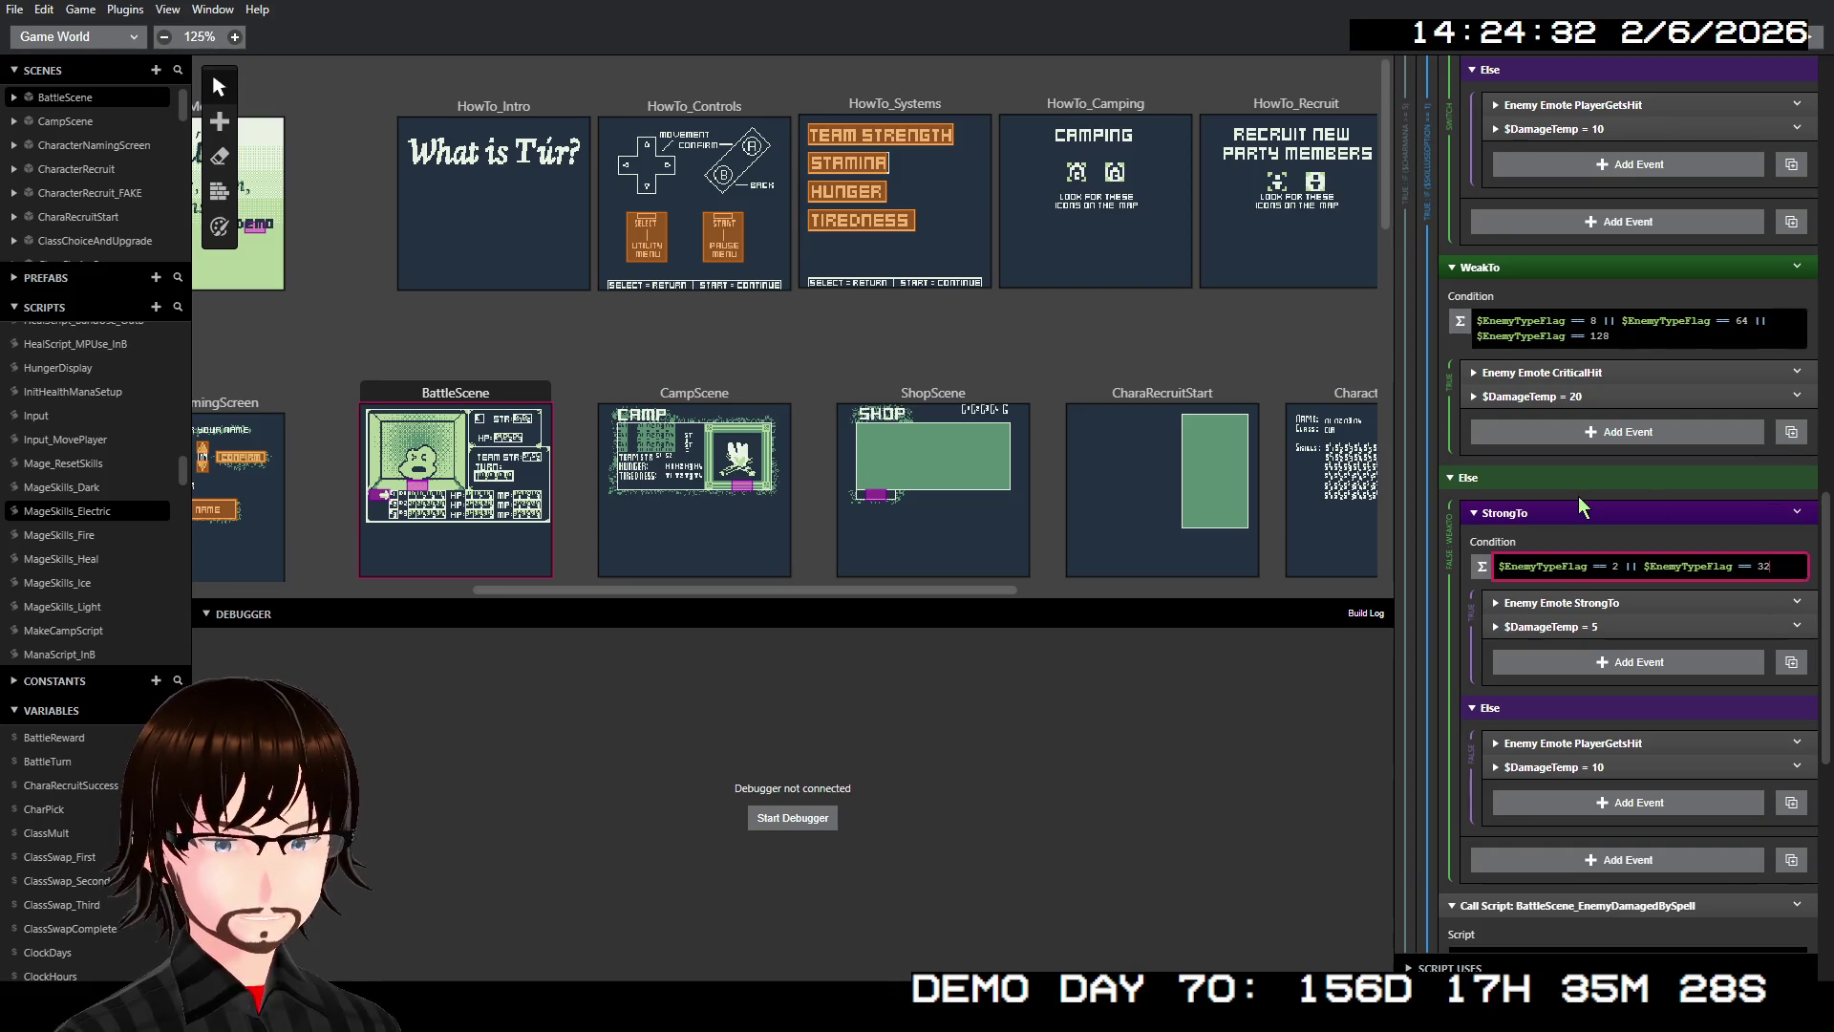
# Collapse the Electric skill's old Switch event and disable it
pyautogui.scroll(-1, 1578, 495)
pyautogui.scroll(2, 1584, 588)
pyautogui.scroll(7, 1596, 558)
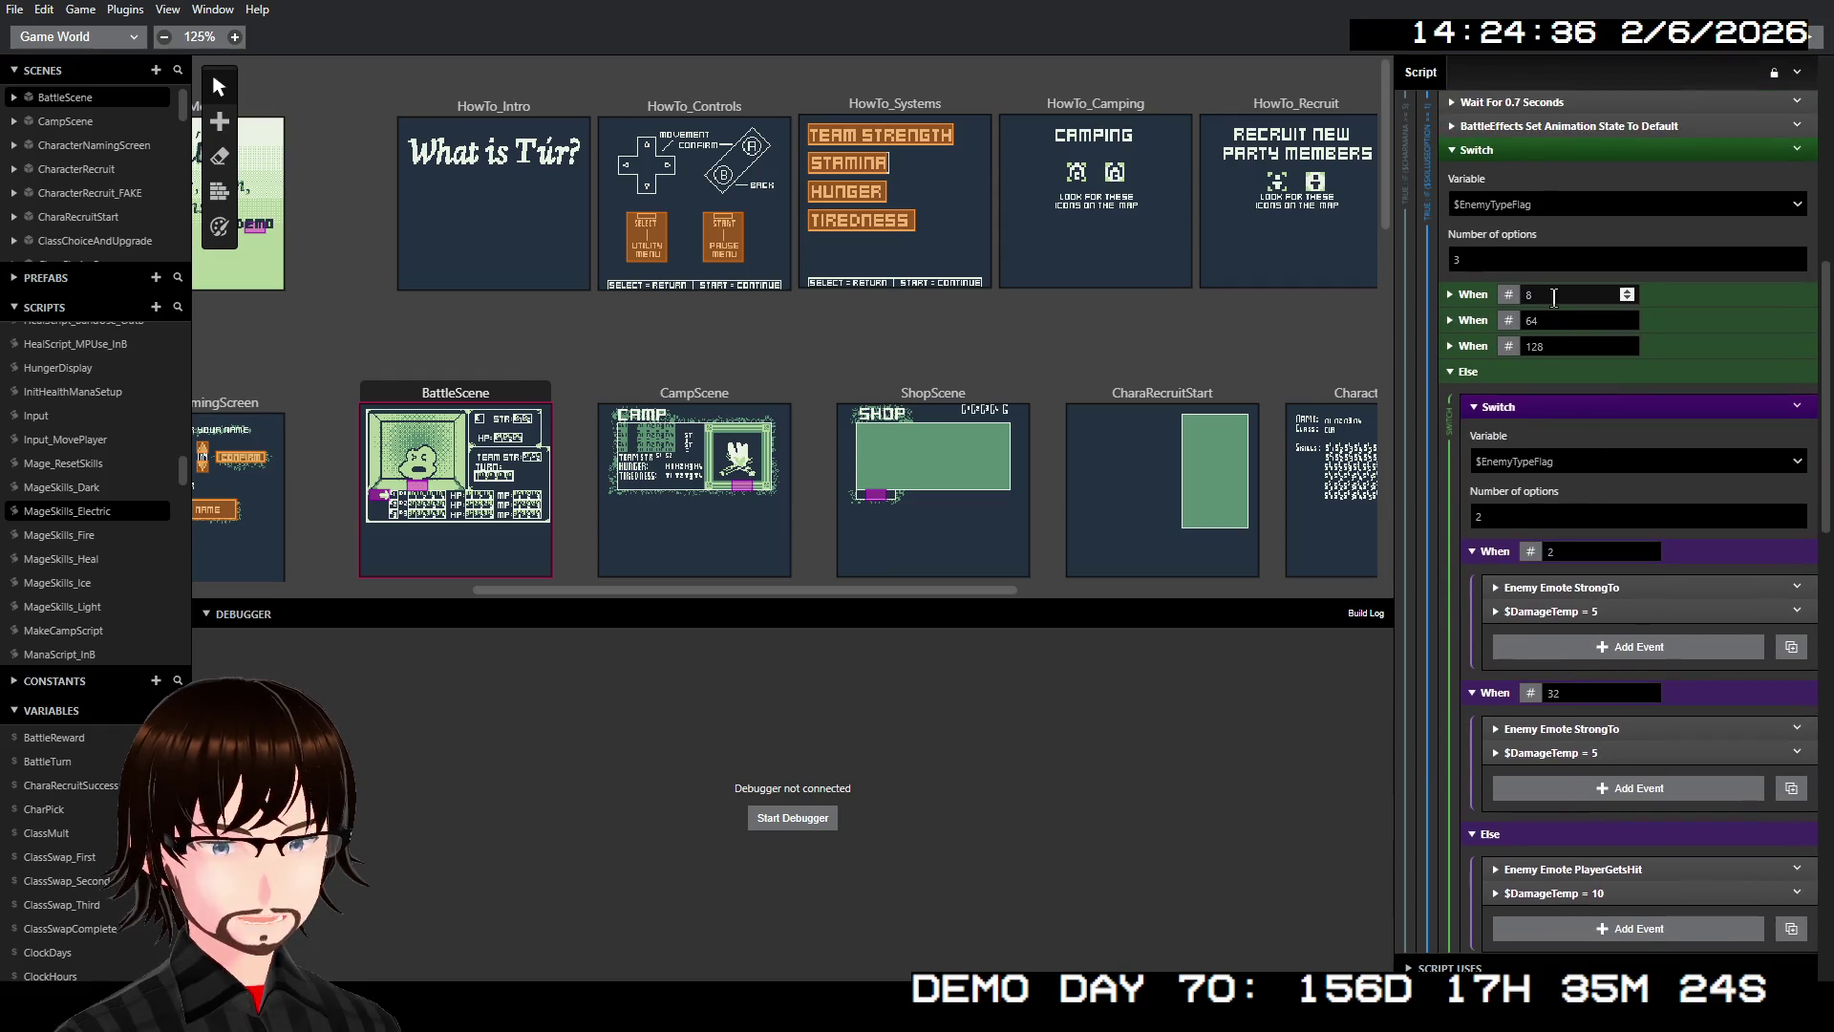
pyautogui.scroll(1, 1547, 296)
pyautogui.click(1586, 245)
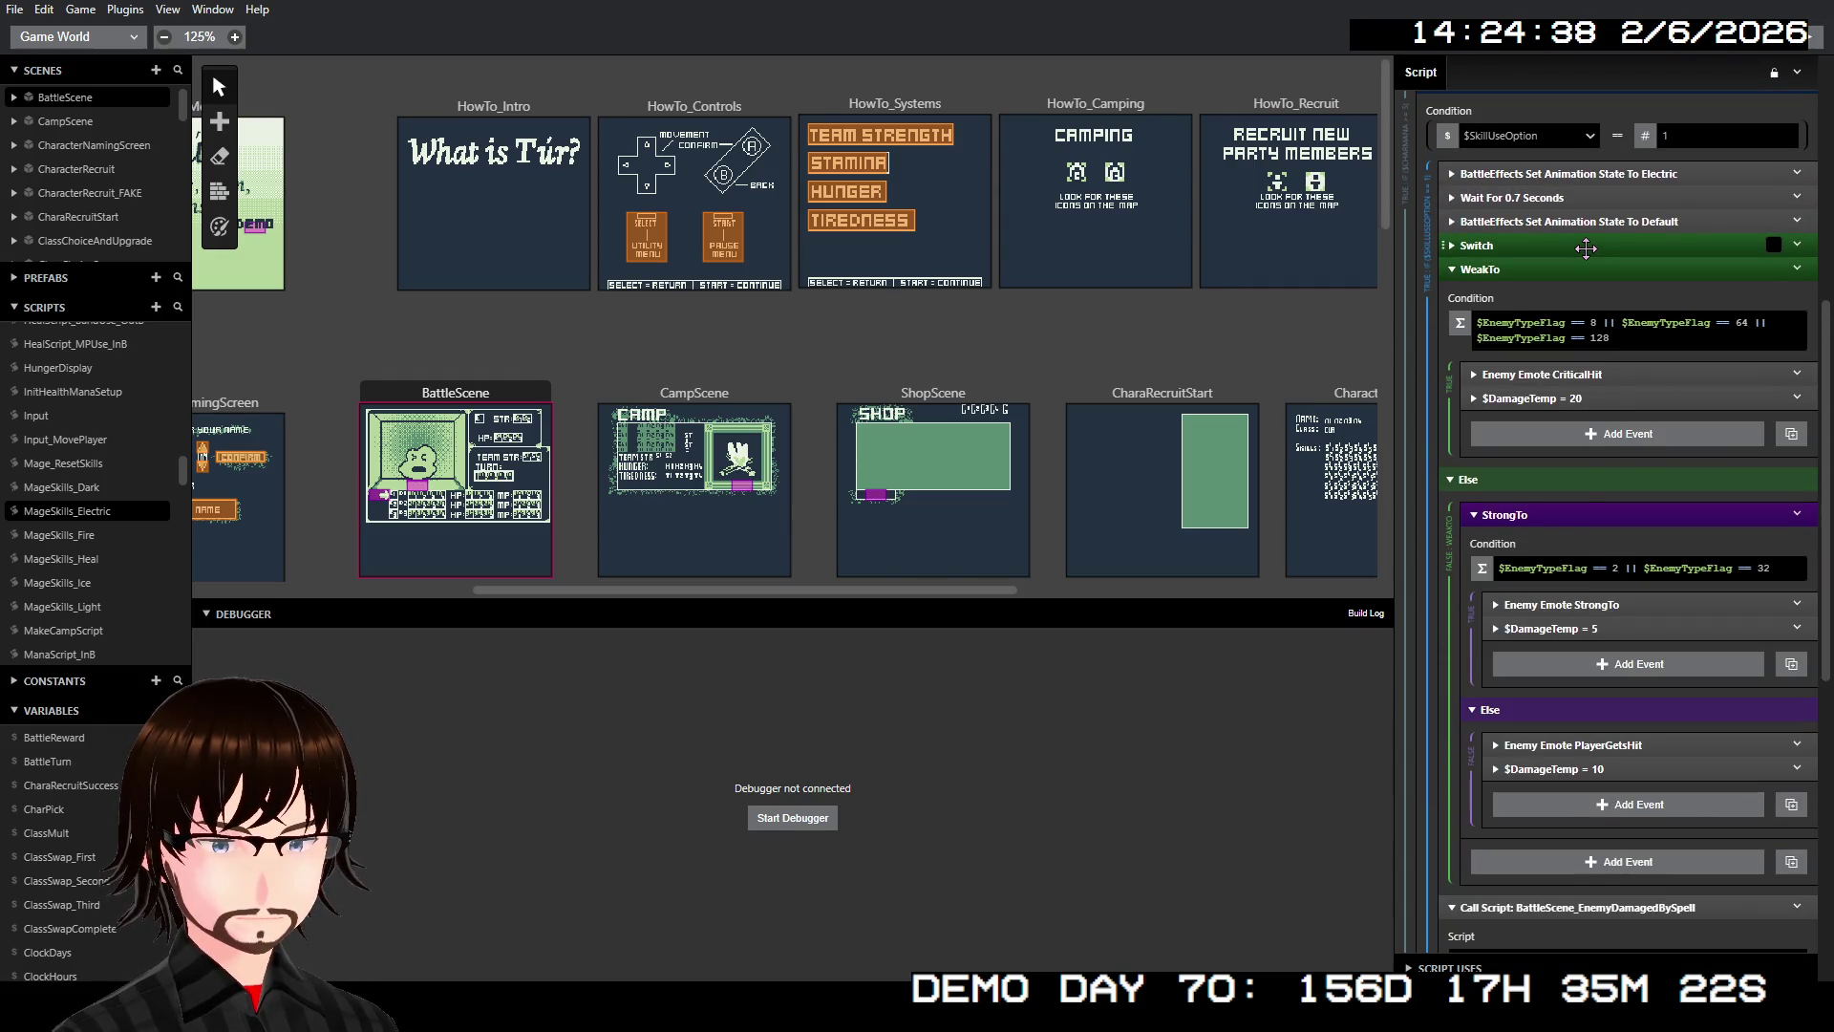
pyautogui.rightClick(1586, 247)
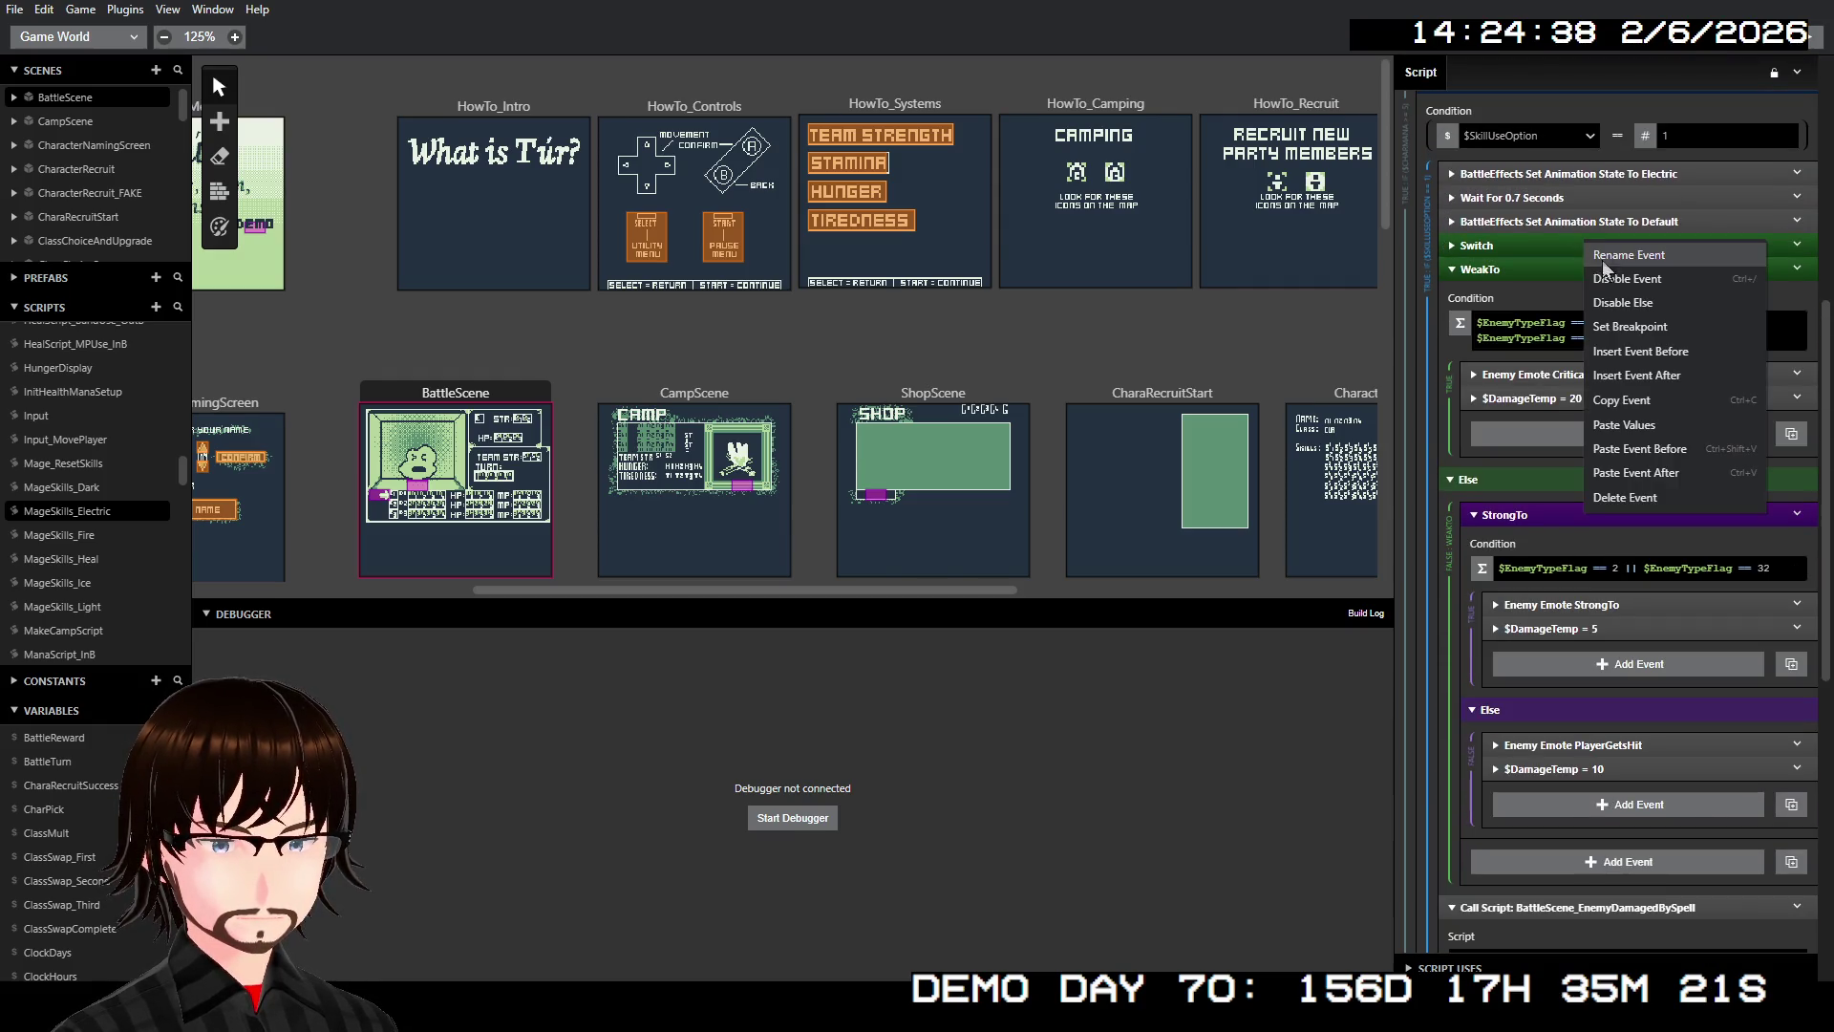
pyautogui.click(1648, 280)
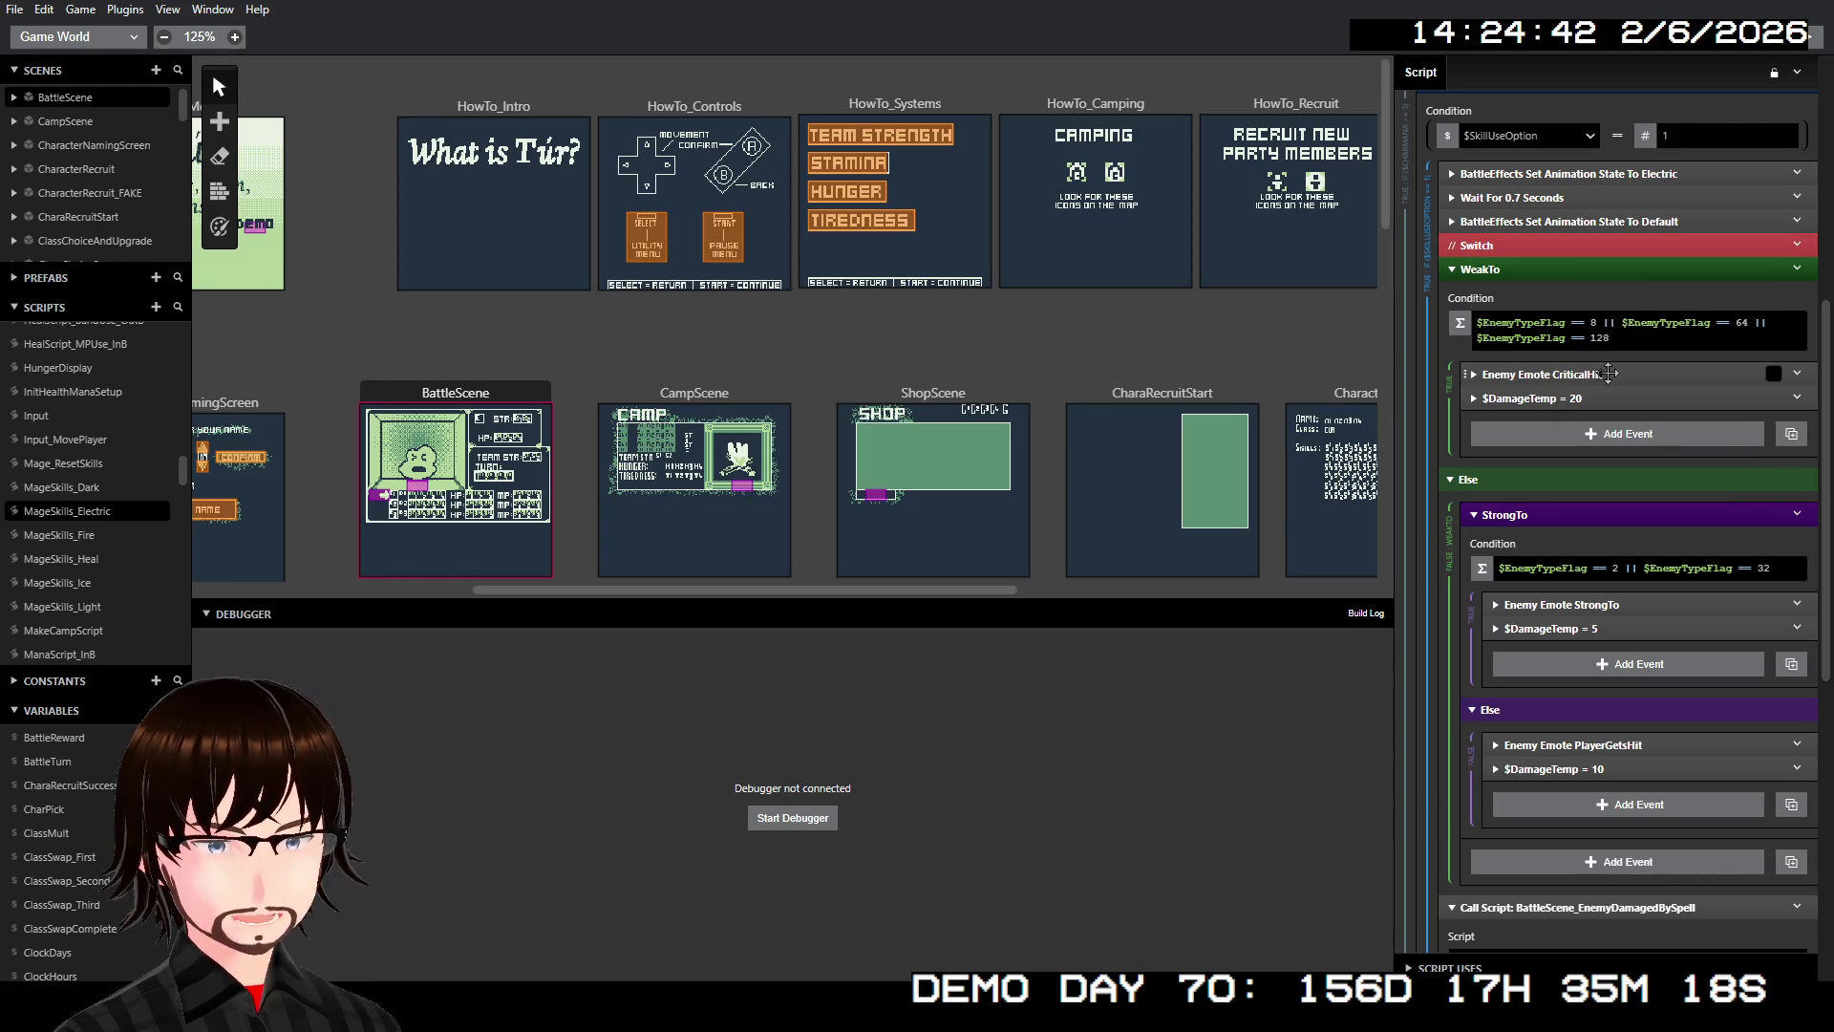
pyautogui.scroll(-2, 1597, 435)
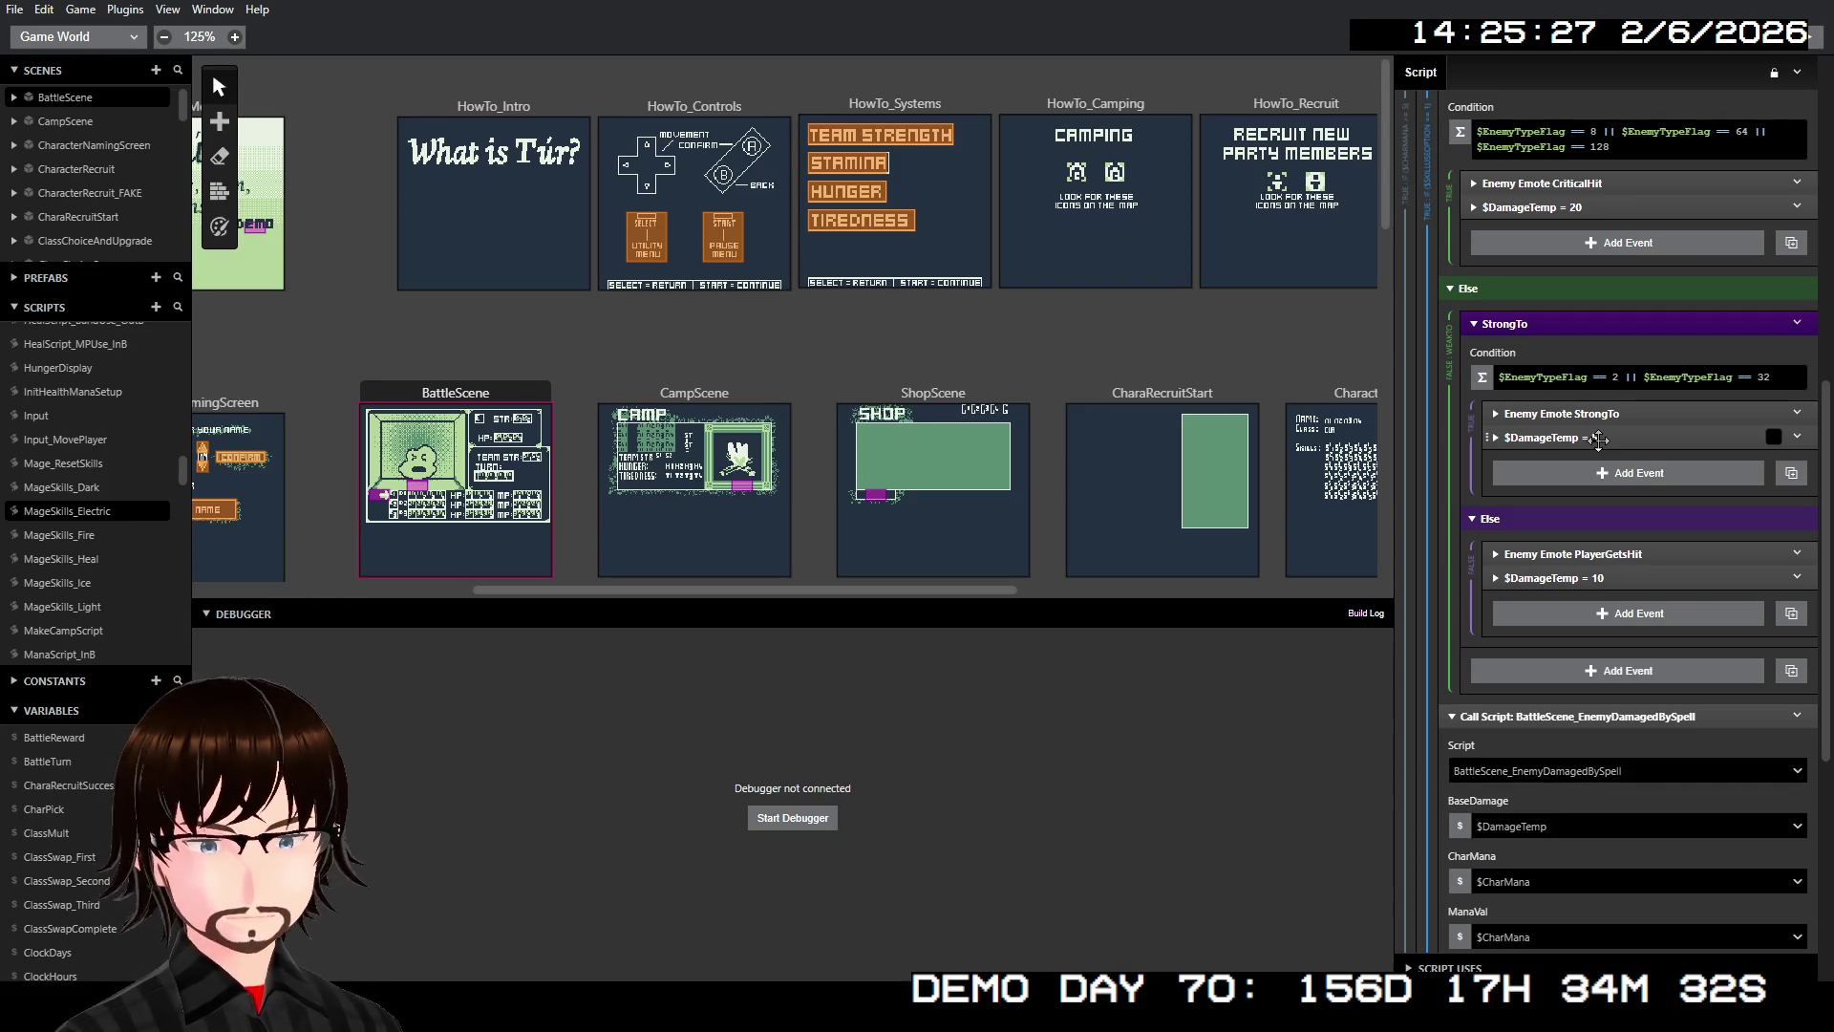
# Re-enable the disabled Switch event to review its cases
pyautogui.scroll(5, 1598, 439)
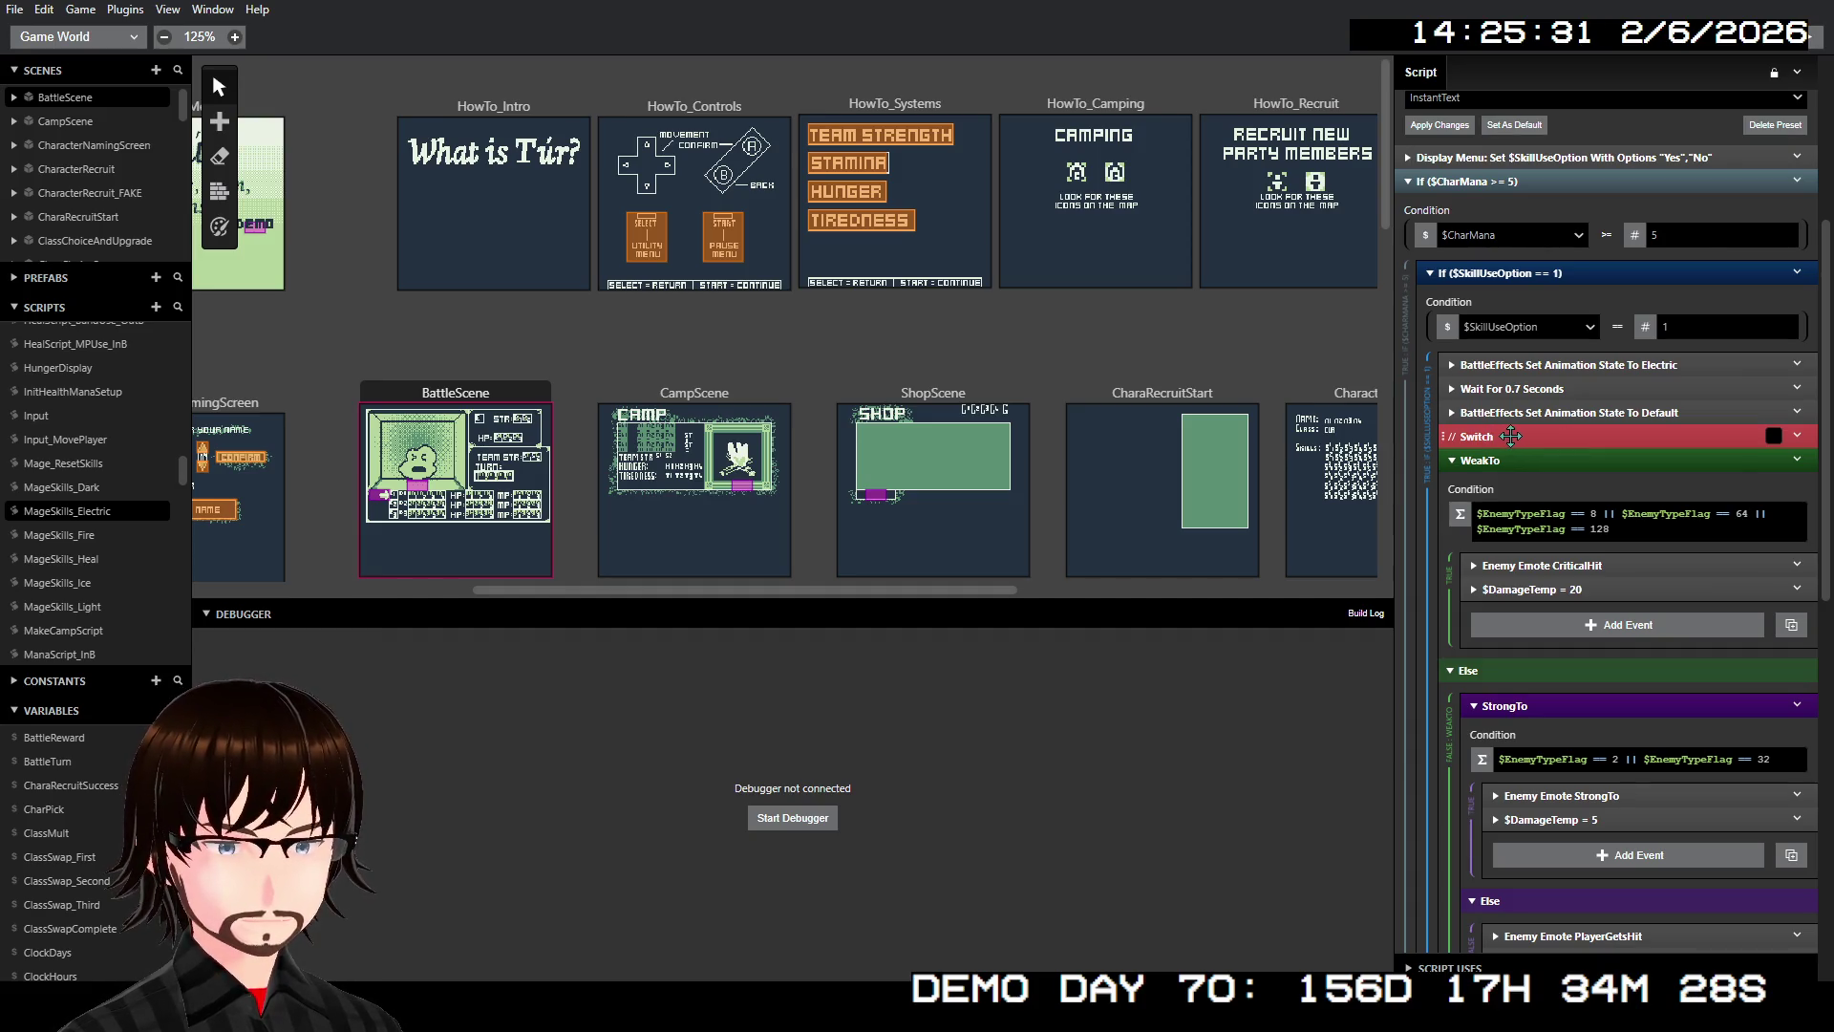
pyautogui.rightClick(1511, 438)
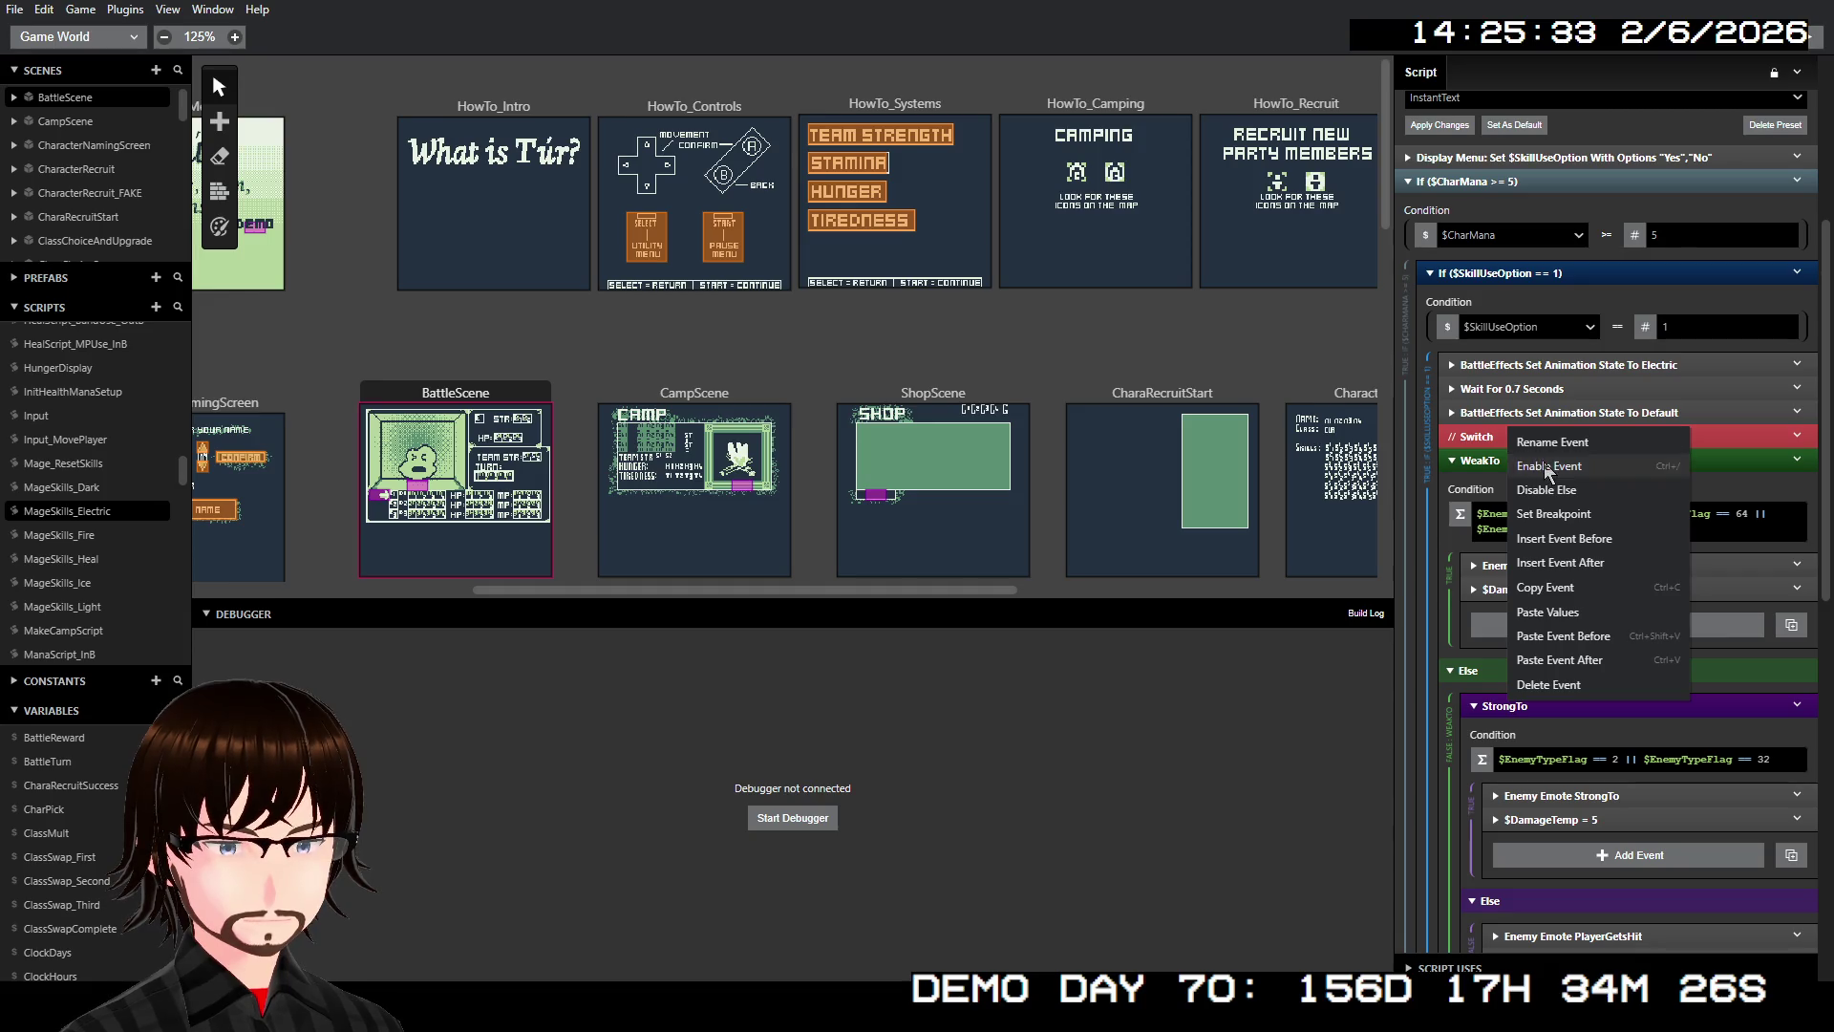
pyautogui.click(1544, 466)
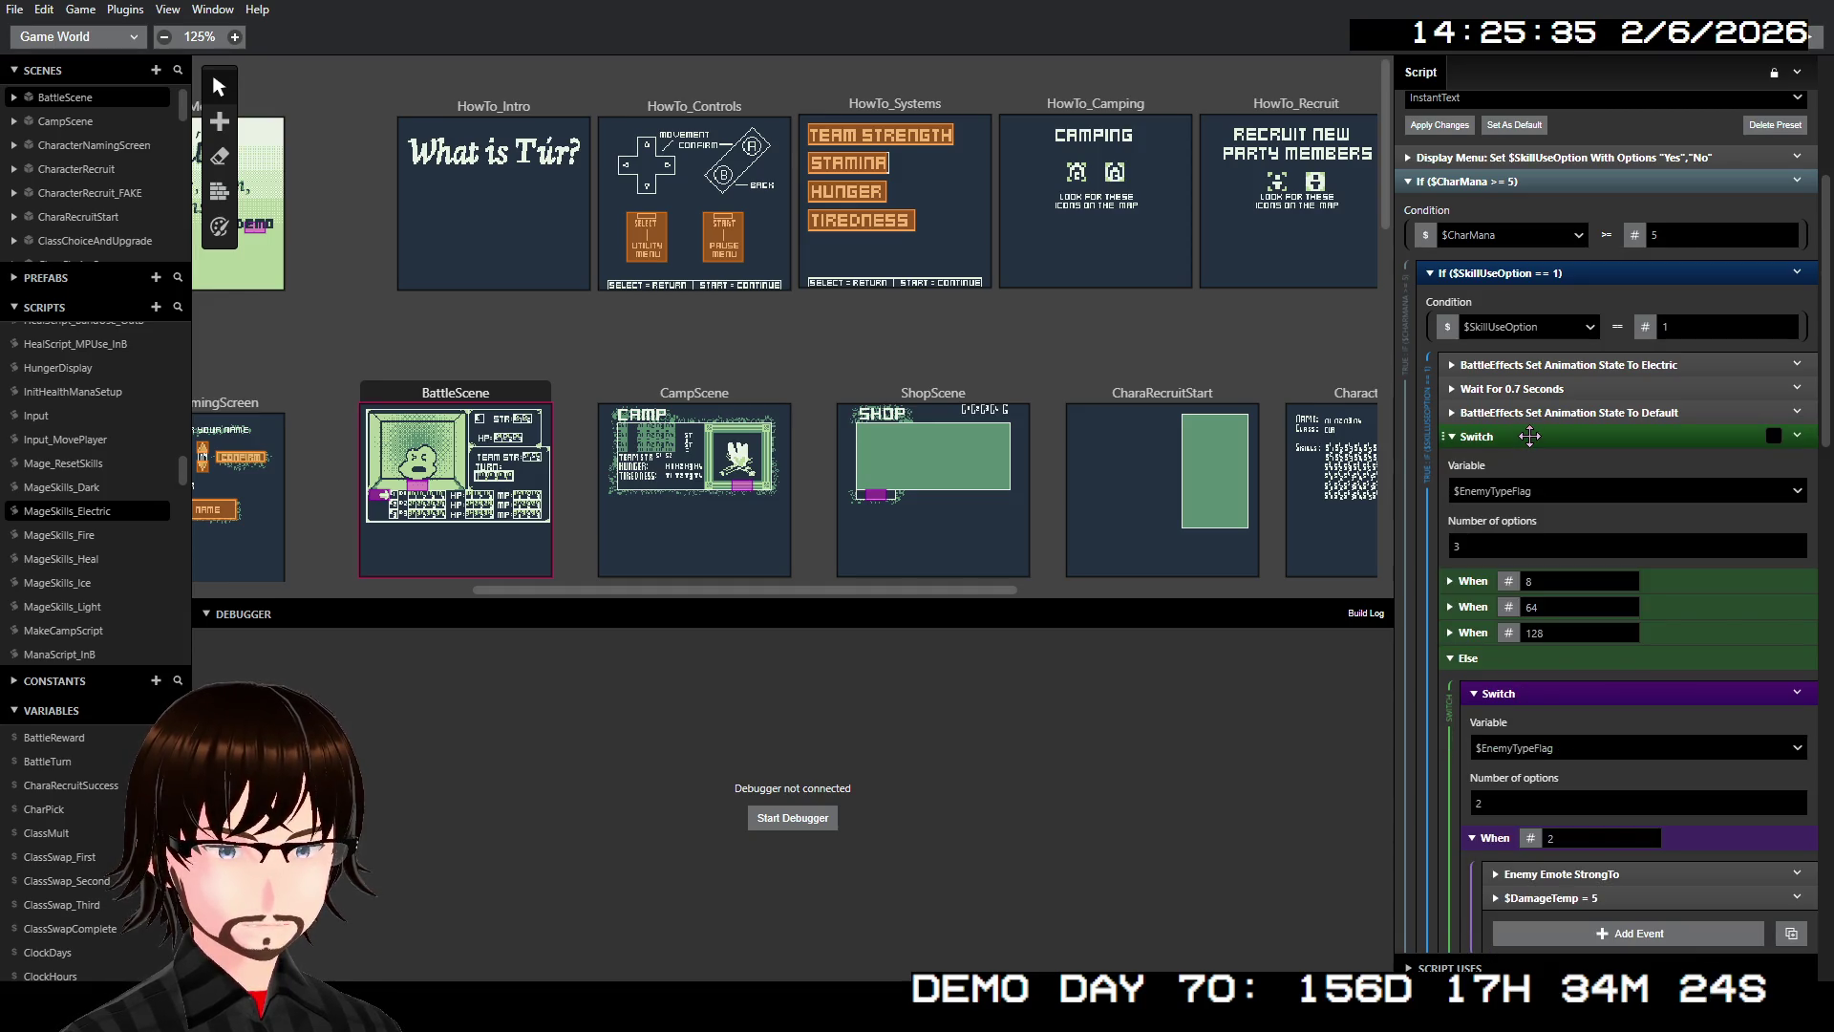
# Collapse and disable the Switch event again, then open the MageSkills_Heal script
pyautogui.click(1529, 437)
pyautogui.rightClick(1529, 435)
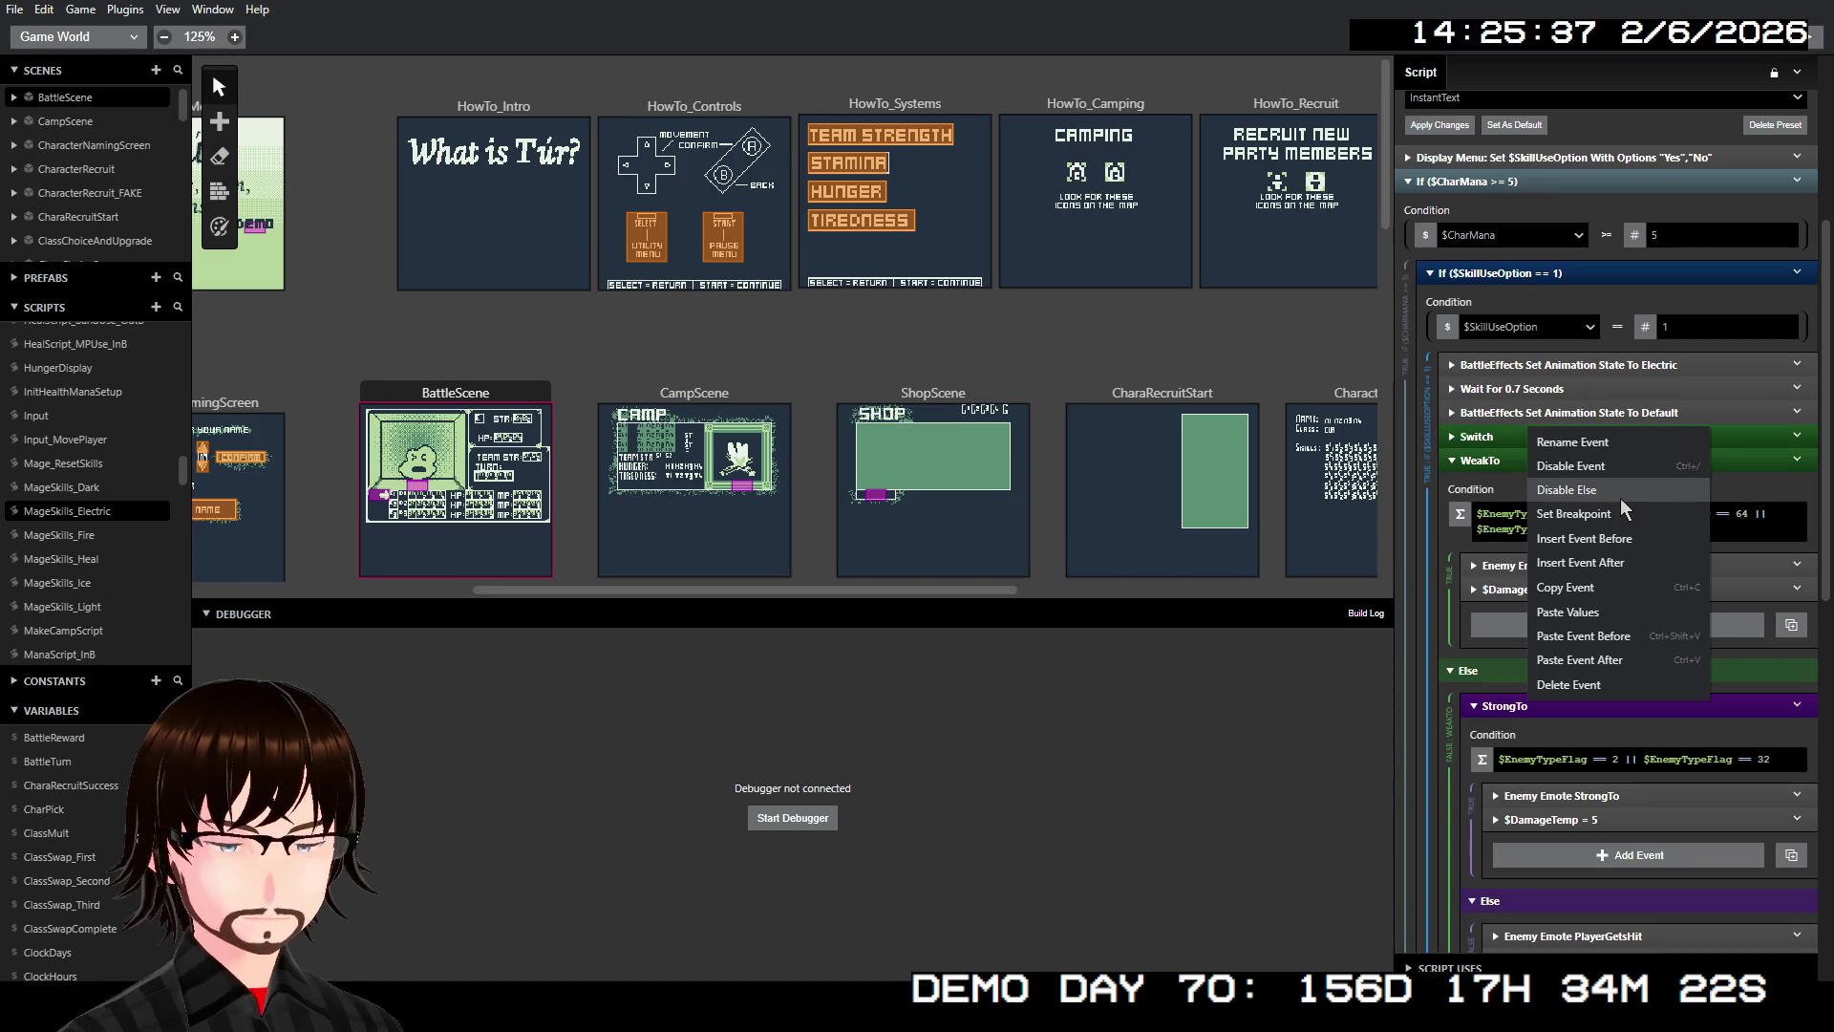
pyautogui.click(1601, 468)
pyautogui.scroll(-3, 1566, 468)
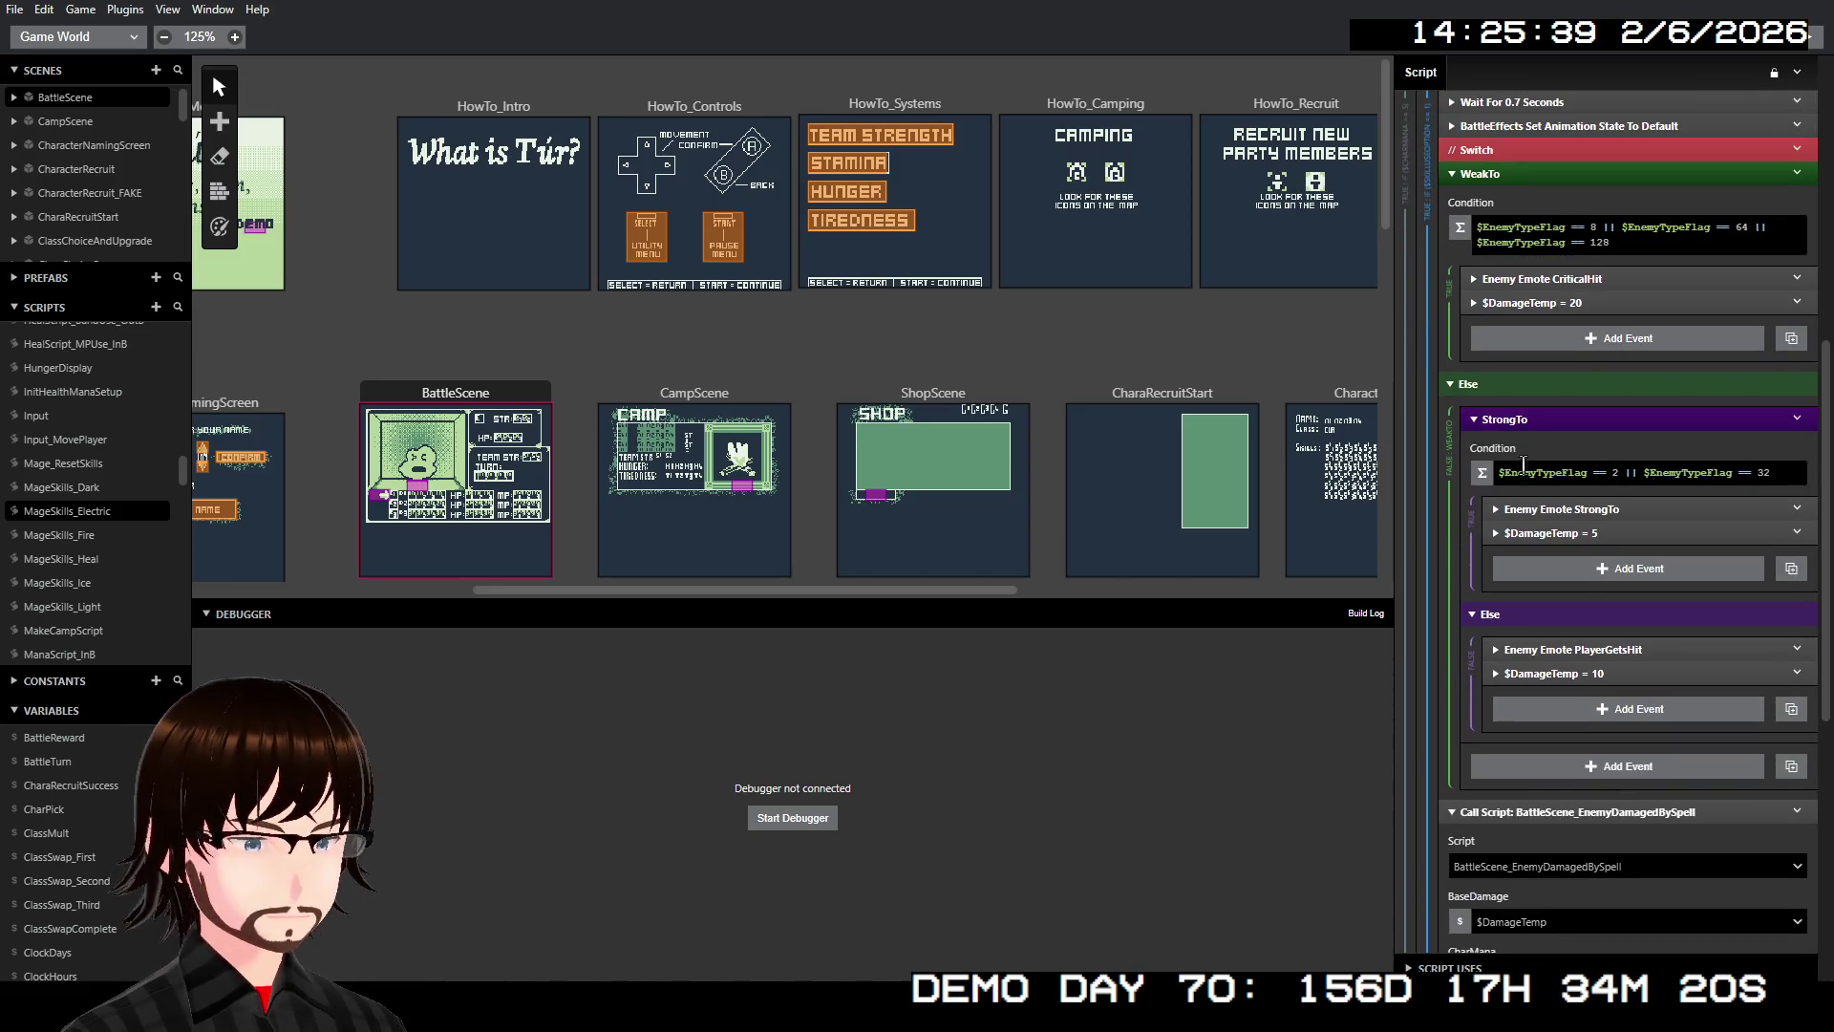
pyautogui.click(88, 559)
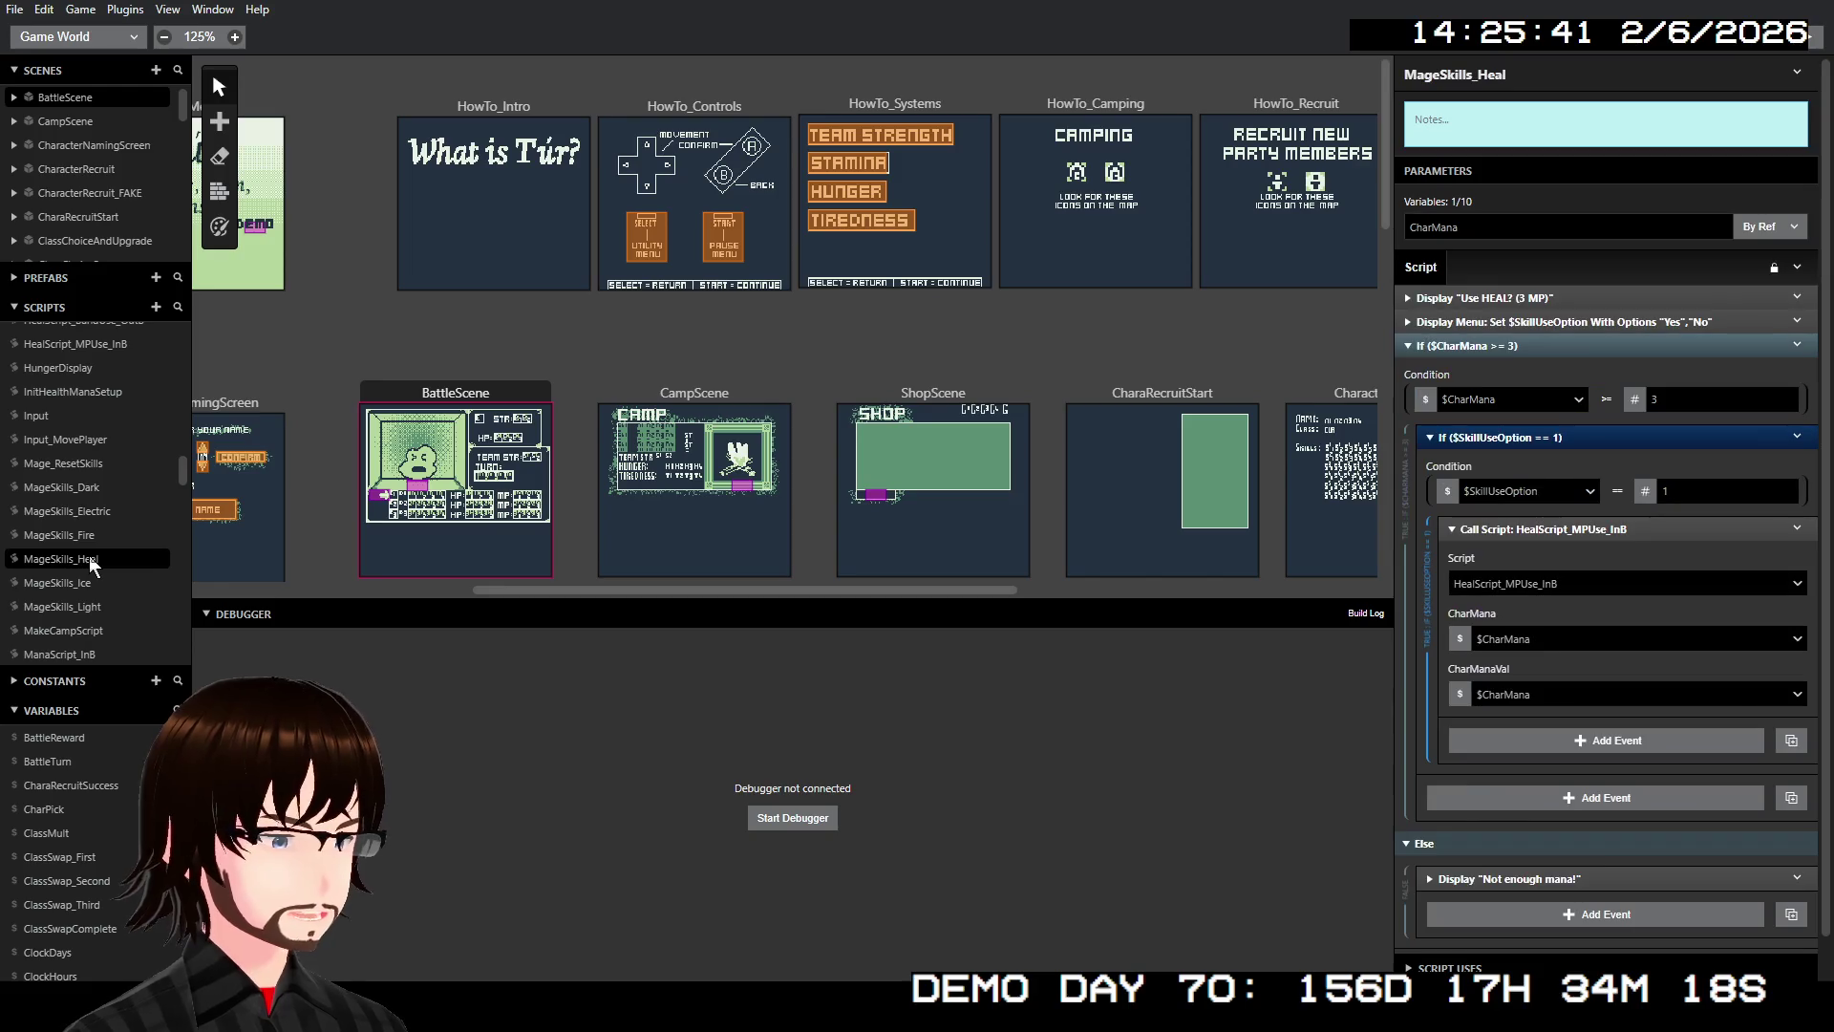
pyautogui.click(86, 581)
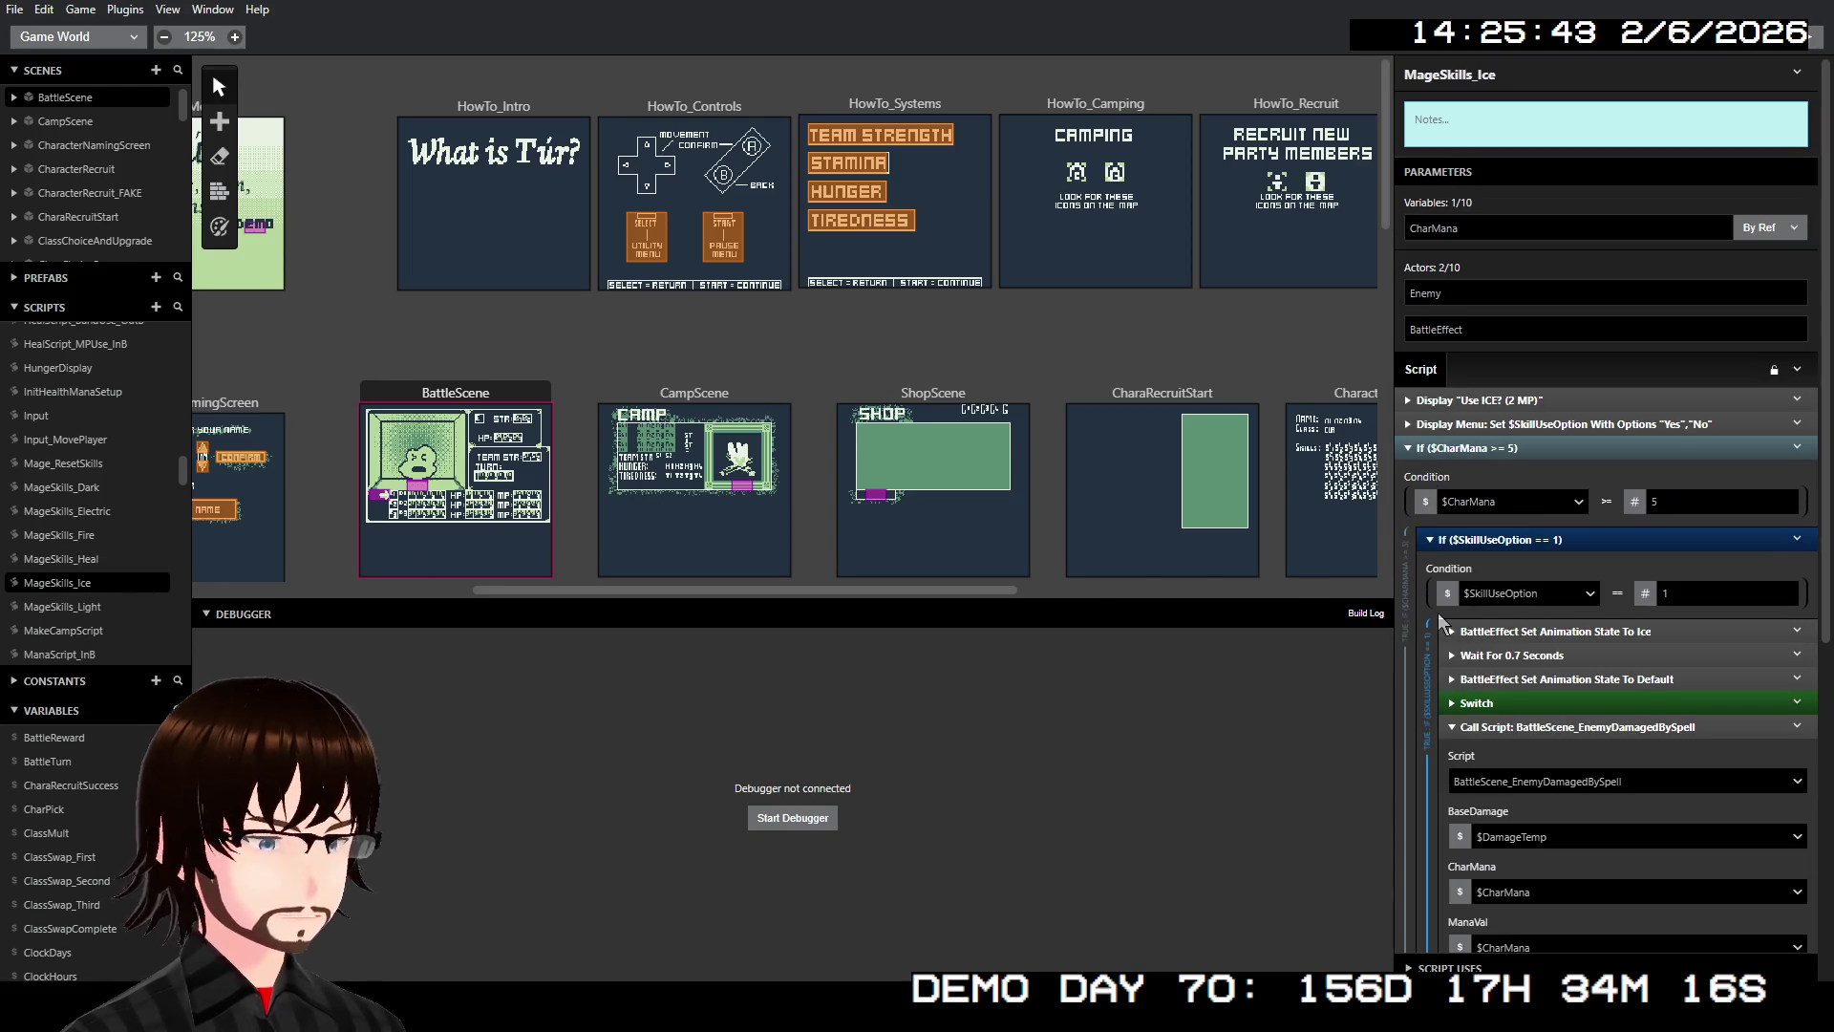
pyautogui.scroll(-3, 1442, 623)
pyautogui.rightClick(1508, 426)
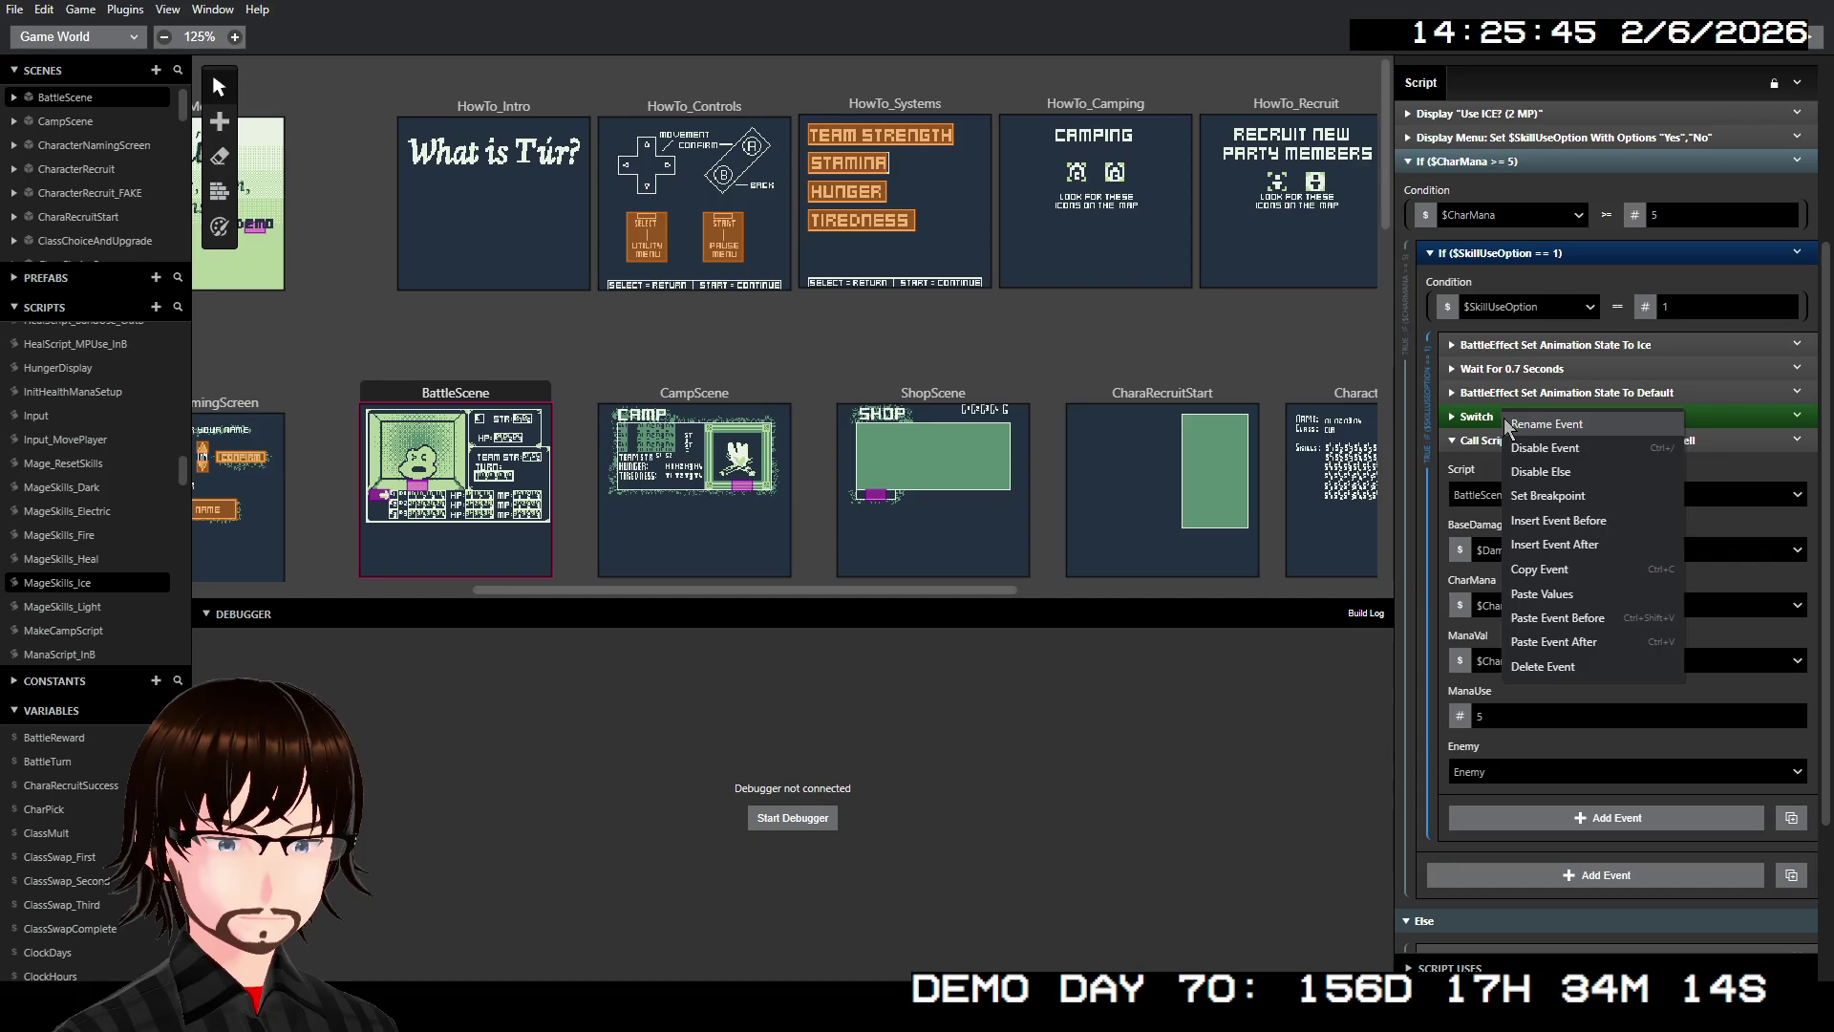
pyautogui.click(1597, 638)
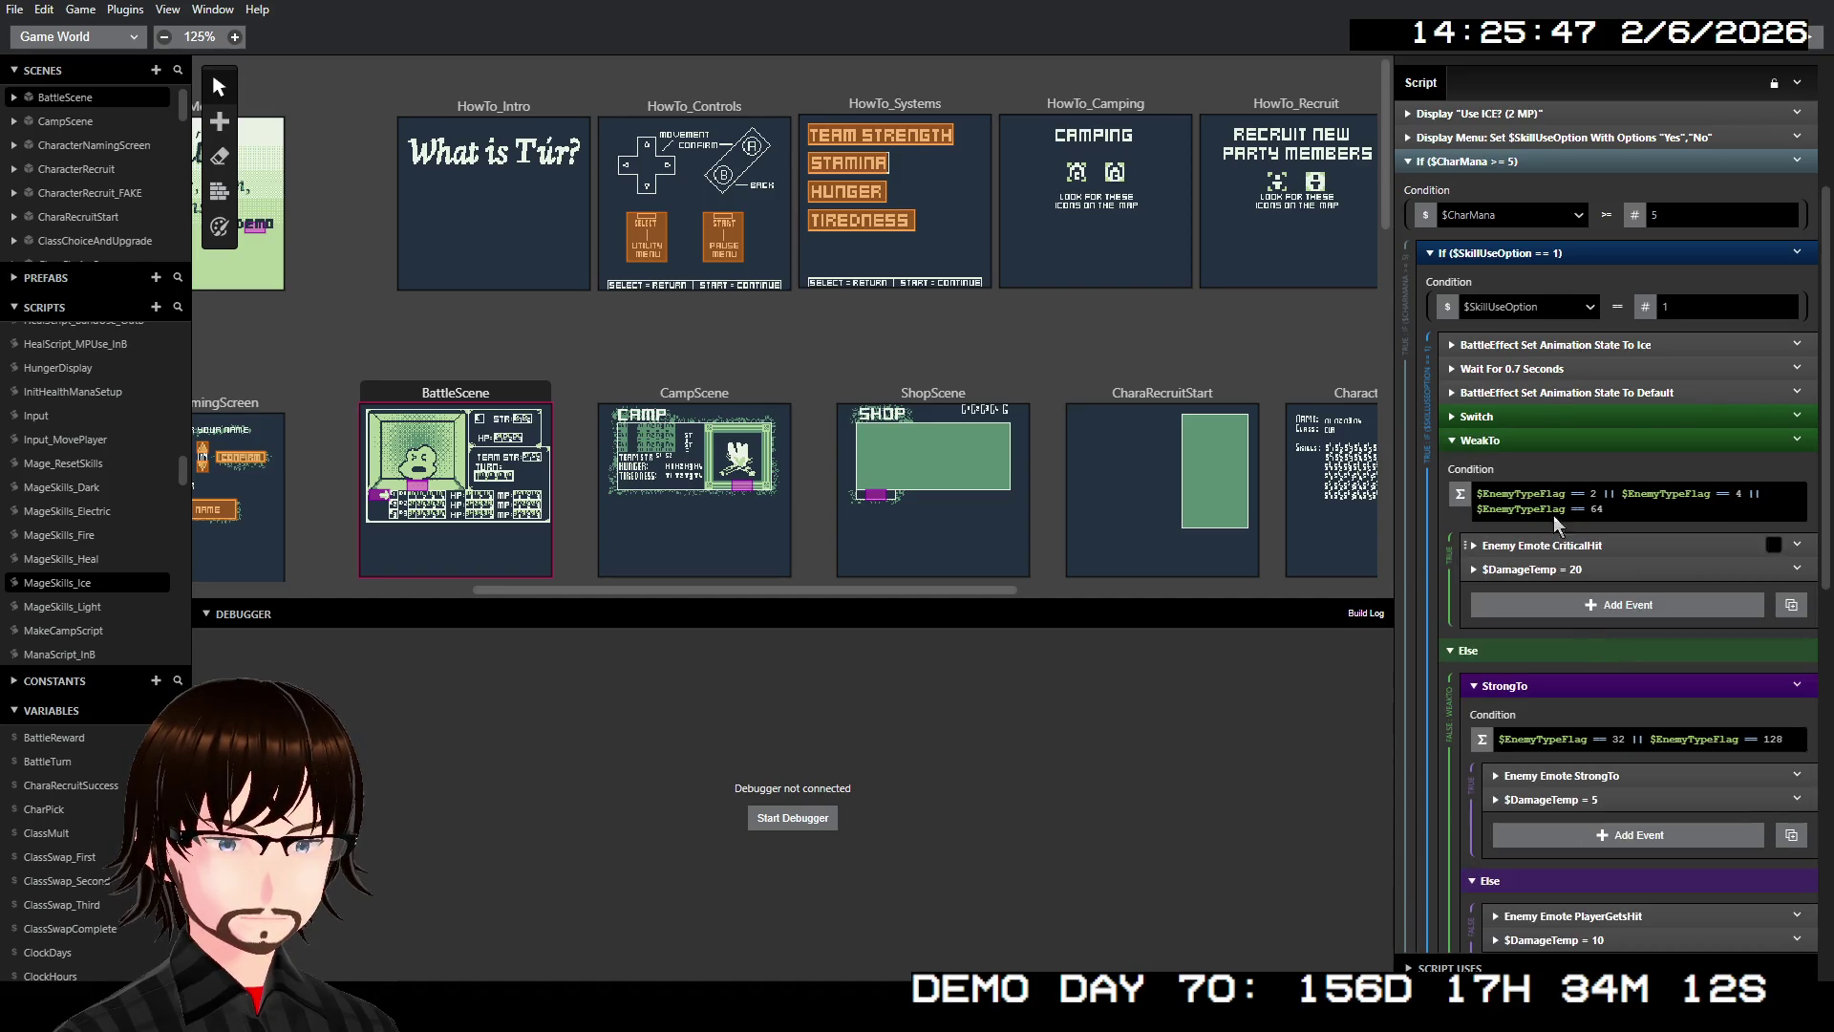
pyautogui.click(1531, 411)
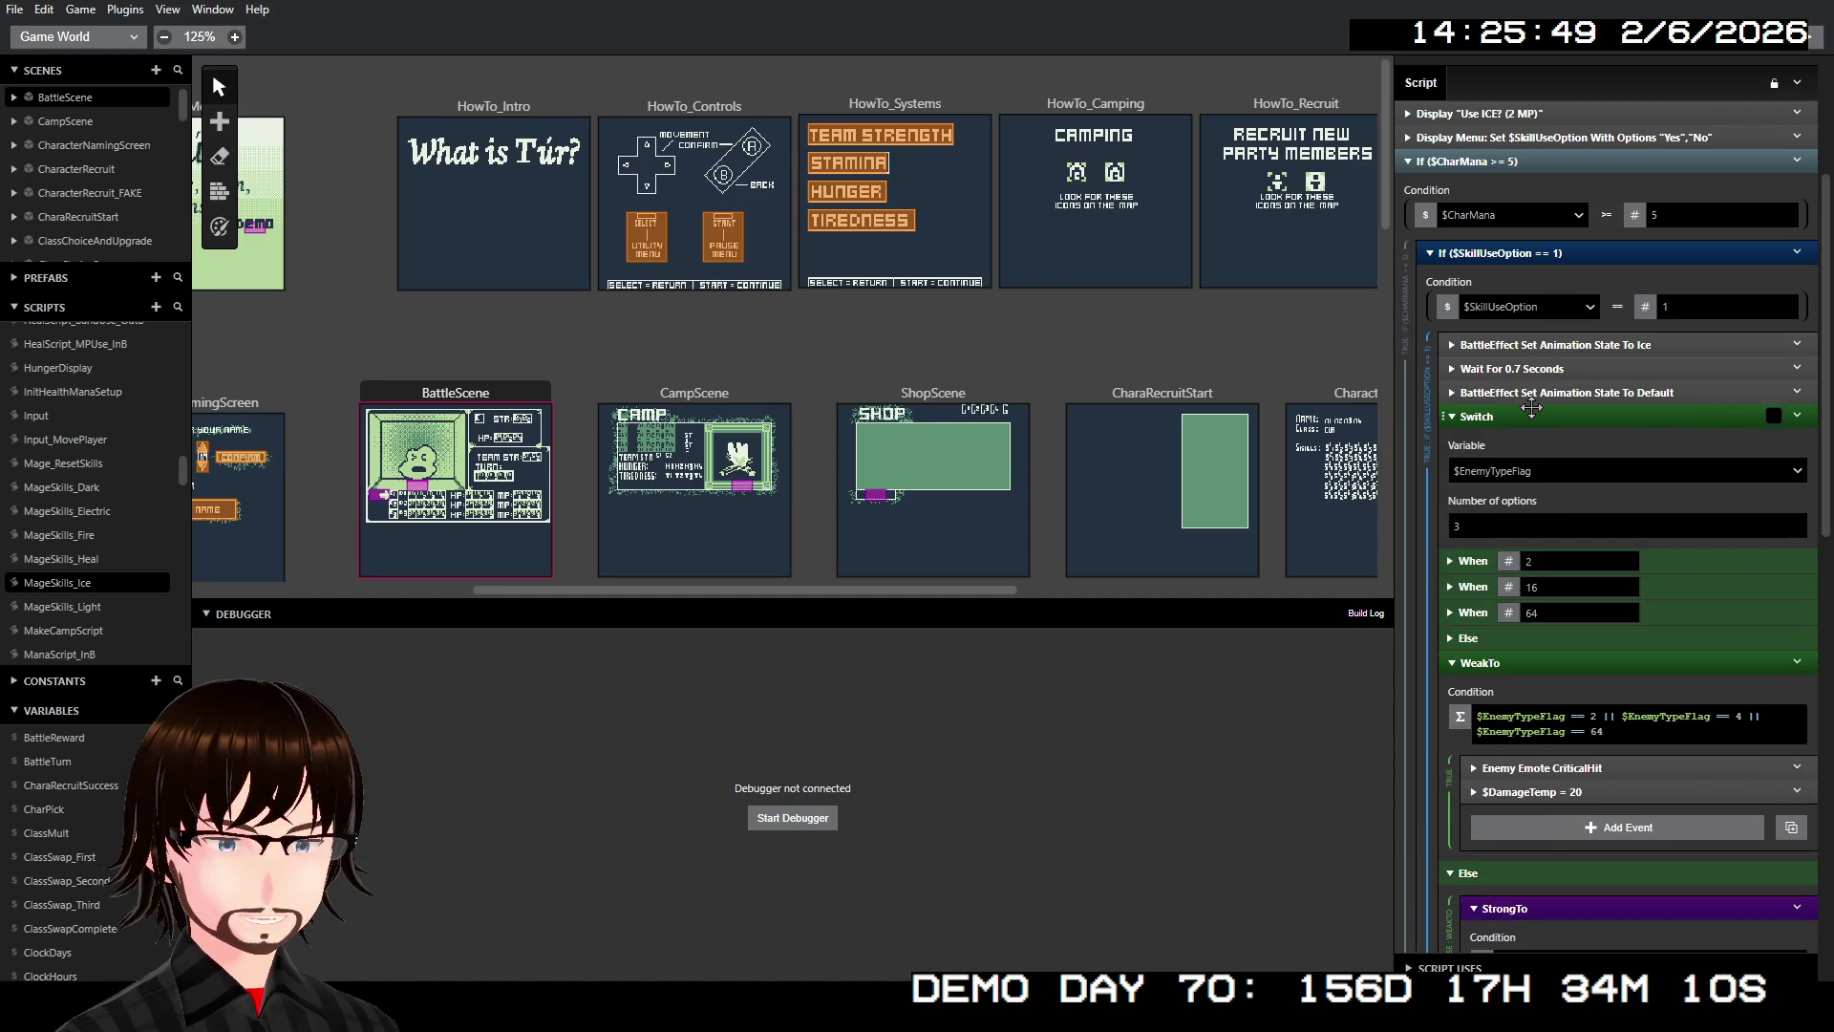
pyautogui.click(1742, 717)
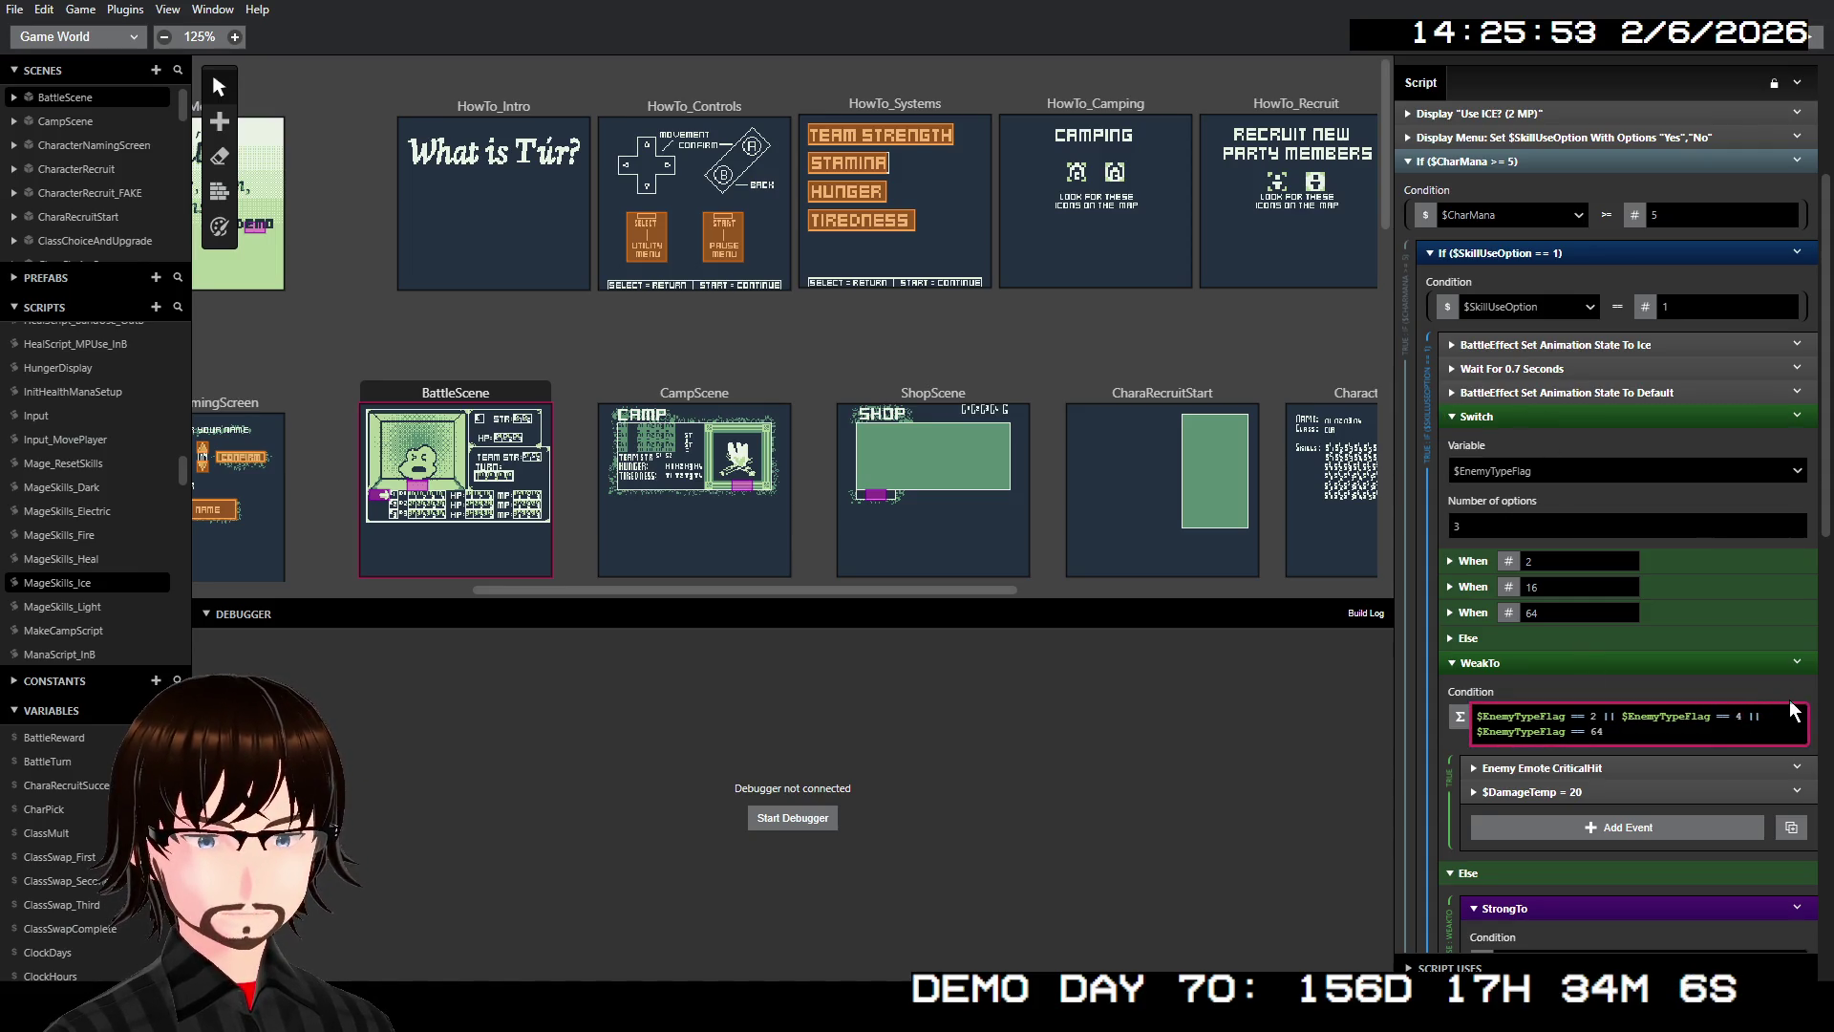
pyautogui.press('BackSpace')
pyautogui.write('16')
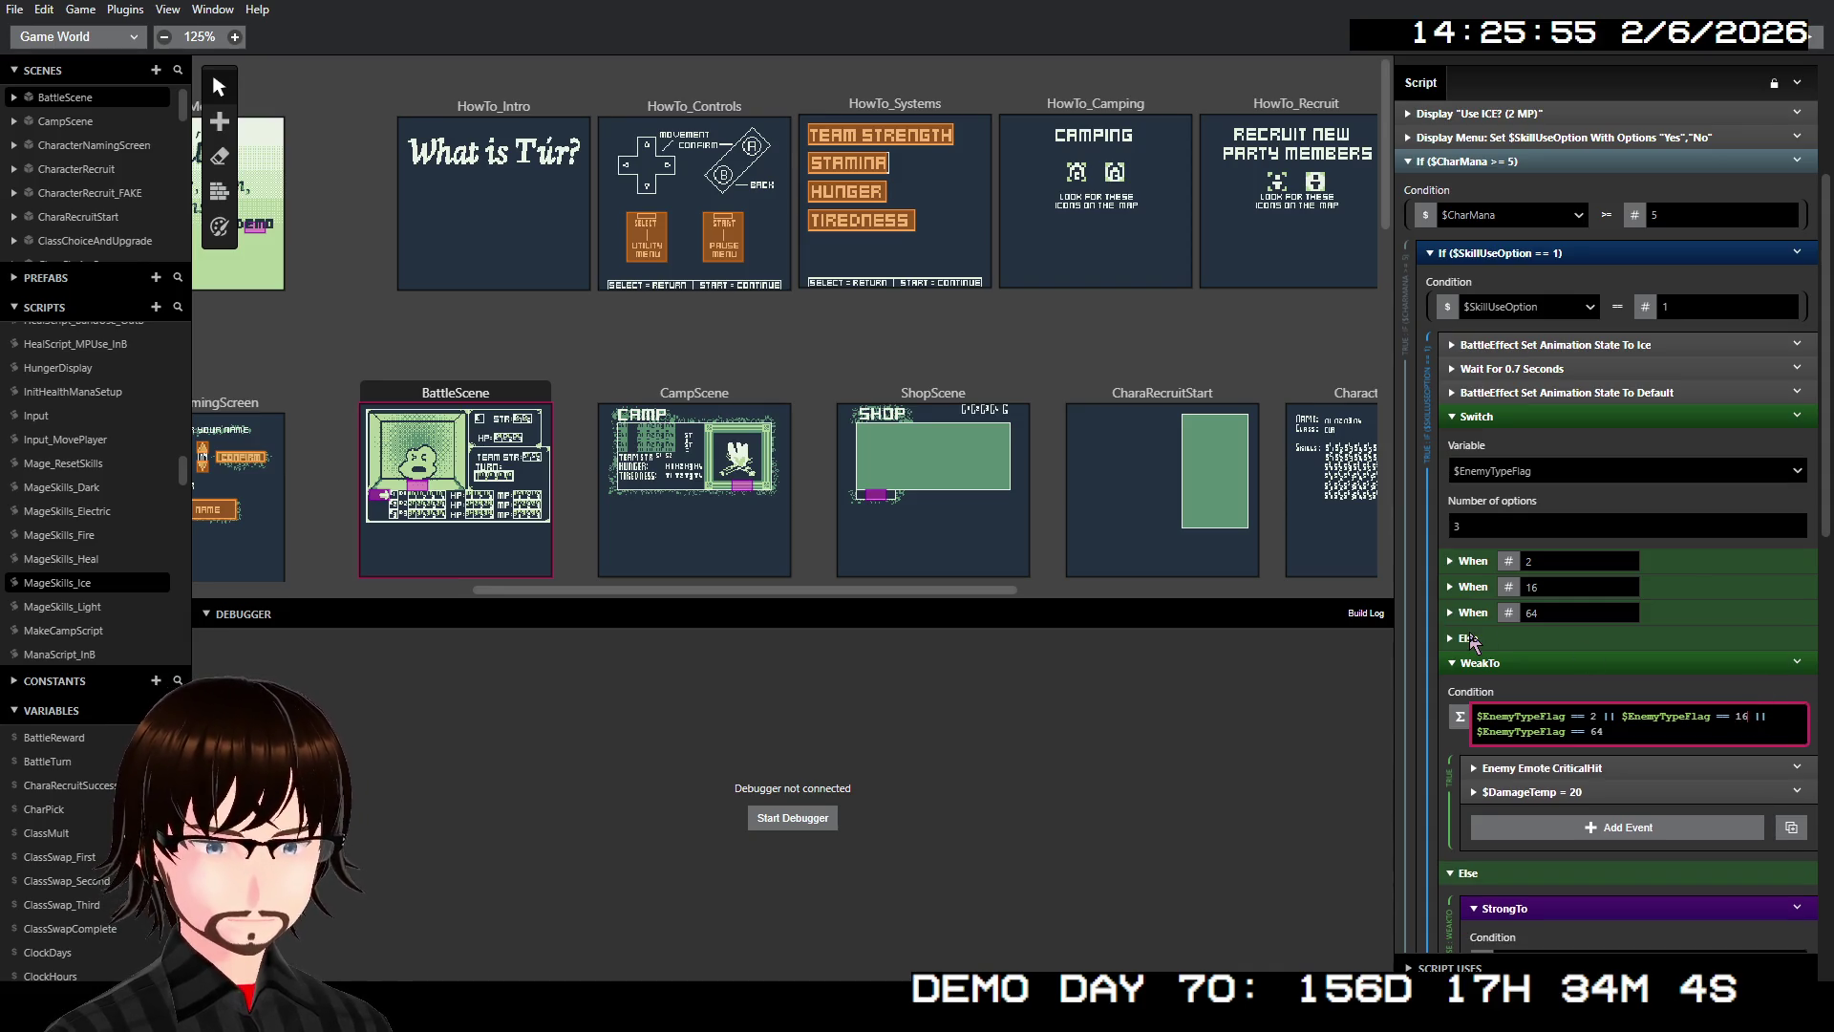
pyautogui.click(1486, 636)
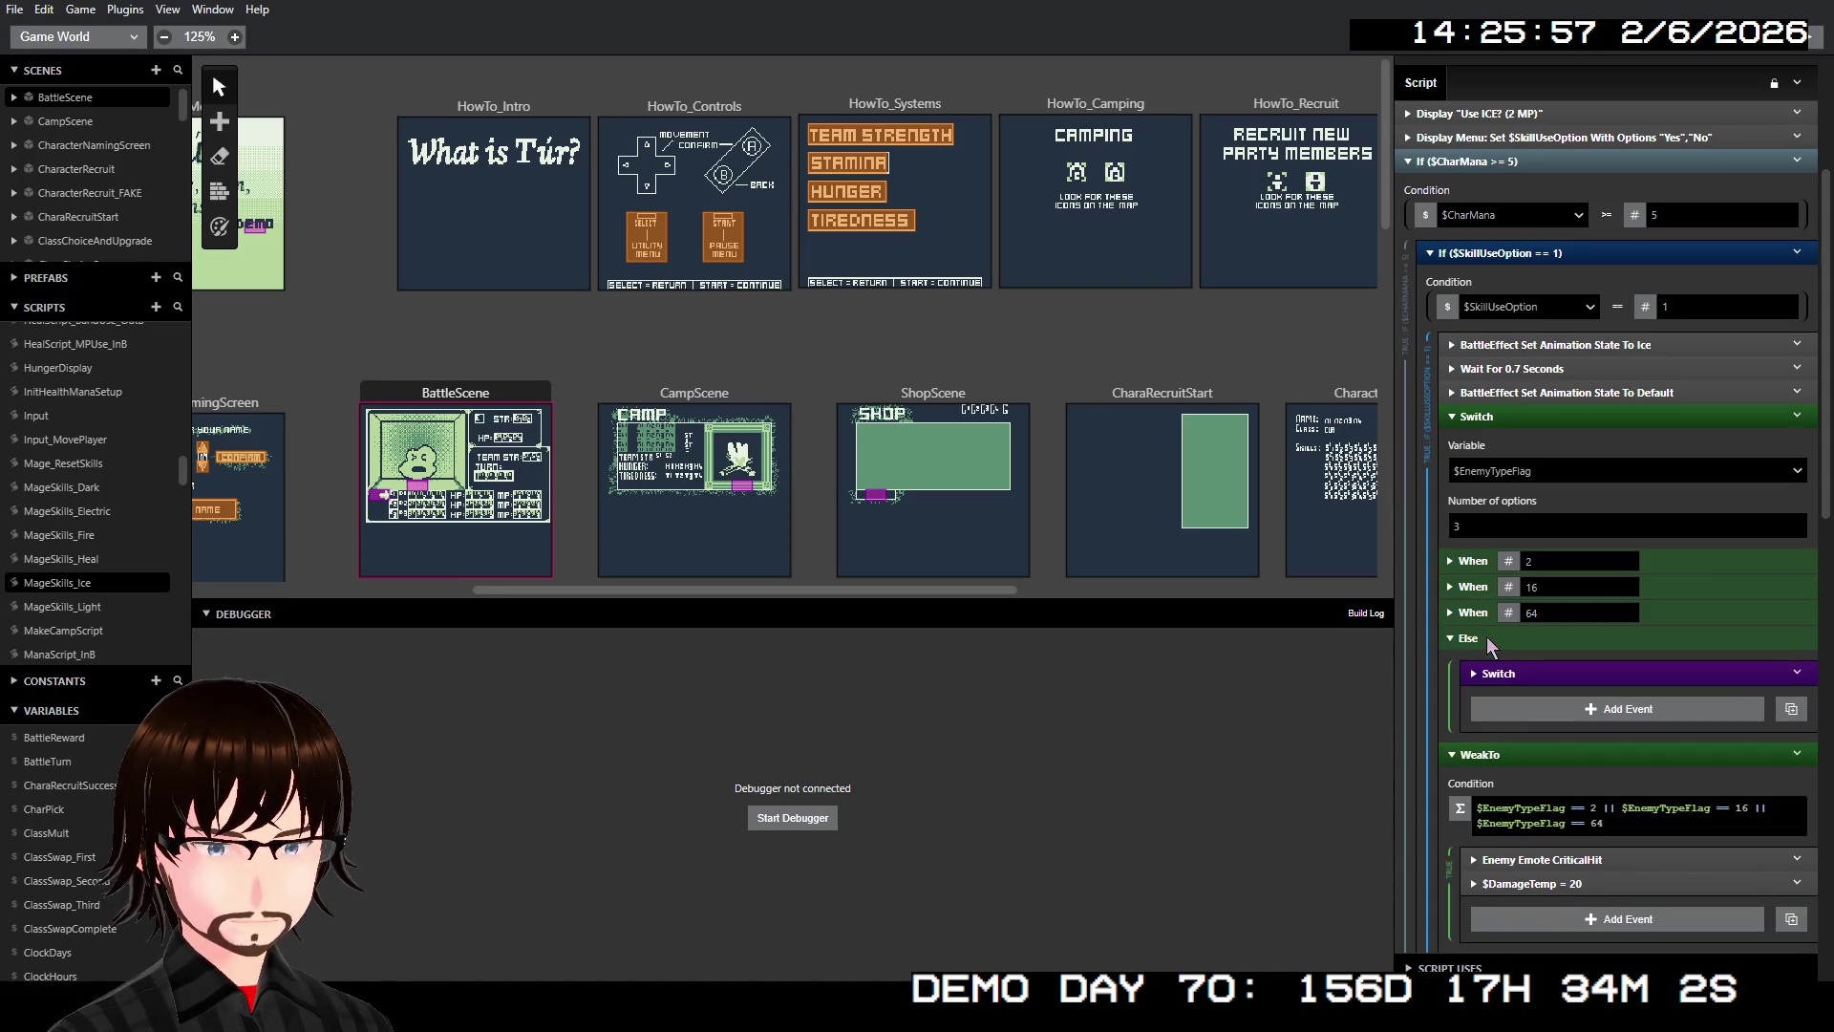
pyautogui.click(1500, 673)
pyautogui.scroll(-5, 1566, 649)
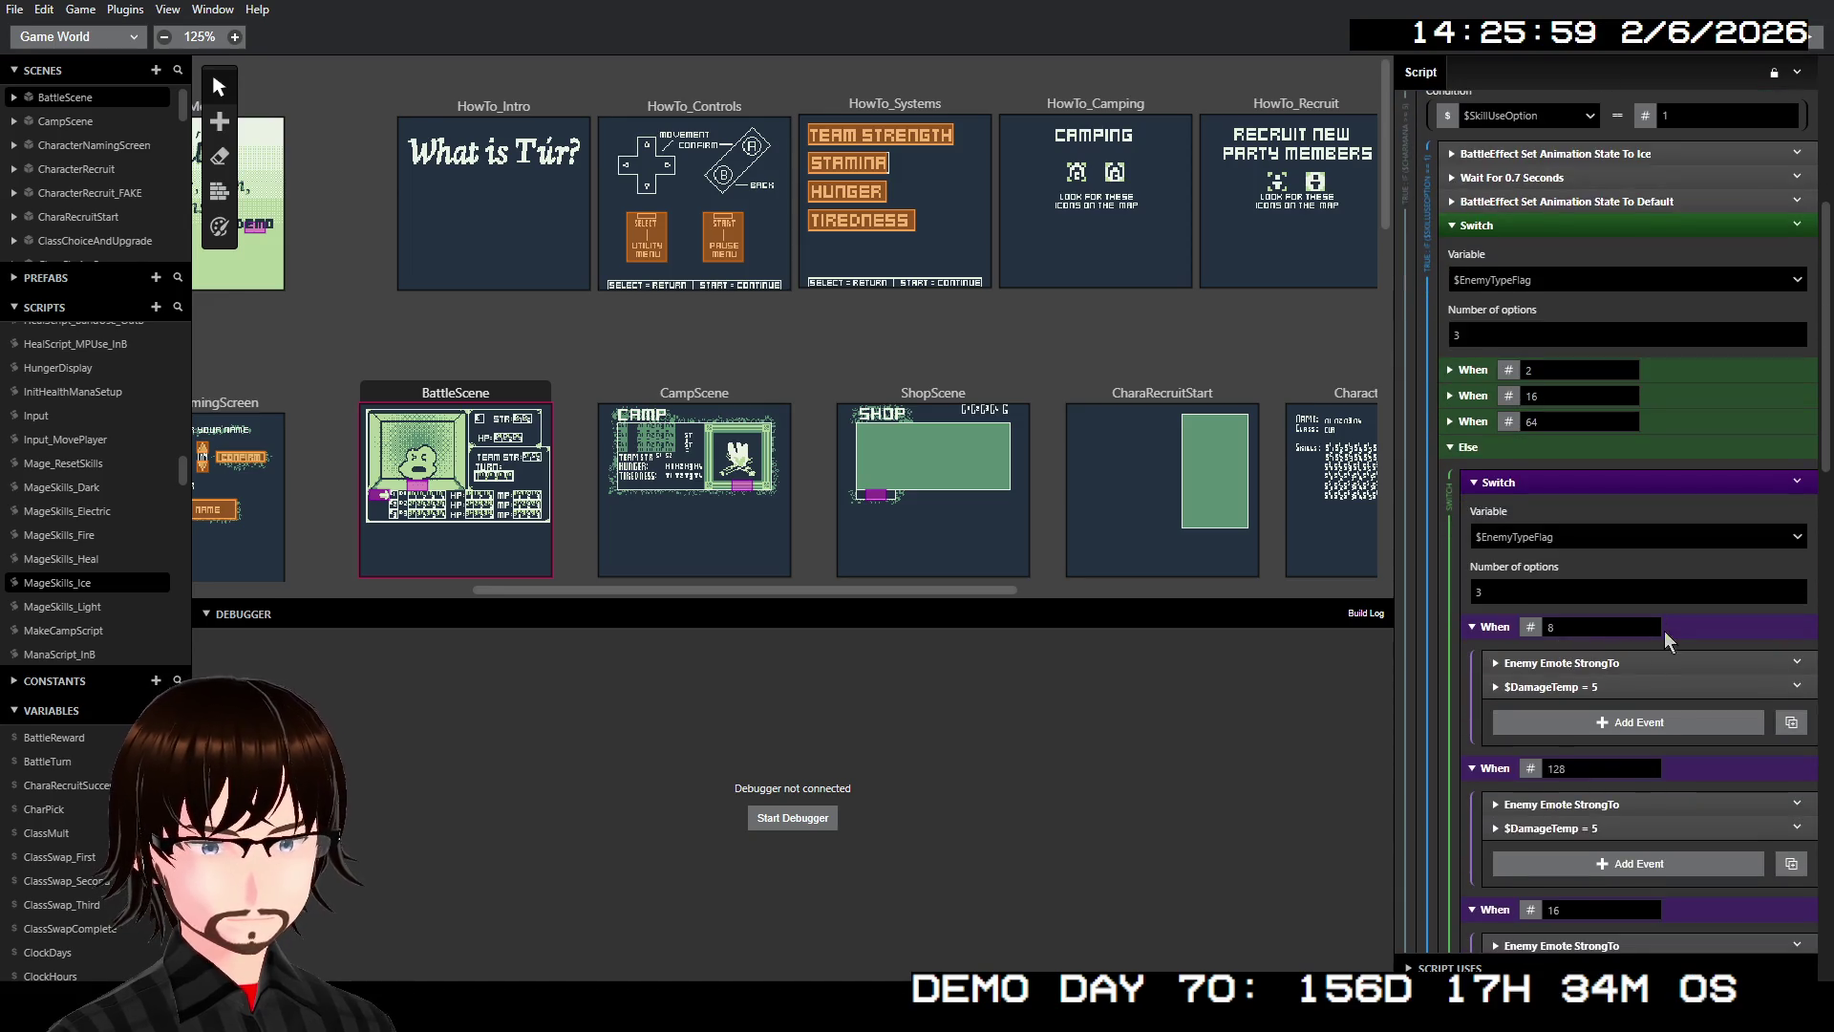
pyautogui.scroll(2, 1635, 597)
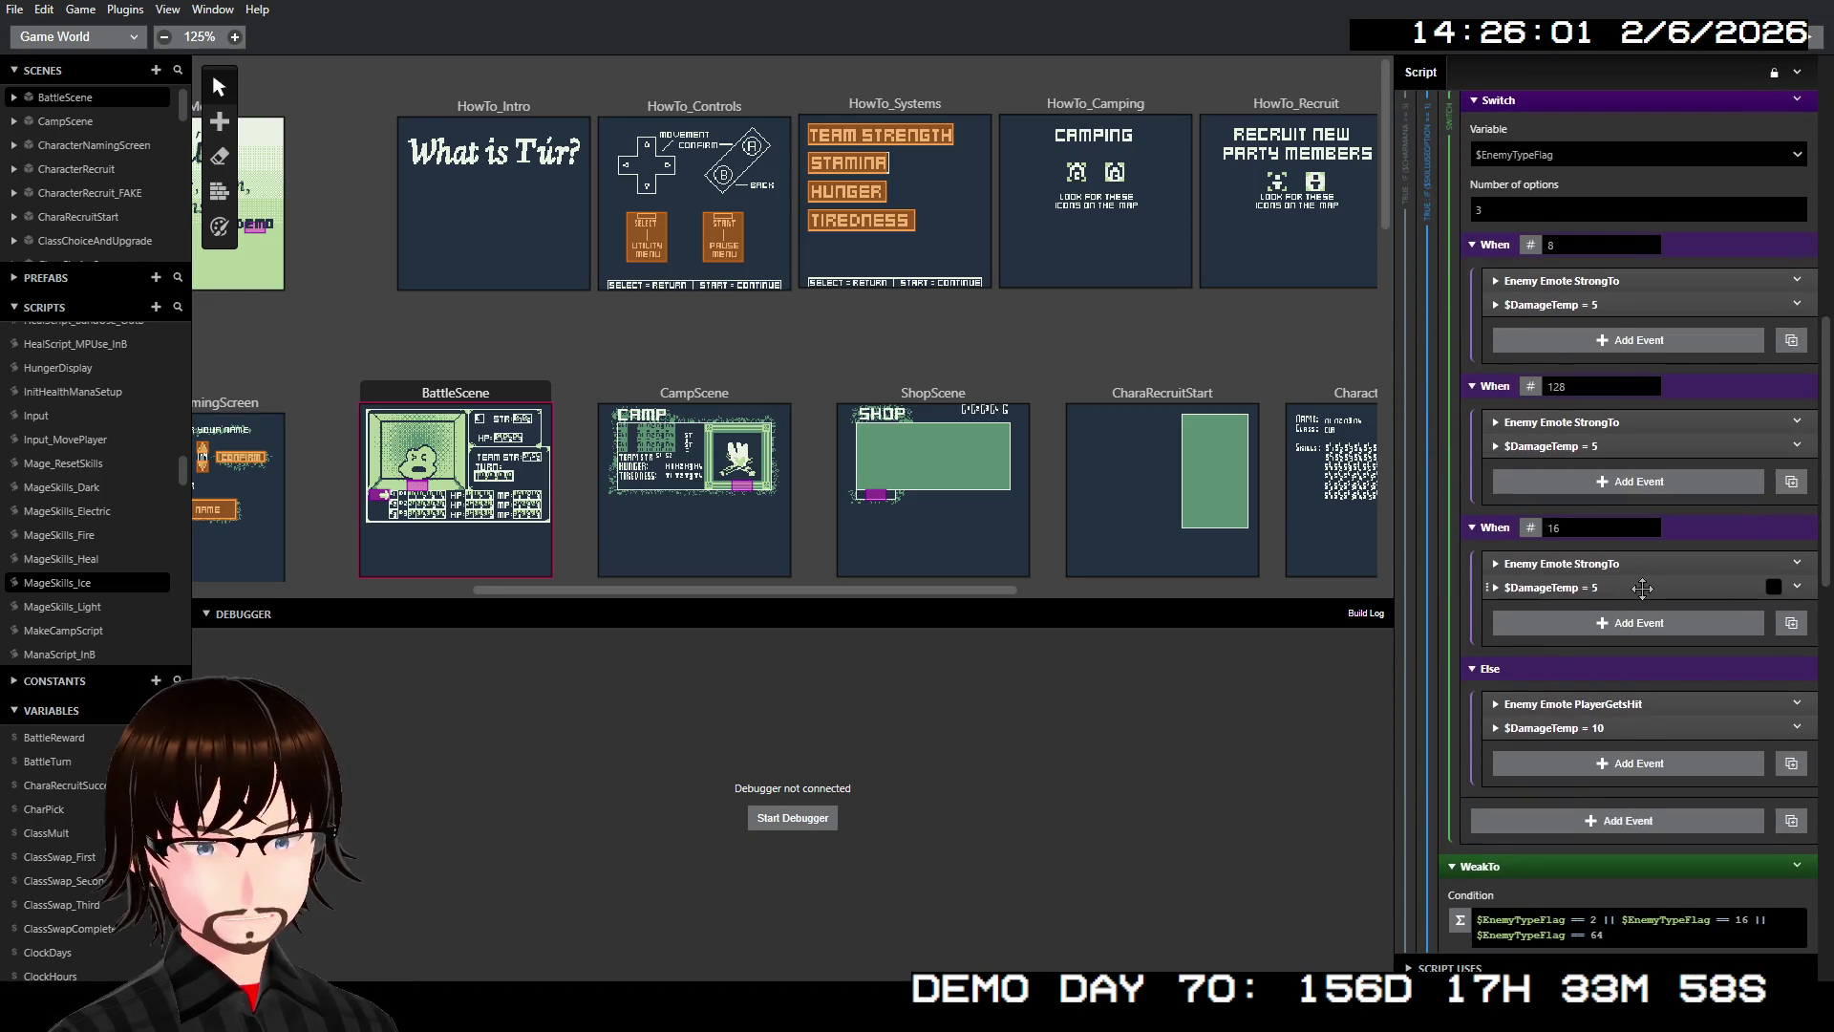
pyautogui.scroll(-3, 1645, 578)
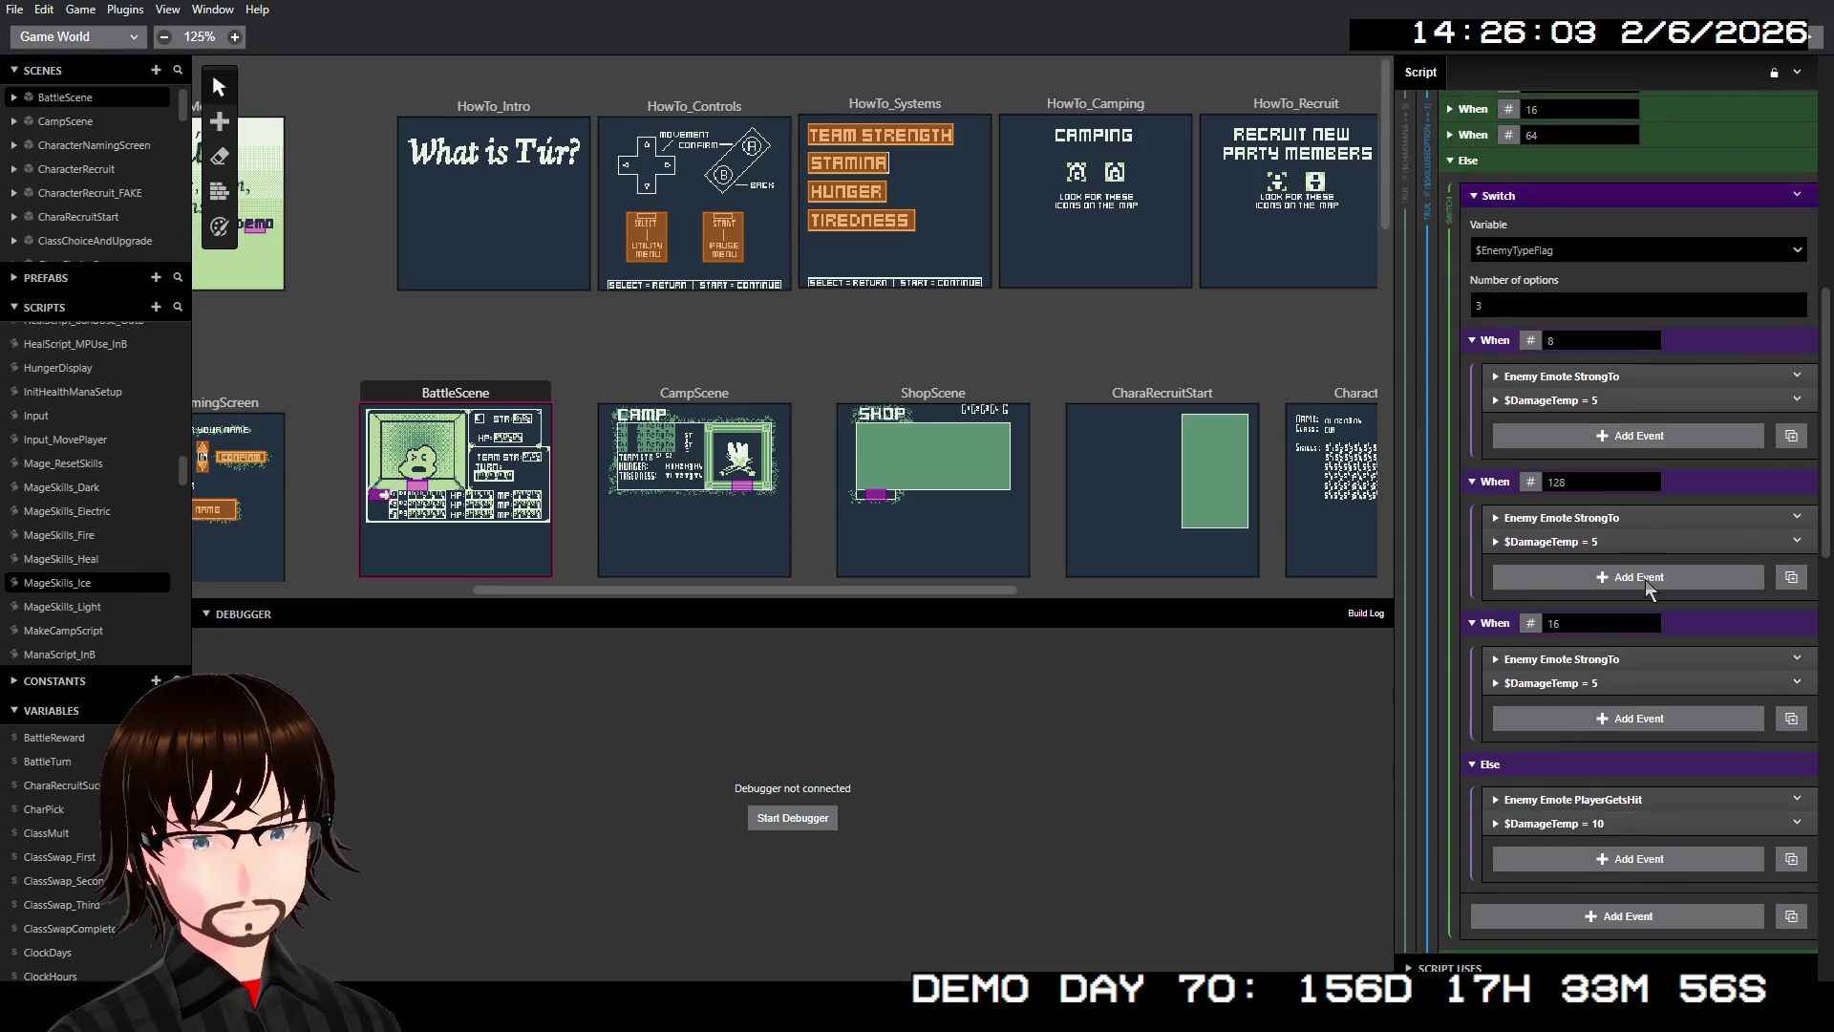
pyautogui.scroll(3, 1645, 579)
pyautogui.scroll(-3, 1658, 581)
pyautogui.scroll(-1, 1659, 581)
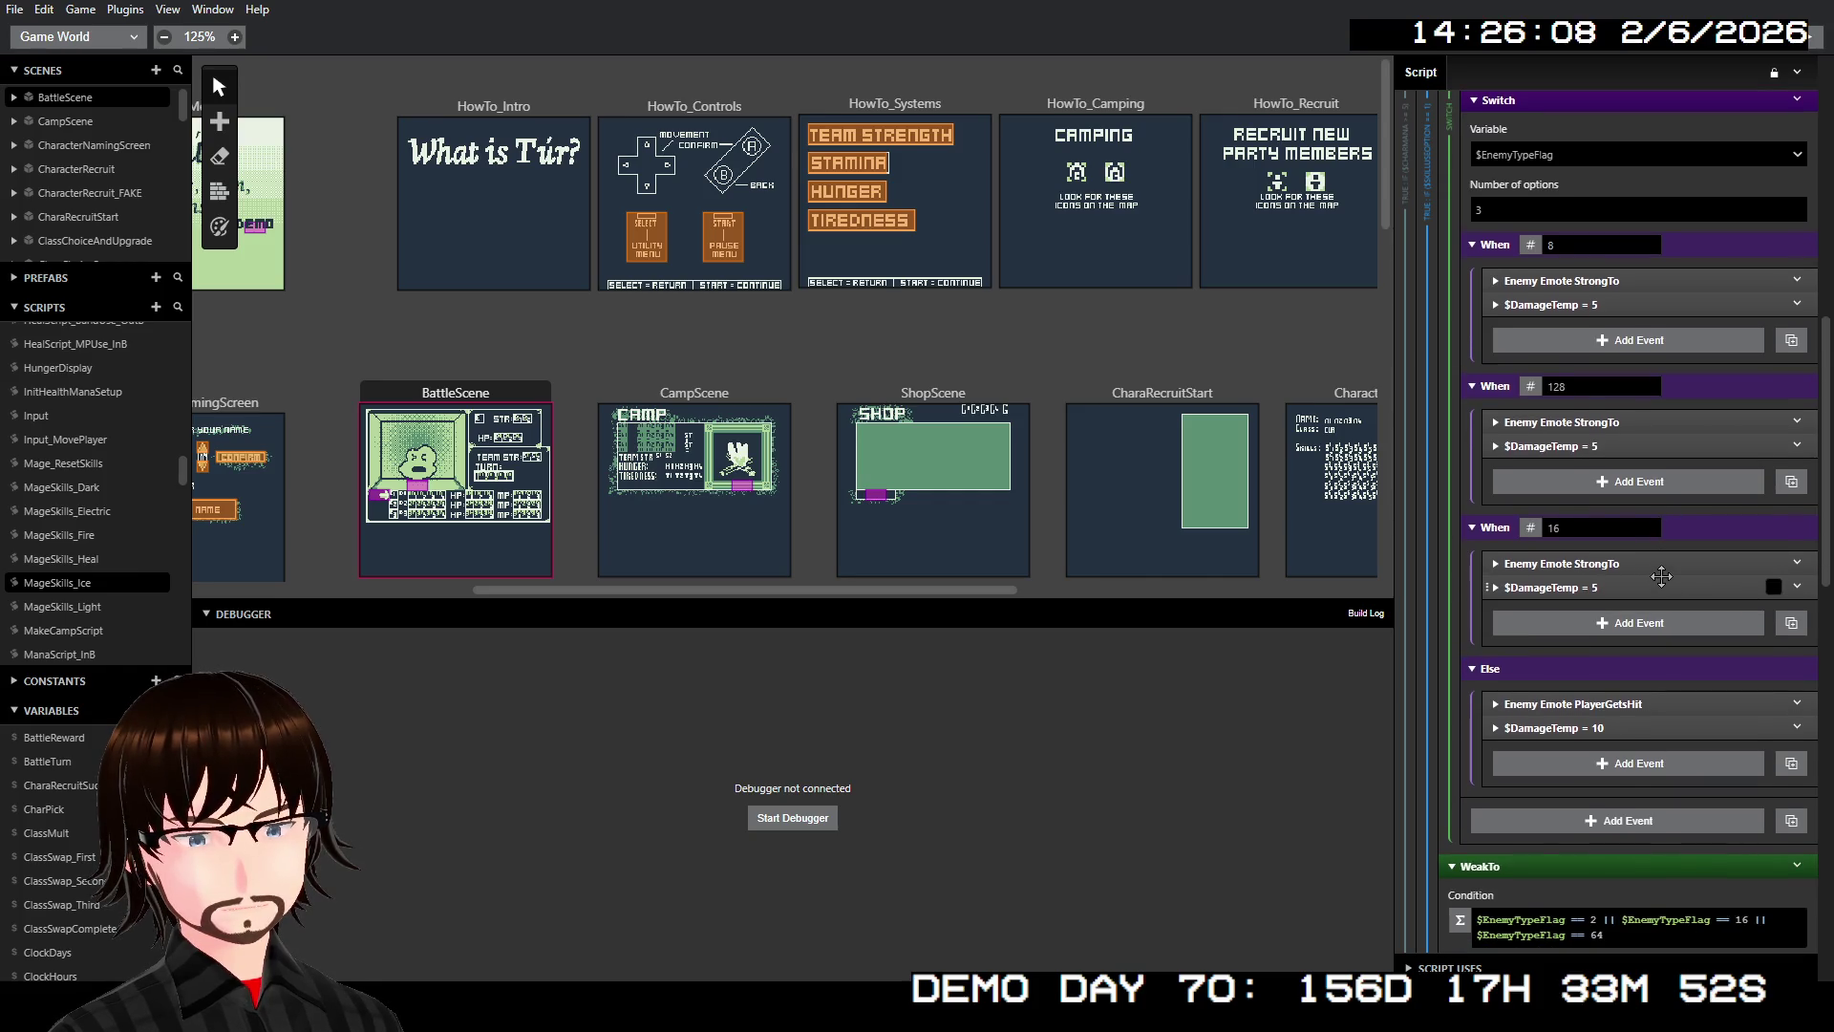
pyautogui.scroll(-2, 1662, 585)
pyautogui.scroll(-1, 1662, 584)
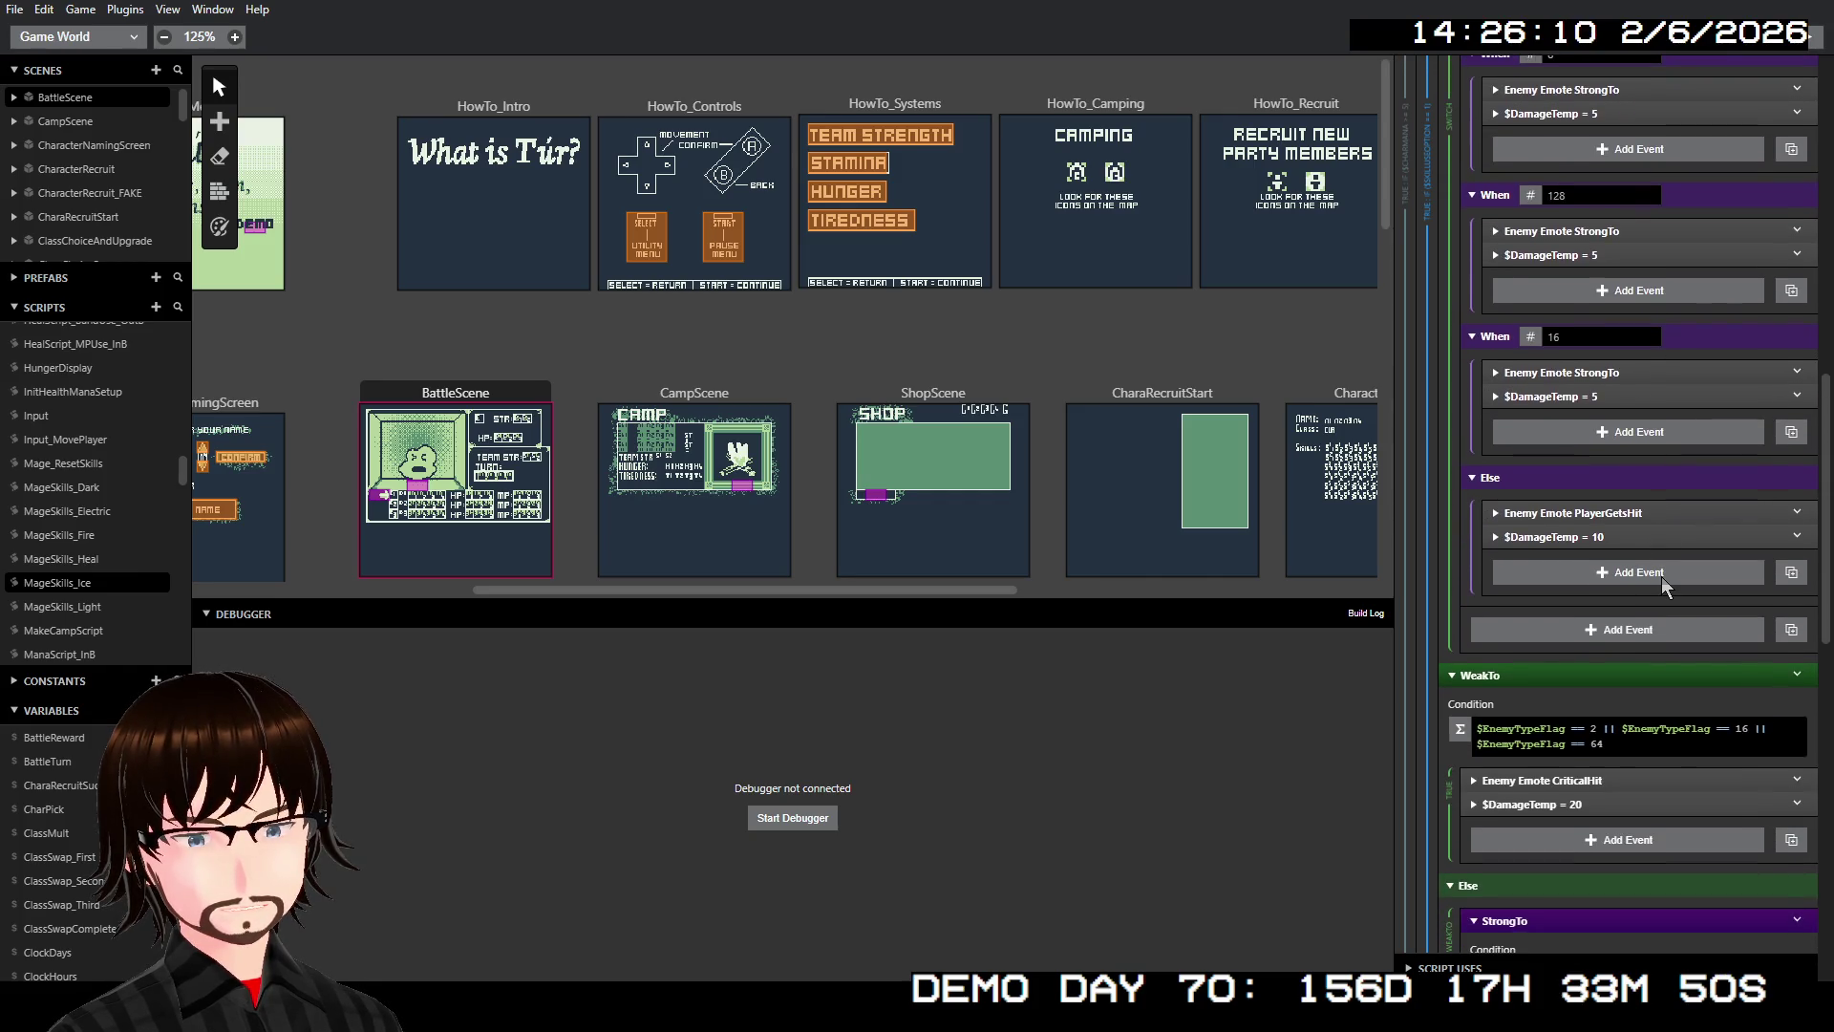
pyautogui.scroll(2, 1661, 576)
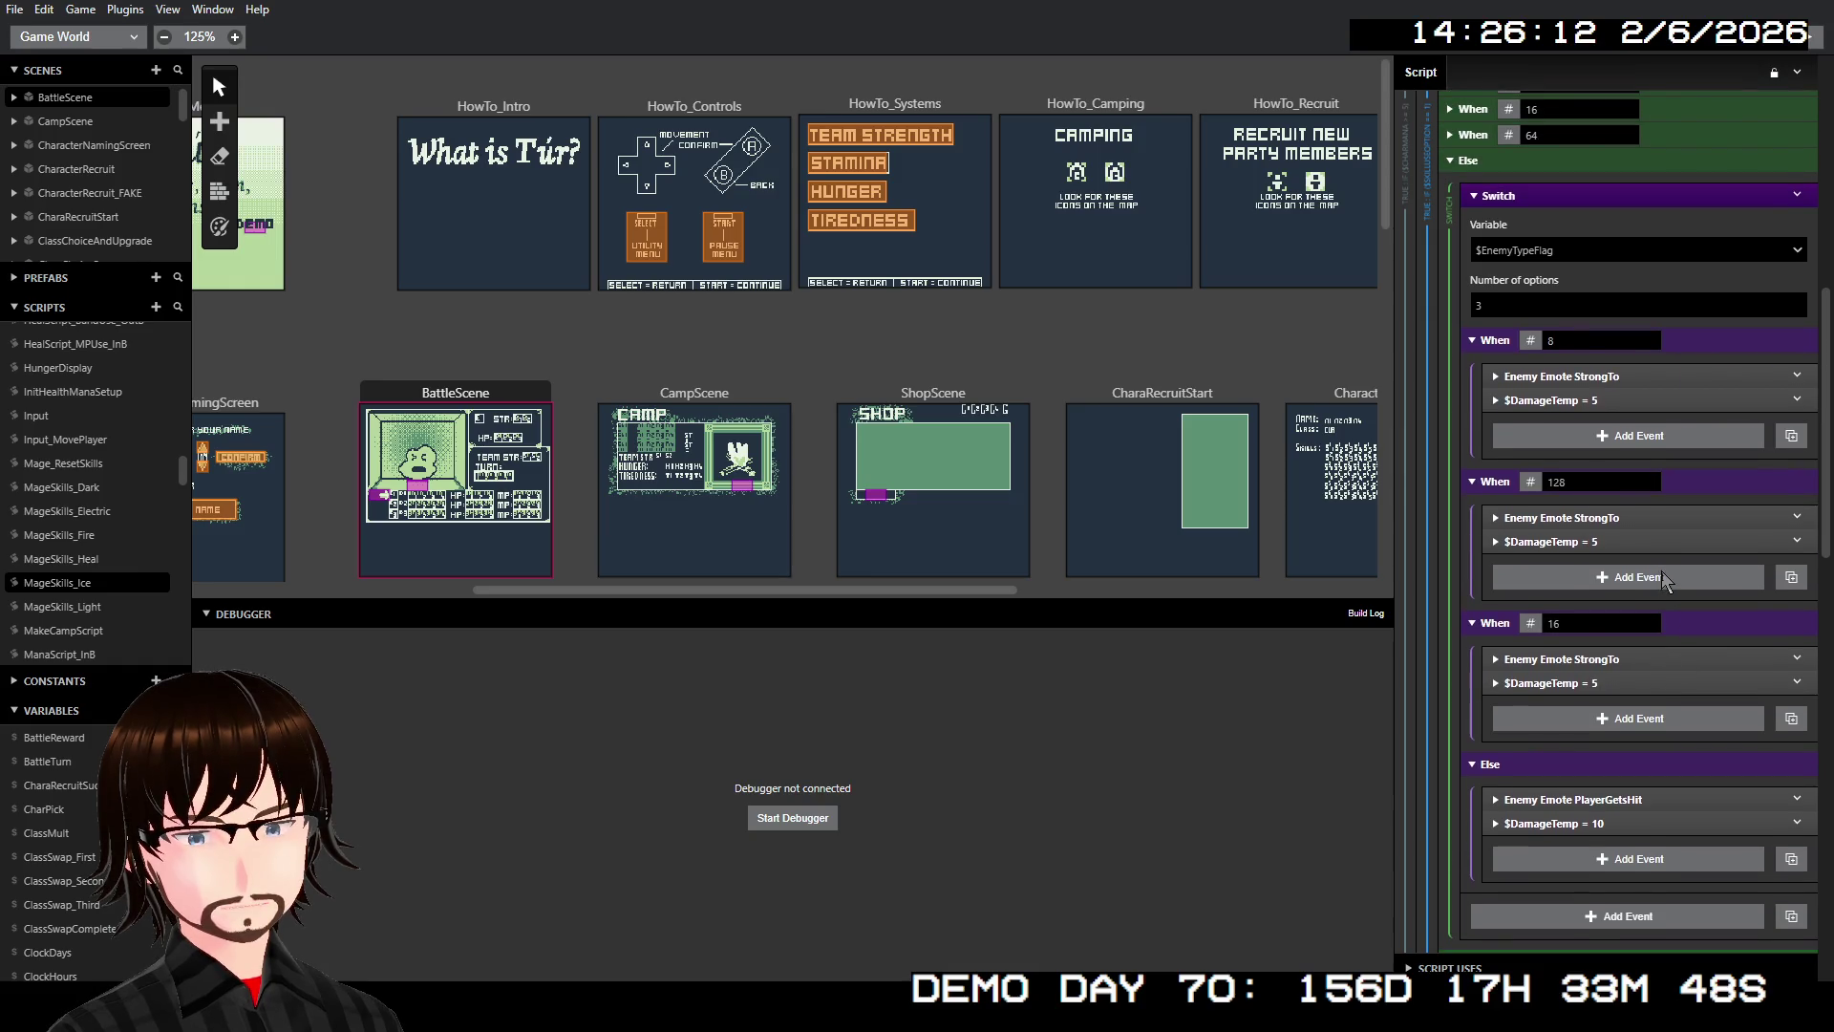
pyautogui.scroll(3, 1660, 573)
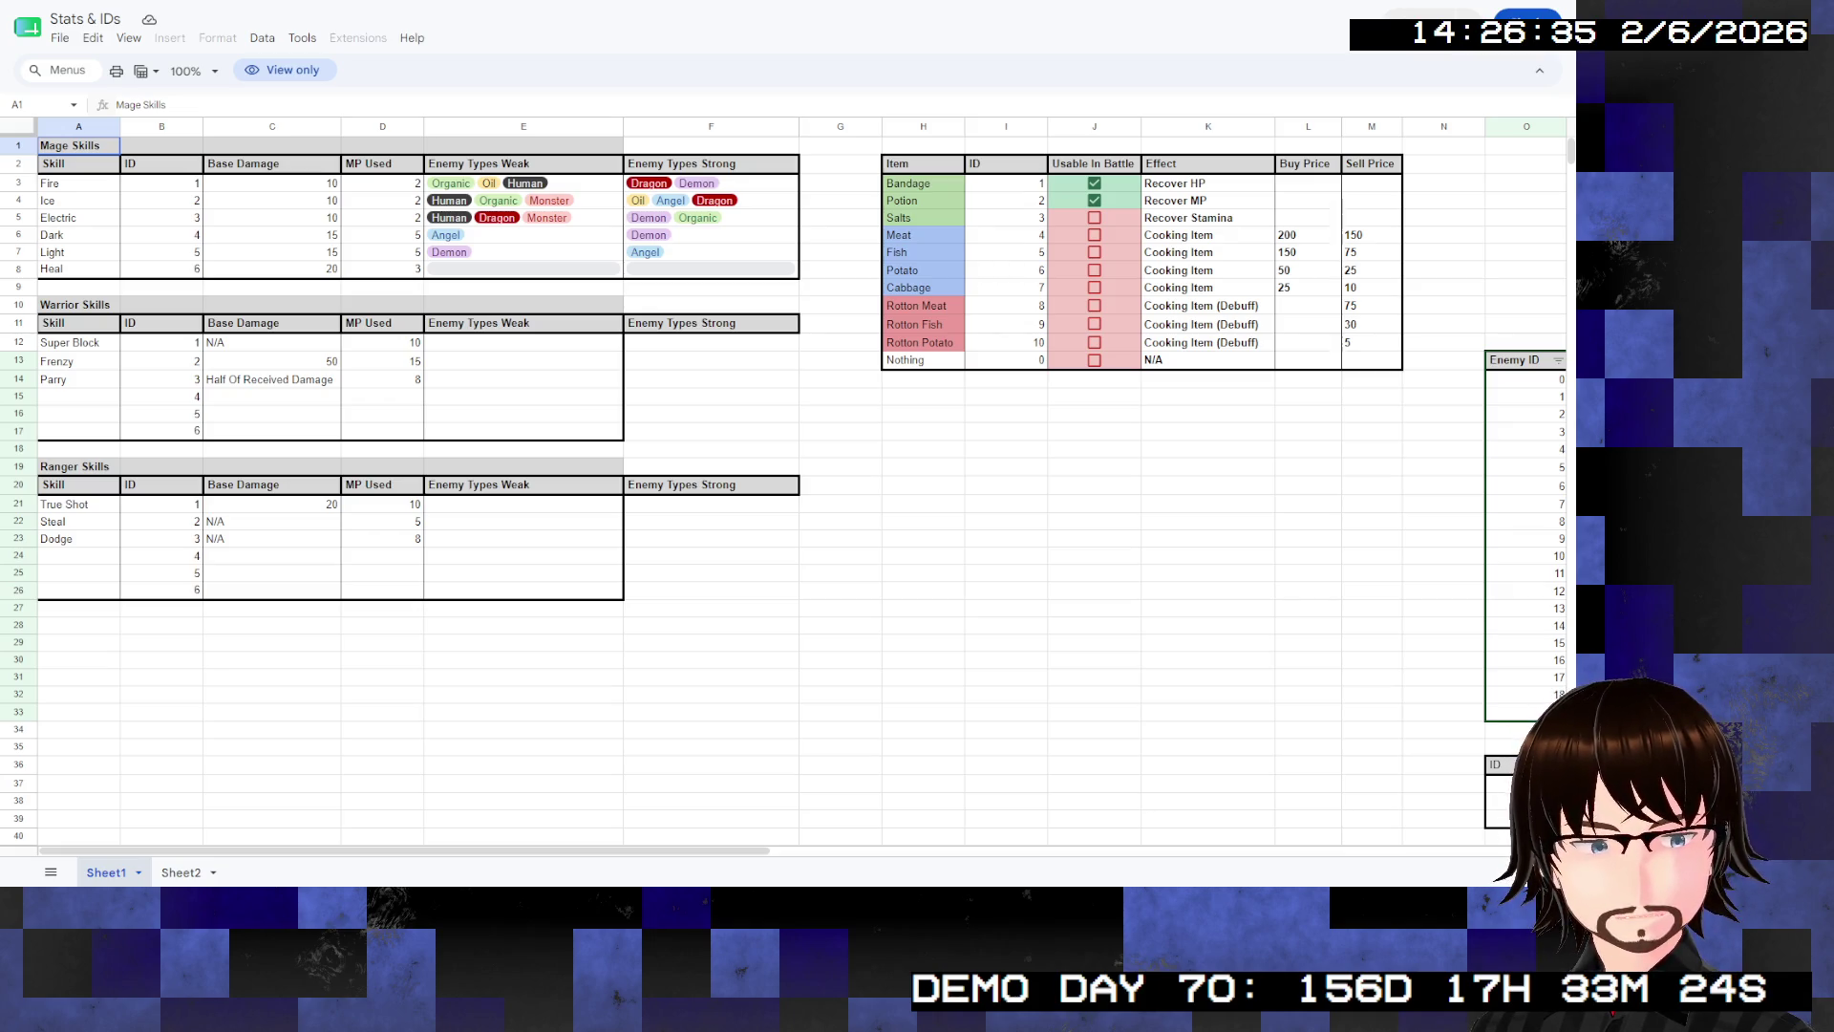
pyautogui.hscroll(10, 803, 477)
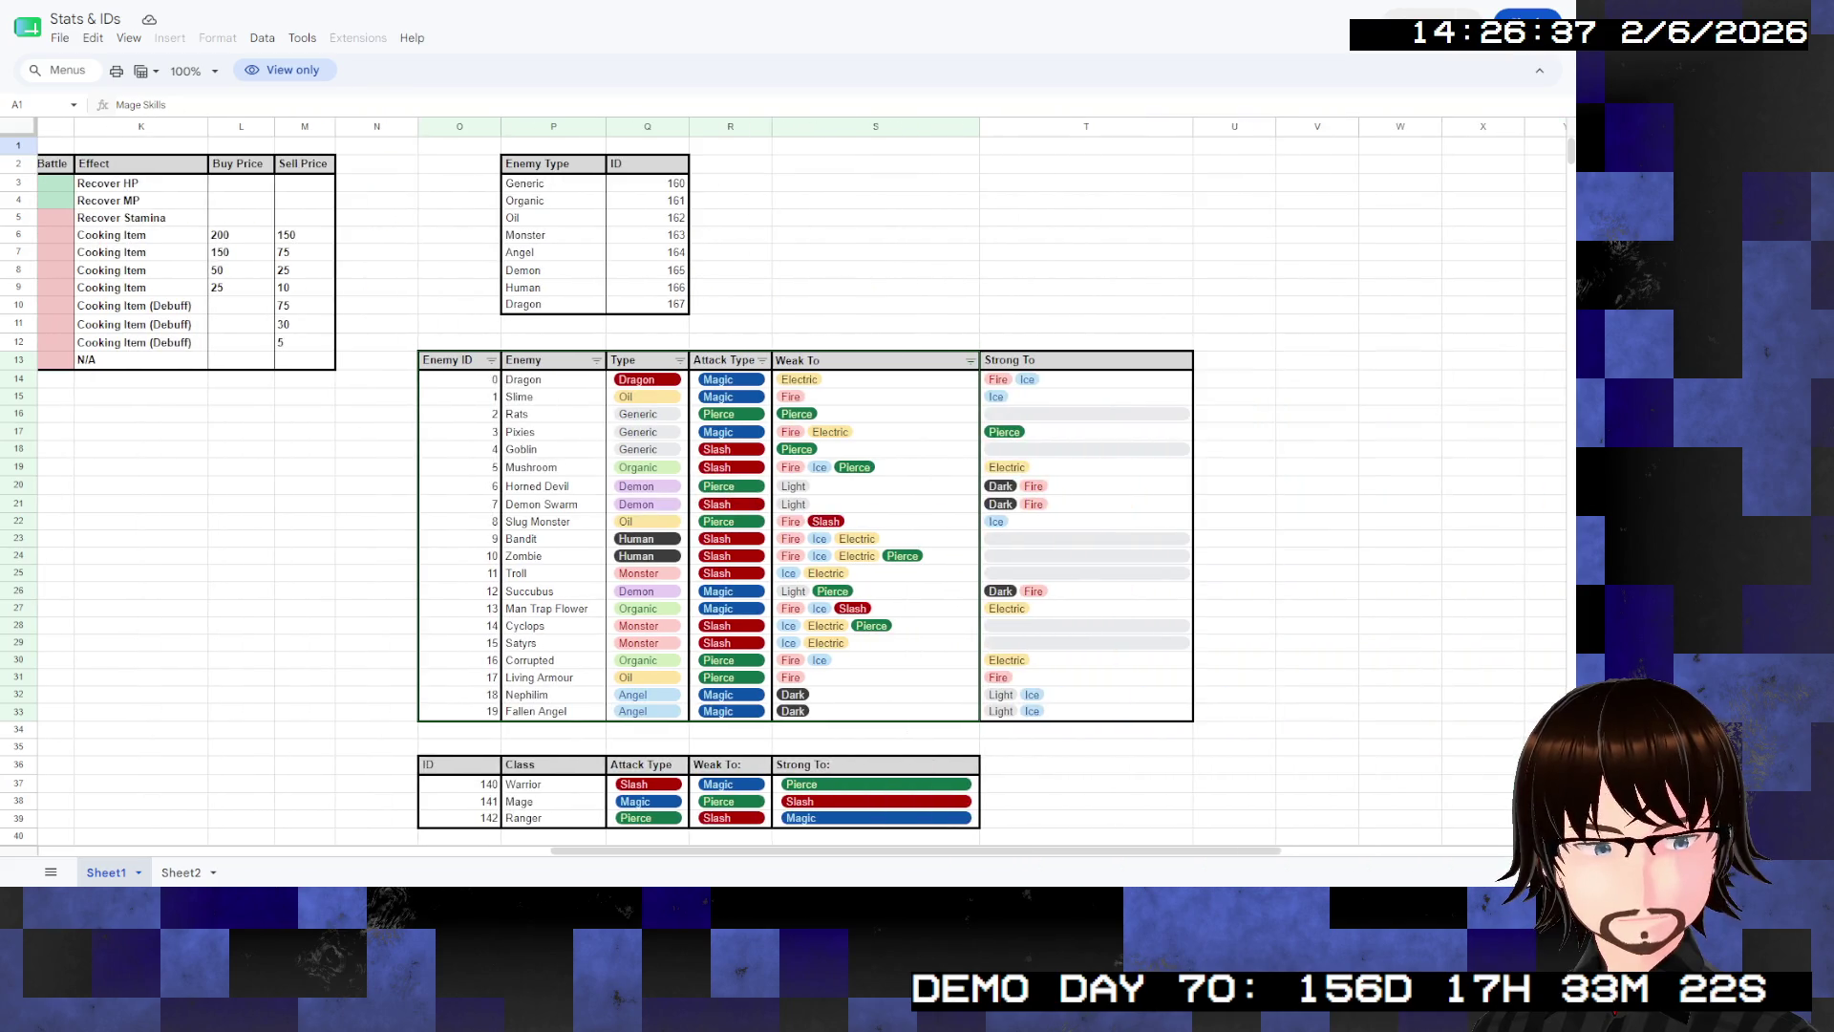
pyautogui.scroll(-3, 802, 477)
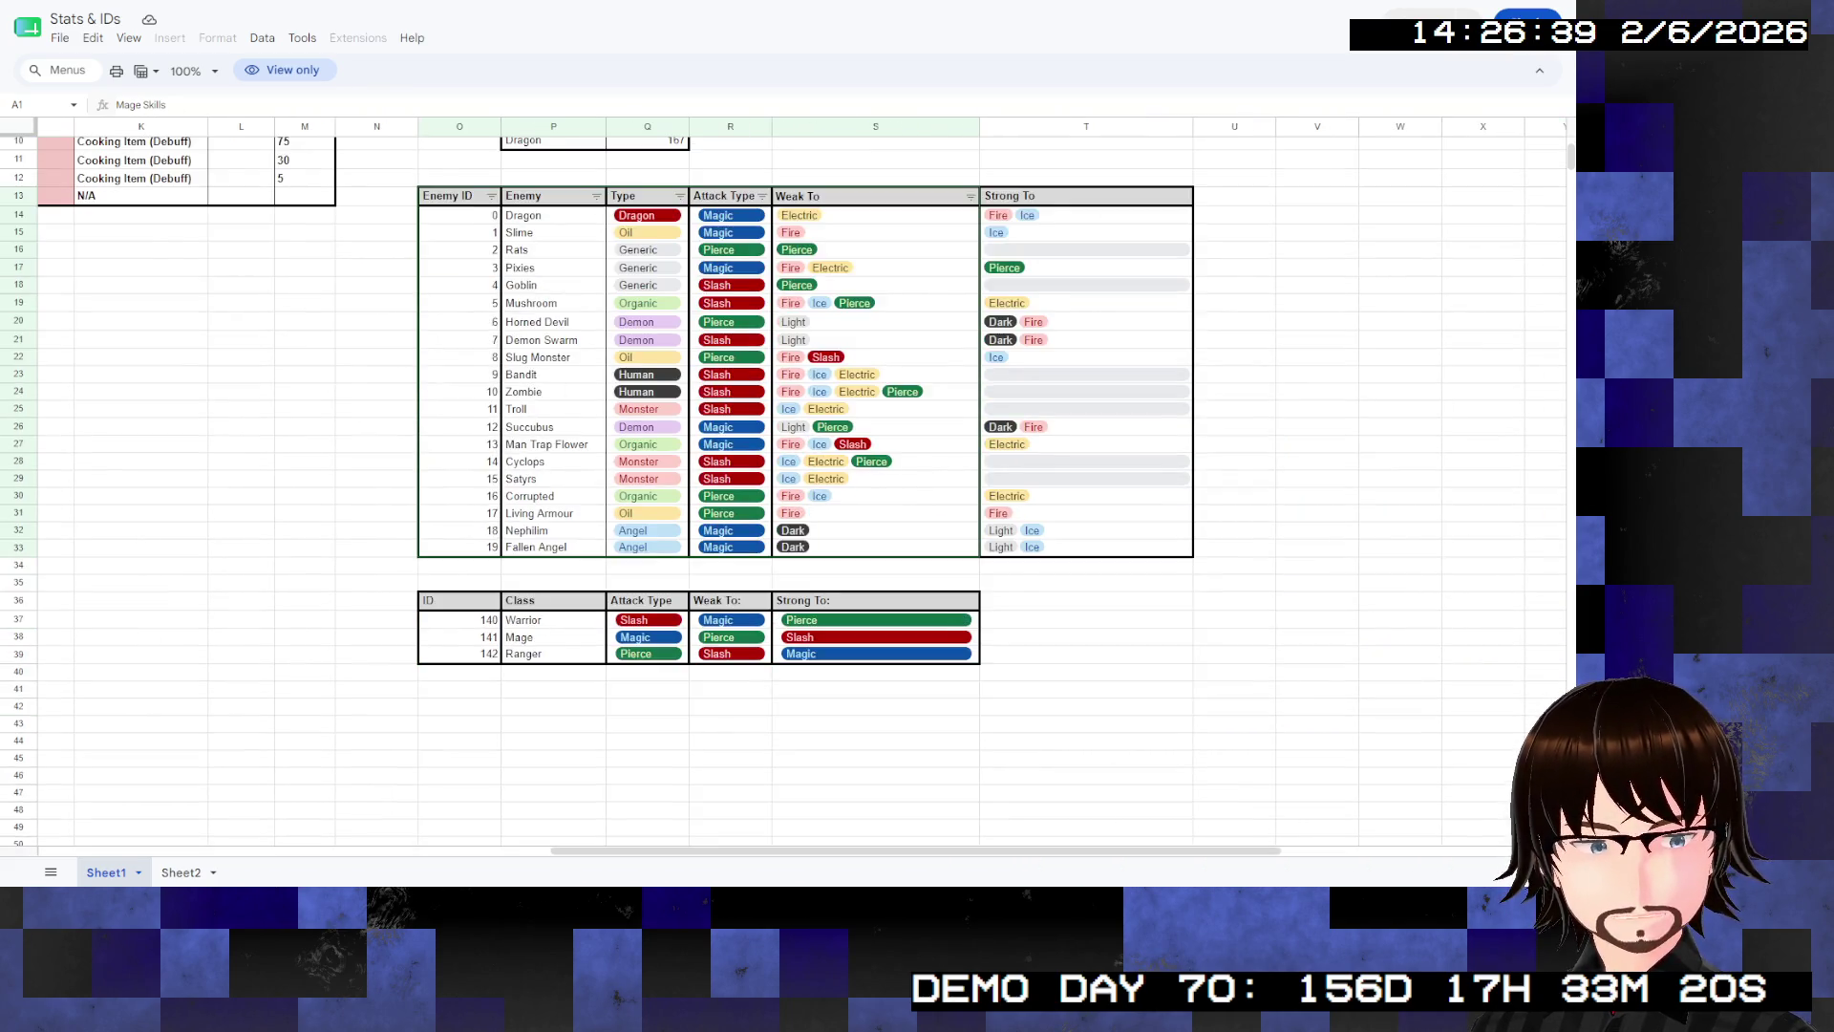
pyautogui.scroll(2, 802, 478)
pyautogui.click(377, 490)
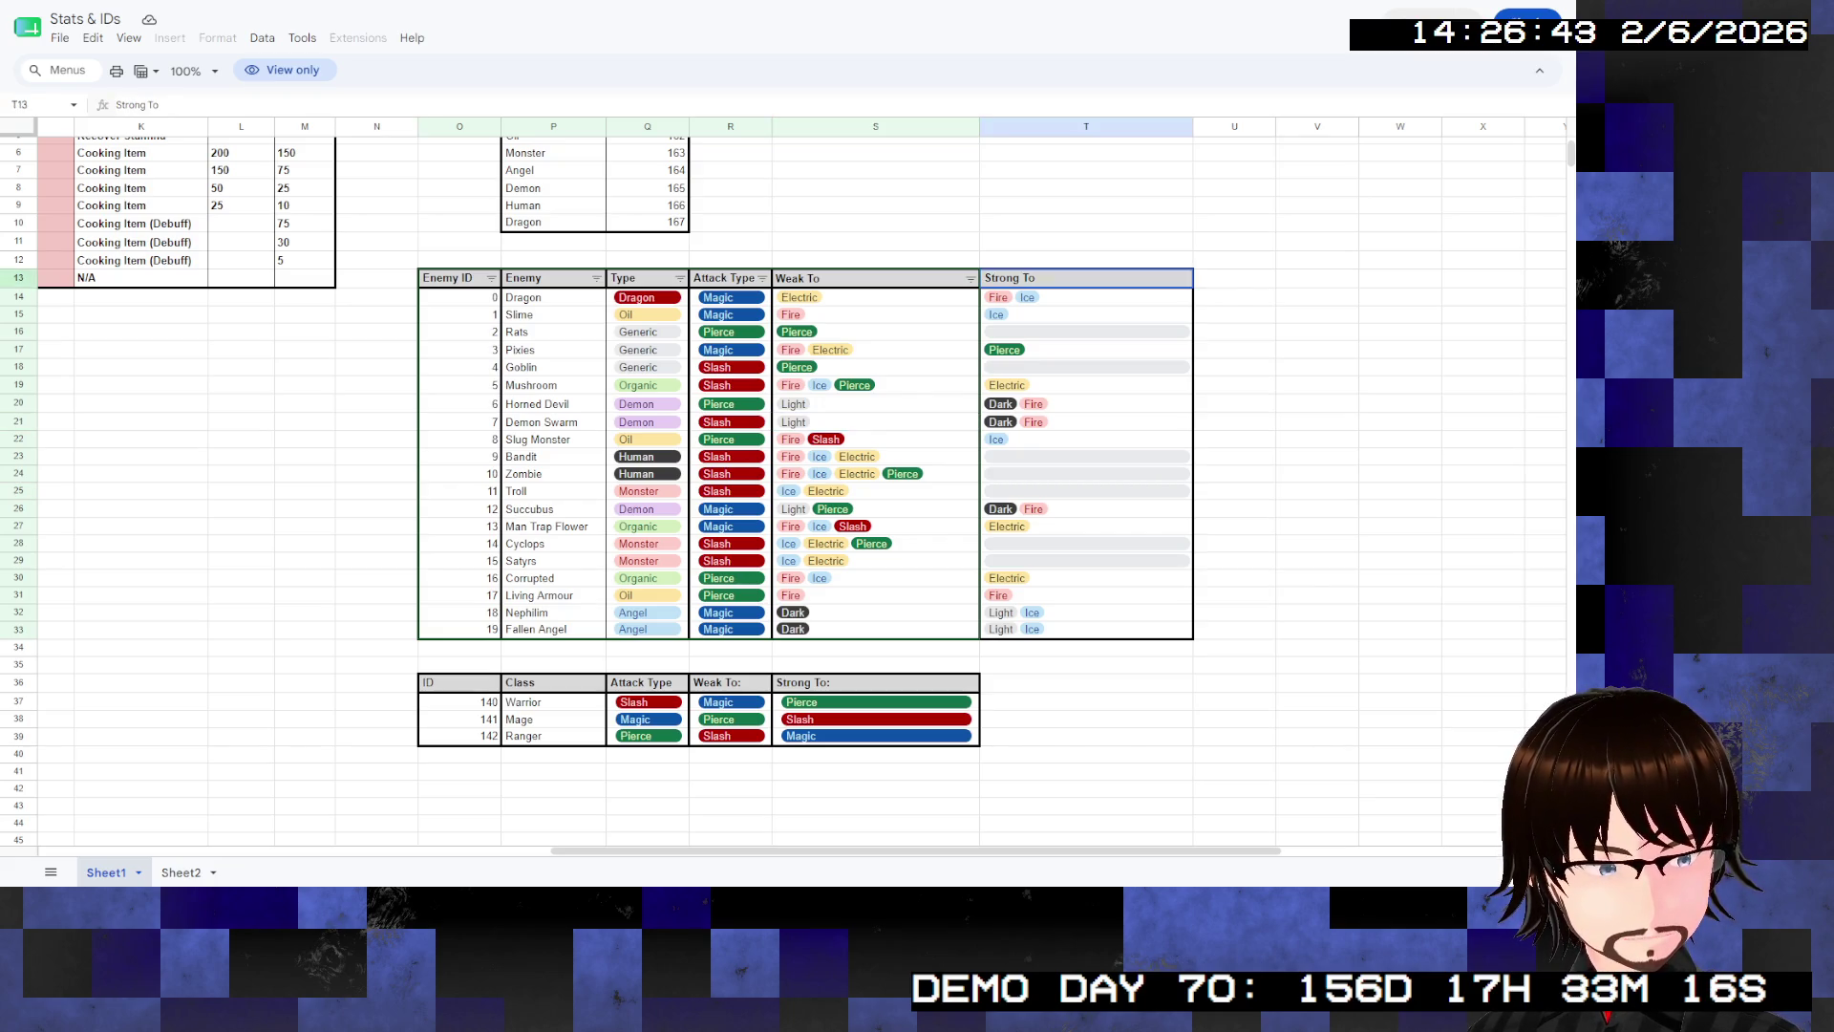
pyautogui.click(1086, 421)
pyautogui.hscroll(-10, 802, 477)
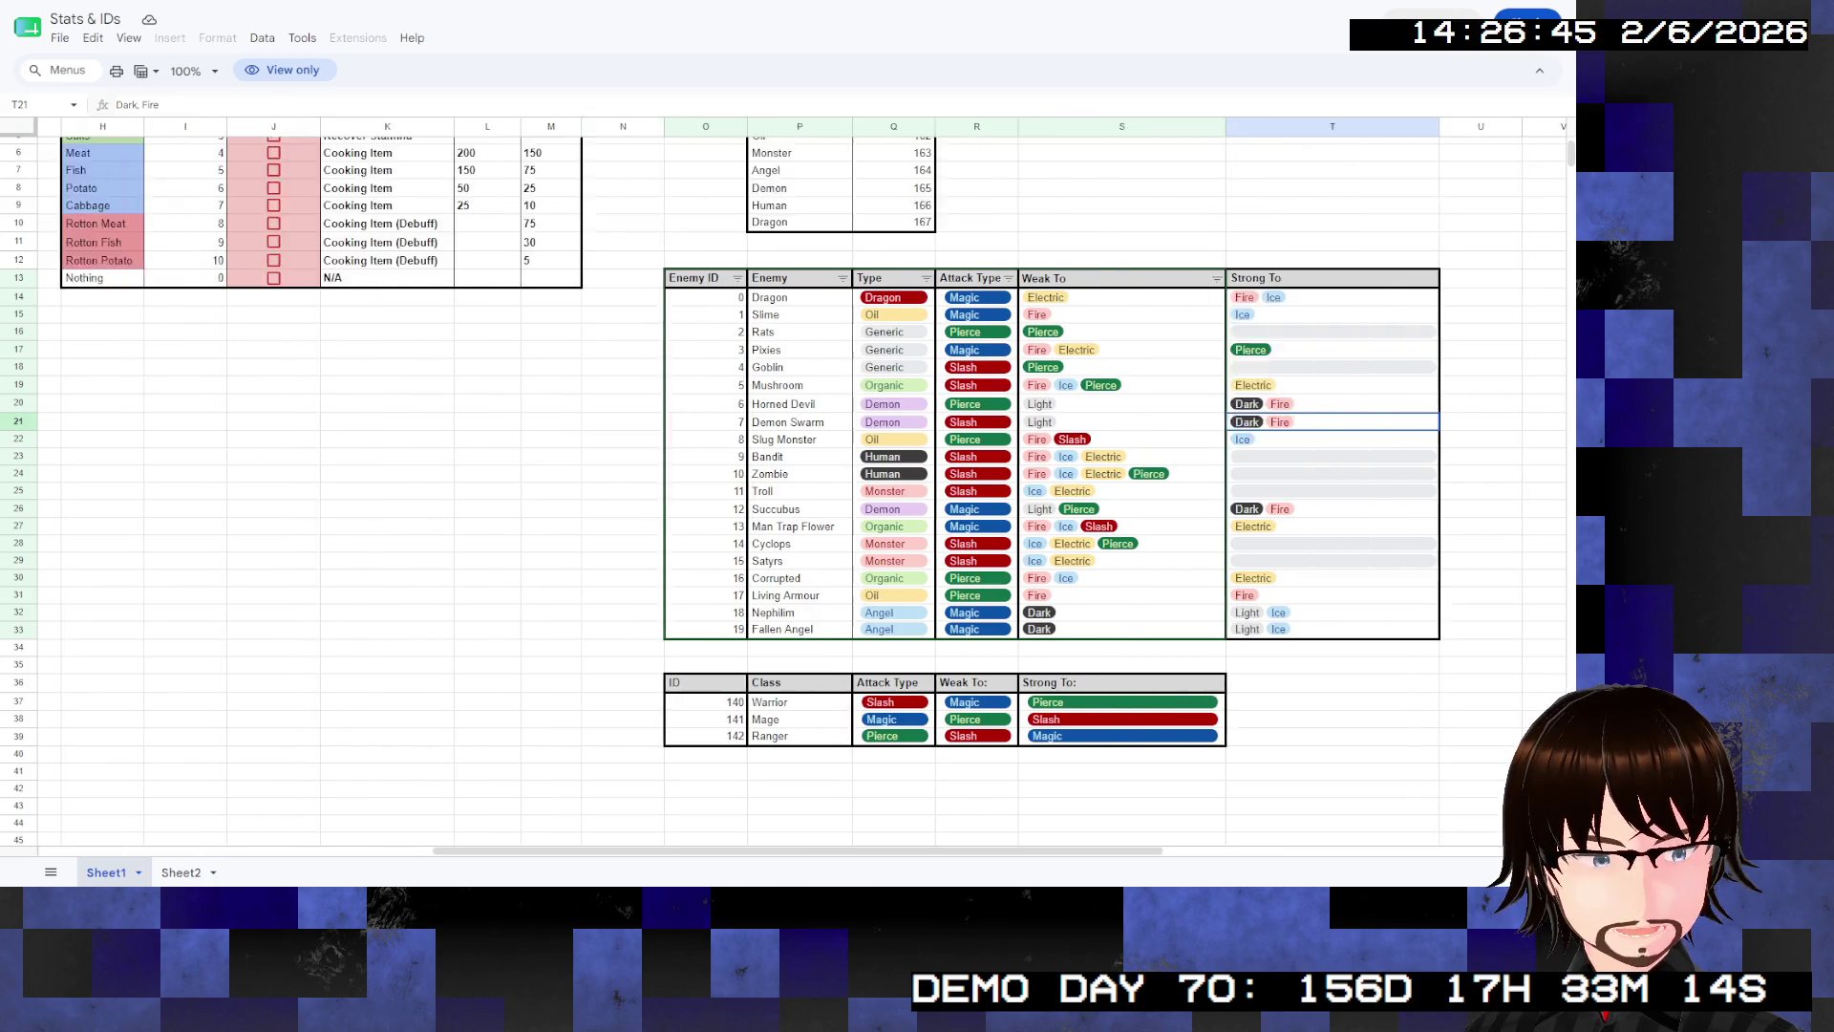
pyautogui.scroll(2, 802, 478)
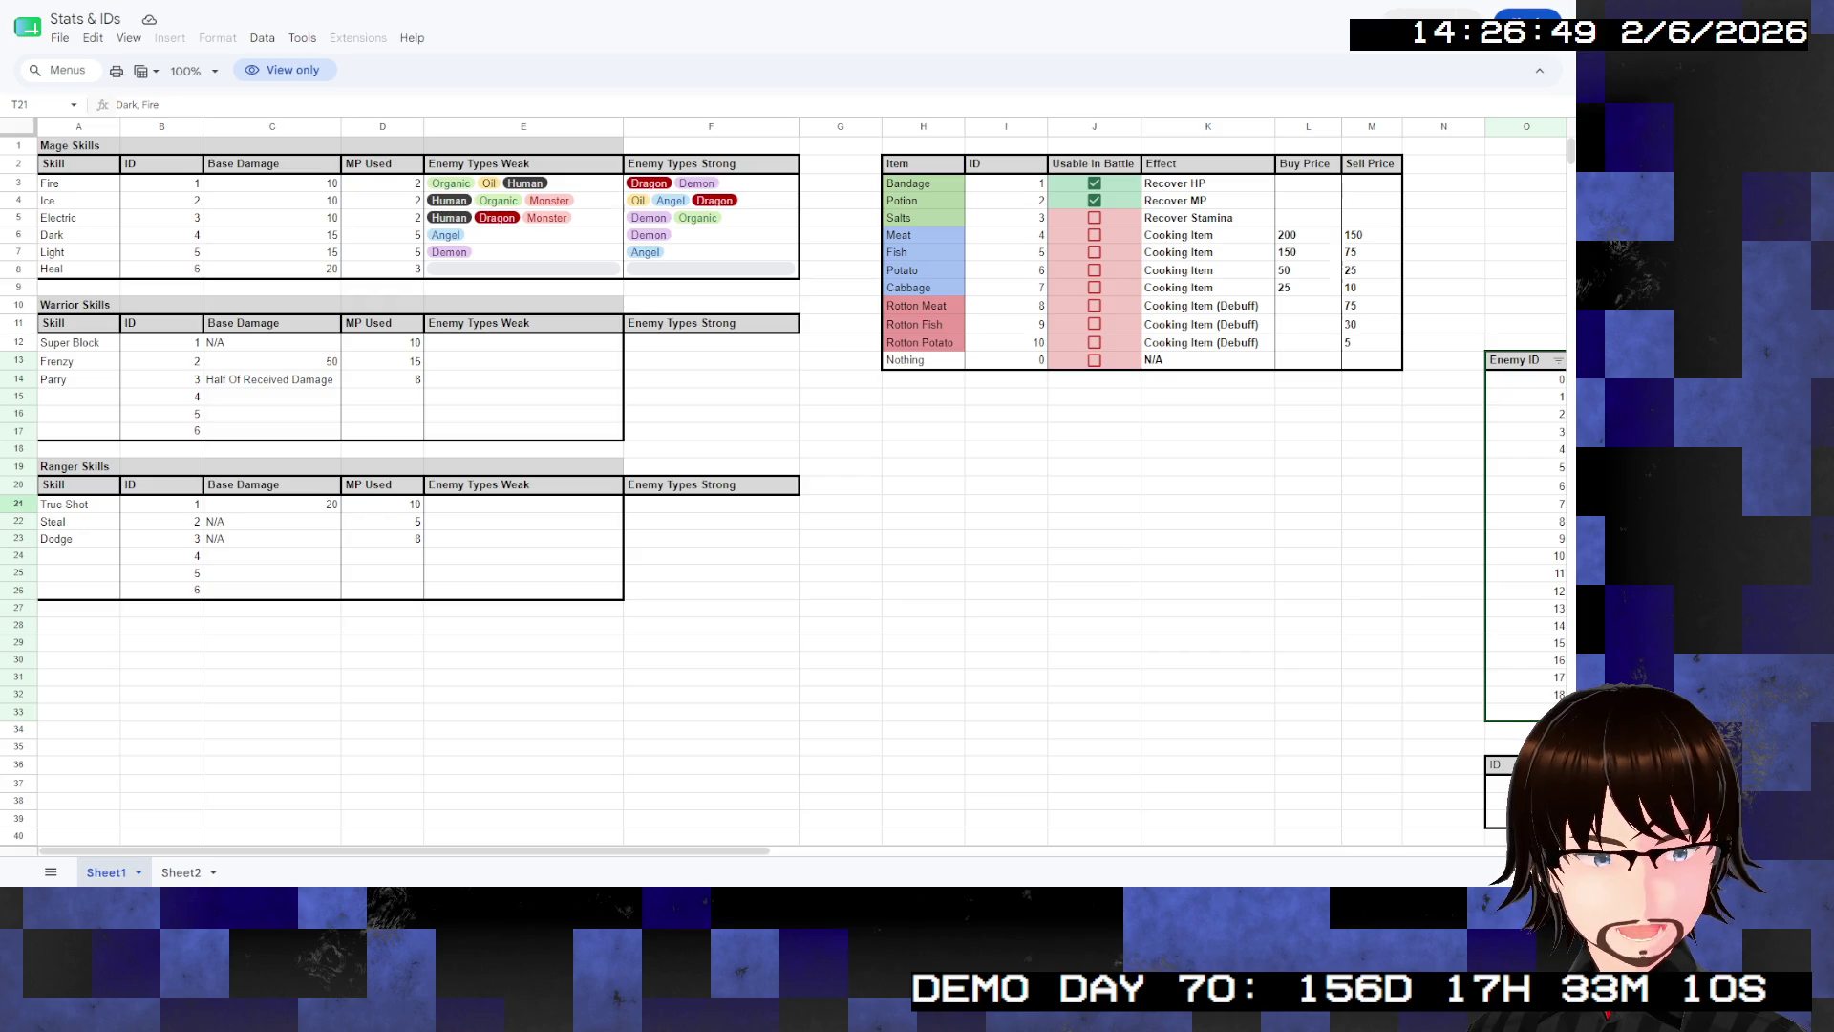
pyautogui.hscroll(10, 802, 478)
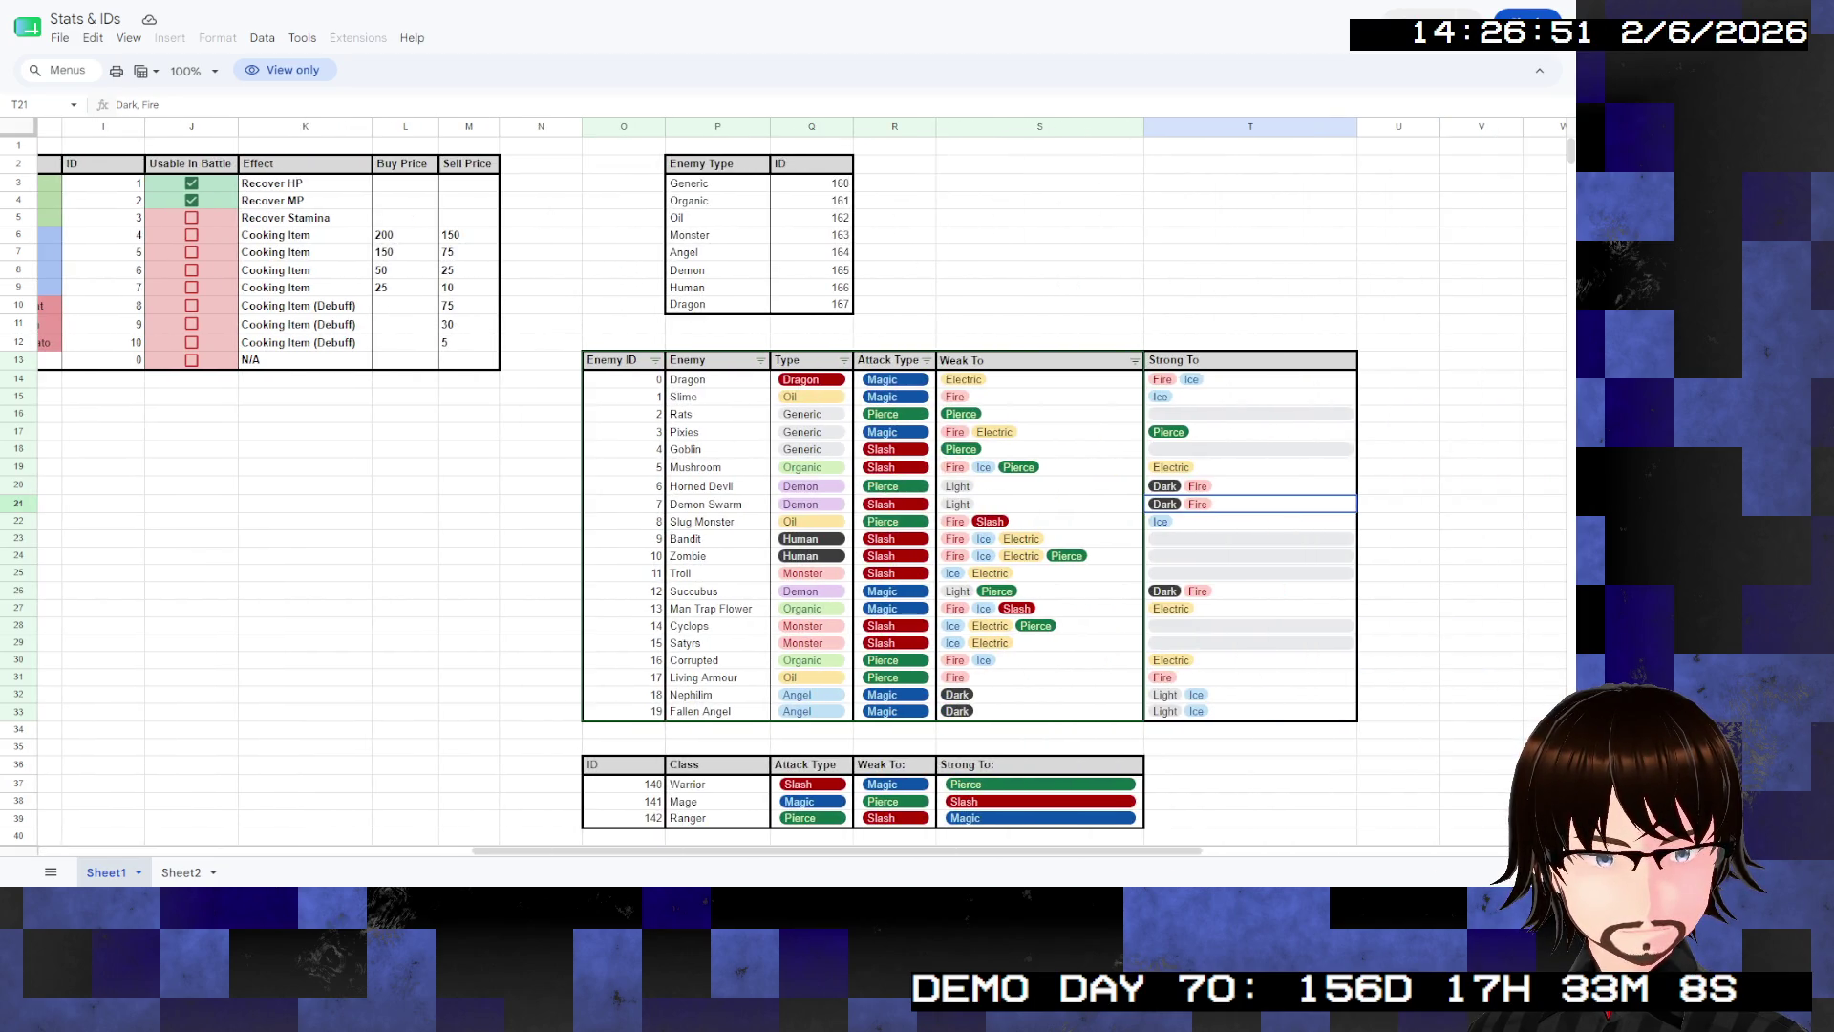
pyautogui.hscroll(-10, 802, 478)
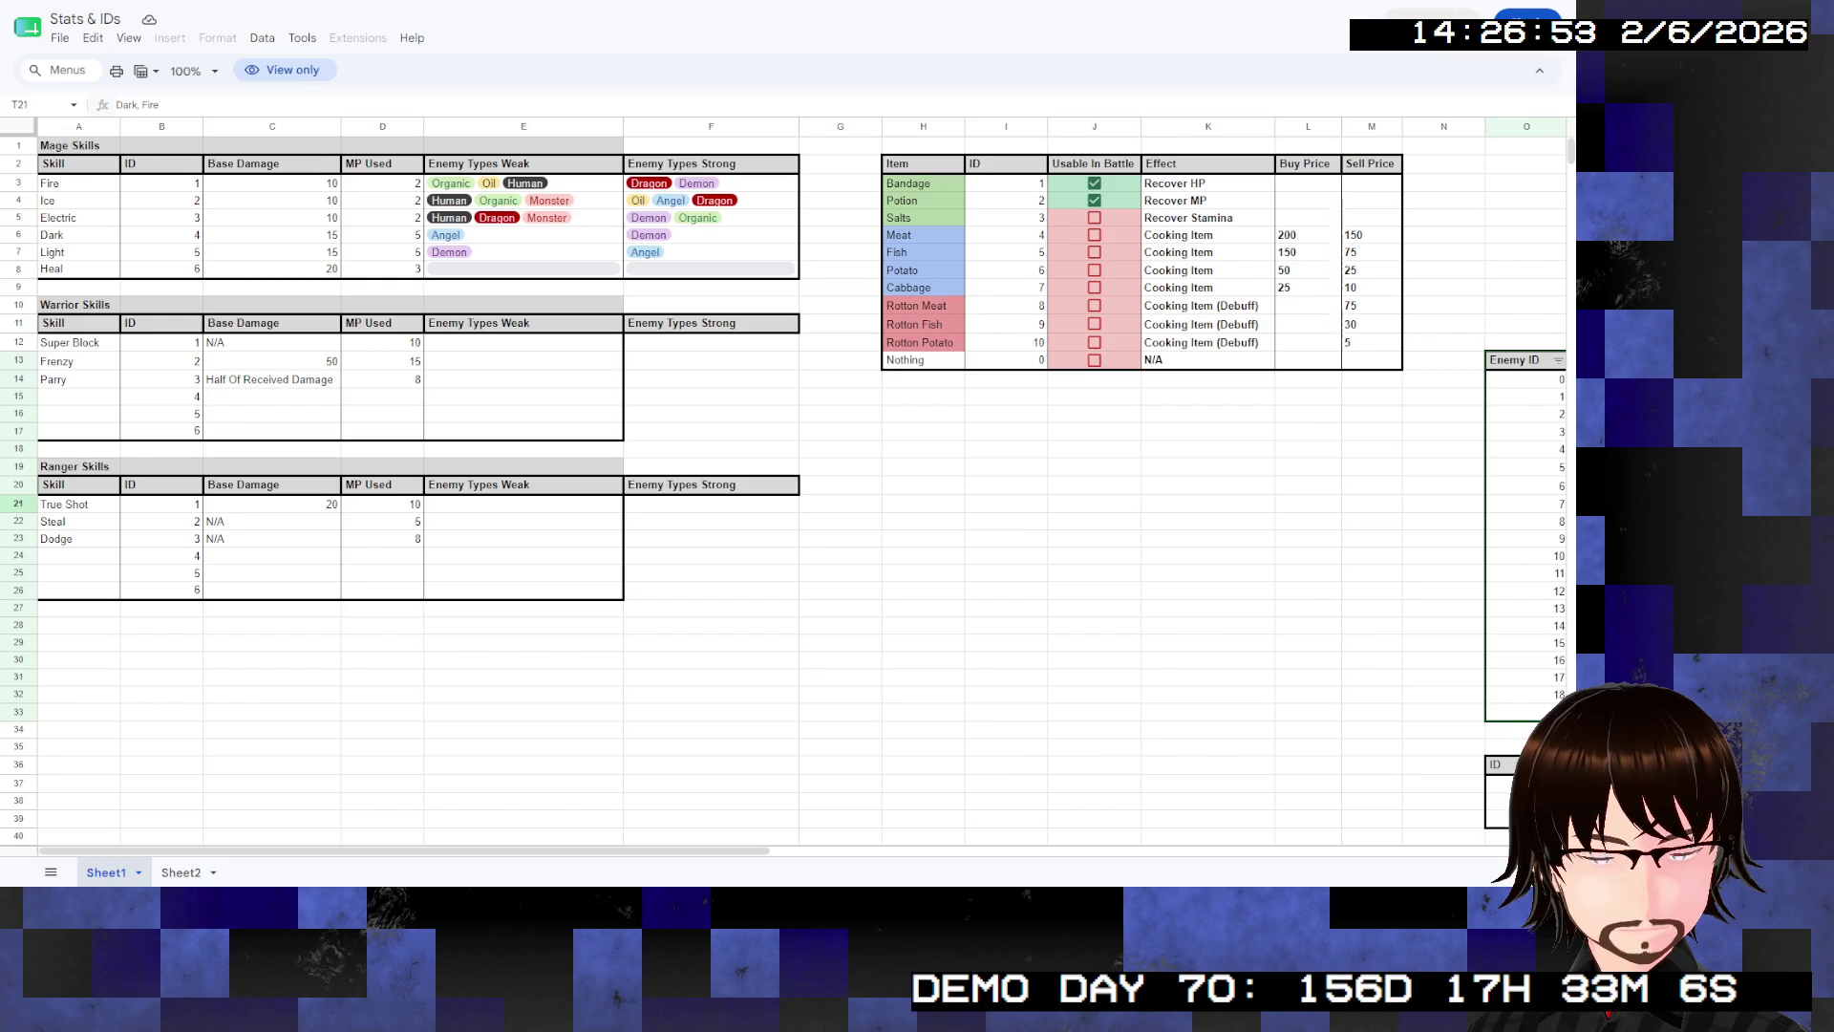
pyautogui.hscroll(10, 802, 478)
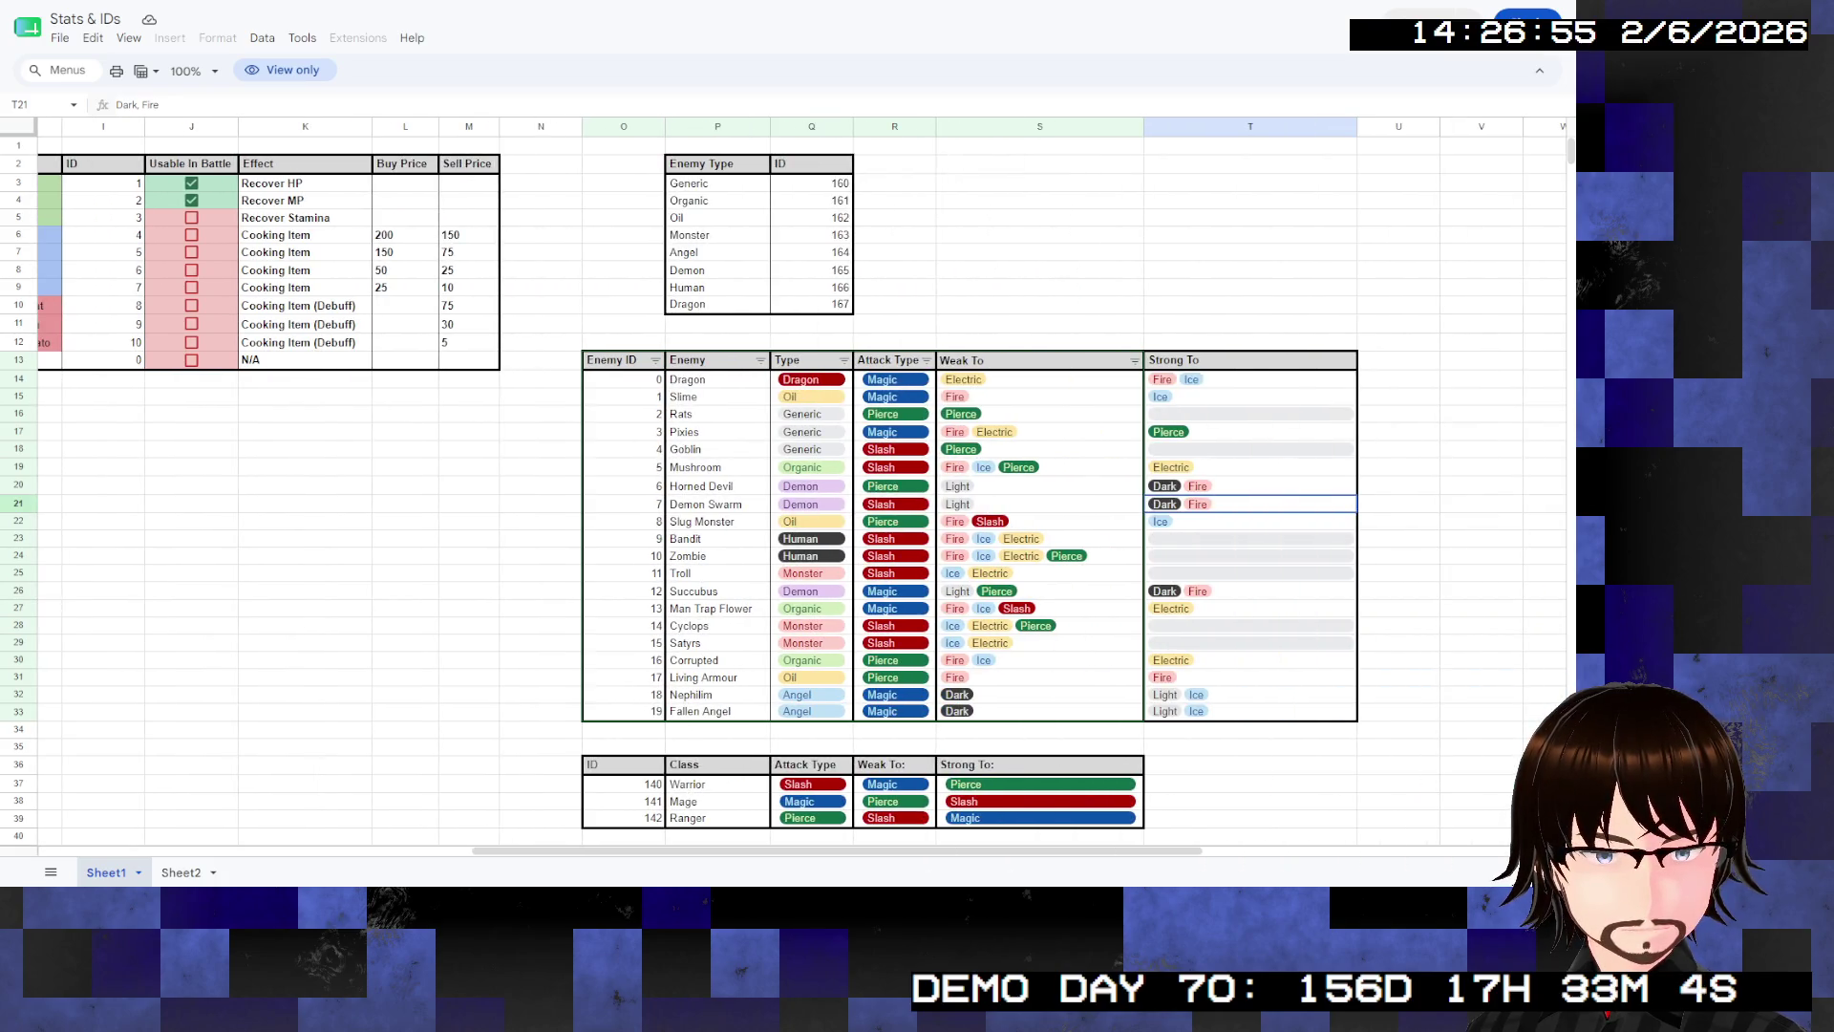
pyautogui.click(812, 182)
pyautogui.press('Down')
pyautogui.press('Down')
pyautogui.press('Down')
pyautogui.press('Down')
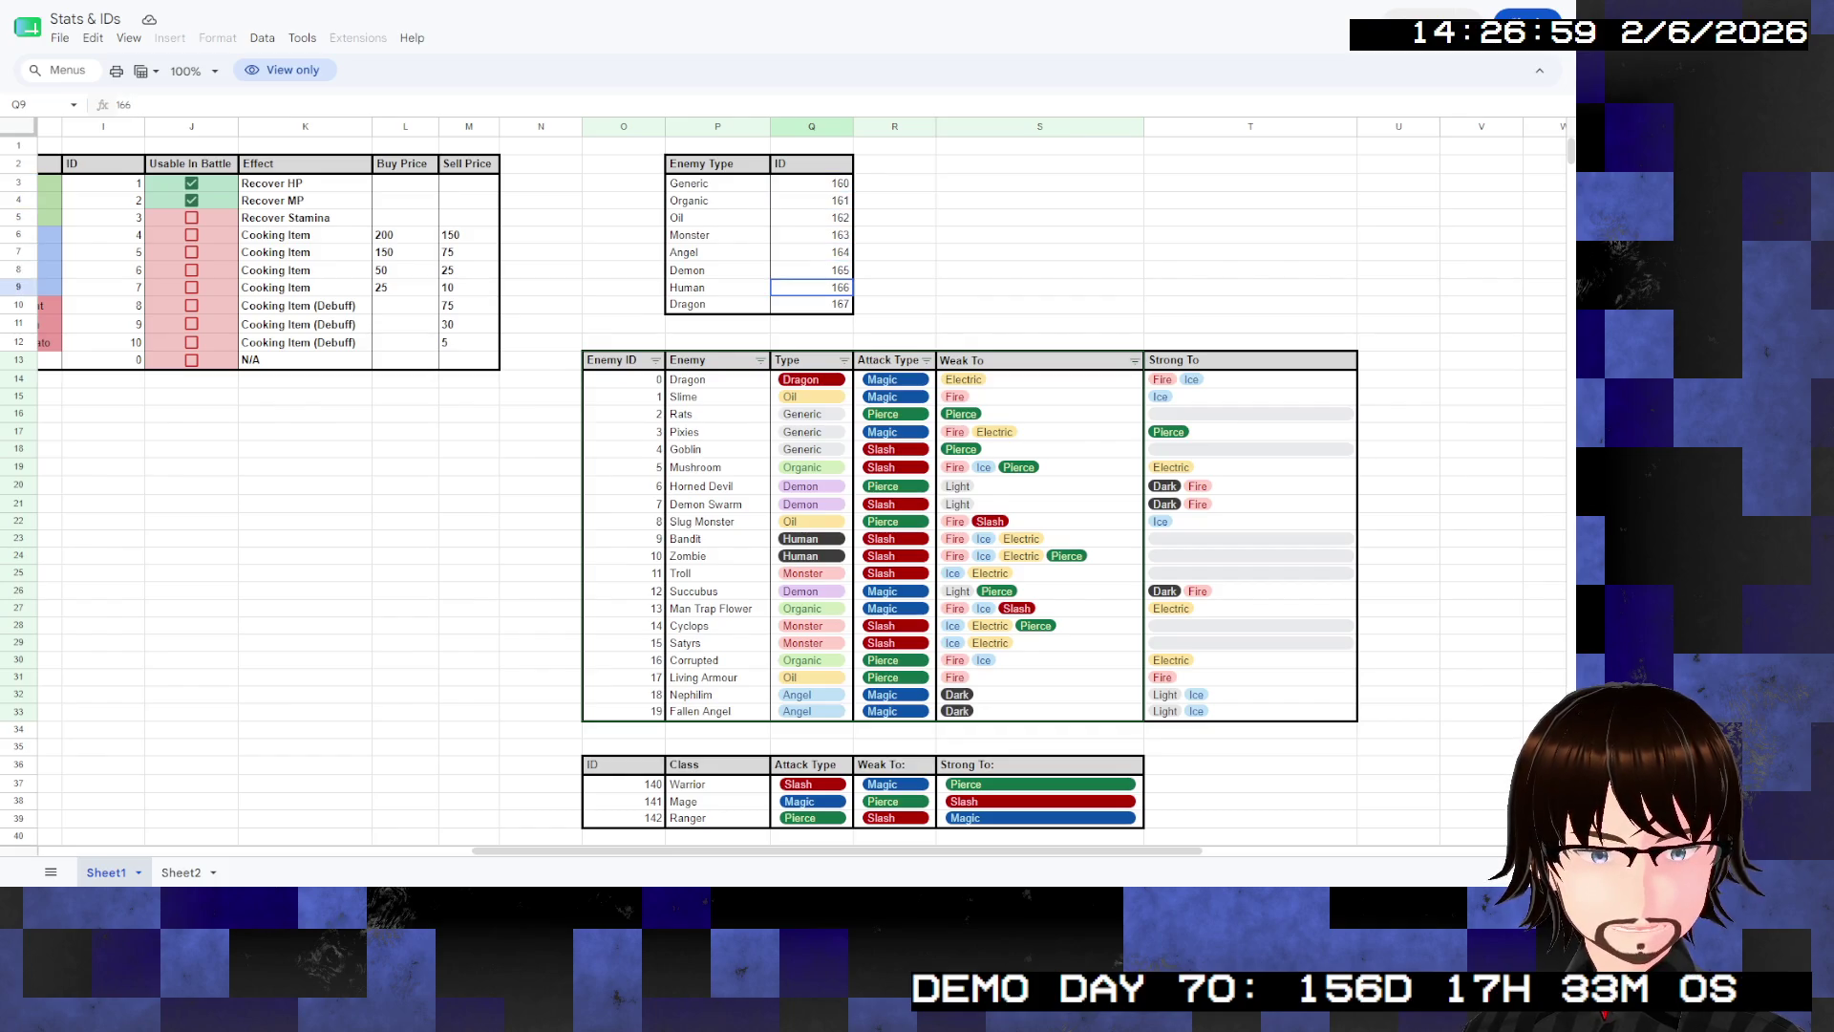
pyautogui.click(812, 304)
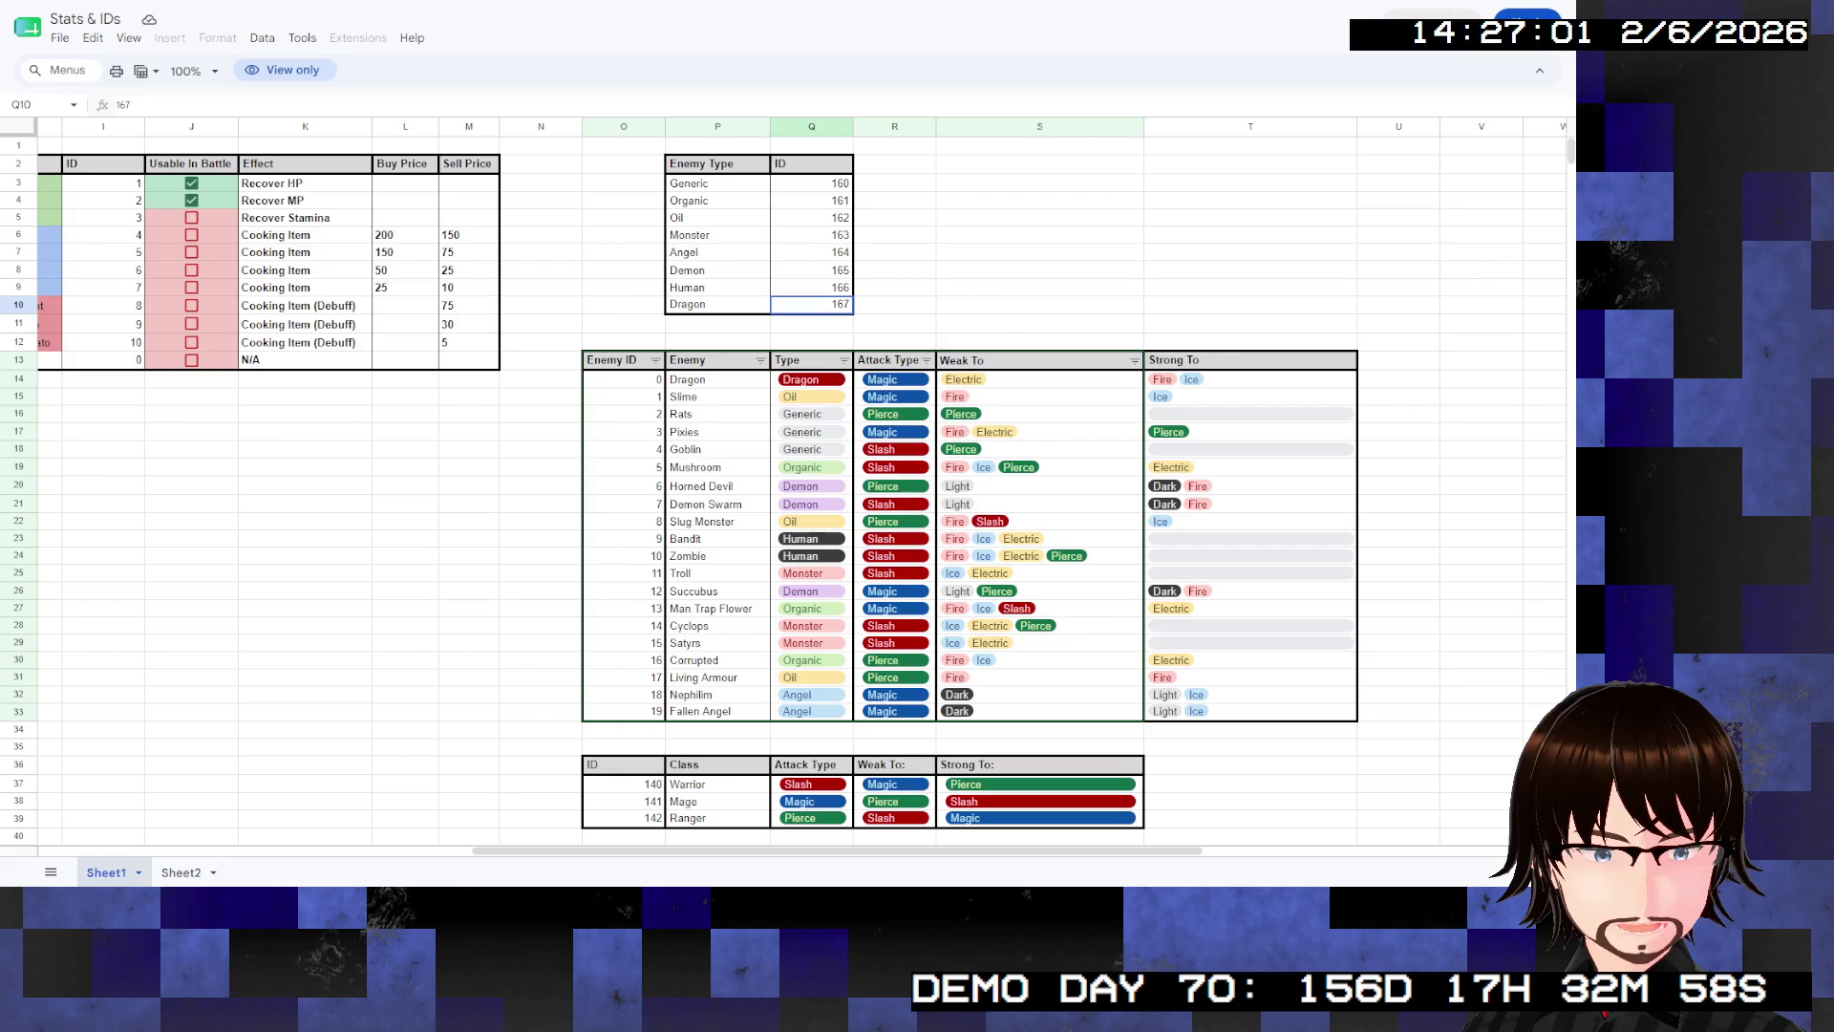
pyautogui.hscroll(-10, 802, 478)
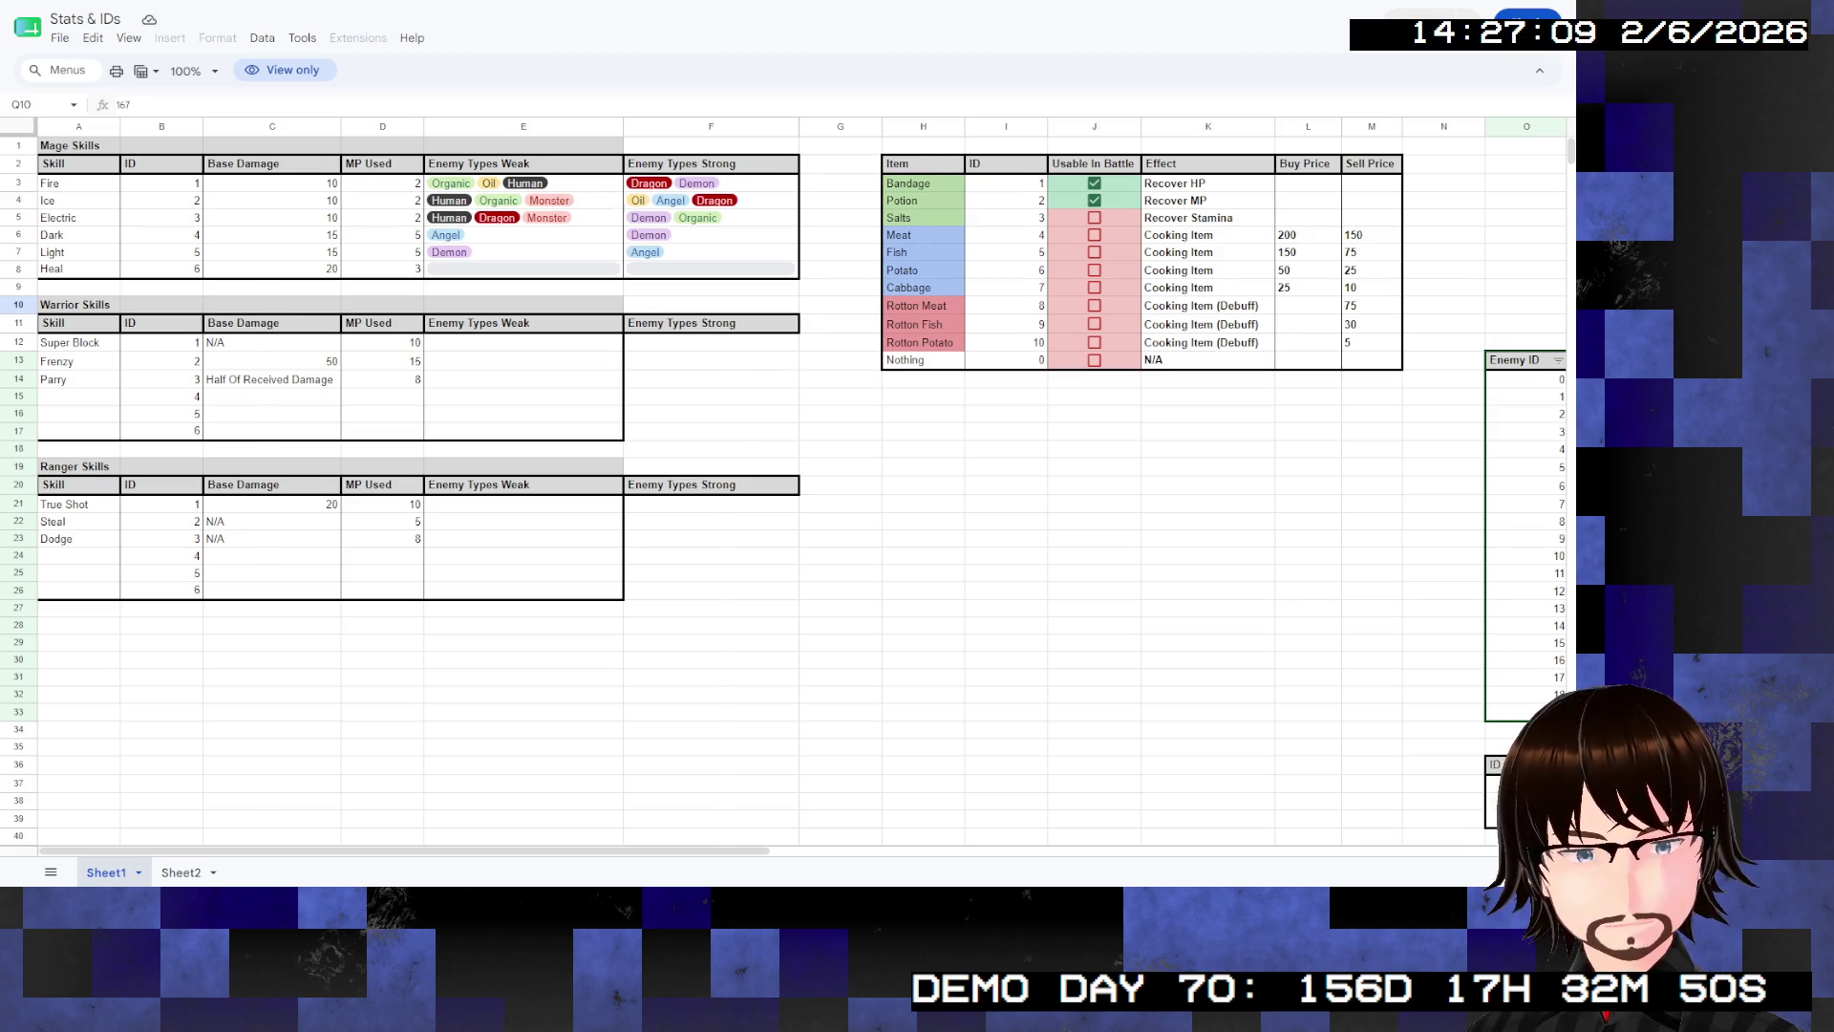
pyautogui.hscroll(5, 802, 485)
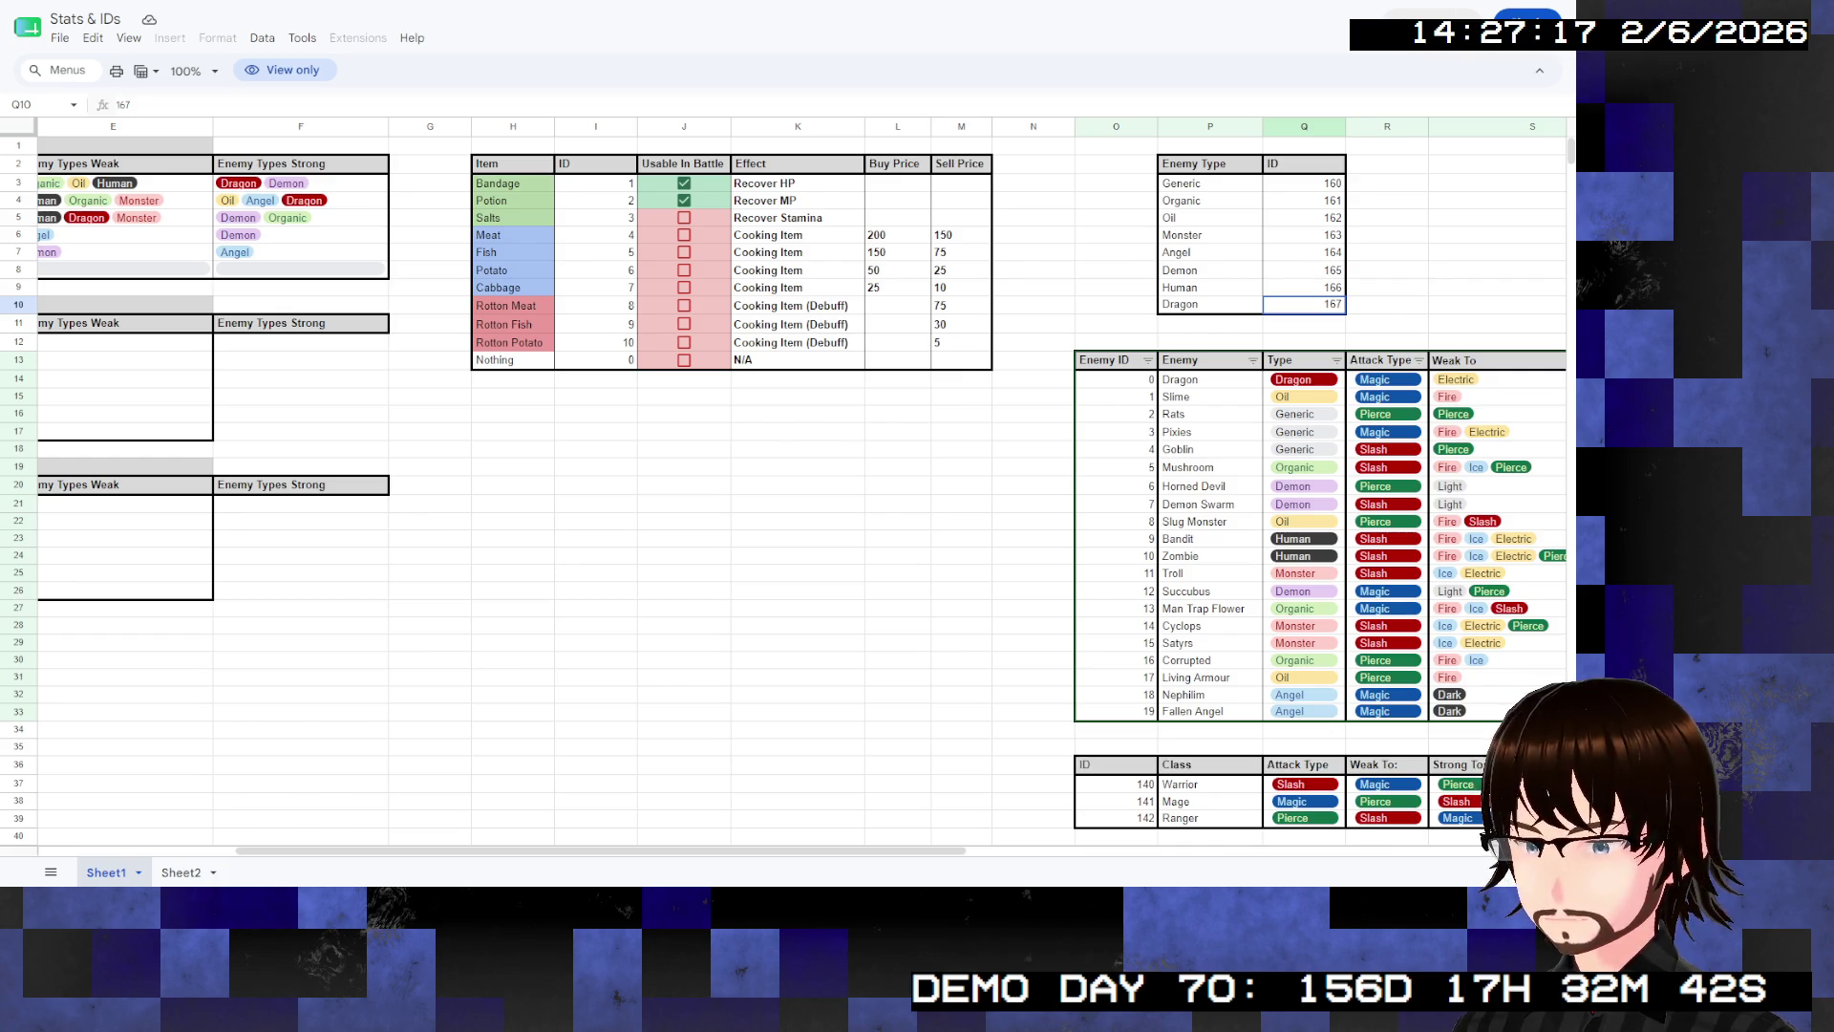
pyautogui.scroll(1, 1604, 488)
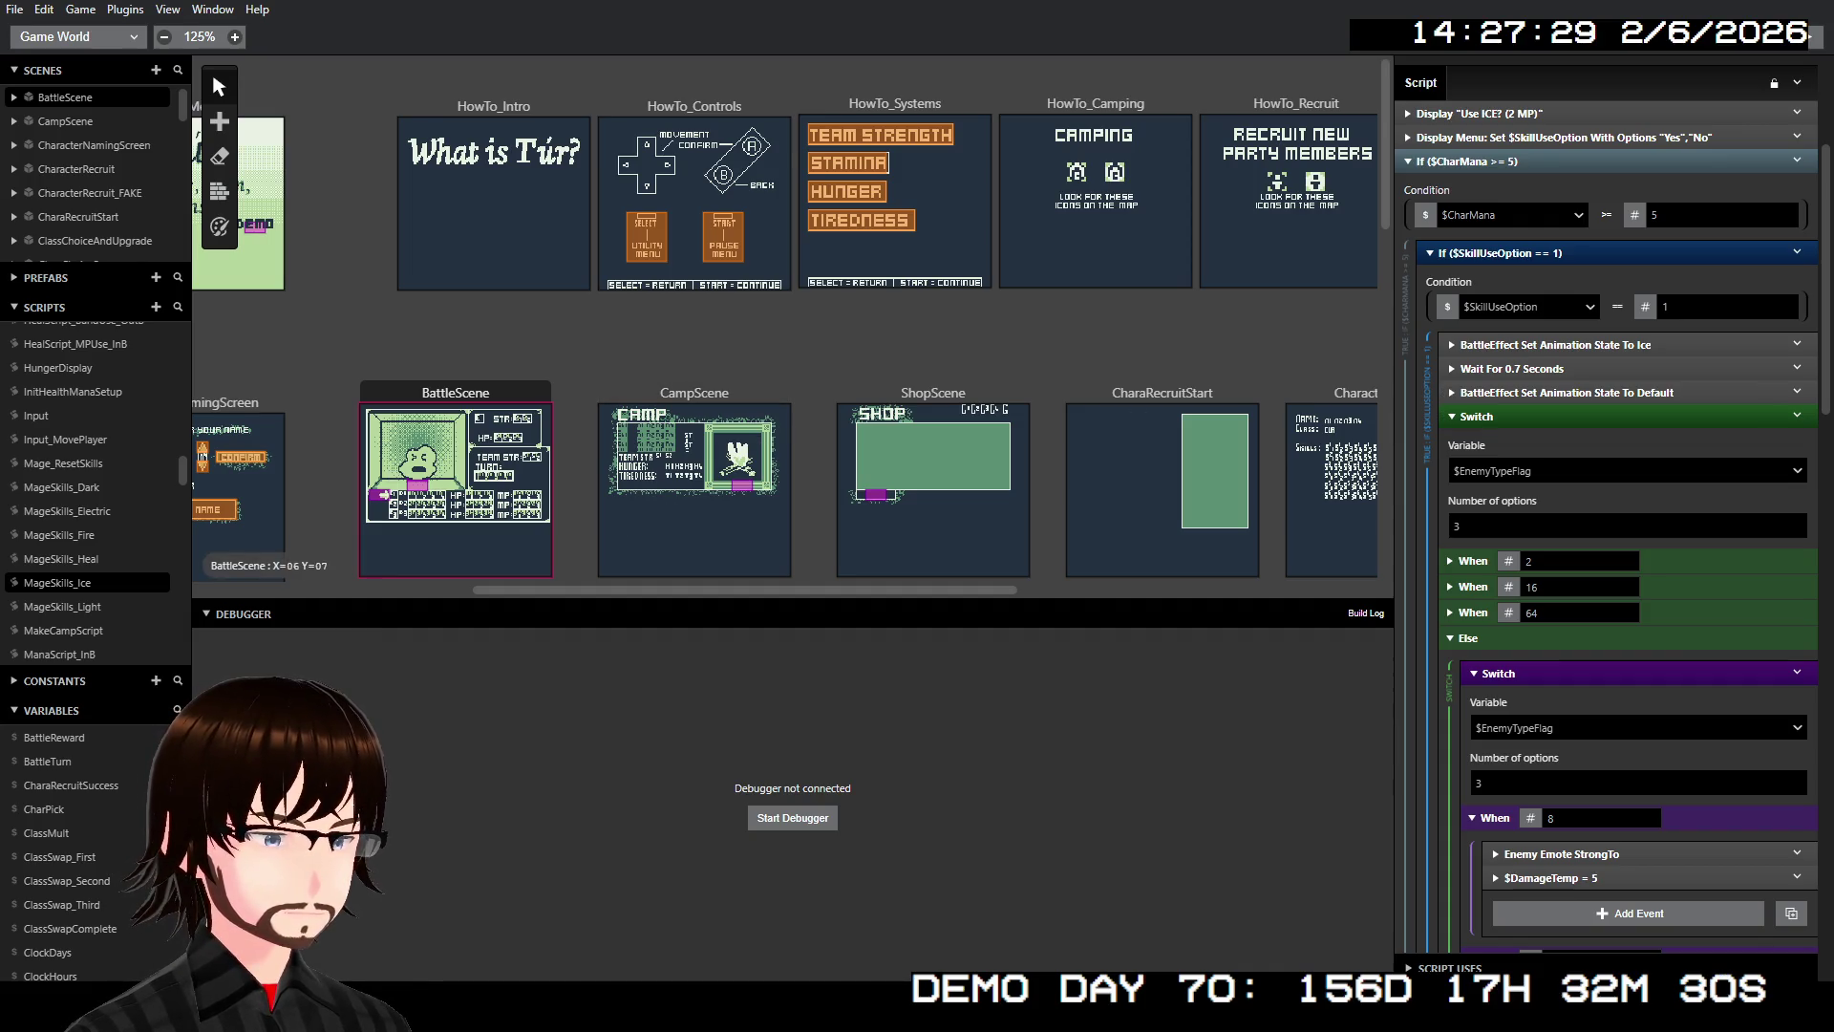
pyautogui.click(428, 480)
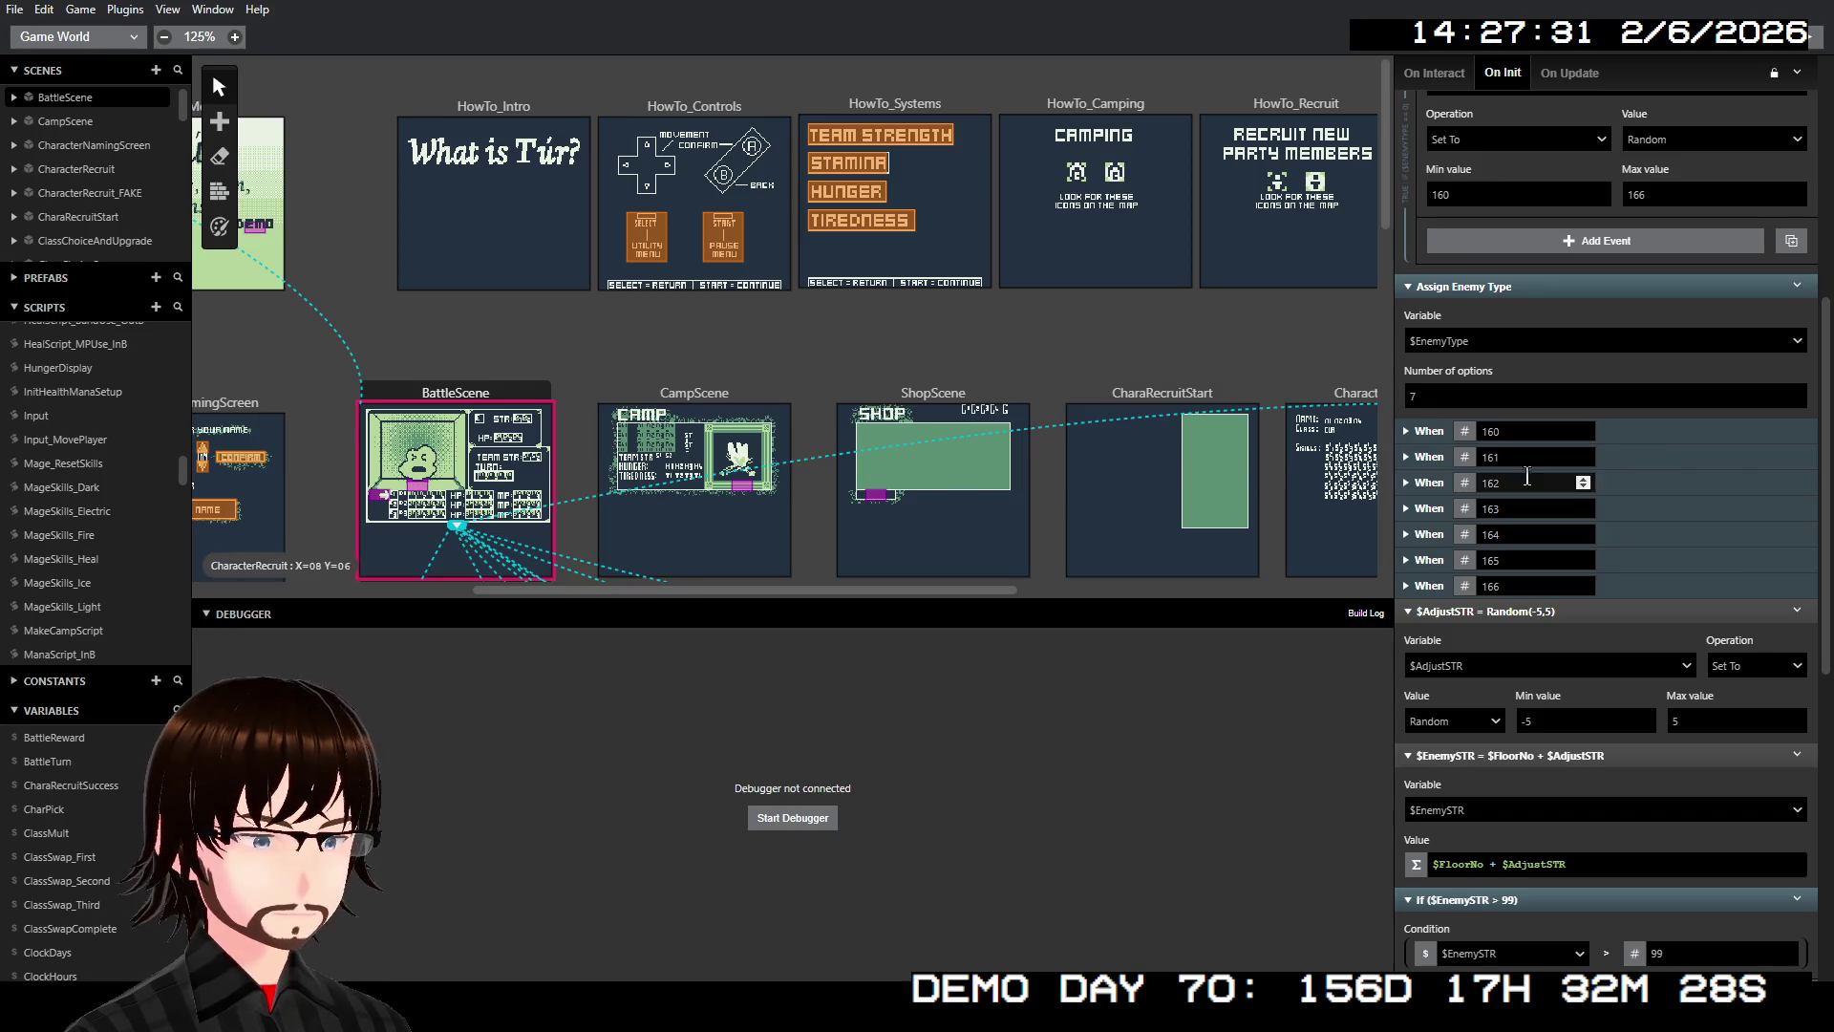
pyautogui.scroll(-2, 1496, 449)
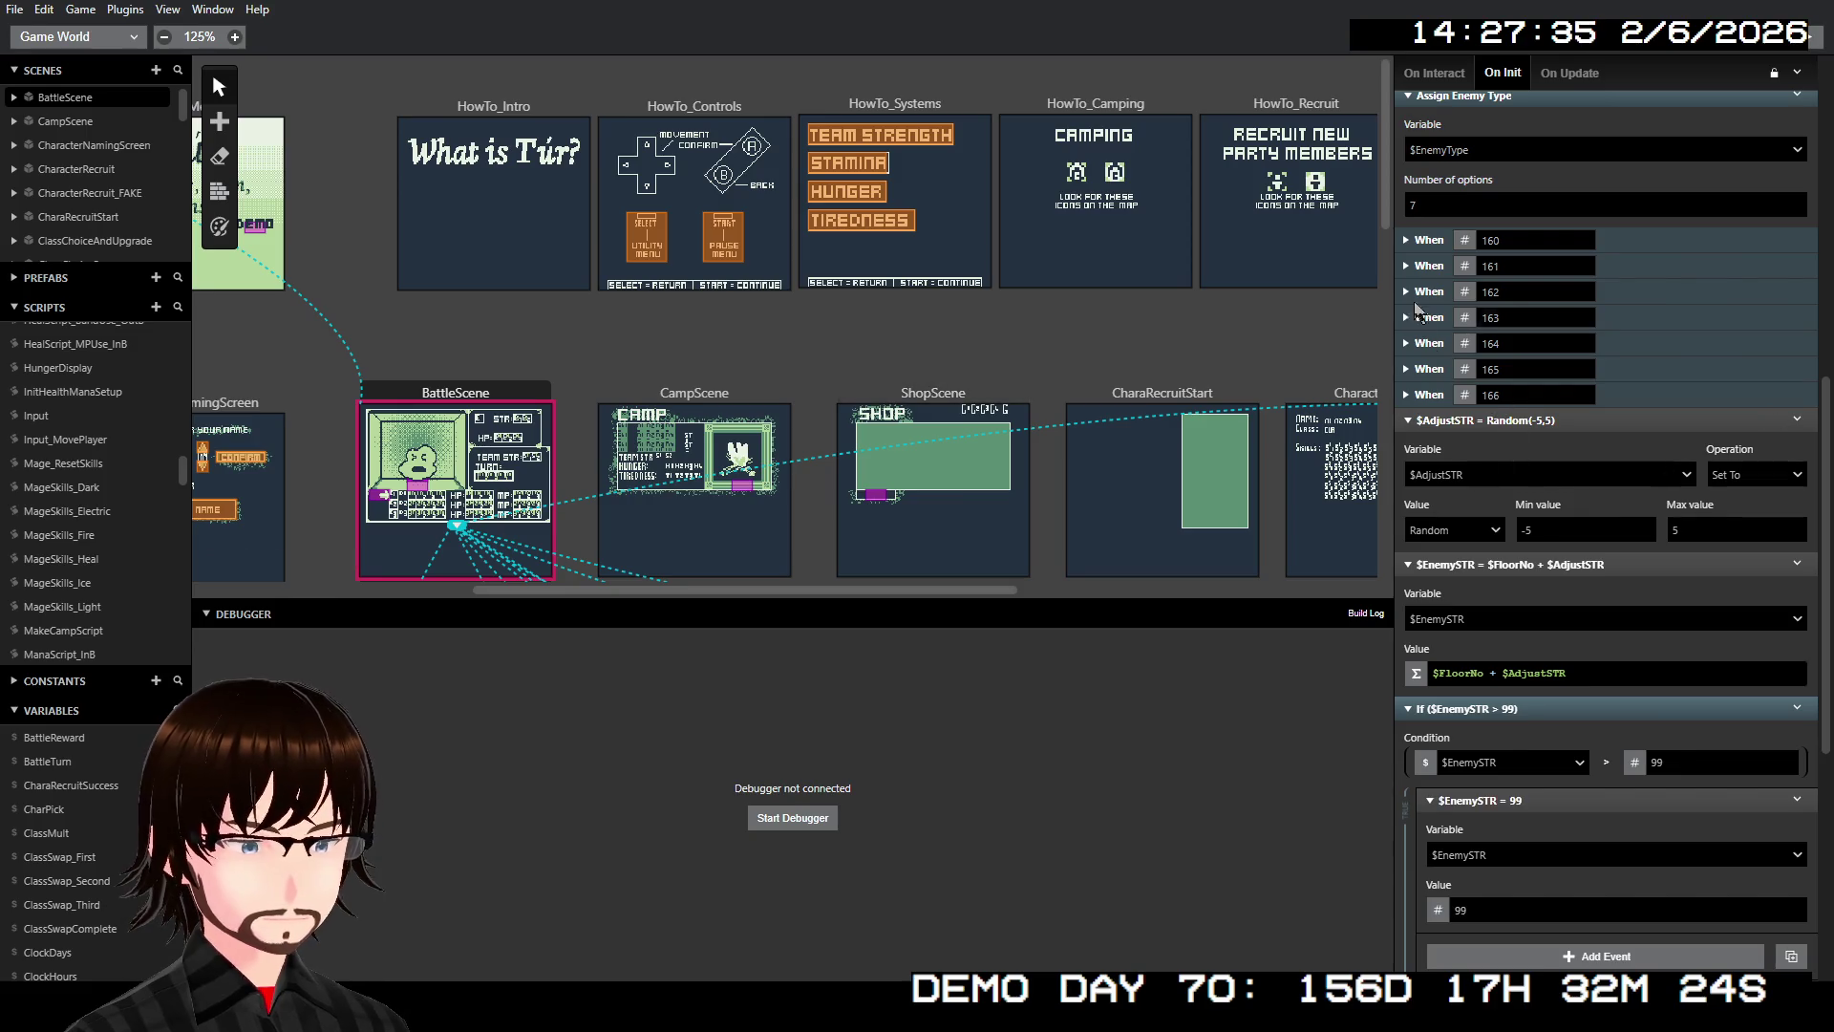
pyautogui.scroll(4, 1423, 251)
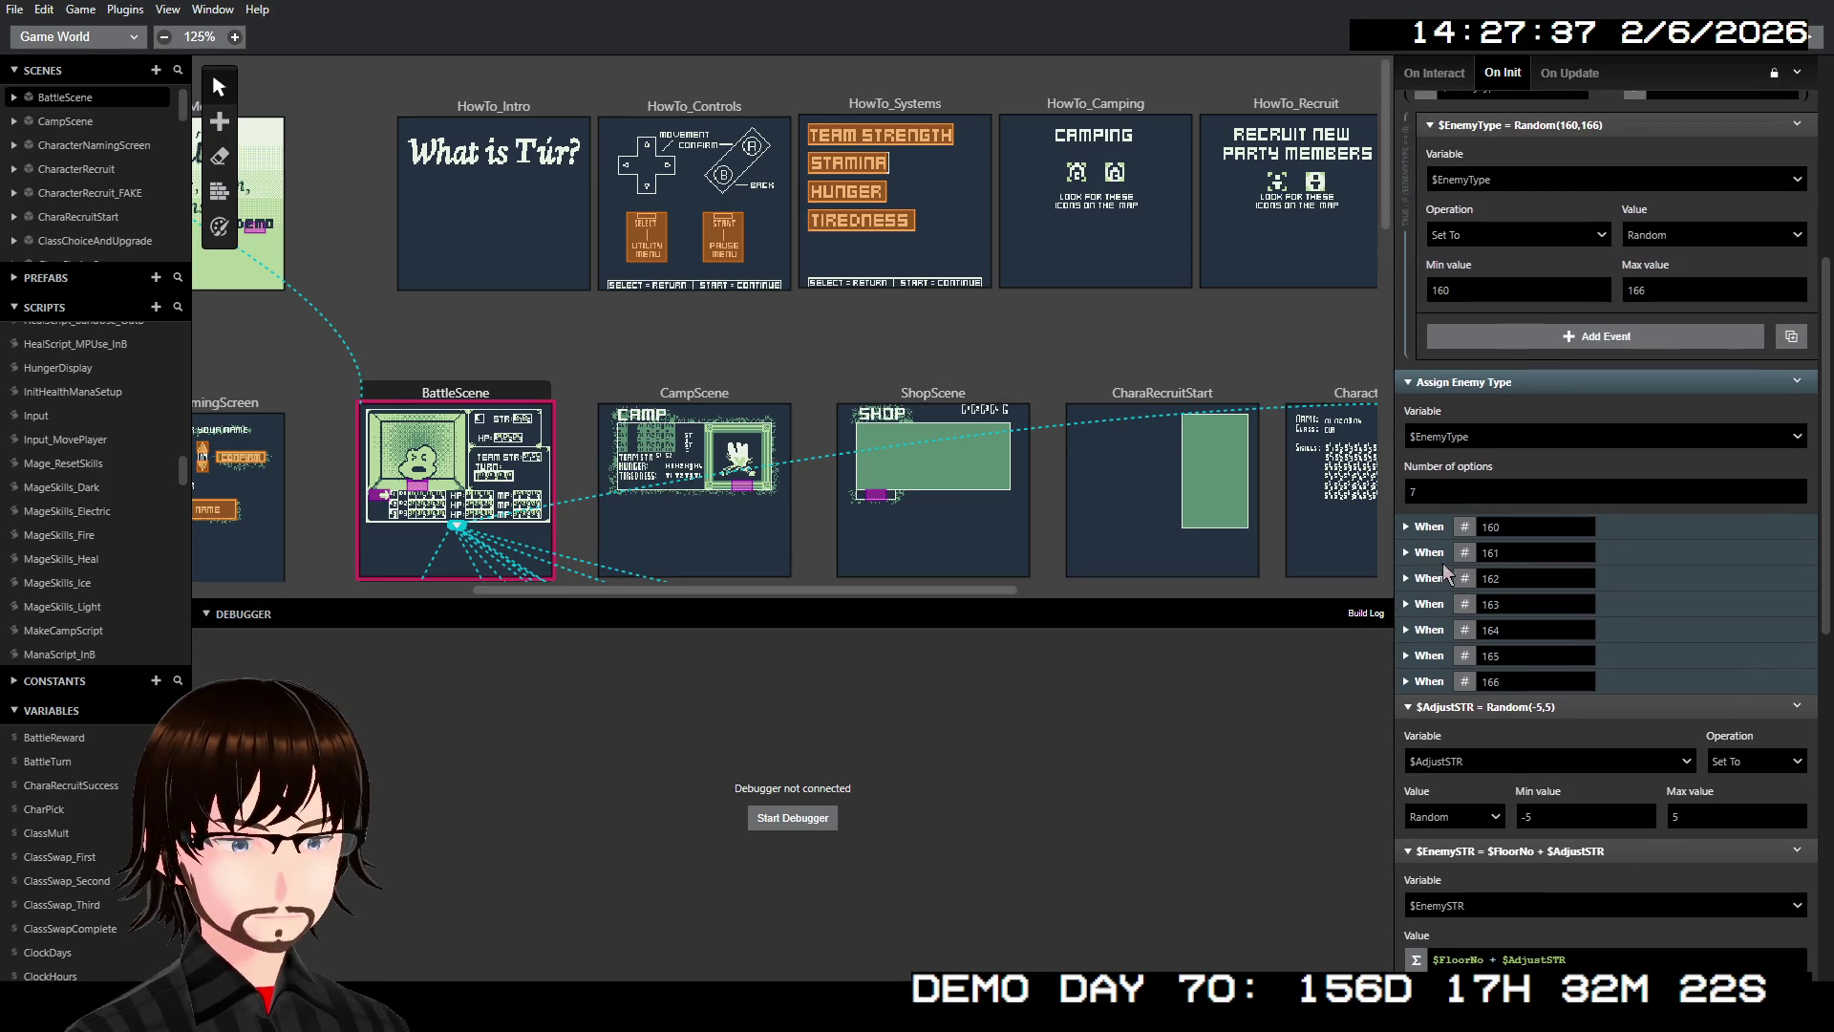
pyautogui.scroll(-4, 1440, 574)
pyautogui.scroll(-1, 1443, 565)
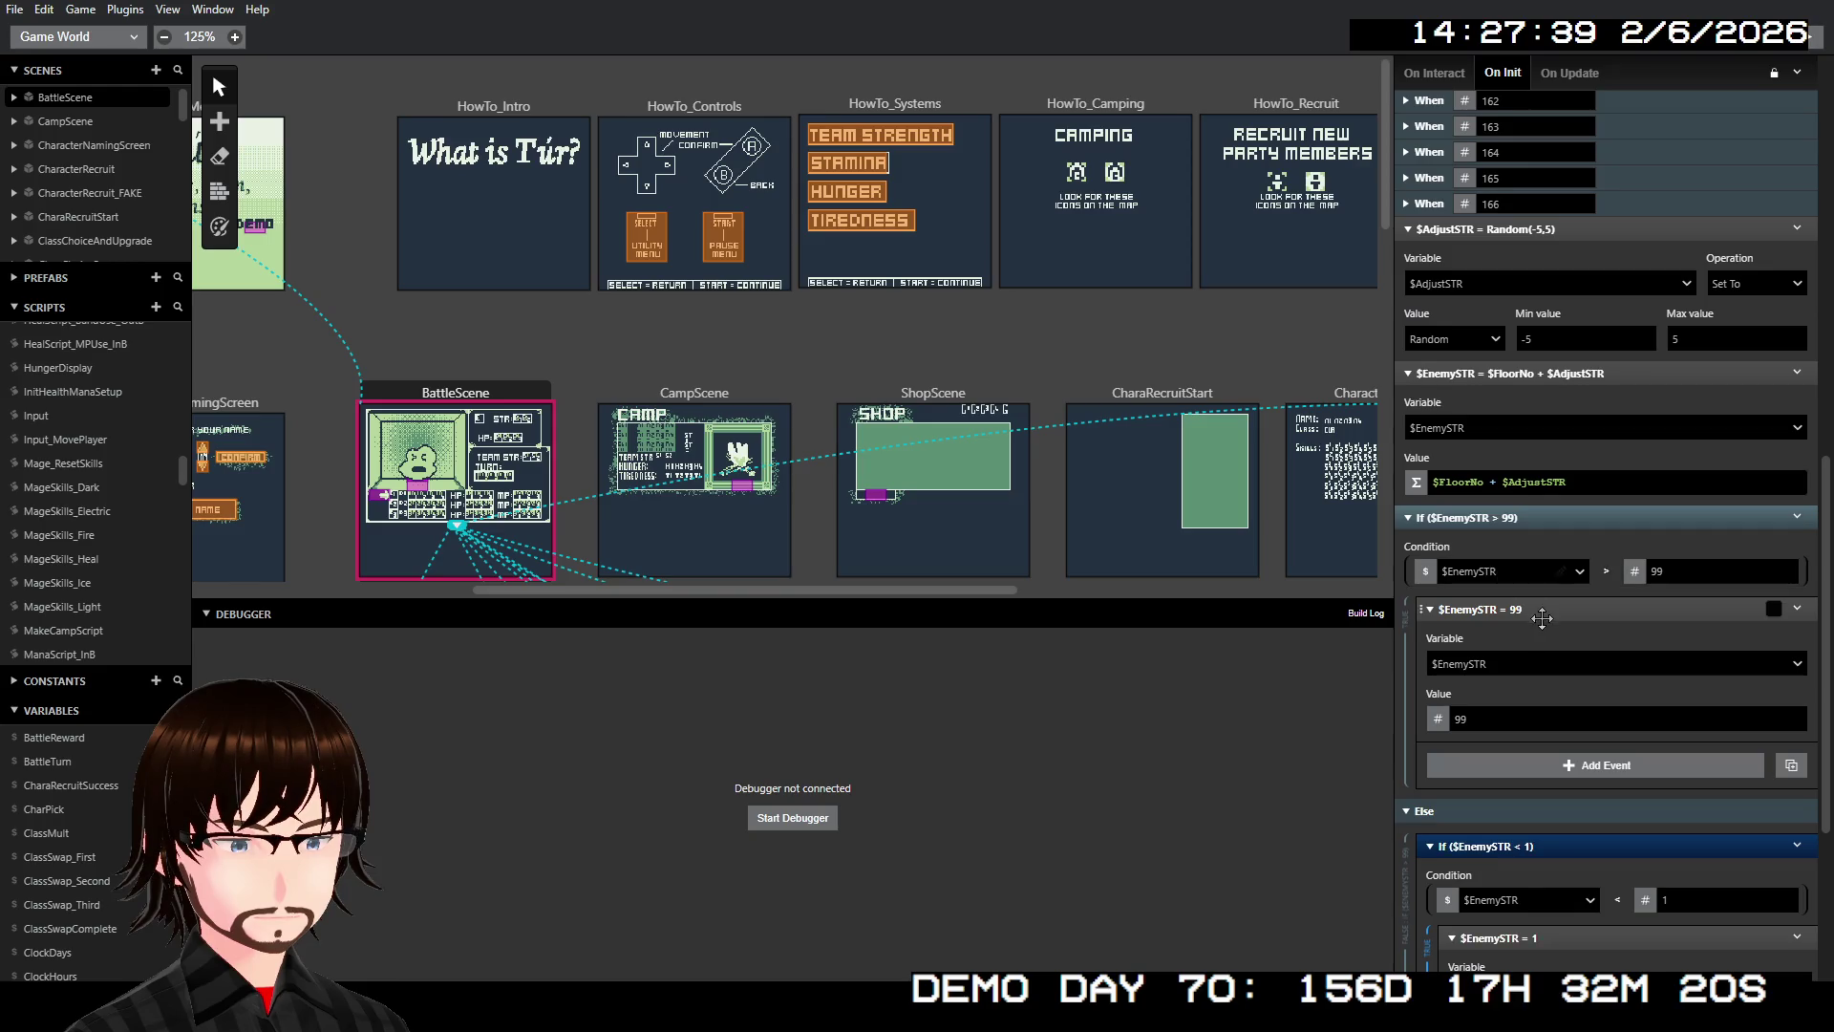
pyautogui.scroll(-3, 1528, 611)
pyautogui.scroll(5, 1563, 631)
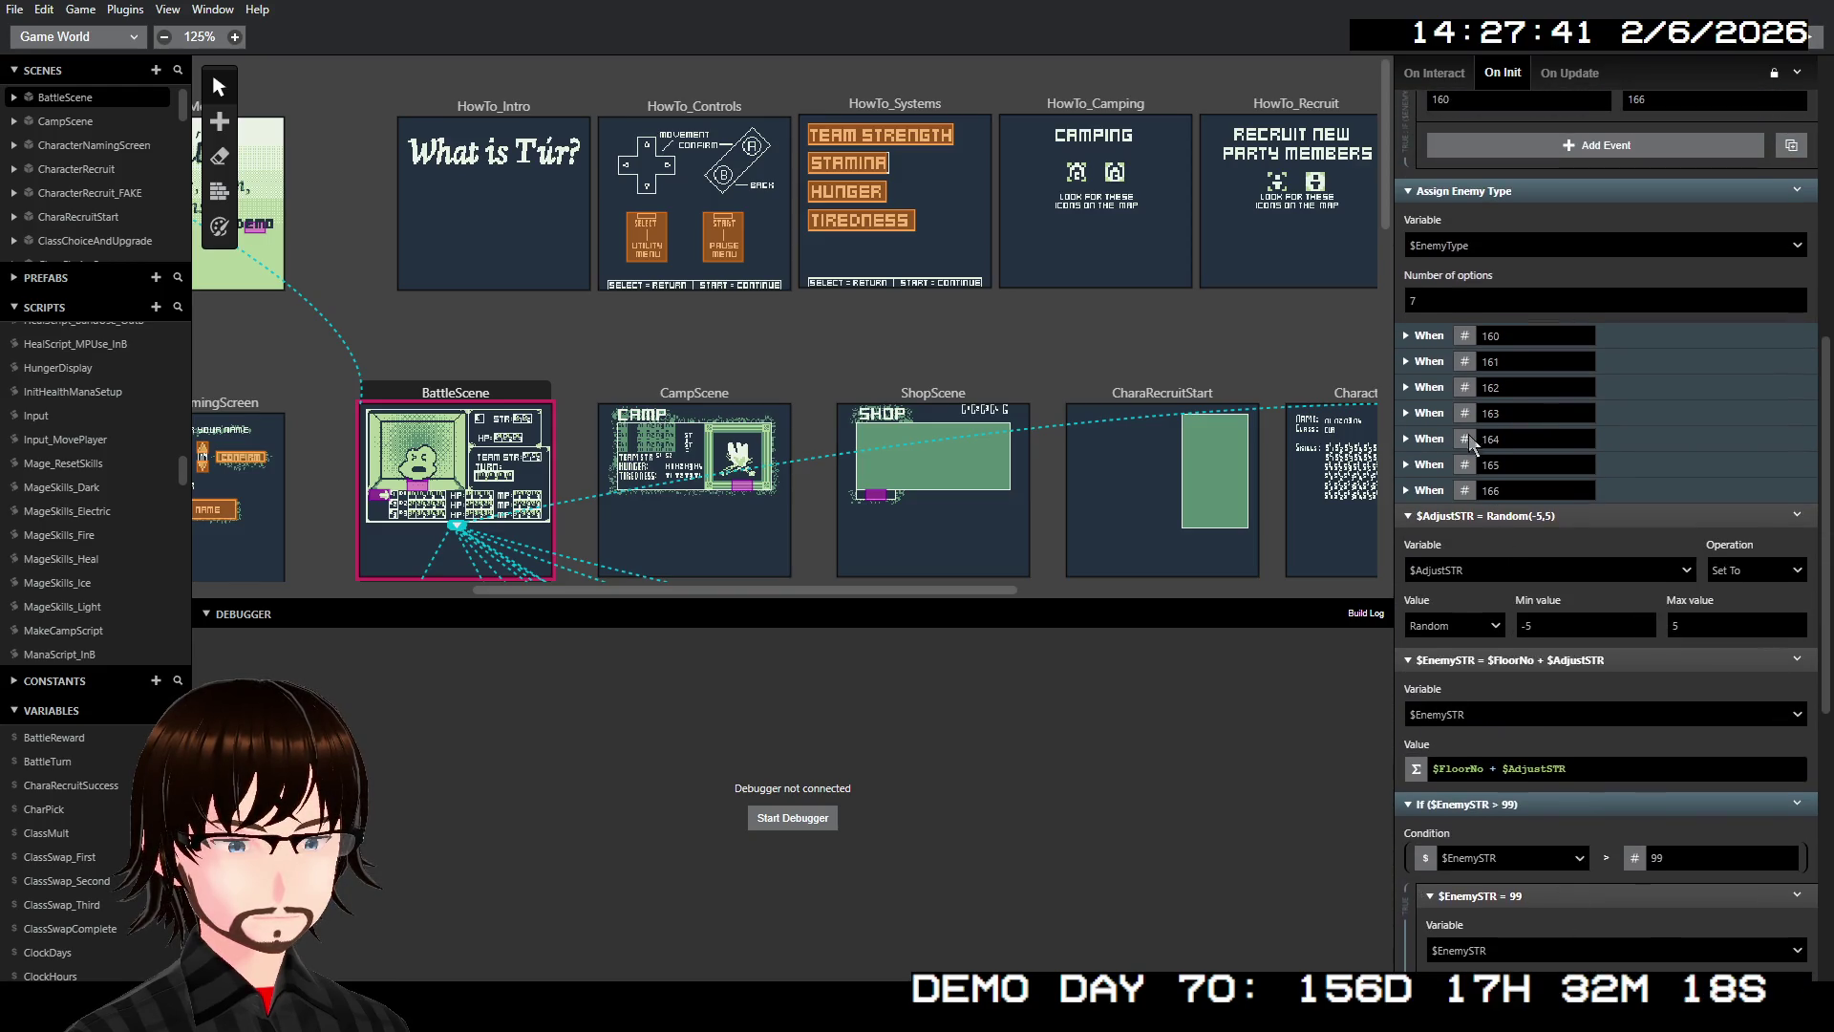
pyautogui.click(1408, 335)
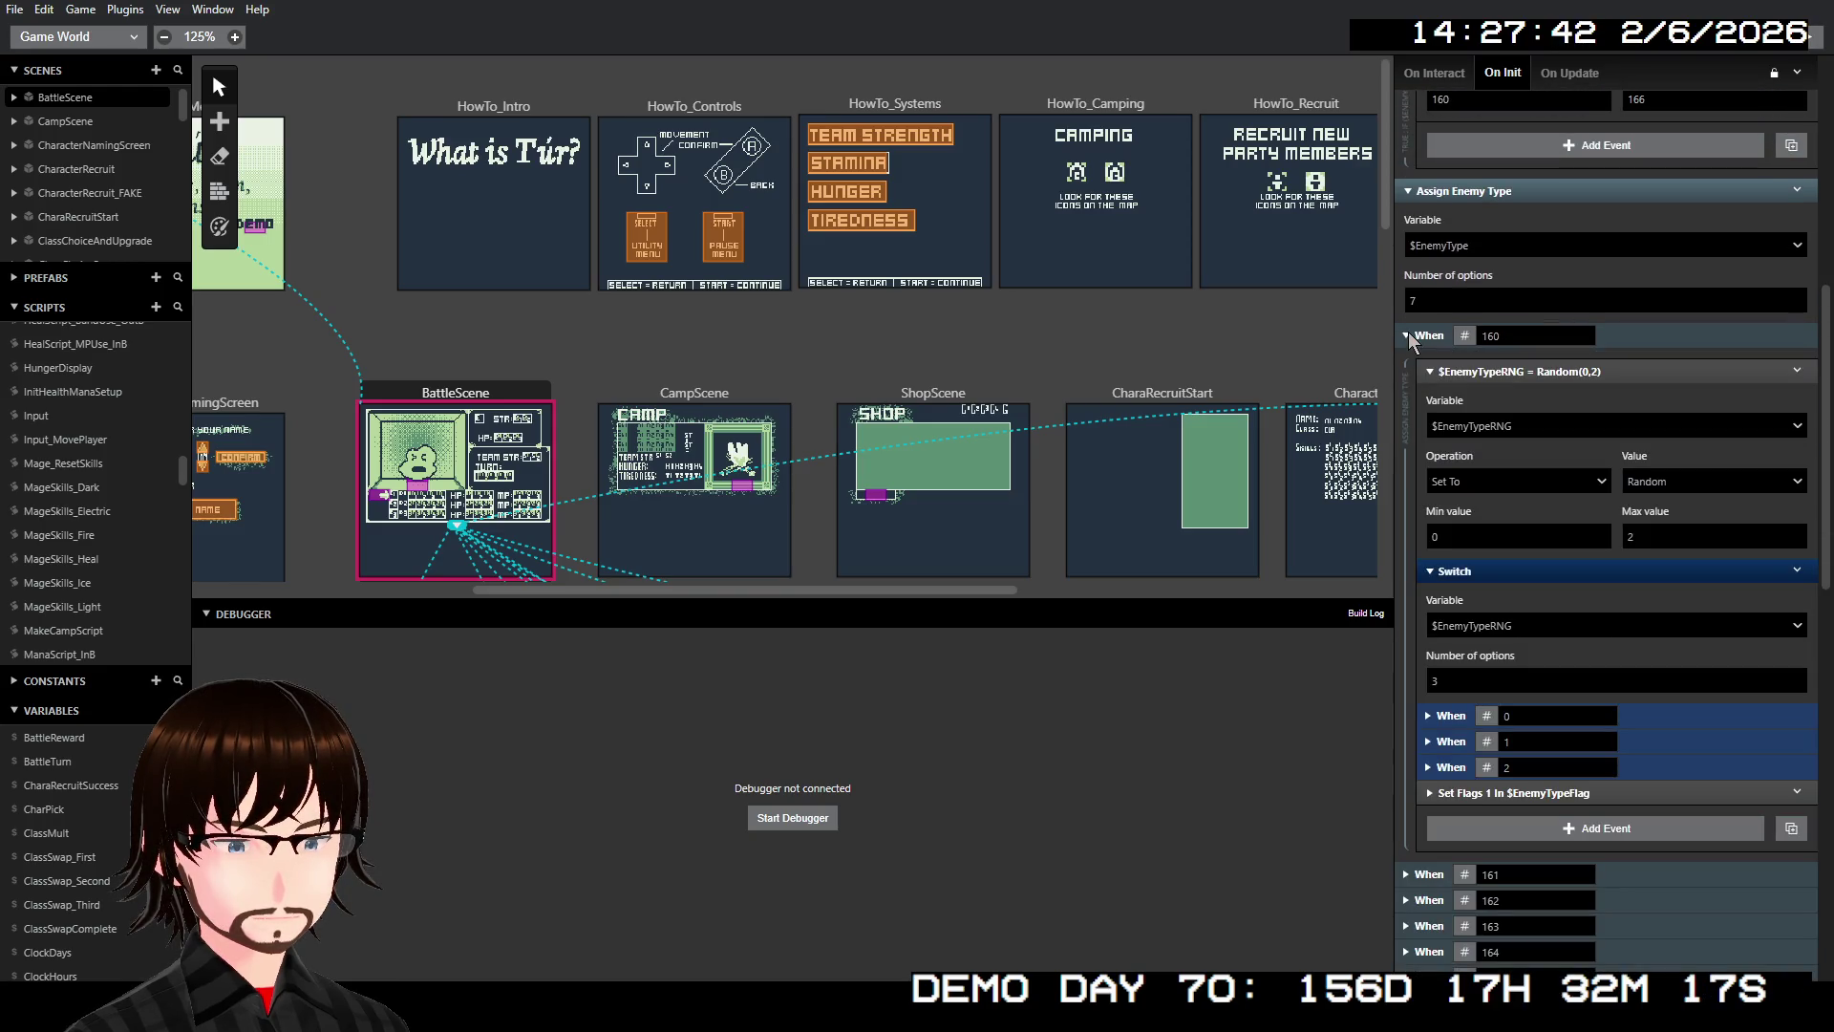
pyautogui.click(1428, 716)
pyautogui.click(1452, 752)
pyautogui.click(1452, 751)
pyautogui.click(1428, 717)
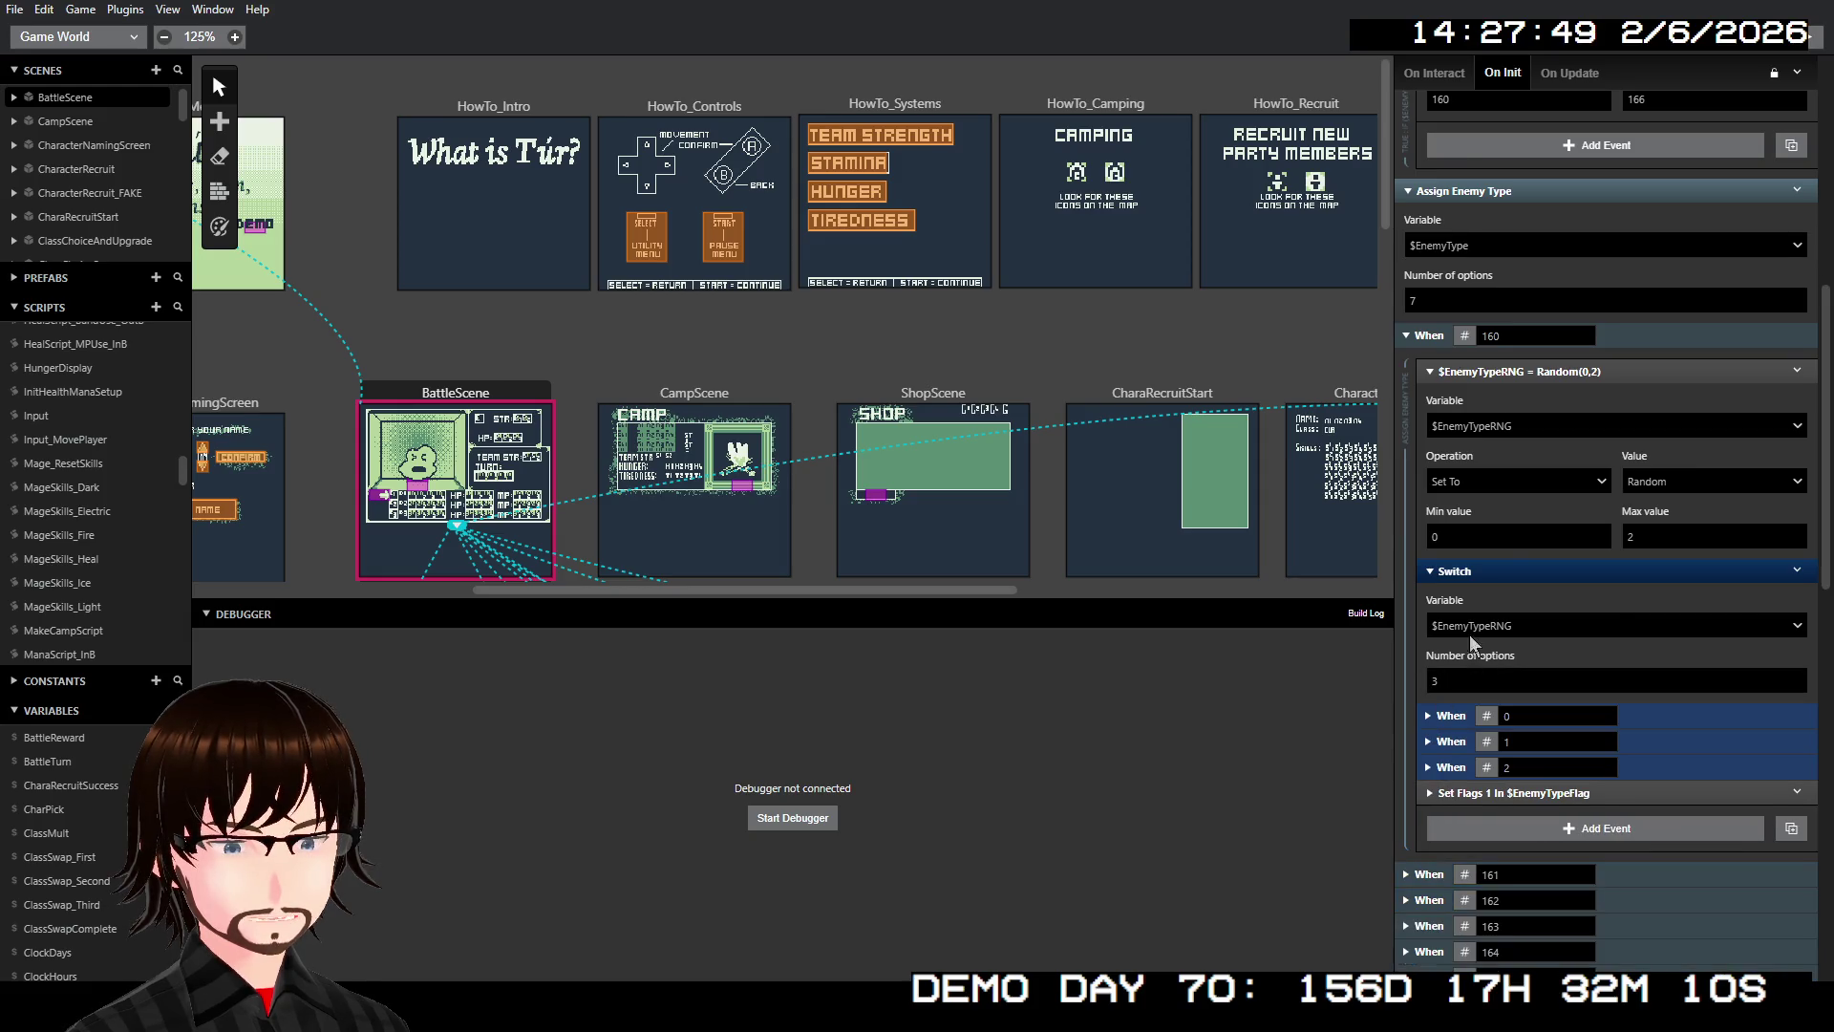
pyautogui.scroll(3, 1511, 502)
pyautogui.scroll(5, 1511, 502)
pyautogui.scroll(-2, 110, 497)
pyautogui.click(78, 490)
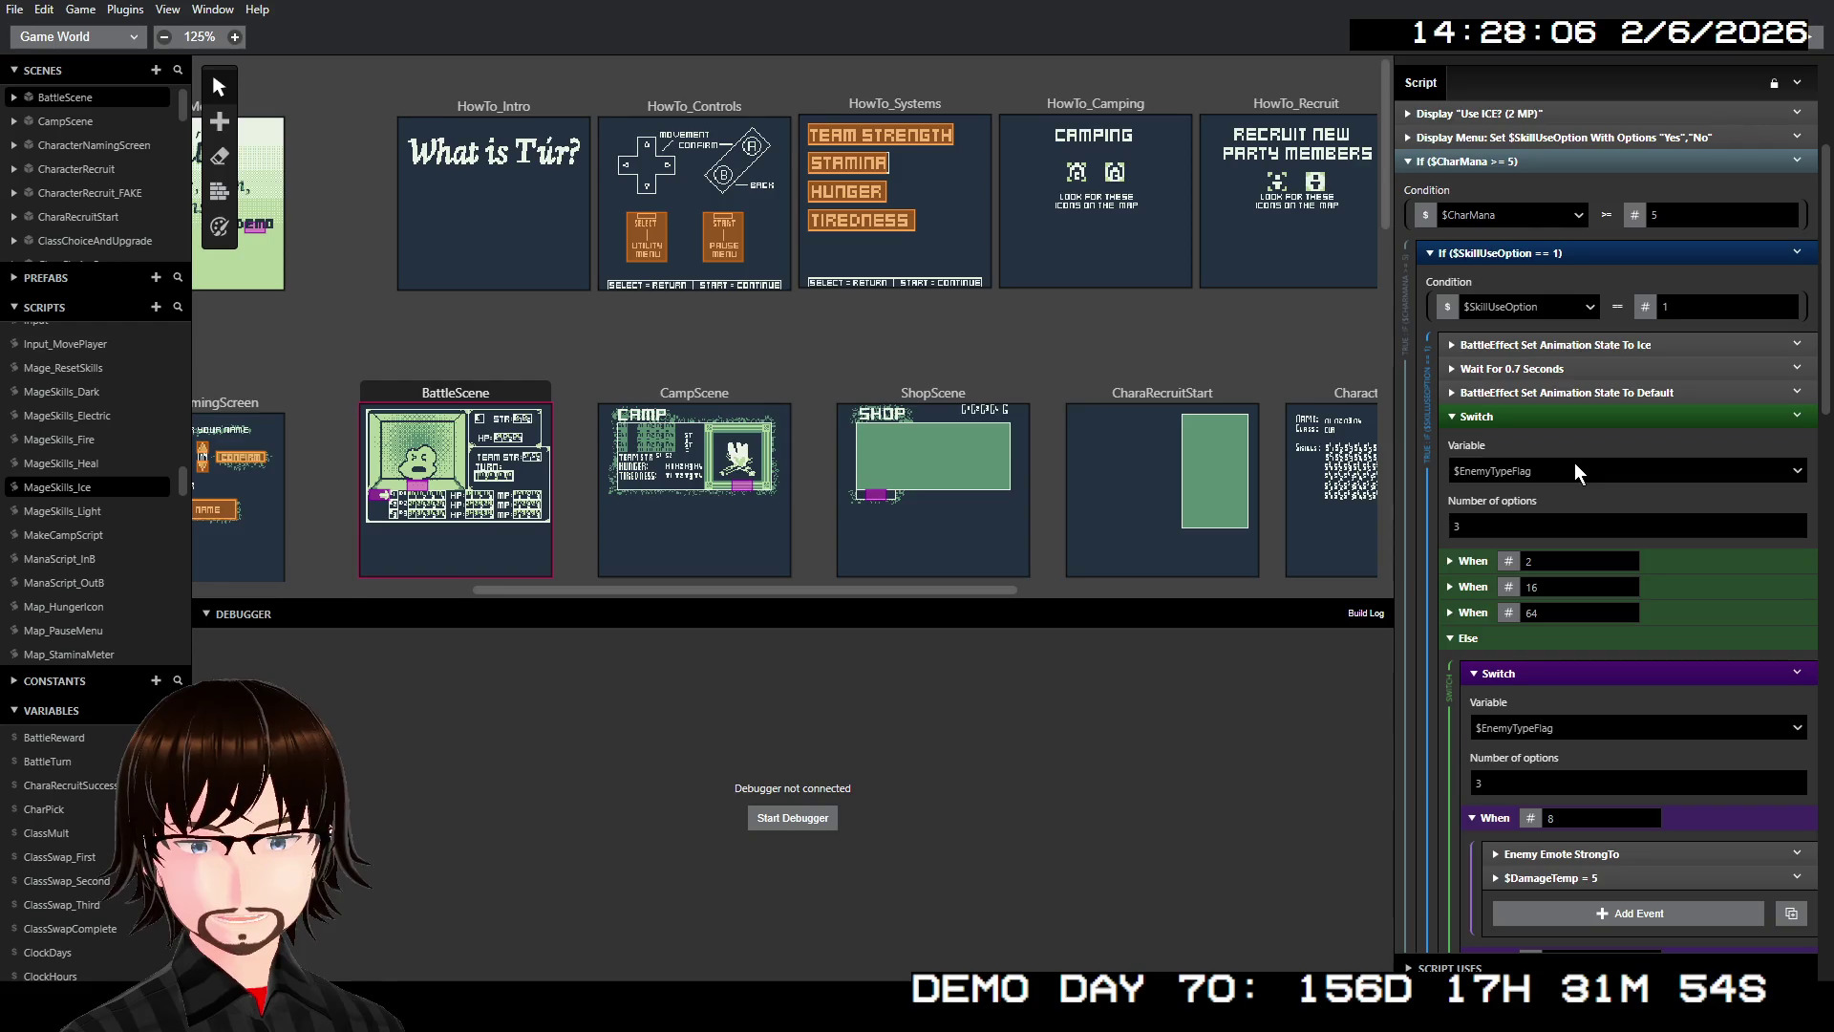
# Confirm the Switch uses EnemyTypeFlag, then follow its Variable Uses to BattleScene's Enemy On Init
pyautogui.click(1554, 487)
pyautogui.click(1553, 483)
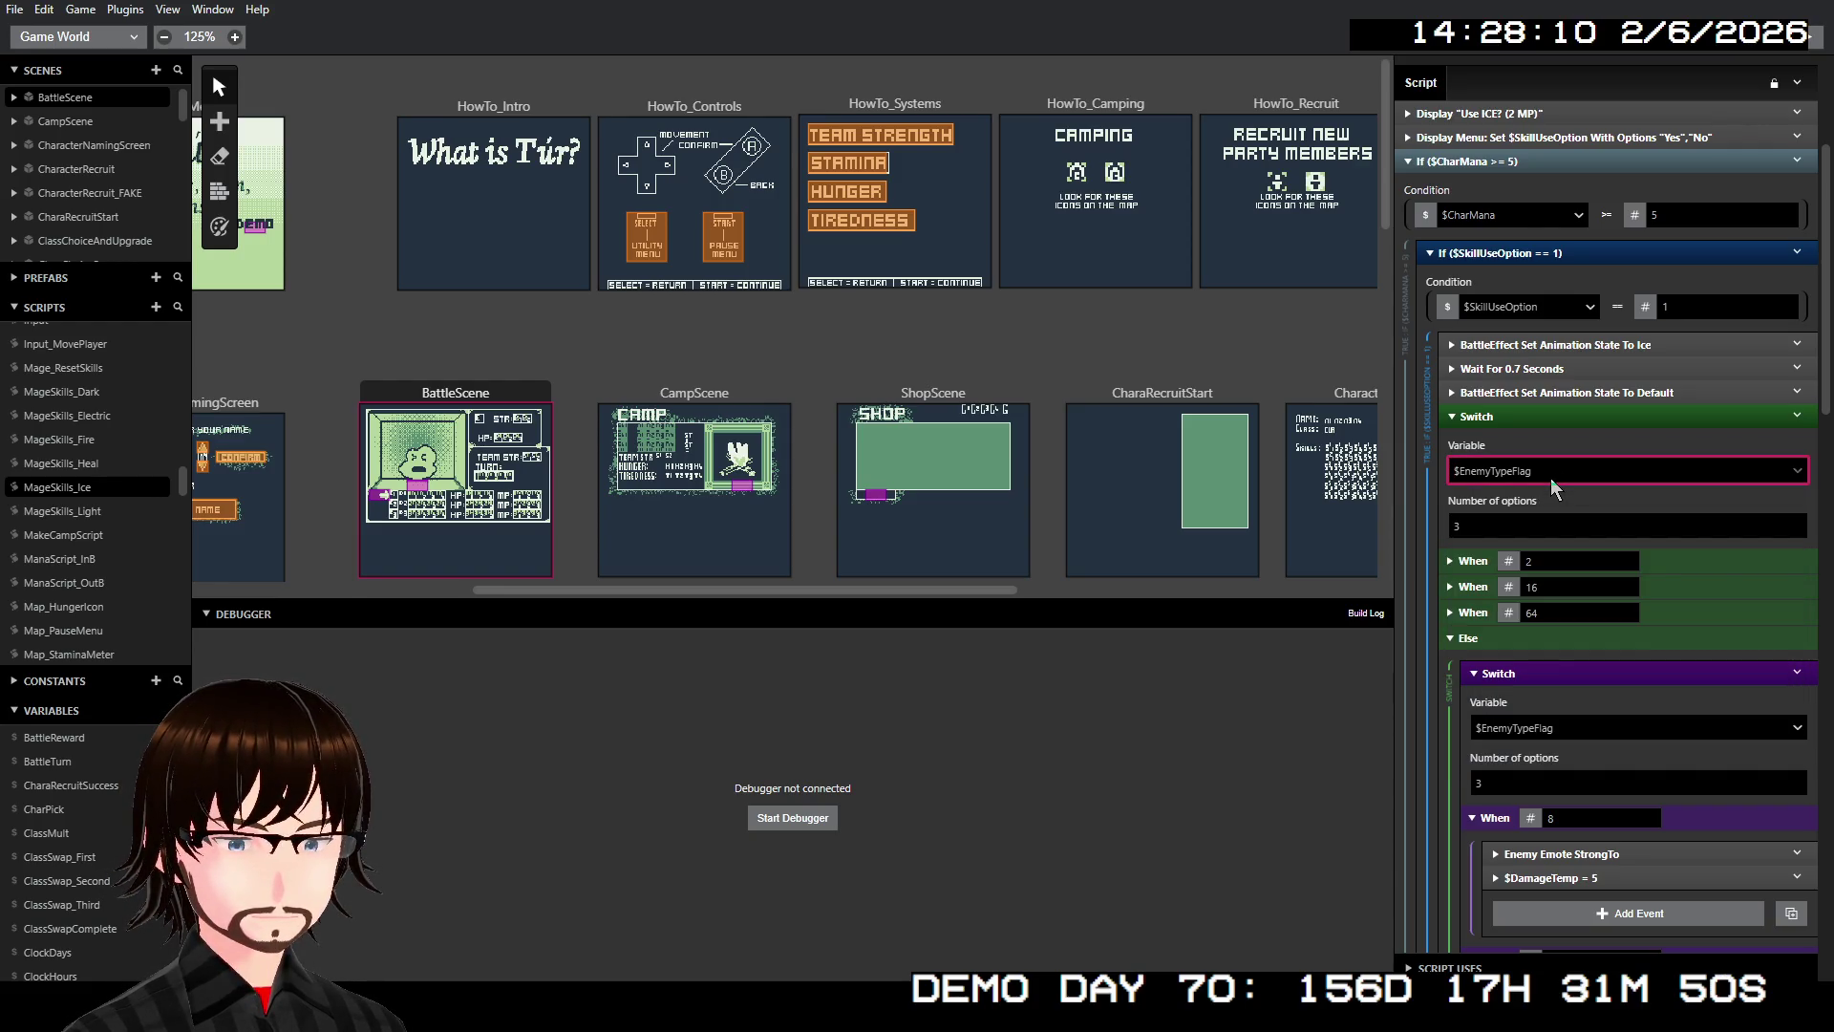
pyautogui.scroll(3, 1613, 451)
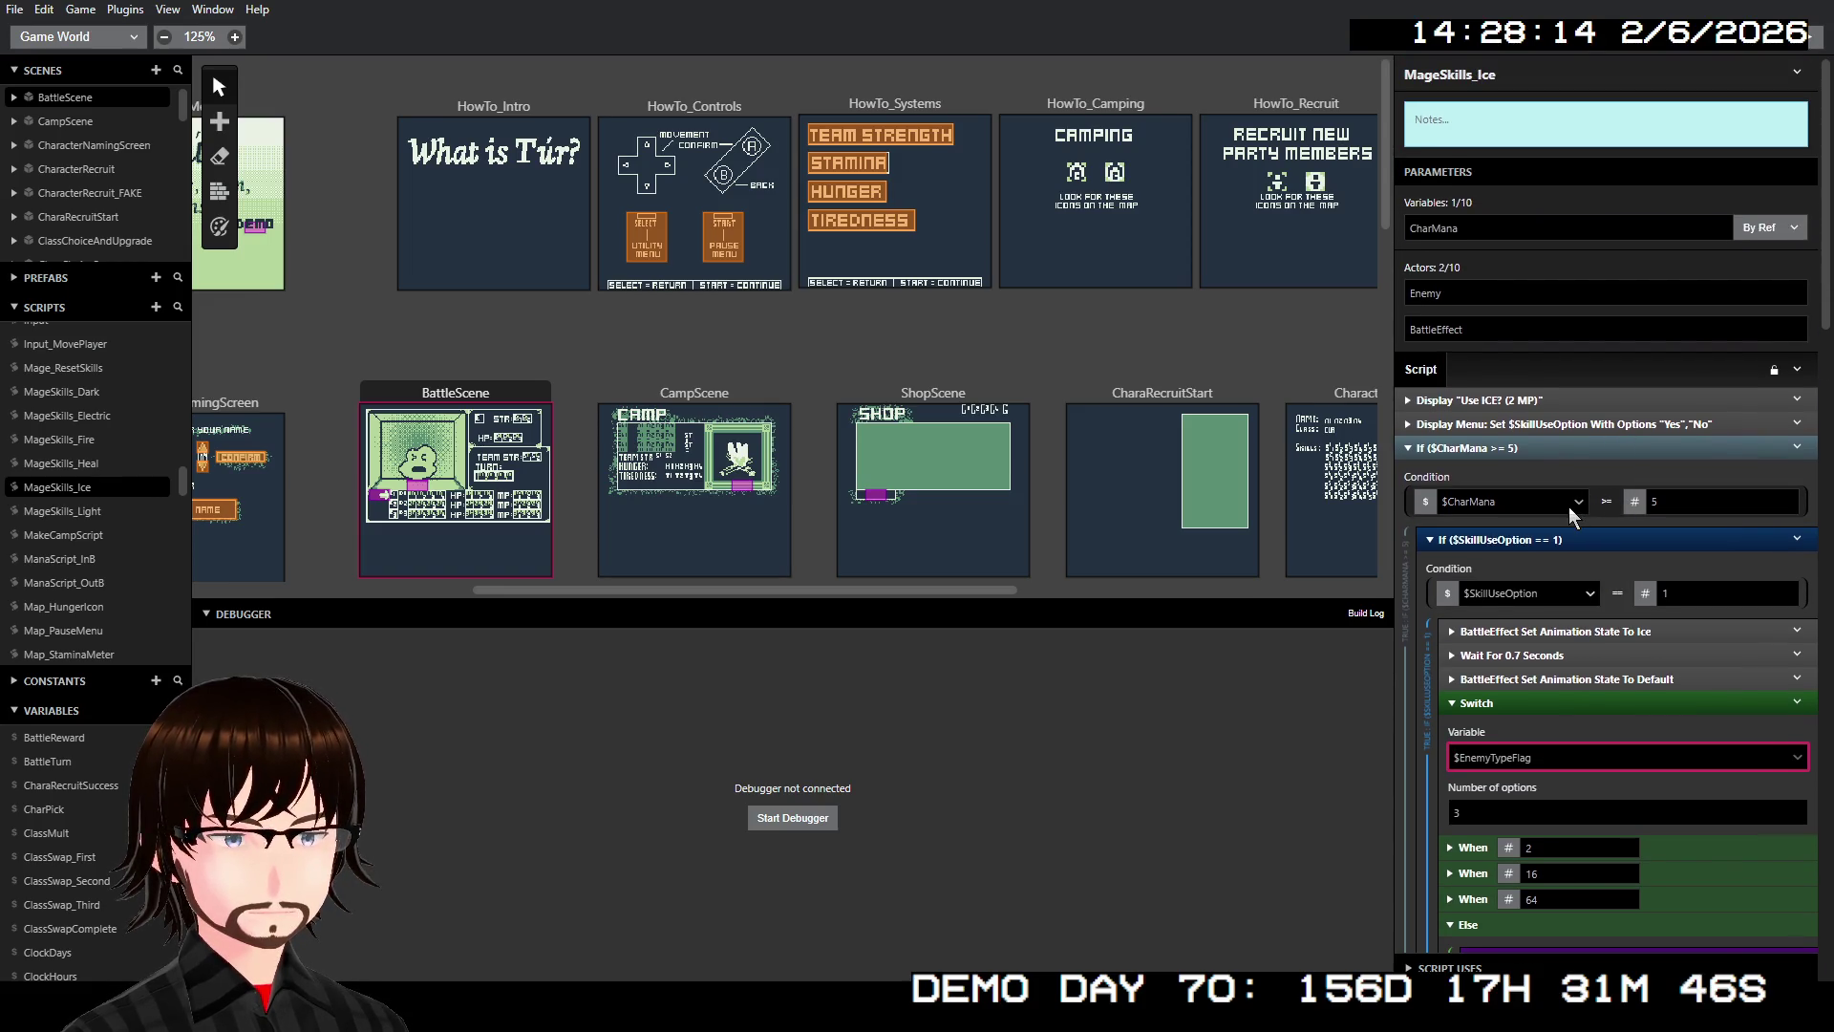
pyautogui.scroll(-6, 57, 764)
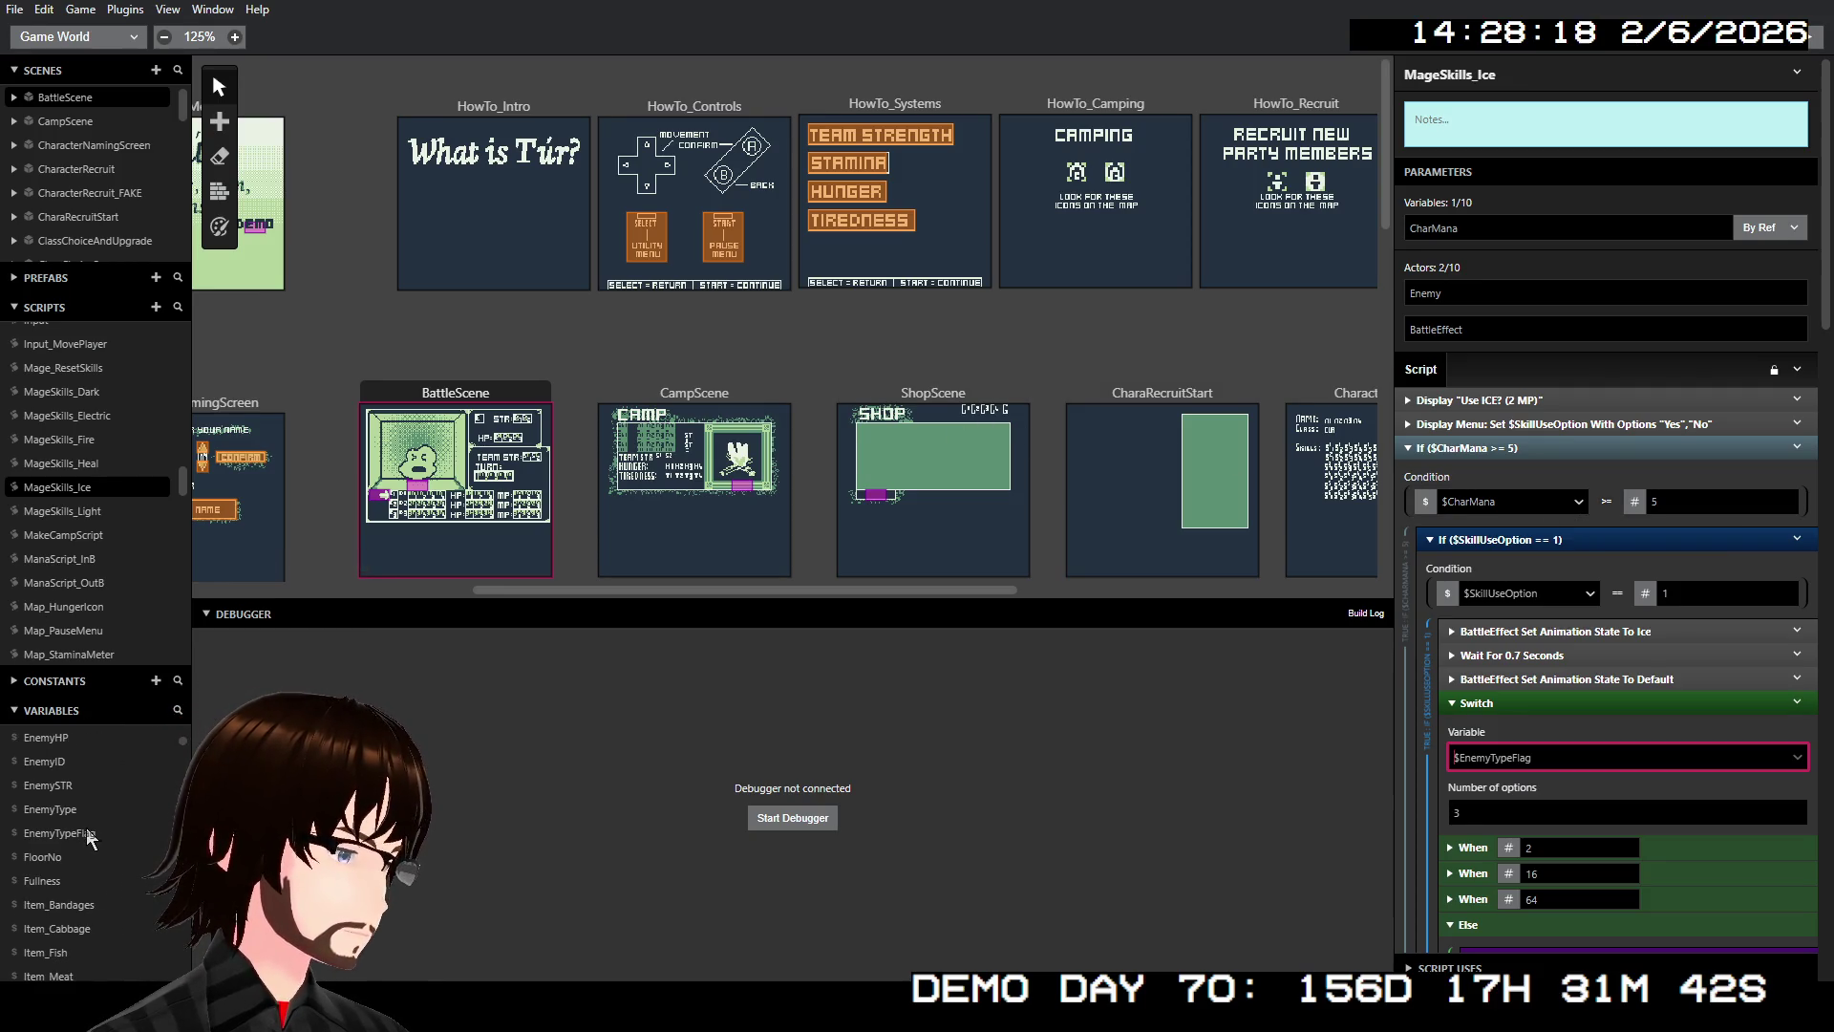
pyautogui.click(59, 833)
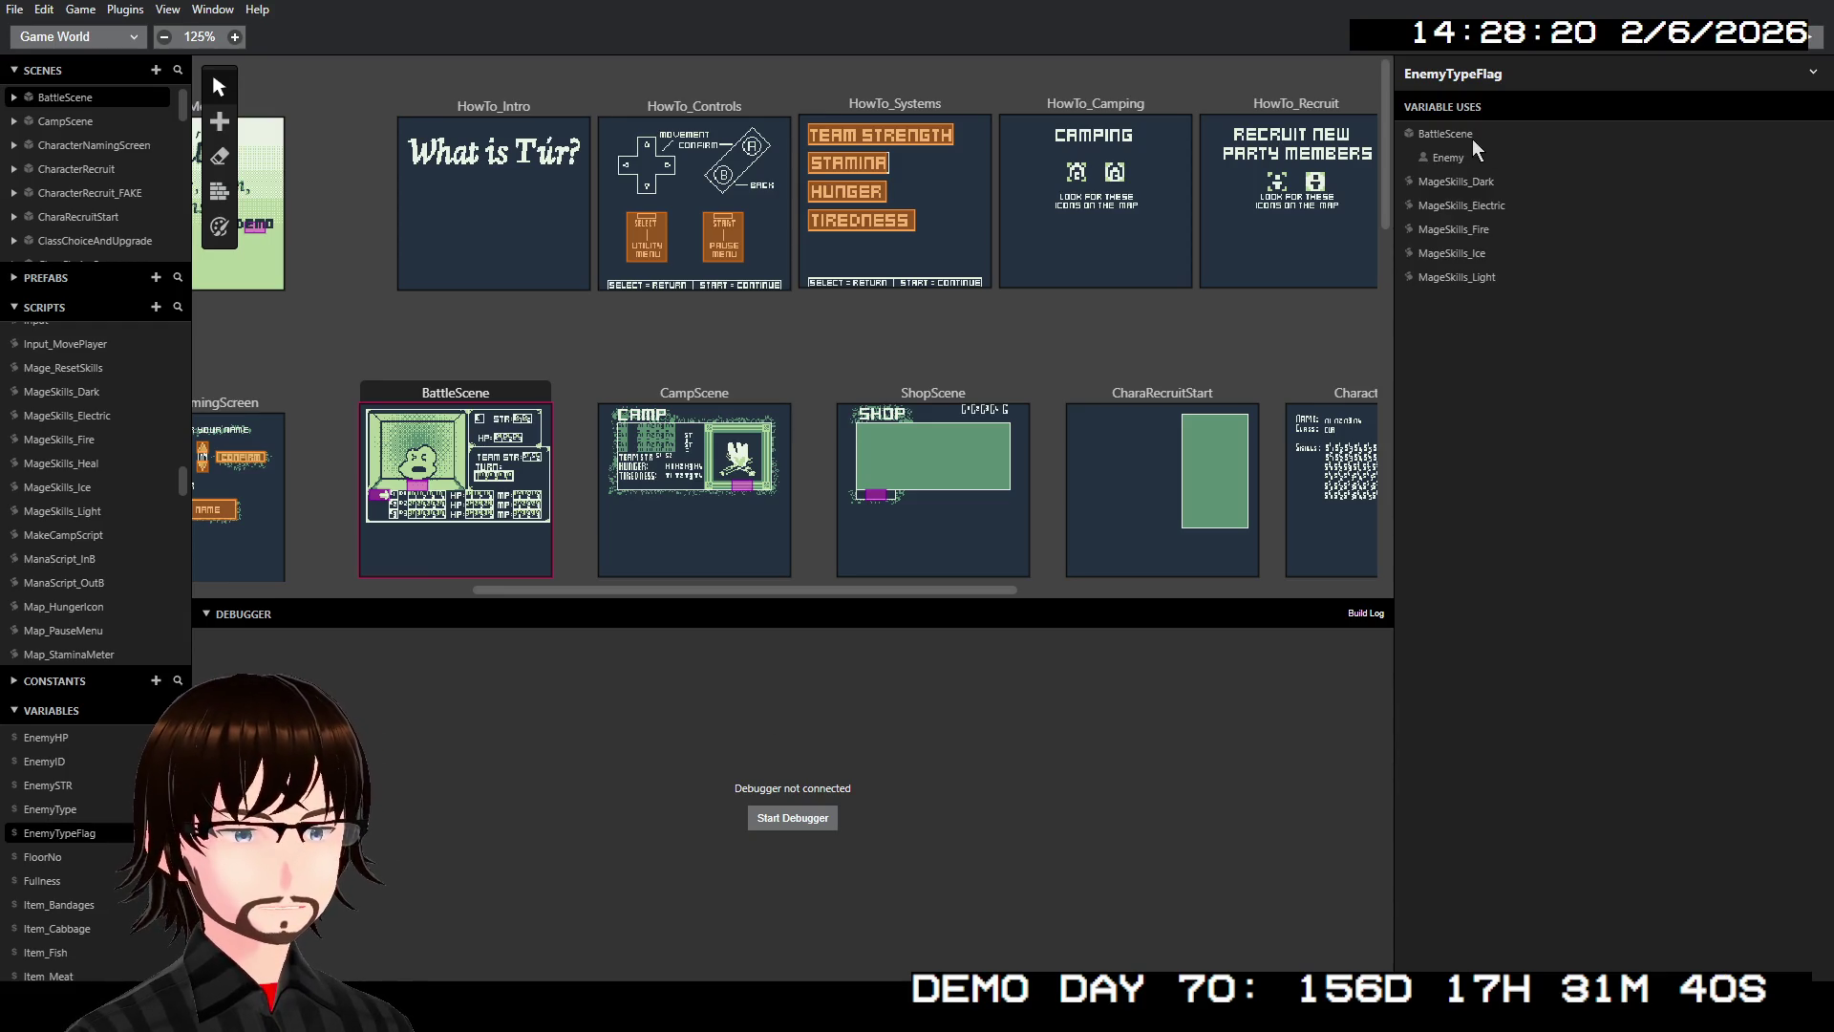
pyautogui.click(1454, 155)
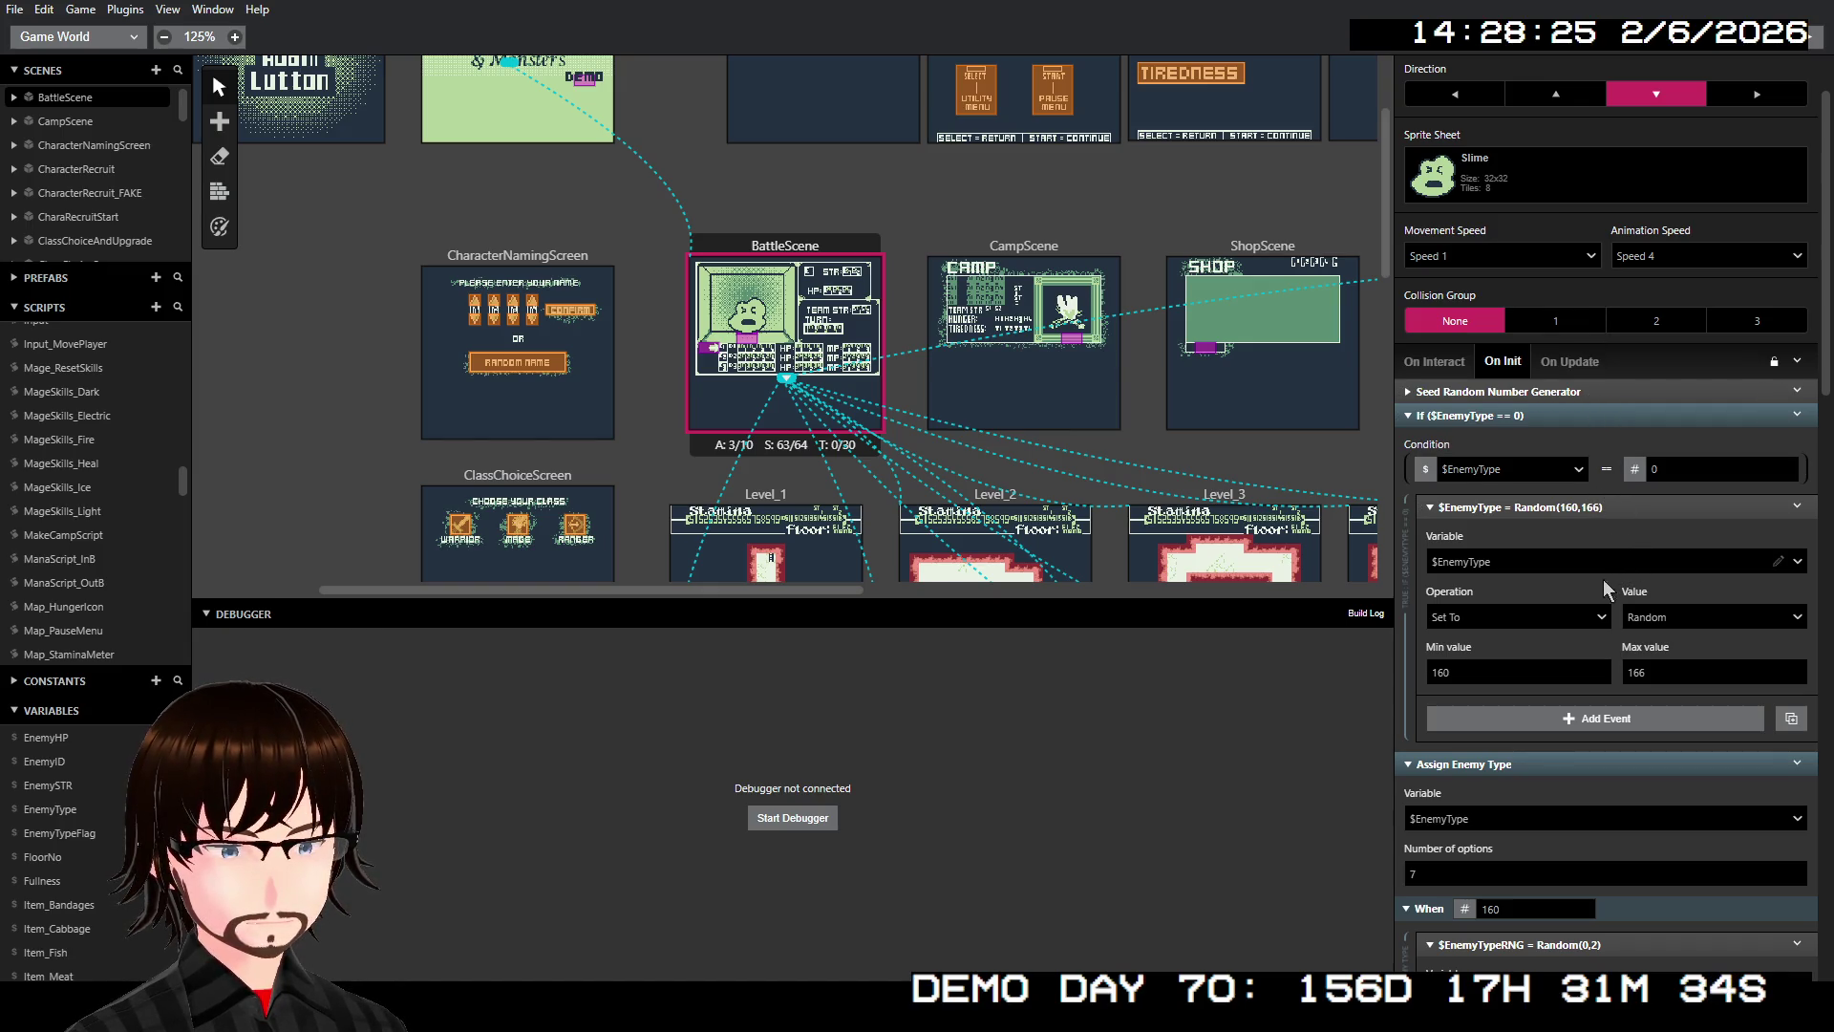
# Expand type 160's 'Set Flags 1 In $EnemyTypeFlag' event to see it sets only Generic
pyautogui.scroll(-5, 1605, 576)
pyautogui.scroll(-3, 1609, 611)
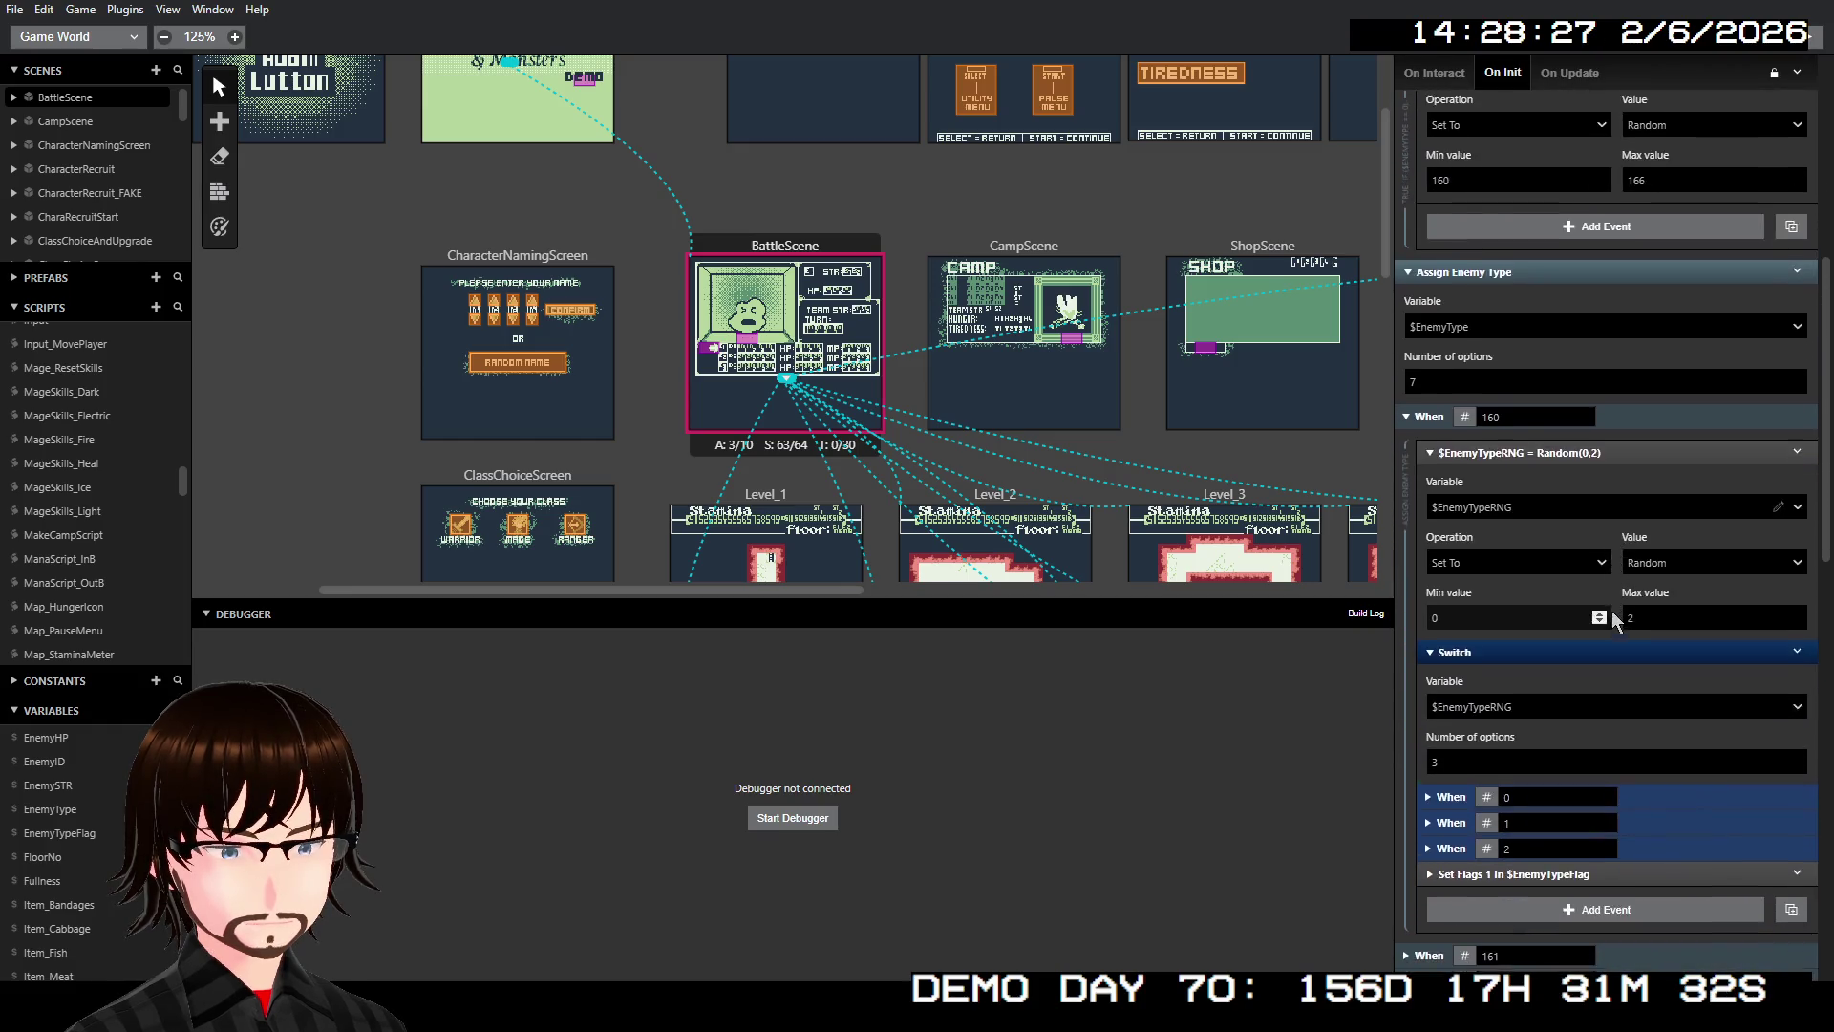
pyautogui.scroll(-1, 1625, 579)
pyautogui.scroll(-2, 1625, 580)
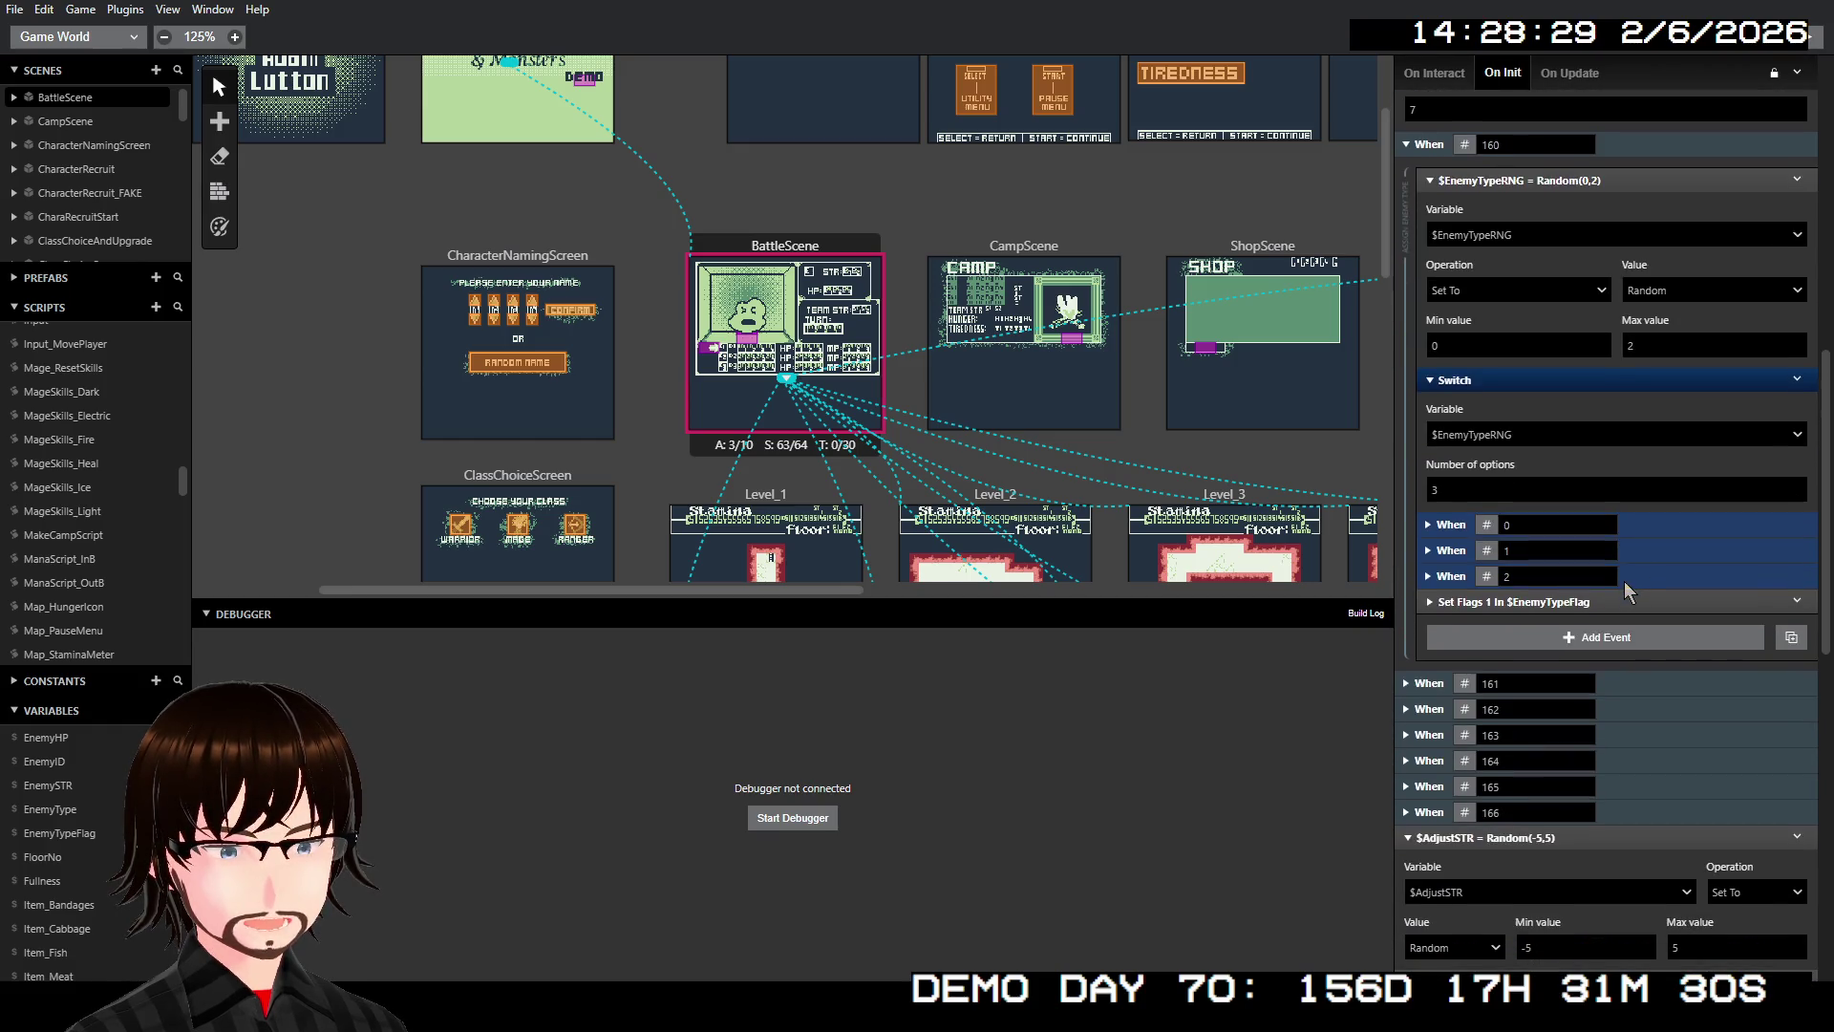
pyautogui.click(1505, 602)
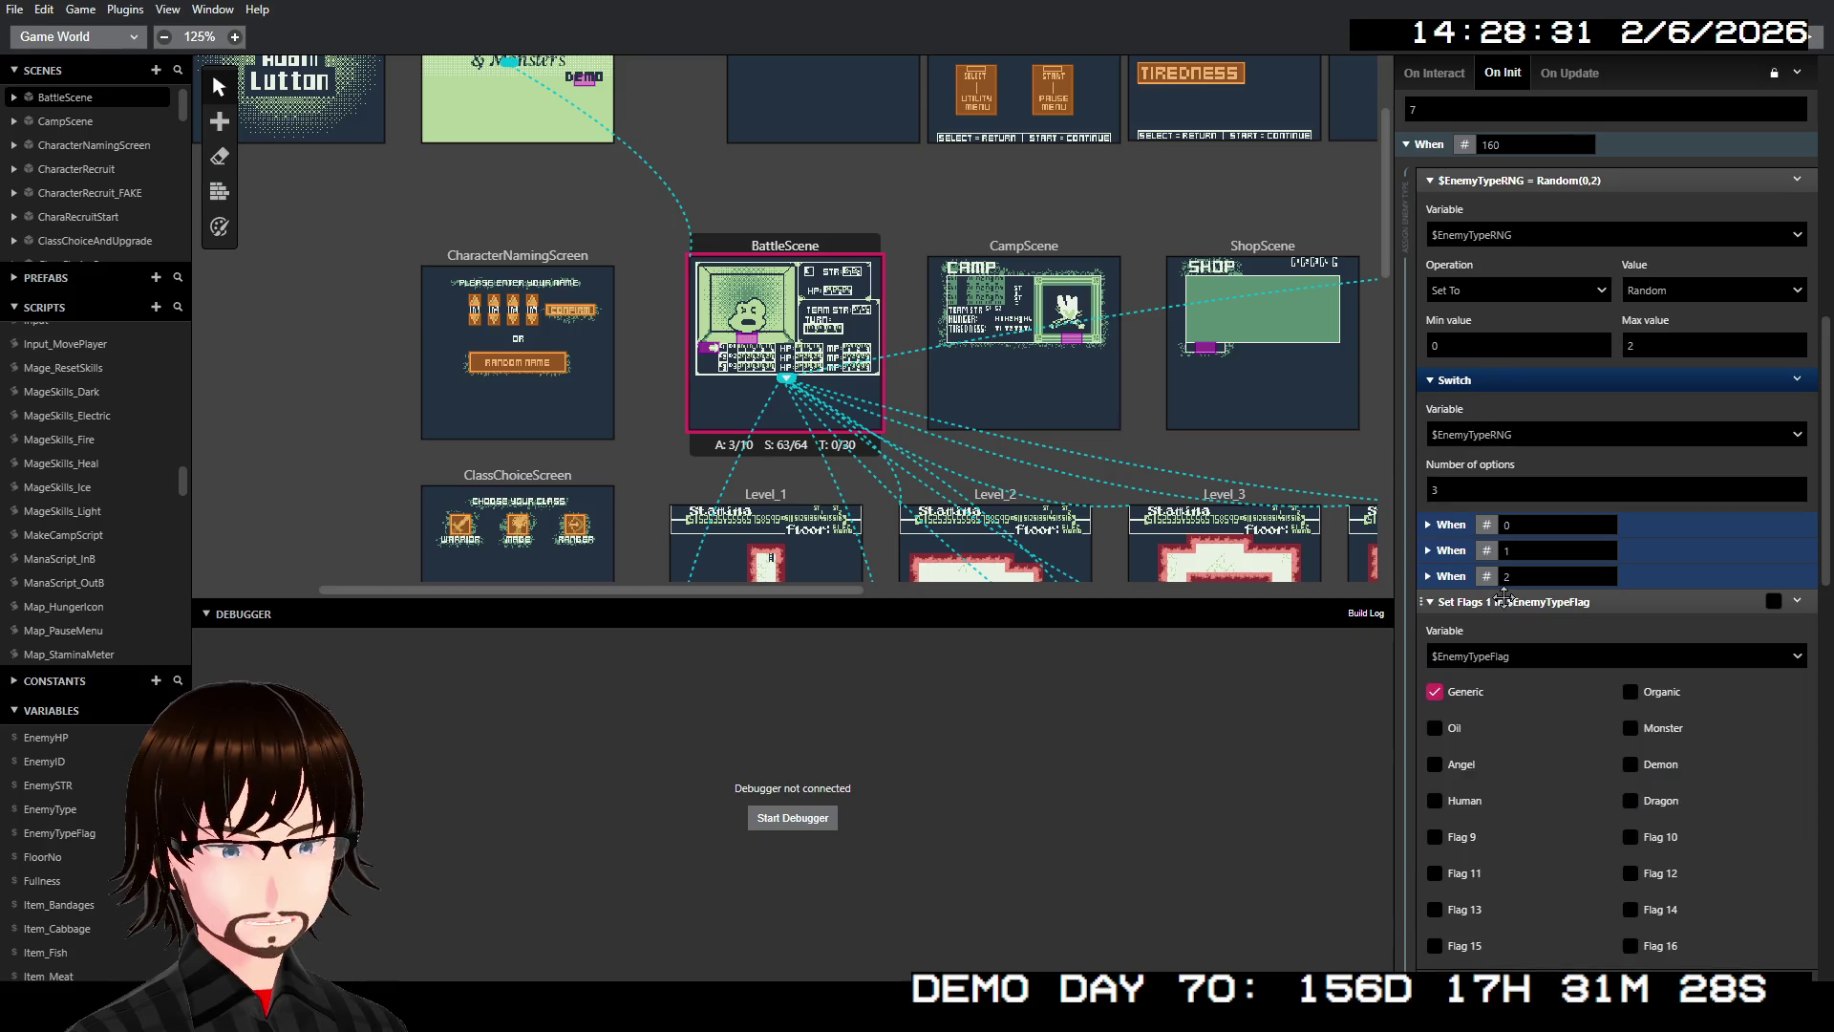
pyautogui.scroll(-3, 1539, 641)
pyautogui.scroll(5, 1609, 526)
pyautogui.scroll(-3, 1609, 540)
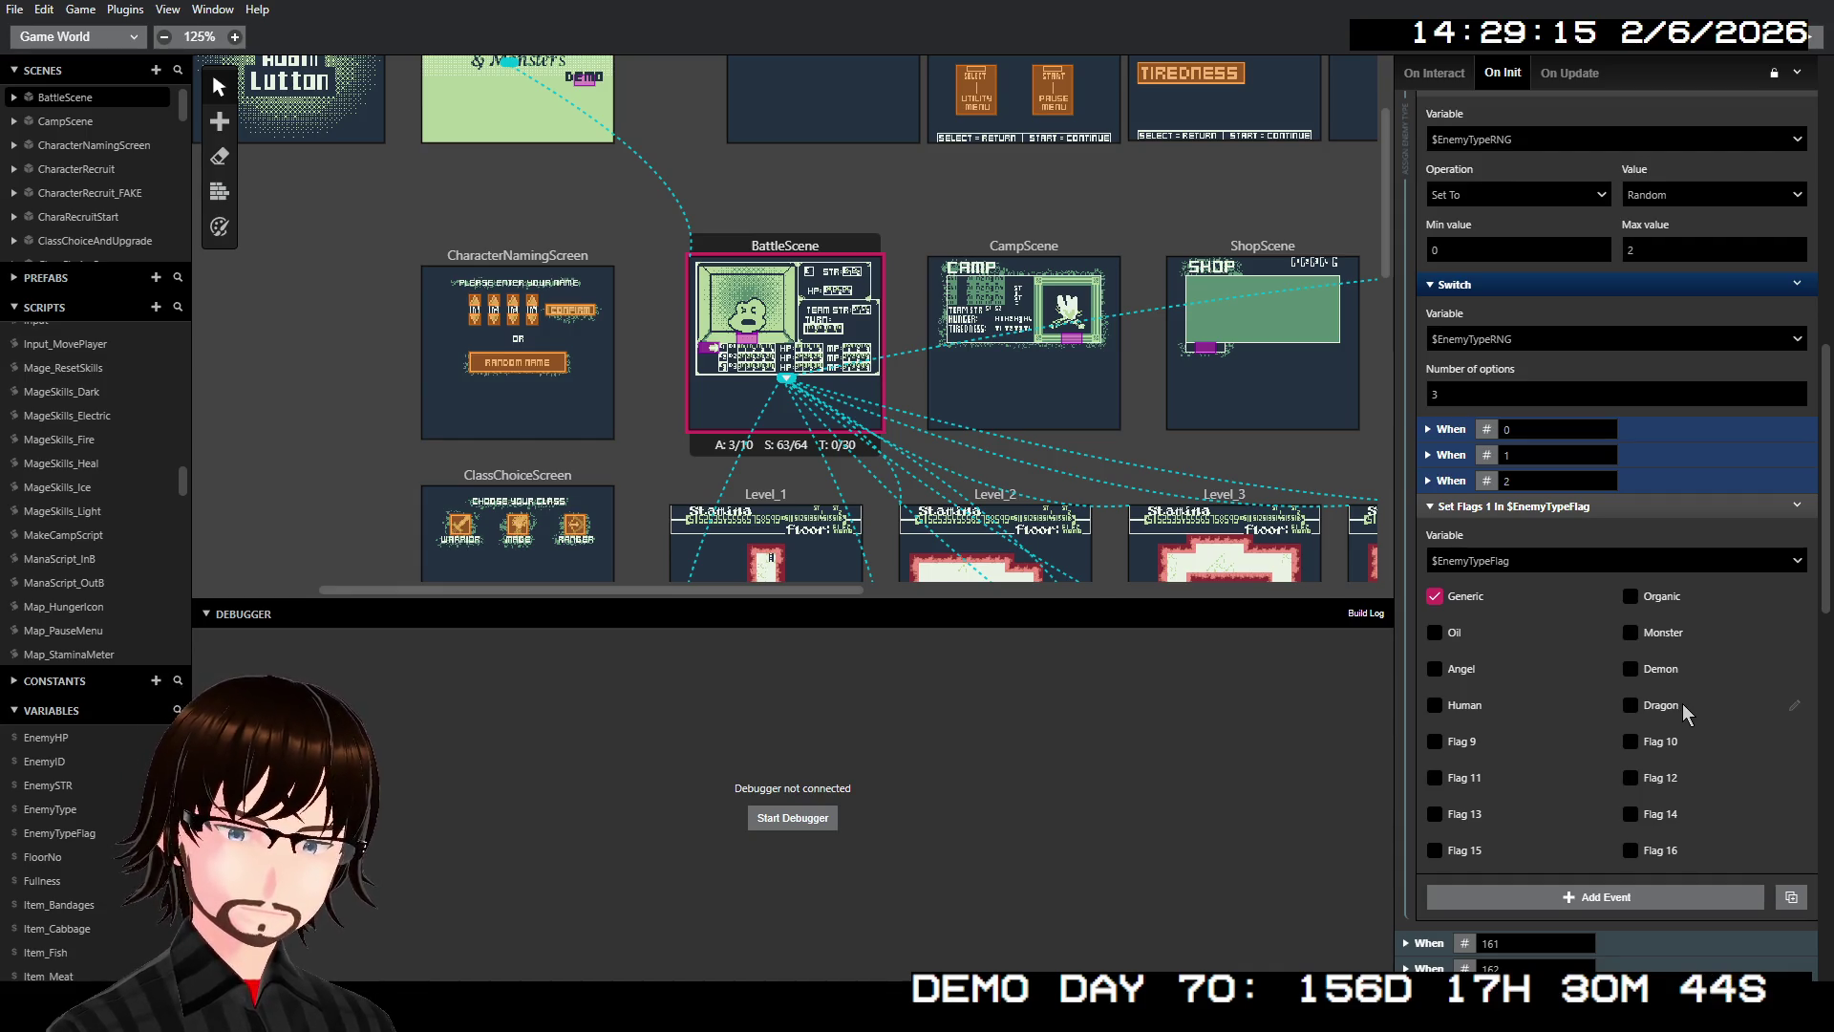
# Fold type 160's Set Flags event and scroll through the Random(160,166) and Assign Enemy Type events
pyautogui.click(1614, 506)
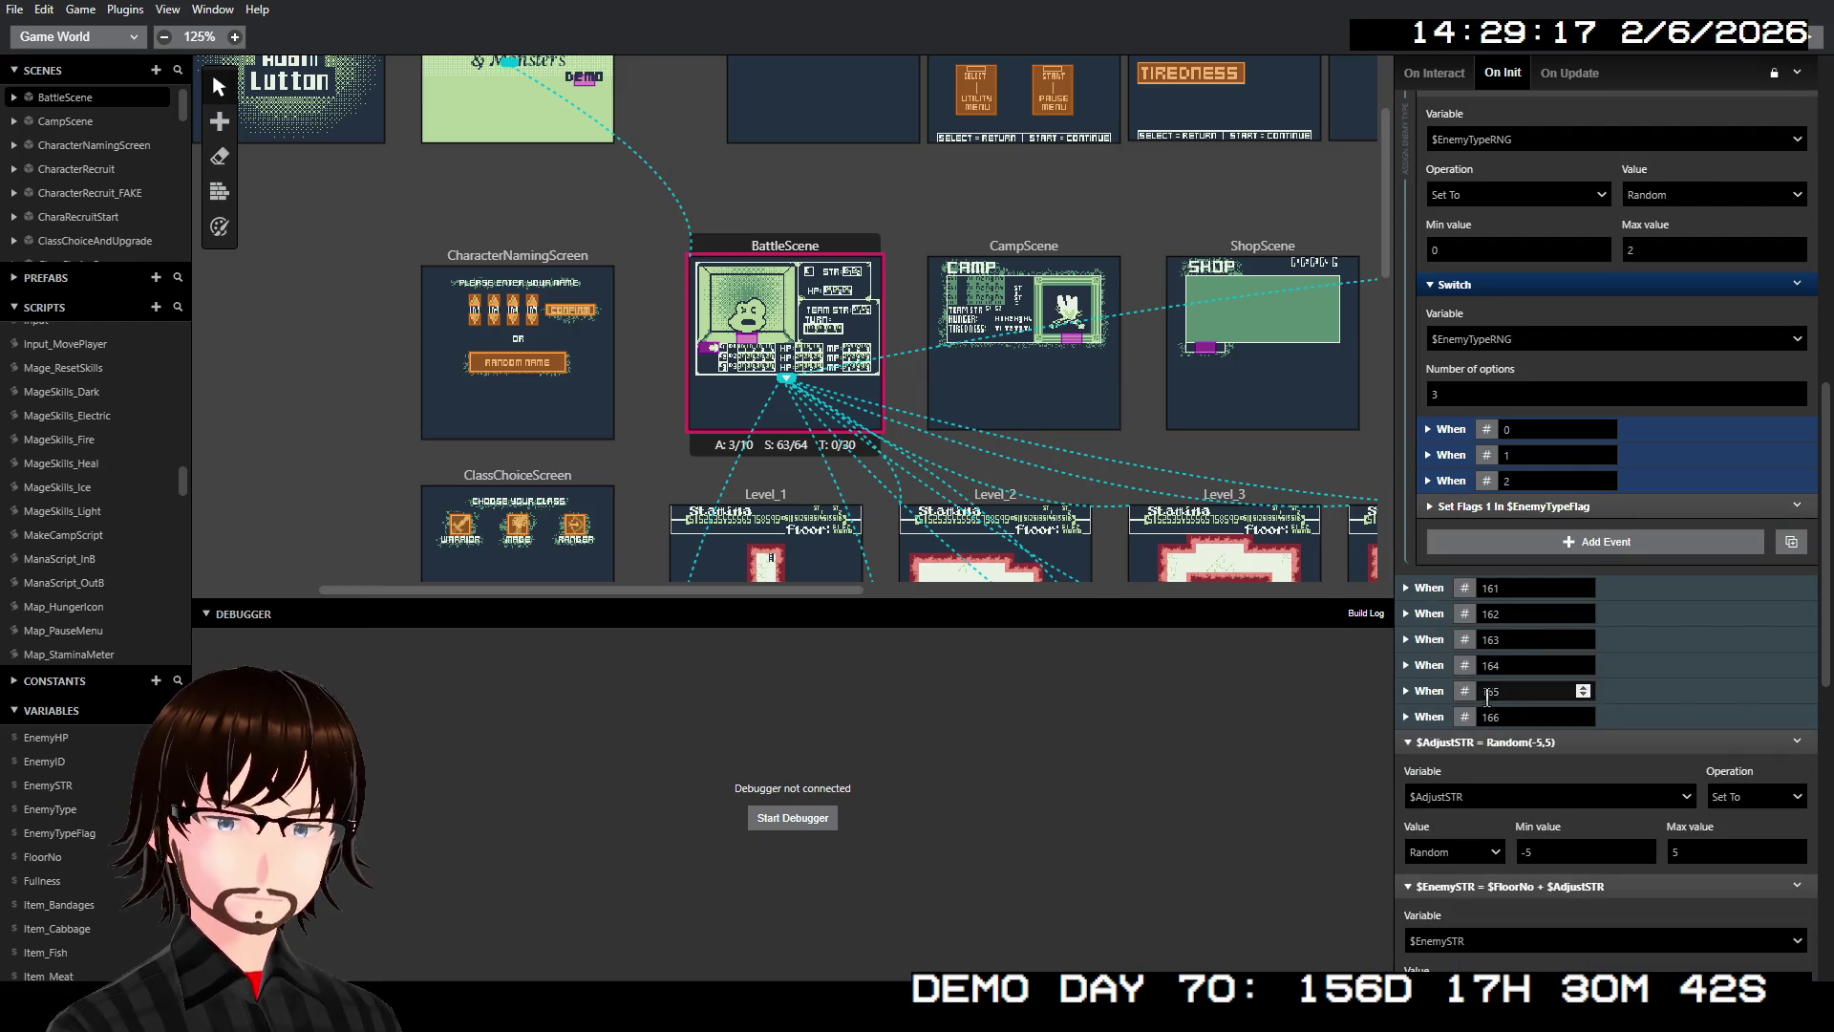
pyautogui.scroll(3, 1550, 608)
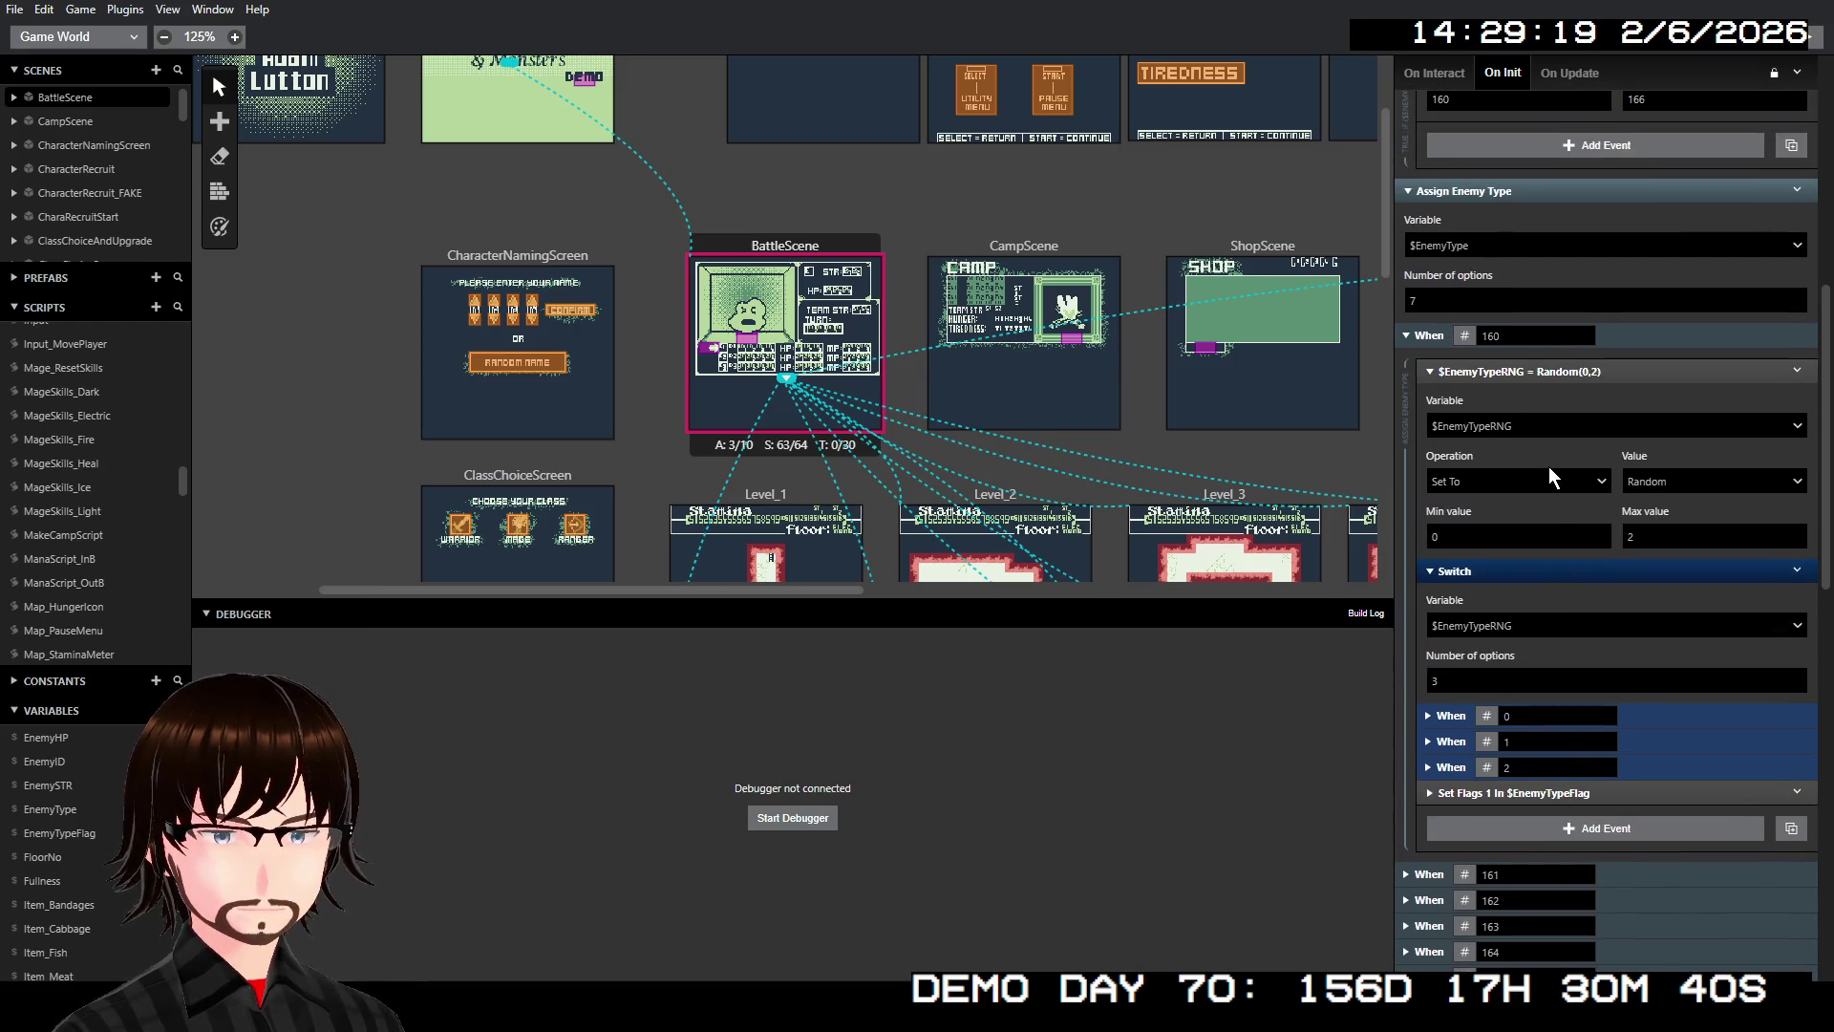
pyautogui.scroll(4, 1549, 476)
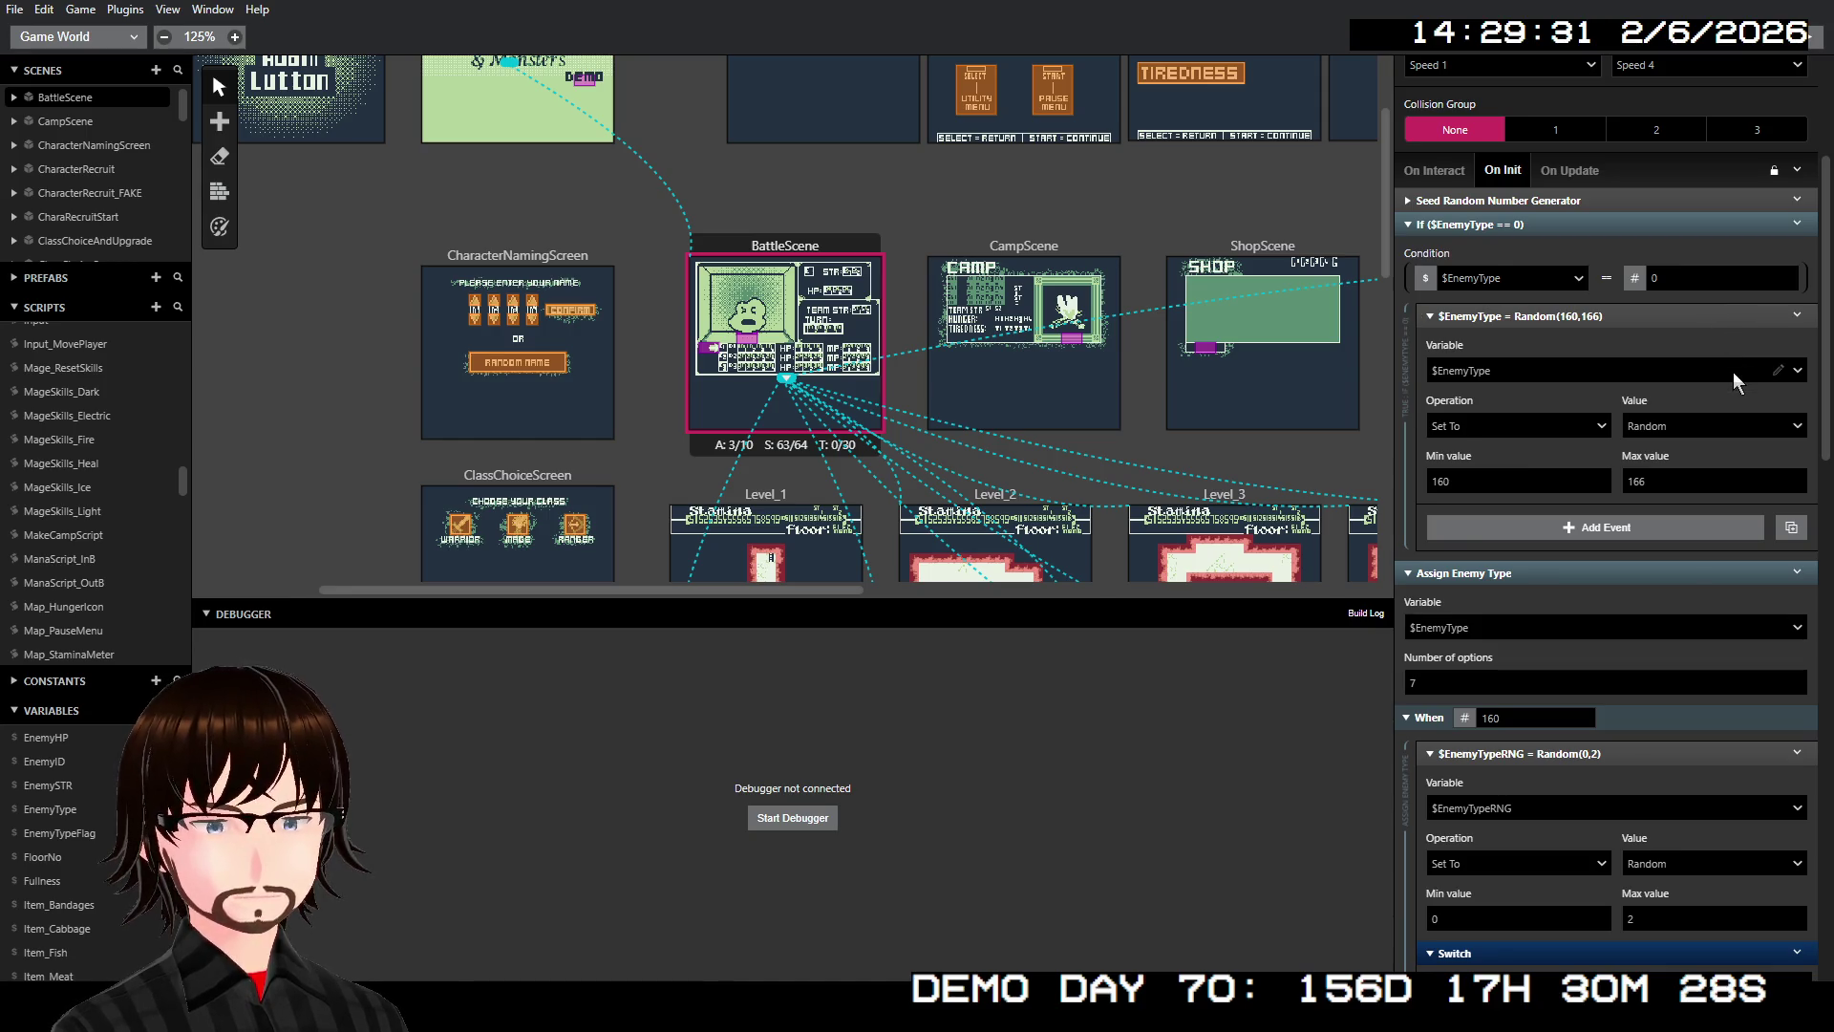
pyautogui.scroll(-4, 1663, 548)
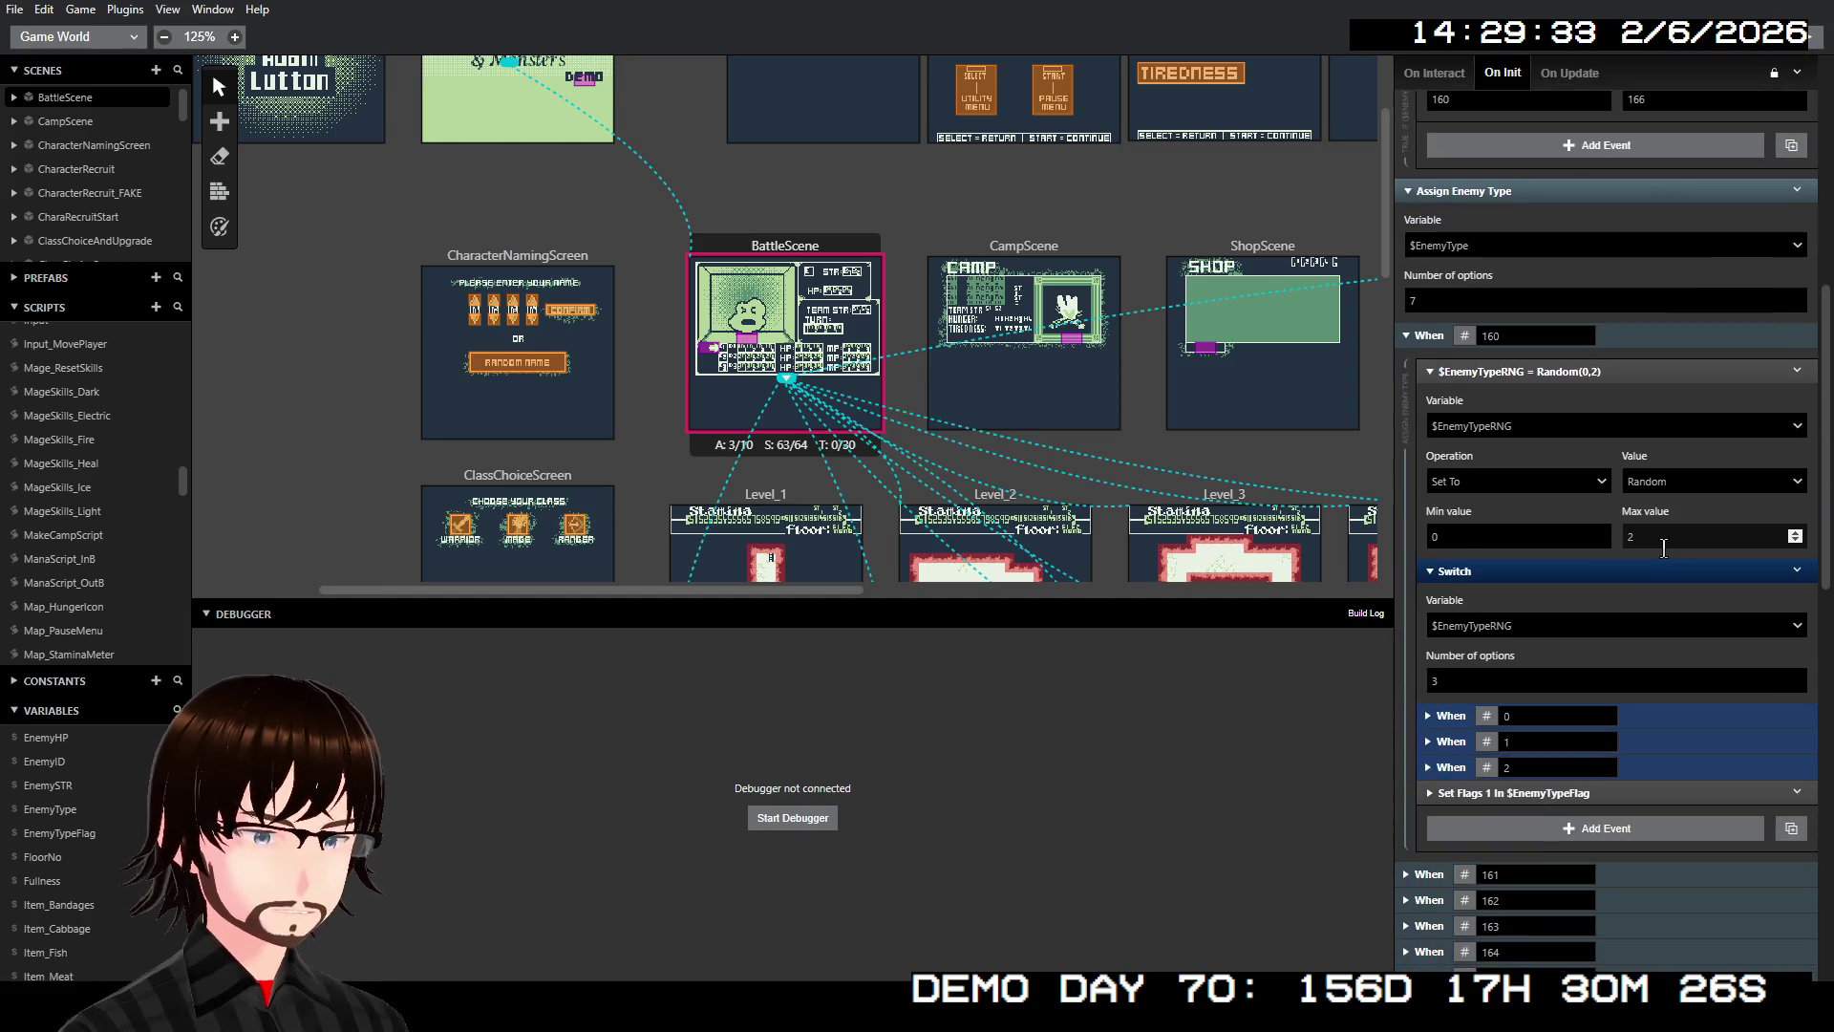
pyautogui.scroll(-4, 1662, 547)
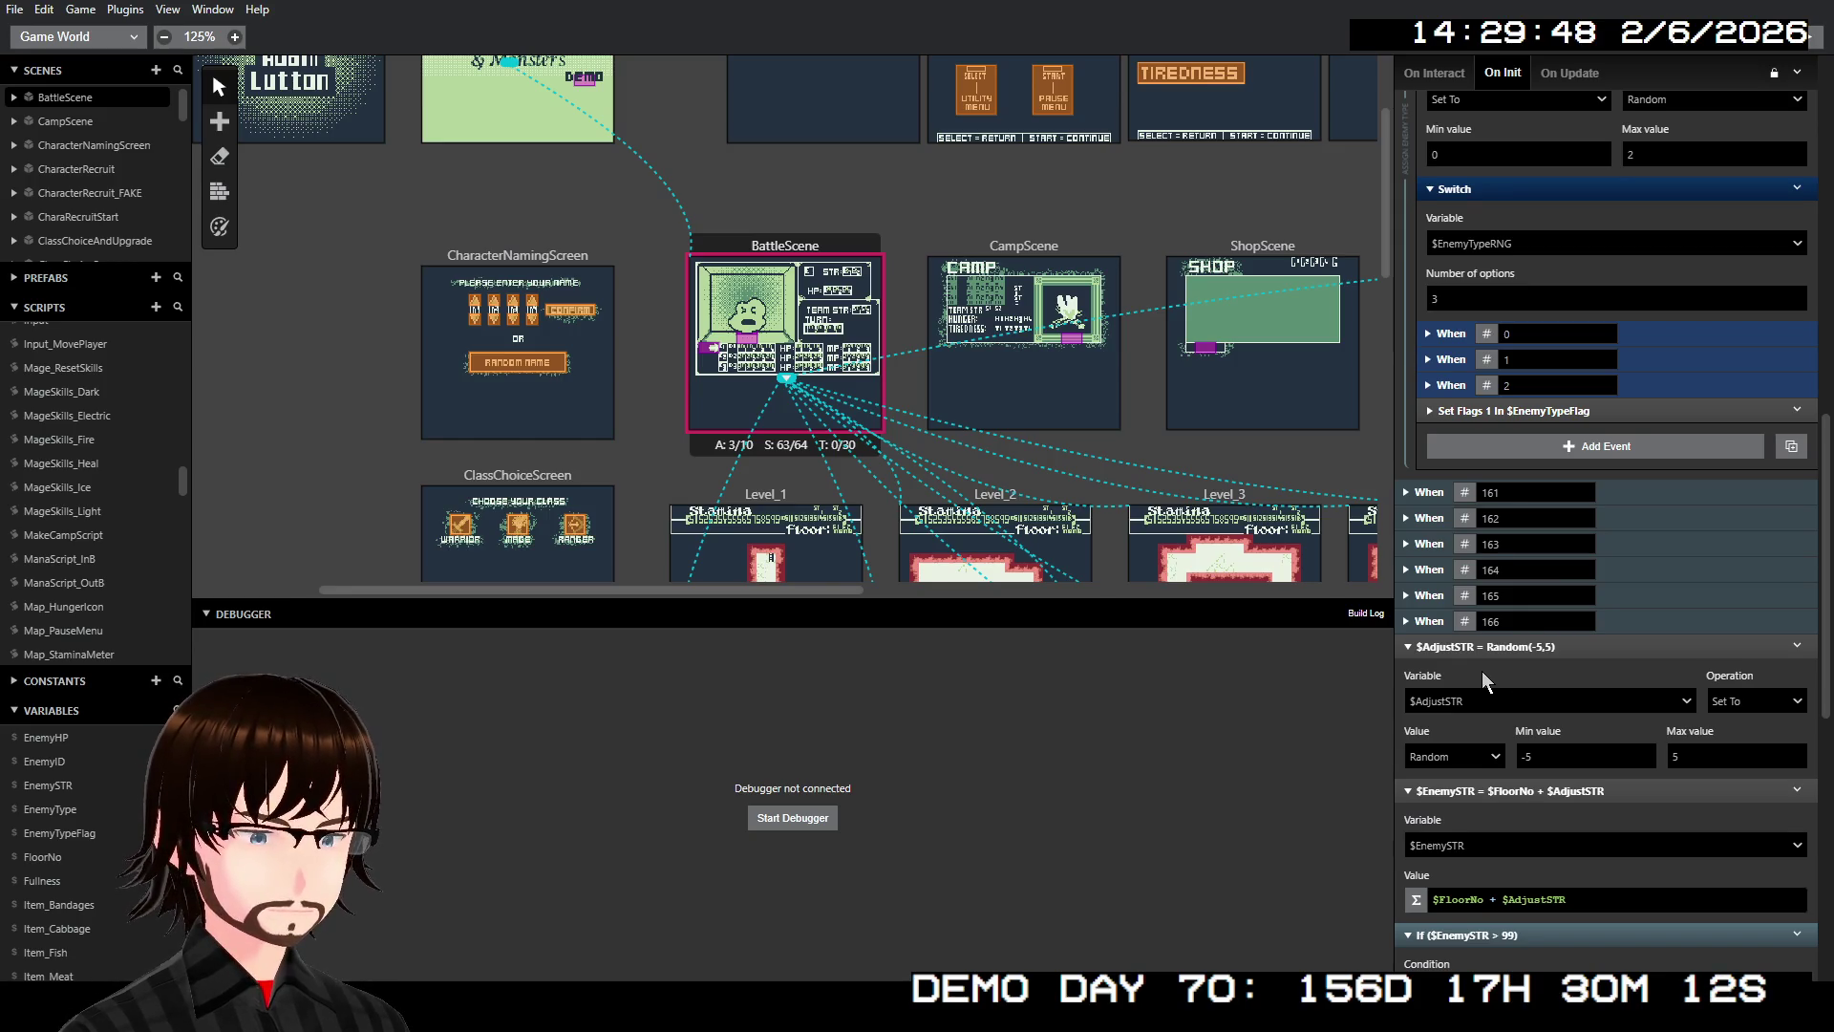
pyautogui.scroll(2, 1481, 670)
pyautogui.scroll(3, 1474, 666)
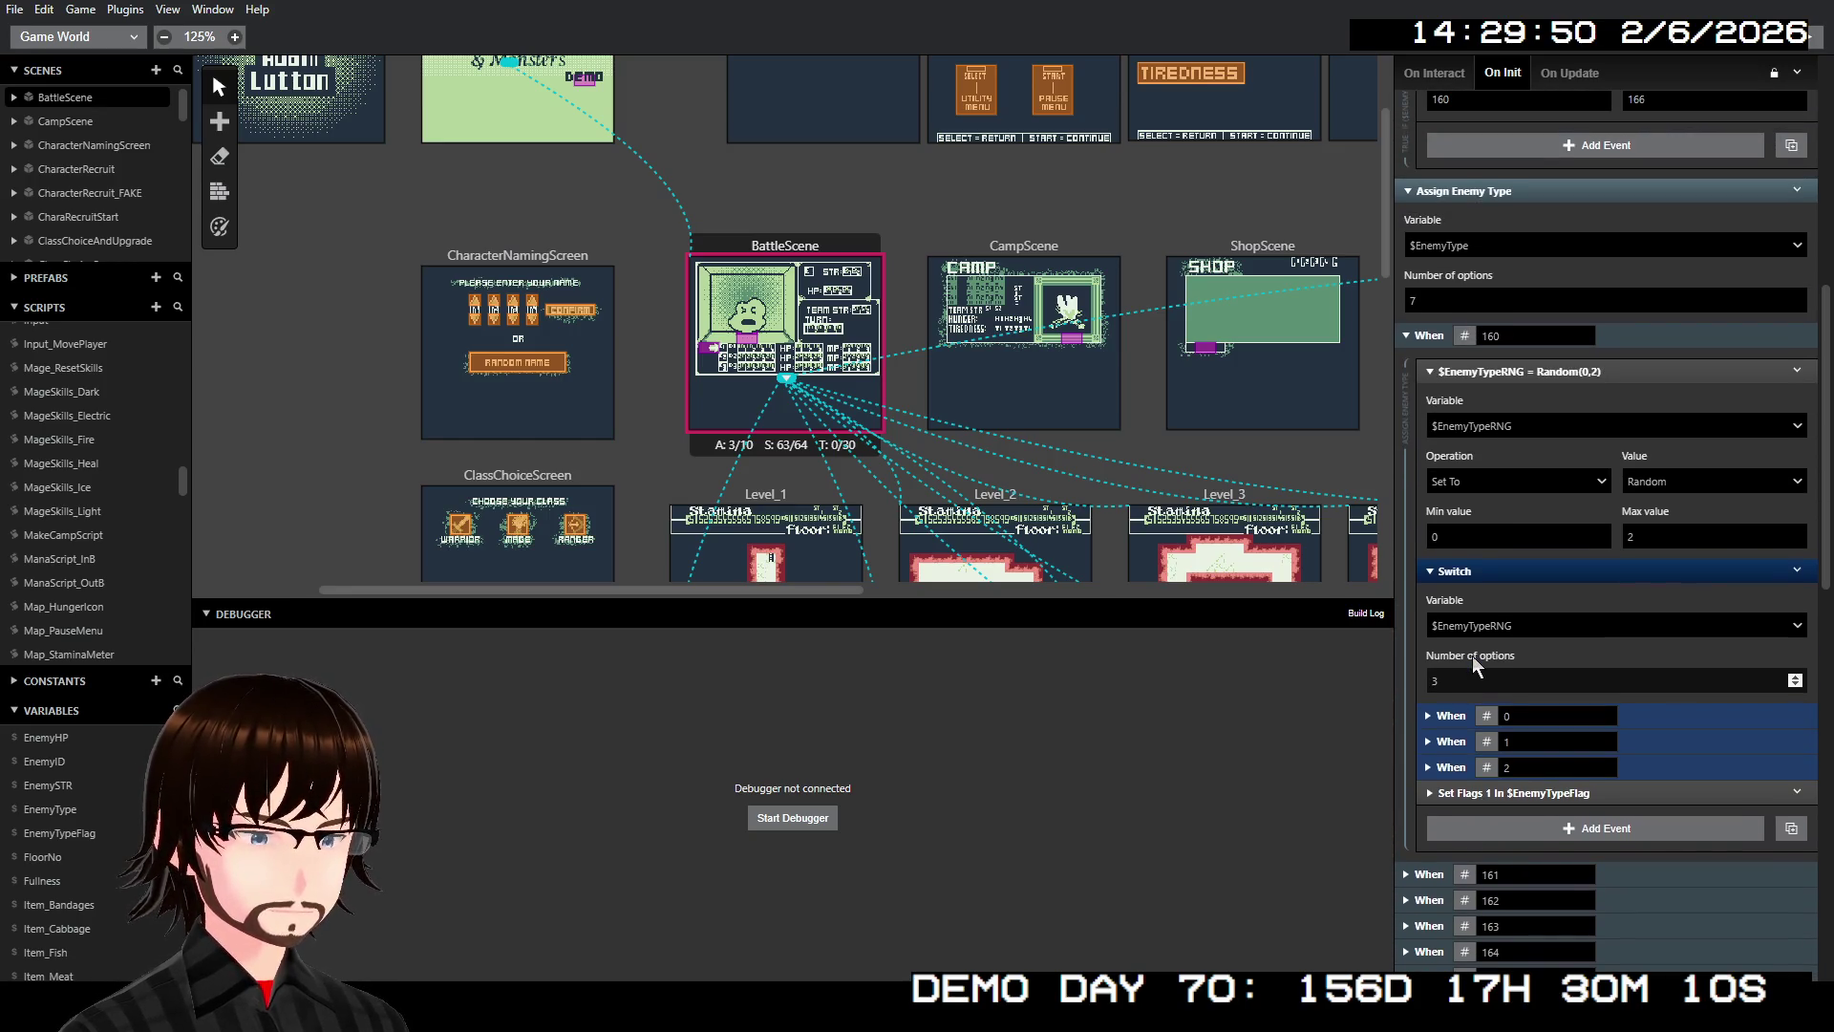
pyautogui.scroll(-7, 1471, 649)
pyautogui.scroll(-5, 1479, 622)
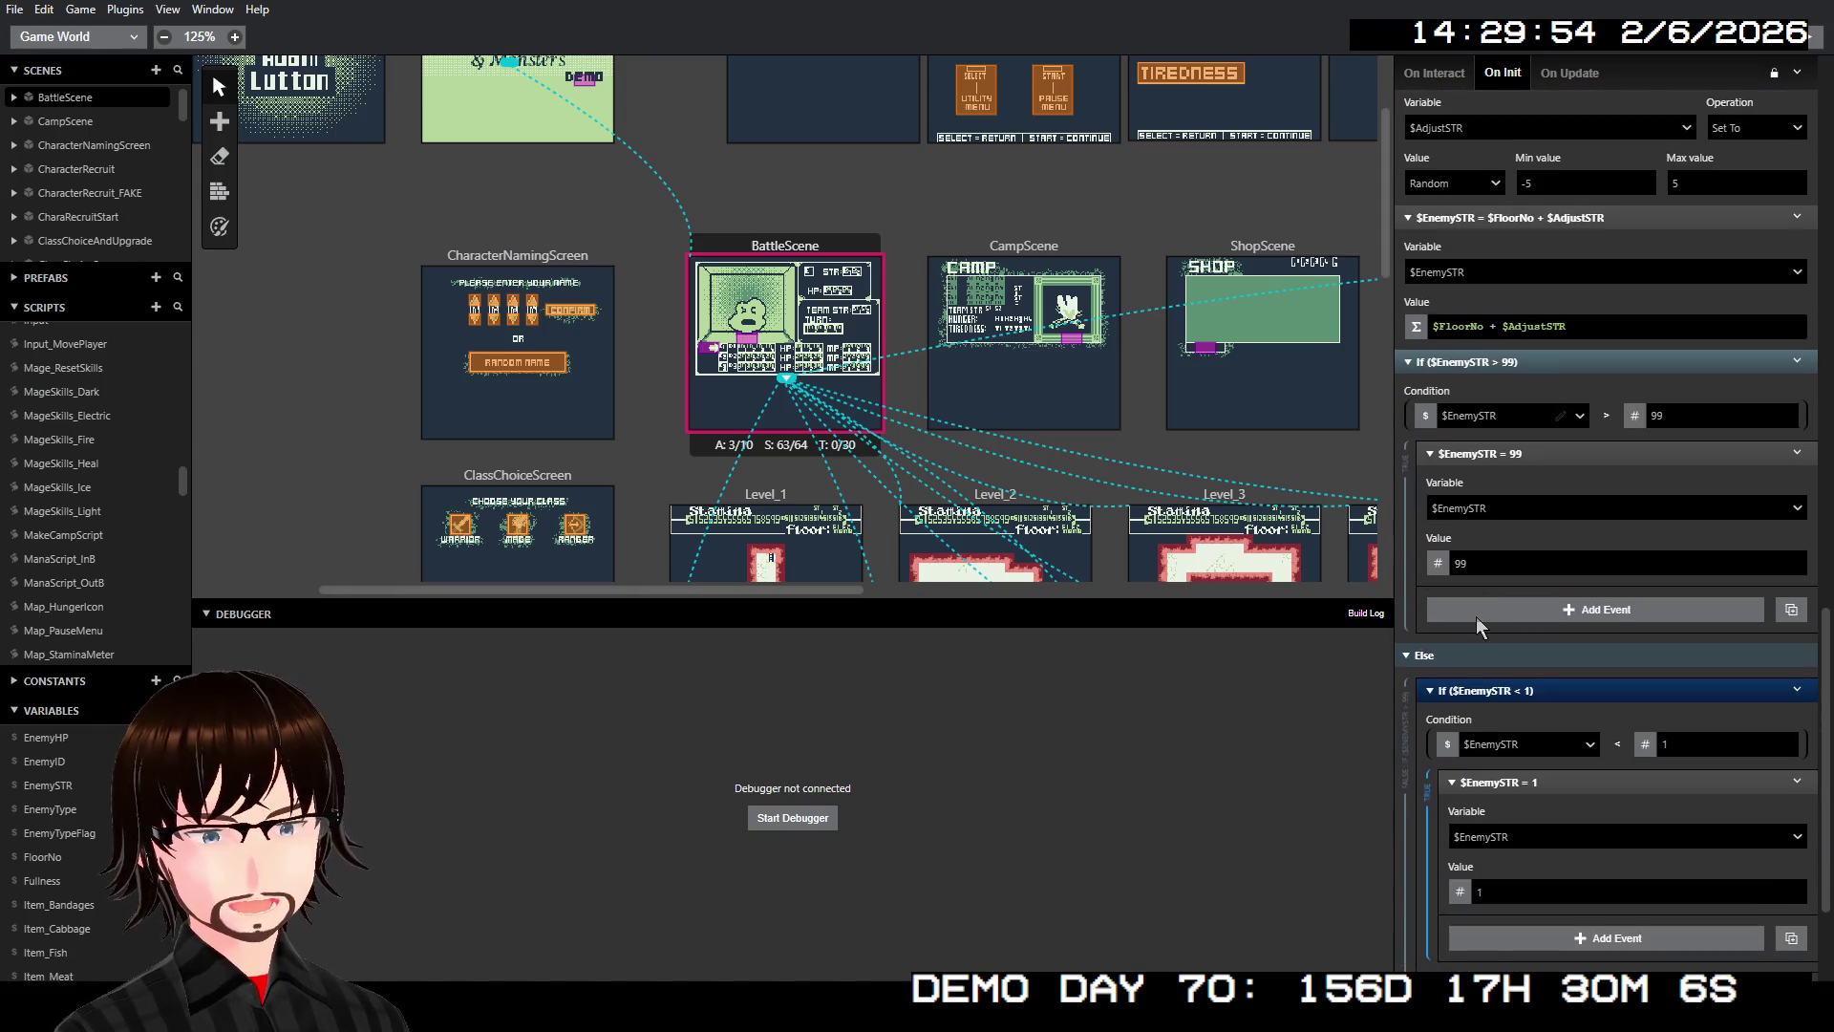
pyautogui.scroll(12, 1473, 609)
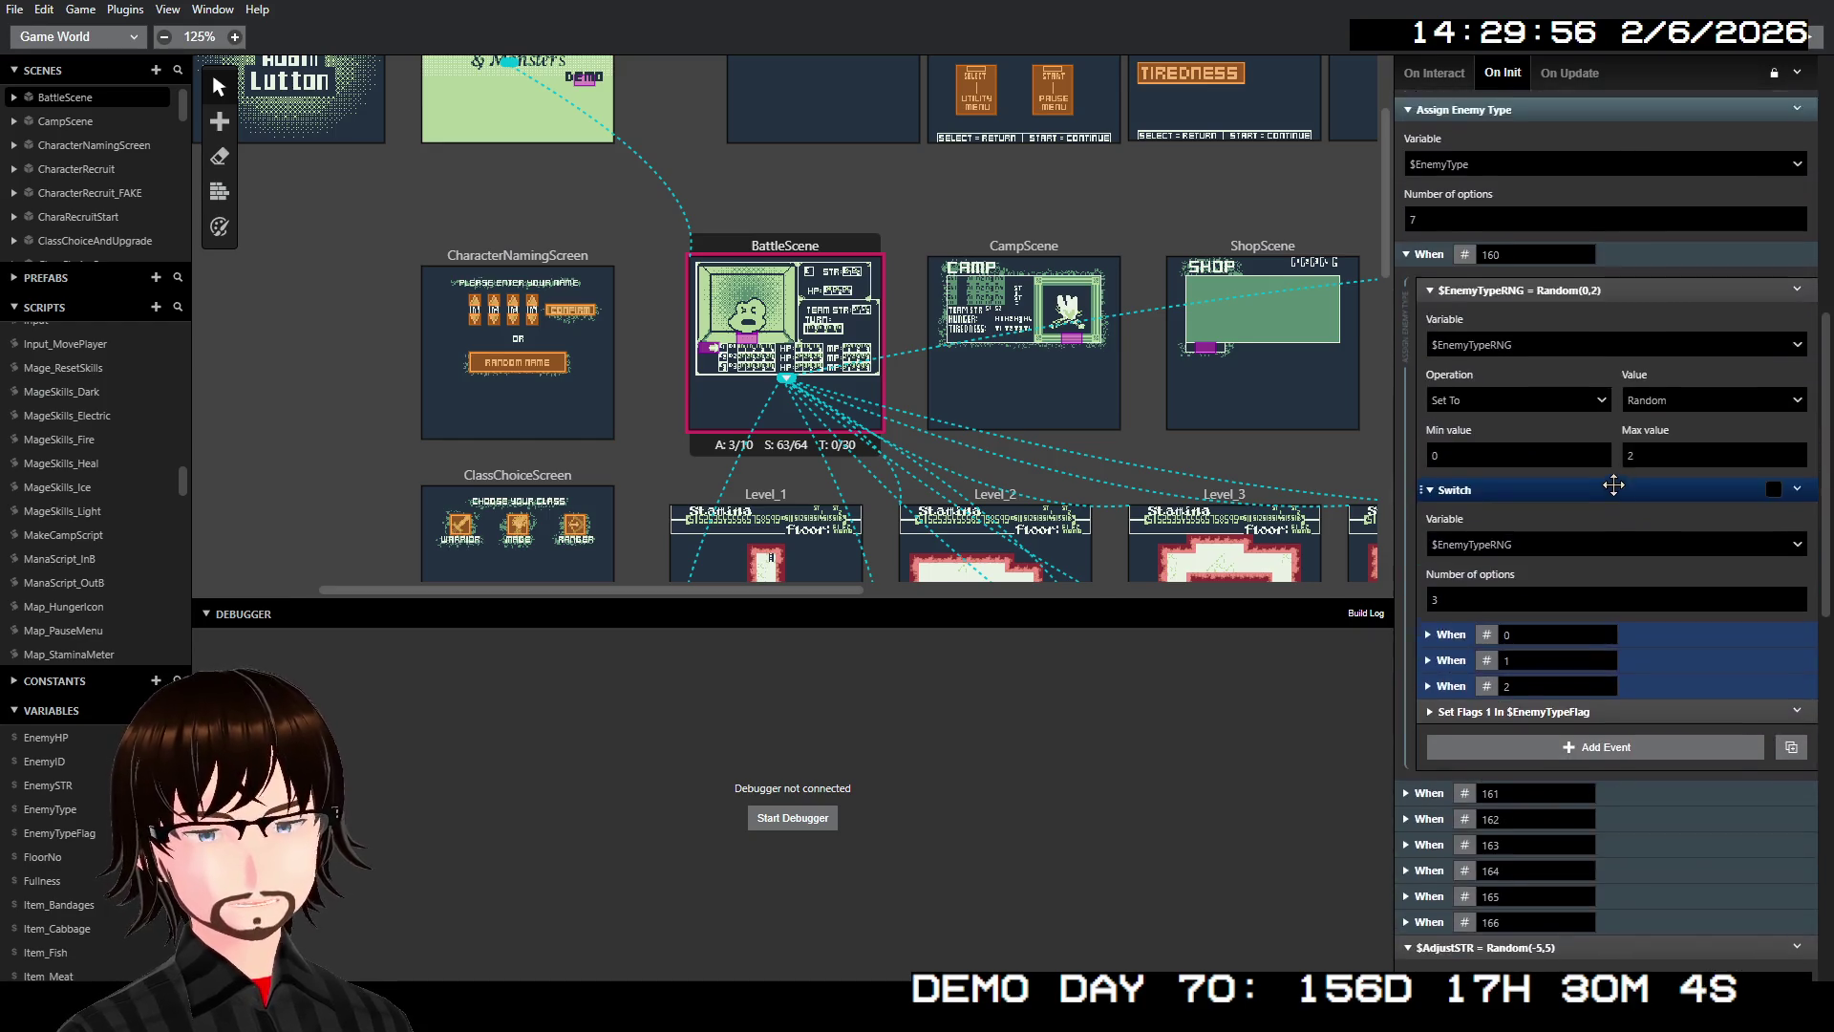
pyautogui.scroll(6, 1623, 441)
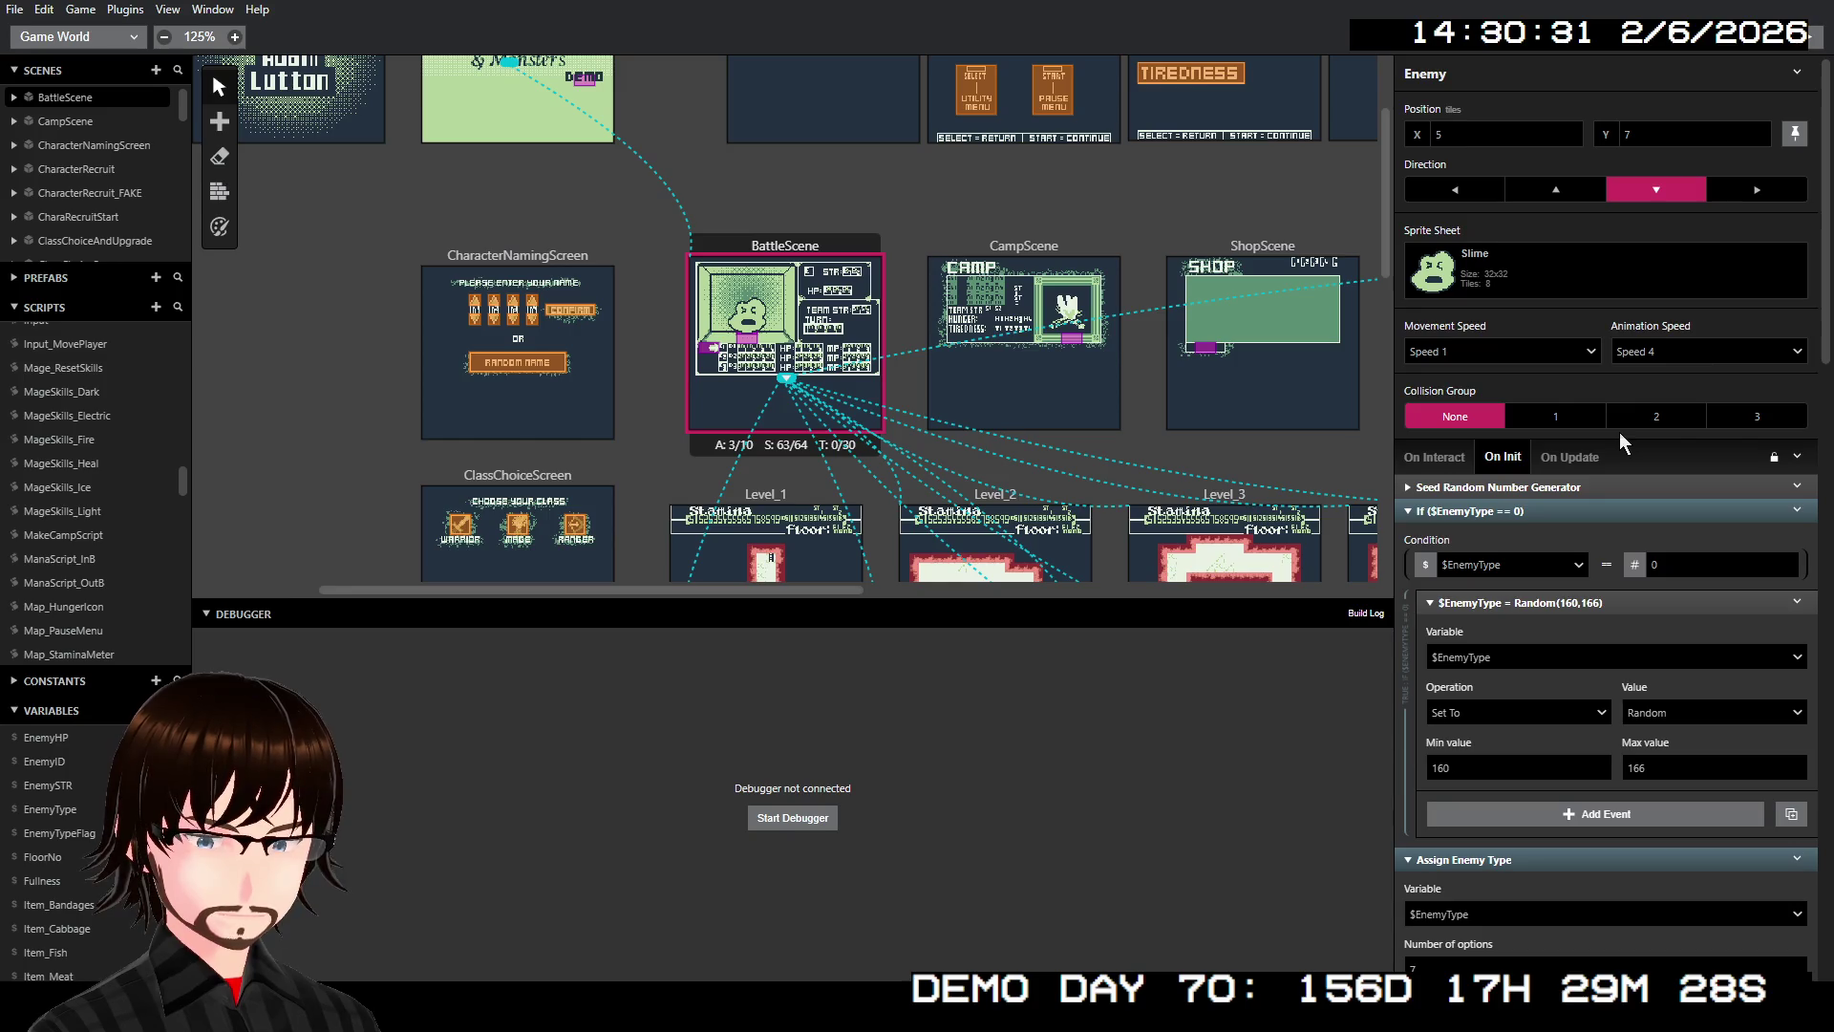
pyautogui.scroll(-5, 1701, 655)
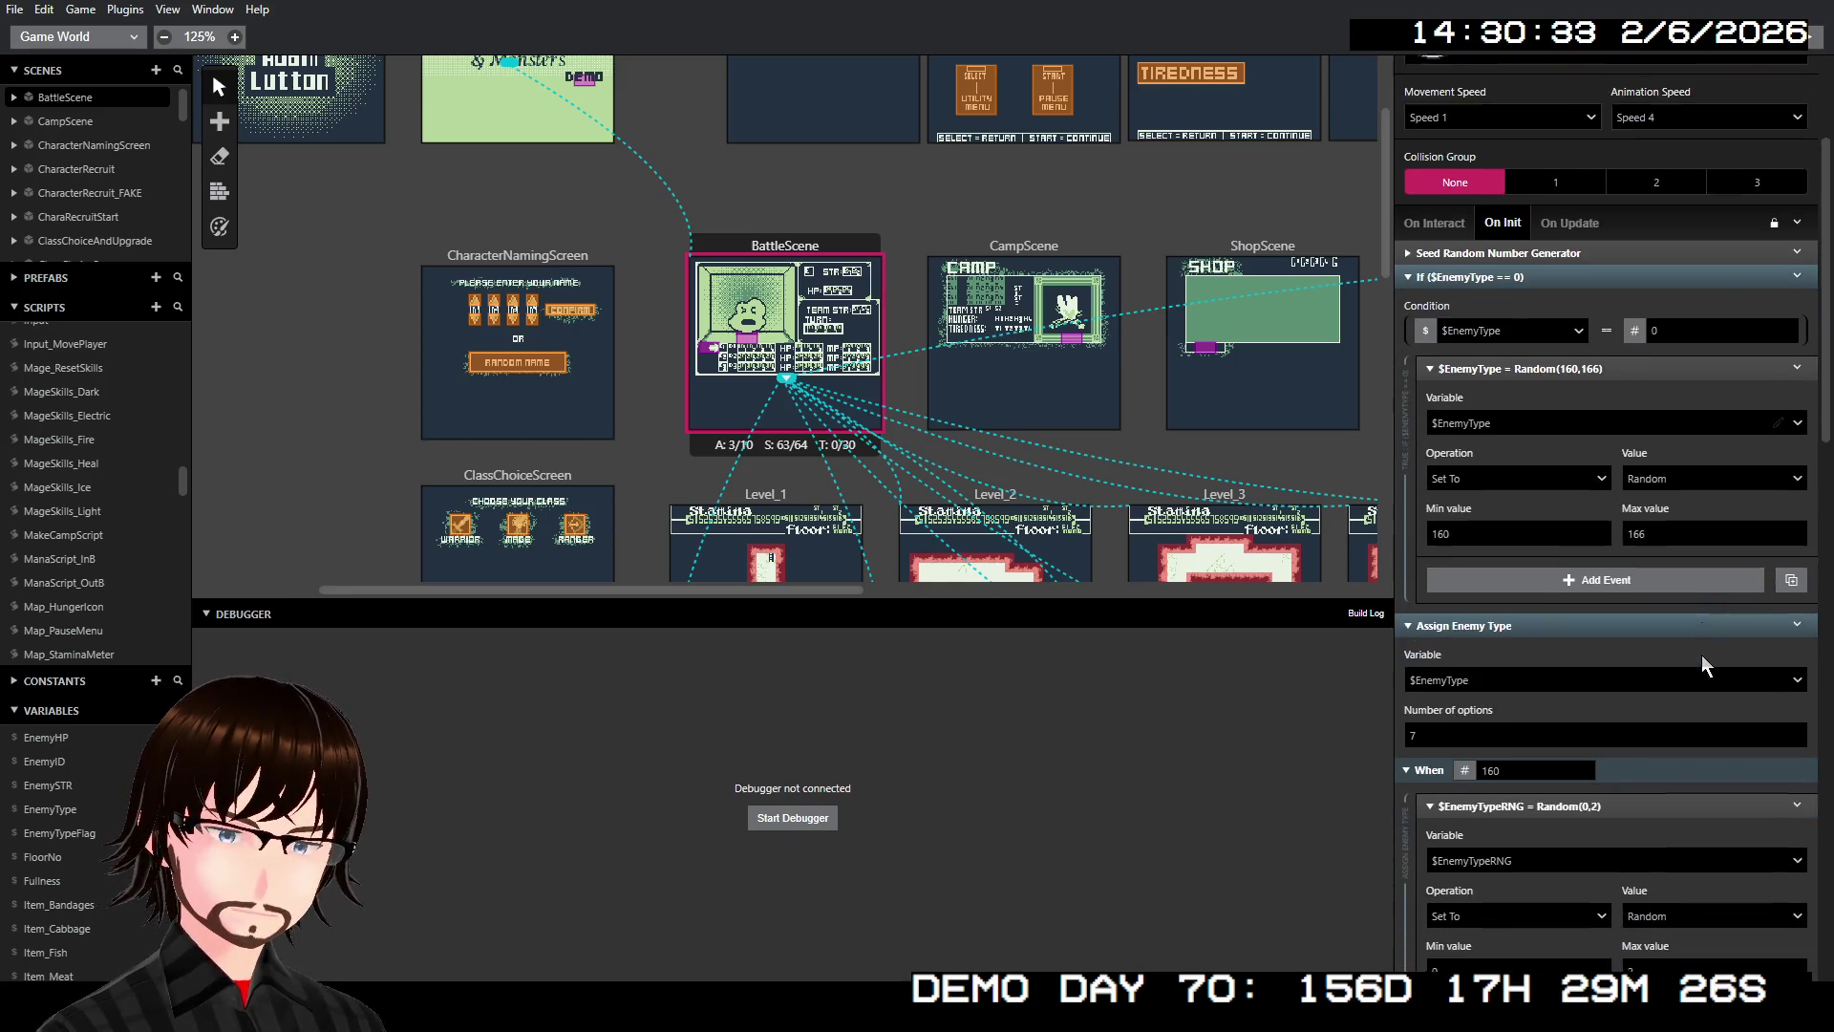
pyautogui.scroll(-2, 1700, 655)
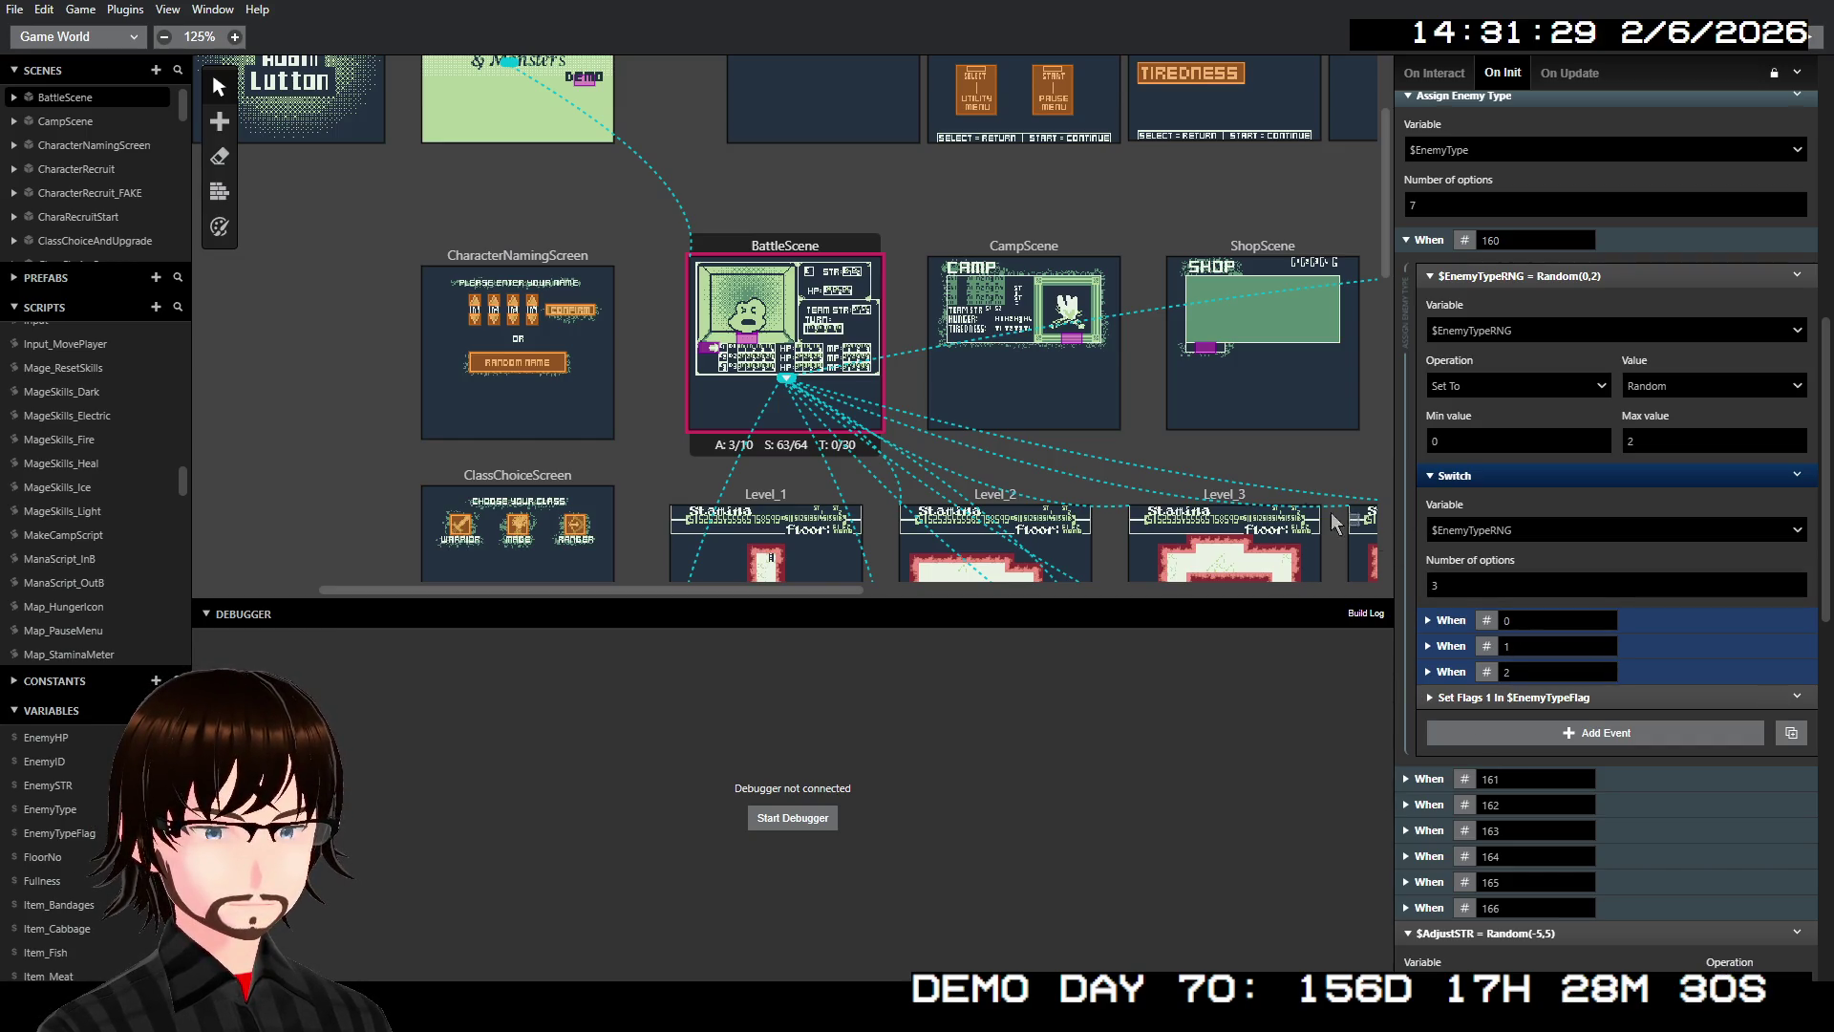
pyautogui.scroll(-10, 121, 576)
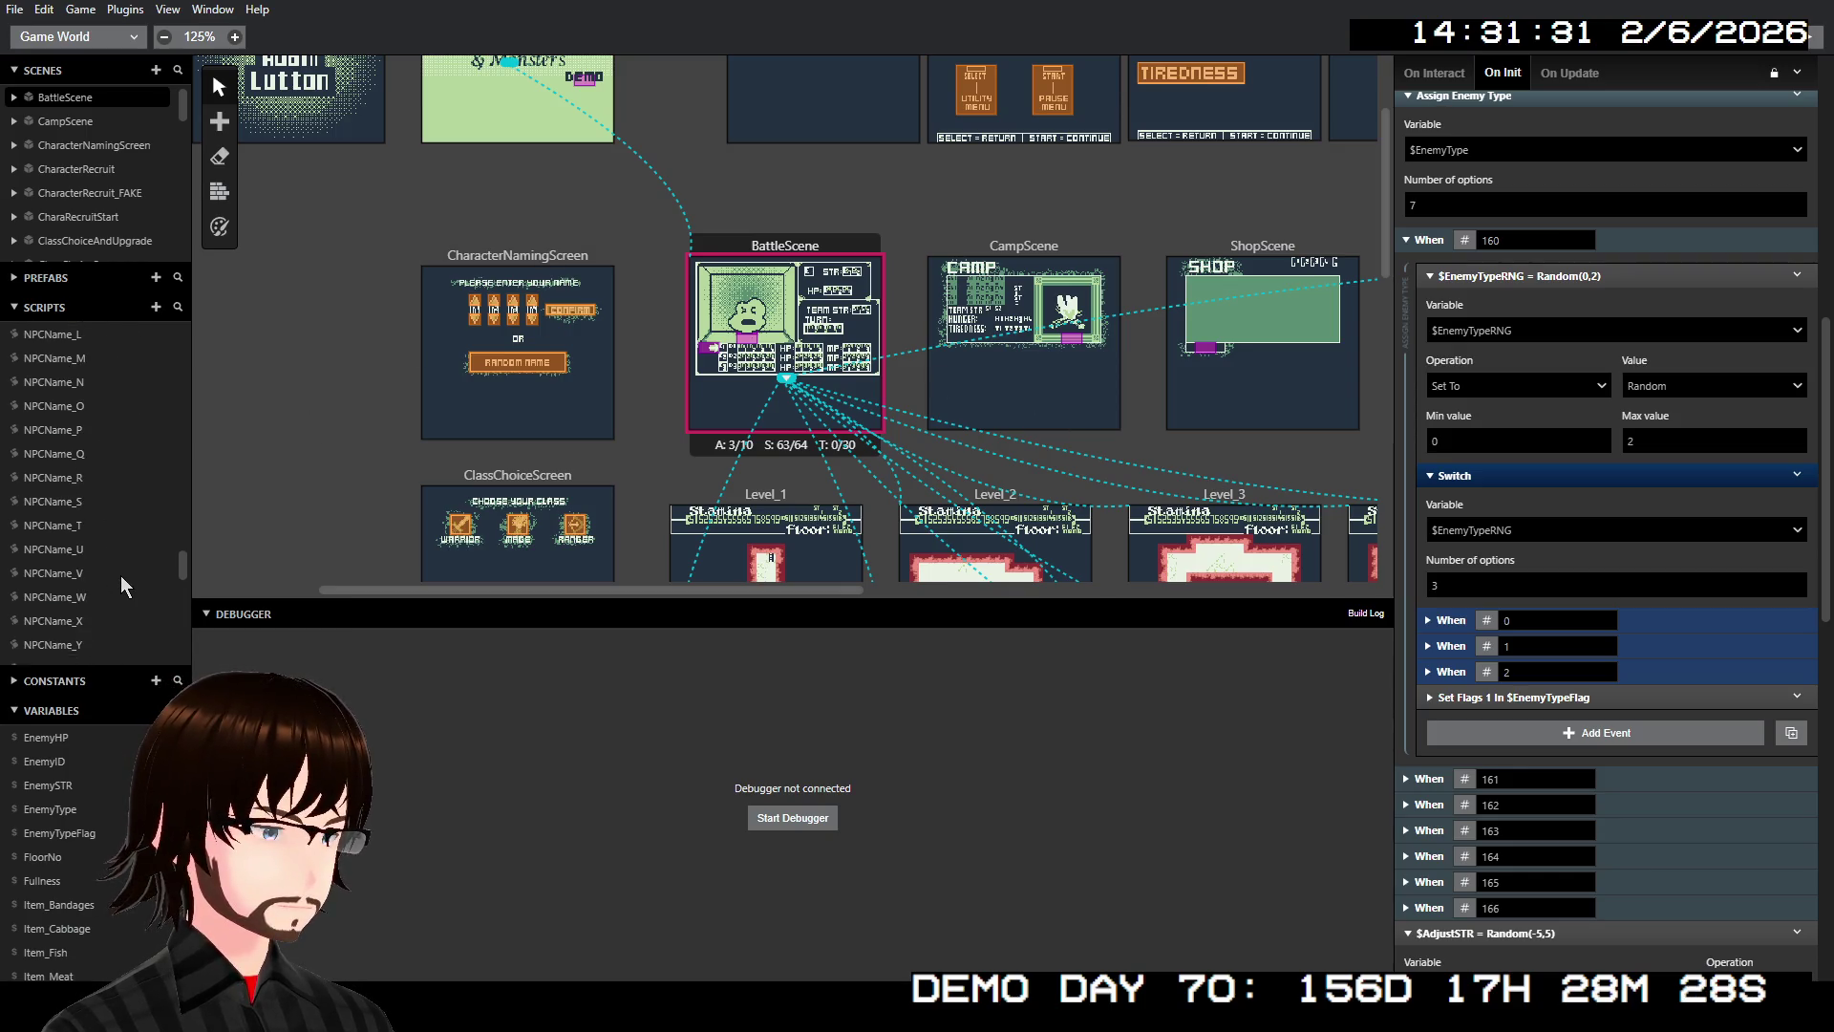
pyautogui.scroll(-4, 120, 575)
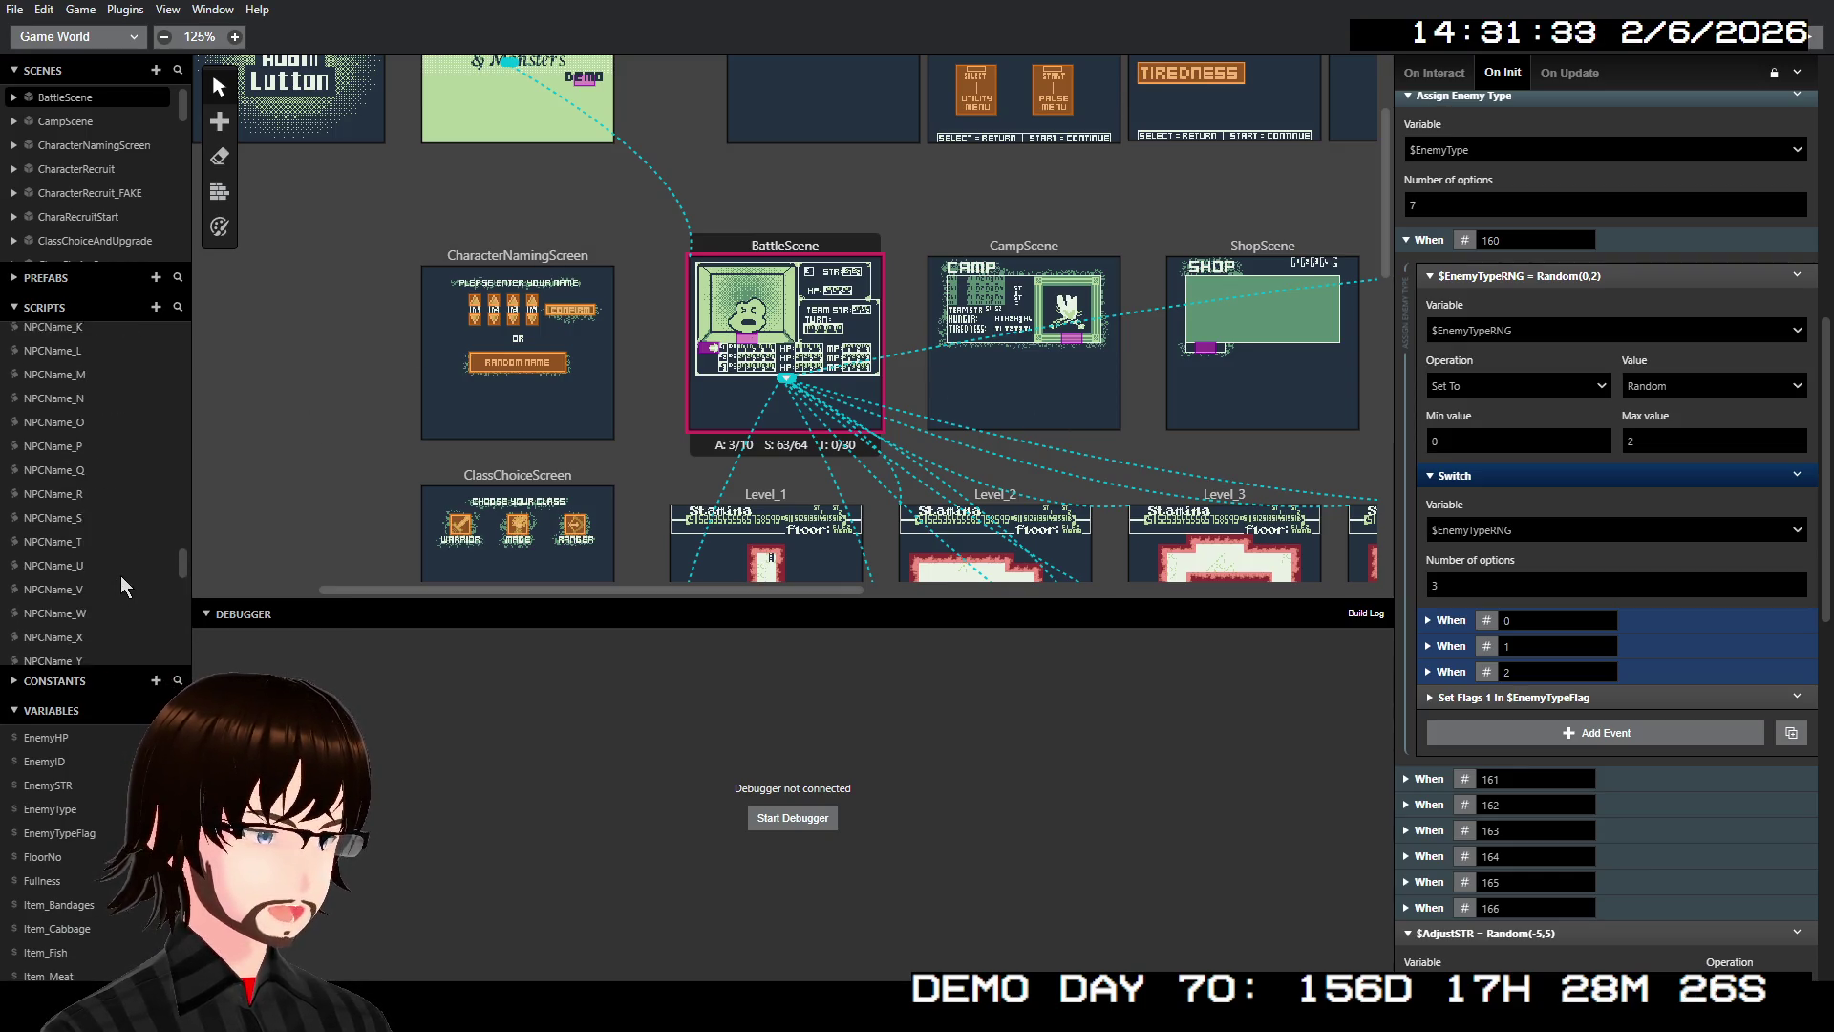
pyautogui.scroll(10, 114, 541)
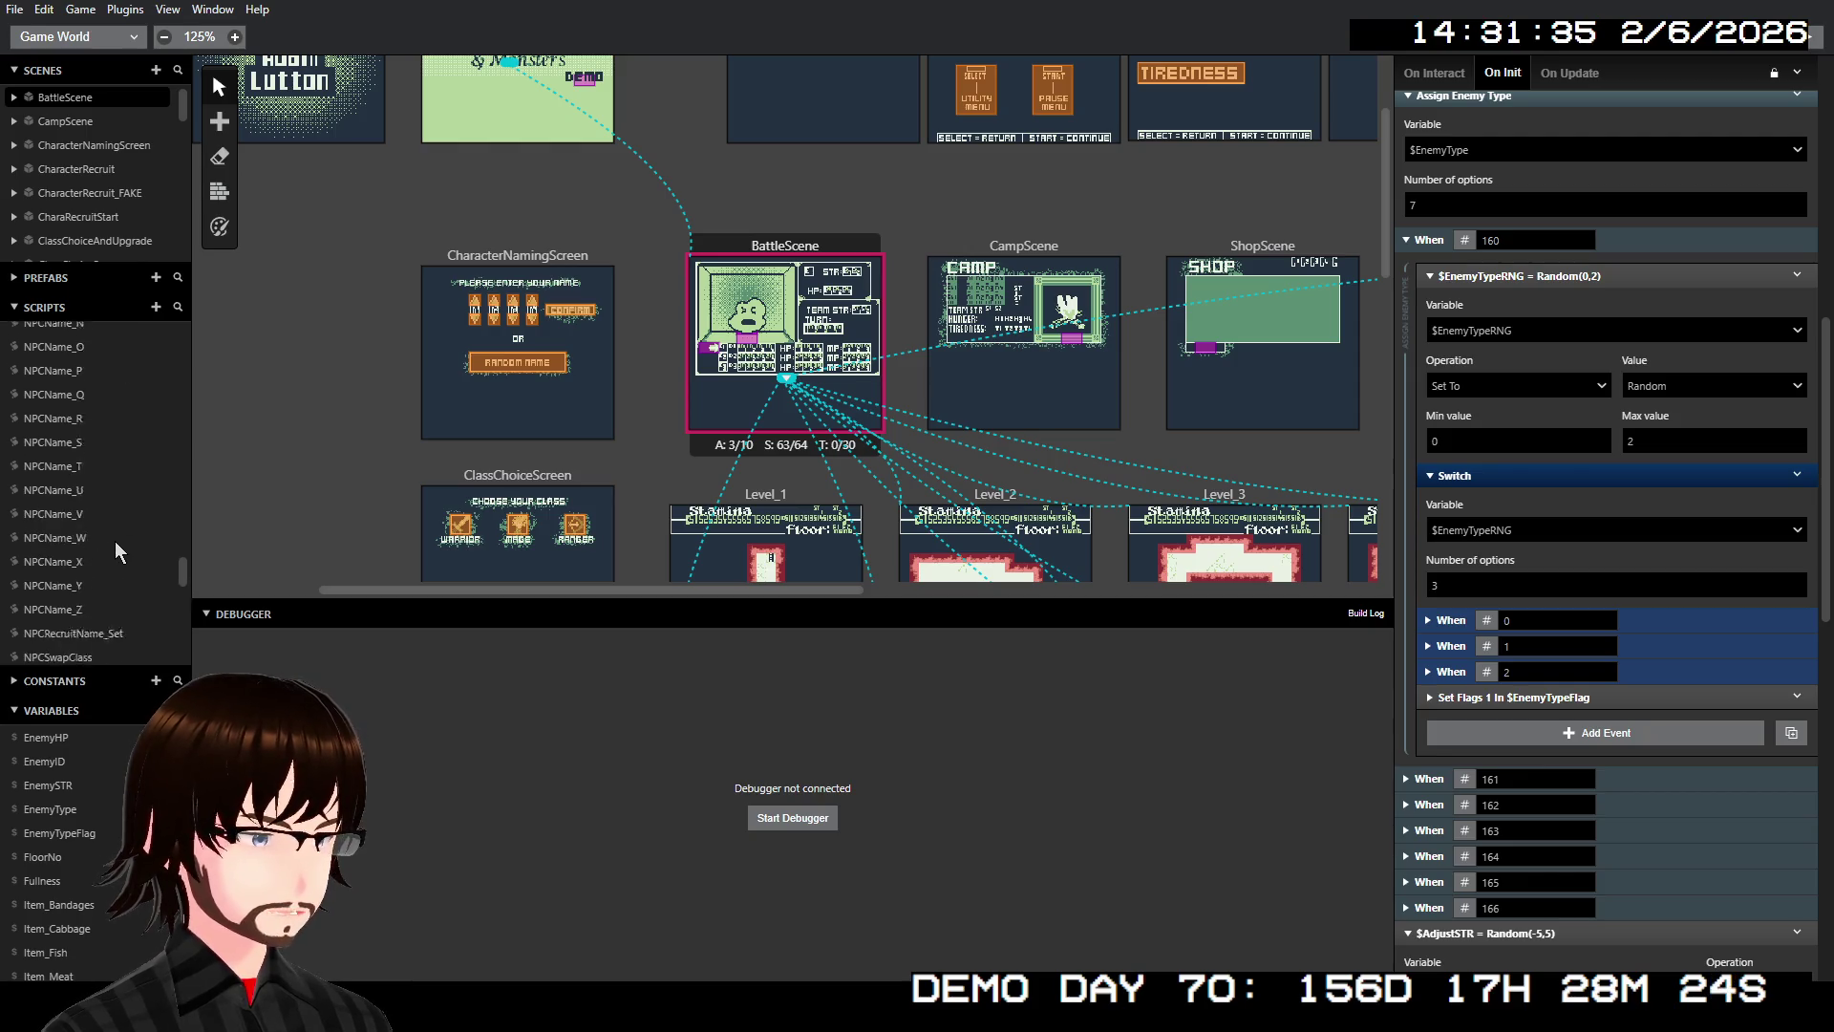
pyautogui.scroll(4, 118, 506)
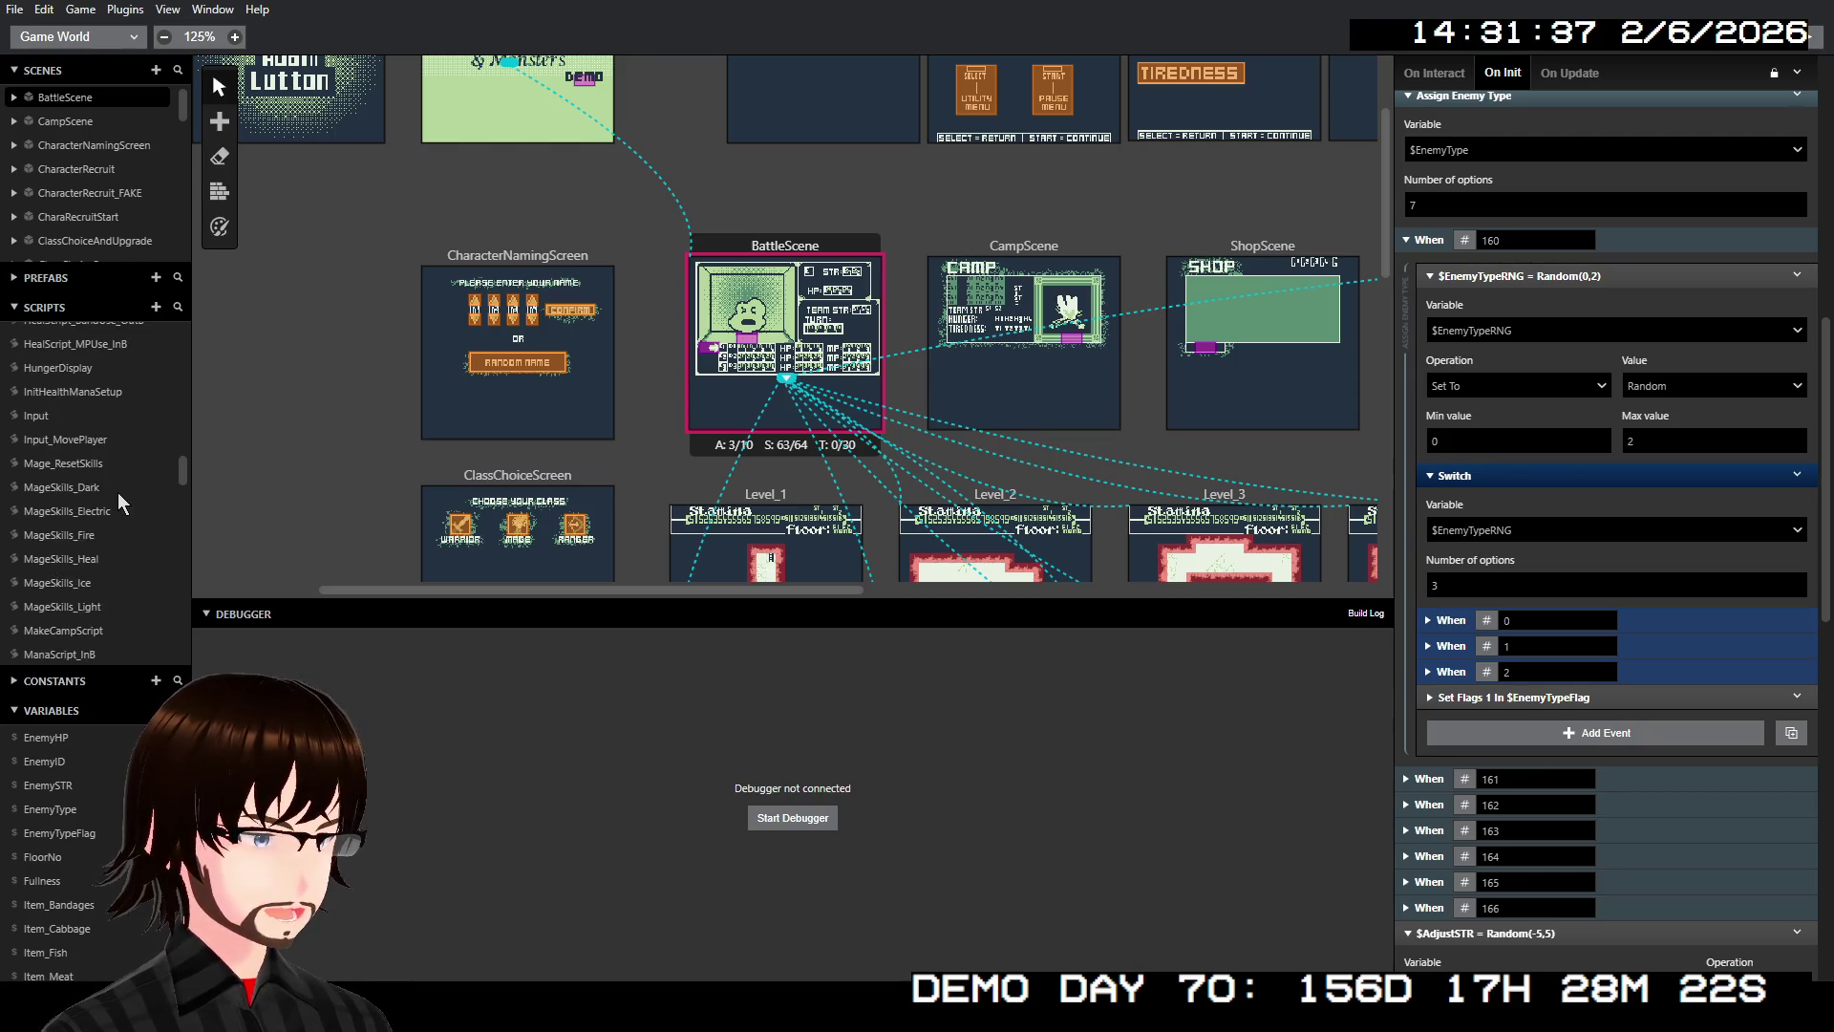
# Read MageSkills_Fire's WeakTo (2, 4, 64) and StrongTo (32, 128) conditions, then return to BattleScene
pyautogui.click(94, 535)
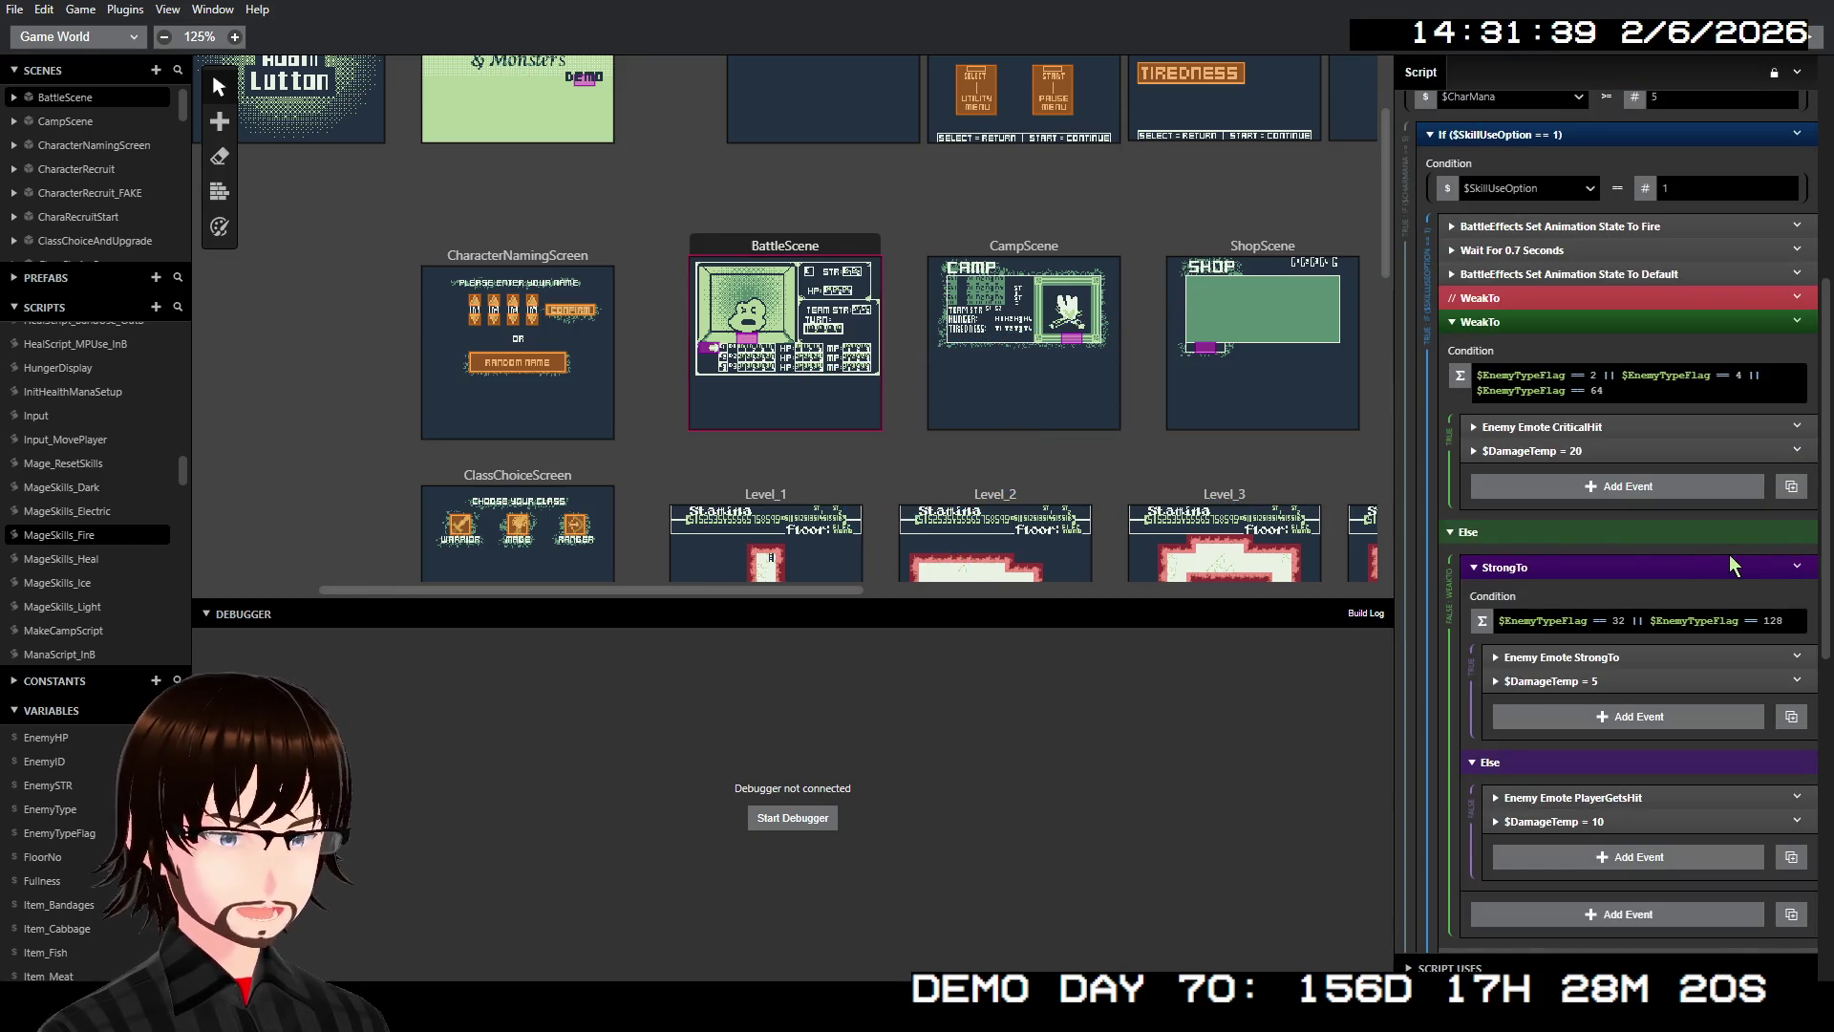
pyautogui.scroll(3, 1729, 554)
pyautogui.scroll(-5, 1601, 539)
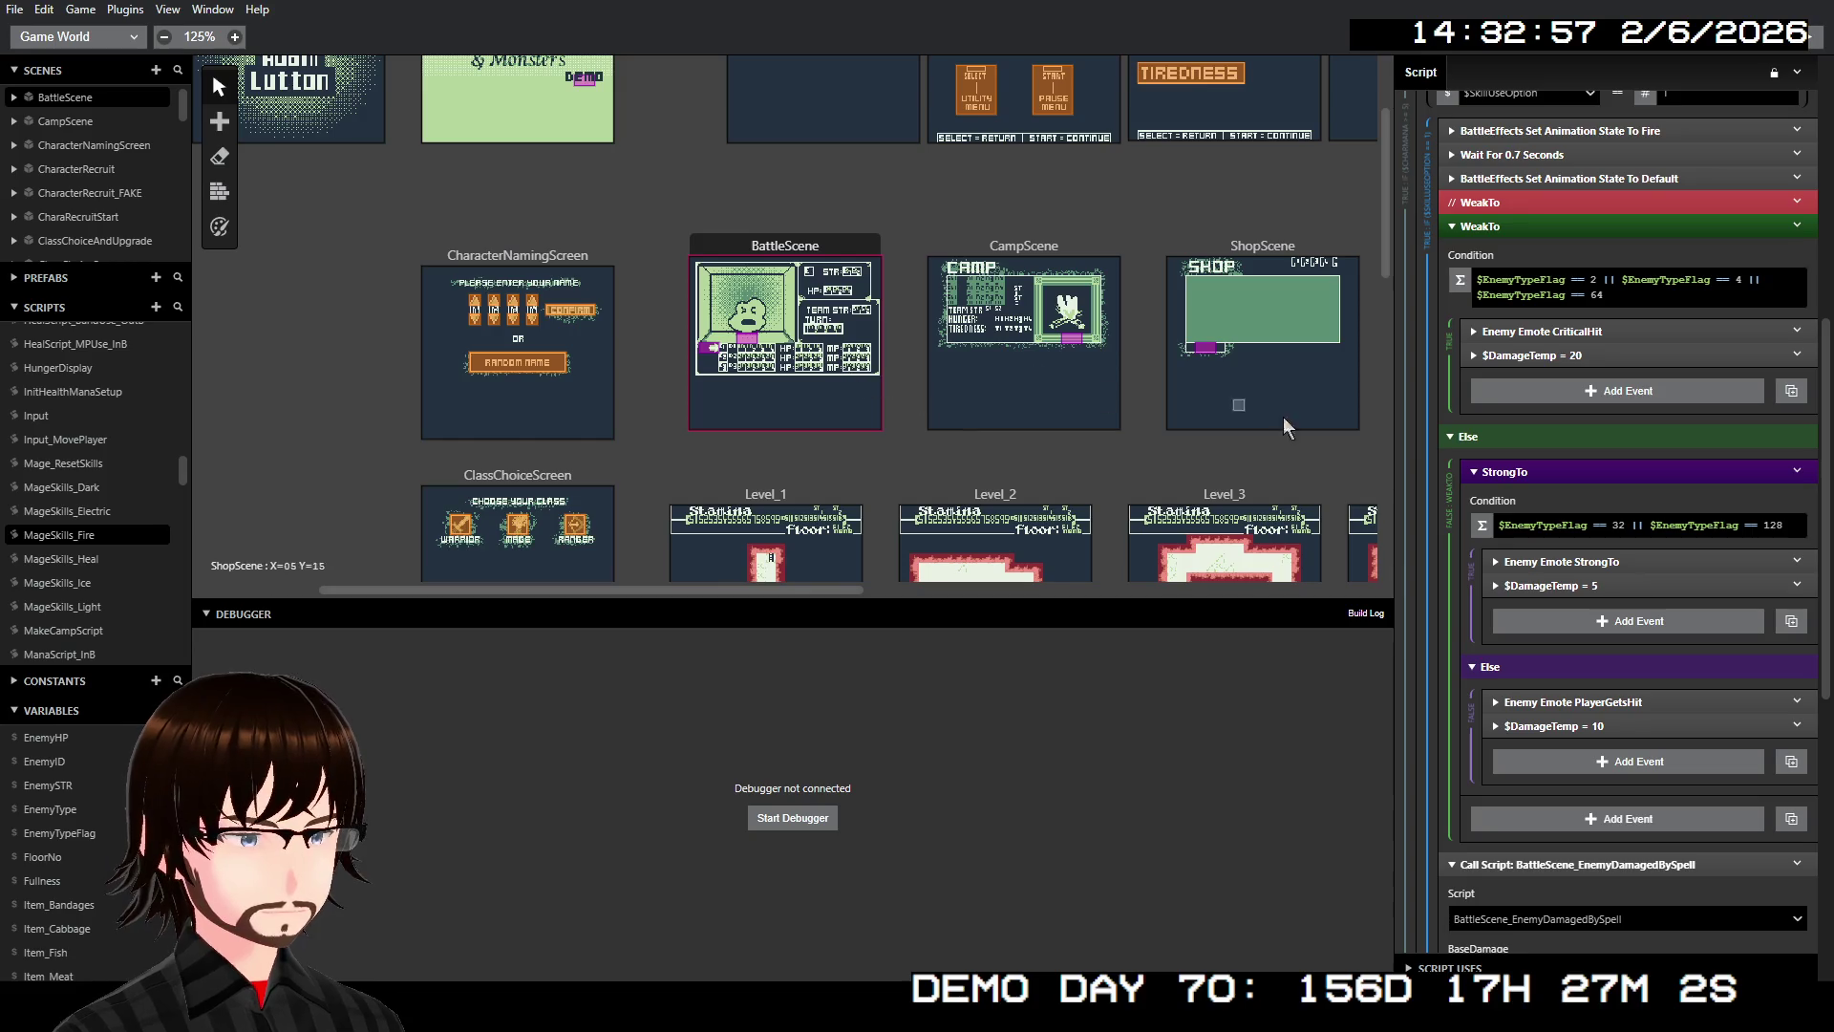
pyautogui.click(754, 335)
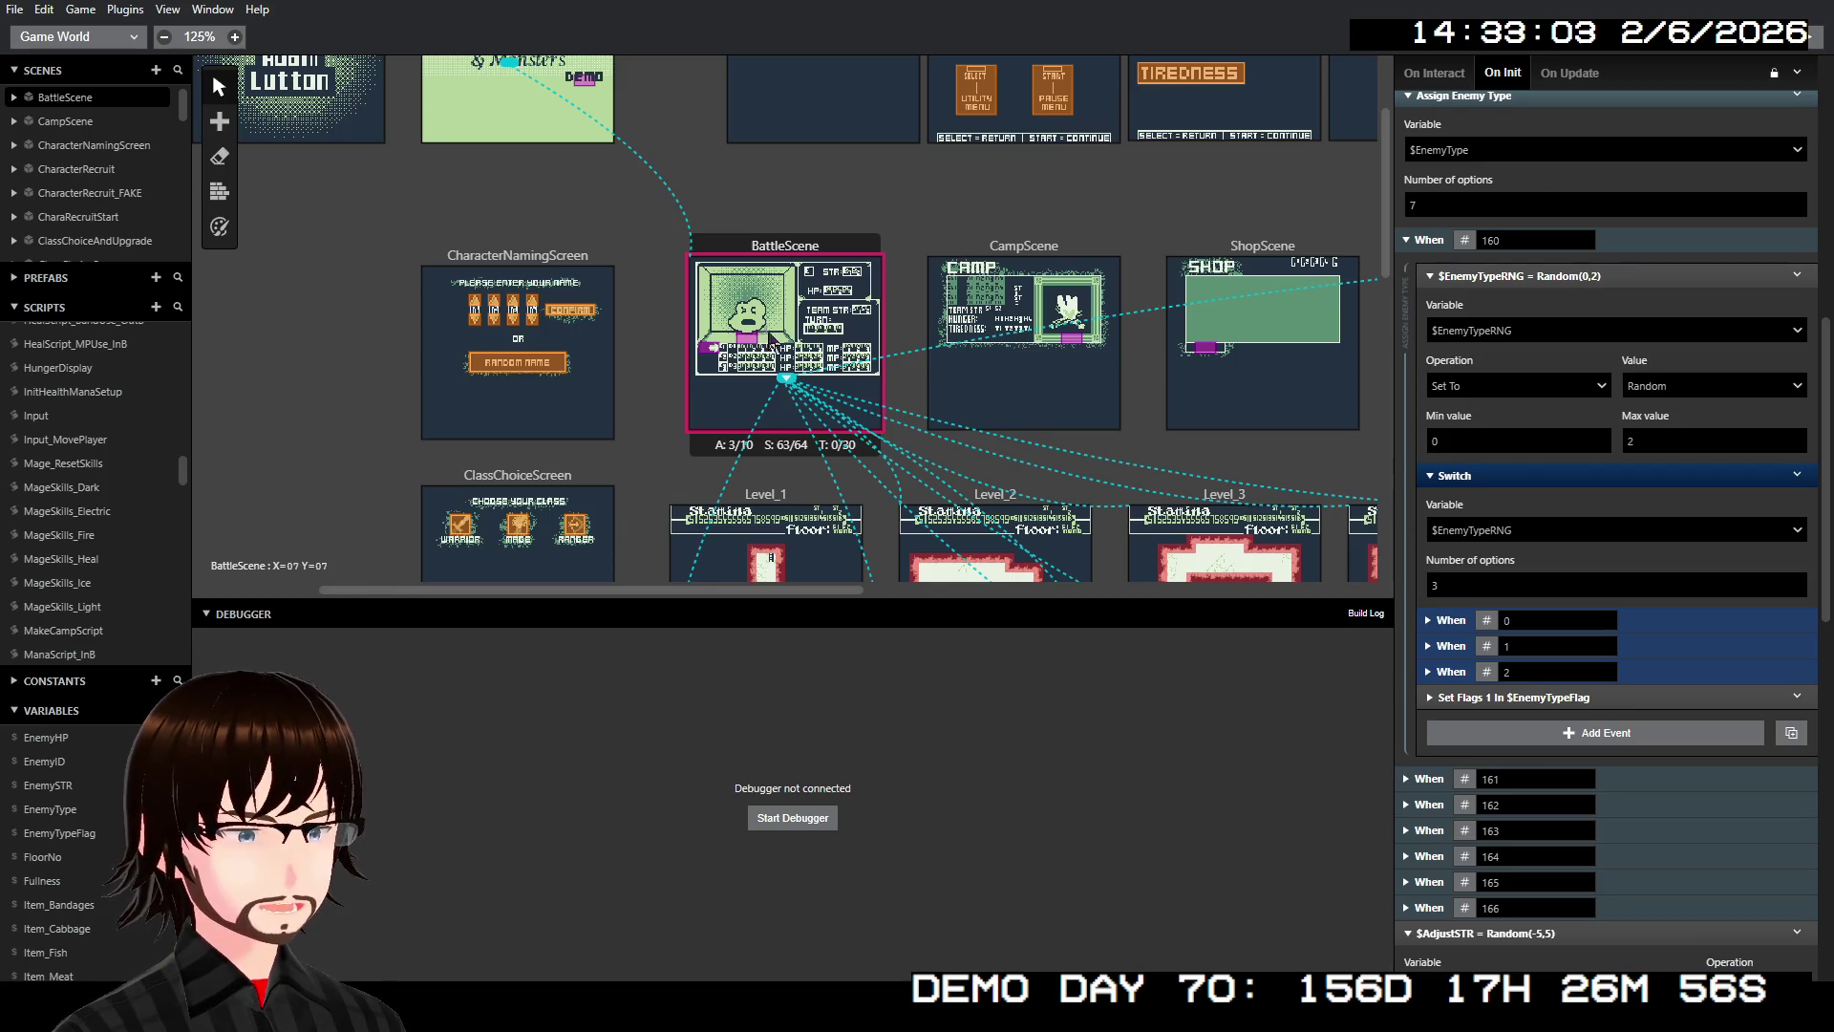
# Expand type 160's Set Flags 1 event to show its Generic flag
pyautogui.click(1500, 698)
pyautogui.scroll(-5, 1500, 701)
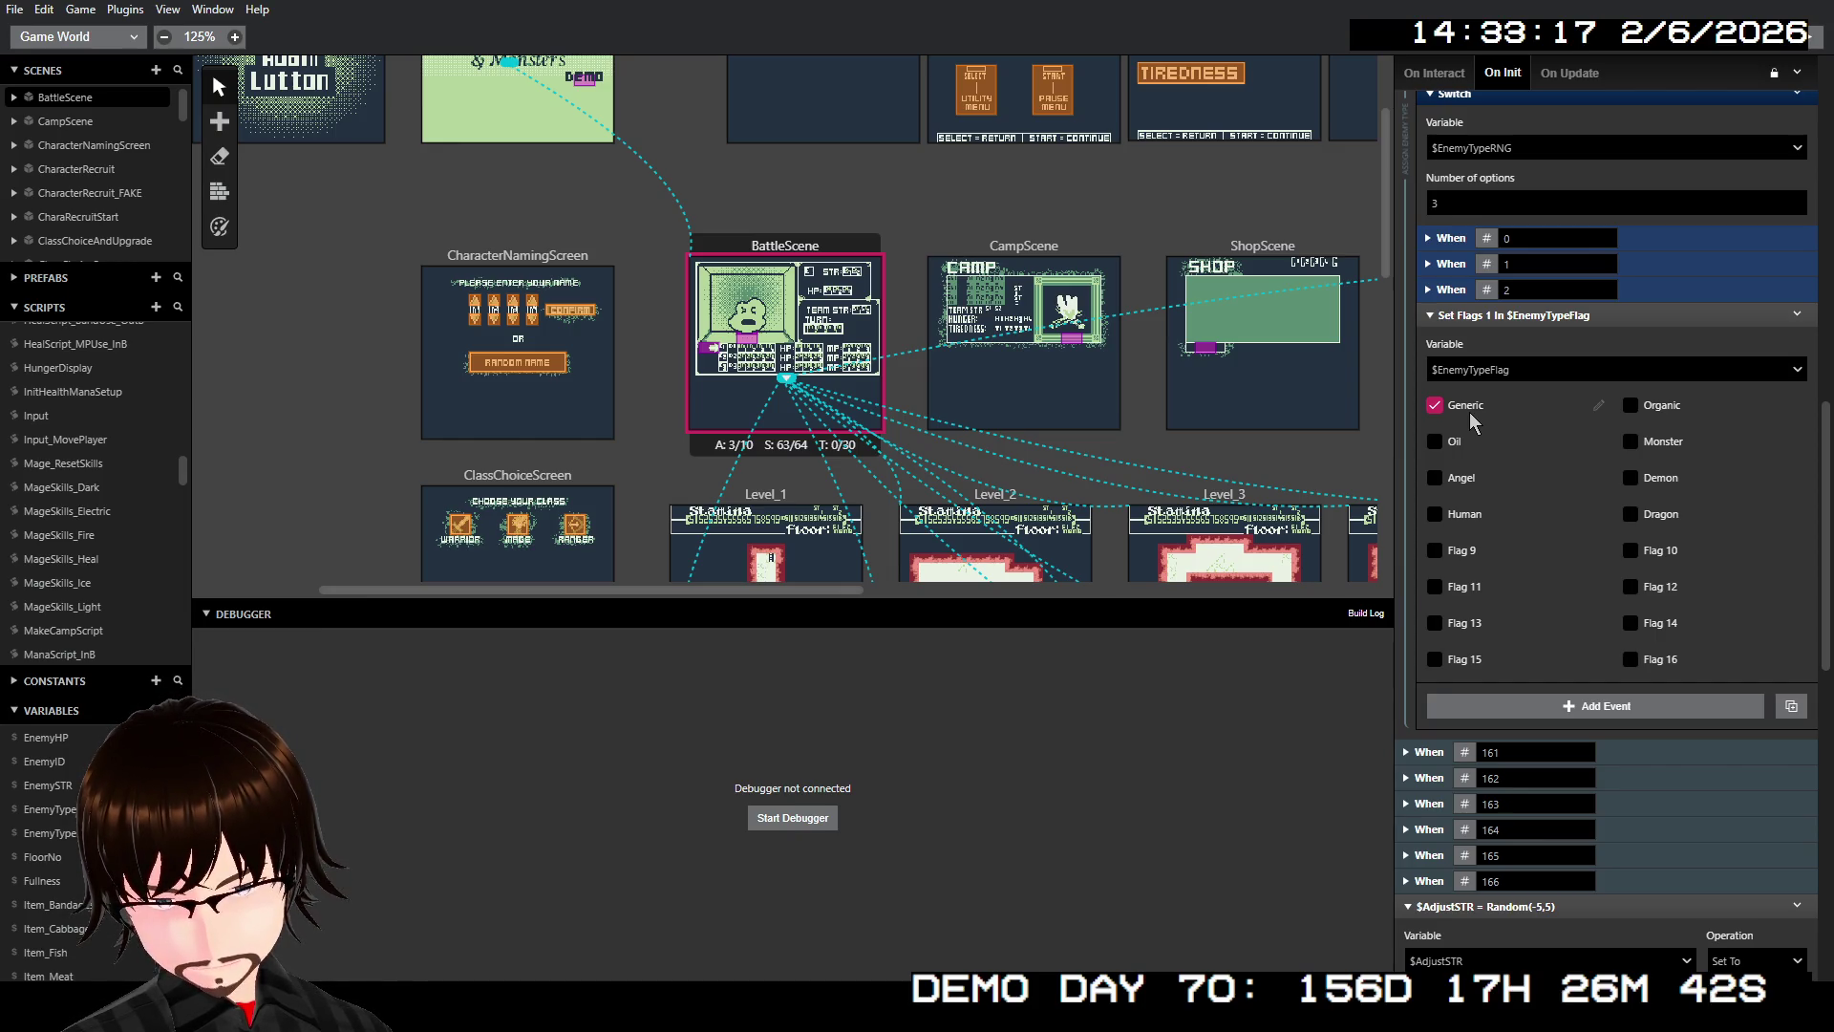
pyautogui.scroll(5, 1548, 432)
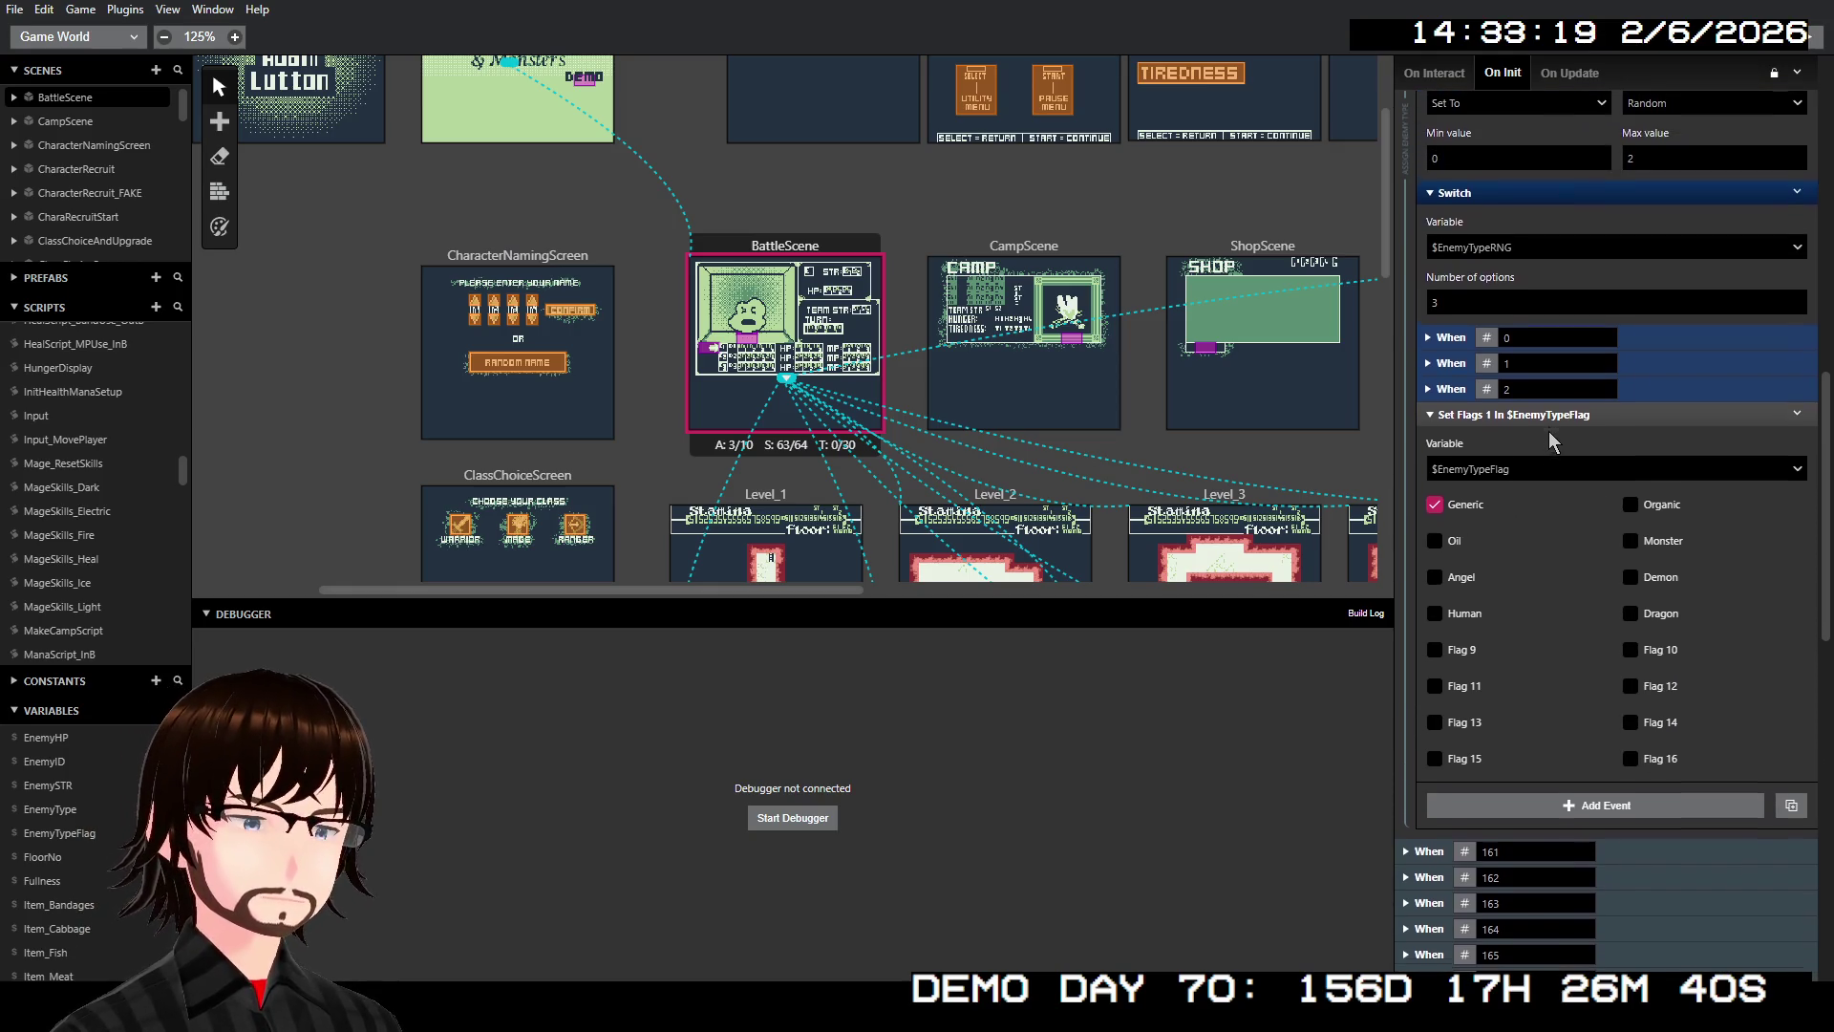
pyautogui.scroll(-10, 1547, 461)
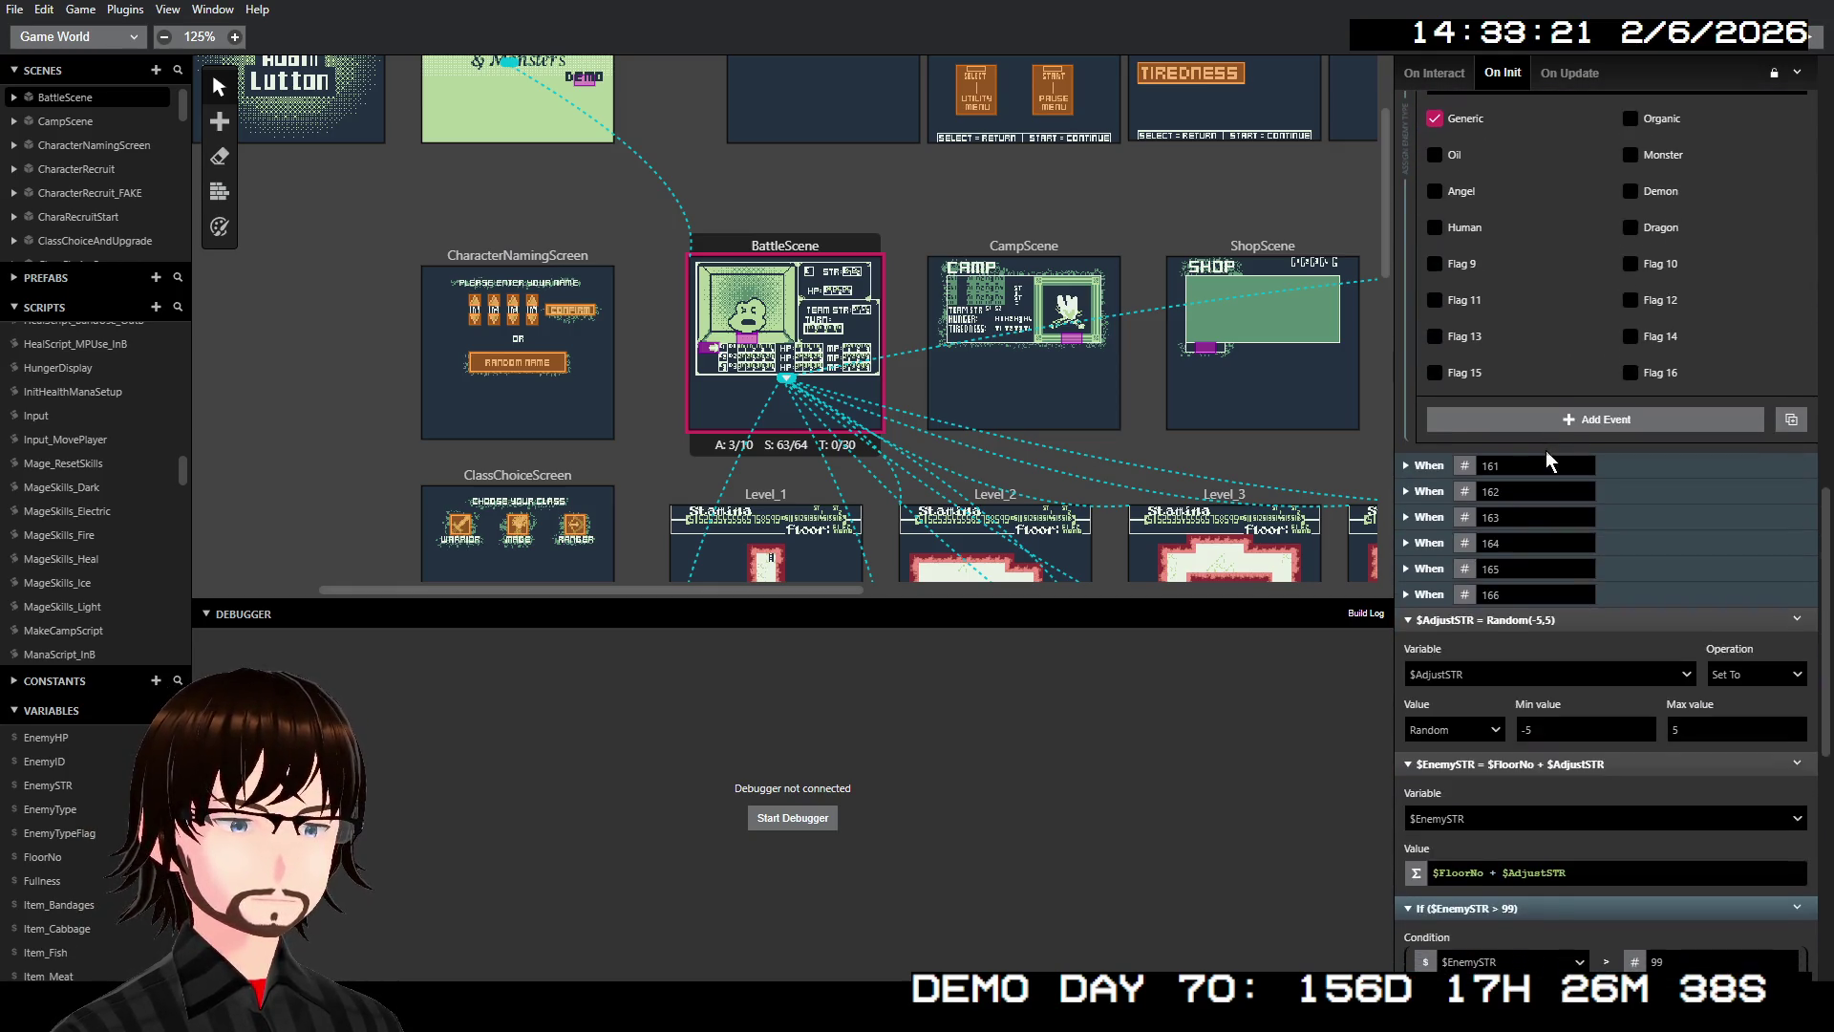
# Expand When 161 to see Set Flags 2 gives Organic, then re-show type 160's Generic flag
pyautogui.click(1406, 466)
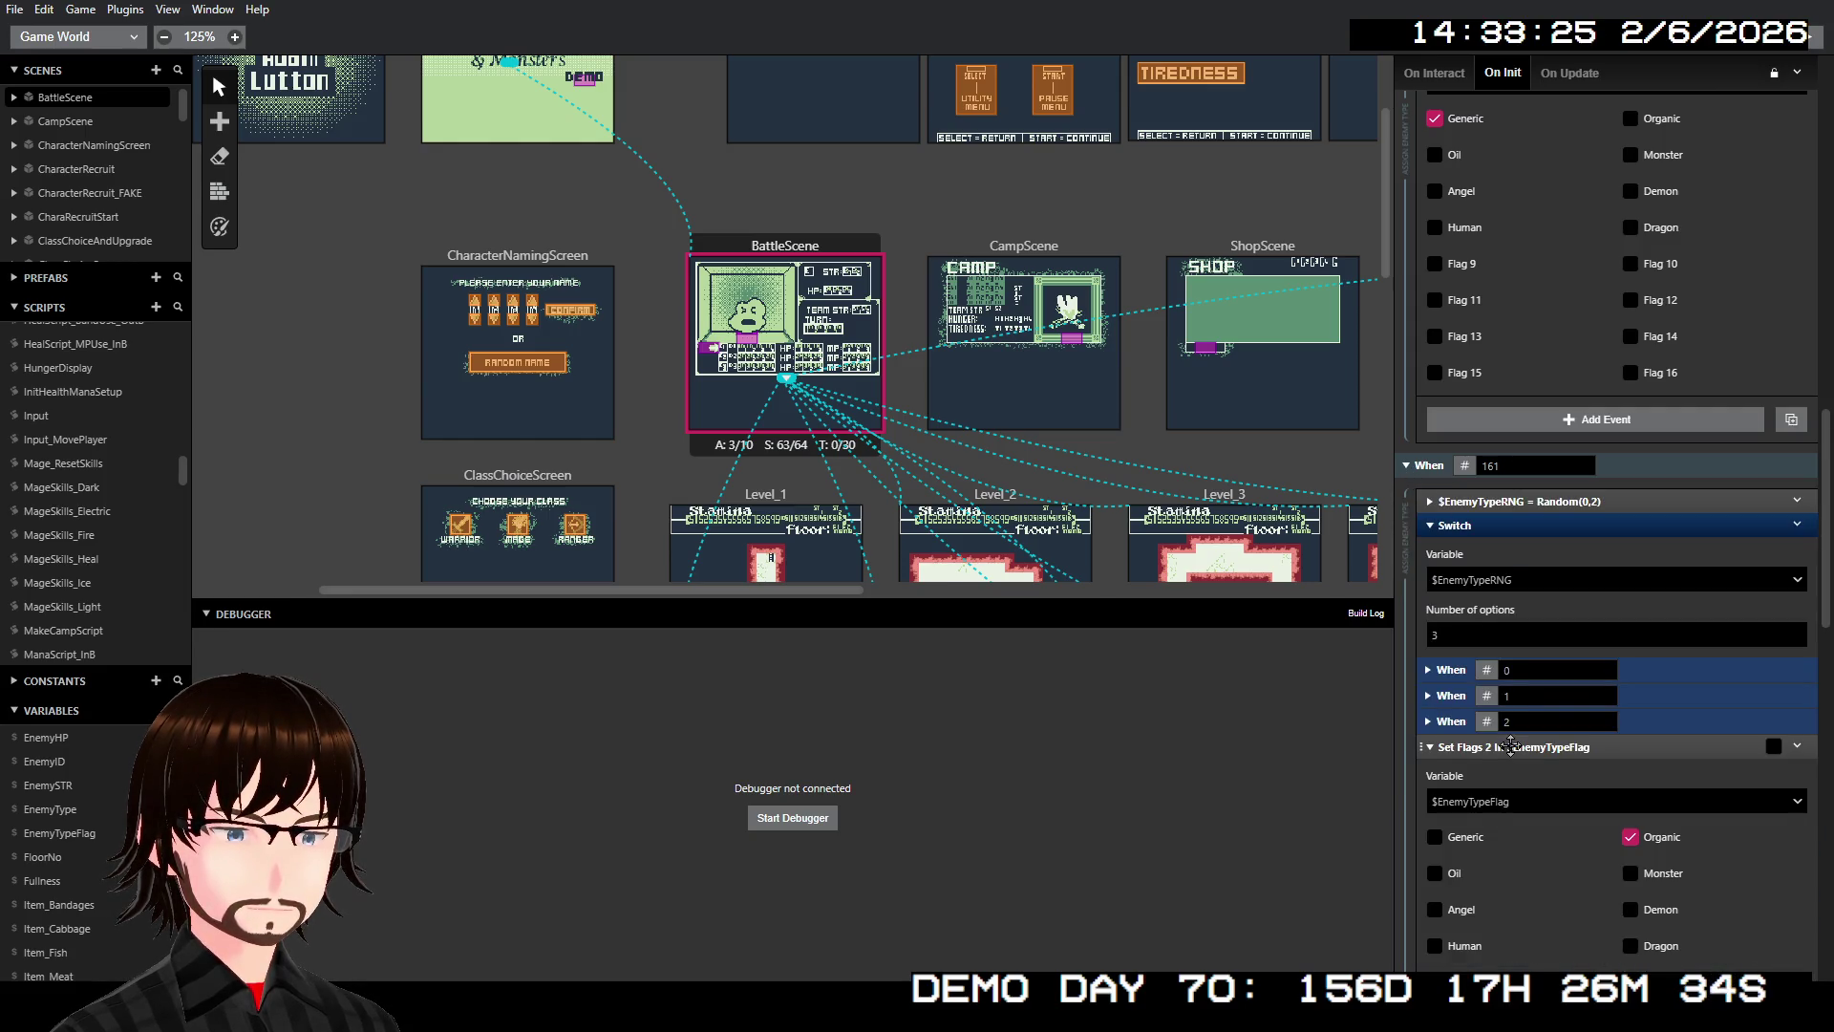
pyautogui.scroll(1, 1533, 506)
pyautogui.scroll(3, 1538, 448)
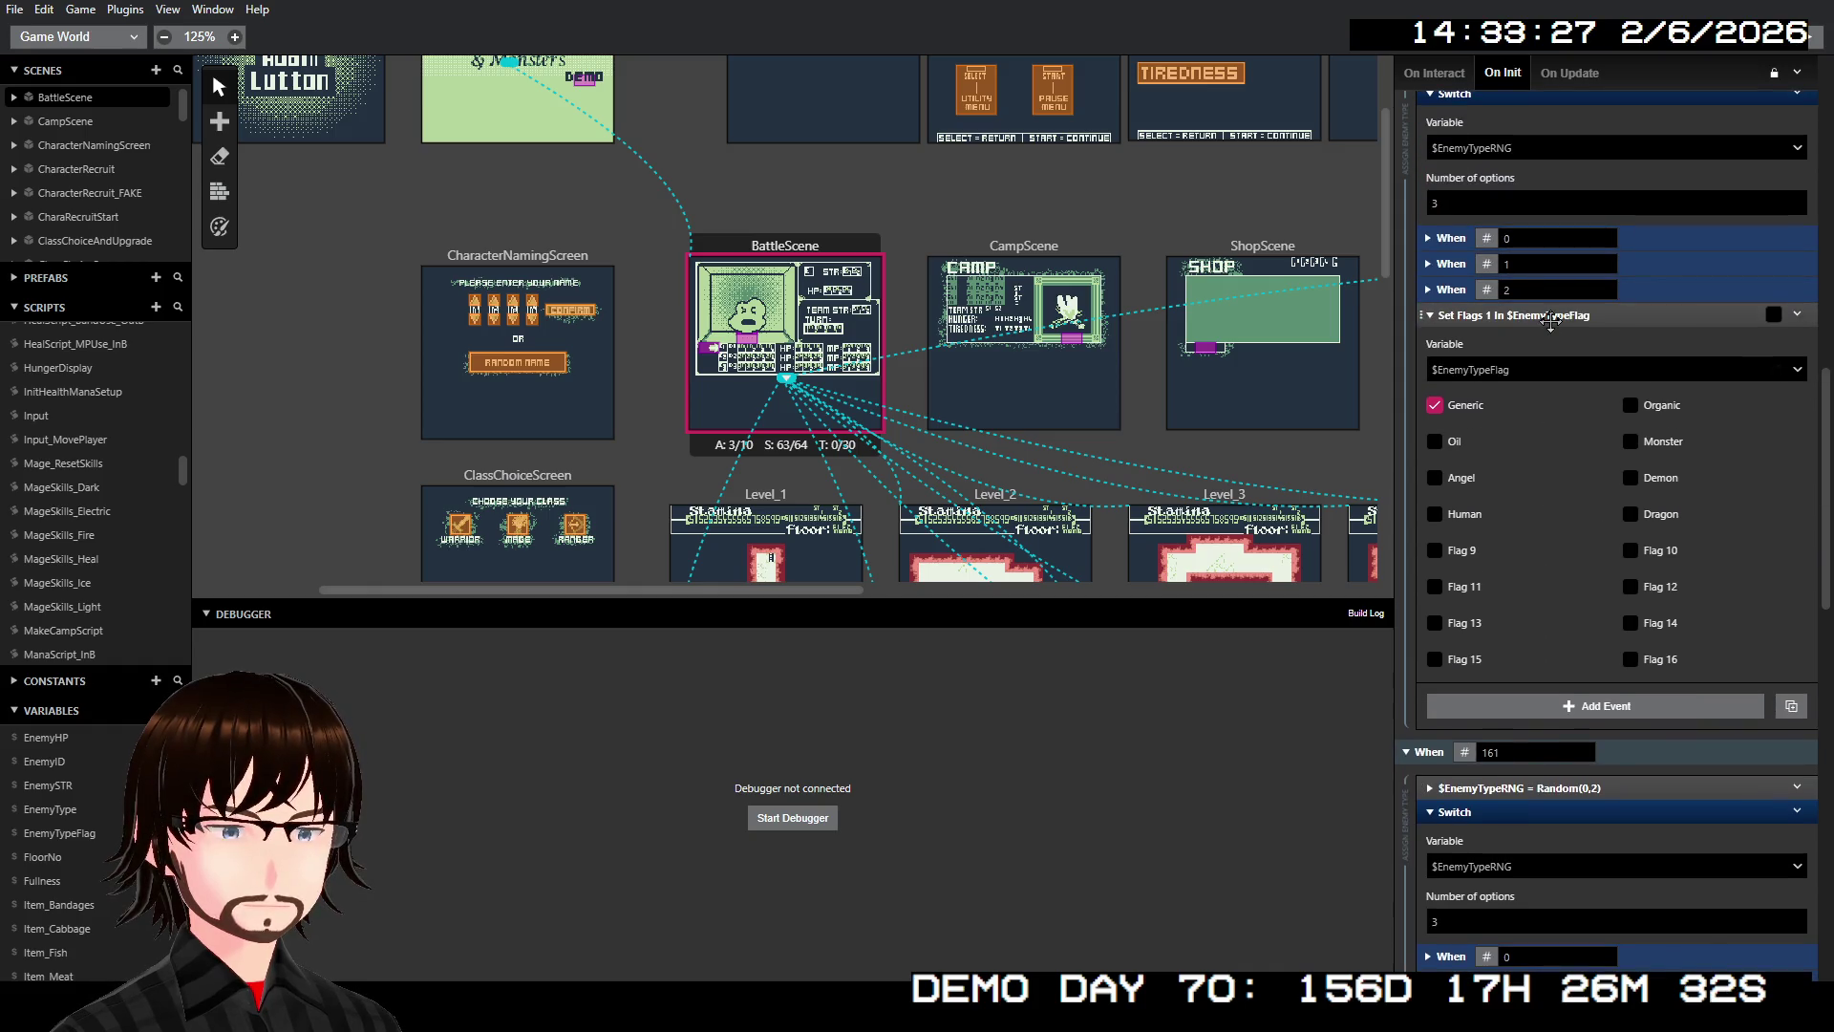
pyautogui.scroll(-4, 1567, 401)
pyautogui.scroll(5, 1571, 401)
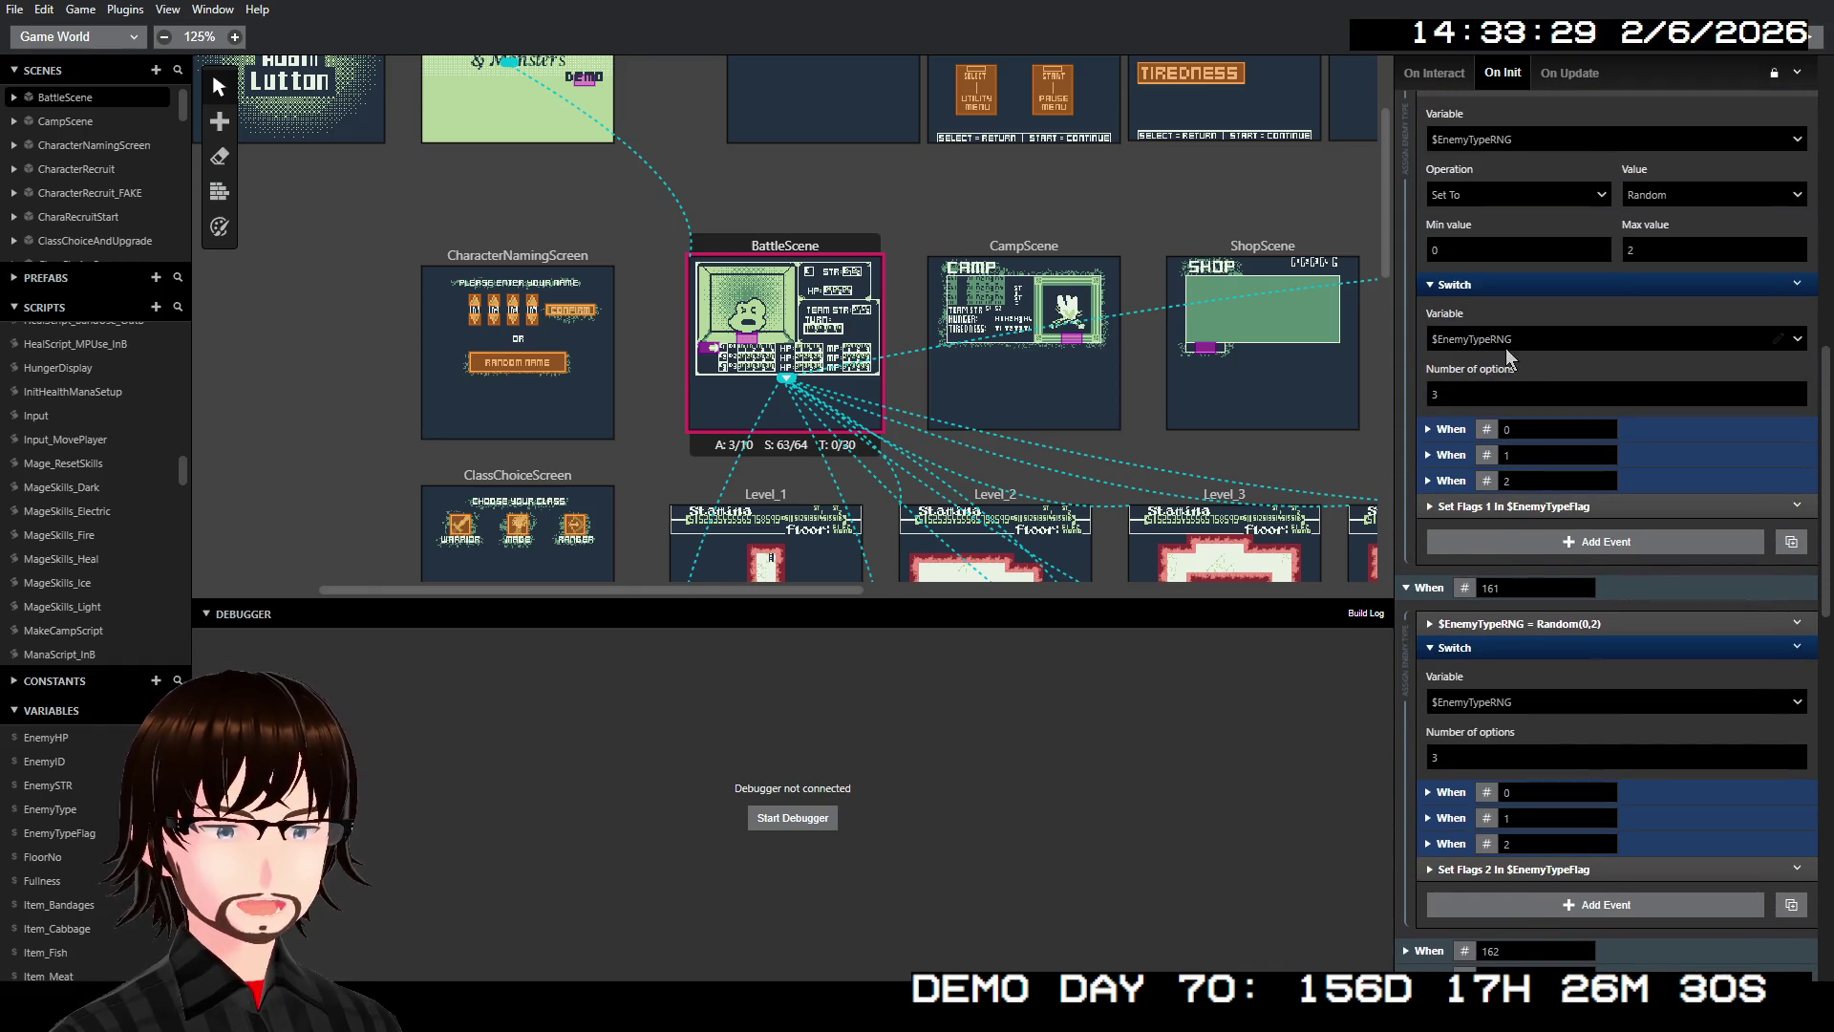
pyautogui.scroll(3, 1494, 403)
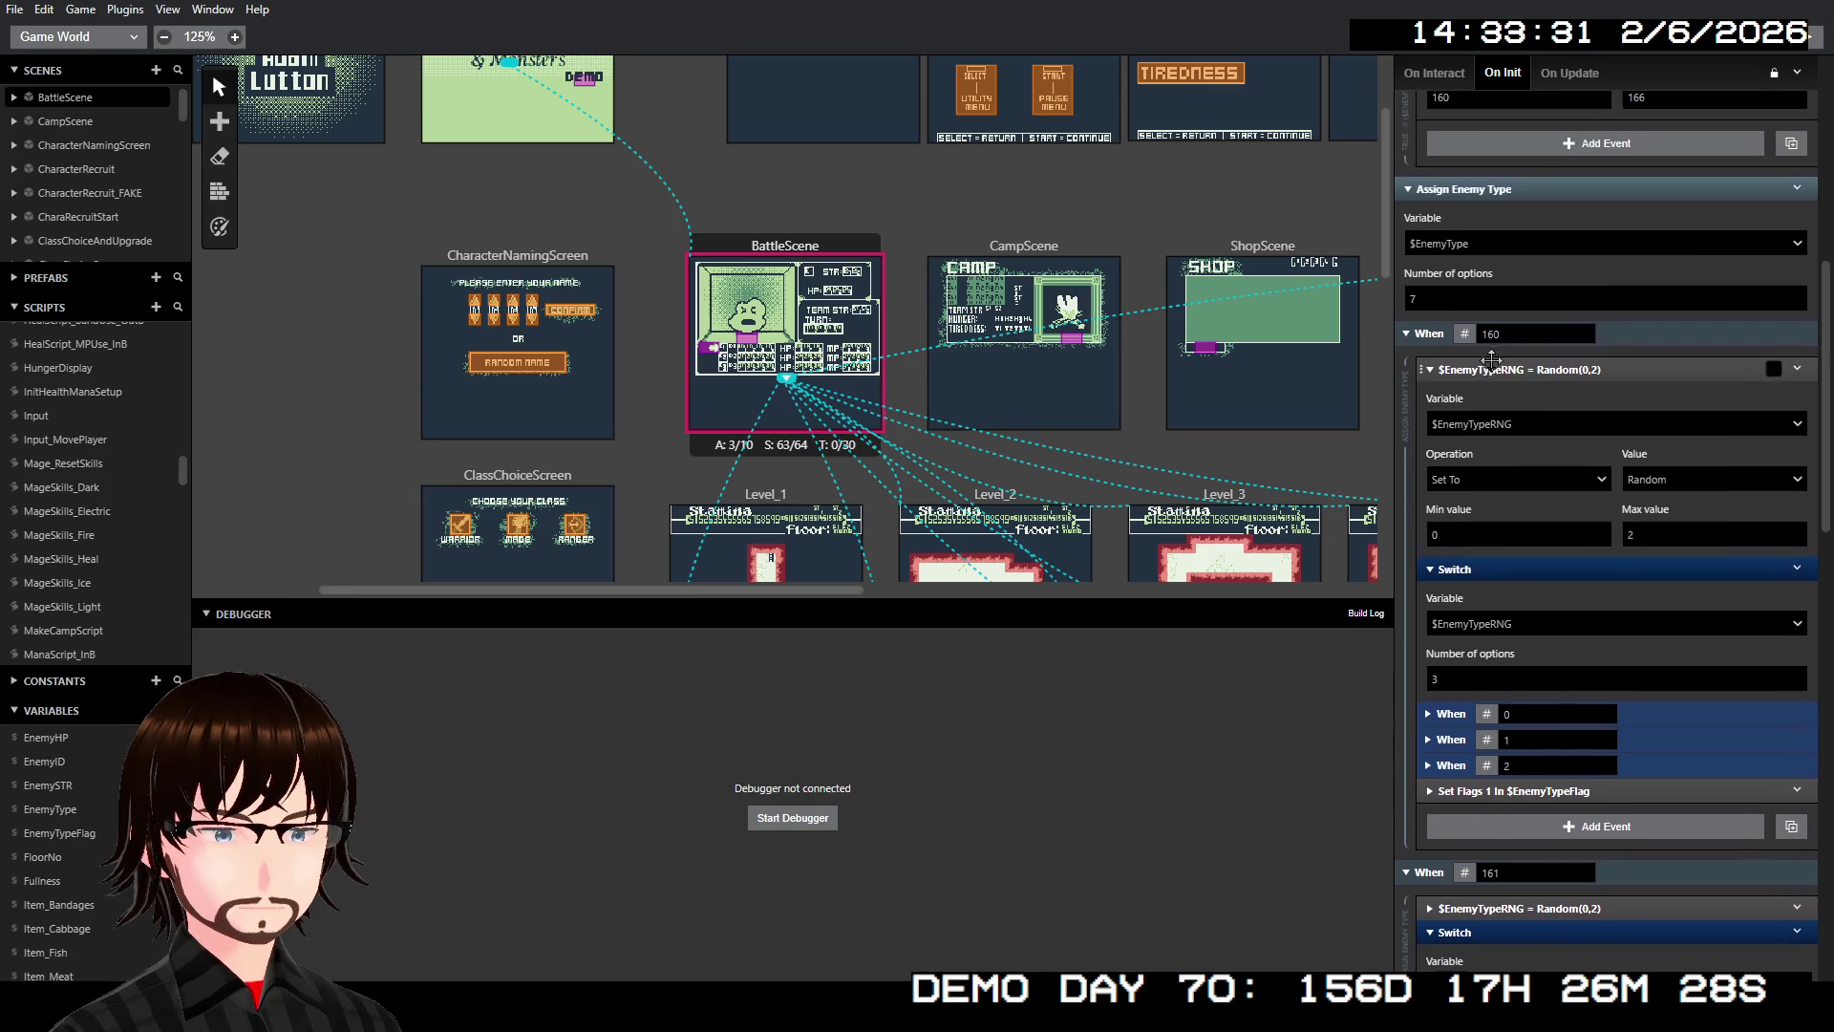
pyautogui.click(1486, 793)
pyautogui.scroll(-4, 1615, 601)
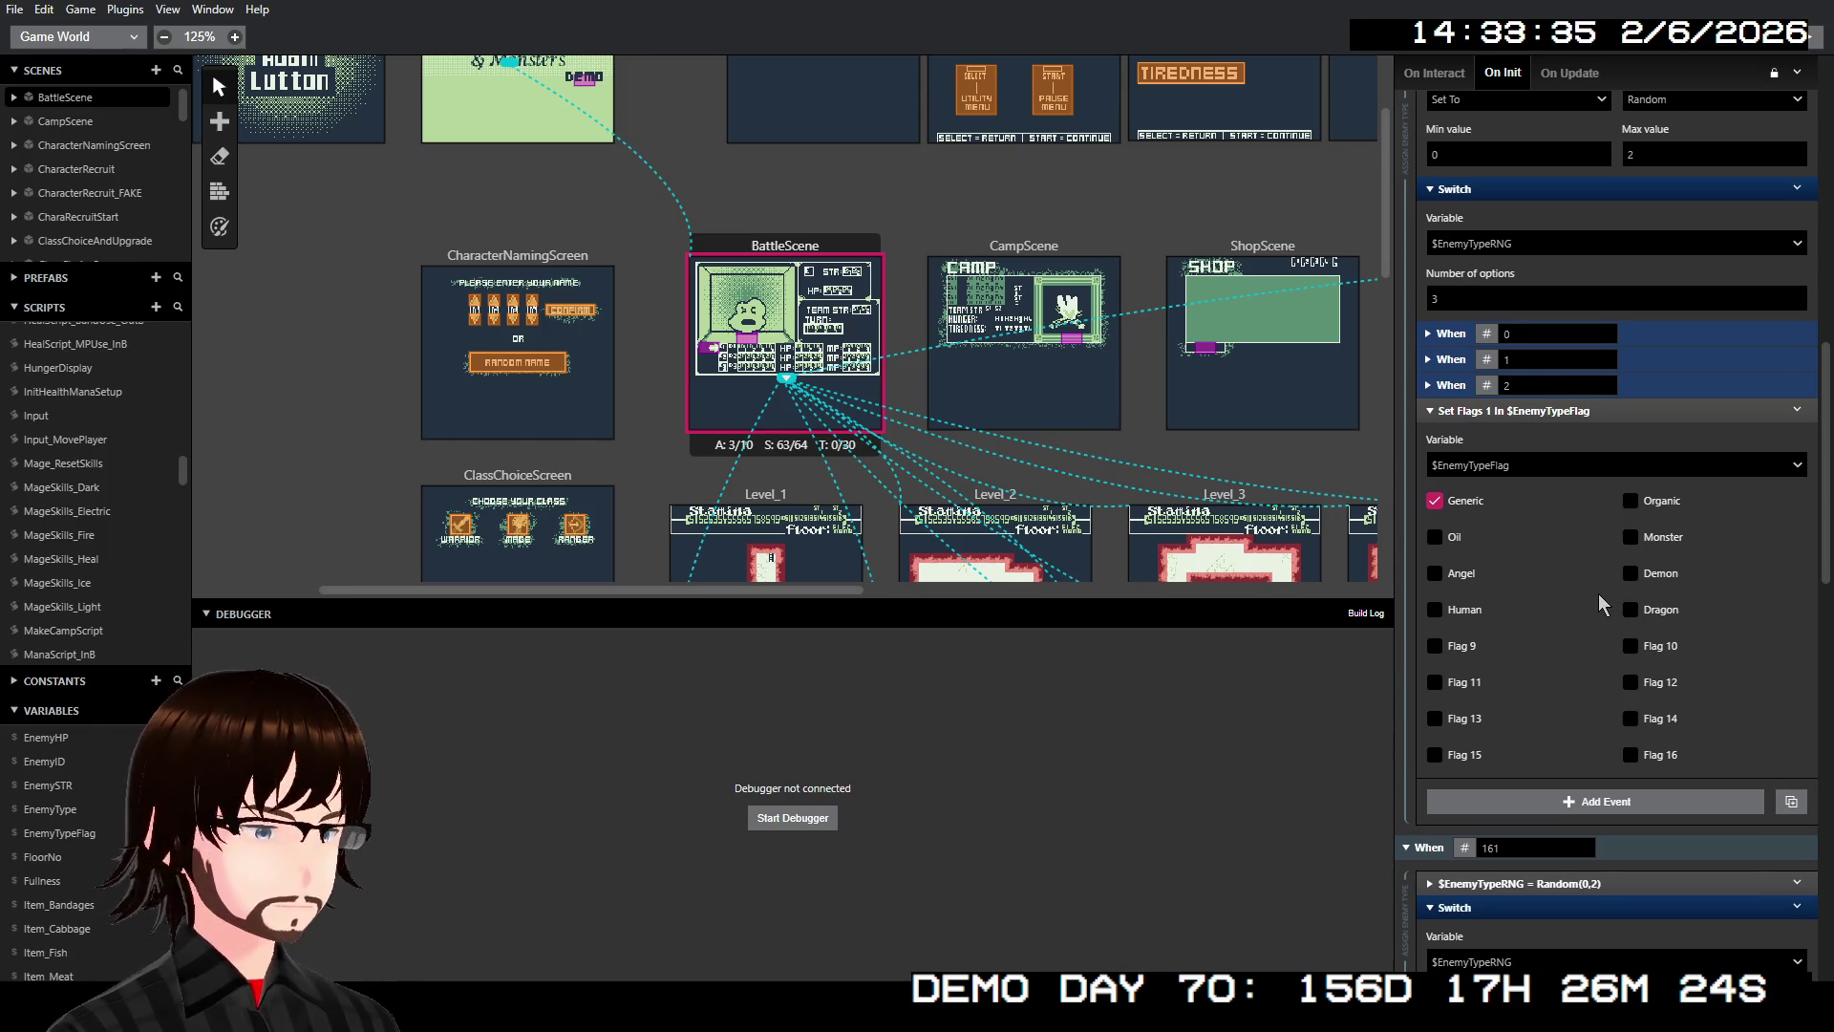
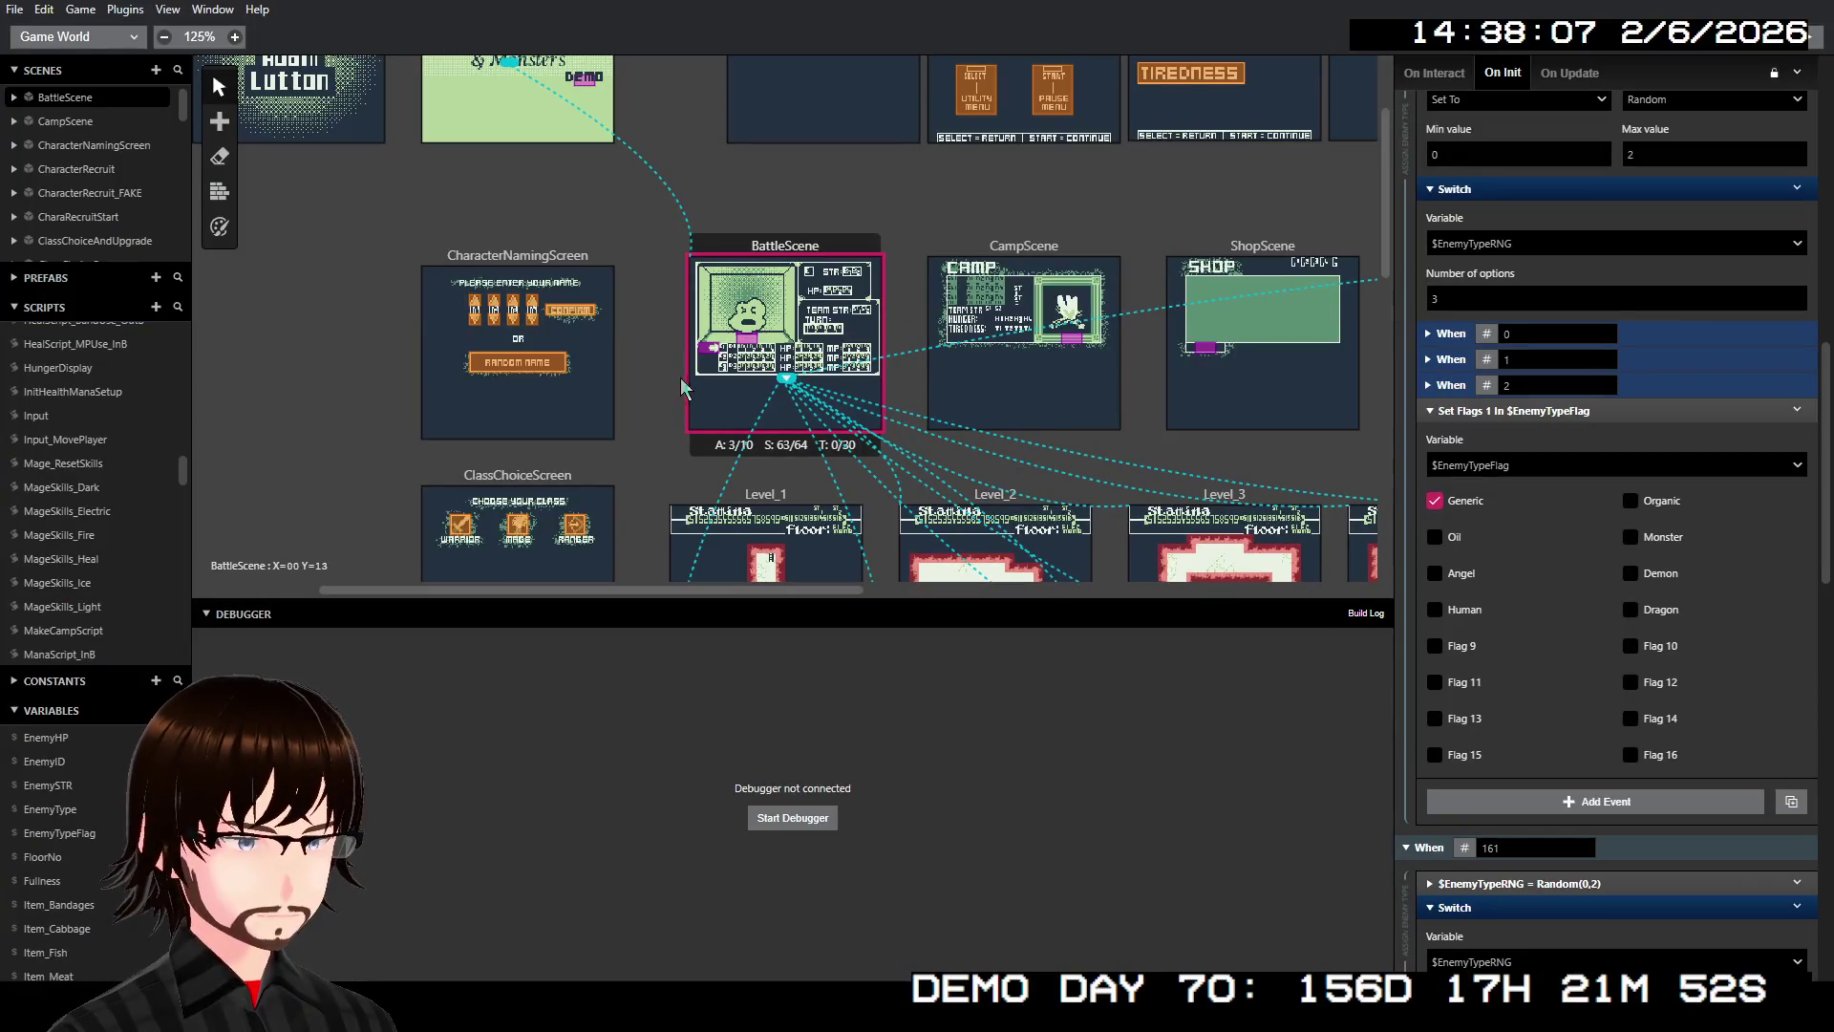
# Open MageSkills_Dark to review its WeakTo/StrongTo damage conditions, then select MageSkills_Electric
pyautogui.scroll(-2, 139, 462)
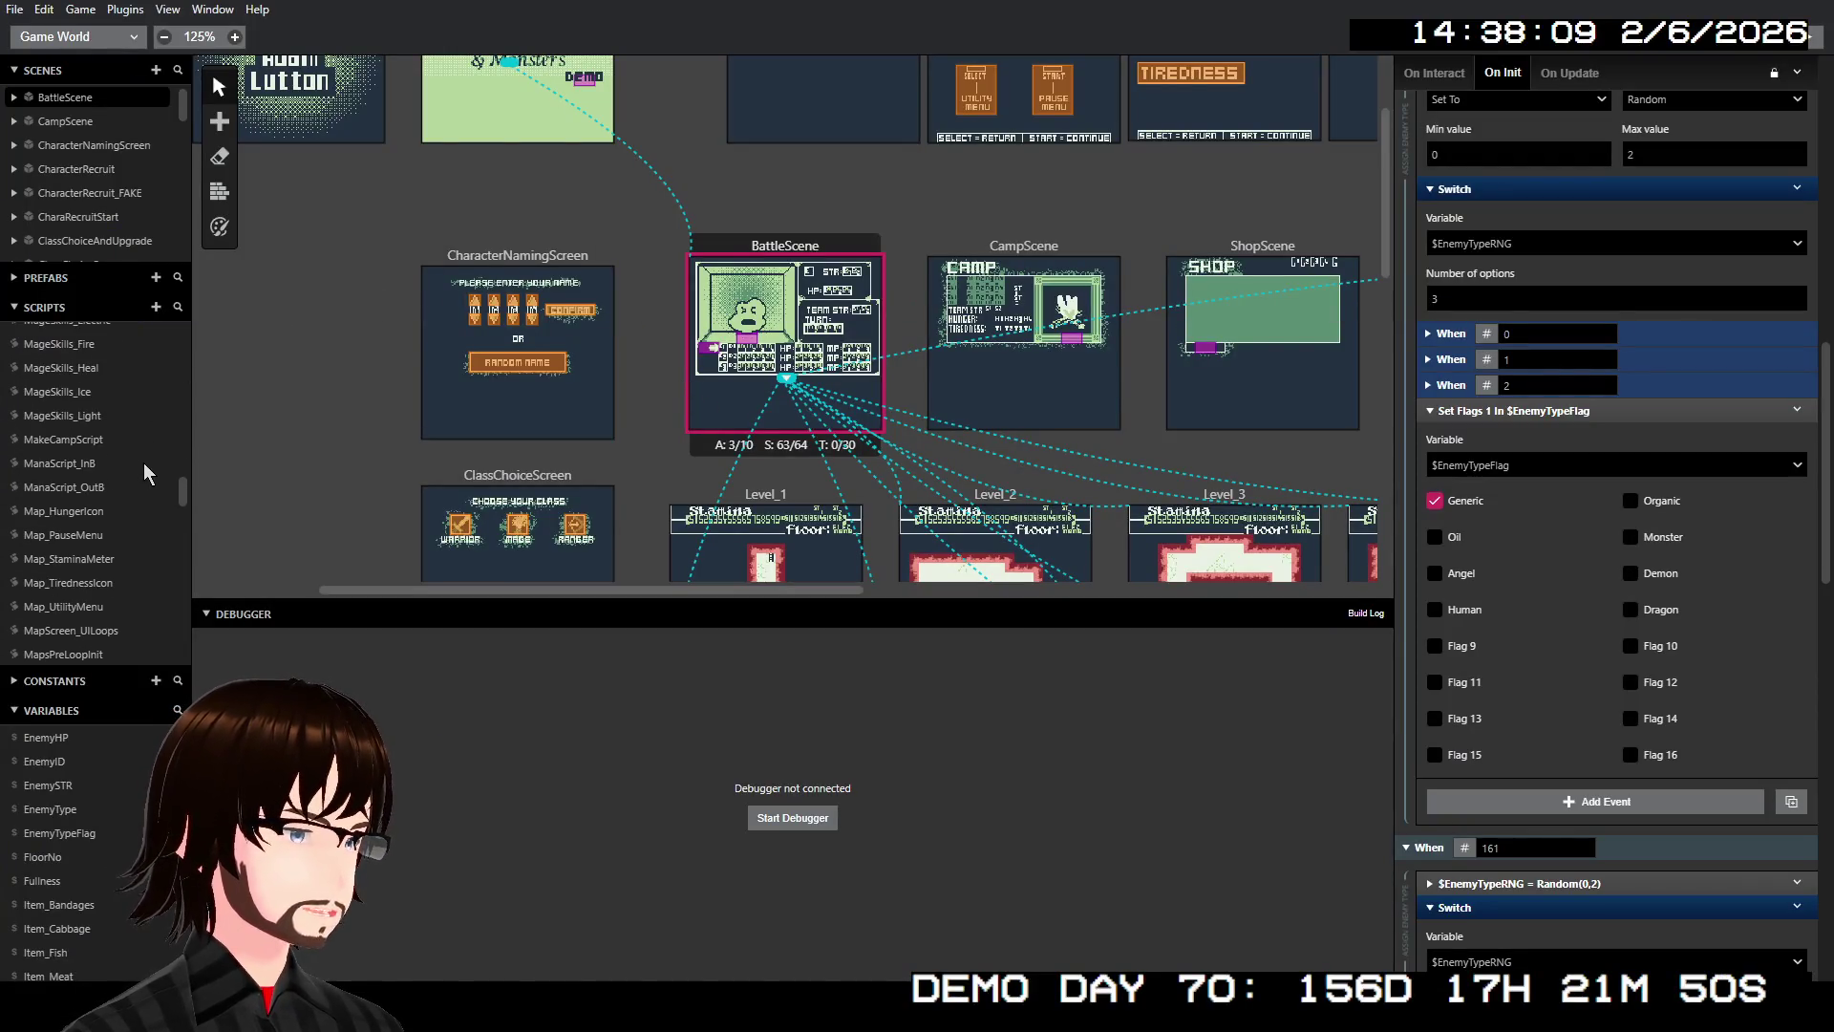
pyautogui.scroll(2, 143, 462)
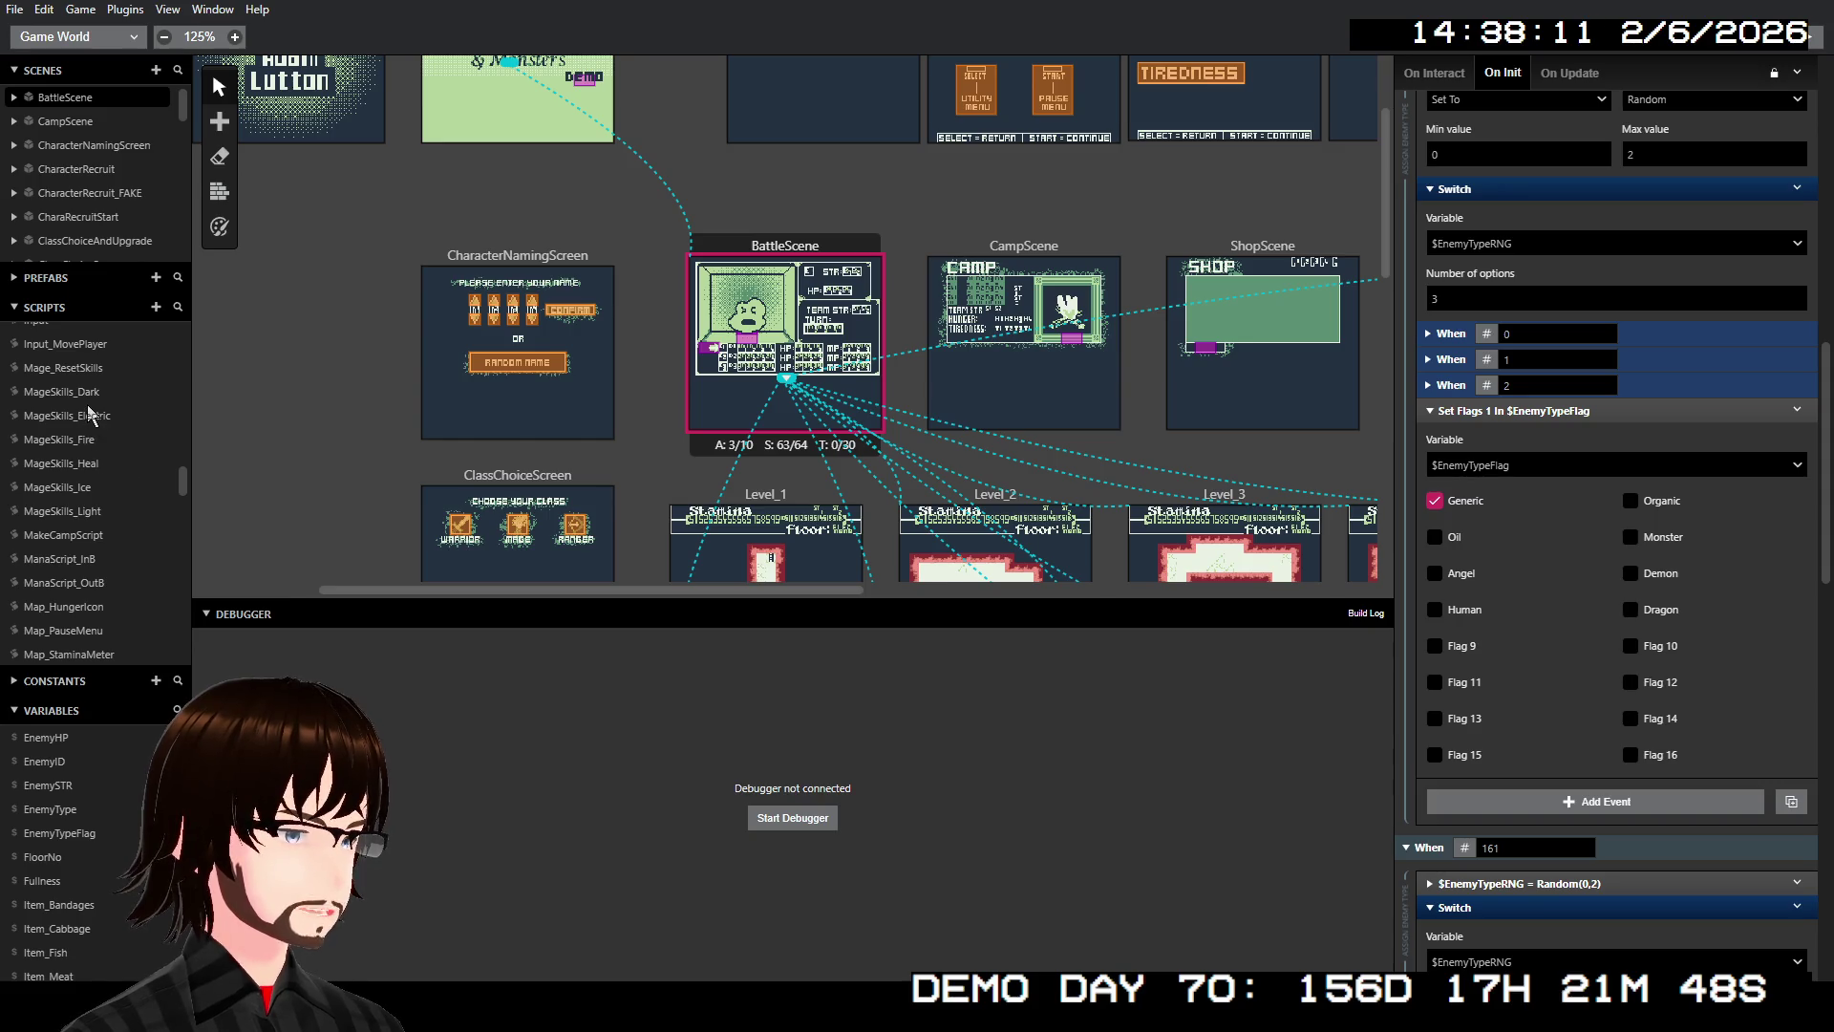
pyautogui.click(88, 395)
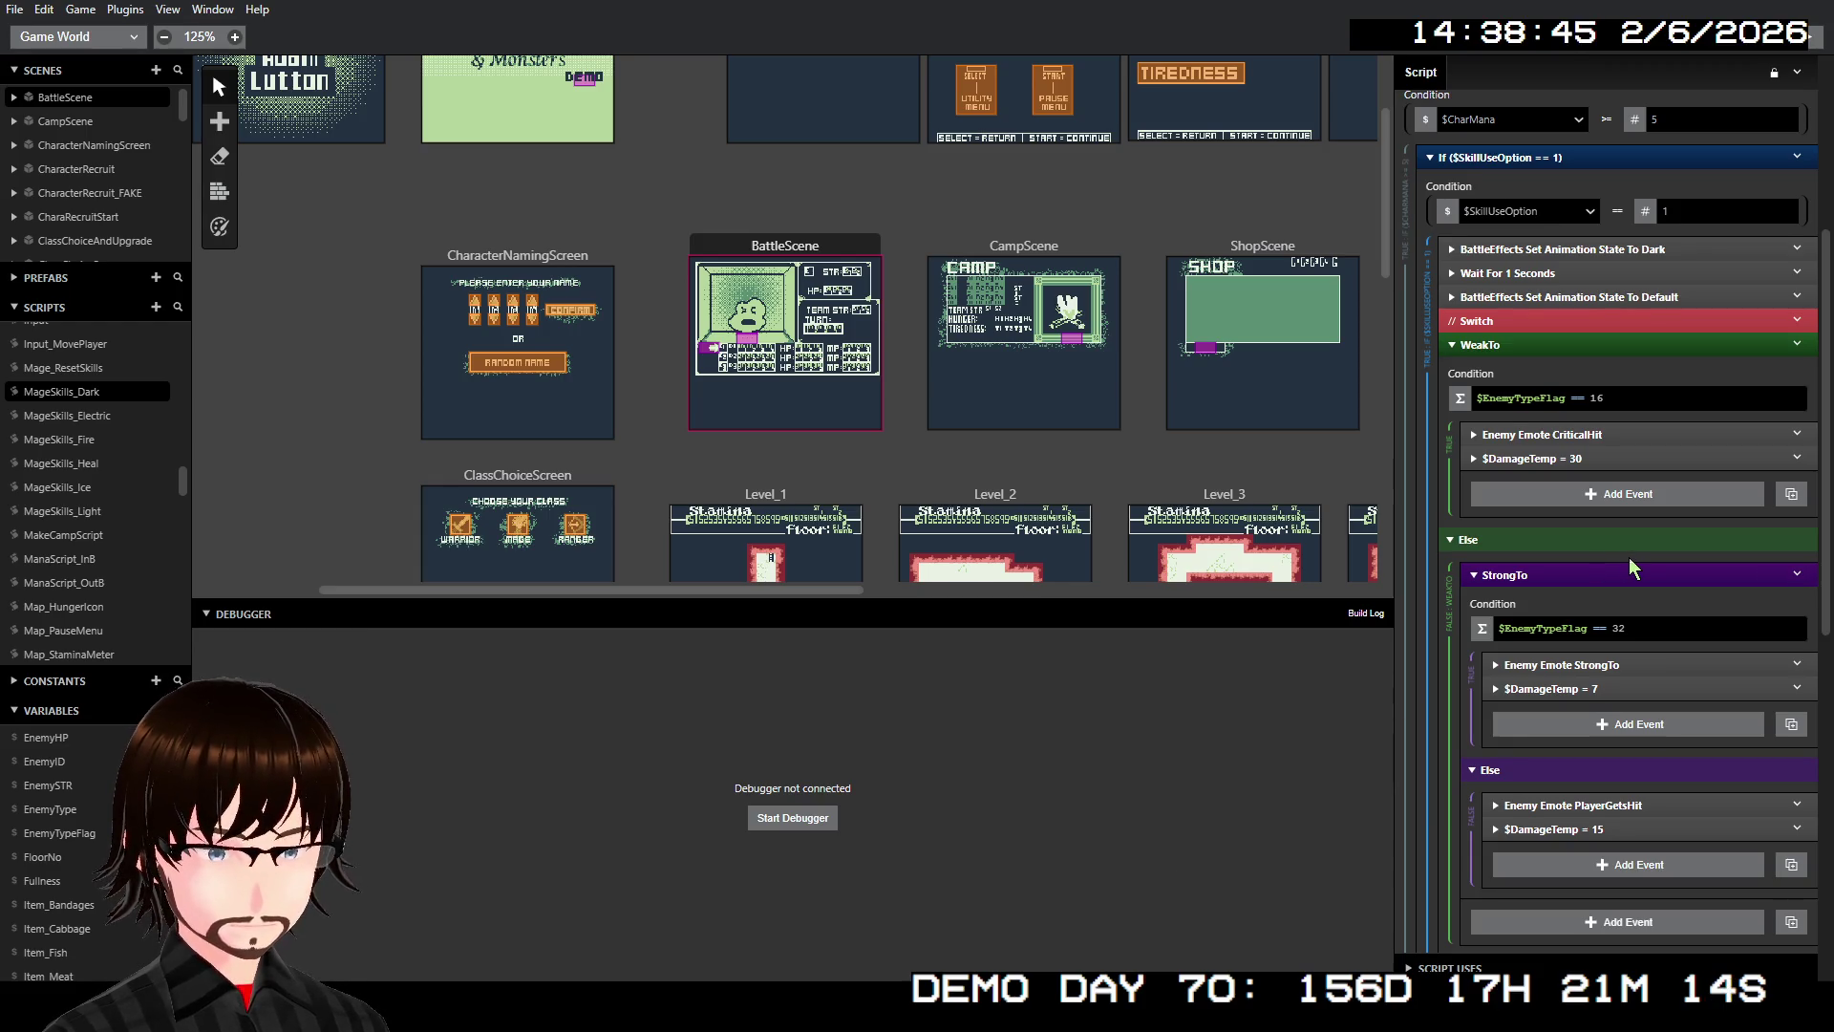
pyautogui.scroll(-3, 1629, 557)
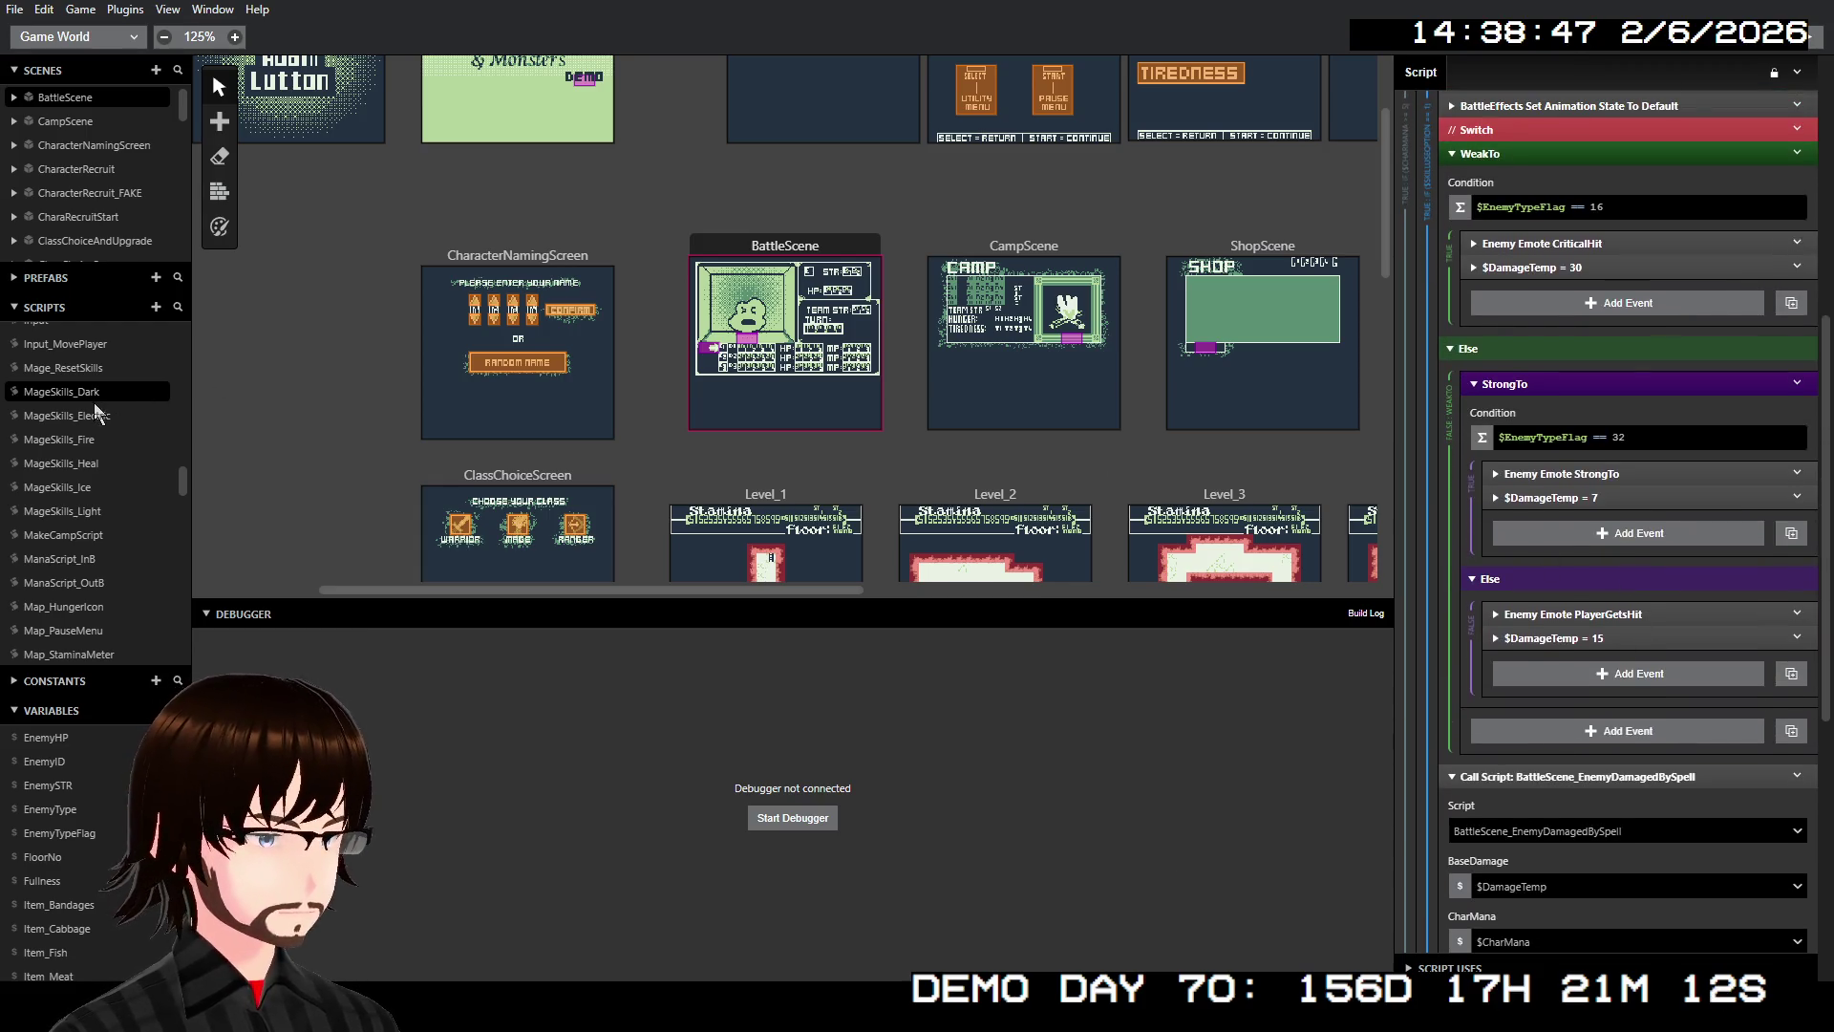
pyautogui.click(77, 415)
# Review MageSkills_Electric's $CharMana >= 5 check and 20/5 damage values, then select MageSkills_Fire
pyautogui.scroll(3, 1492, 491)
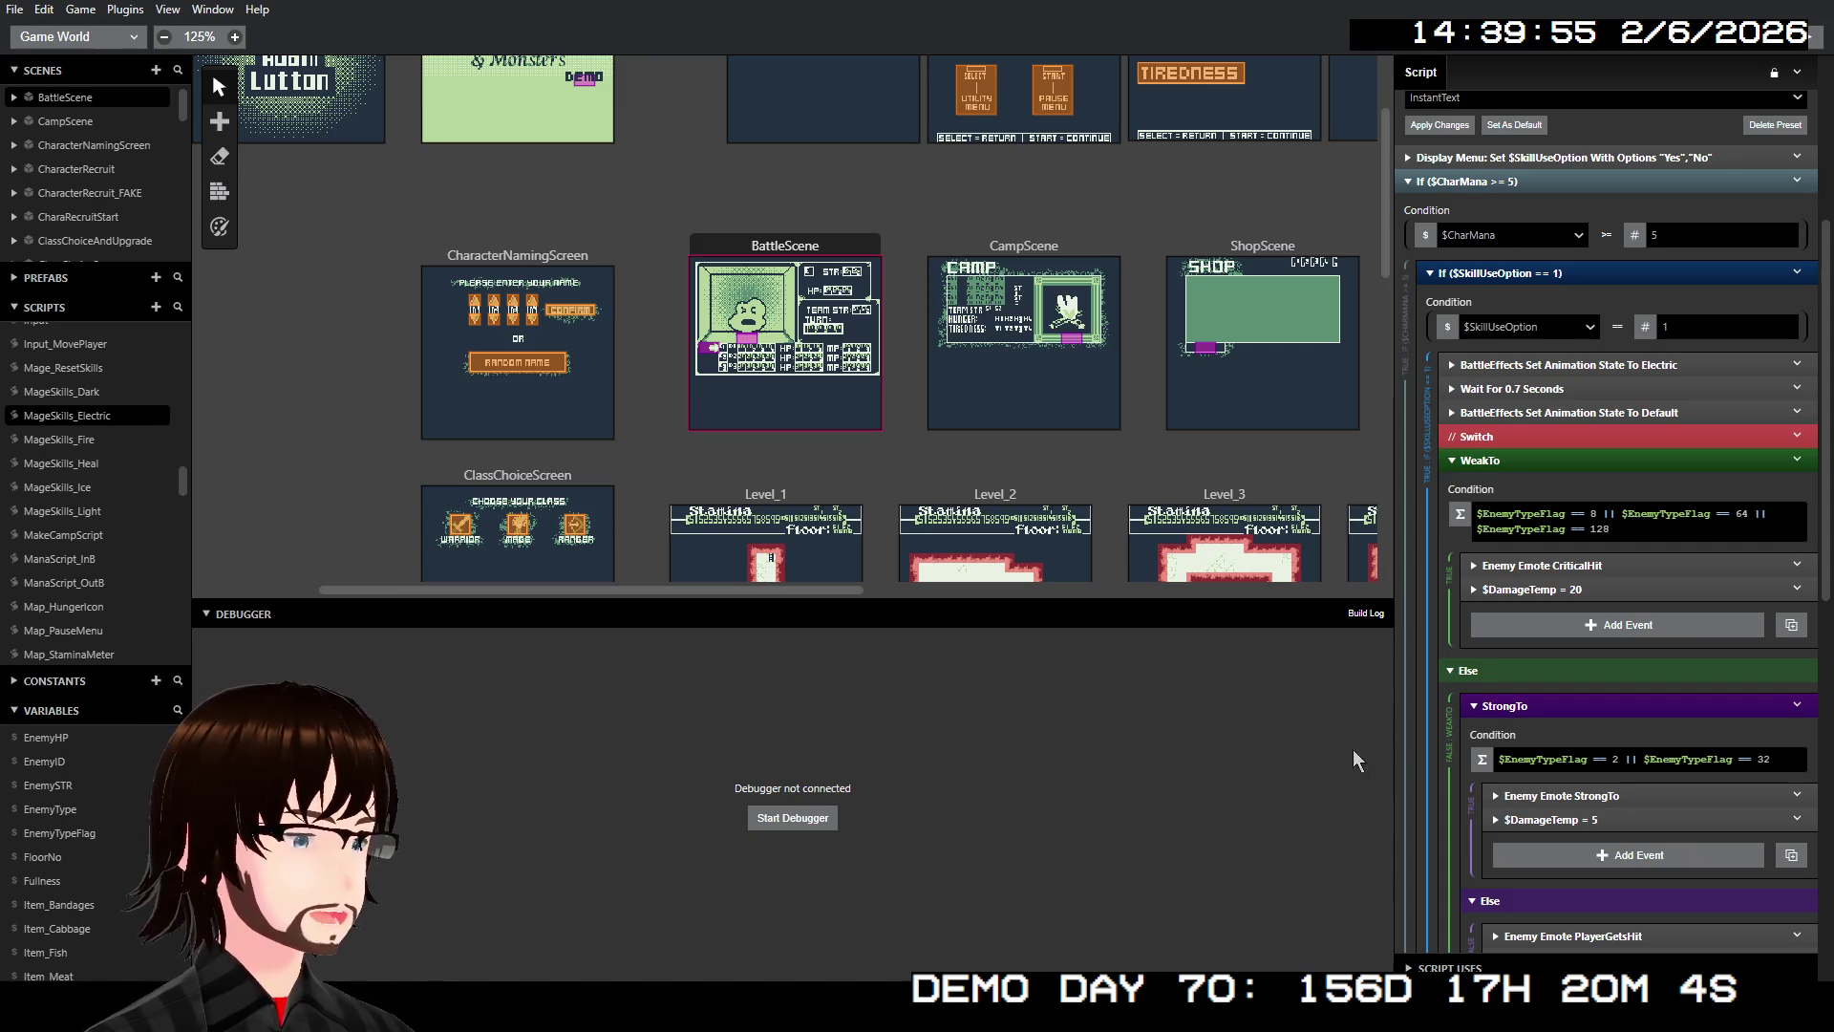
pyautogui.scroll(-2, 1644, 726)
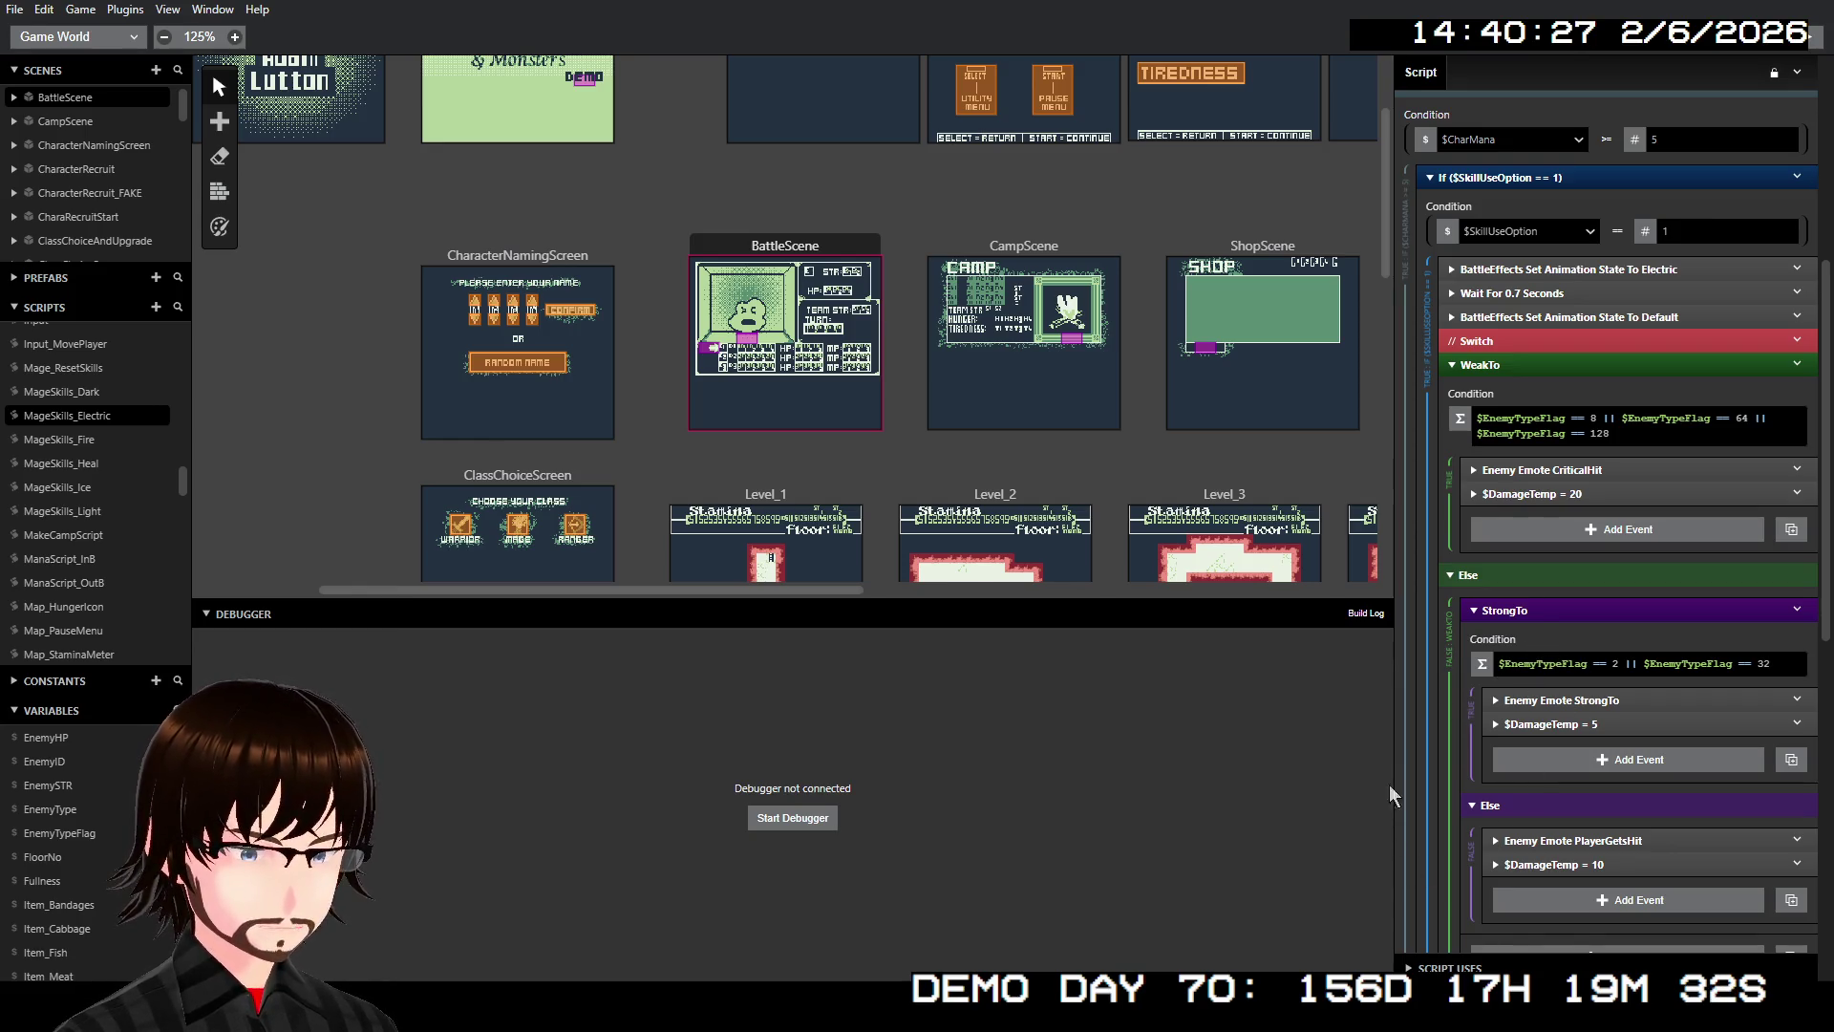
pyautogui.scroll(-3, 1520, 638)
pyautogui.scroll(-2, 1519, 643)
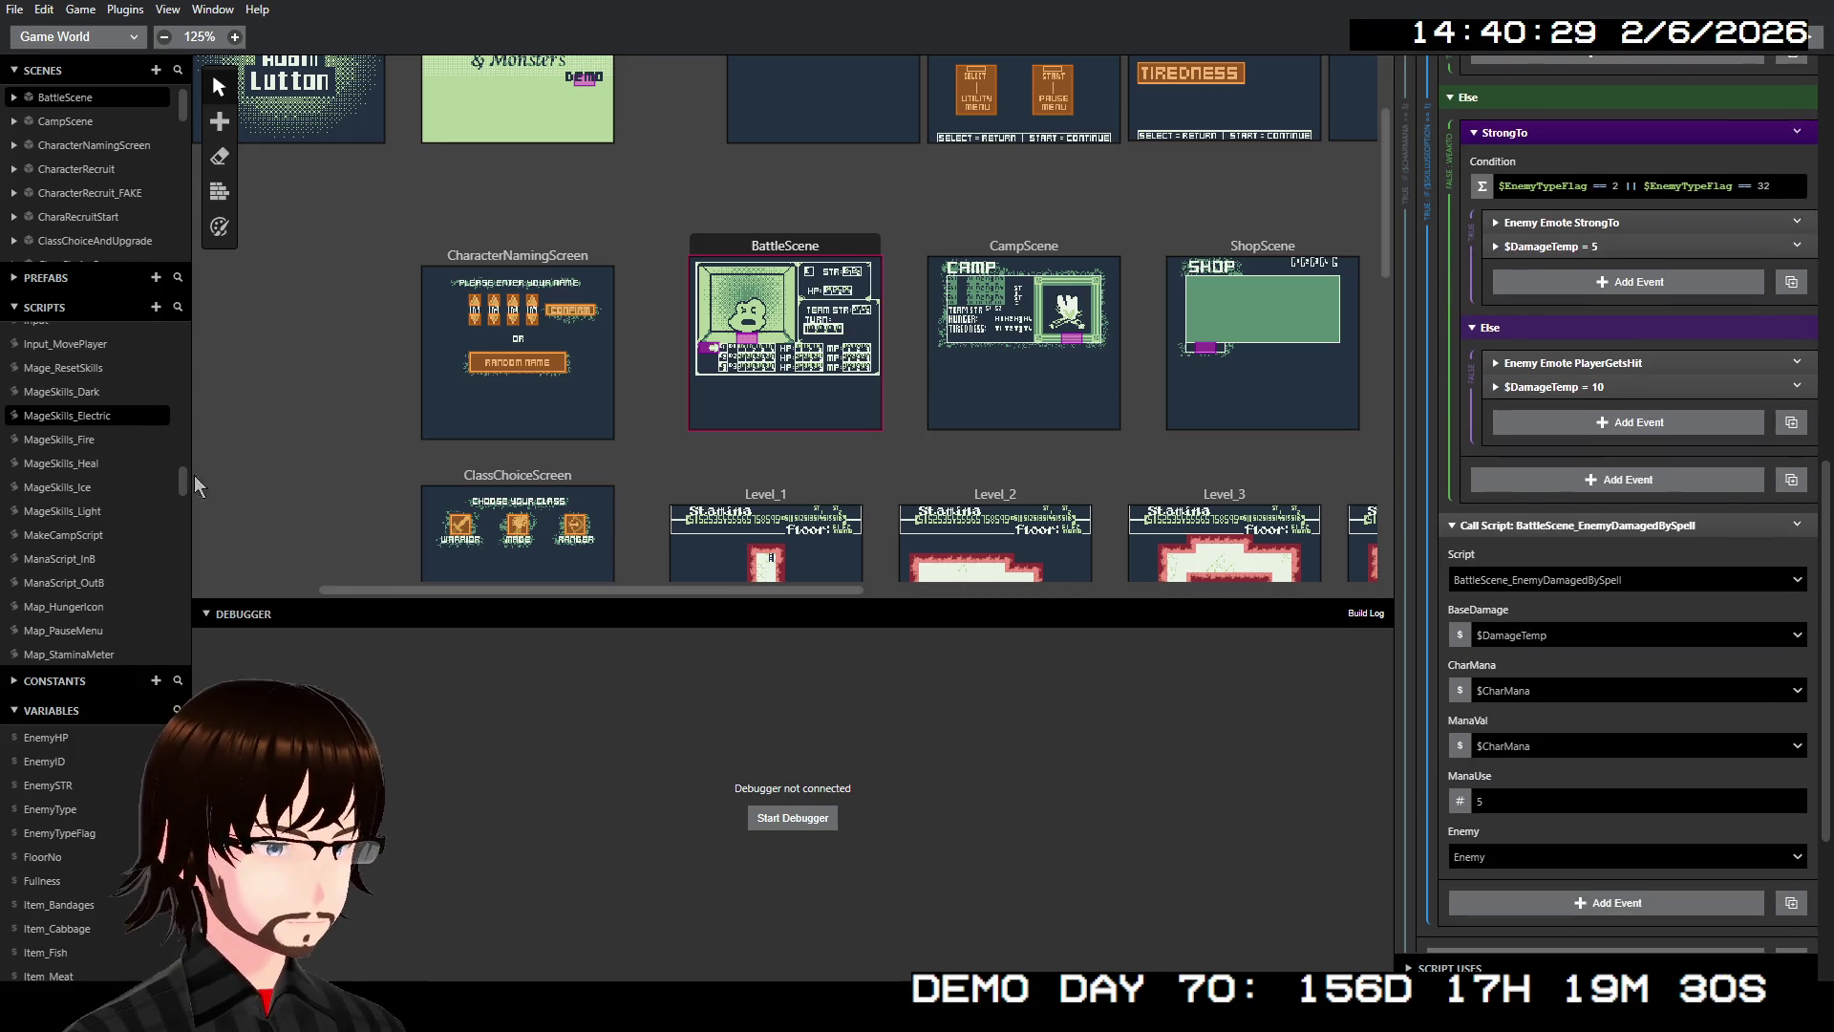
pyautogui.click(80, 441)
# Review MageSkills_Fire's weak flags 2, 4, 64 (20 damage) and strong 32/128 (5), then select MageSkills_Ice
pyautogui.scroll(2, 1720, 635)
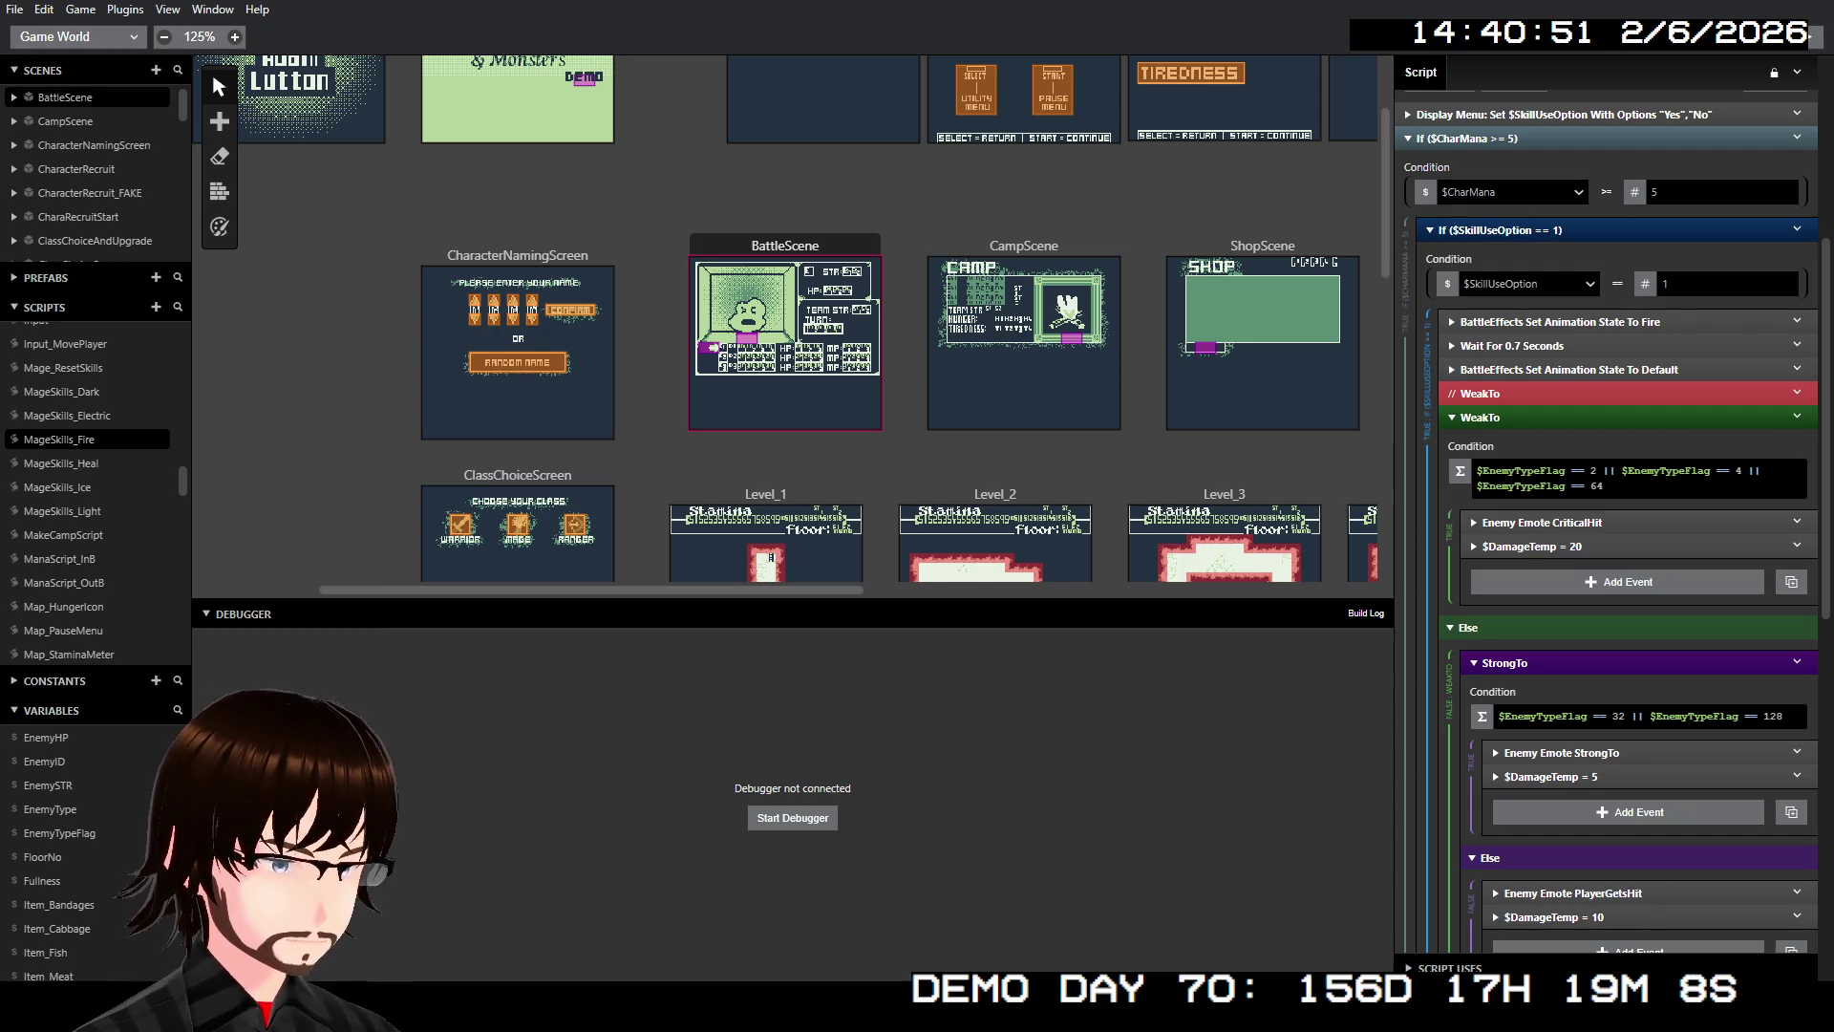
pyautogui.scroll(-1, 1603, 631)
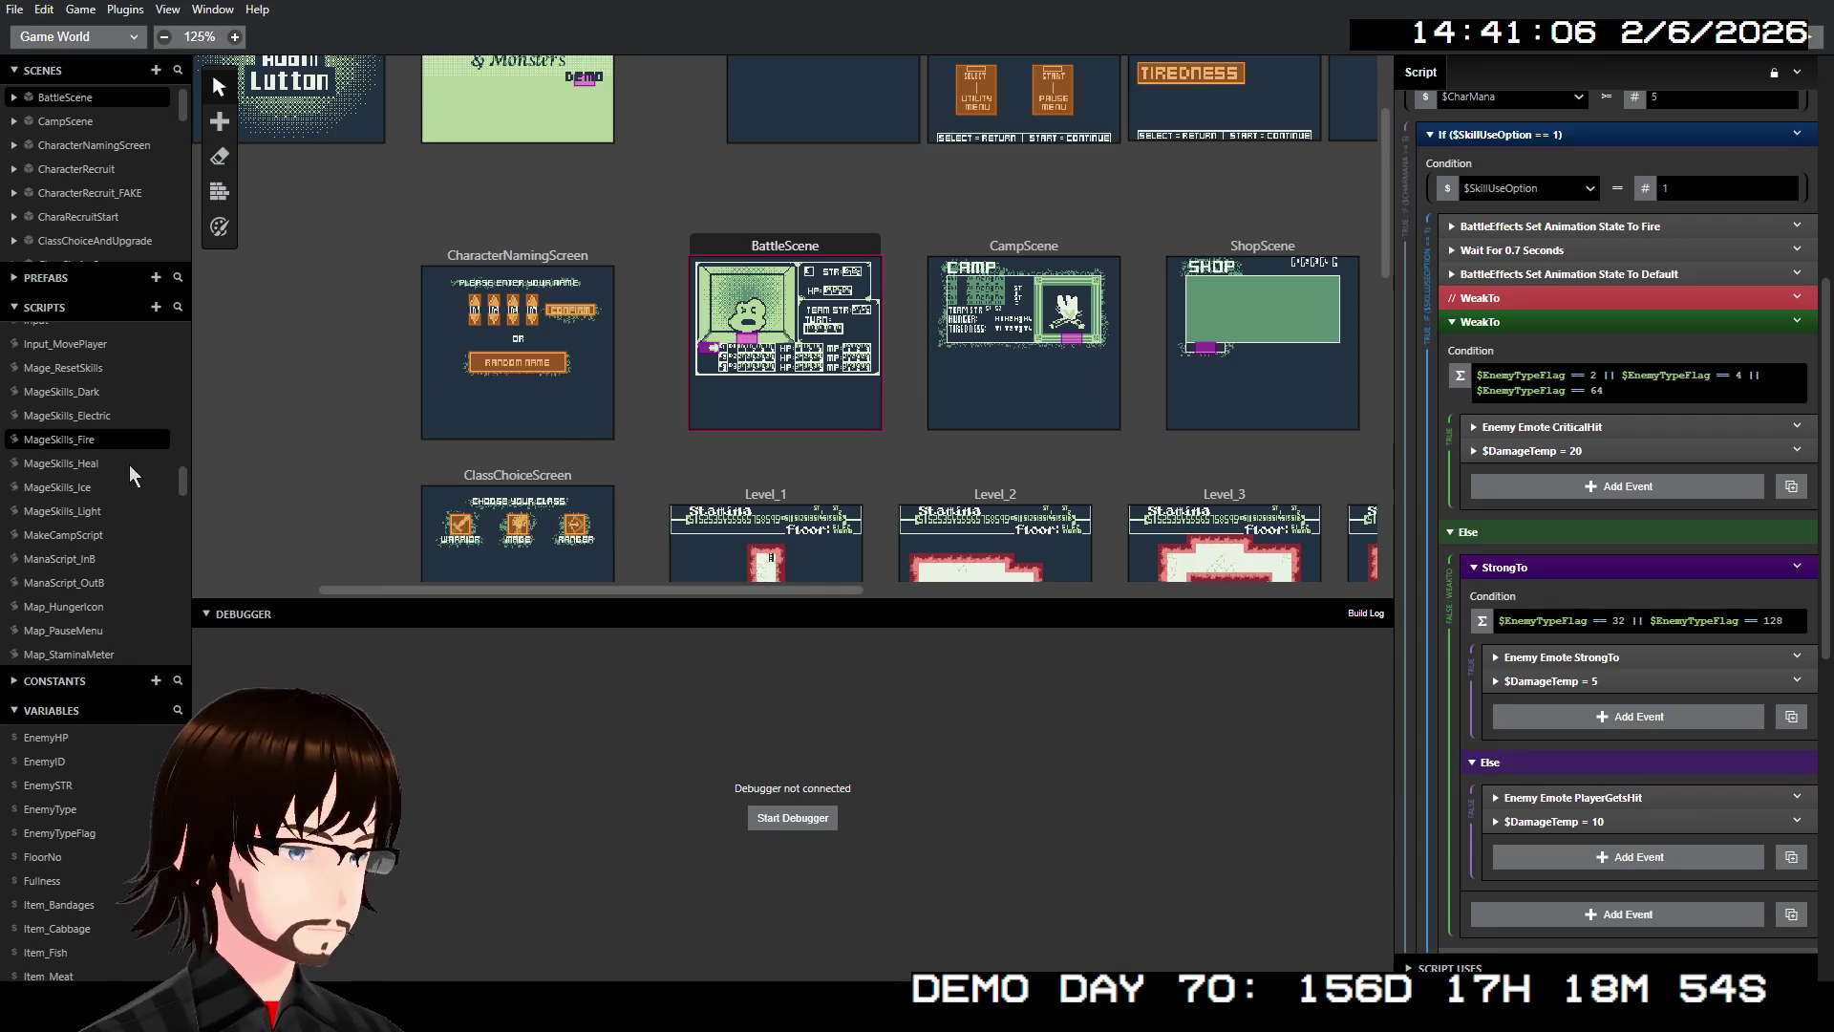
pyautogui.click(76, 487)
# Scroll through MageSkills_Ice's nested $EnemyTypeFlag Switch cases and their damage values
pyautogui.scroll(-4, 1698, 582)
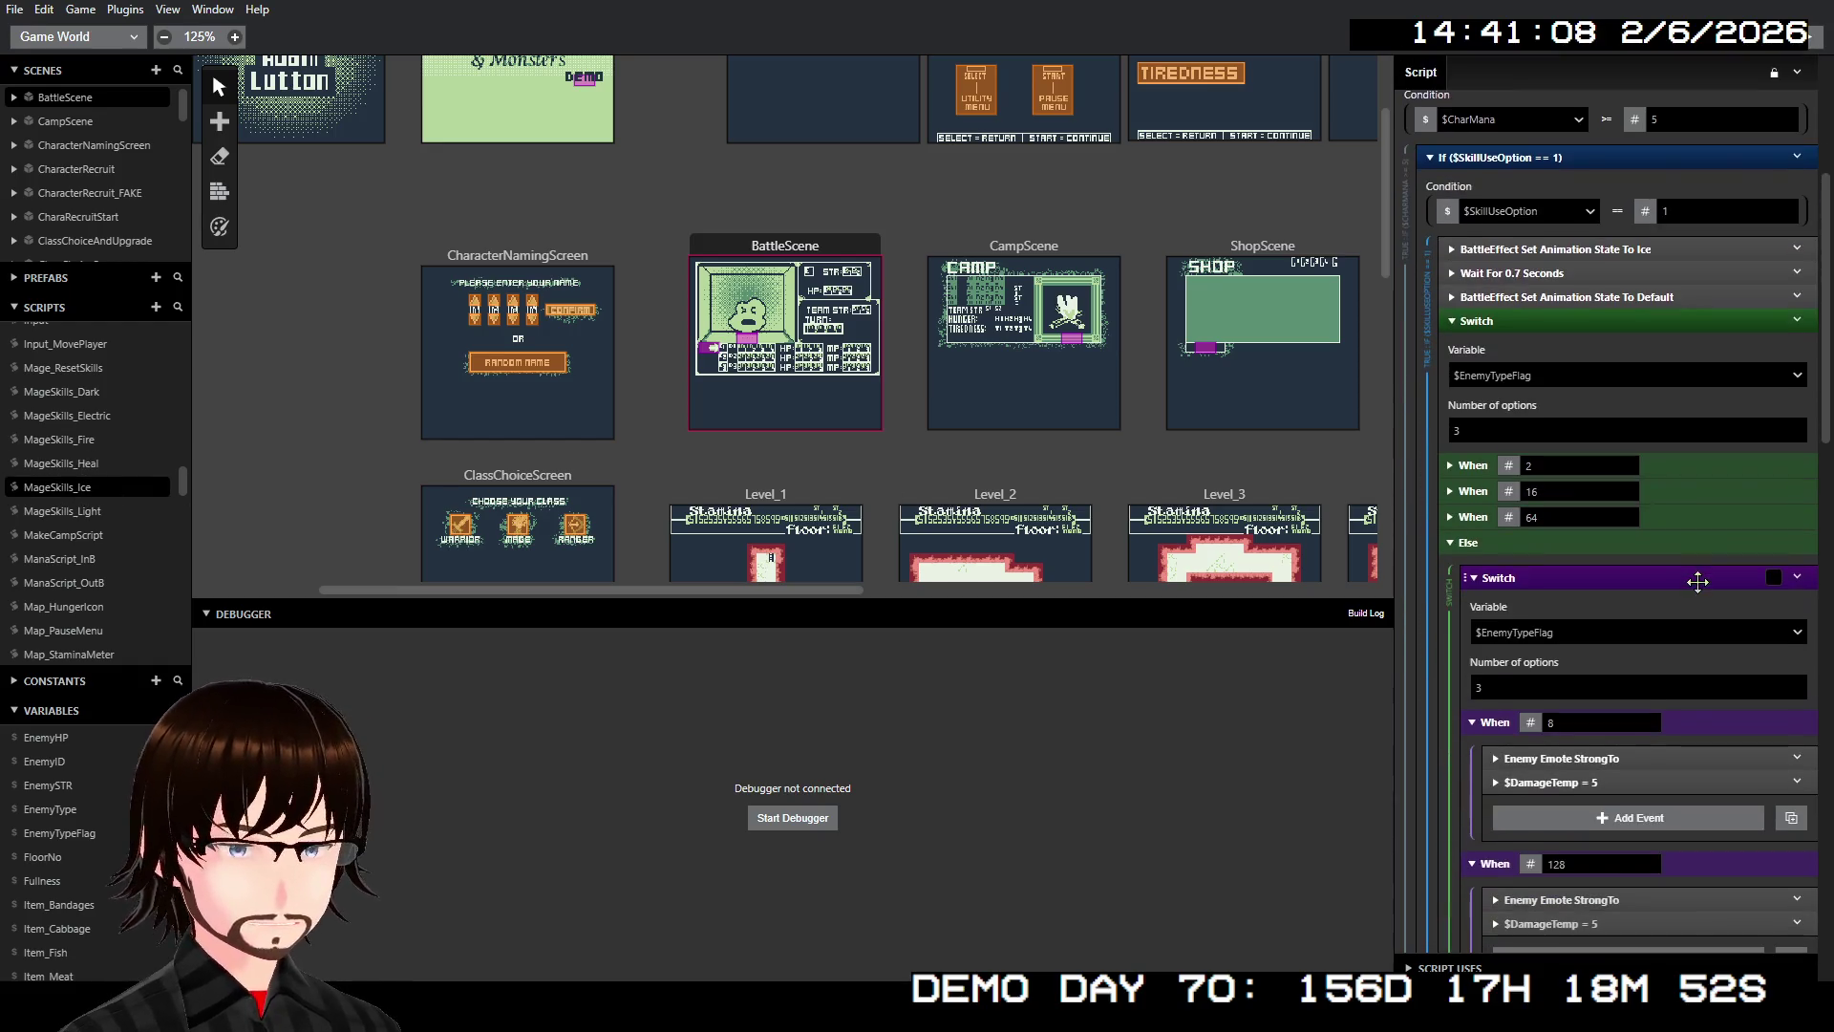
pyautogui.scroll(-2, 1681, 573)
pyautogui.scroll(-3, 1620, 531)
pyautogui.scroll(4, 1632, 543)
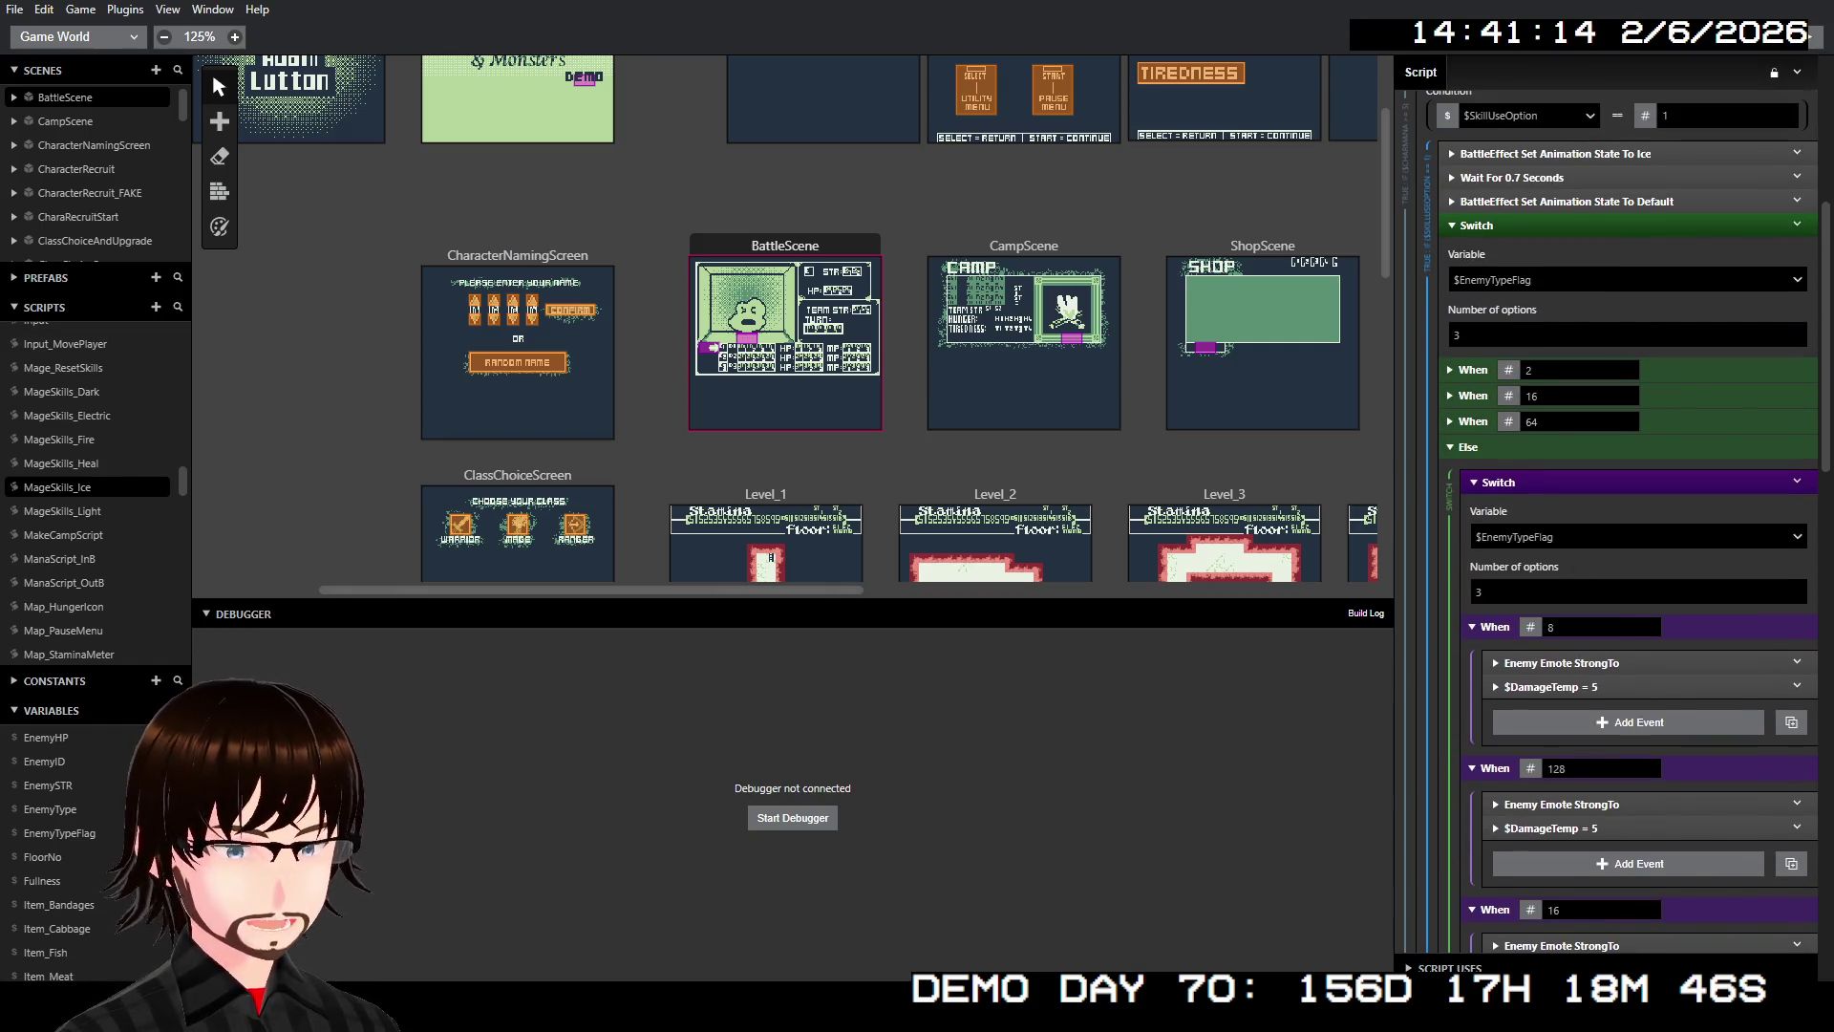
pyautogui.scroll(-3, 1579, 644)
pyautogui.scroll(2, 1580, 643)
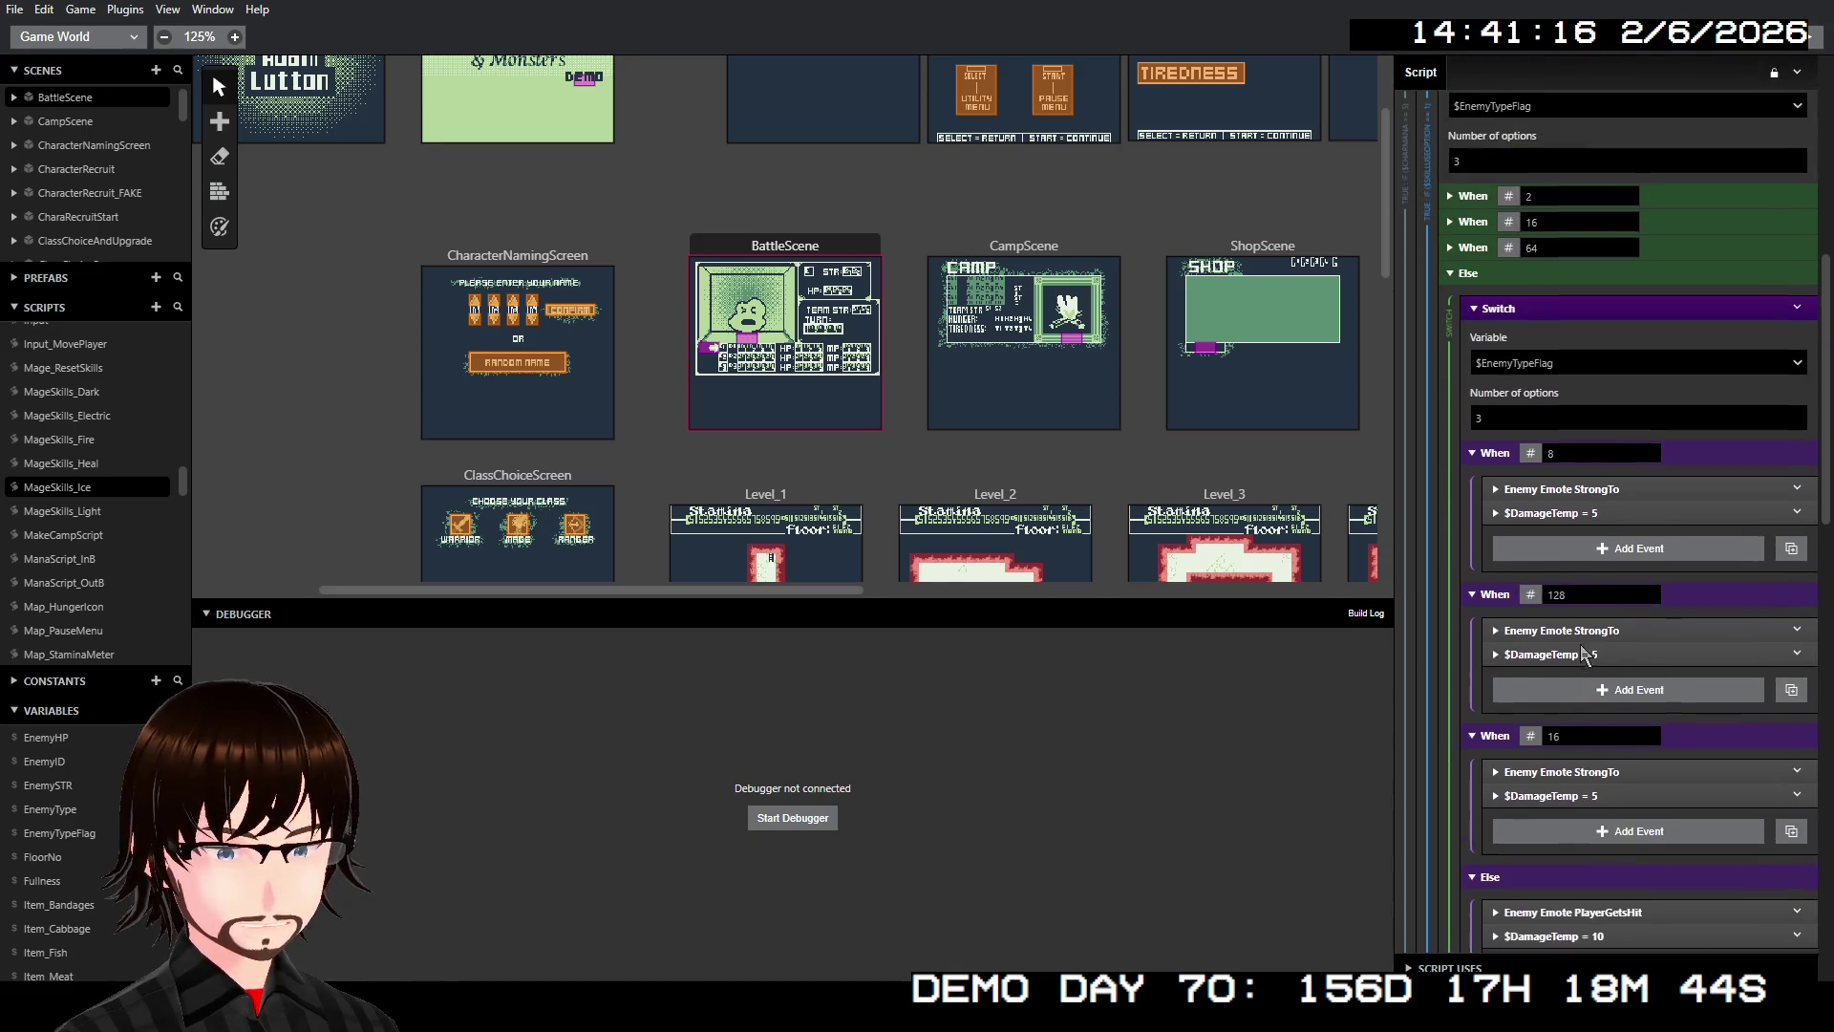
pyautogui.scroll(1, 1583, 647)
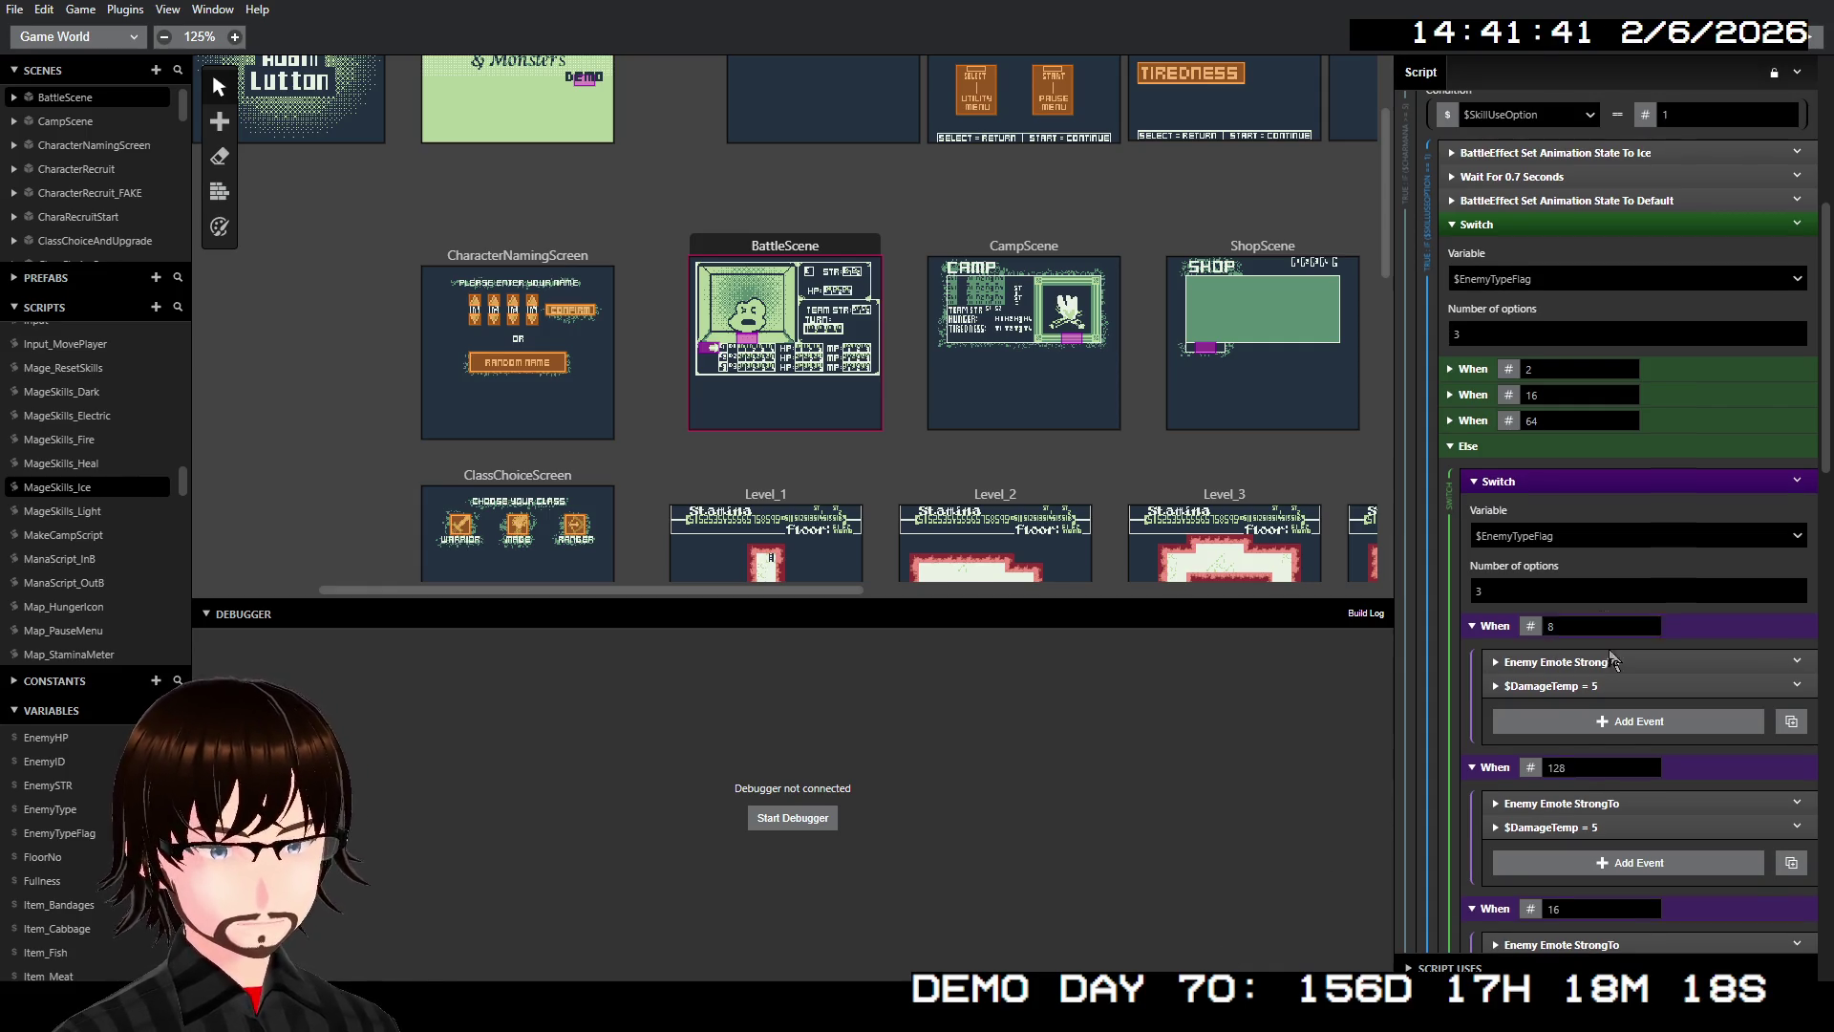
pyautogui.scroll(-3, 1607, 644)
pyautogui.scroll(4, 1610, 659)
pyautogui.scroll(-7, 1611, 659)
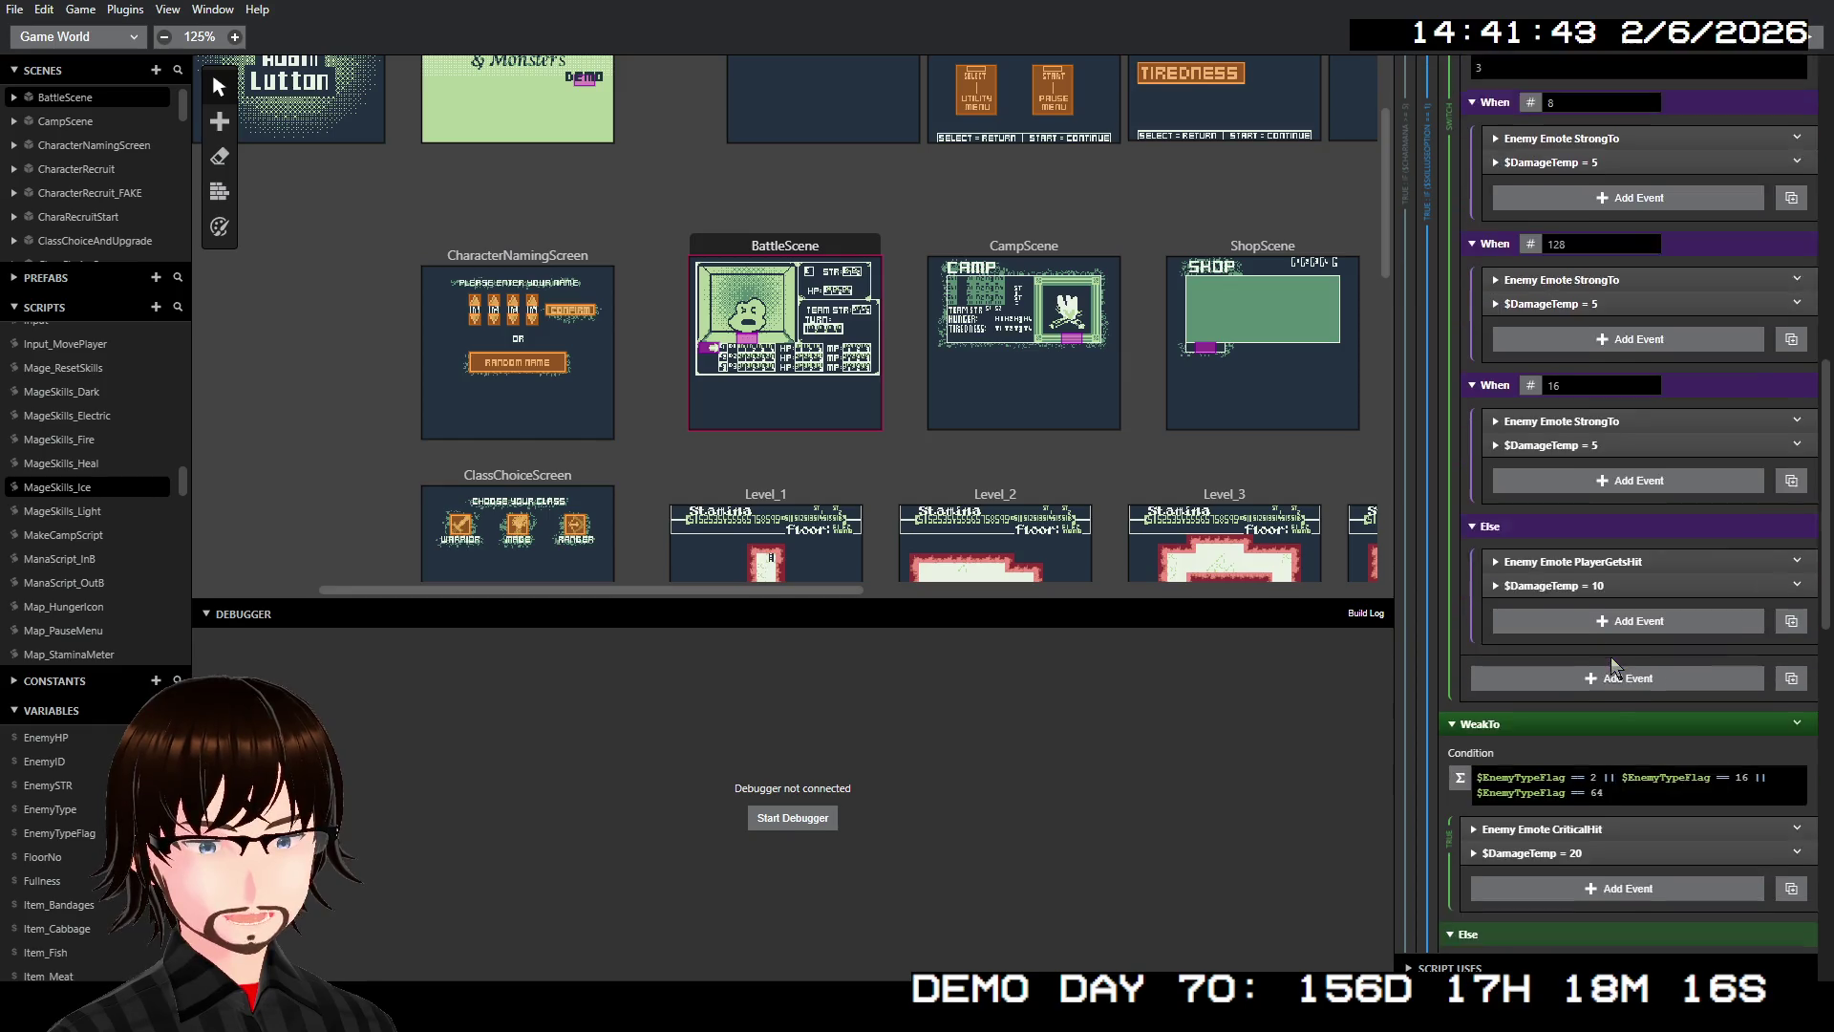
# Change the WeakTo condition's flag 16 to 8
pyautogui.click(1753, 737)
pyautogui.click(1746, 731)
pyautogui.write('8')
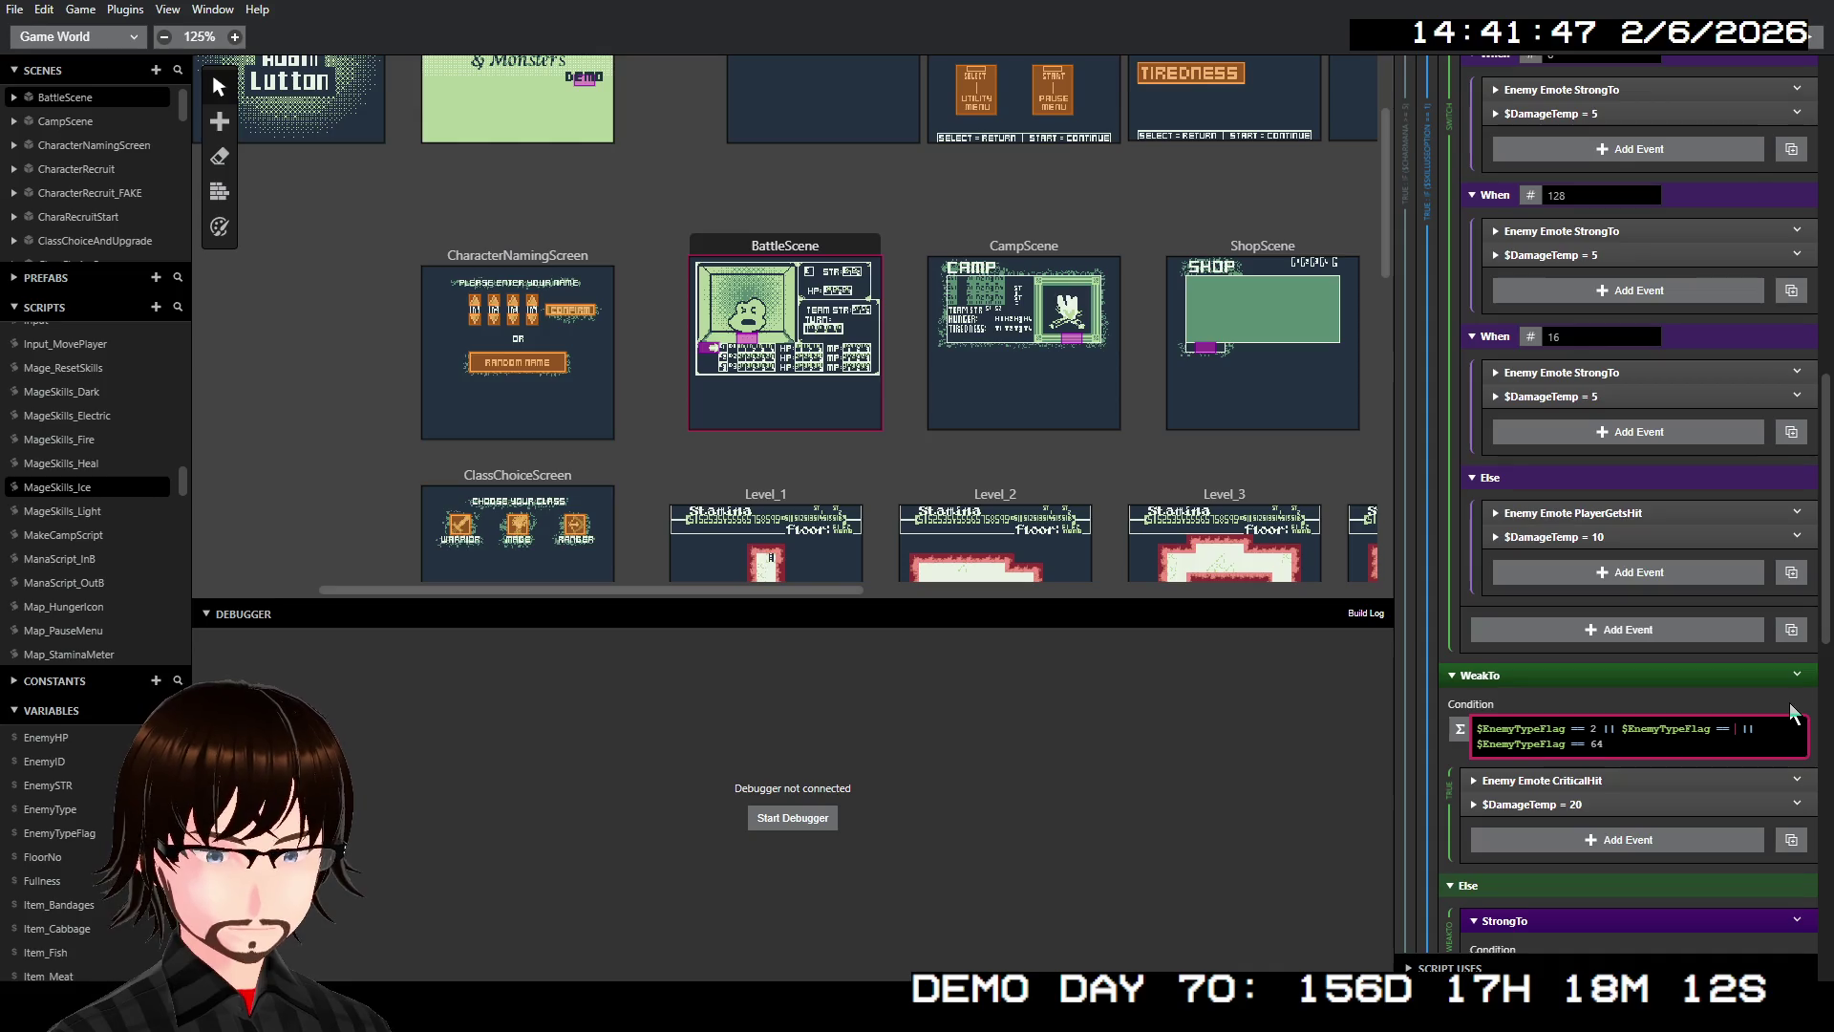
# Change the outer Switch's second case value from 16 to 8
pyautogui.scroll(3, 1681, 573)
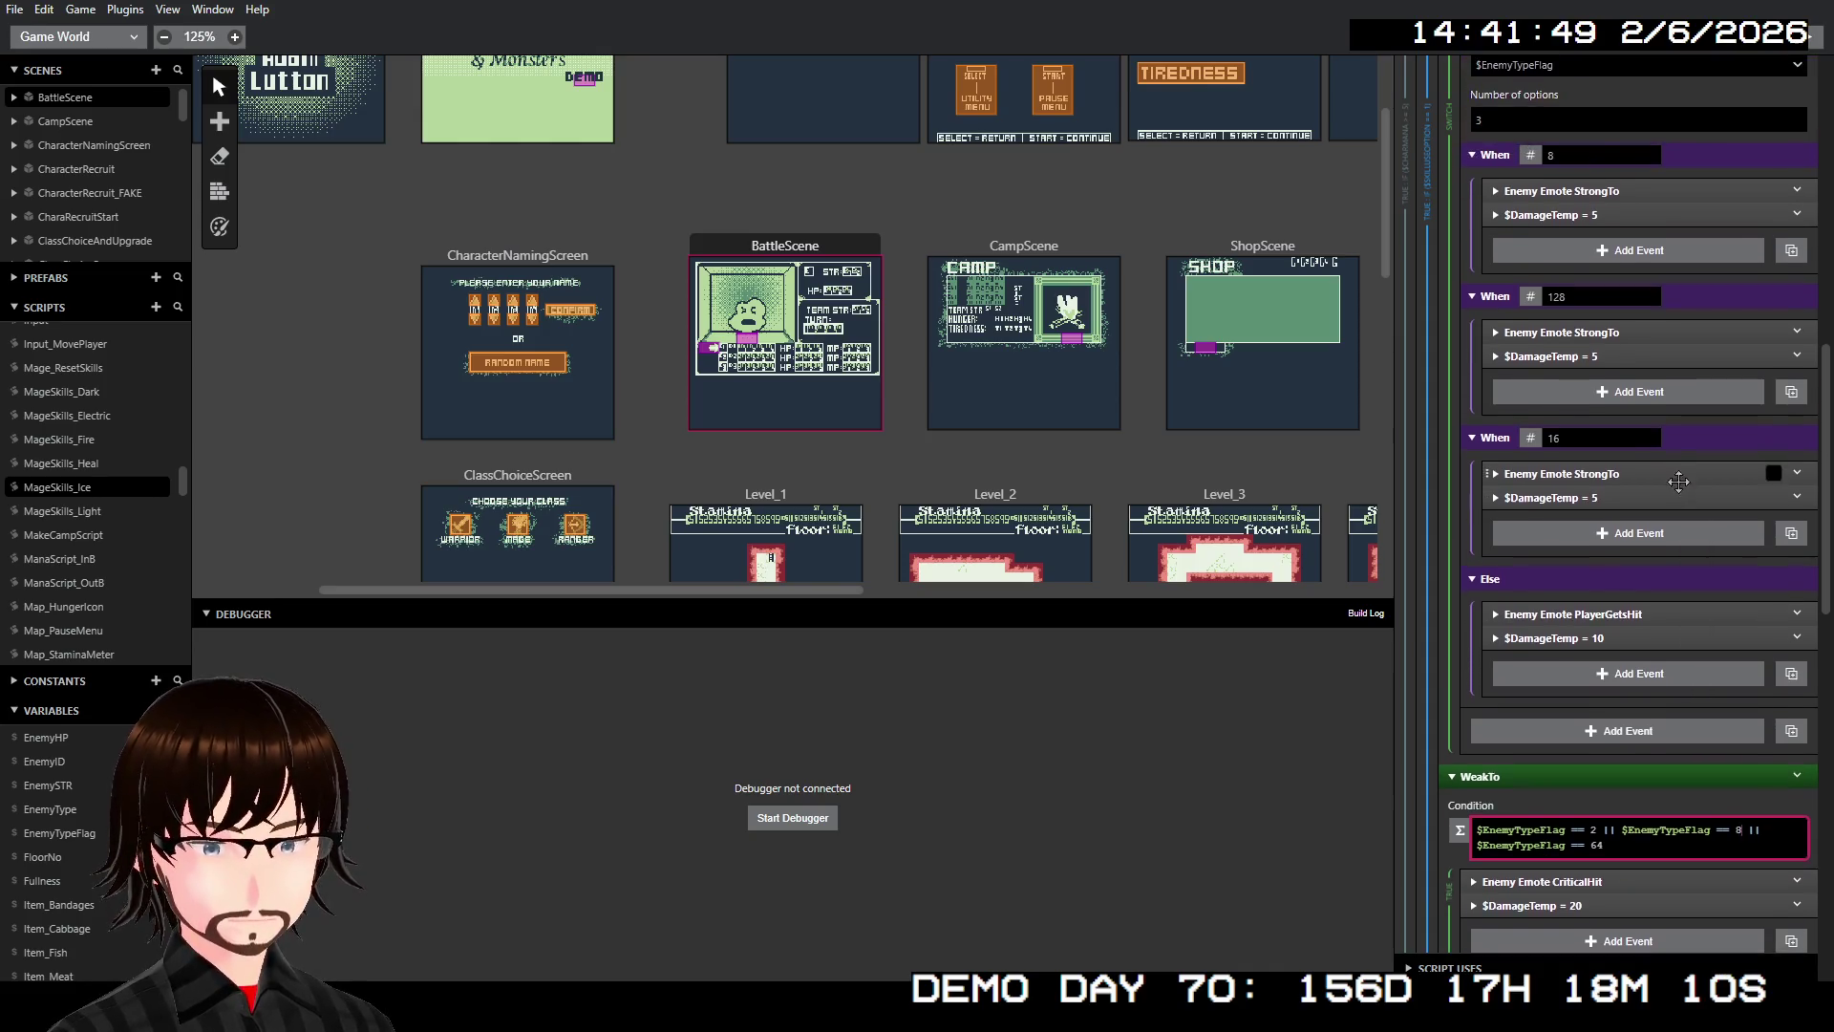
pyautogui.scroll(3, 1604, 482)
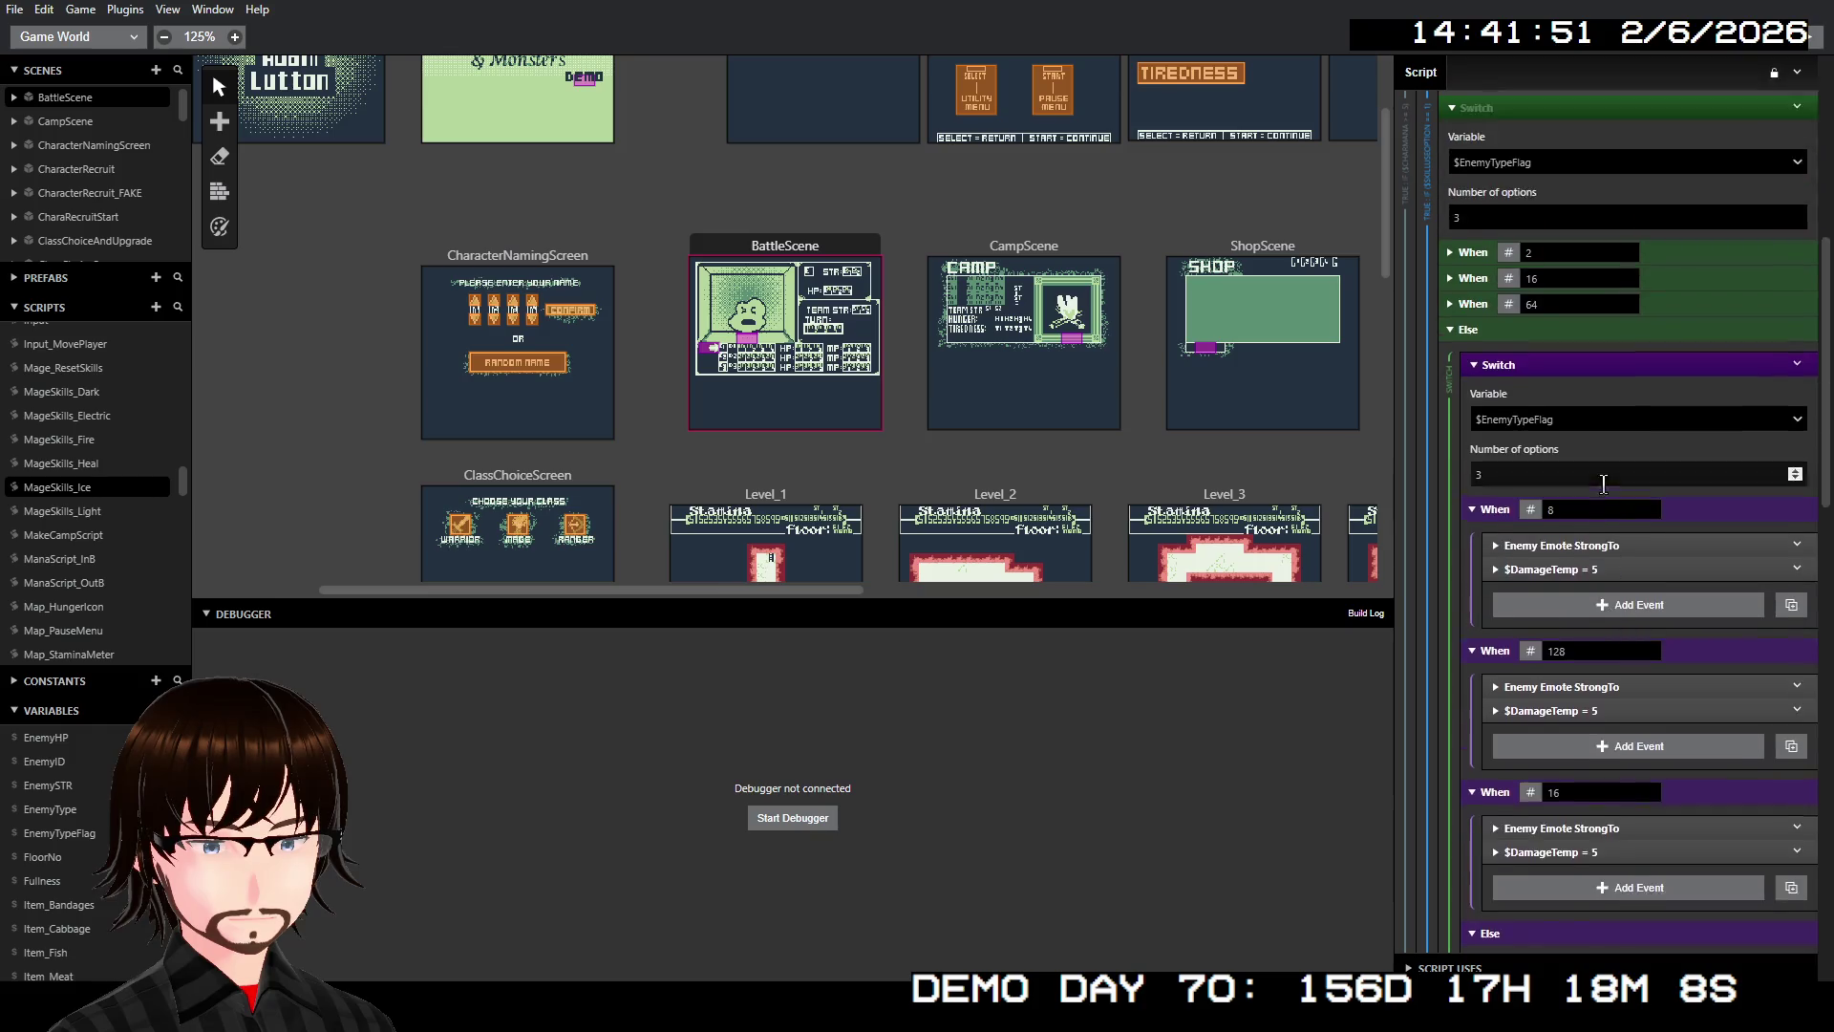
pyautogui.click(1586, 396)
pyautogui.write('8')
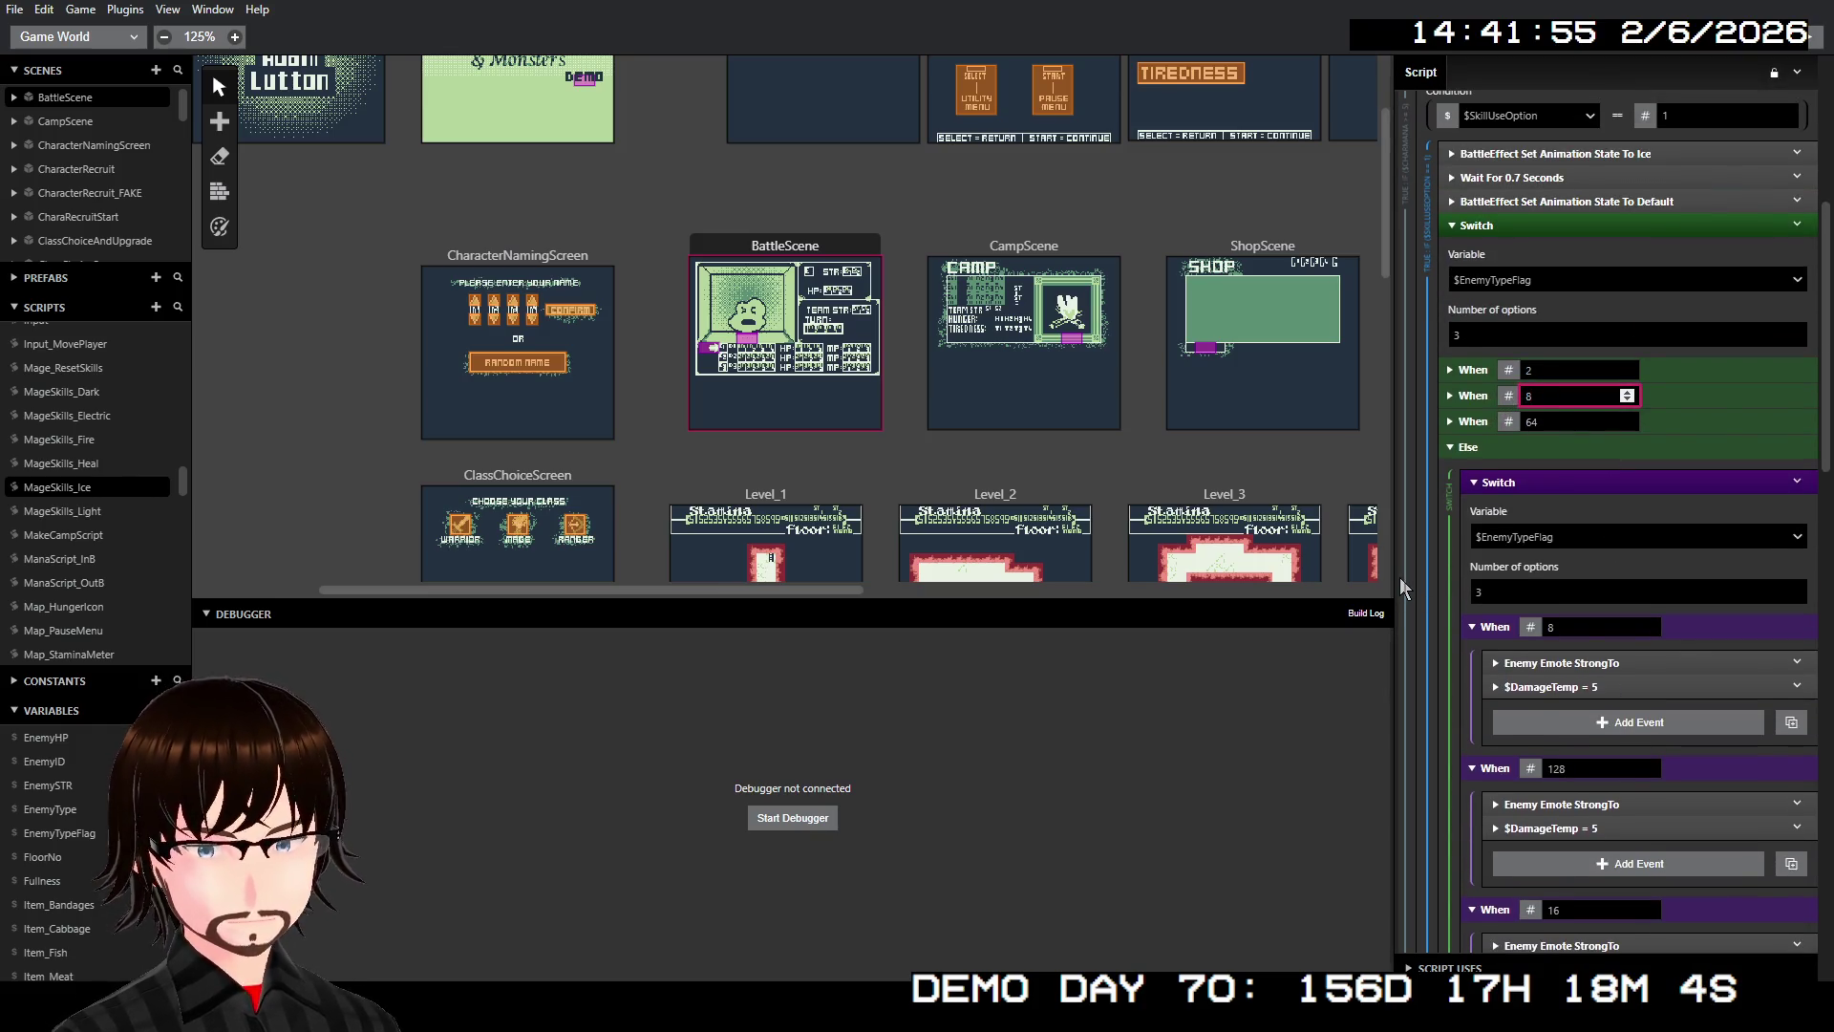
pyautogui.scroll(-5, 1538, 496)
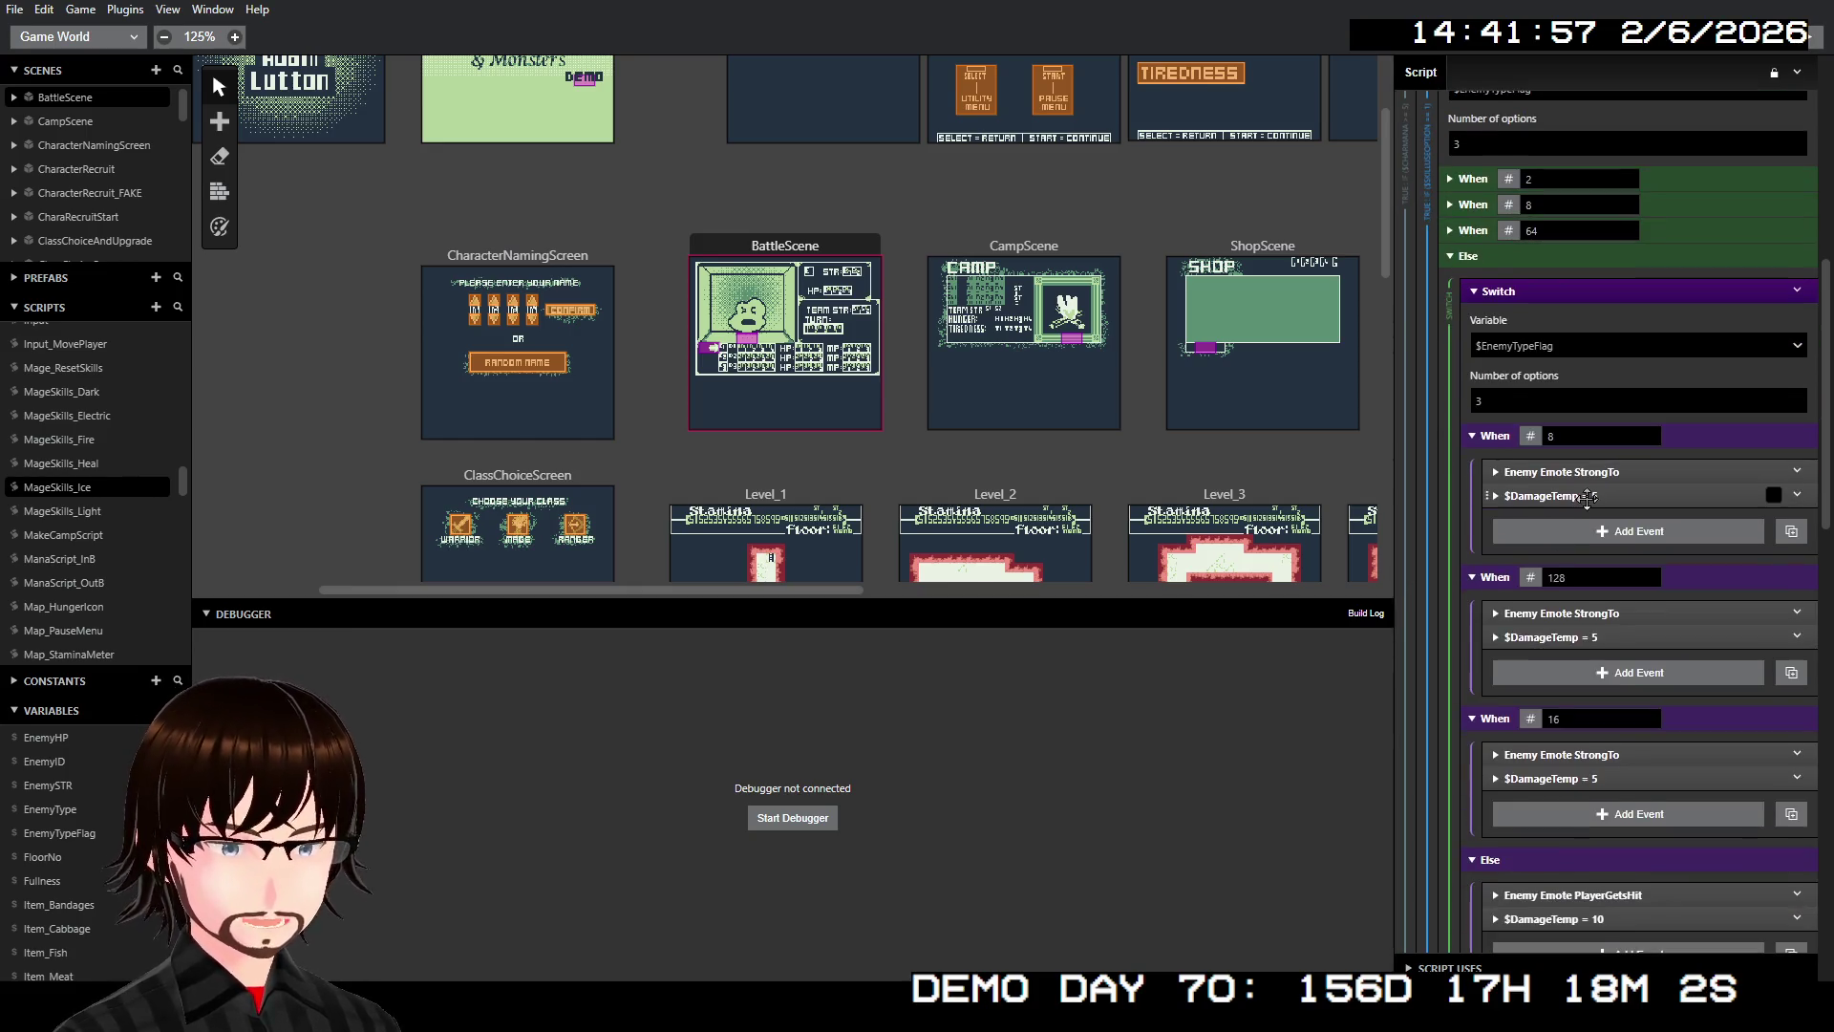
pyautogui.scroll(-4, 1586, 525)
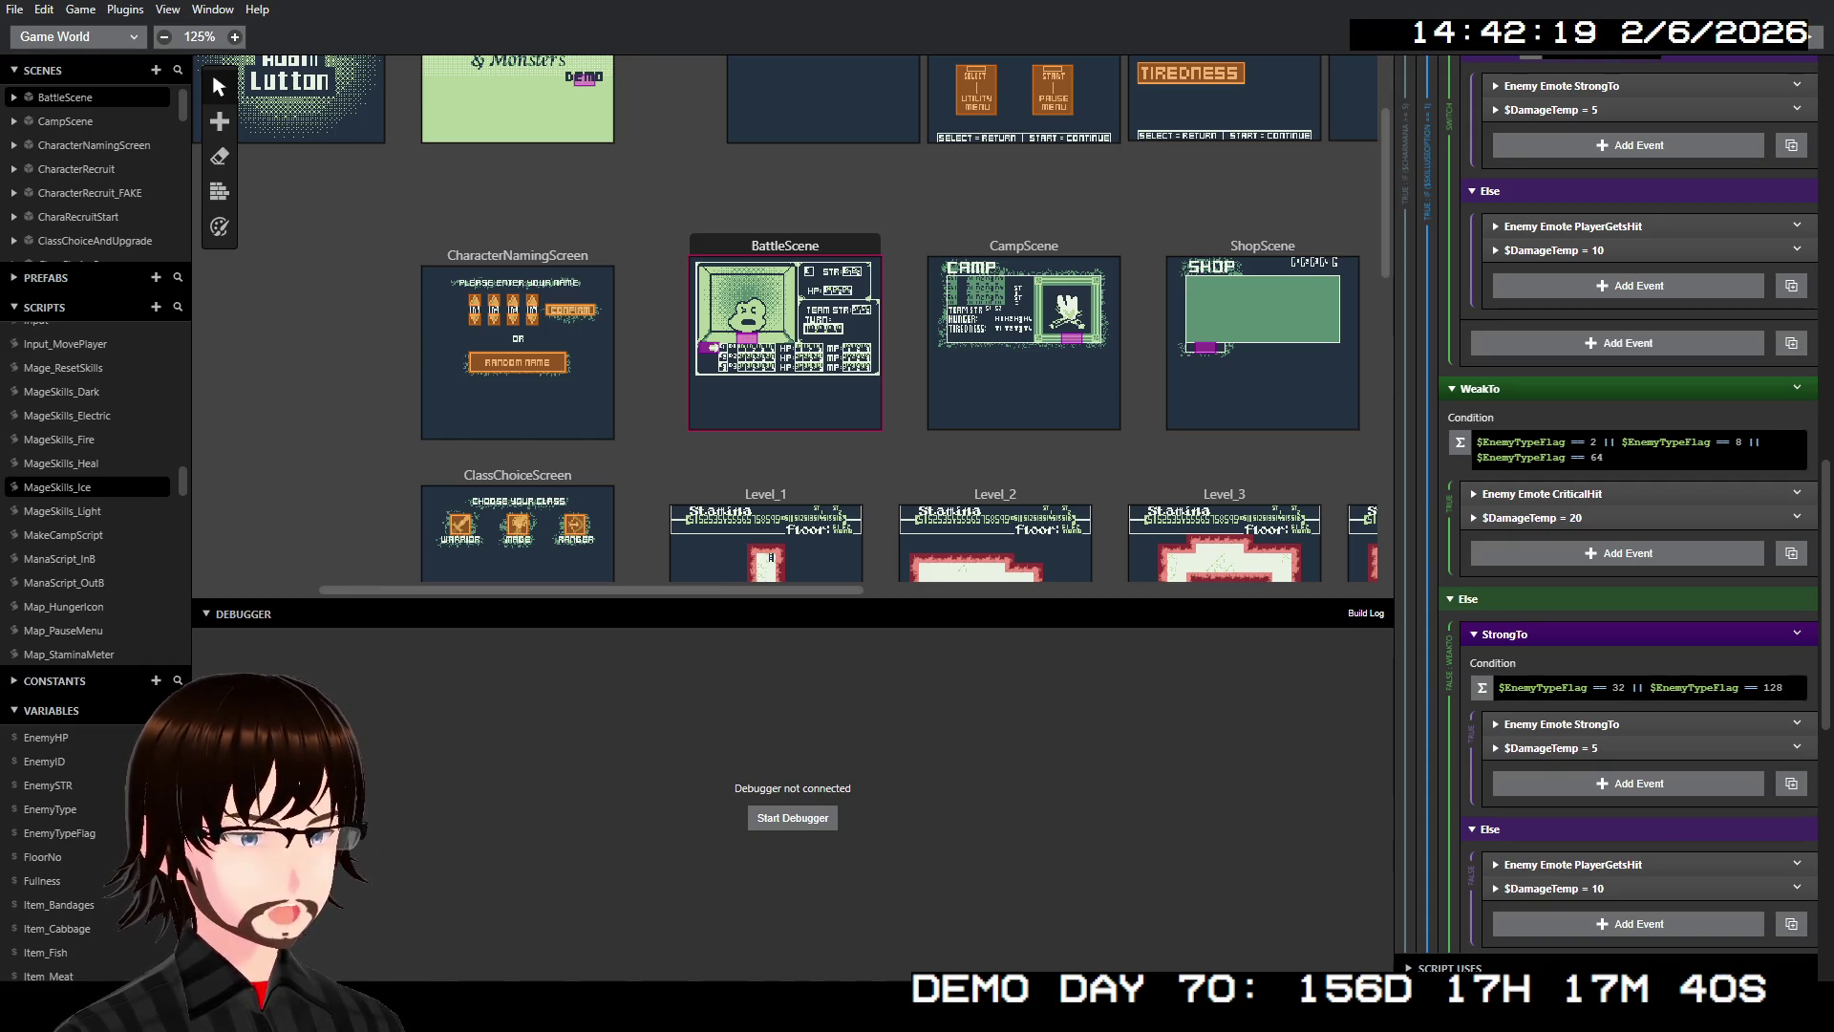
pyautogui.click(1624, 684)
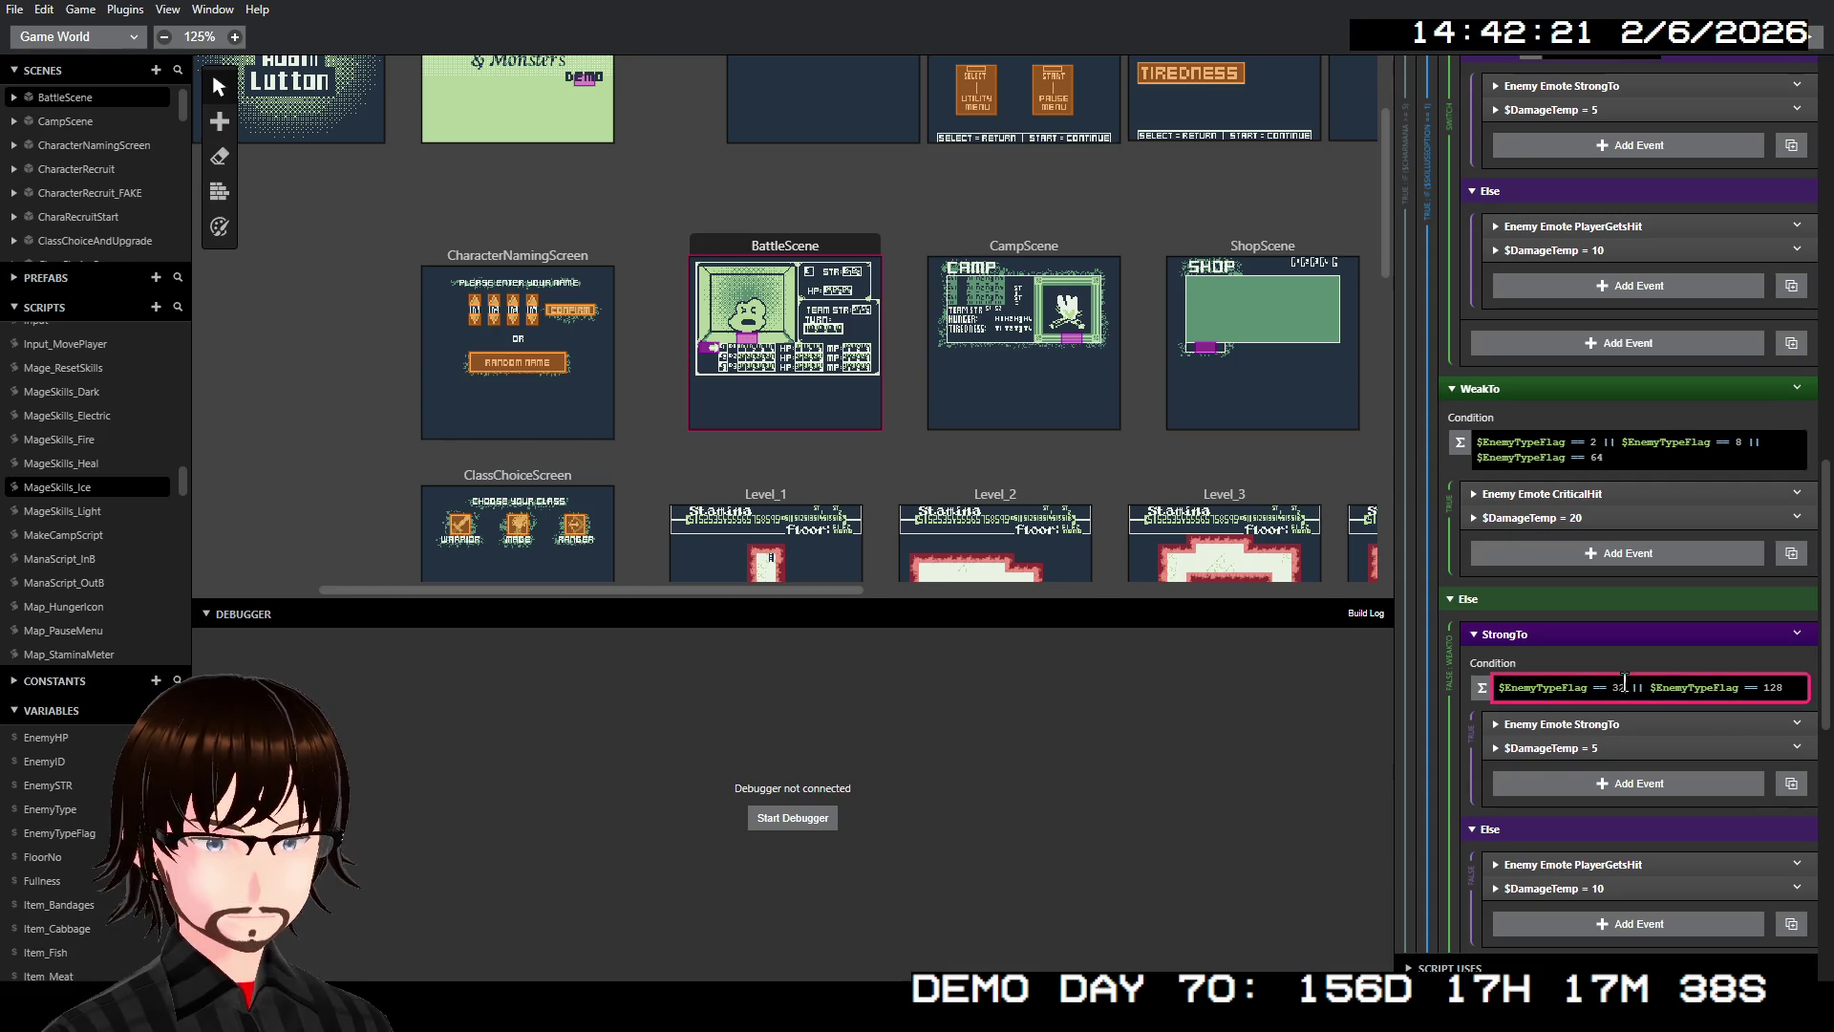
# Change the StrongTo condition's flag 32 to 4
pyautogui.doubleClick(1621, 687)
pyautogui.write('4')
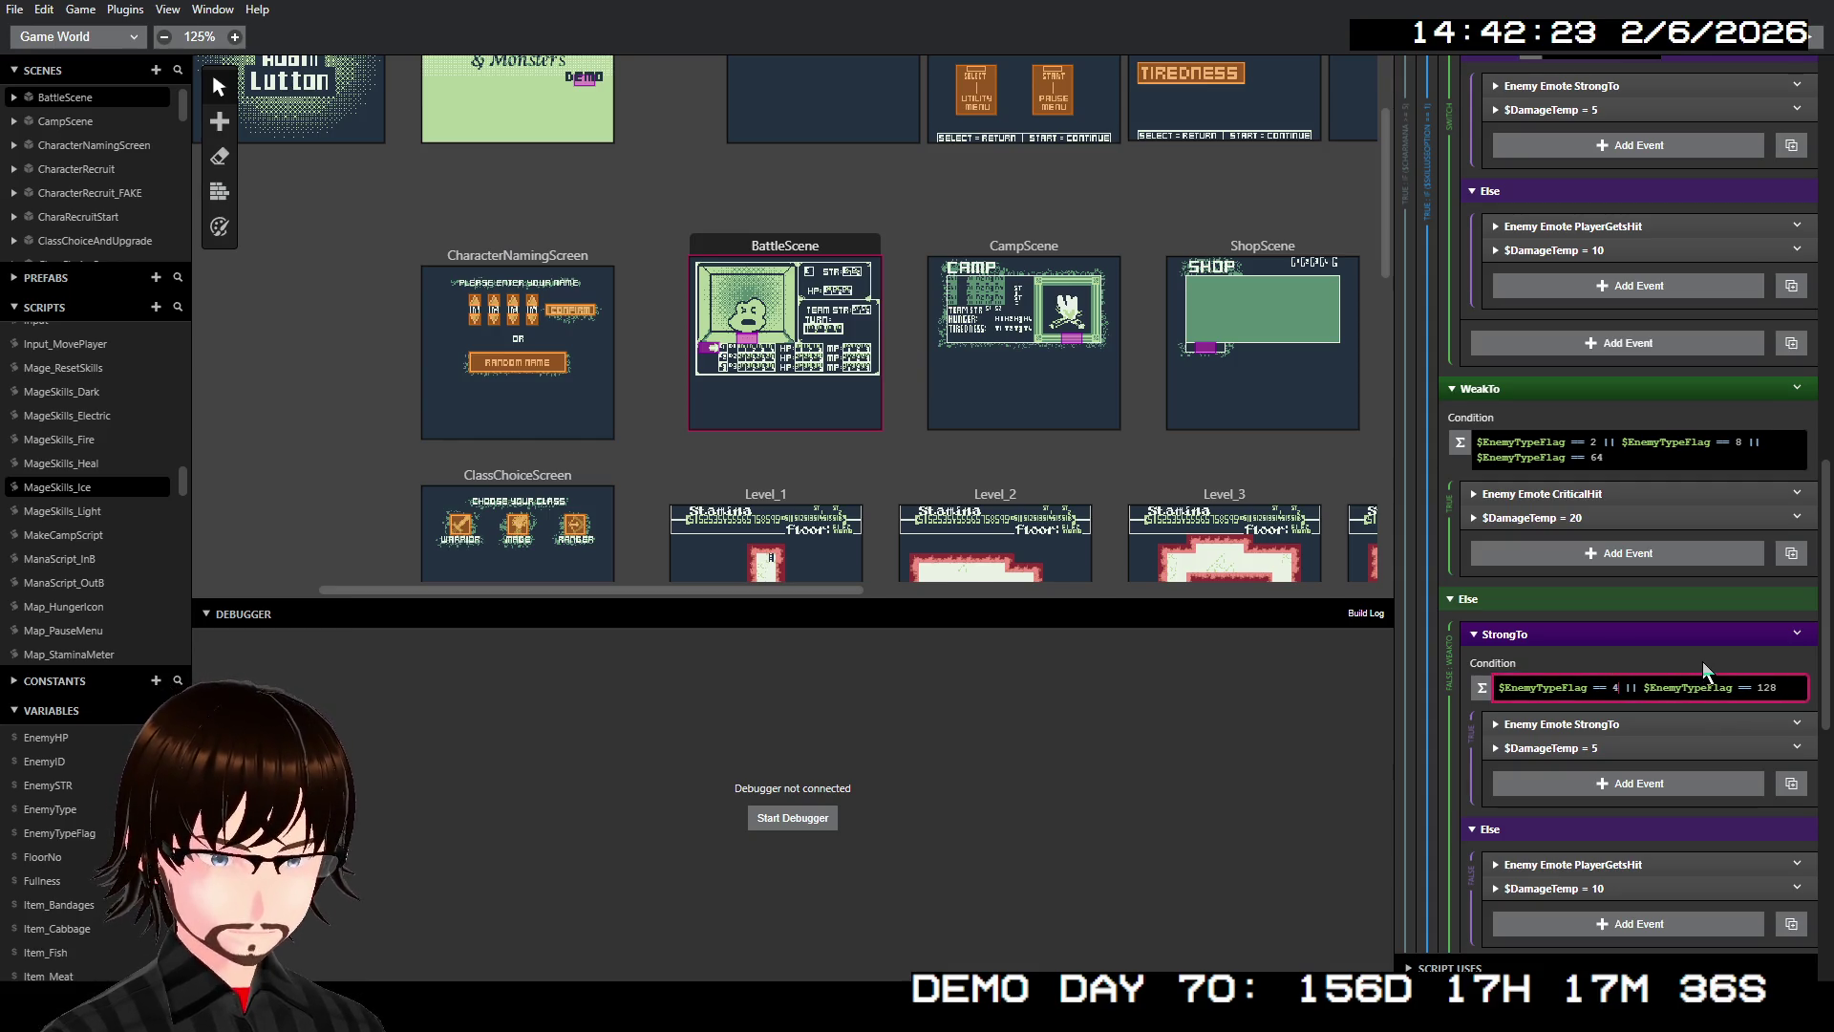
pyautogui.press('Return')
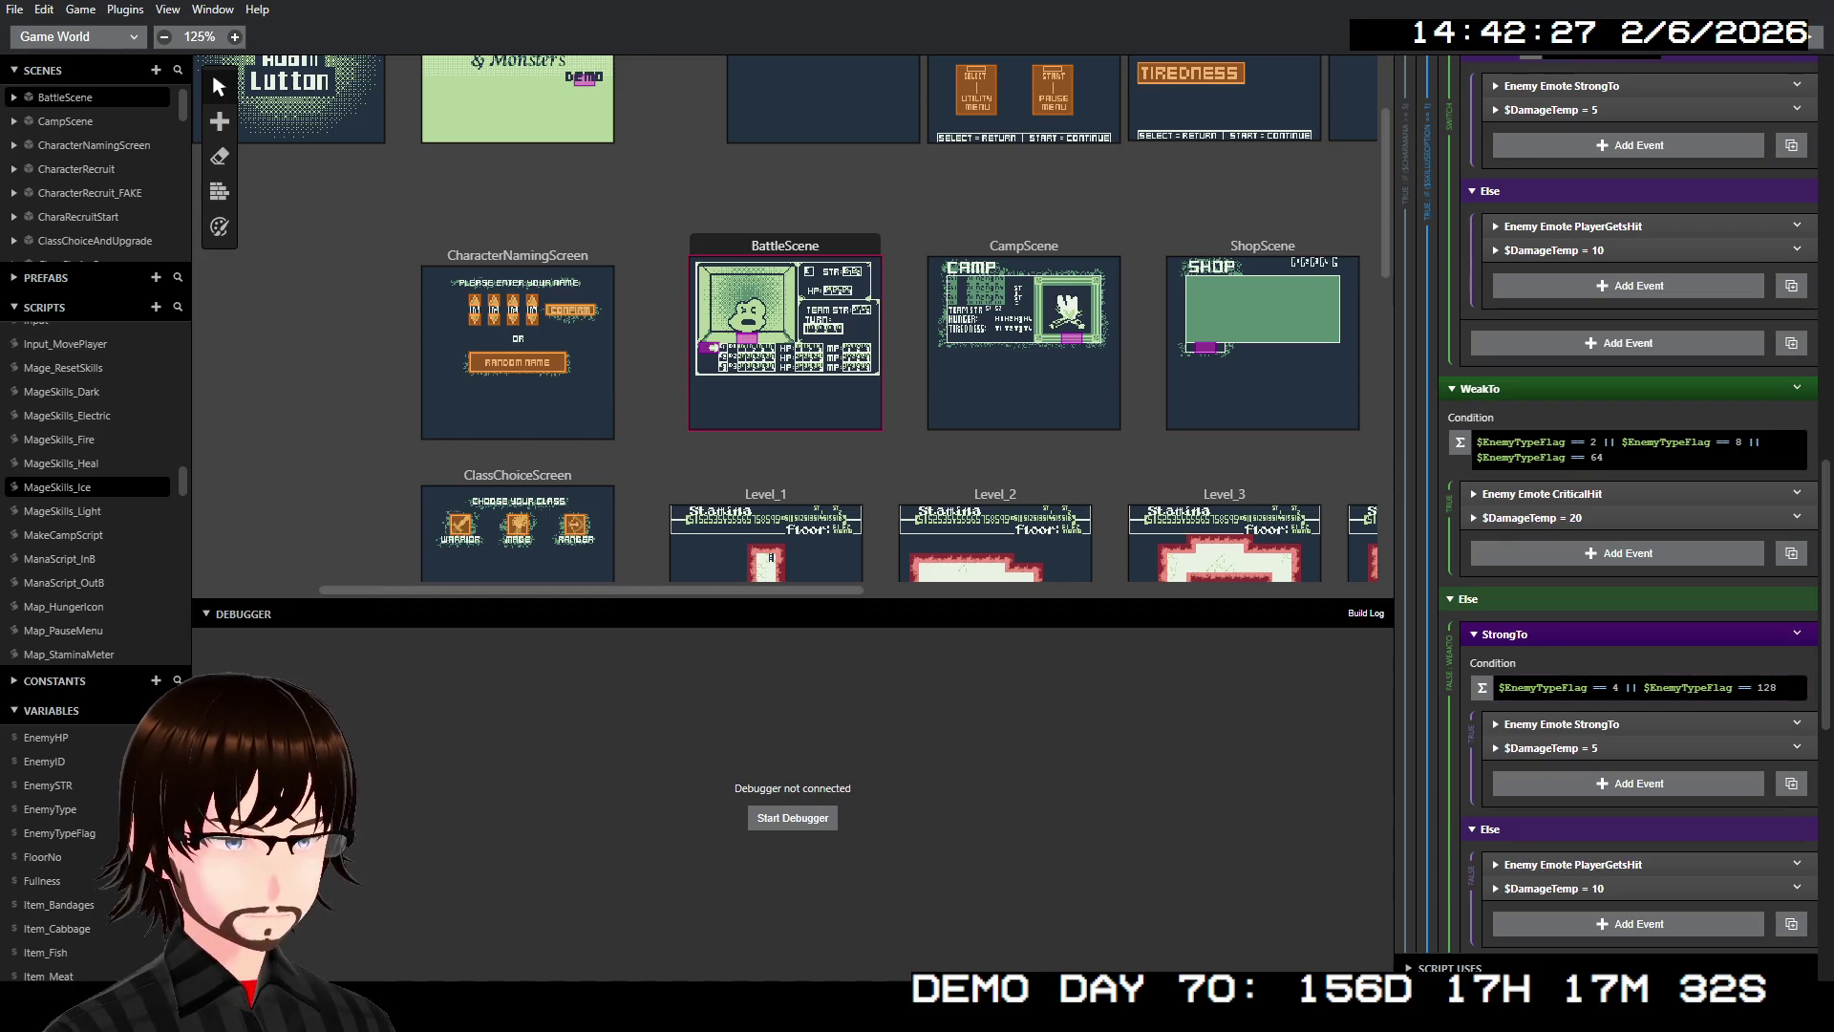
# Add '$EnemyTypeFlag == 128' as a further OR clause in the StrongTo condition
pyautogui.click(1729, 683)
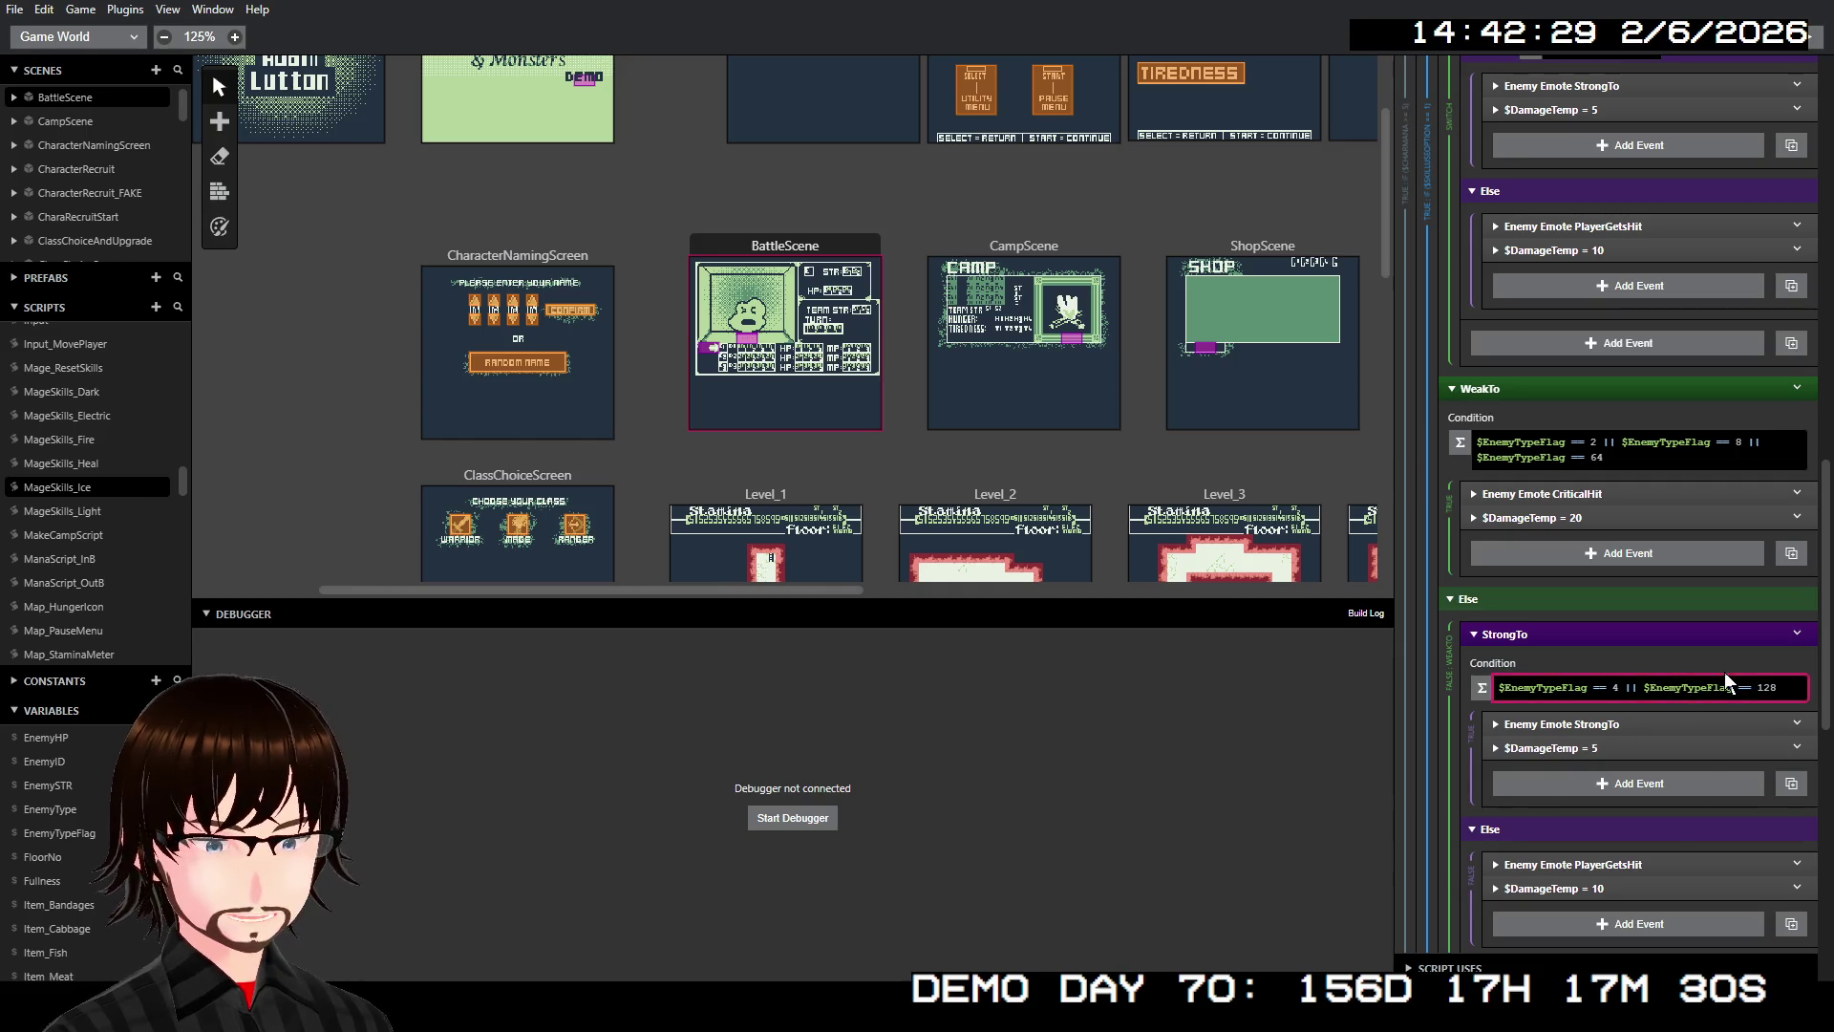
pyautogui.doubleClick(1794, 687)
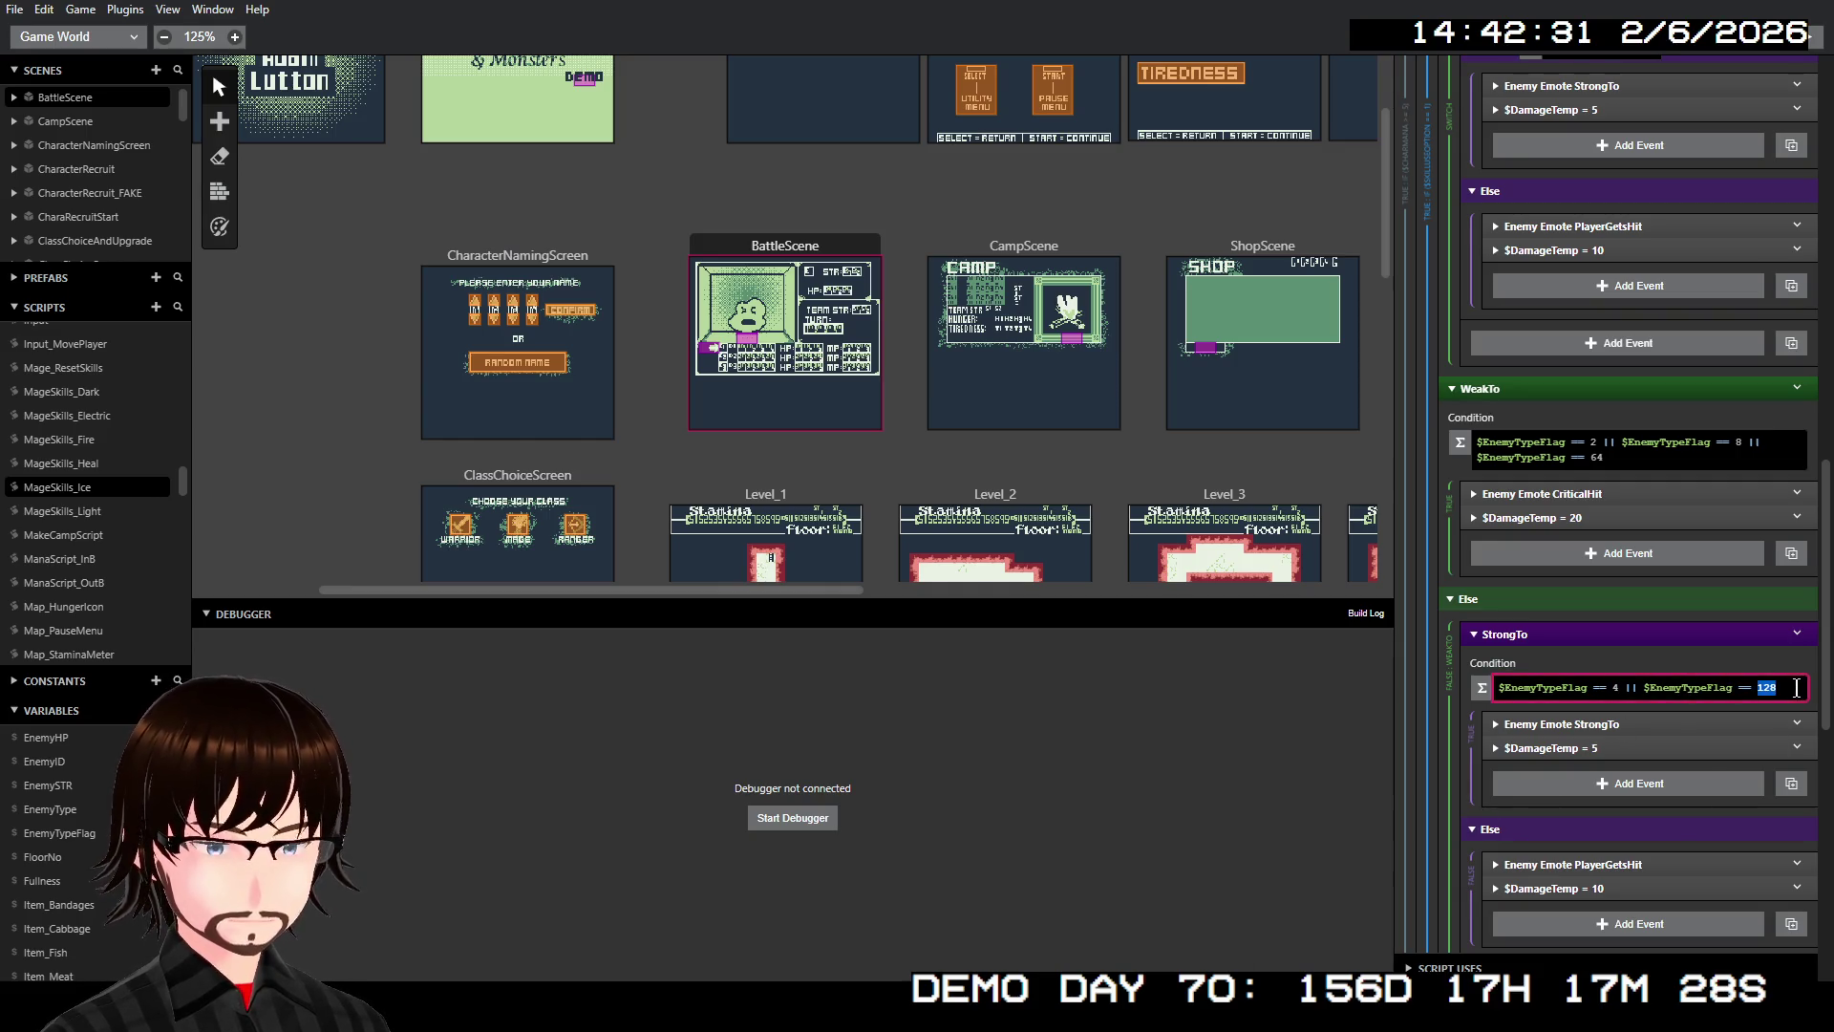
pyautogui.write('1')
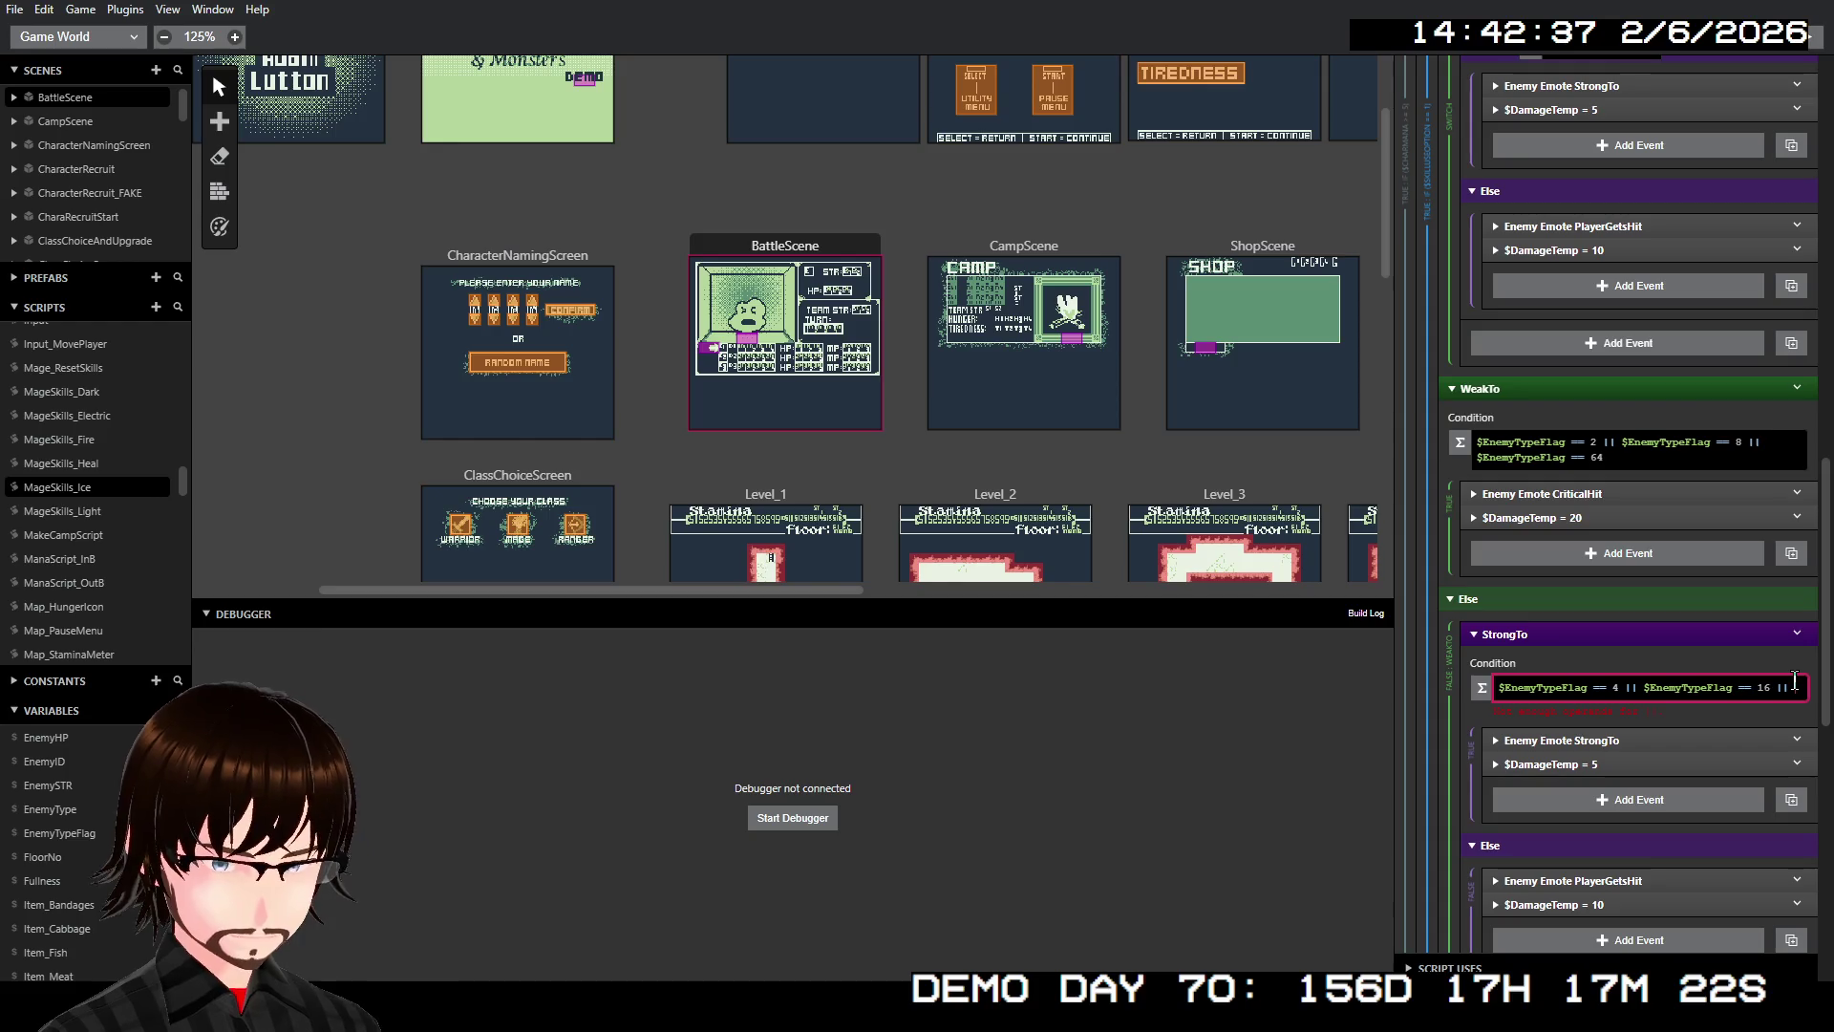
pyautogui.write('$')
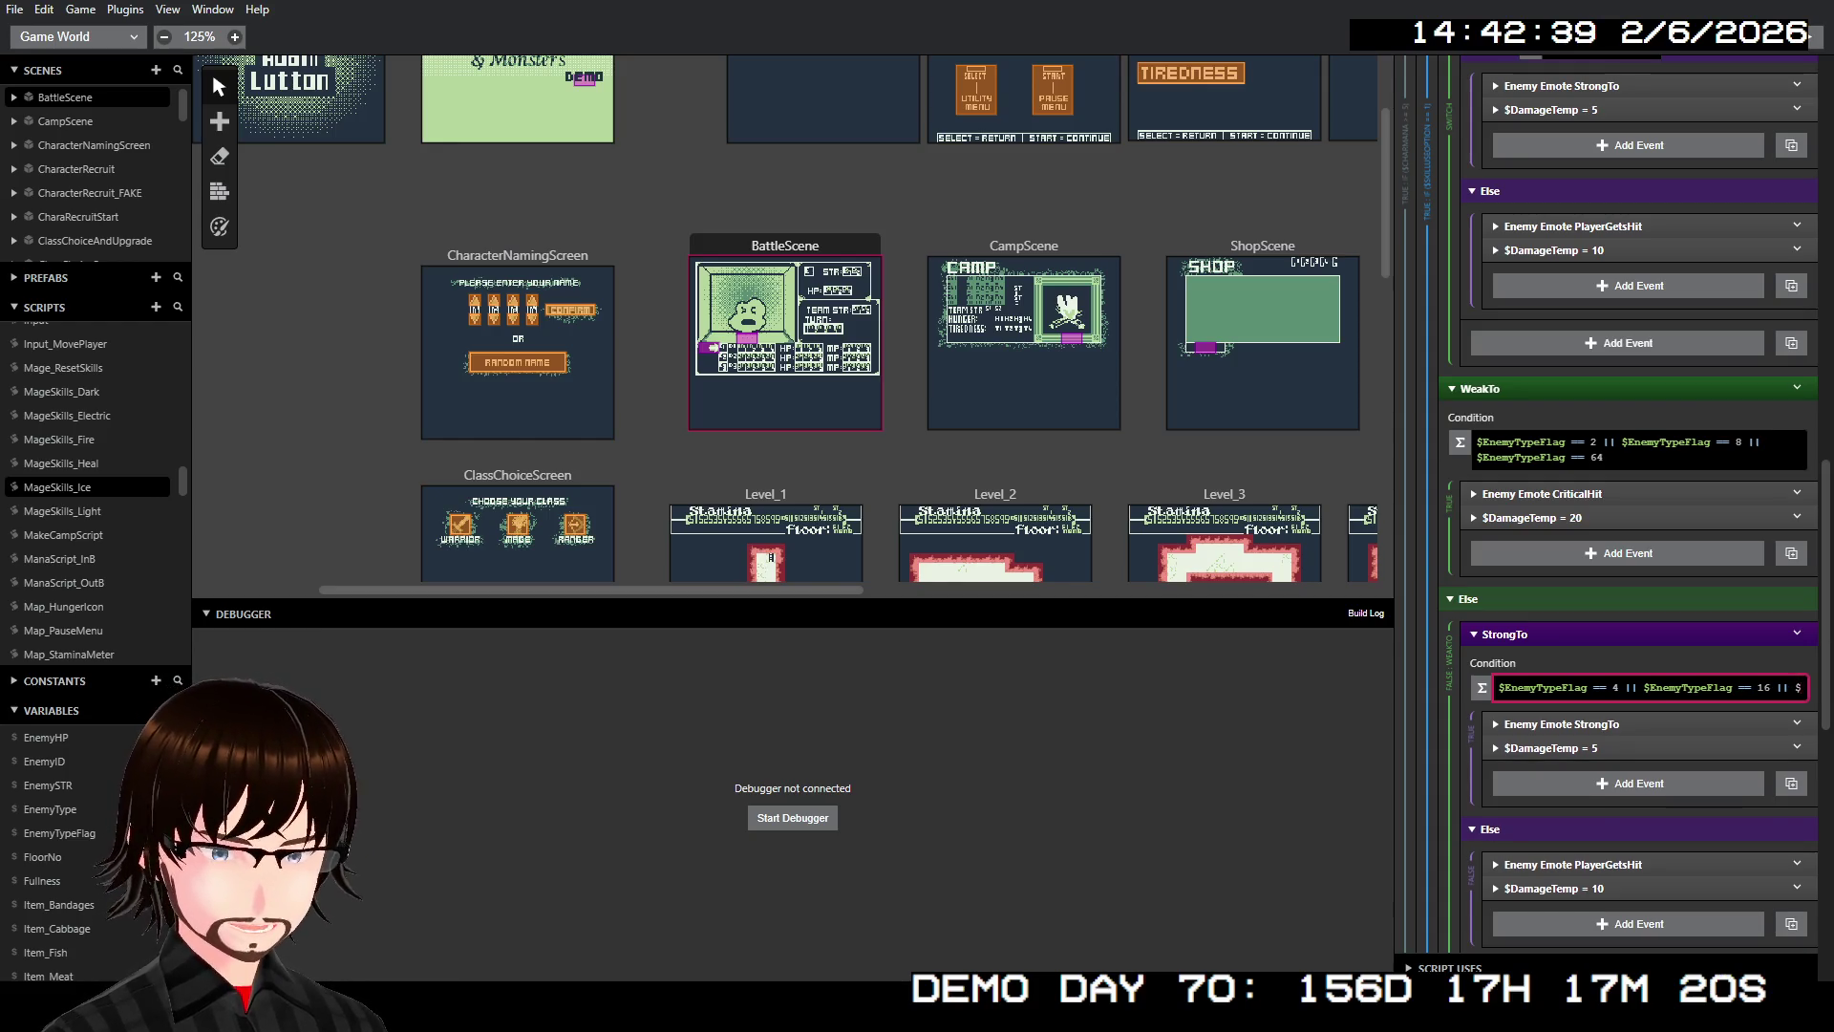
pyautogui.write('enemyt')
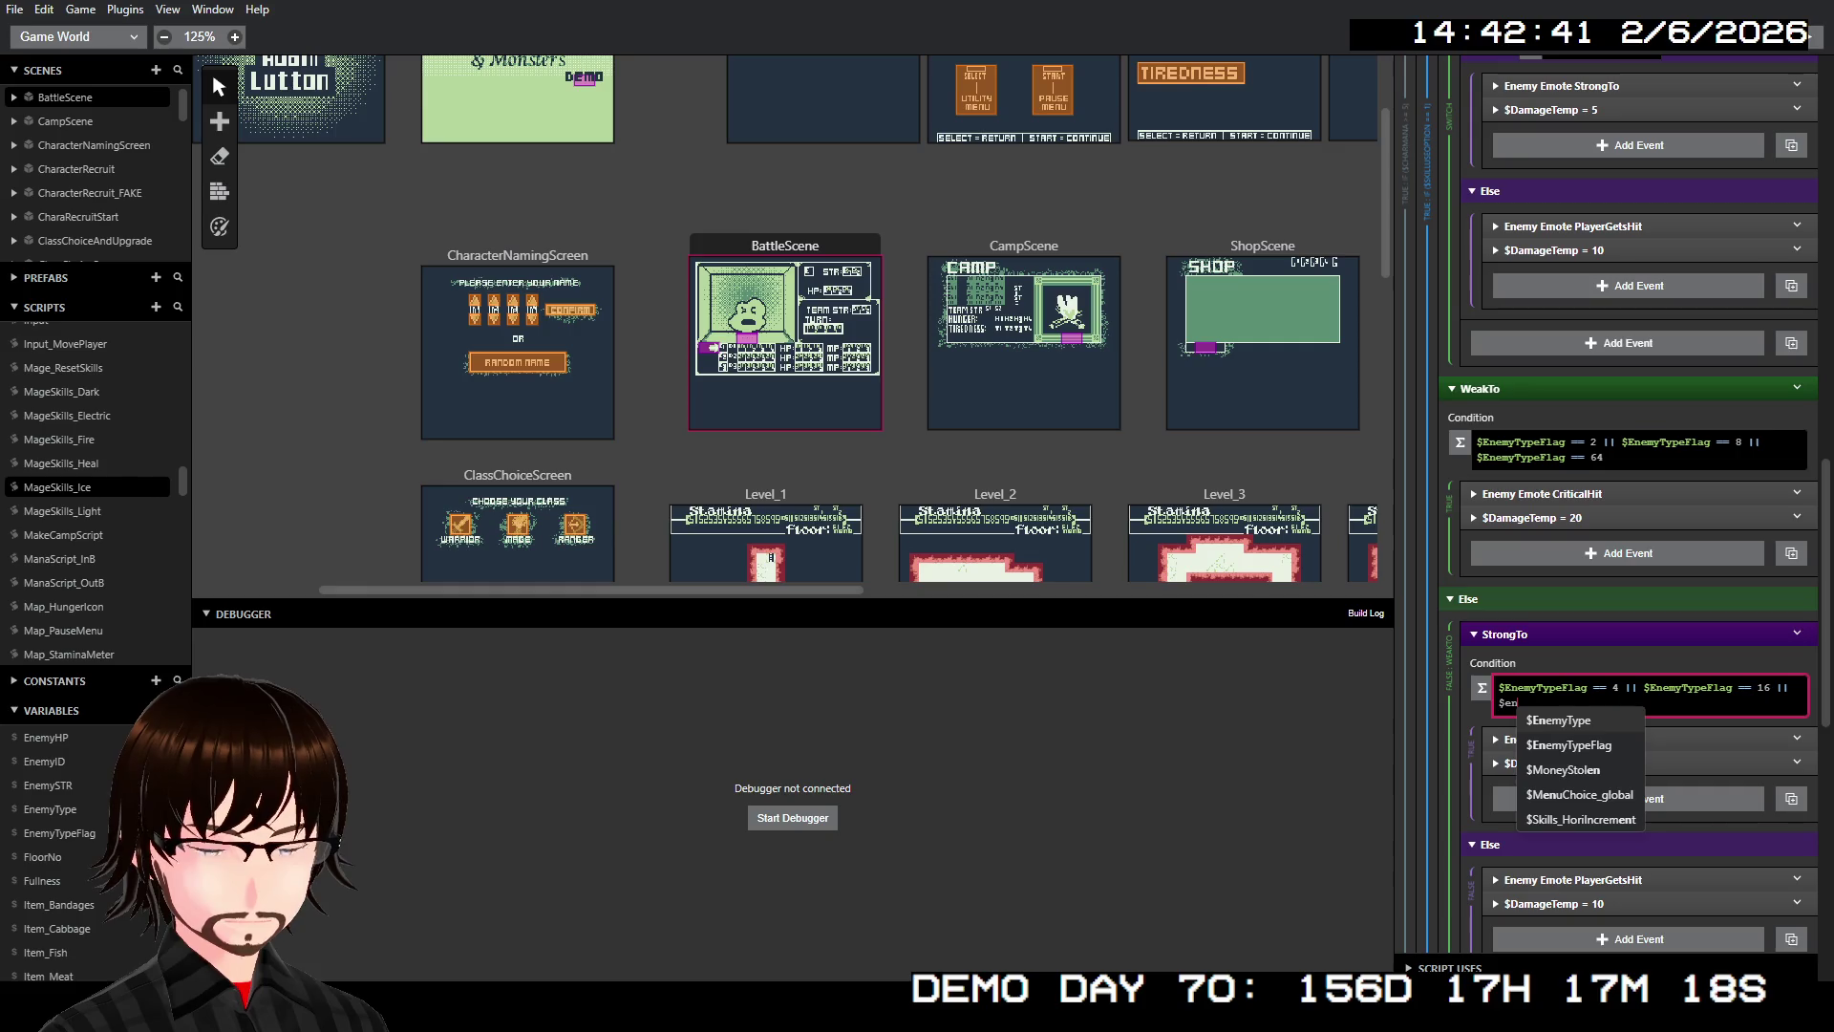
pyautogui.press('Down')
pyautogui.press('Return')
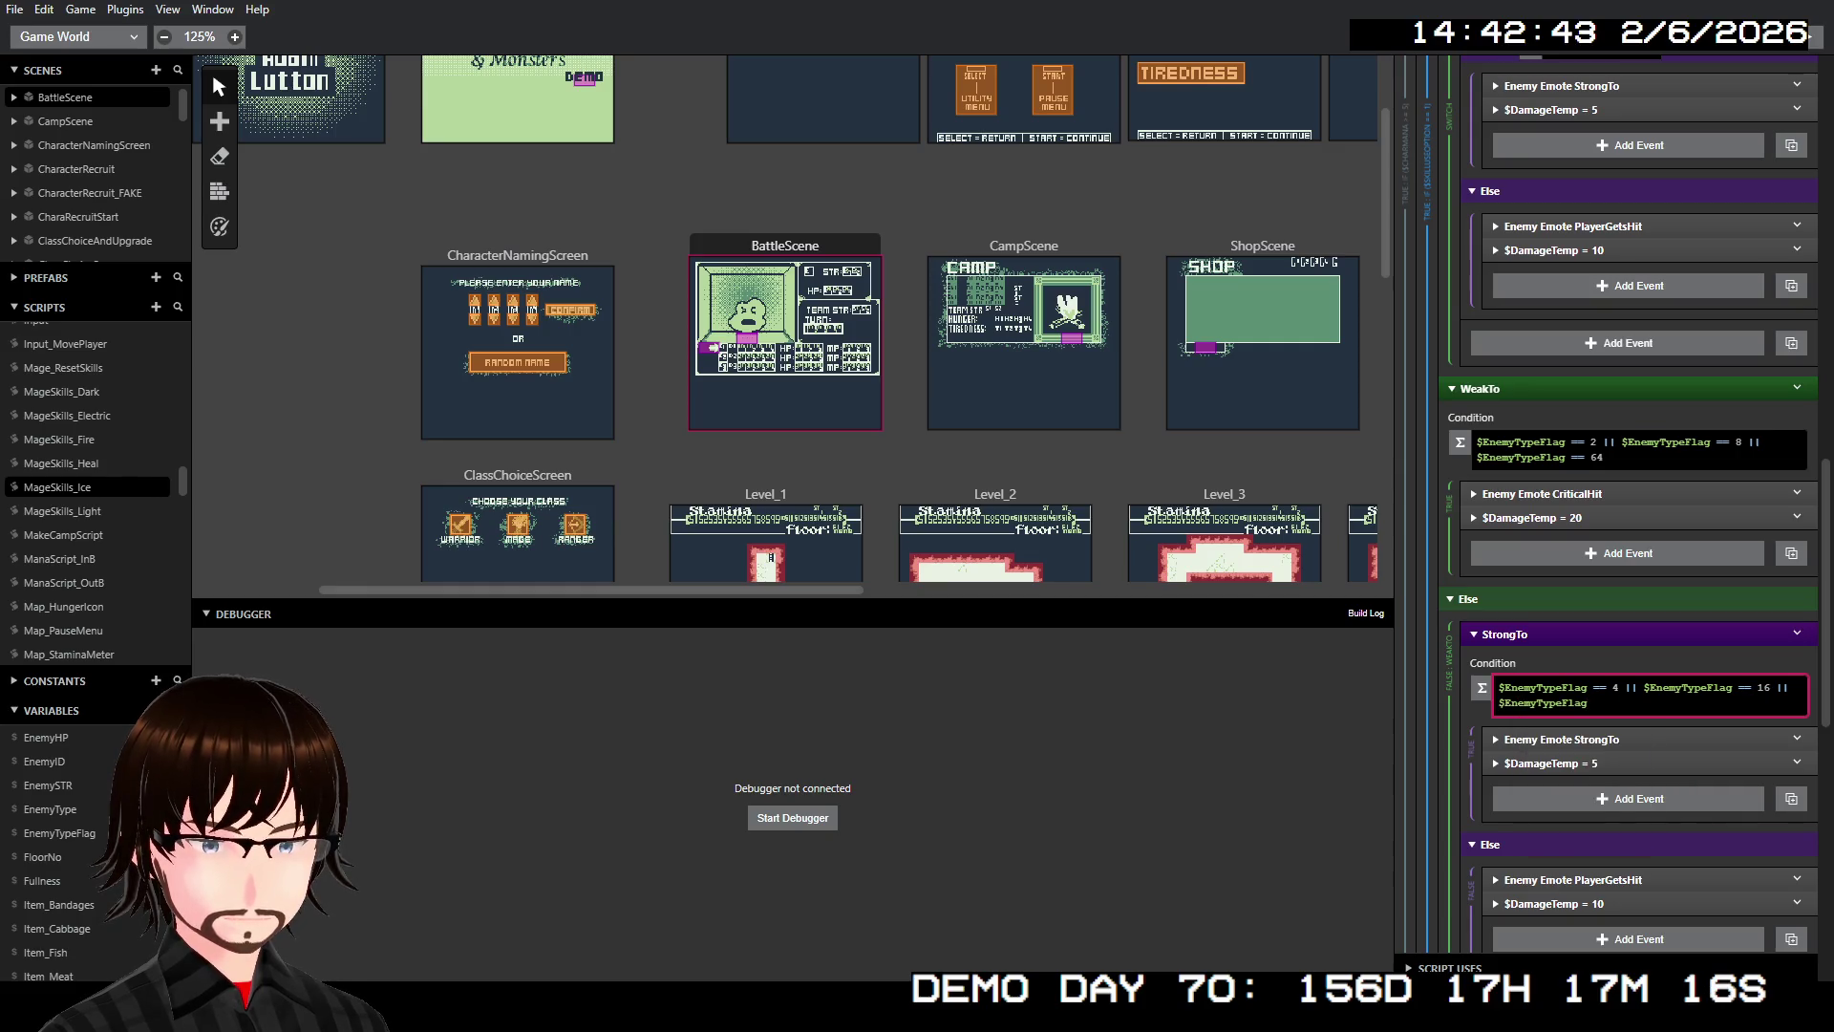
pyautogui.write(' == 128')
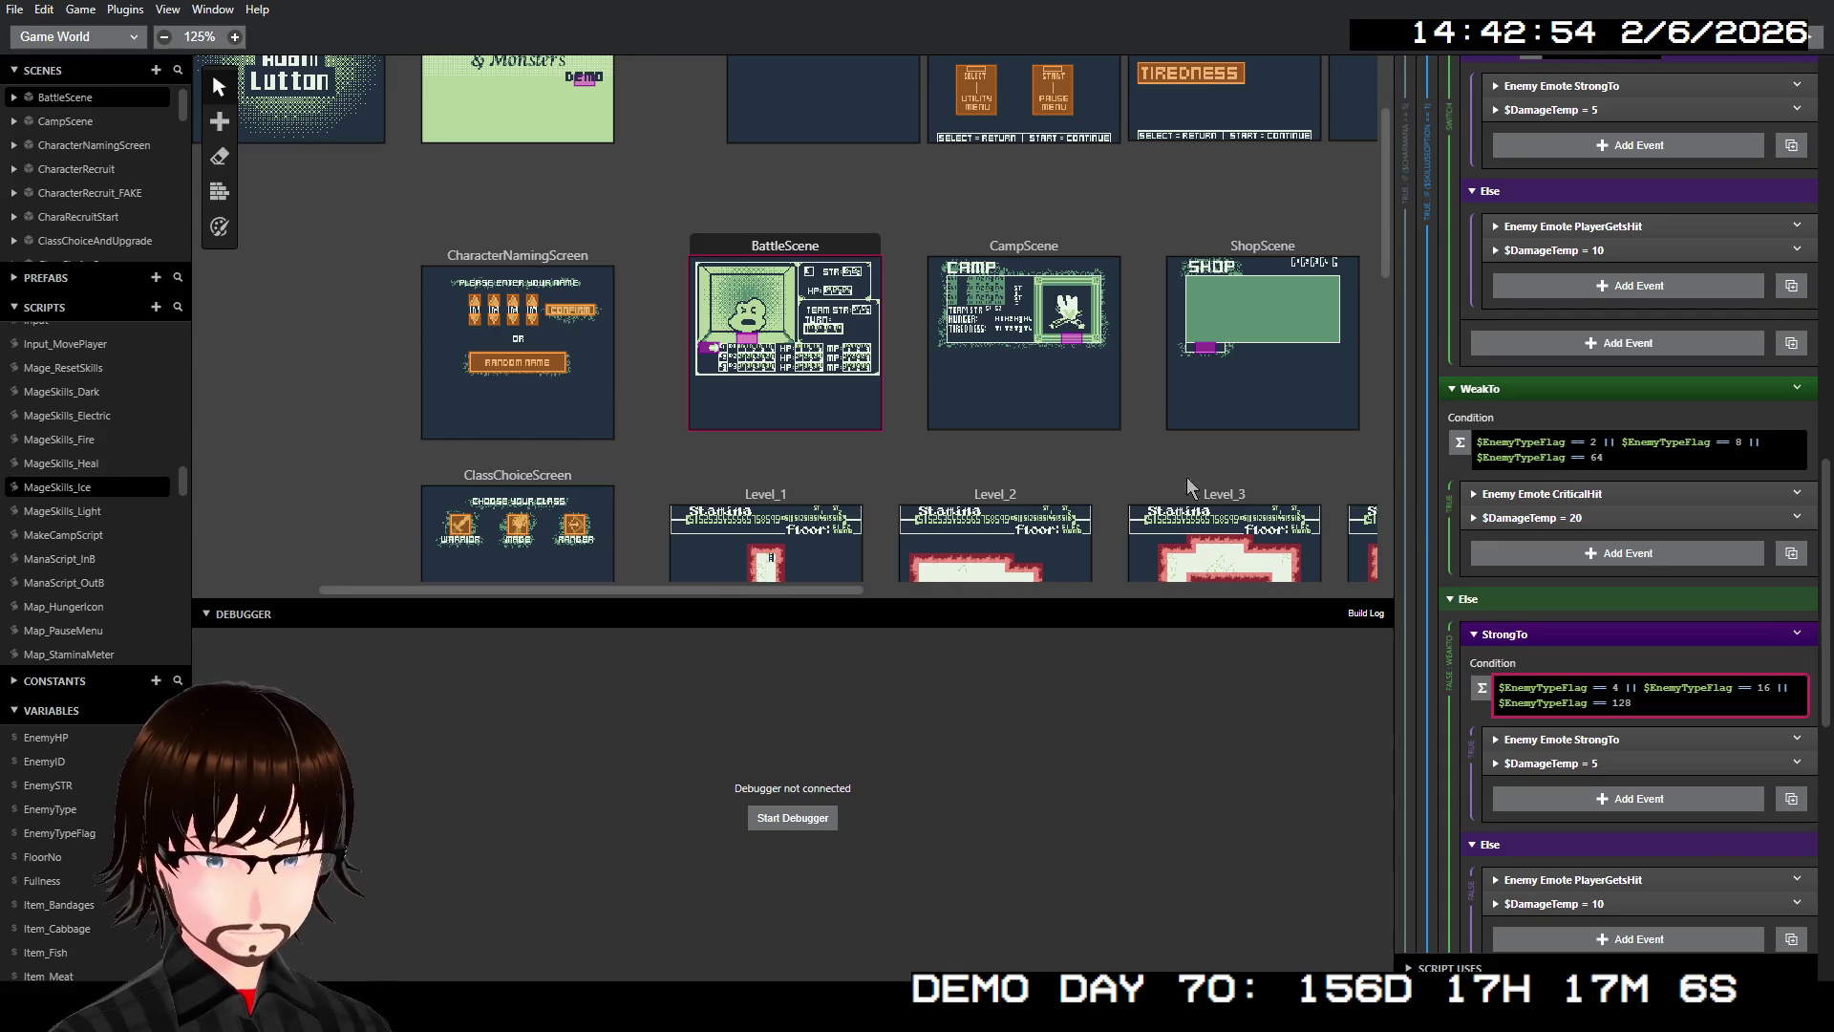
# Change the nested Switch's first case from 8 to 4
pyautogui.scroll(3, 1557, 600)
pyautogui.scroll(7, 1577, 599)
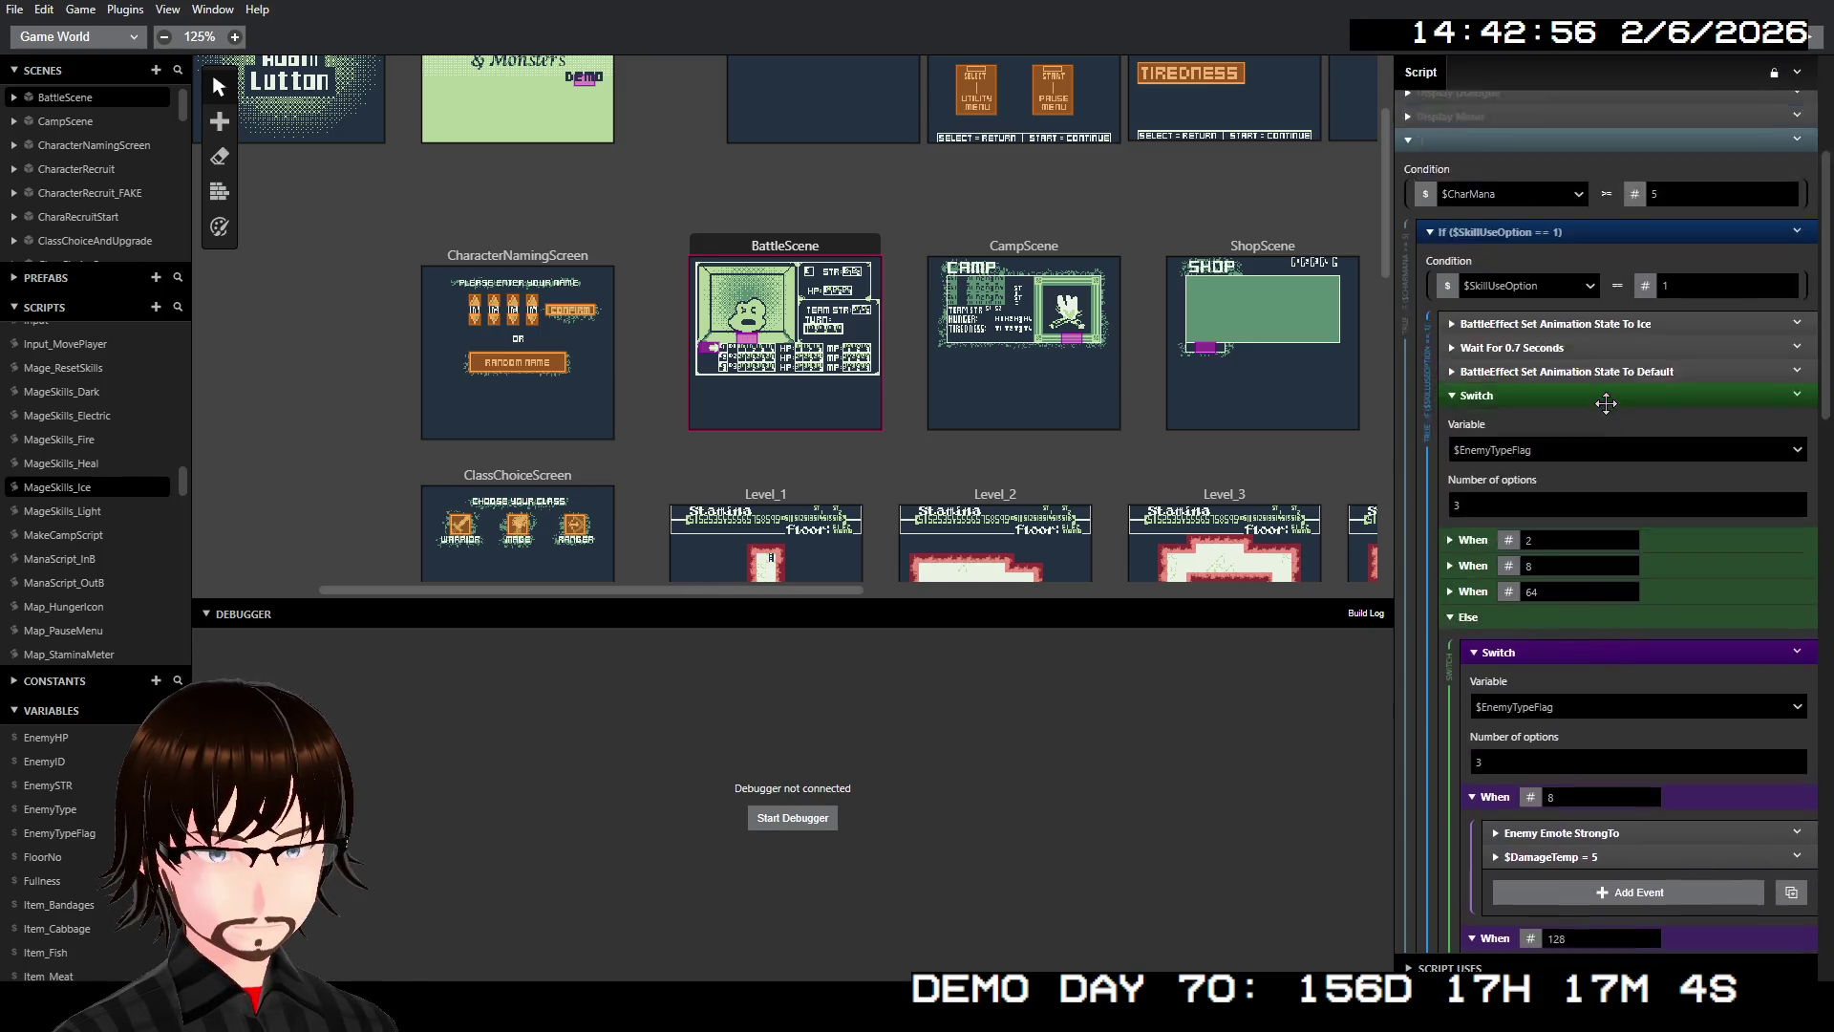
pyautogui.scroll(-7, 1596, 598)
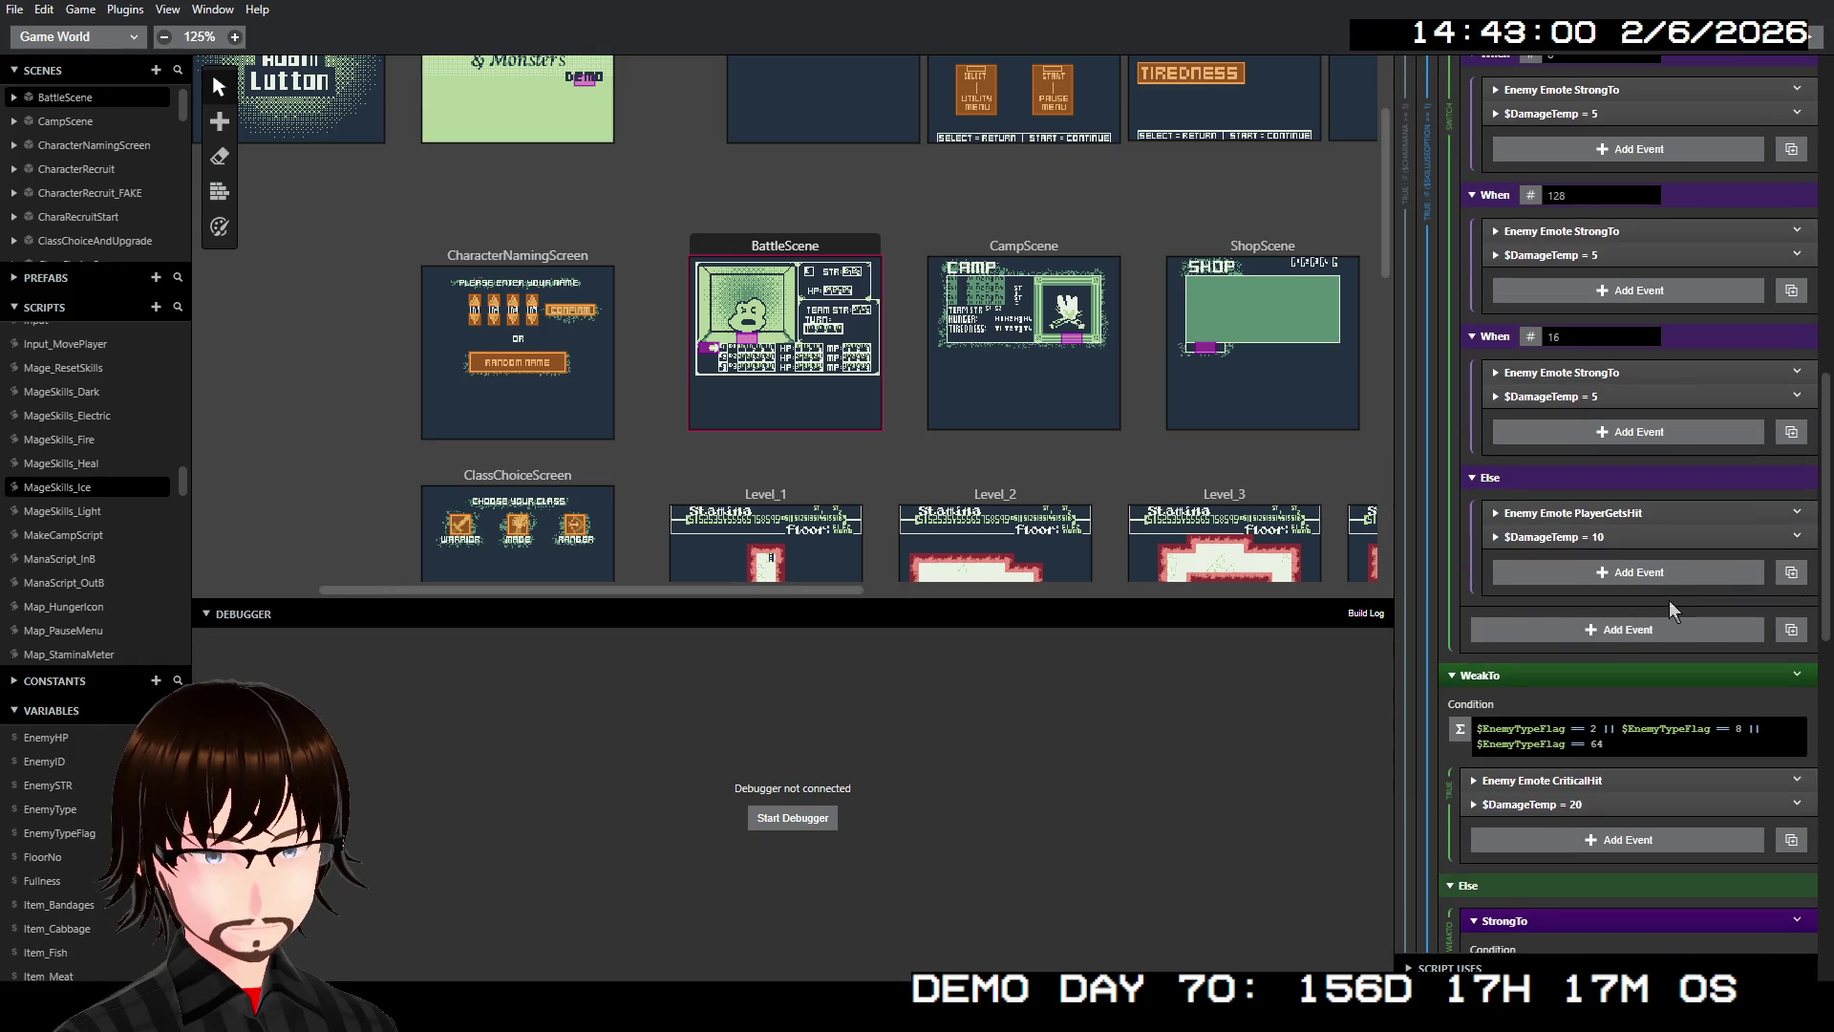
pyautogui.scroll(-2, 1670, 604)
pyautogui.scroll(-1, 1676, 604)
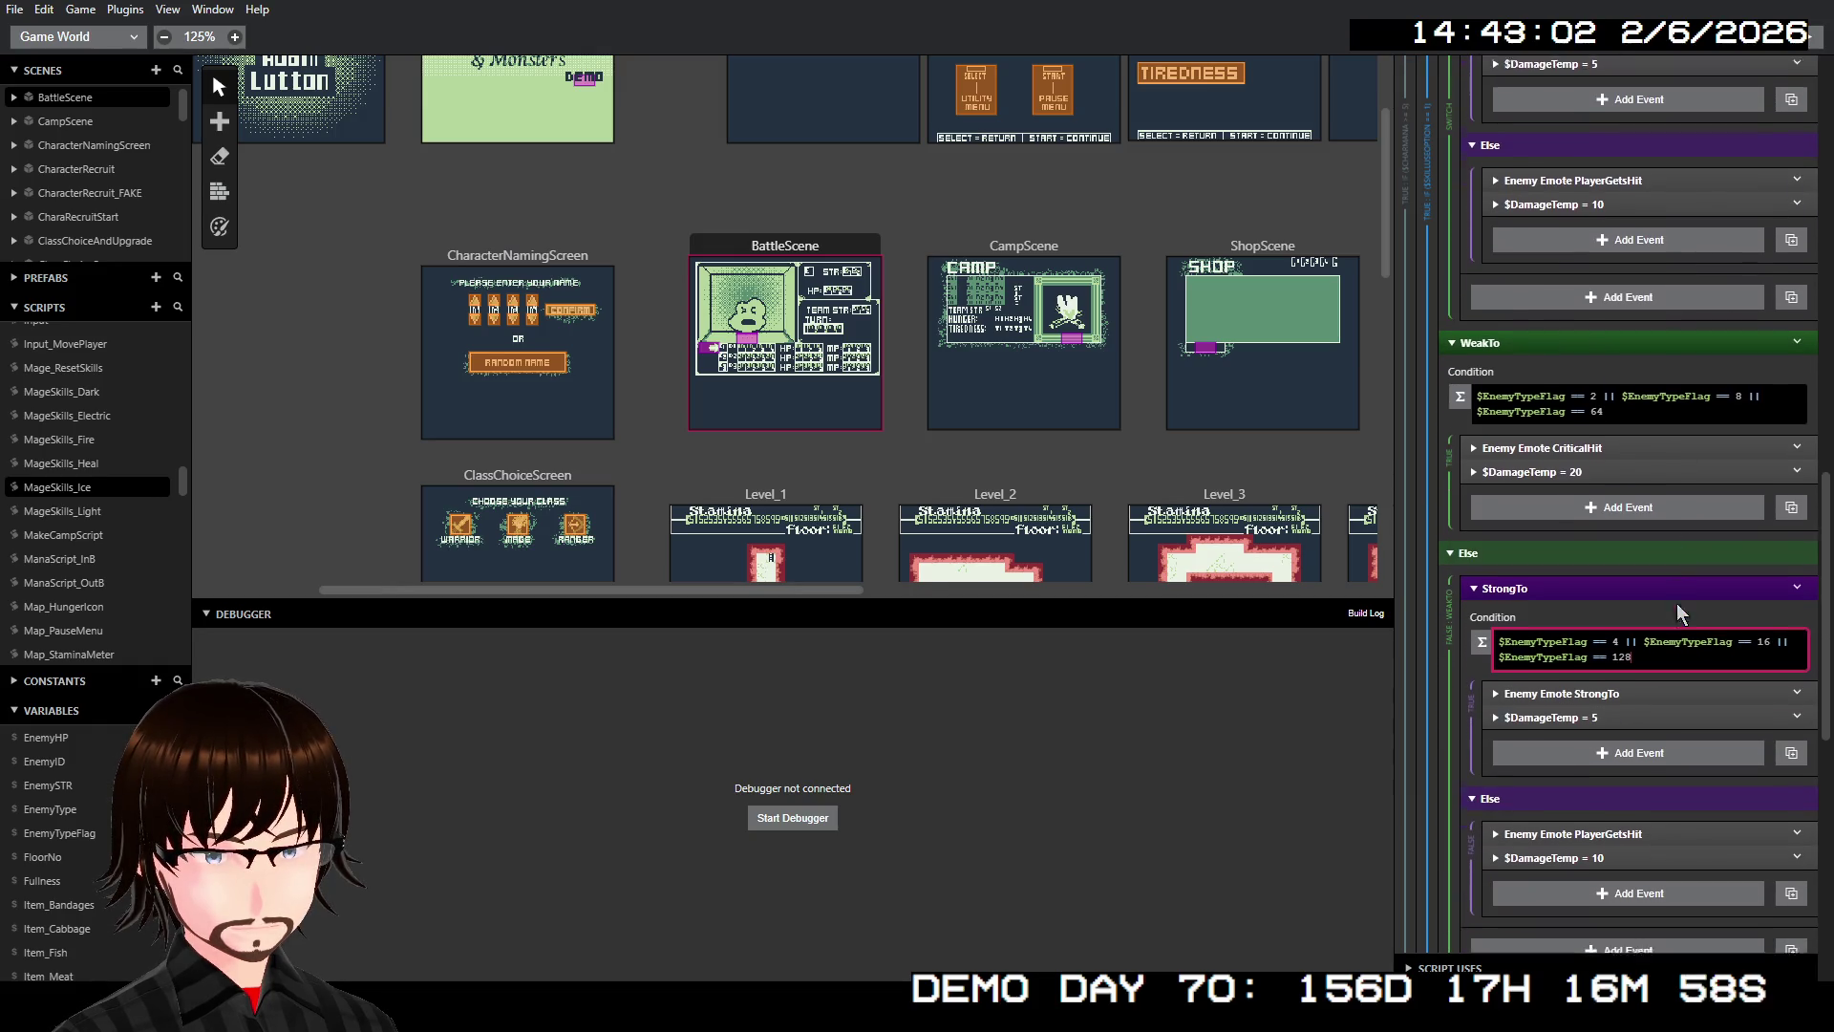
pyautogui.scroll(4, 1693, 601)
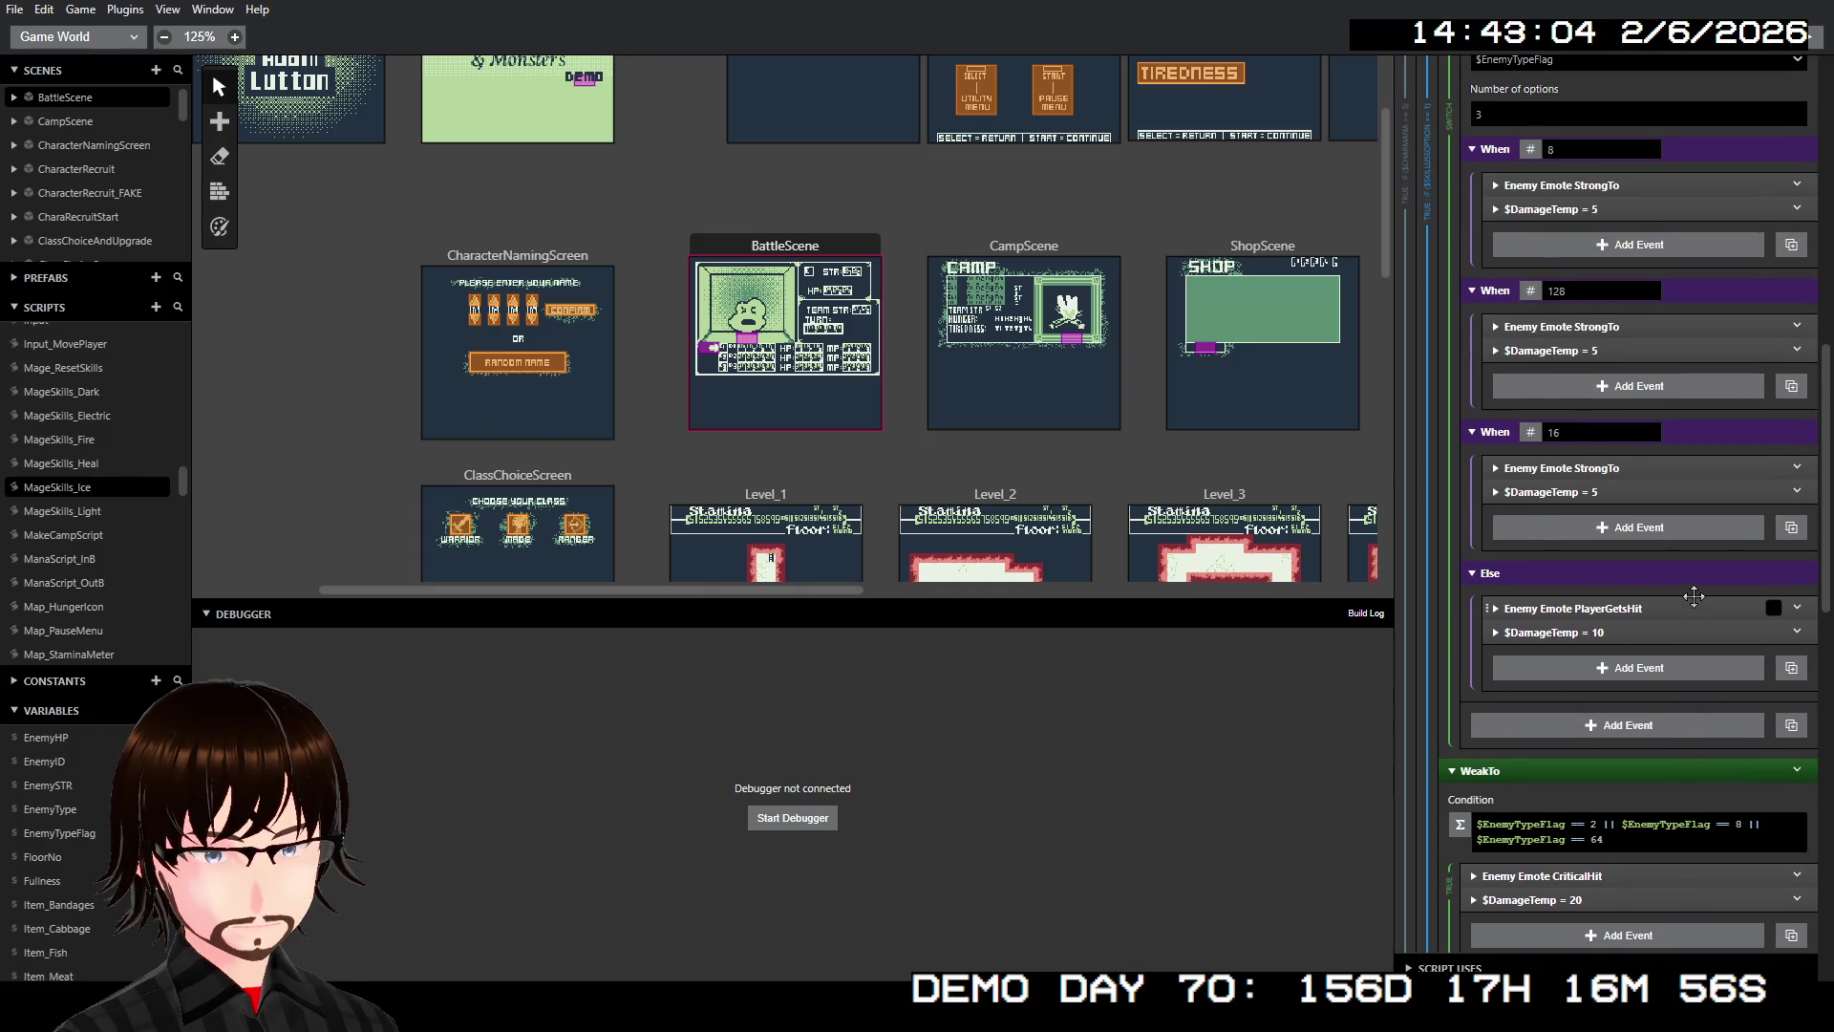
pyautogui.scroll(-4, 1693, 596)
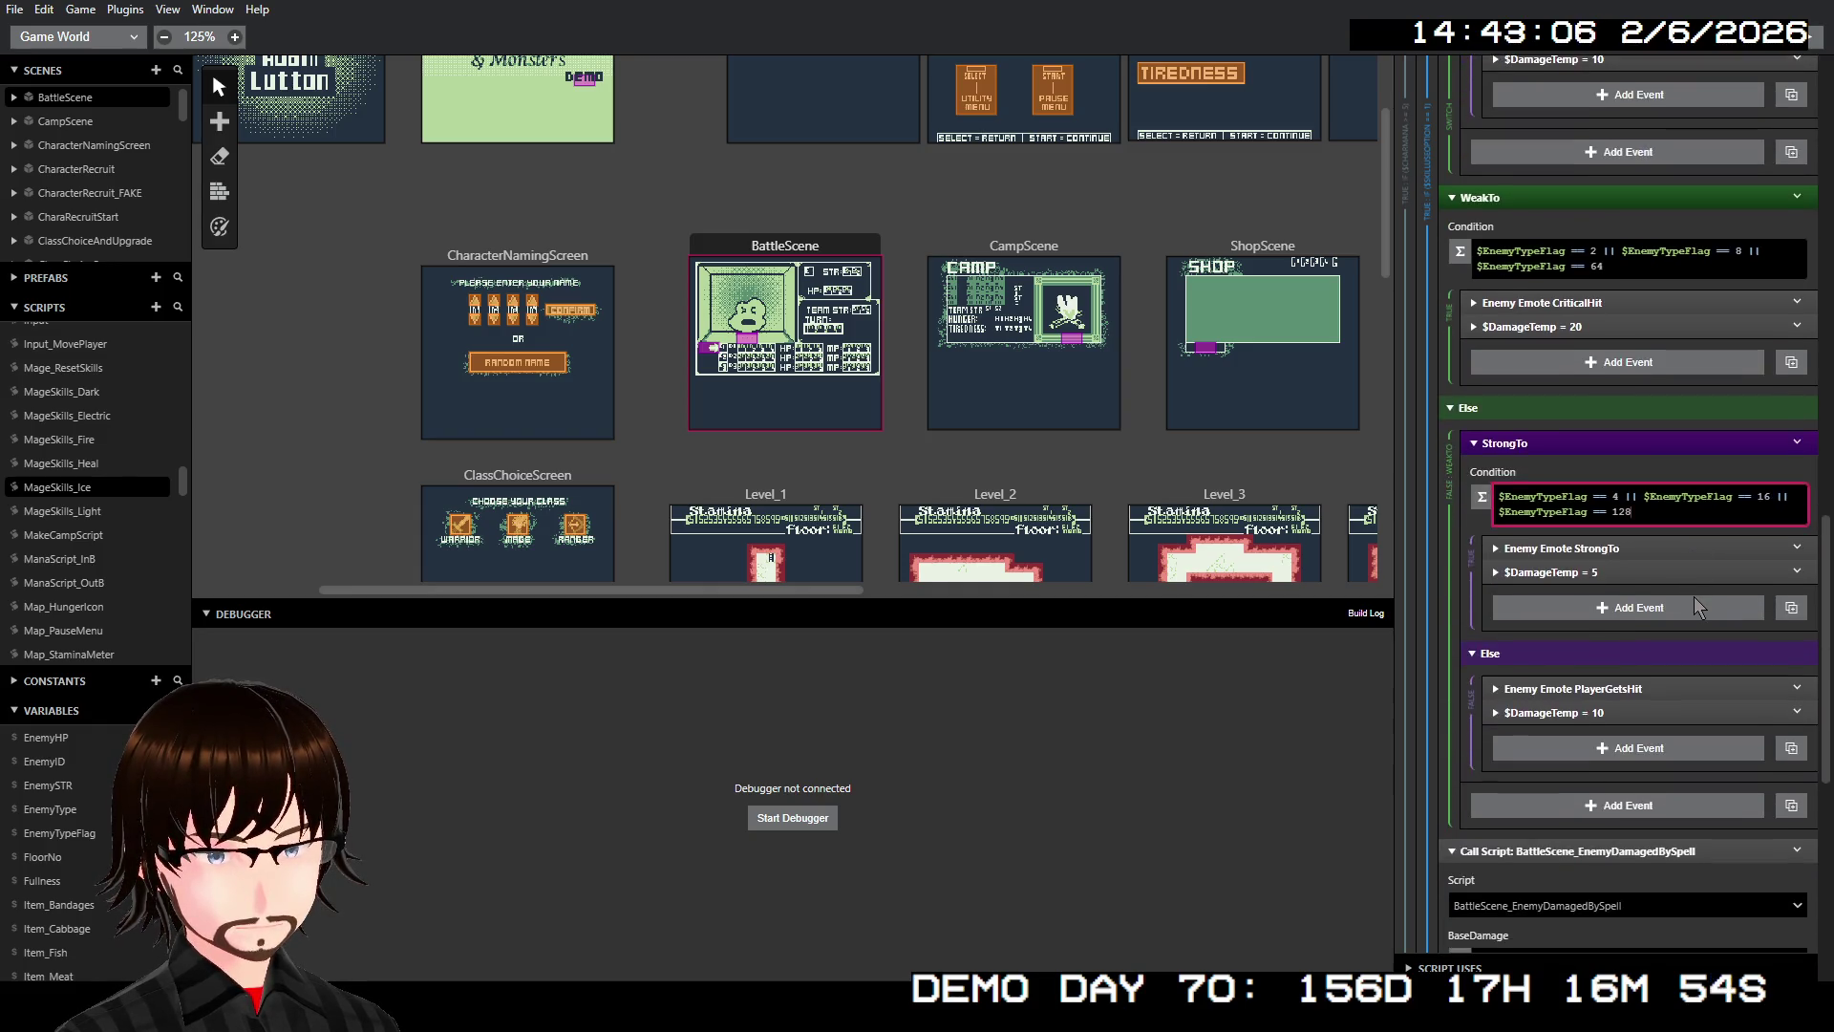
pyautogui.scroll(5, 1694, 596)
pyautogui.scroll(4, 1684, 571)
pyautogui.click(1588, 625)
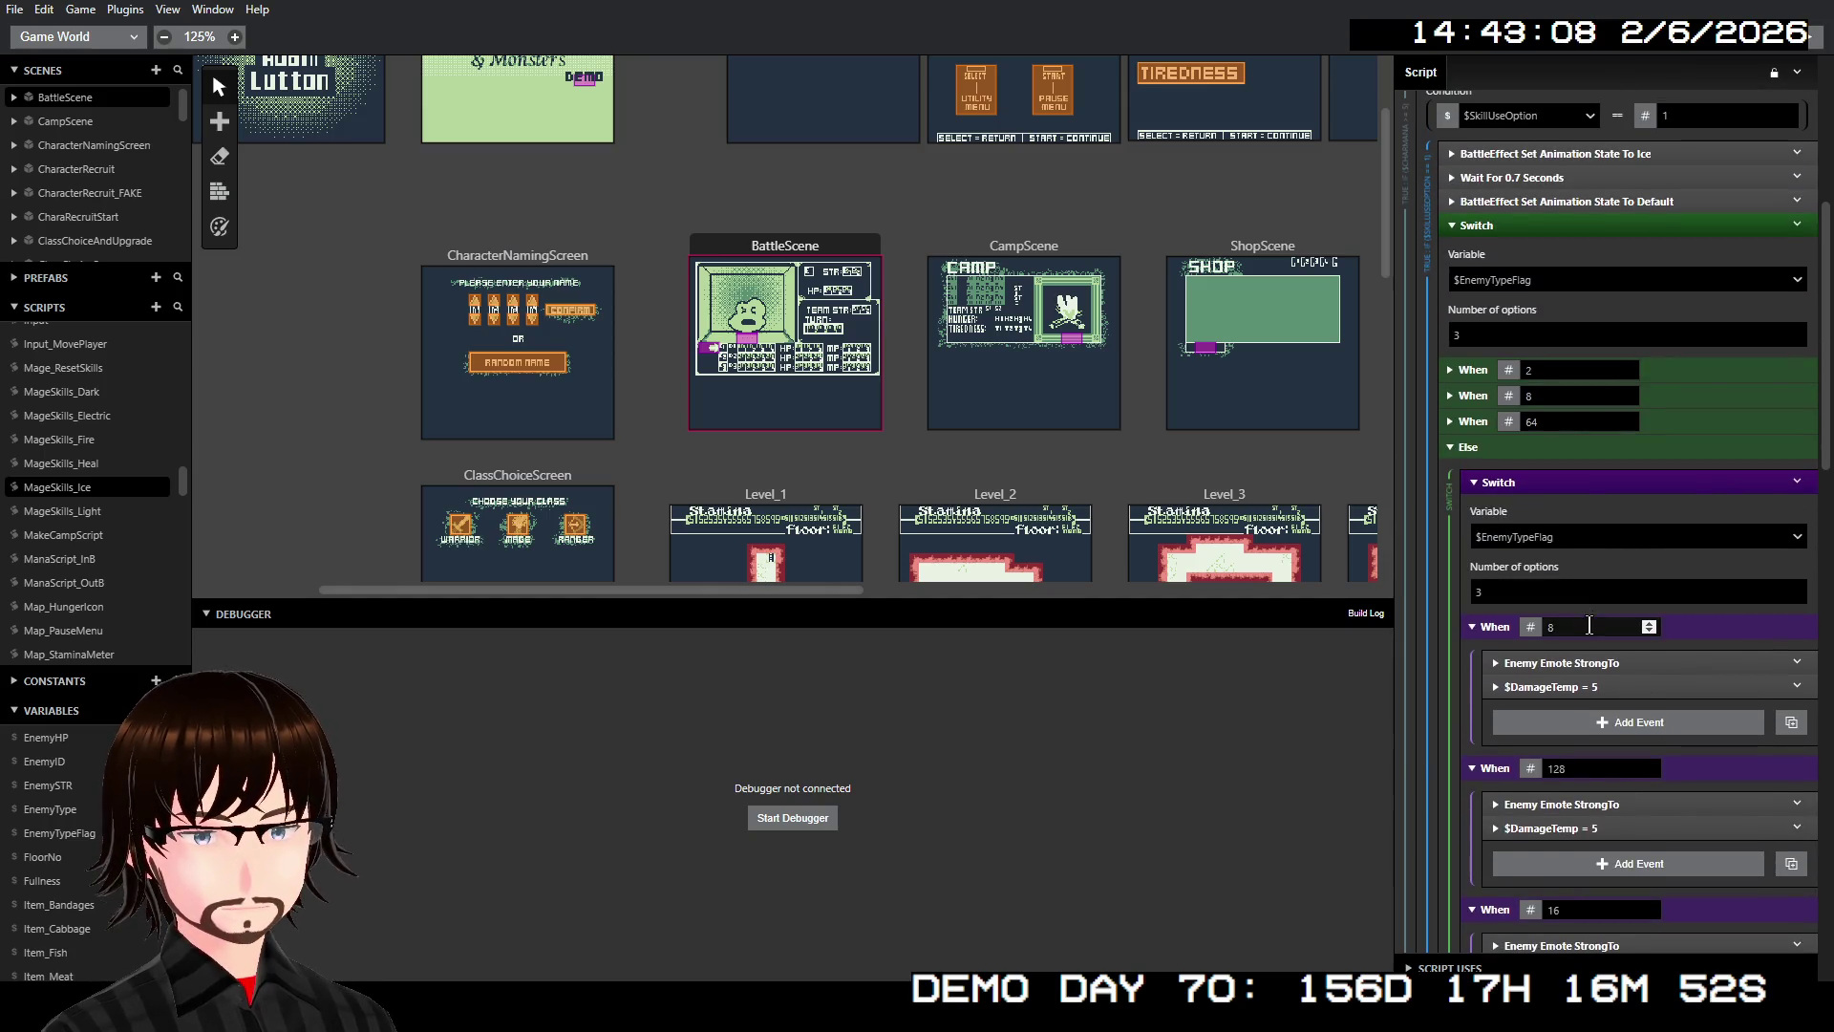
pyautogui.write('4')
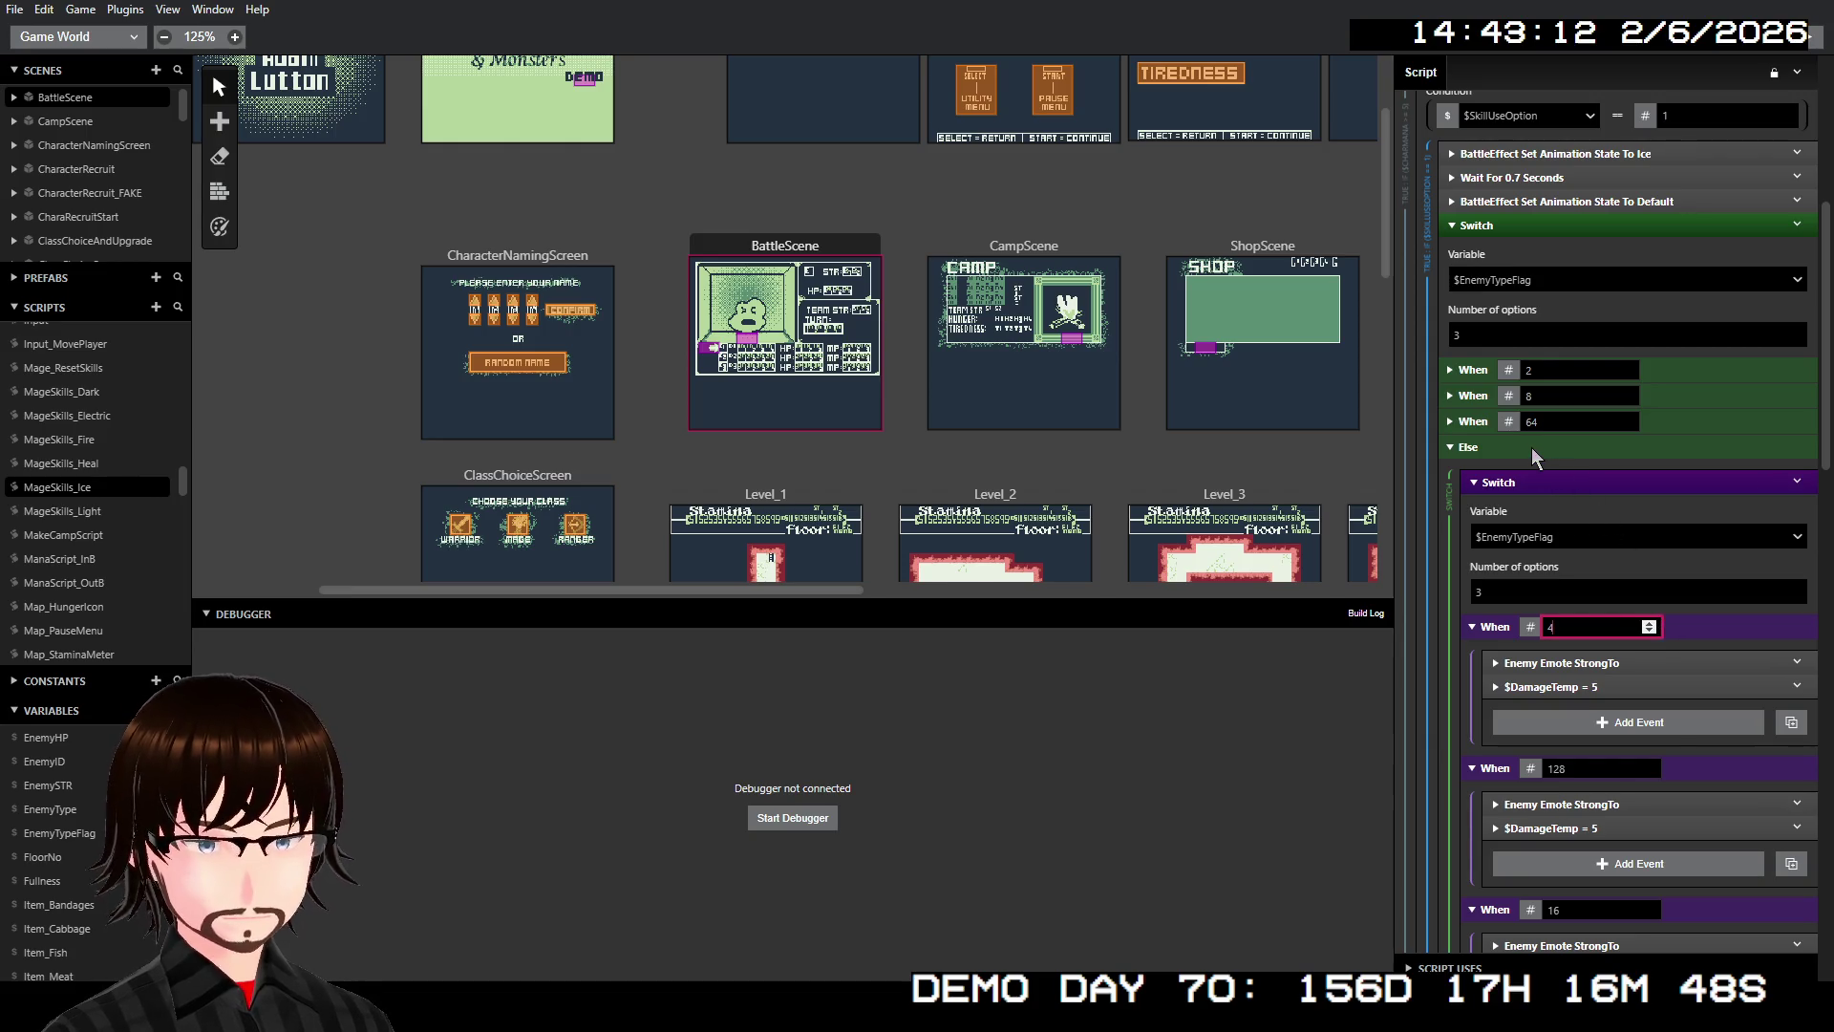
# Disable the old $EnemyTypeFlag Switch event in MageSkills_Ice
pyautogui.click(1471, 448)
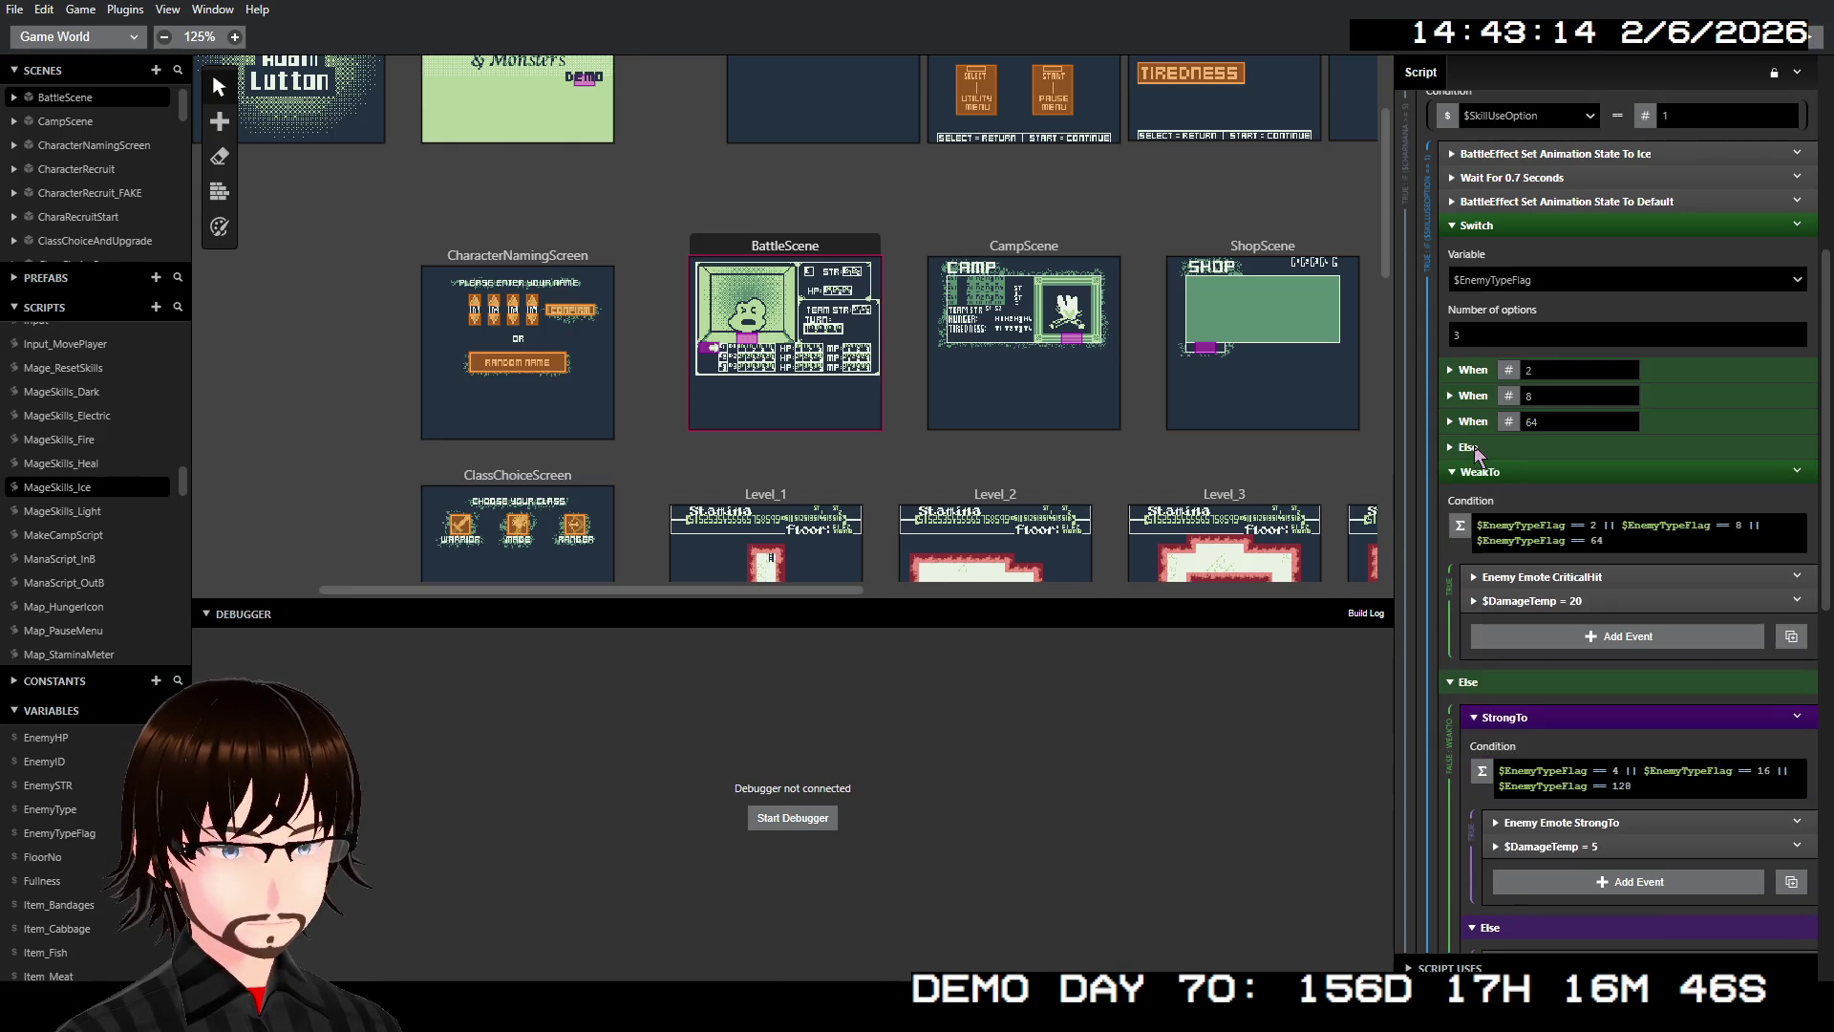
pyautogui.rightClick(1523, 228)
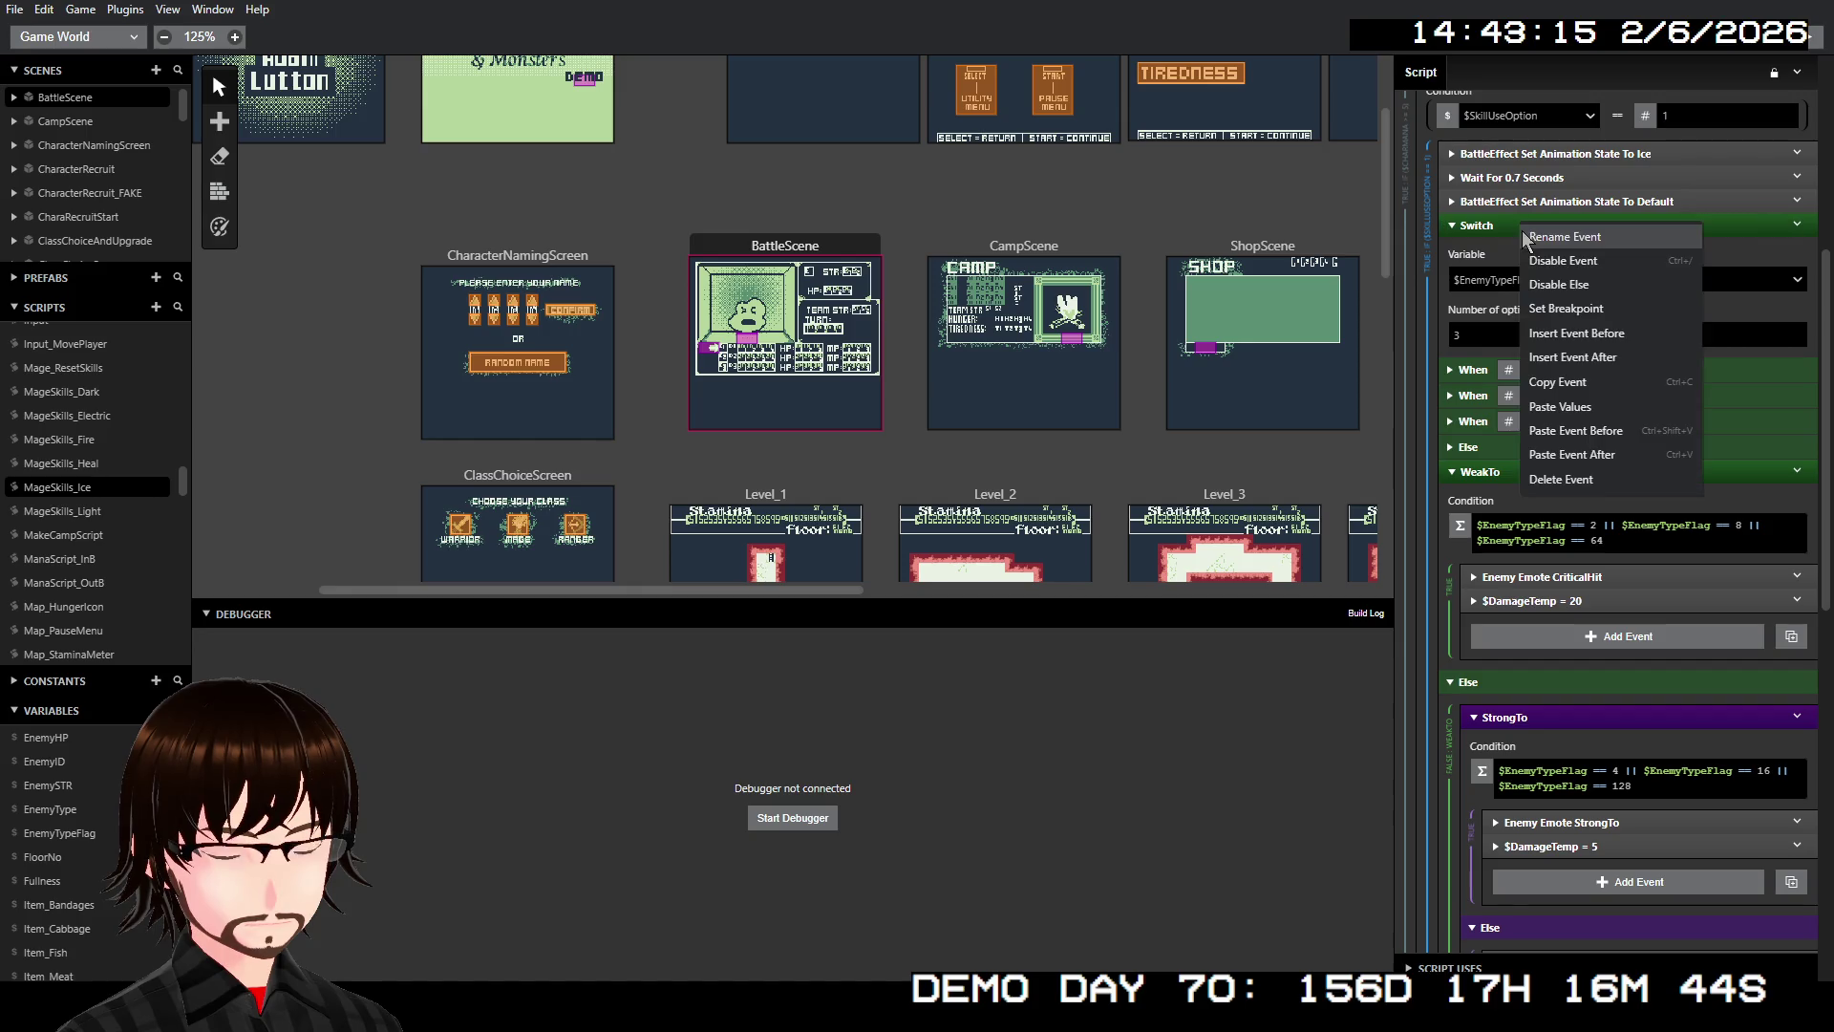
pyautogui.click(1600, 260)
pyautogui.scroll(-5, 1650, 462)
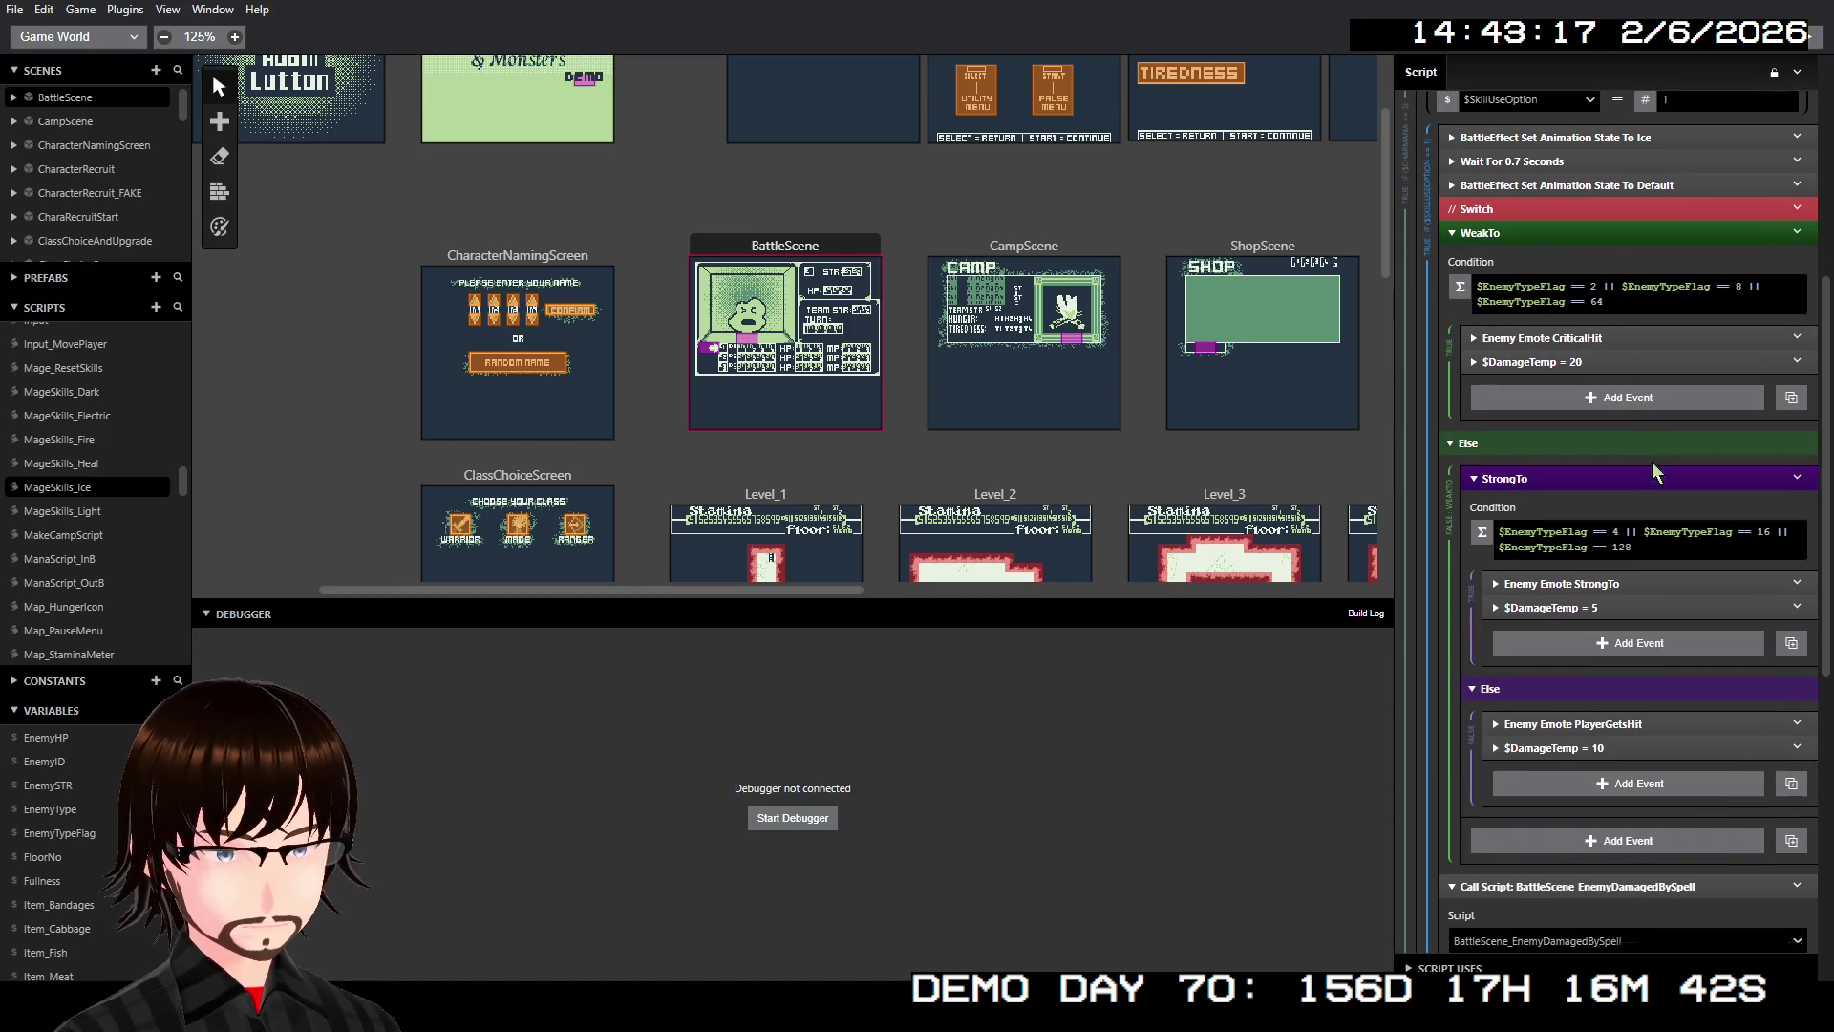
# Open MageSkills_Light and expand its $EnemyTypeFlag Switch and When 32 case (30 damage)
pyautogui.click(82, 515)
pyautogui.scroll(-3, 1566, 605)
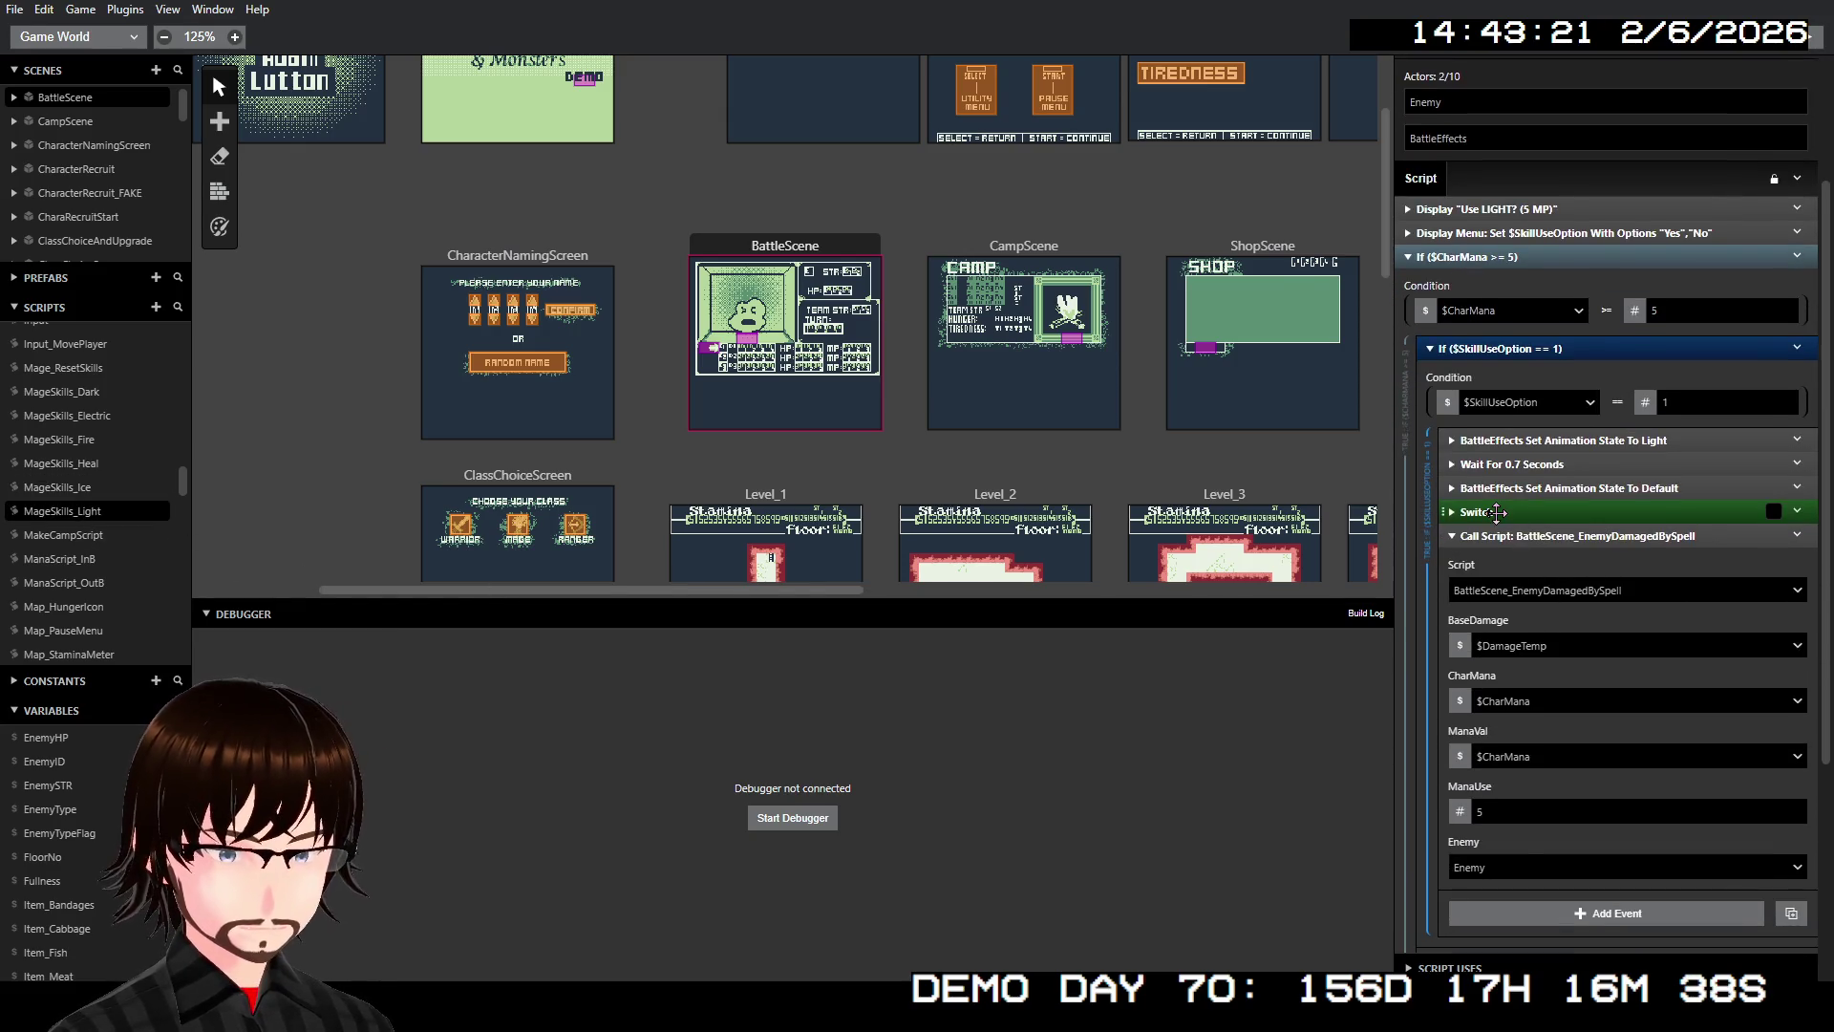
pyautogui.click(1495, 513)
pyautogui.click(1450, 655)
pyautogui.scroll(-3, 1452, 655)
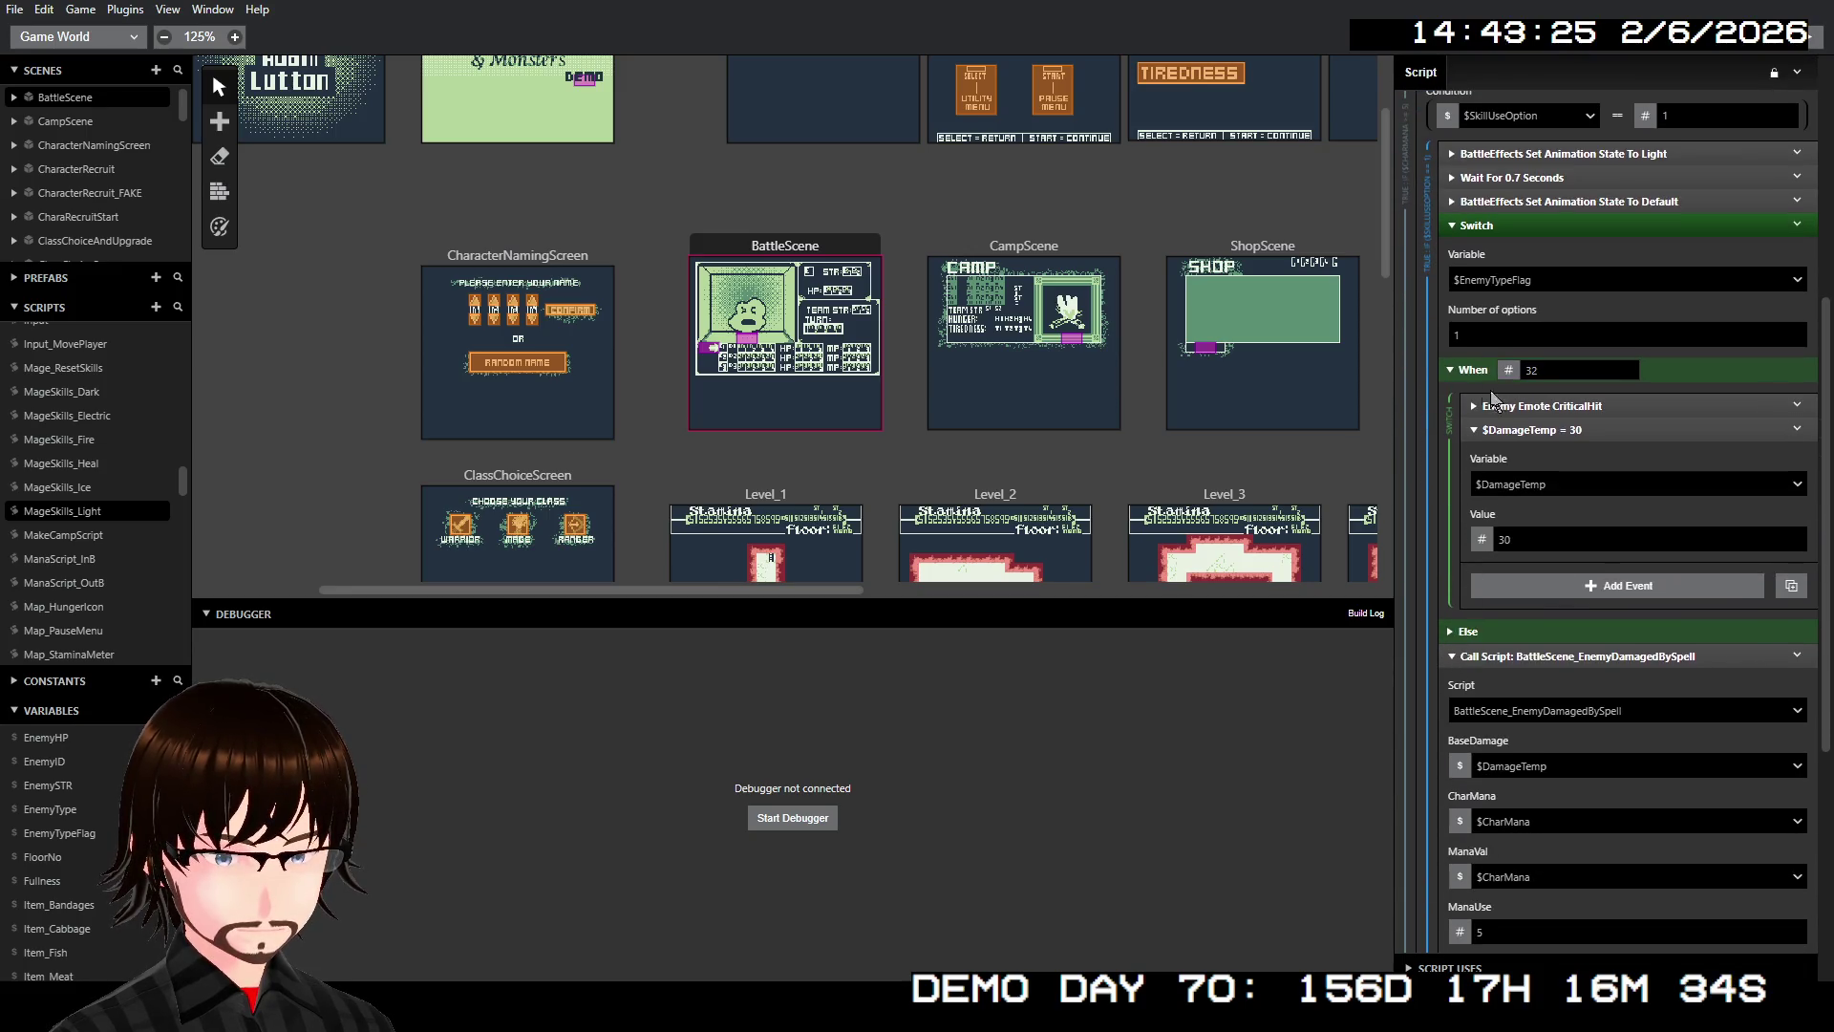
pyautogui.click(1471, 374)
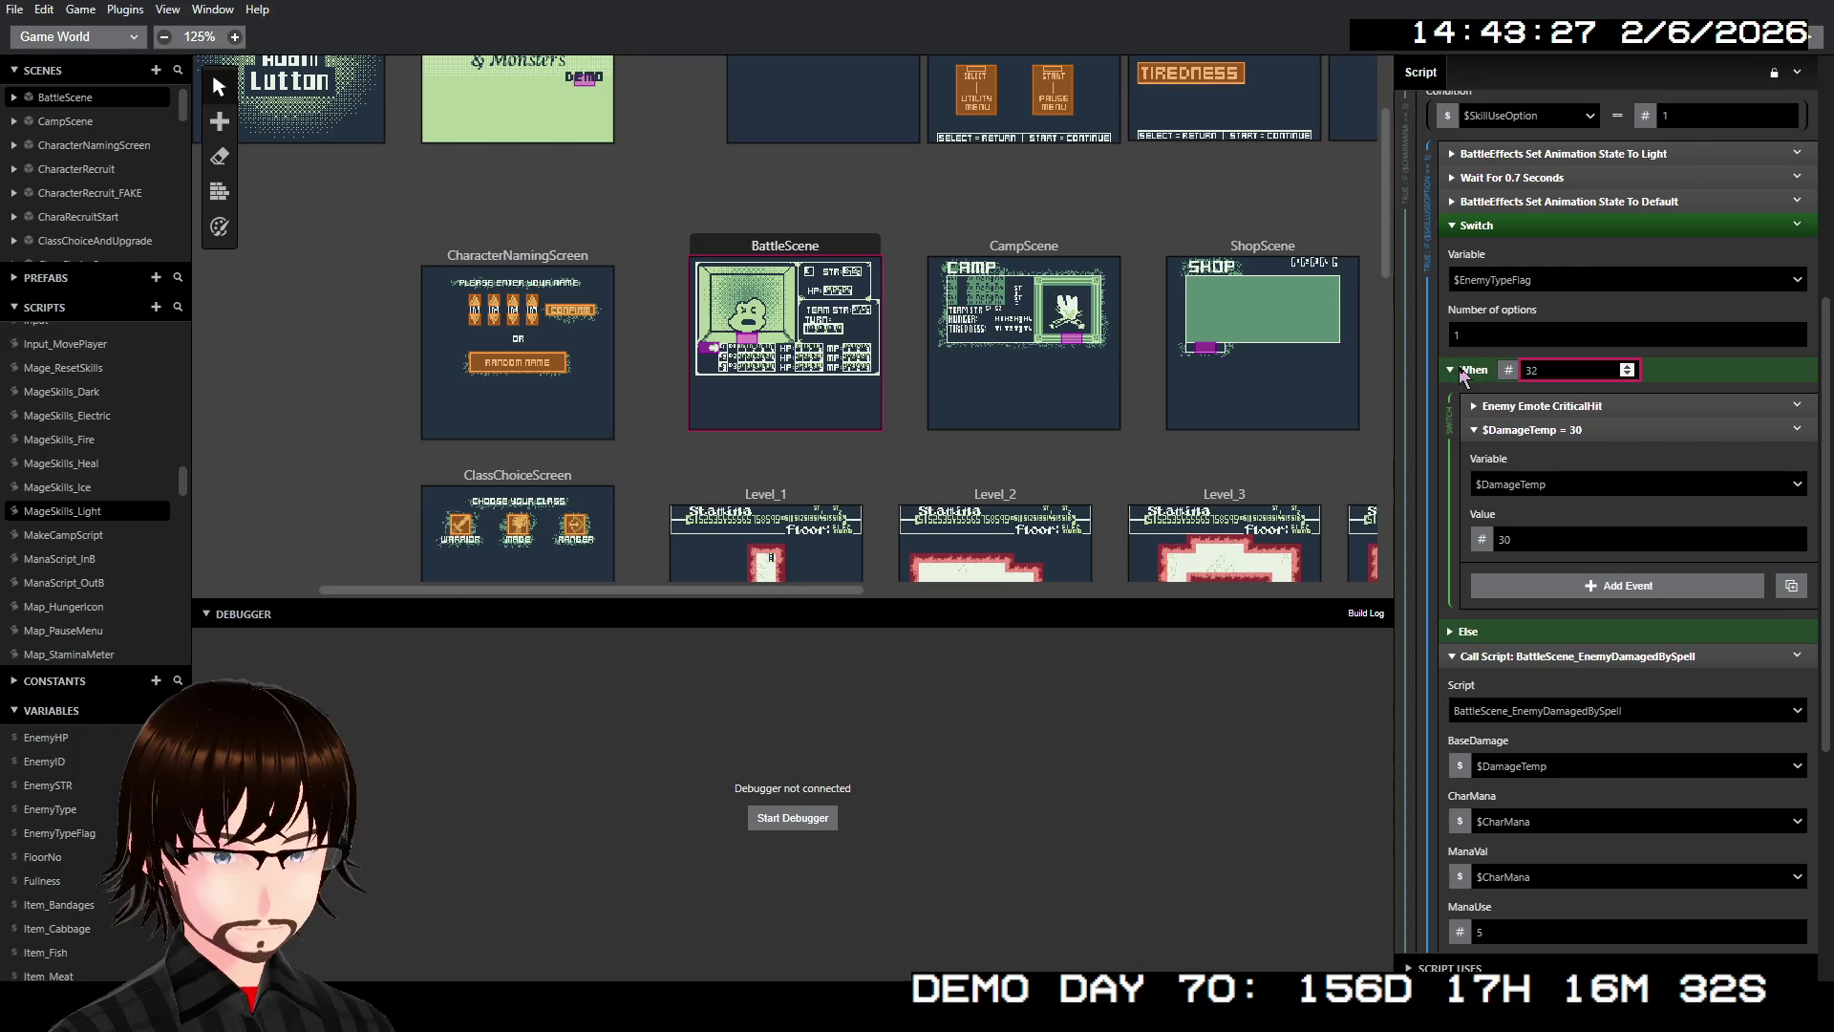
# Expand the Else branch and nested When 16 case showing 7 damage, otherwise 15
pyautogui.click(1468, 631)
pyautogui.scroll(-3, 1521, 674)
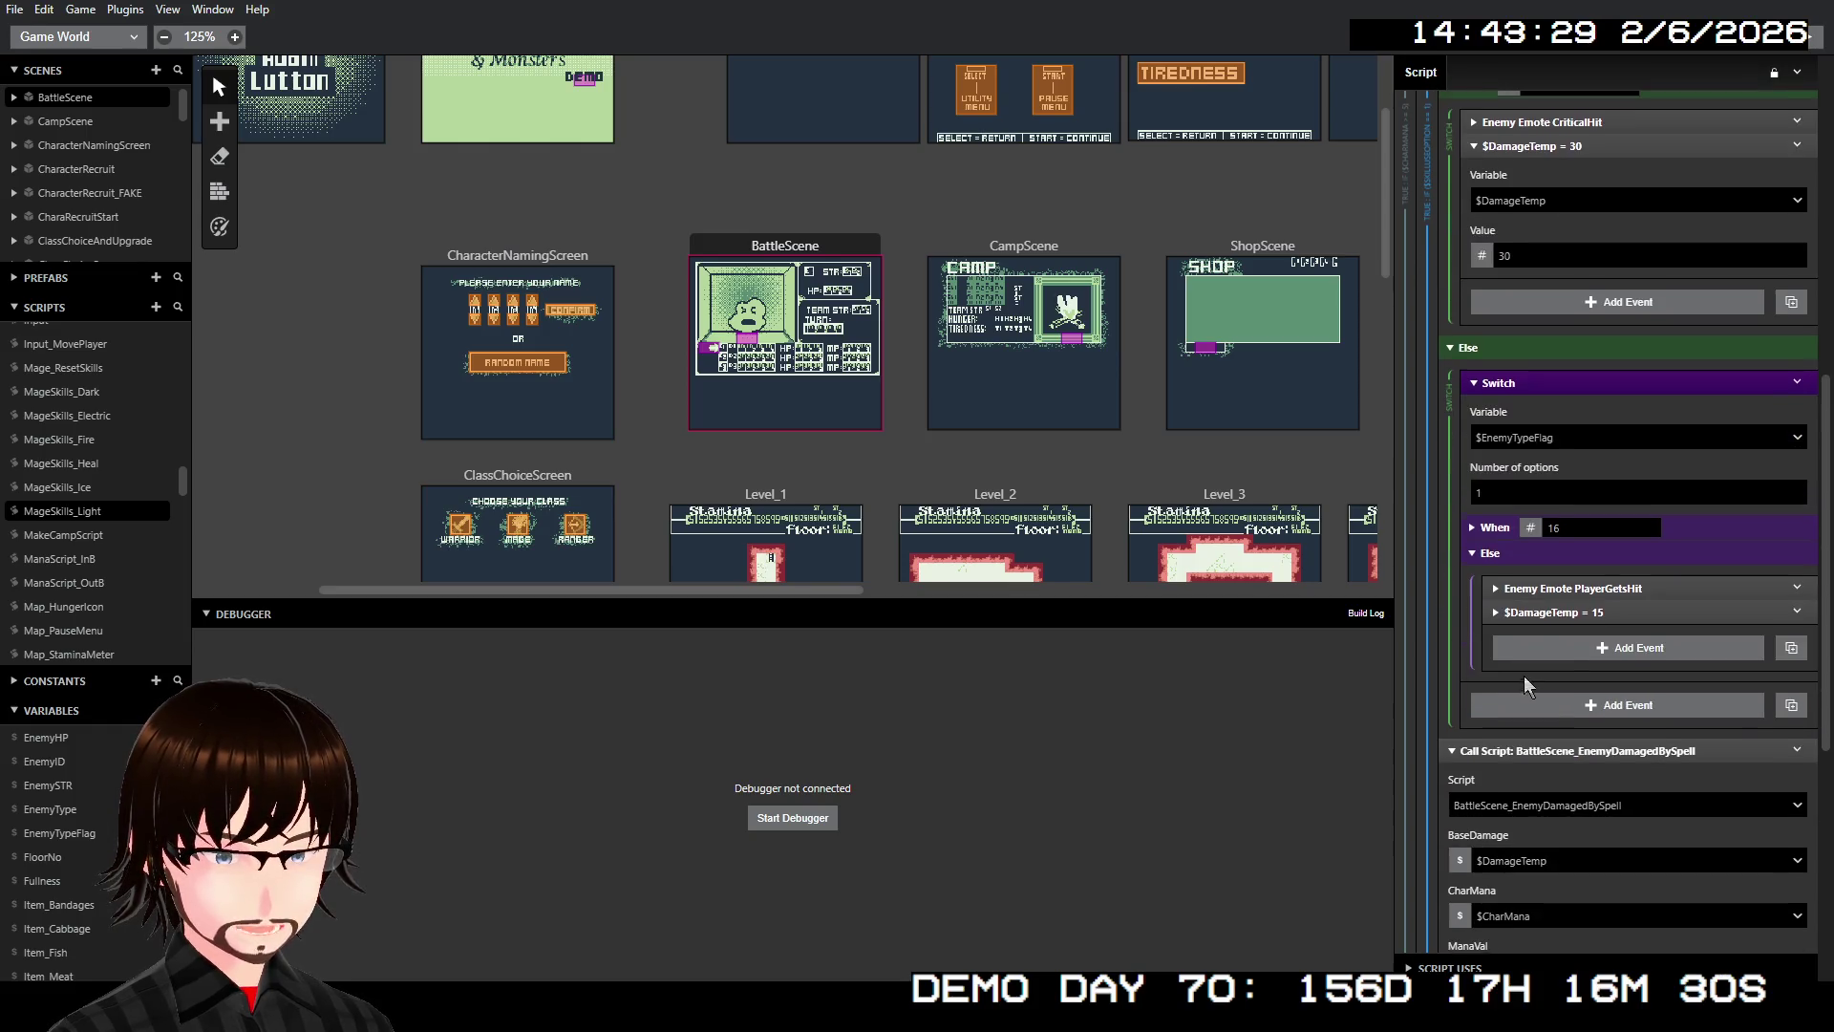
pyautogui.click(1491, 525)
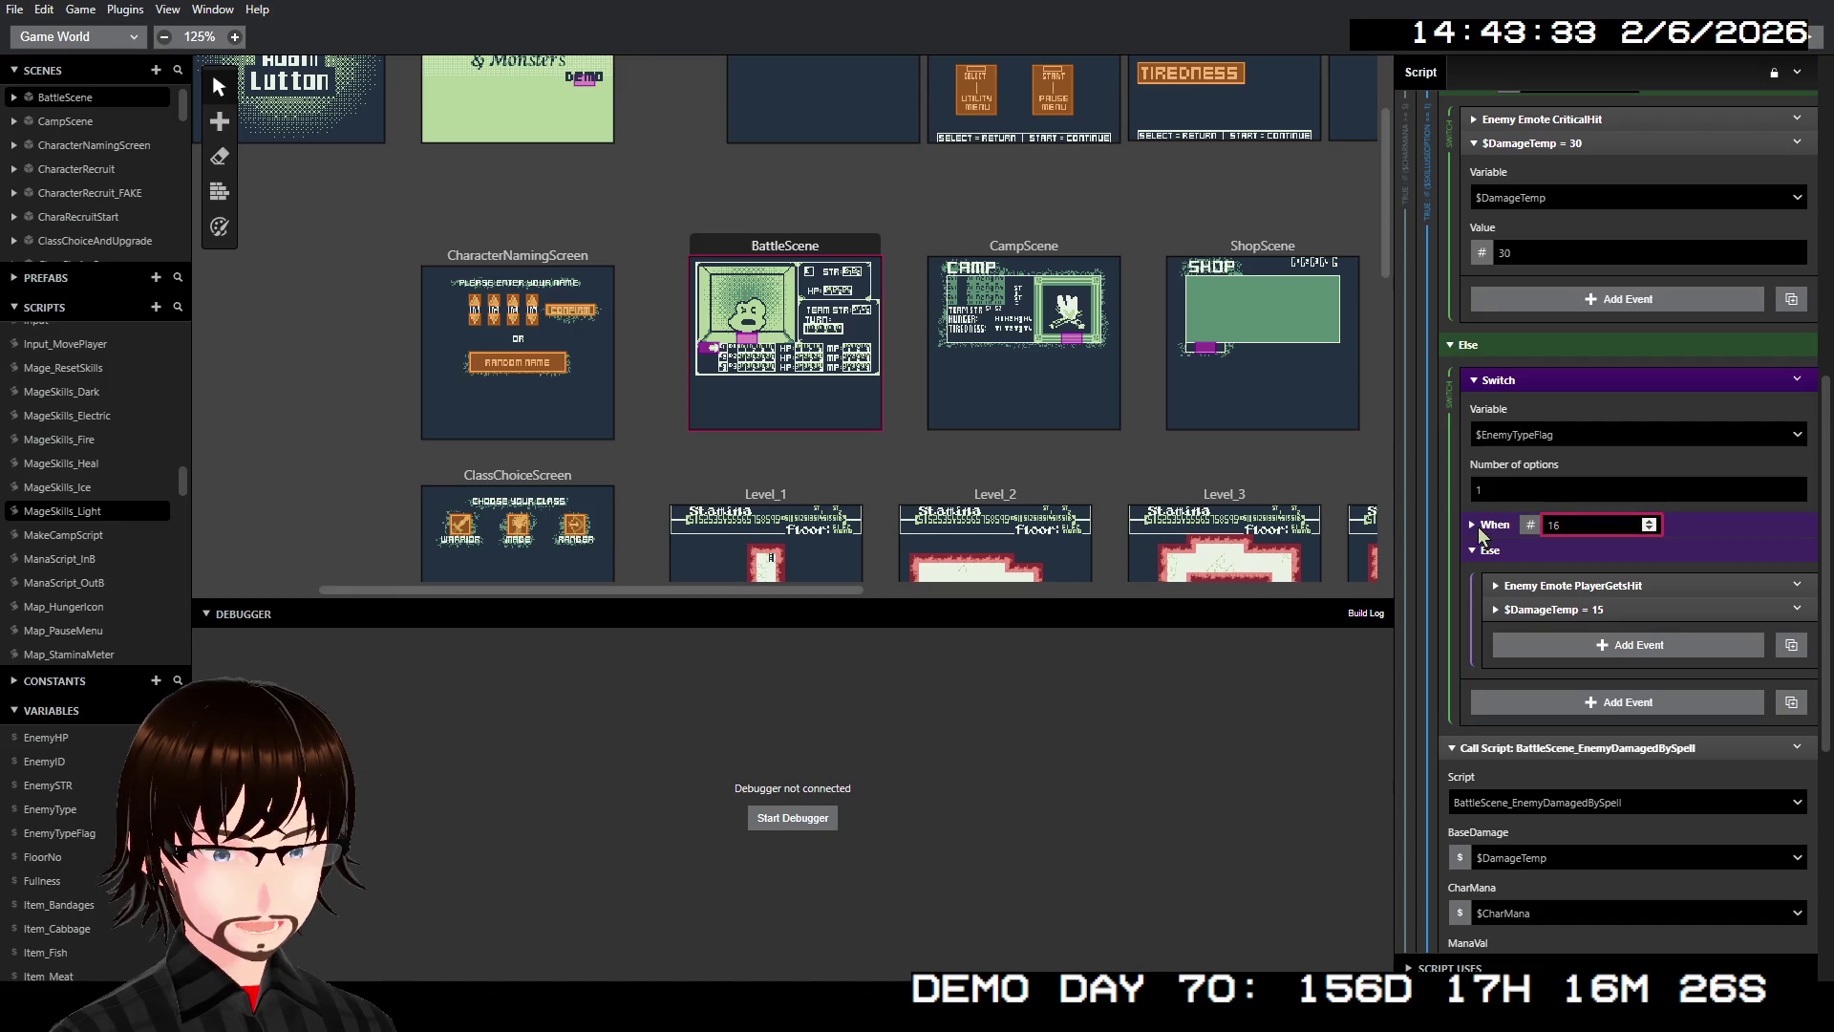
pyautogui.click(1472, 524)
pyautogui.scroll(5, 1555, 524)
pyautogui.rightClick(1591, 413)
pyautogui.click(1660, 600)
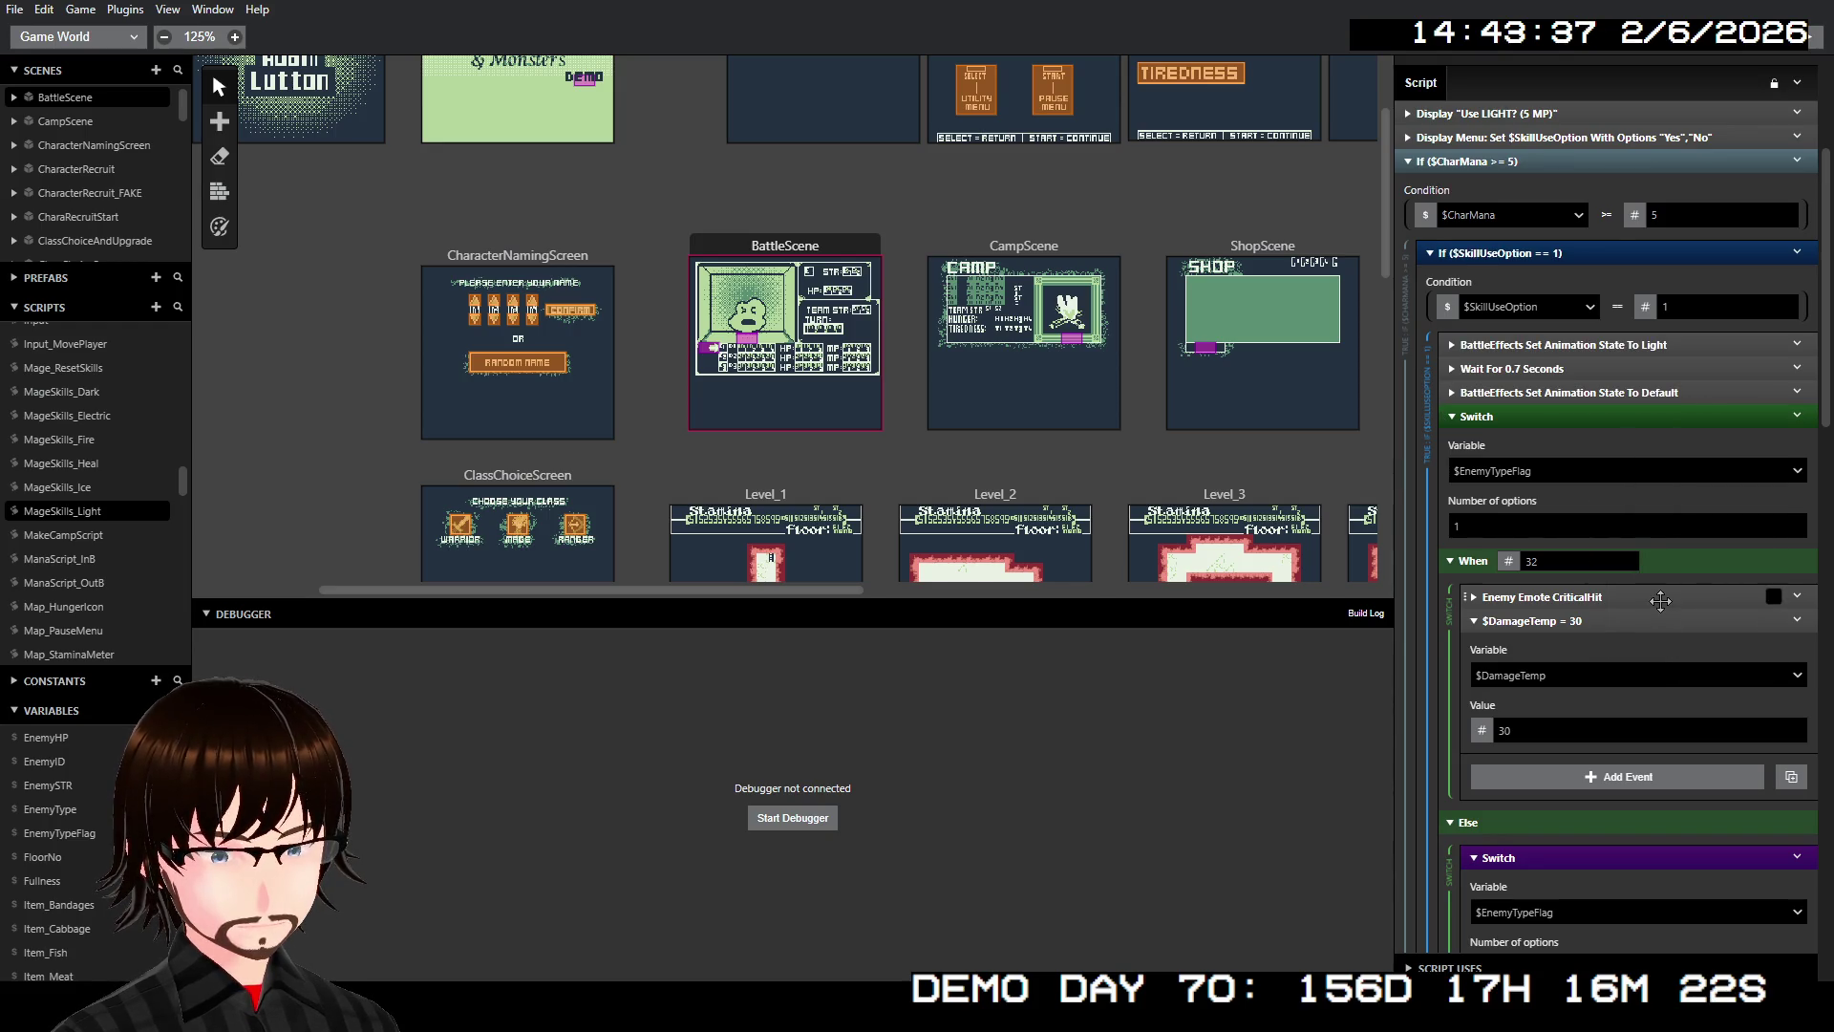
pyautogui.scroll(-3, 1661, 600)
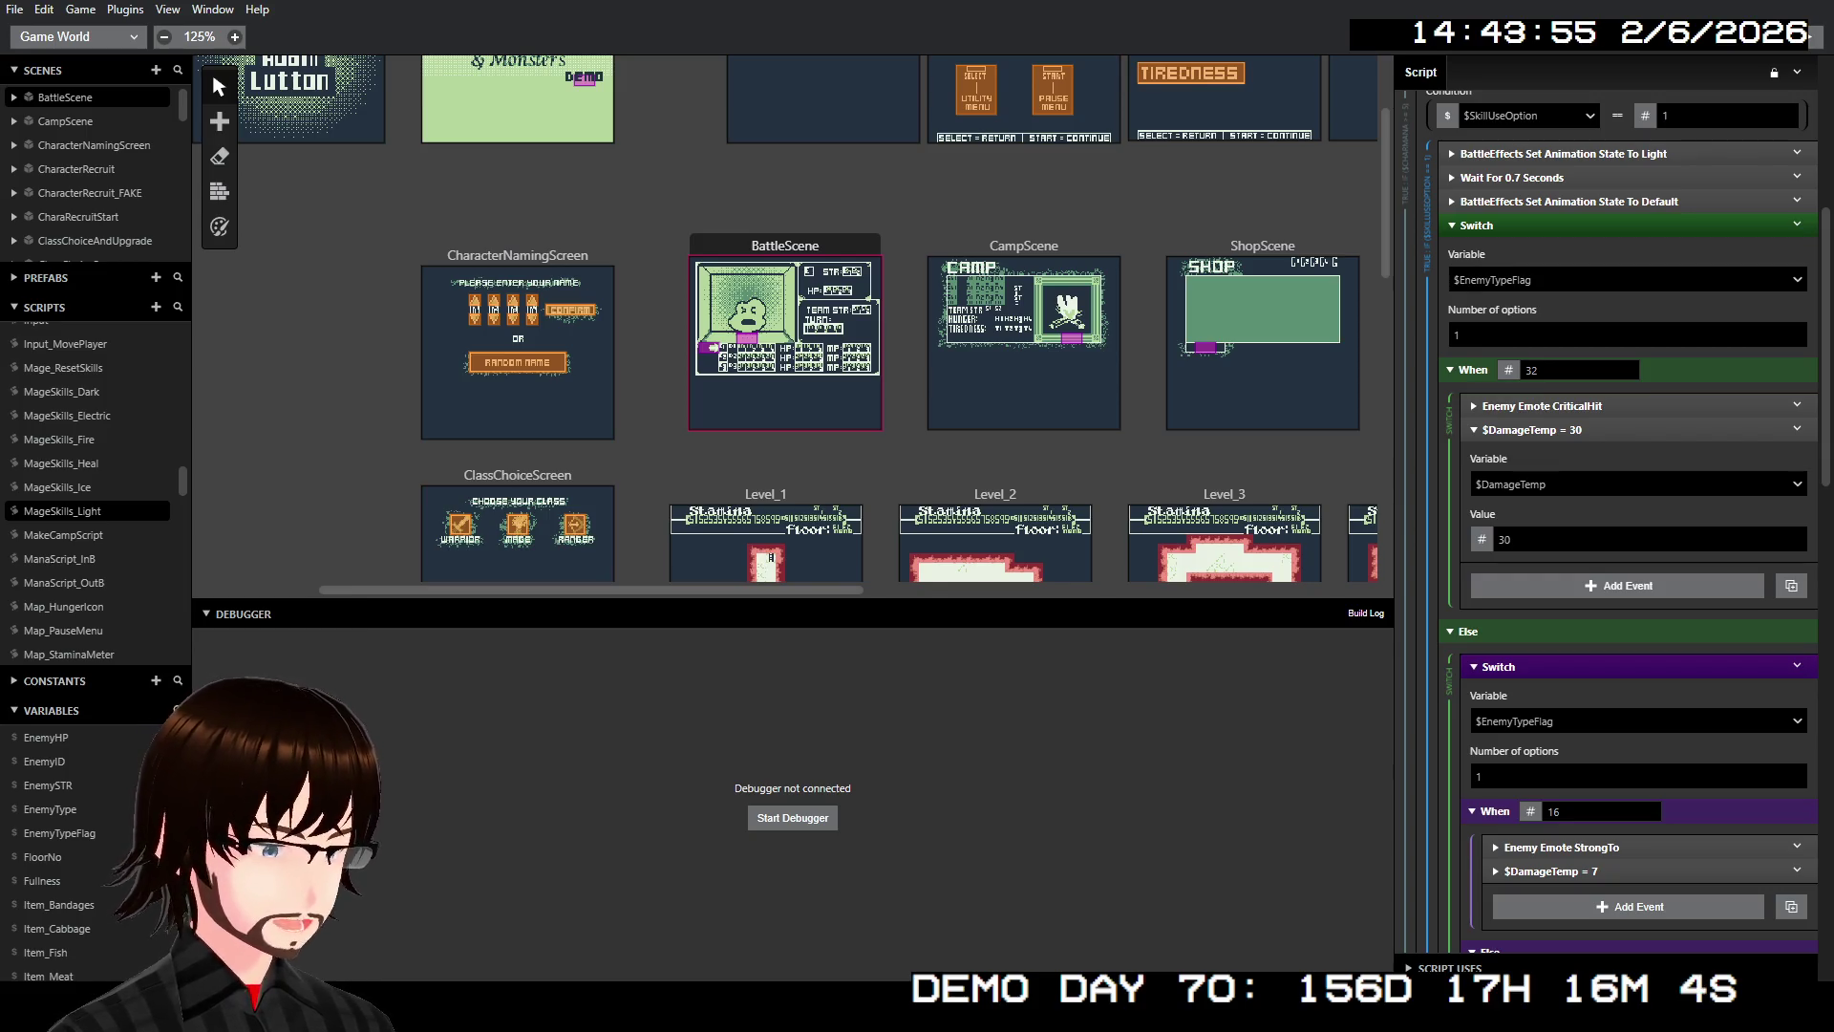
pyautogui.scroll(-5, 1608, 653)
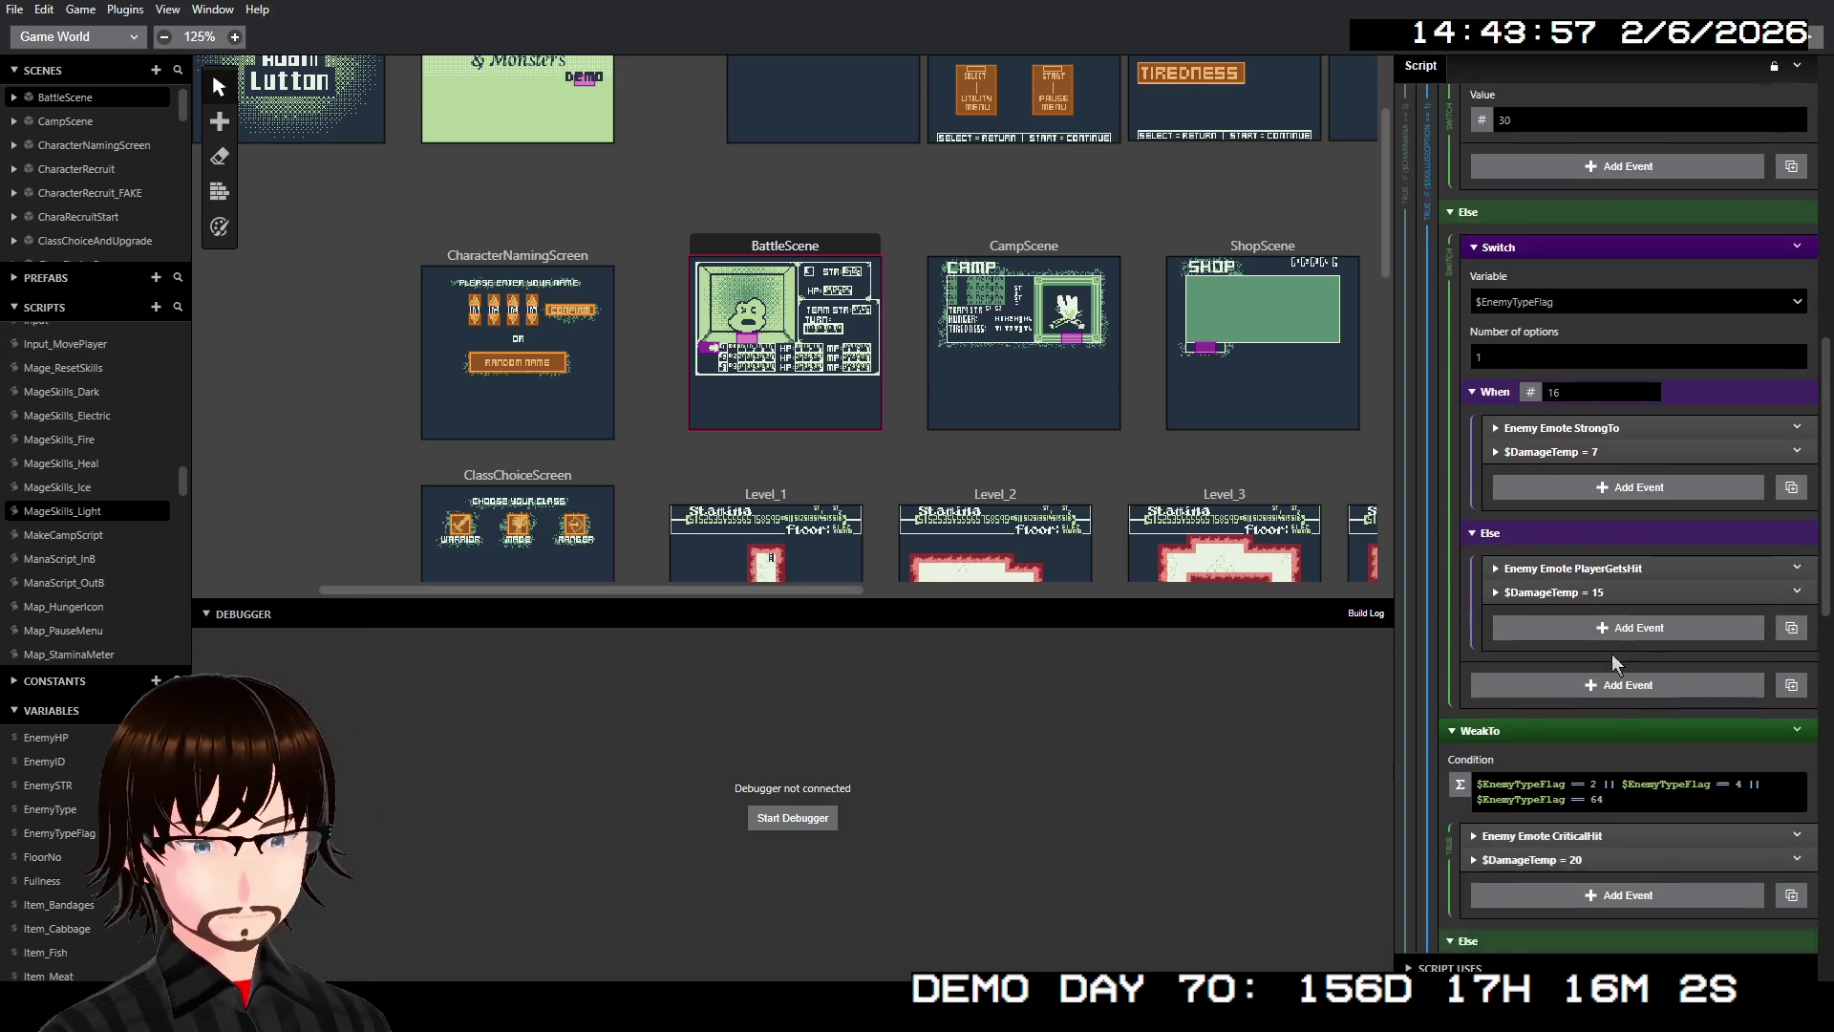
# Replace the WeakTo condition's flag values with 32
pyautogui.moveTo(1637, 643); pyautogui.dragTo(1591, 630)
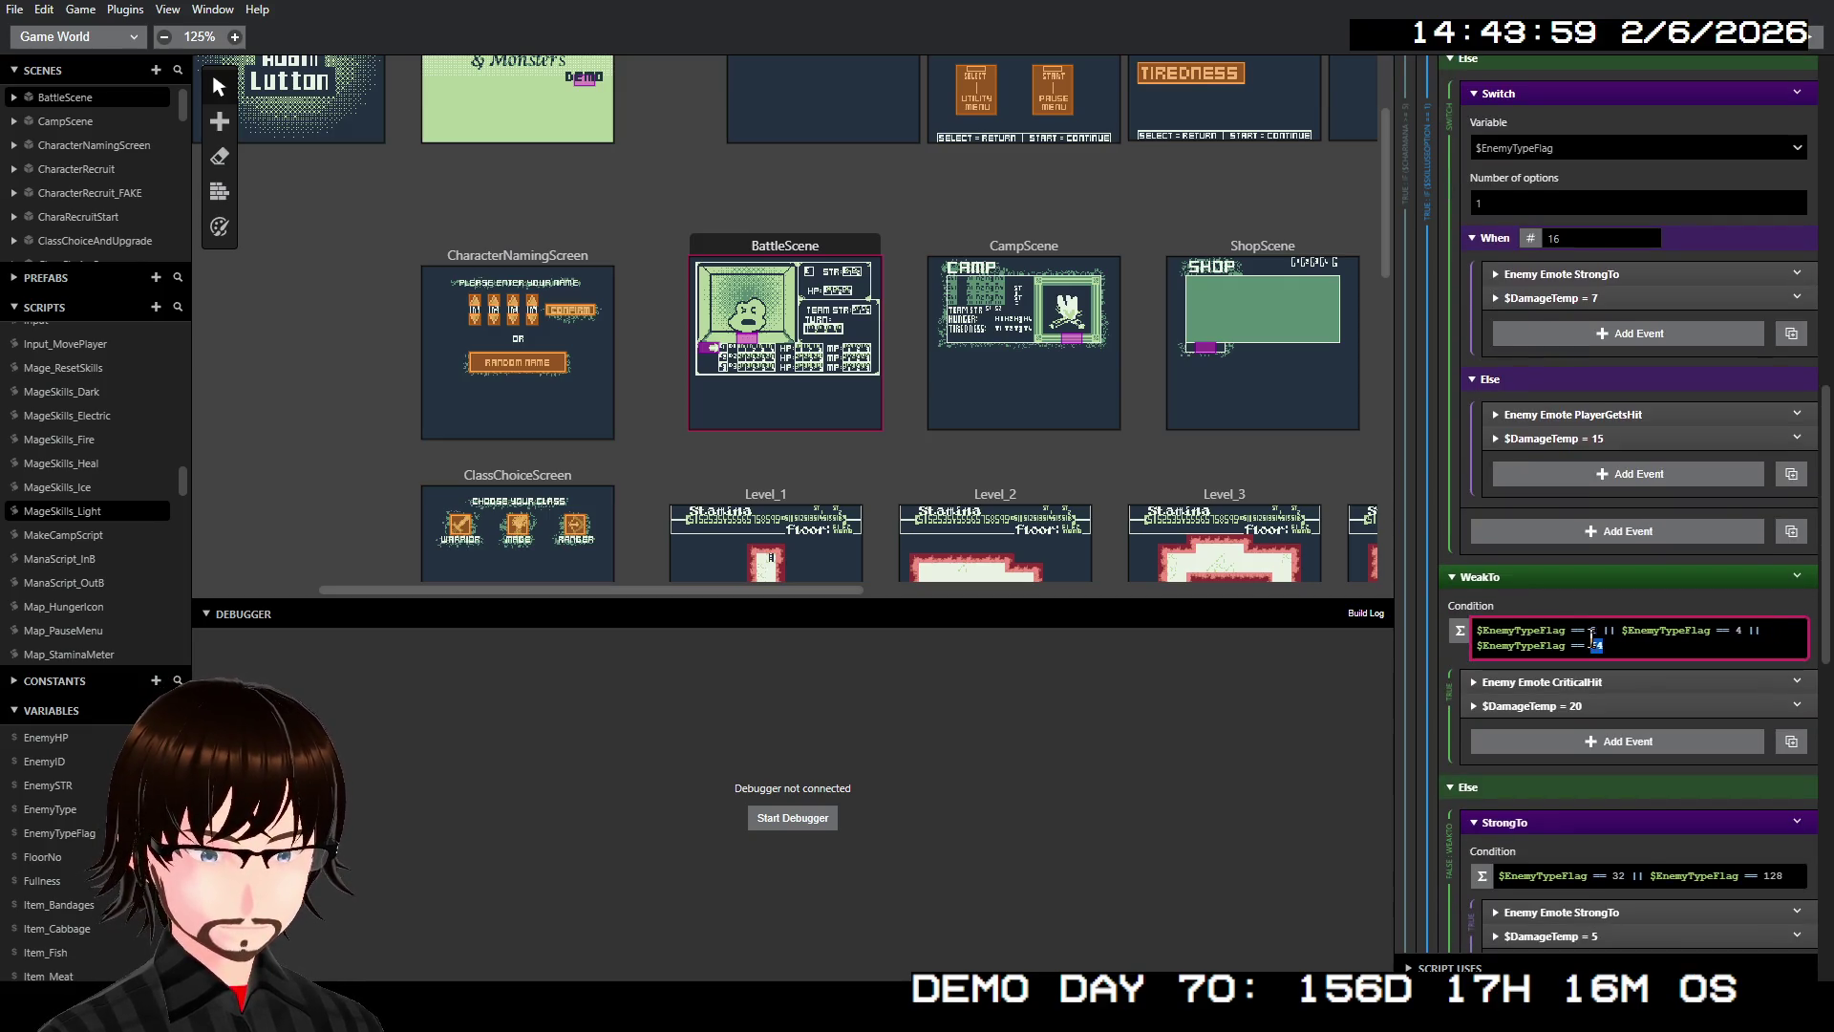
pyautogui.write('32')
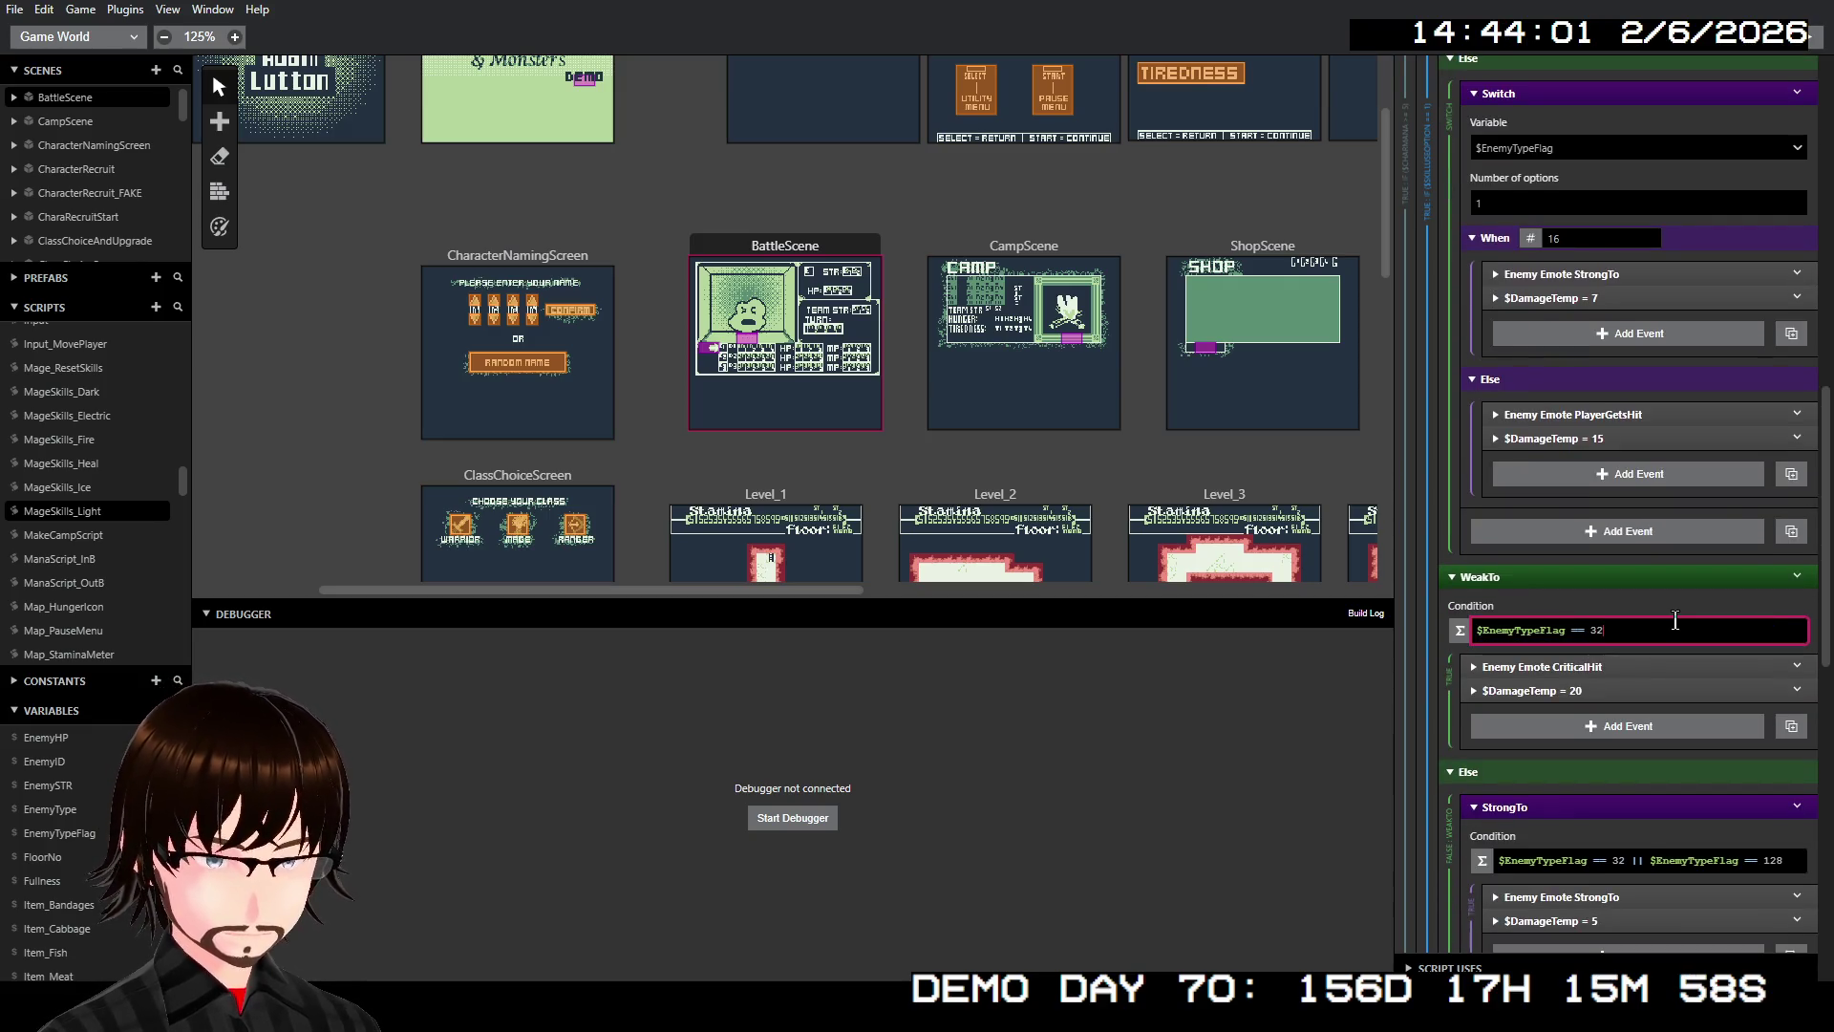
pyautogui.scroll(5, 1688, 504)
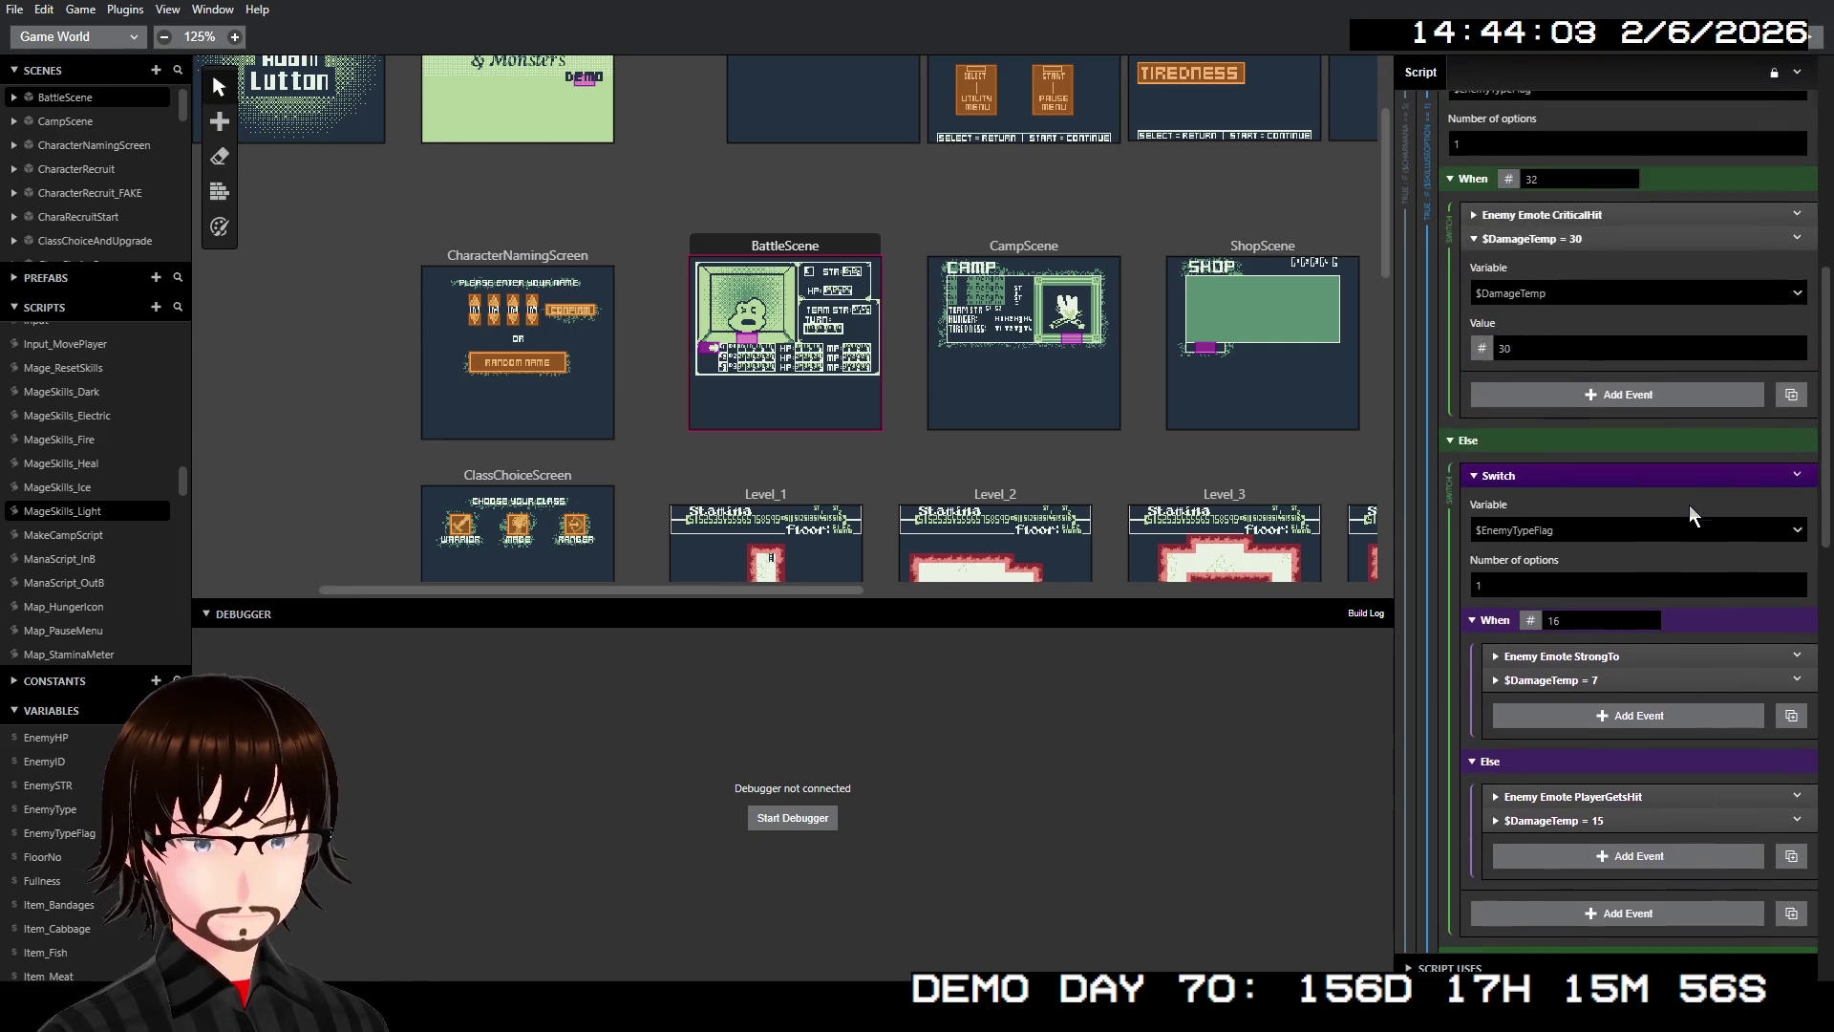
pyautogui.scroll(-3, 1681, 513)
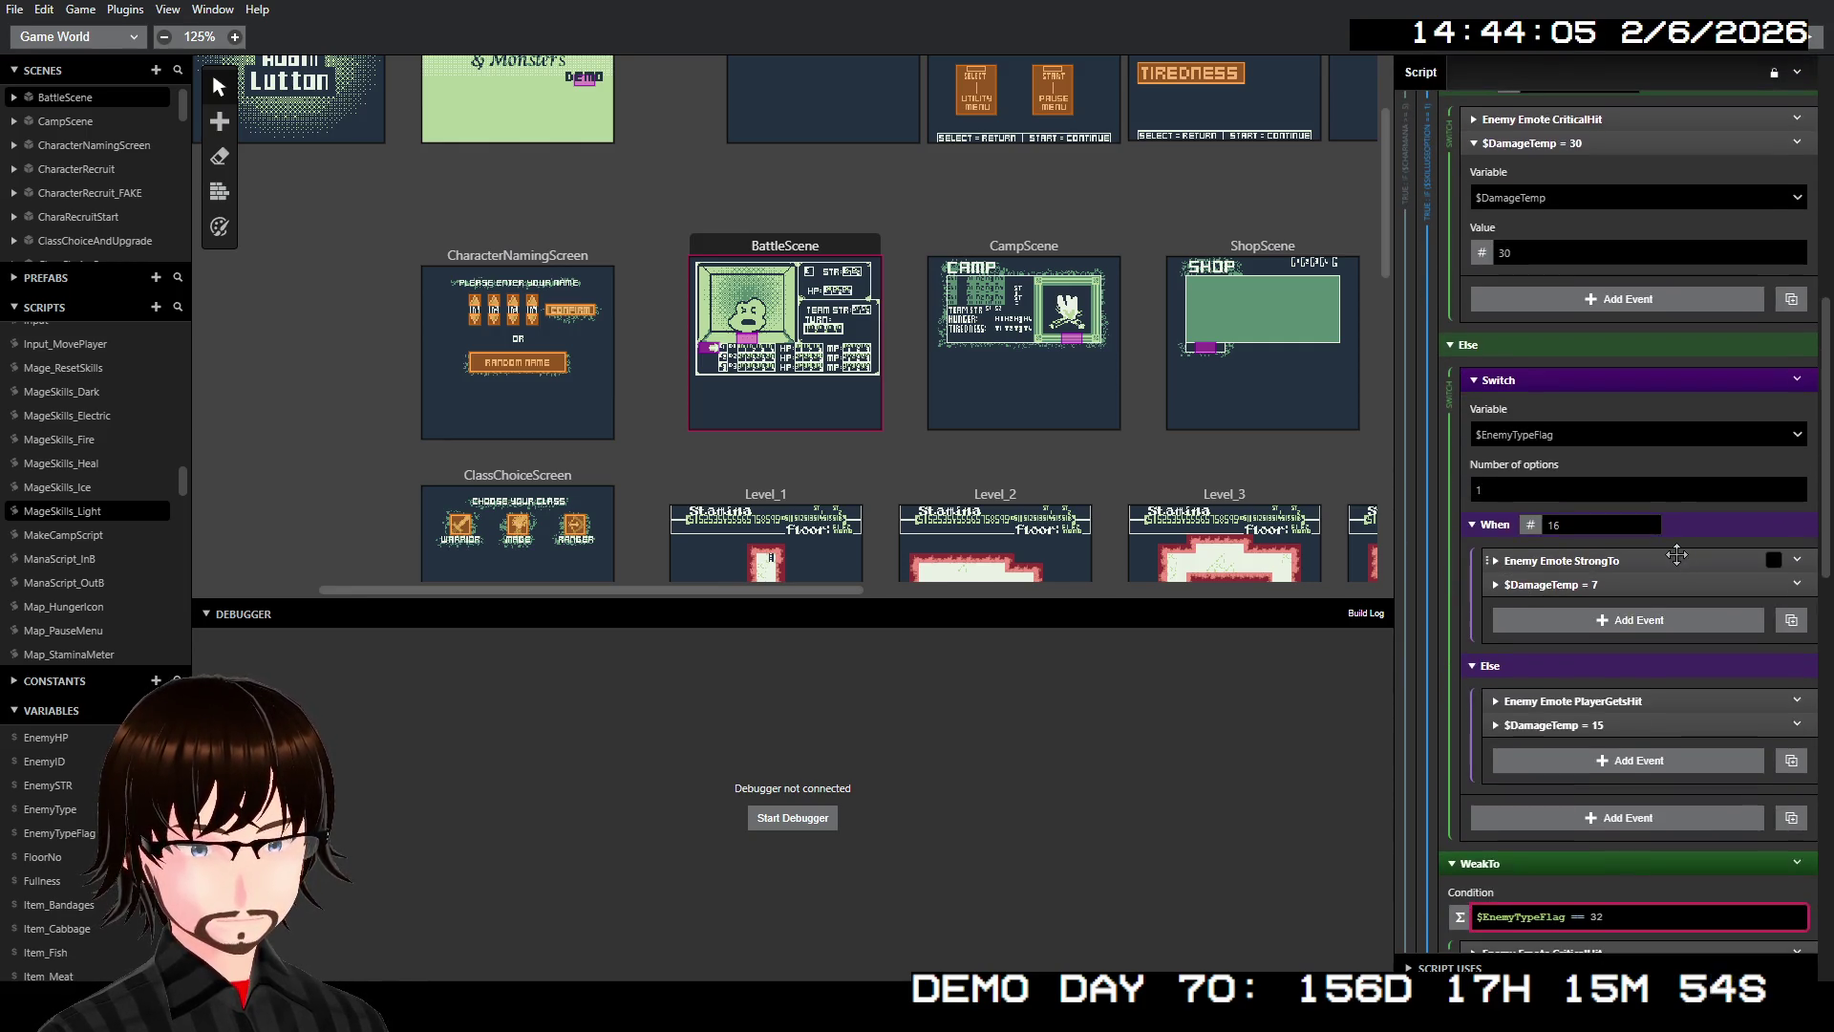
pyautogui.scroll(-3, 1545, 536)
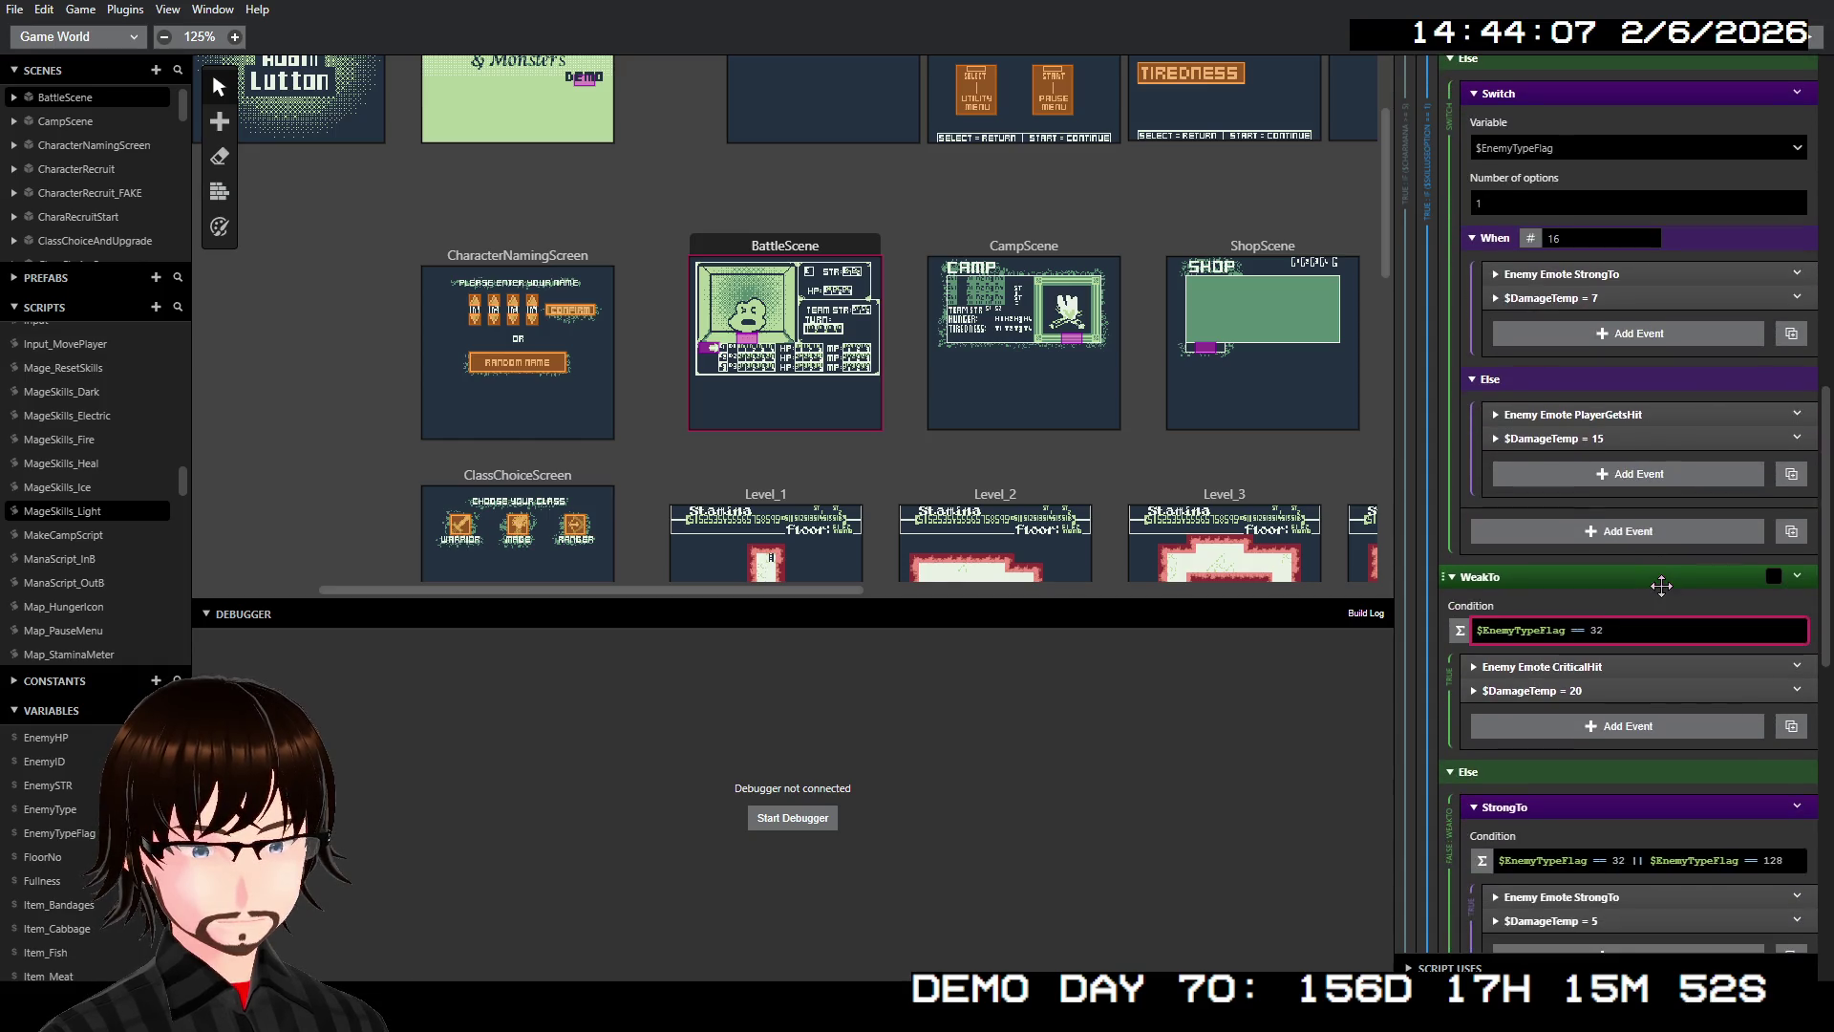
pyautogui.scroll(-2, 1700, 640)
# Replace the StrongTo condition's flag values with 16
pyautogui.moveTo(1791, 576); pyautogui.dragTo(1613, 573)
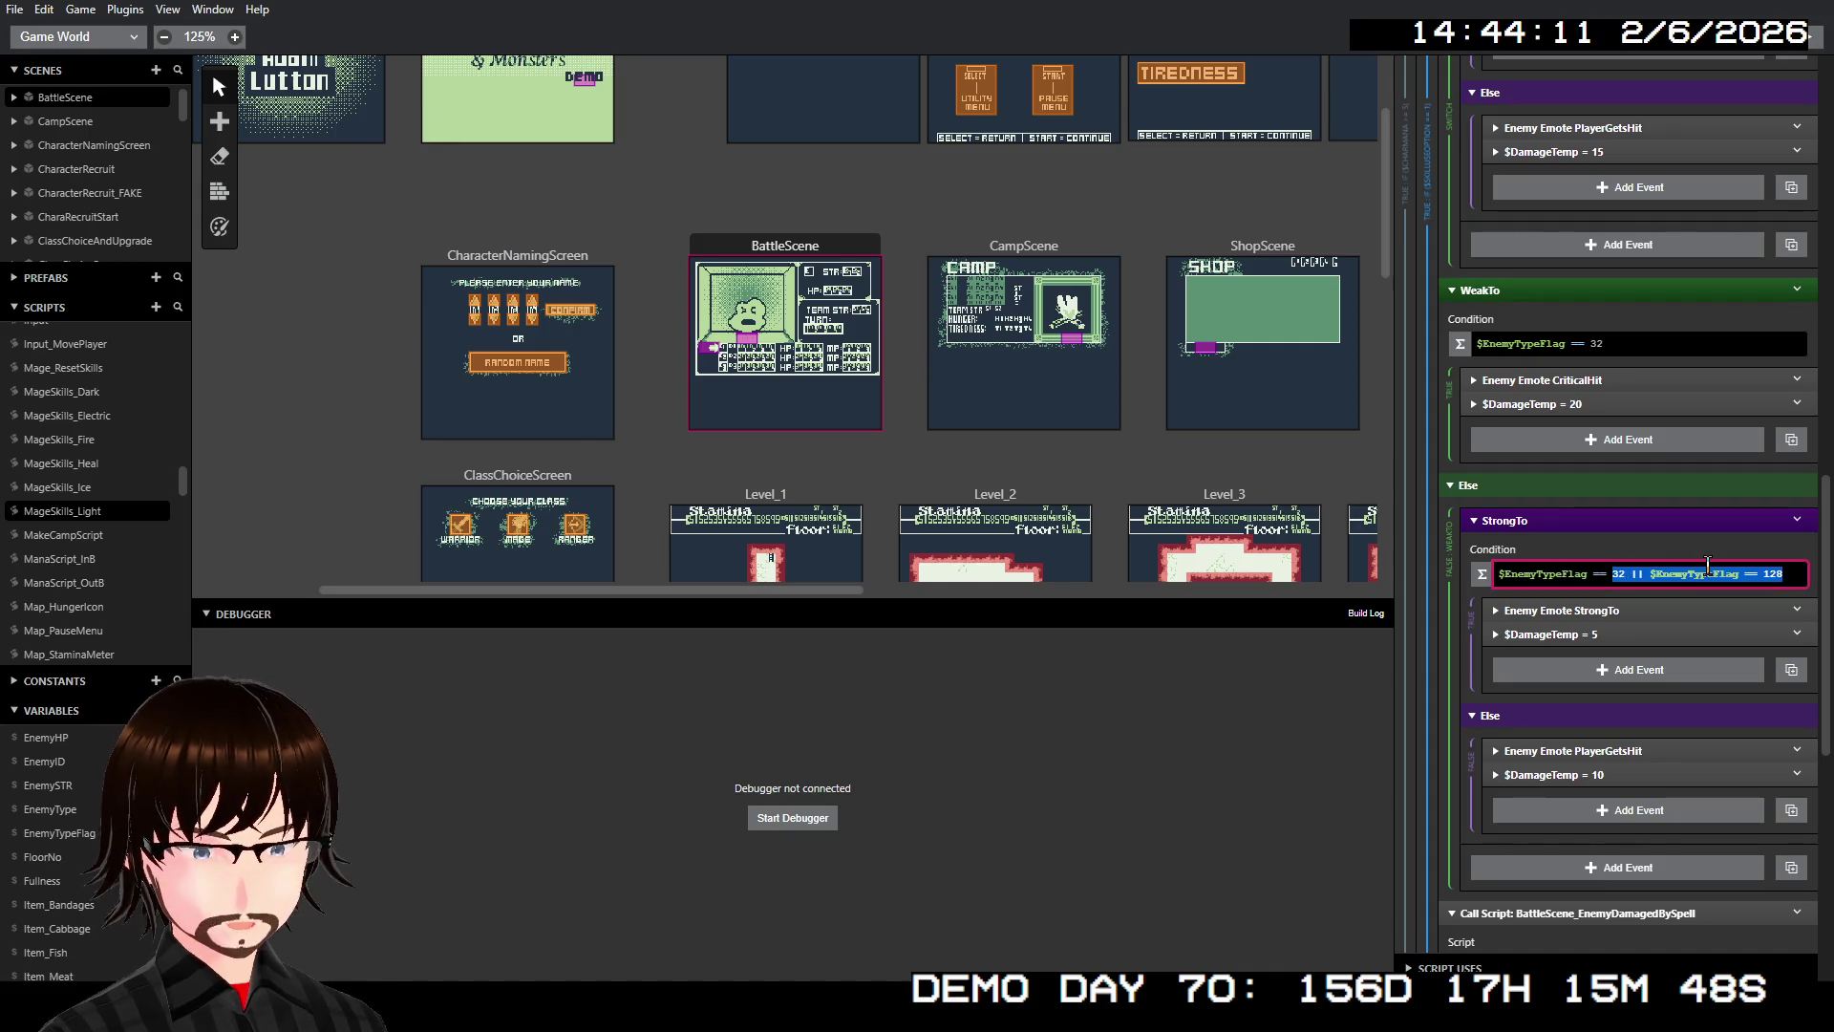
pyautogui.write('16')
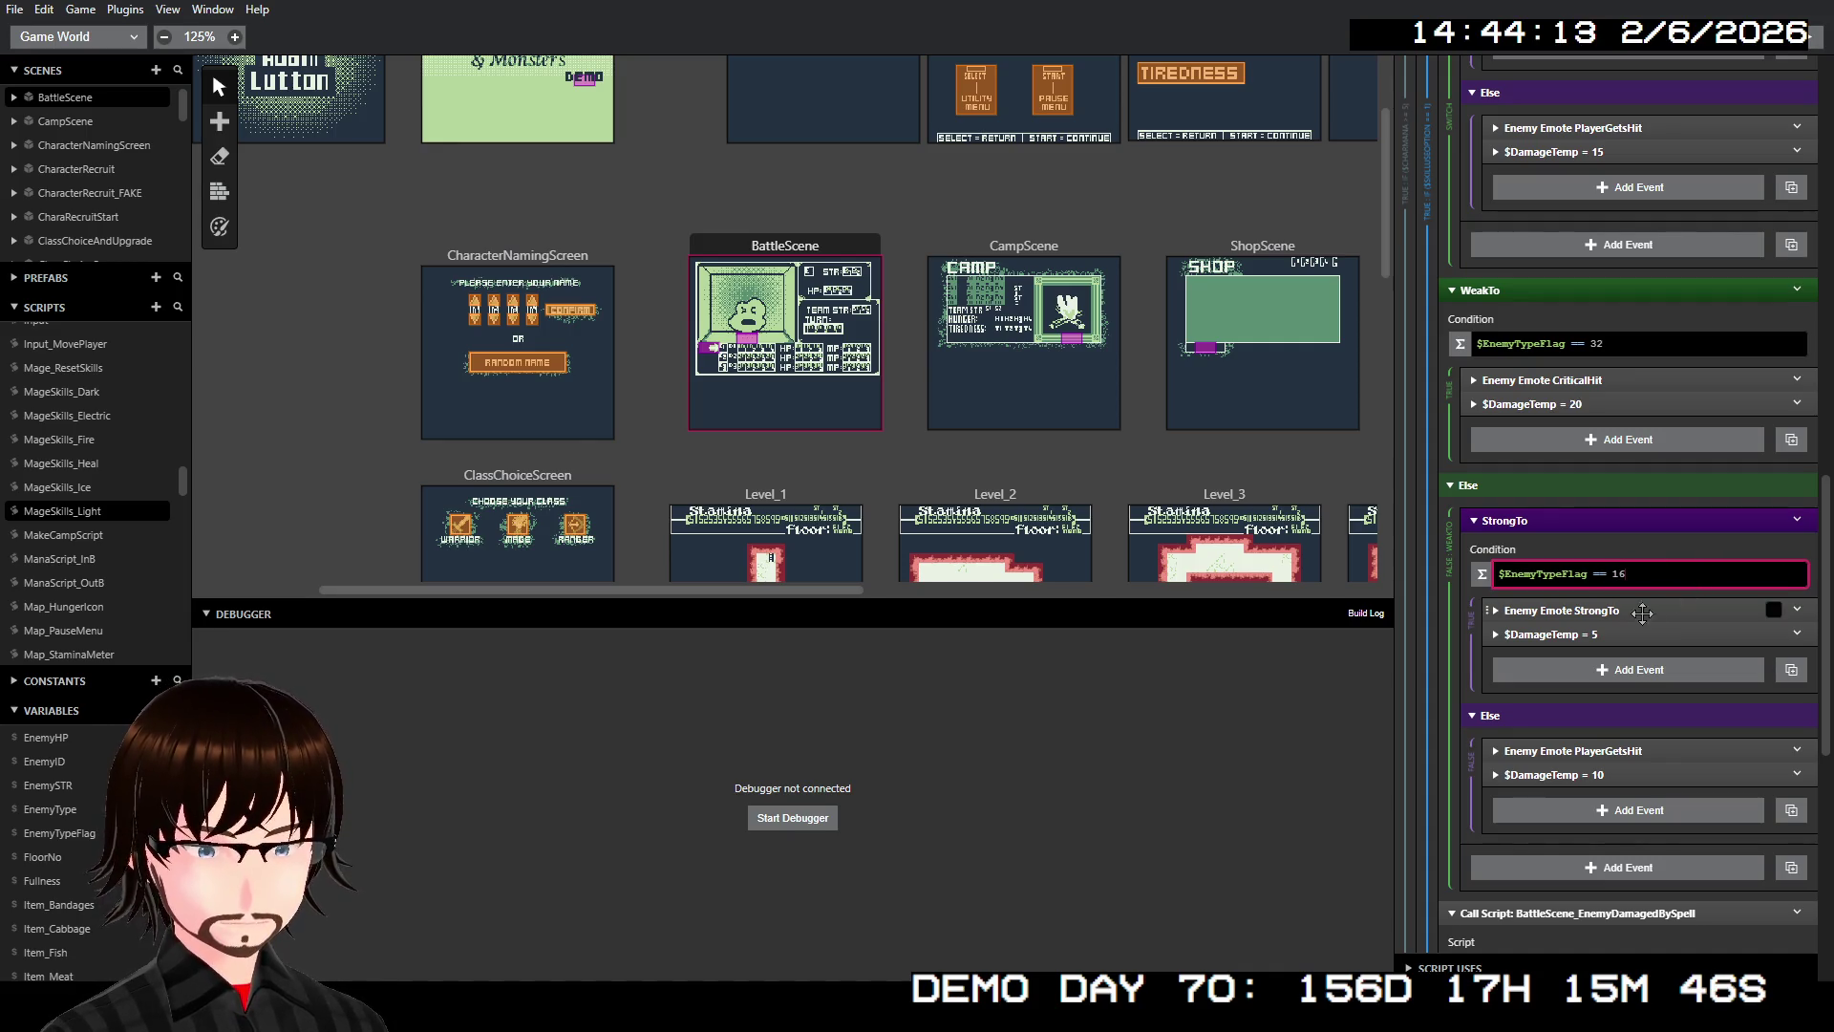
pyautogui.scroll(7, 1624, 640)
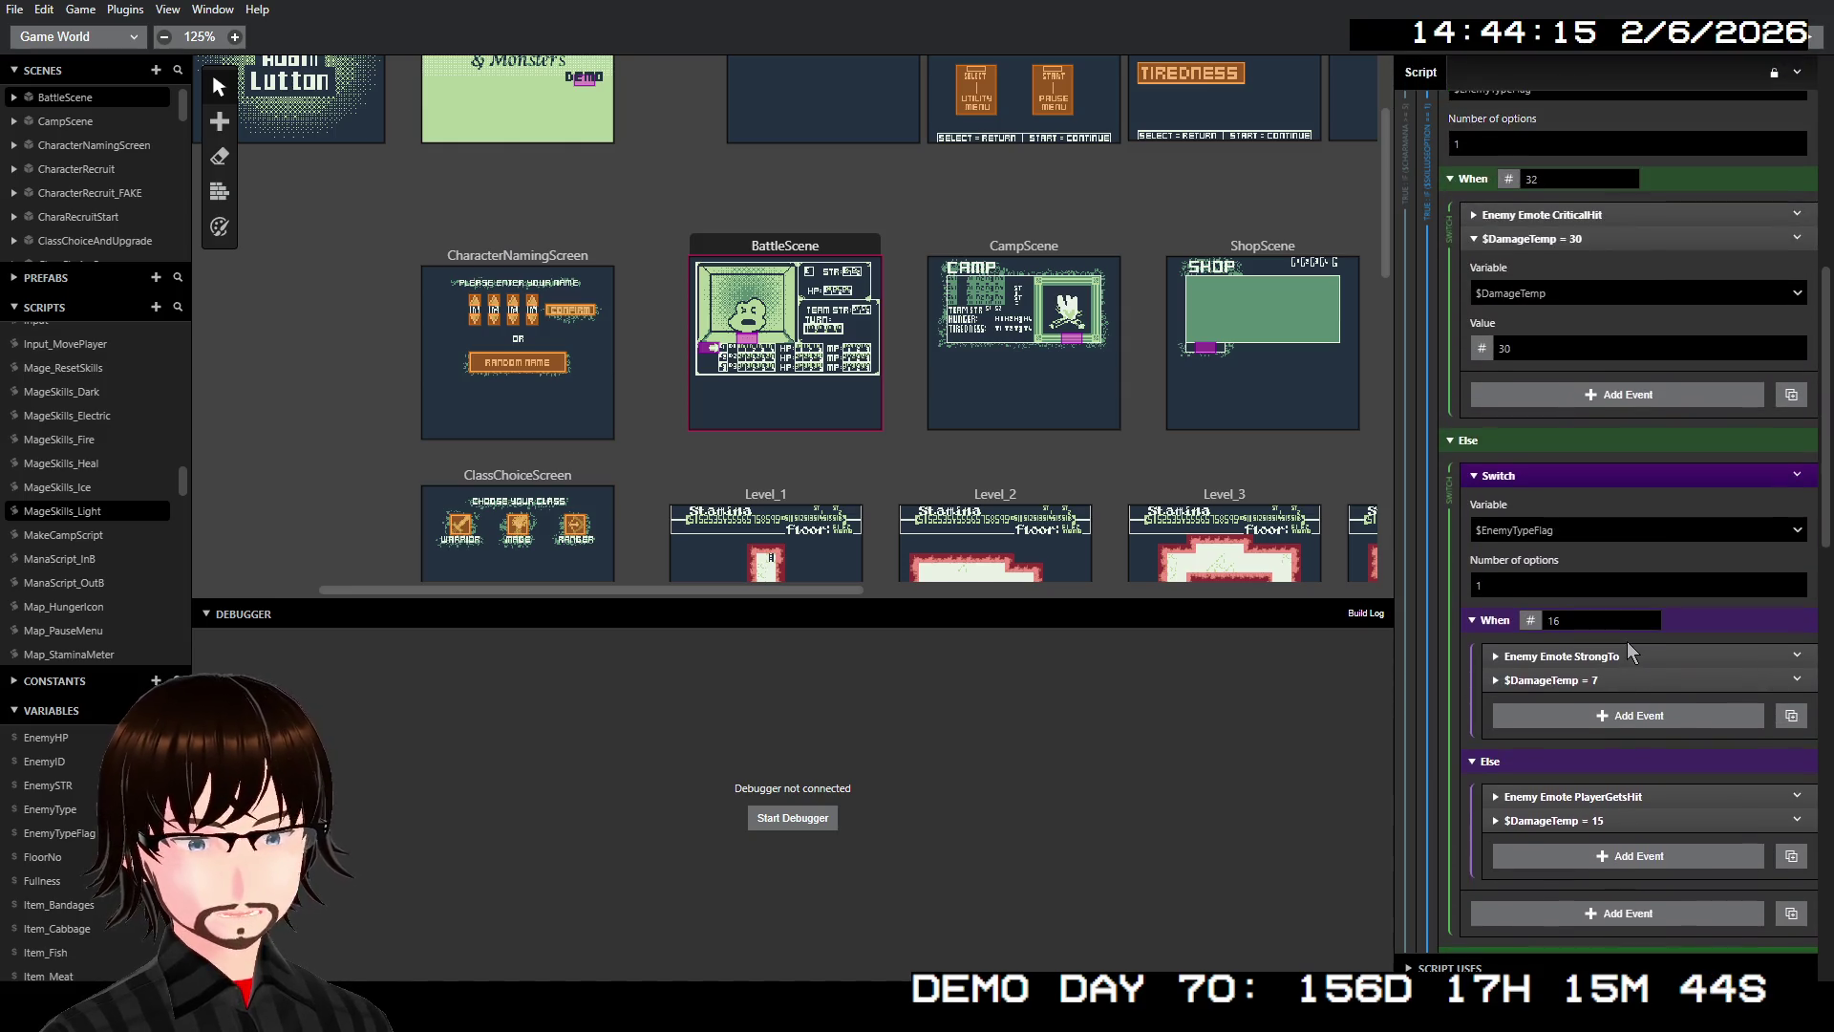
pyautogui.scroll(1, 1626, 640)
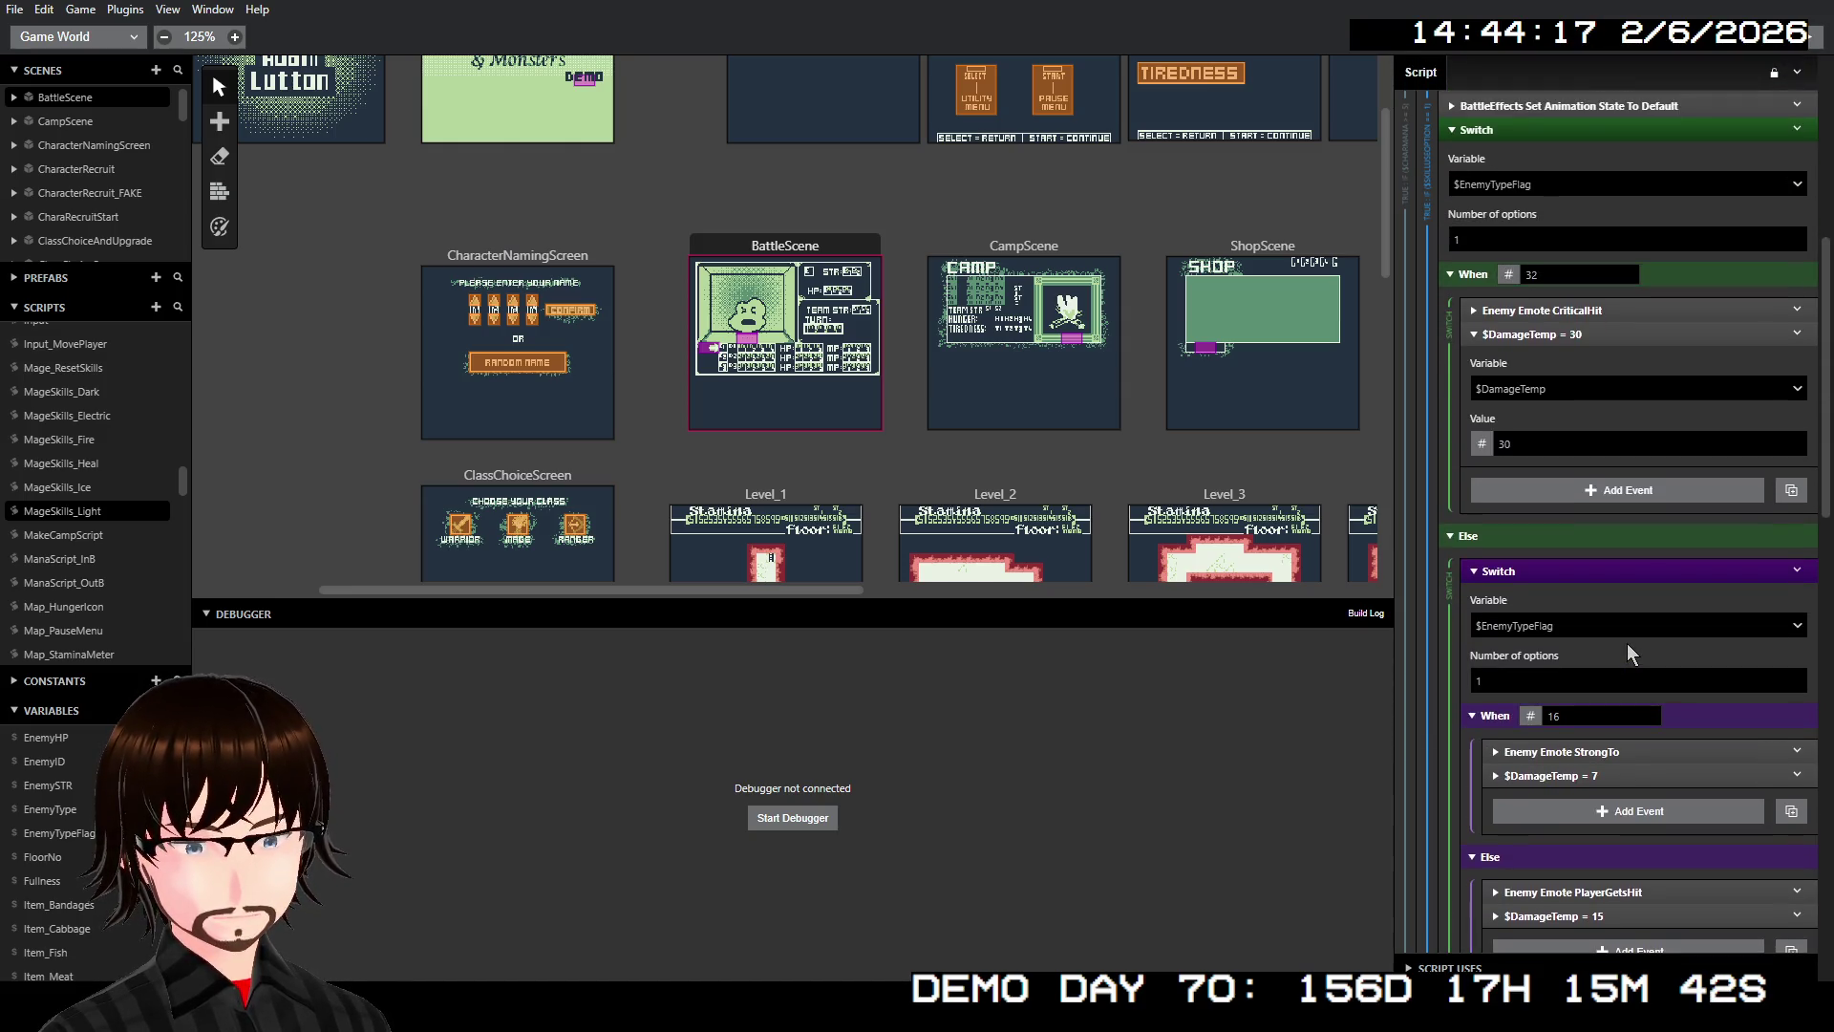
pyautogui.scroll(-8, 1626, 644)
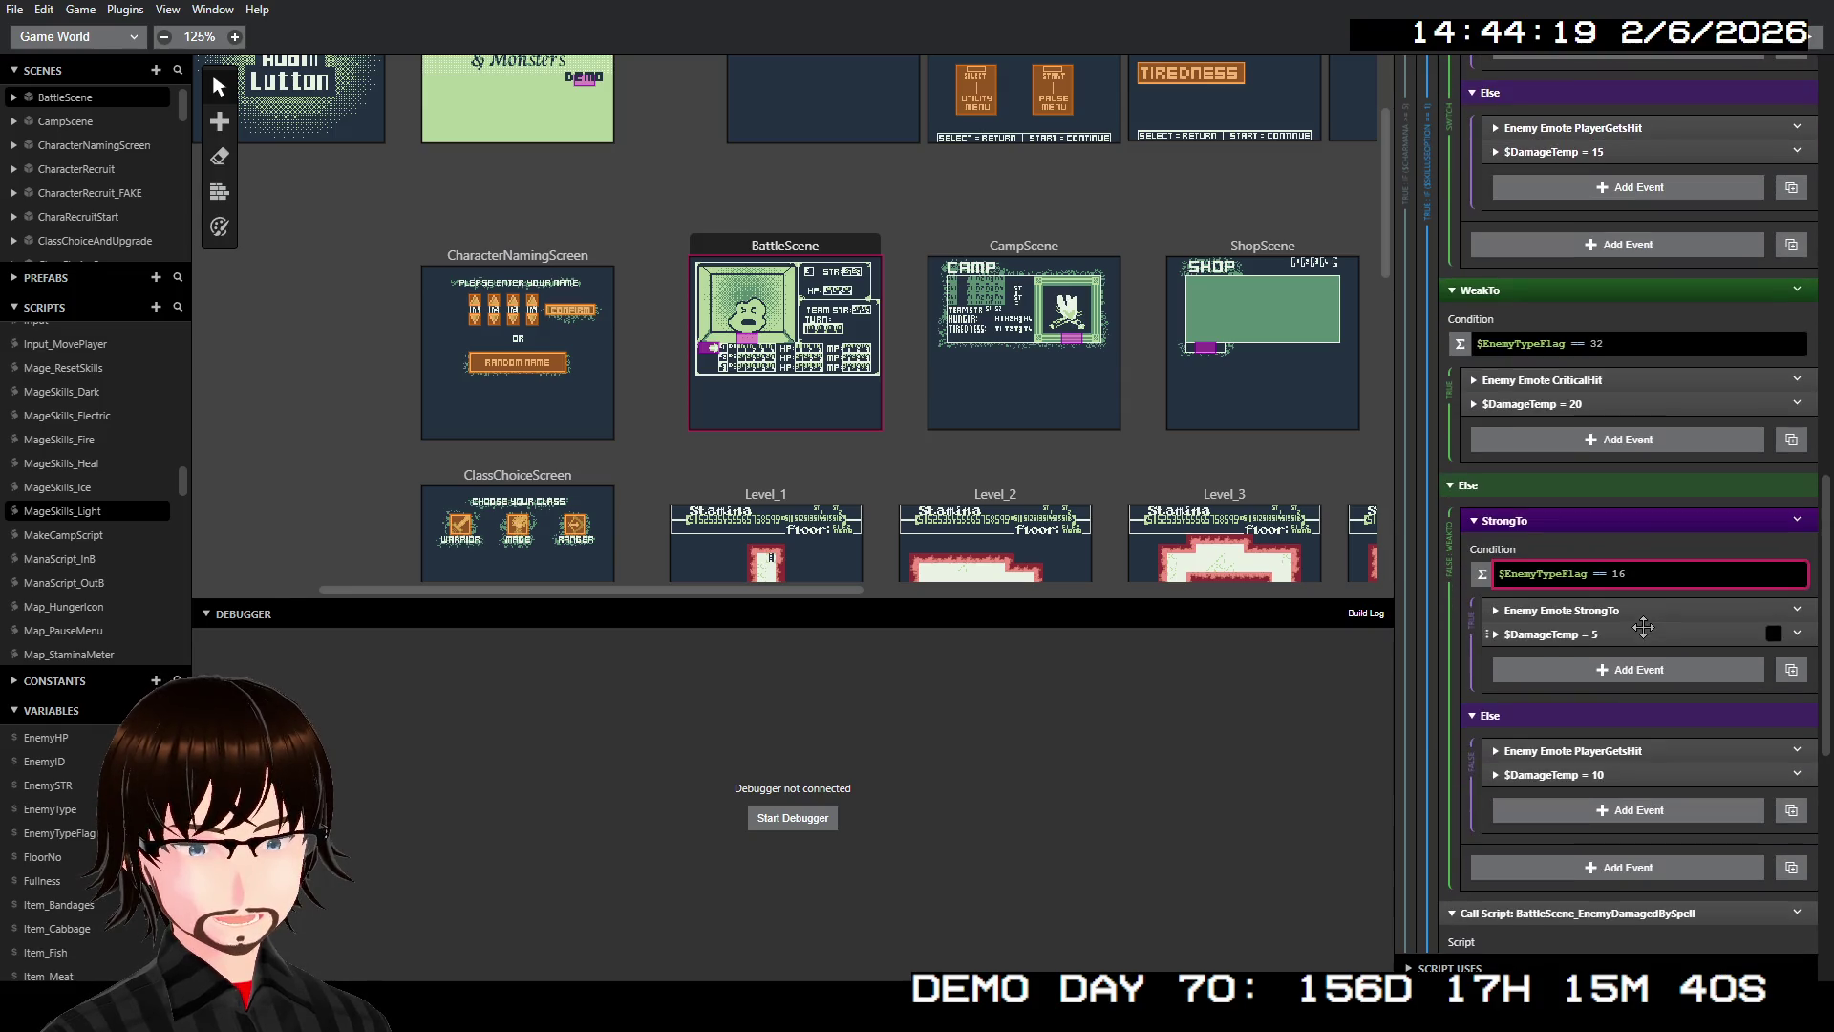
# Raise the WeakTo $DamageTemp value from 20 to 30
pyautogui.click(1528, 404)
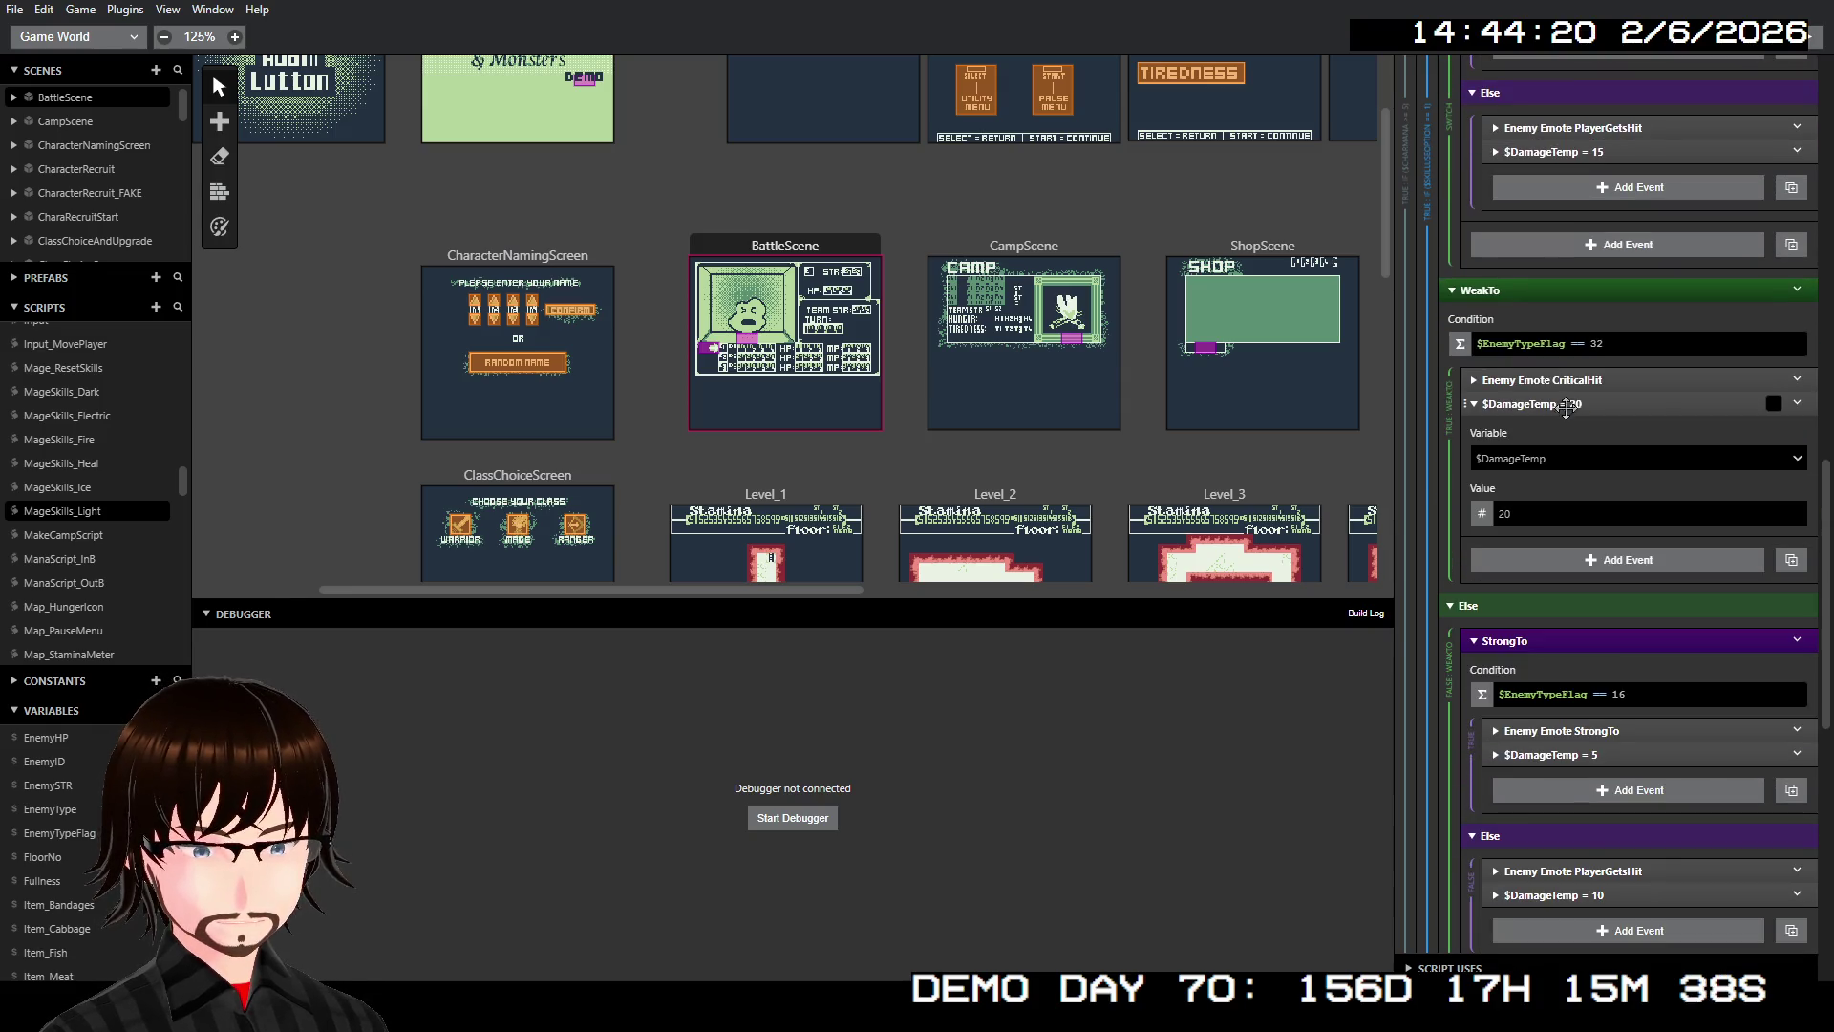
pyautogui.click(1506, 514)
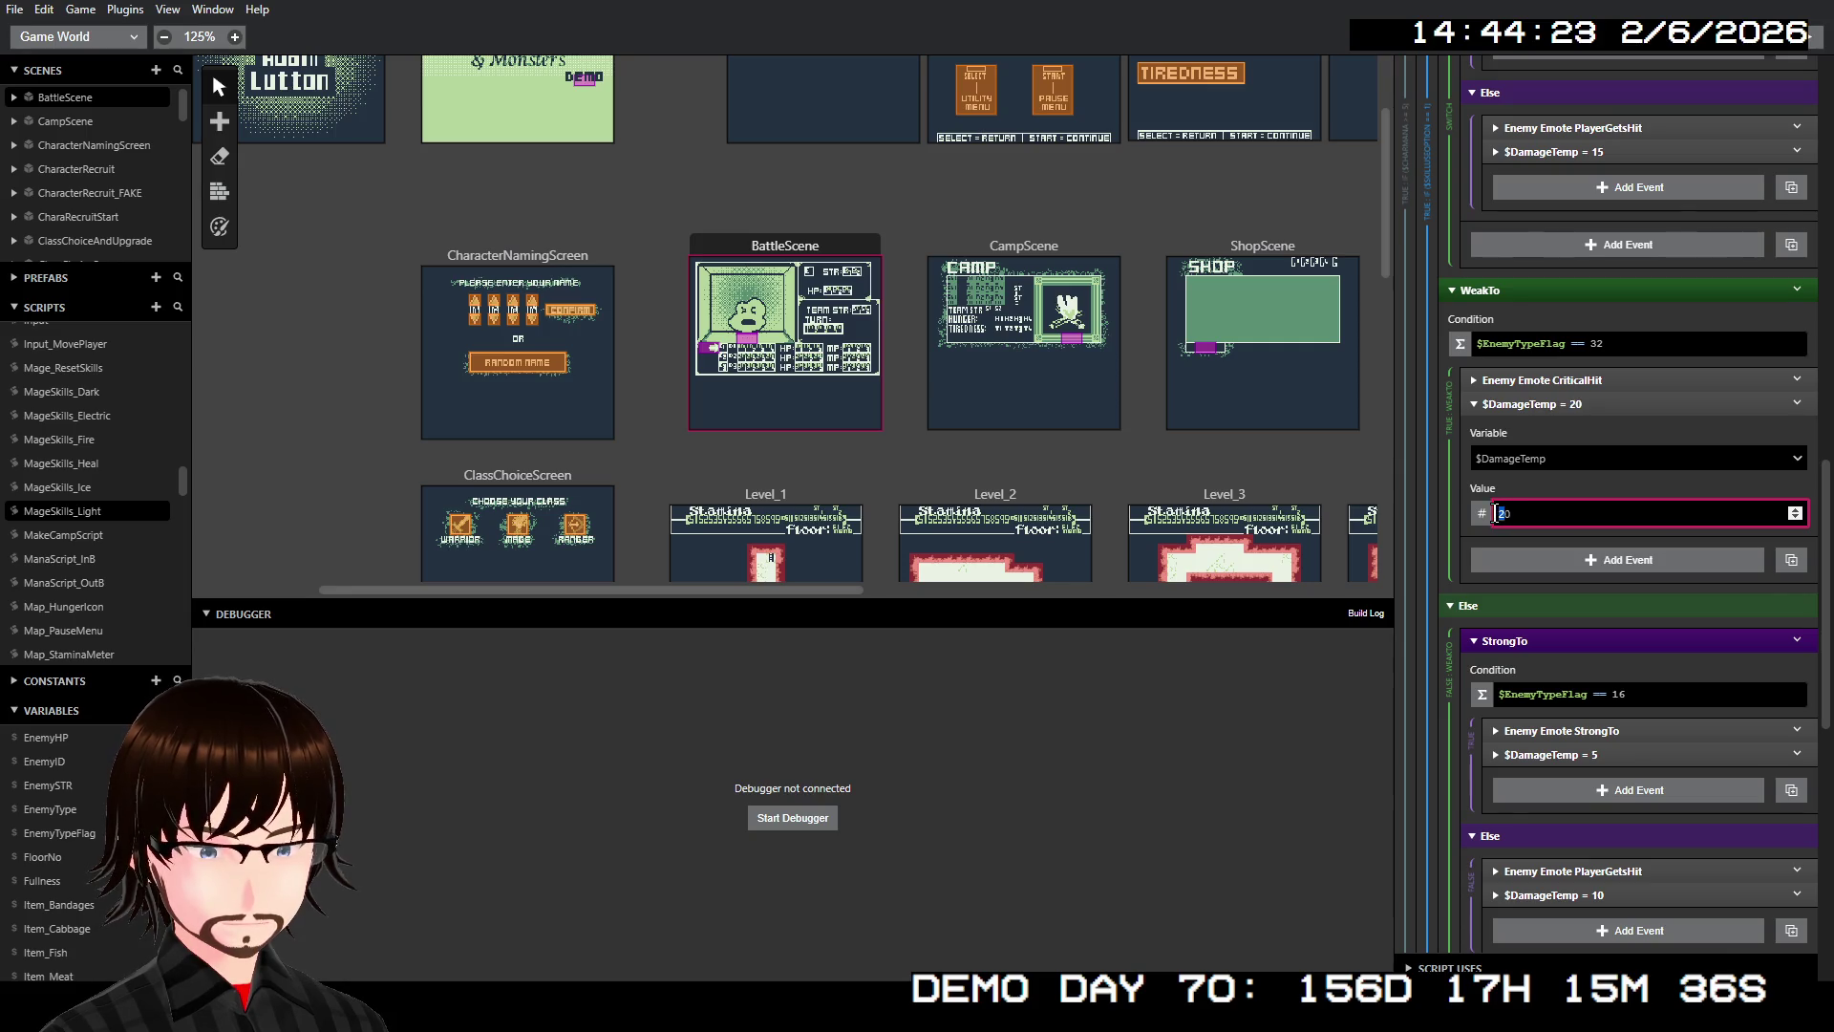
pyautogui.write('3')
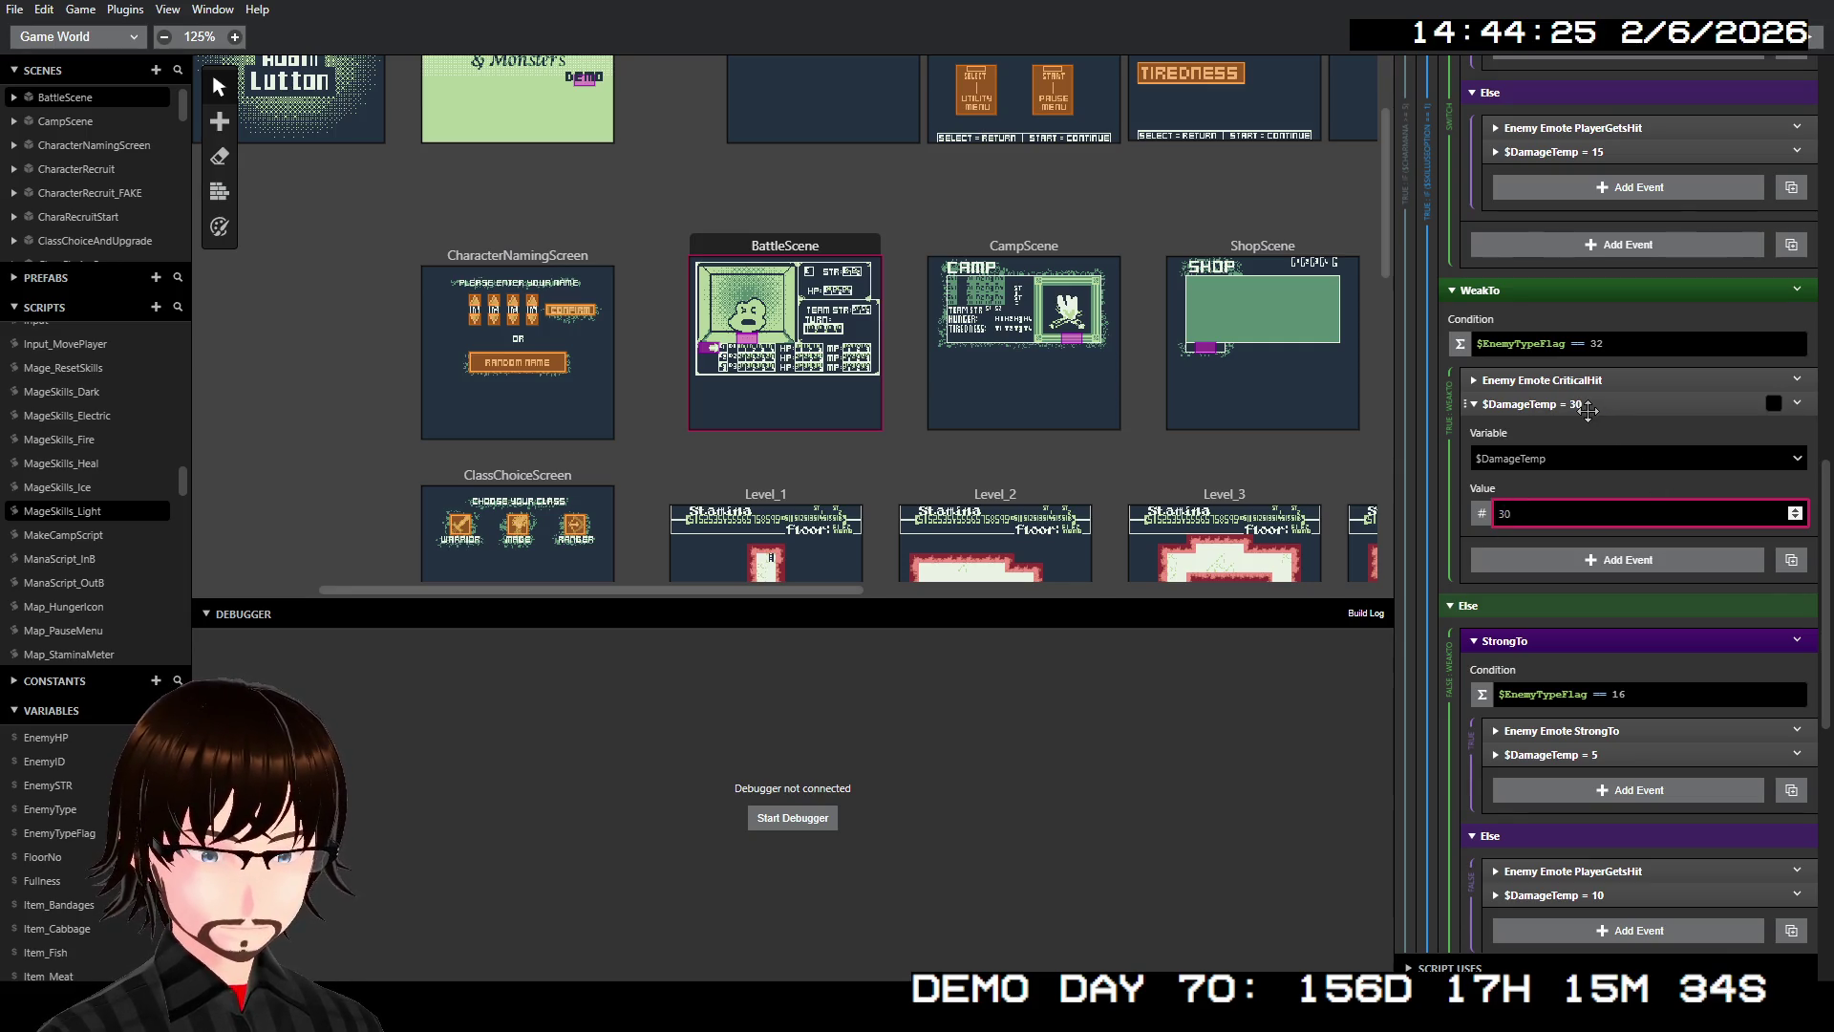
pyautogui.click(1586, 405)
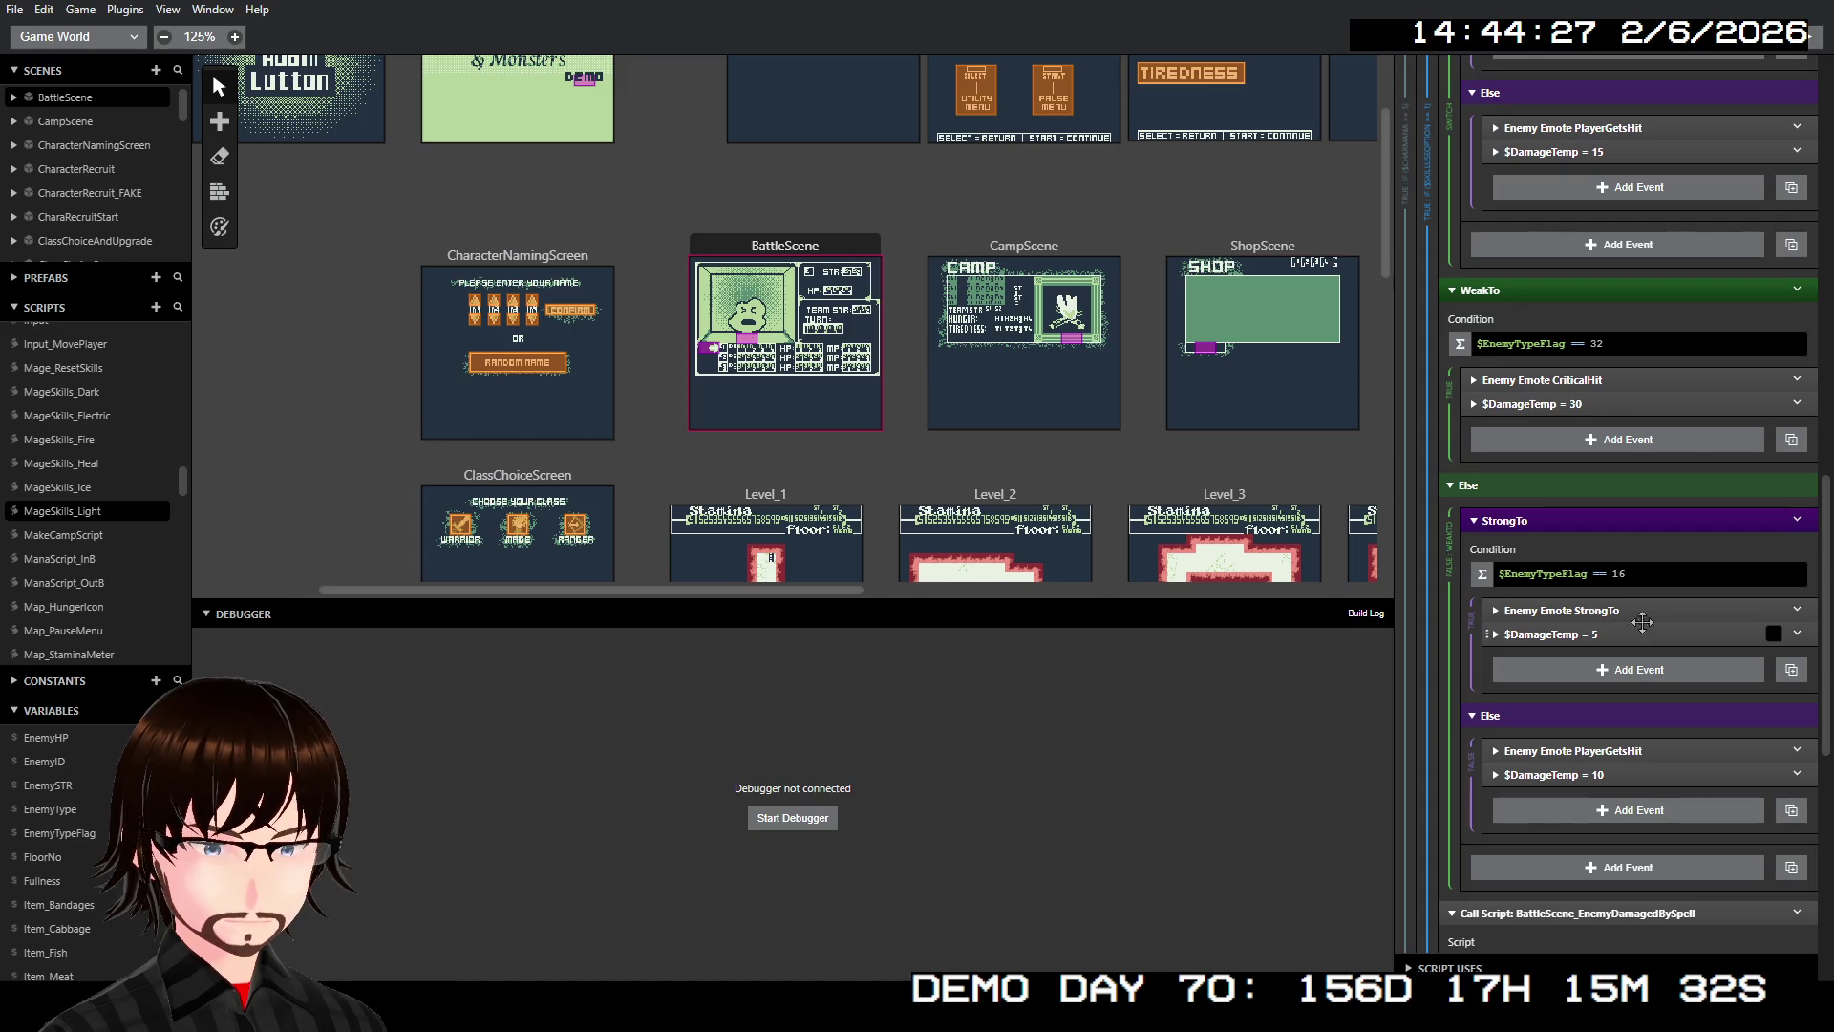
pyautogui.scroll(1, 1658, 595)
pyautogui.scroll(3, 1658, 594)
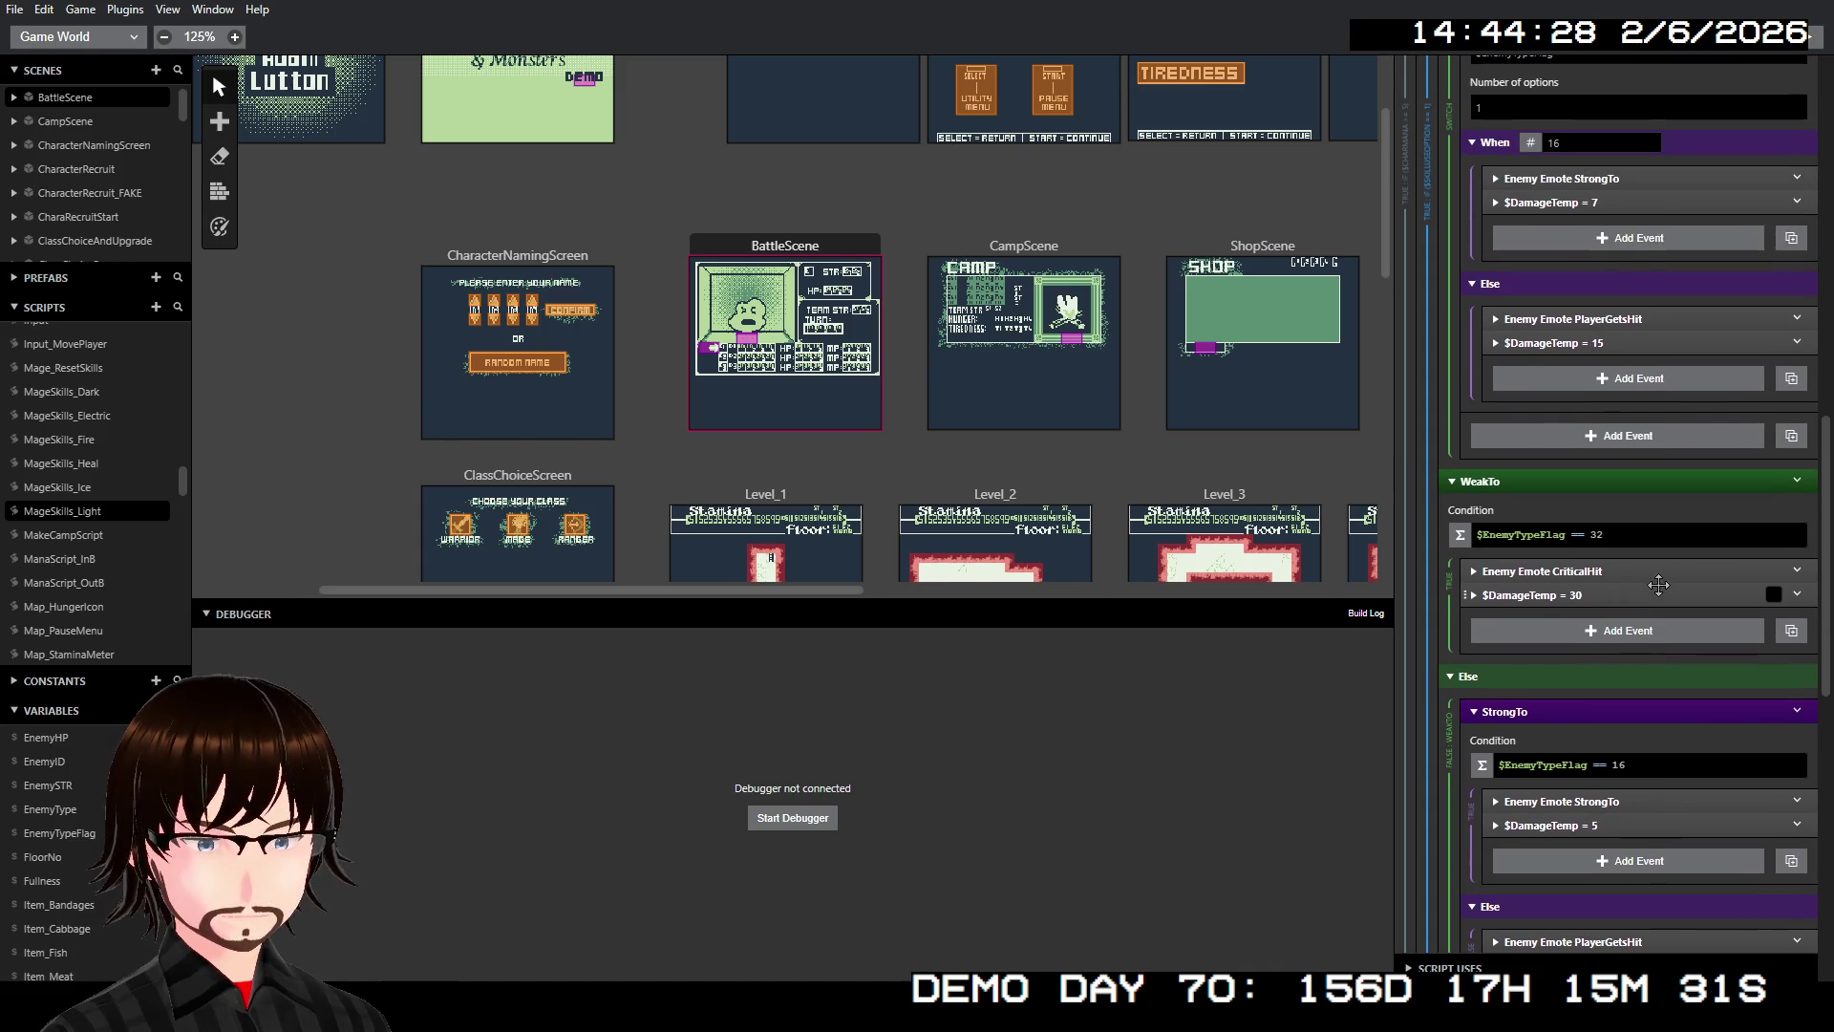
# Change the StrongTo $DamageTemp value from 5 to 7
pyautogui.click(1574, 824)
pyautogui.scroll(-4, 1574, 824)
pyautogui.click(1528, 744)
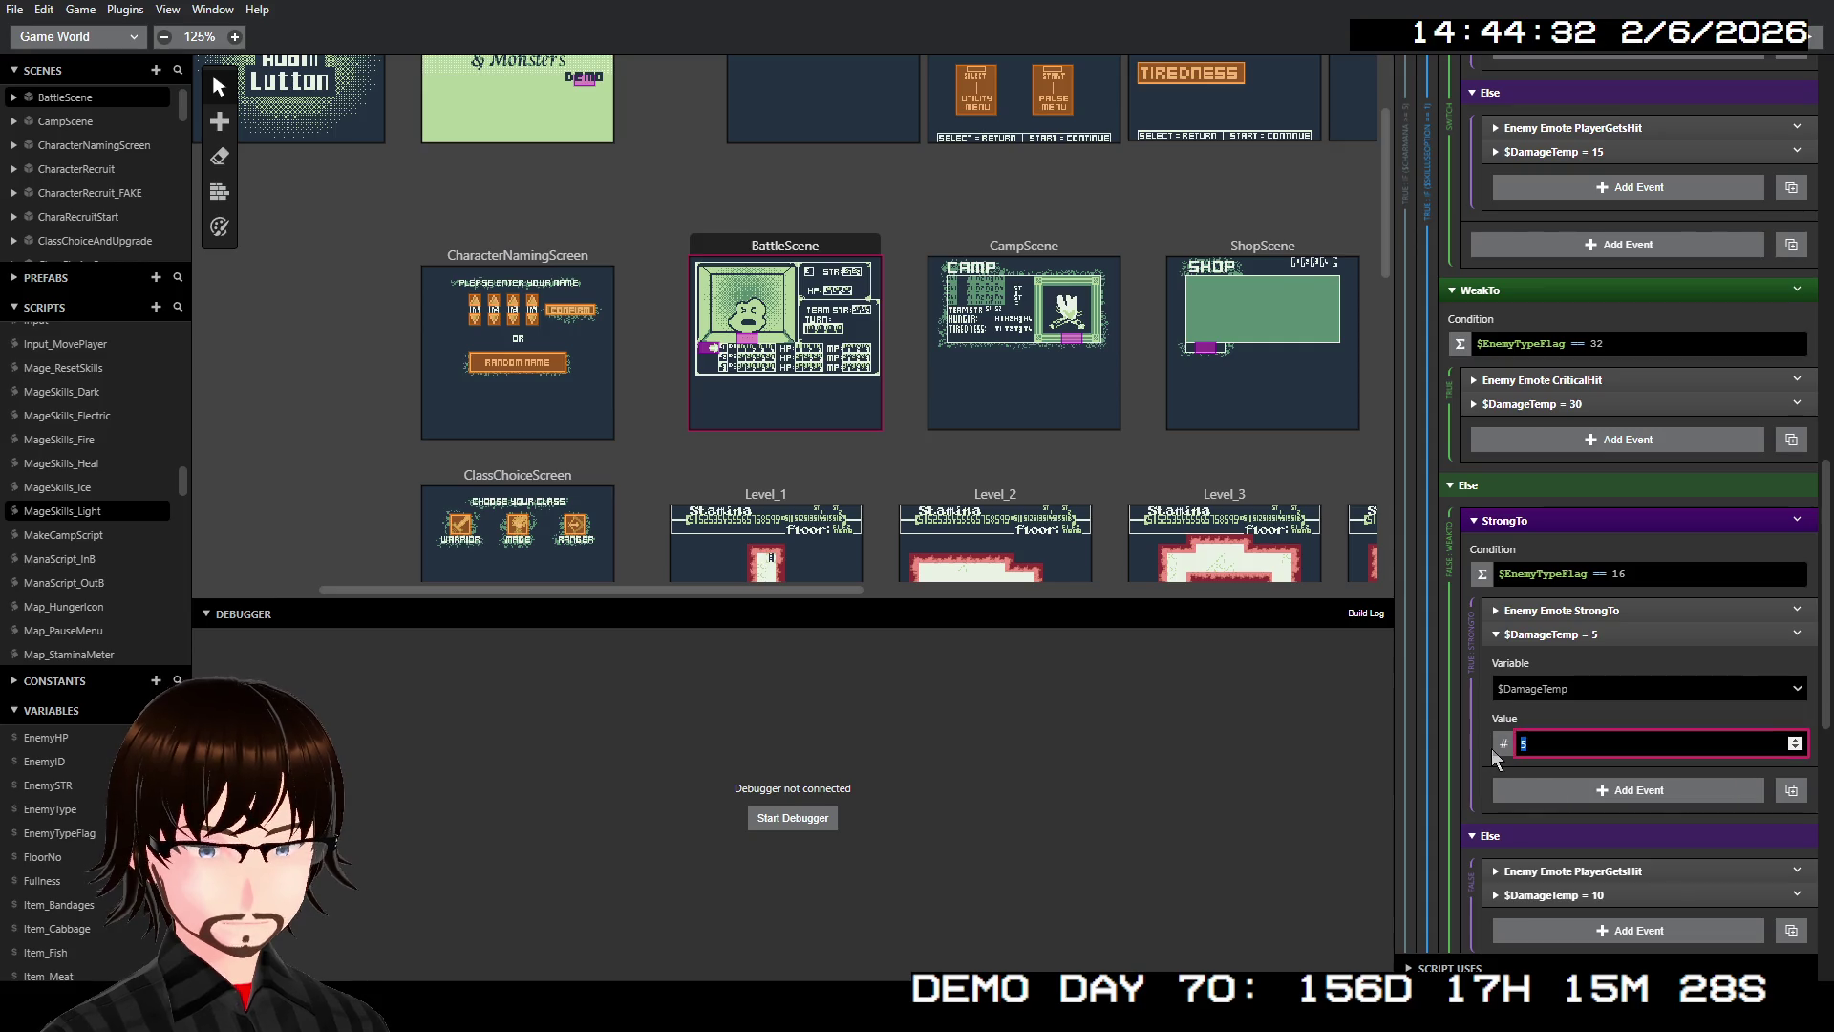
pyautogui.write('7')
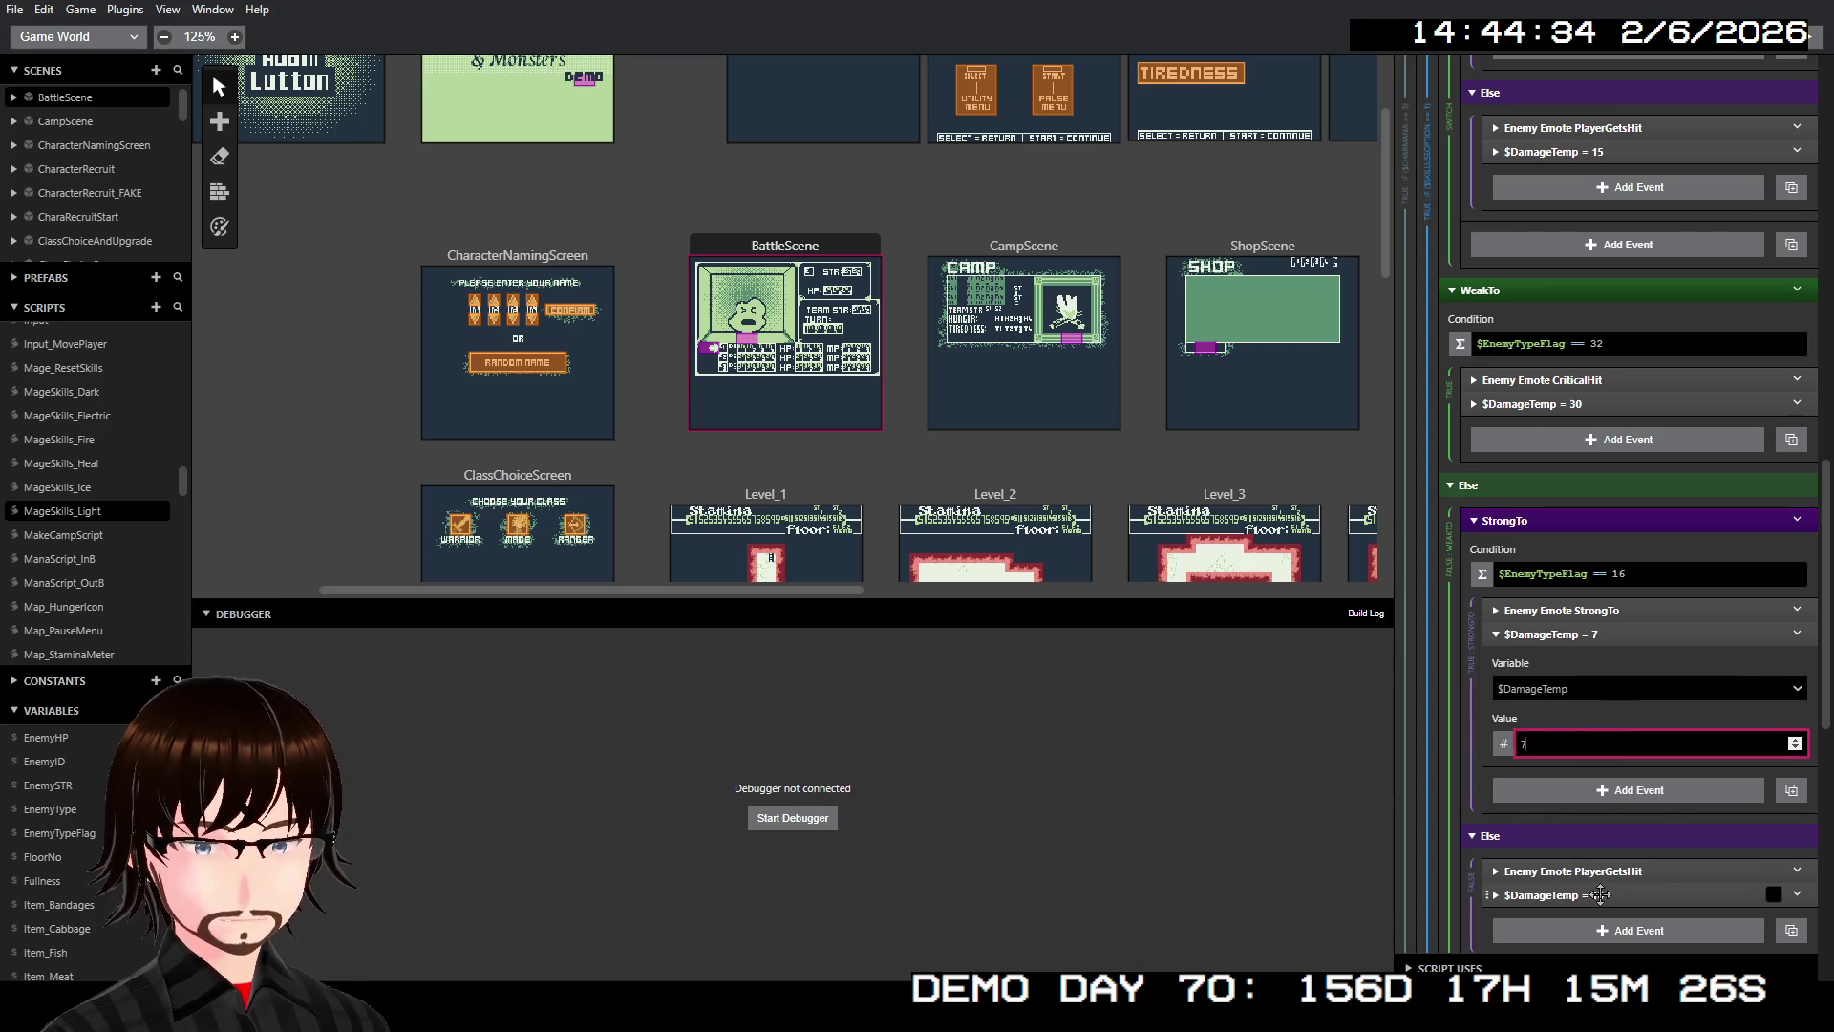
# Set the otherwise-case $DamageTemp to 15 and collapse the damage events
pyautogui.click(1600, 894)
pyautogui.scroll(-4, 1576, 840)
pyautogui.click(1538, 716)
pyautogui.write('10')
pyautogui.press('BackSpace')
pyautogui.write('5')
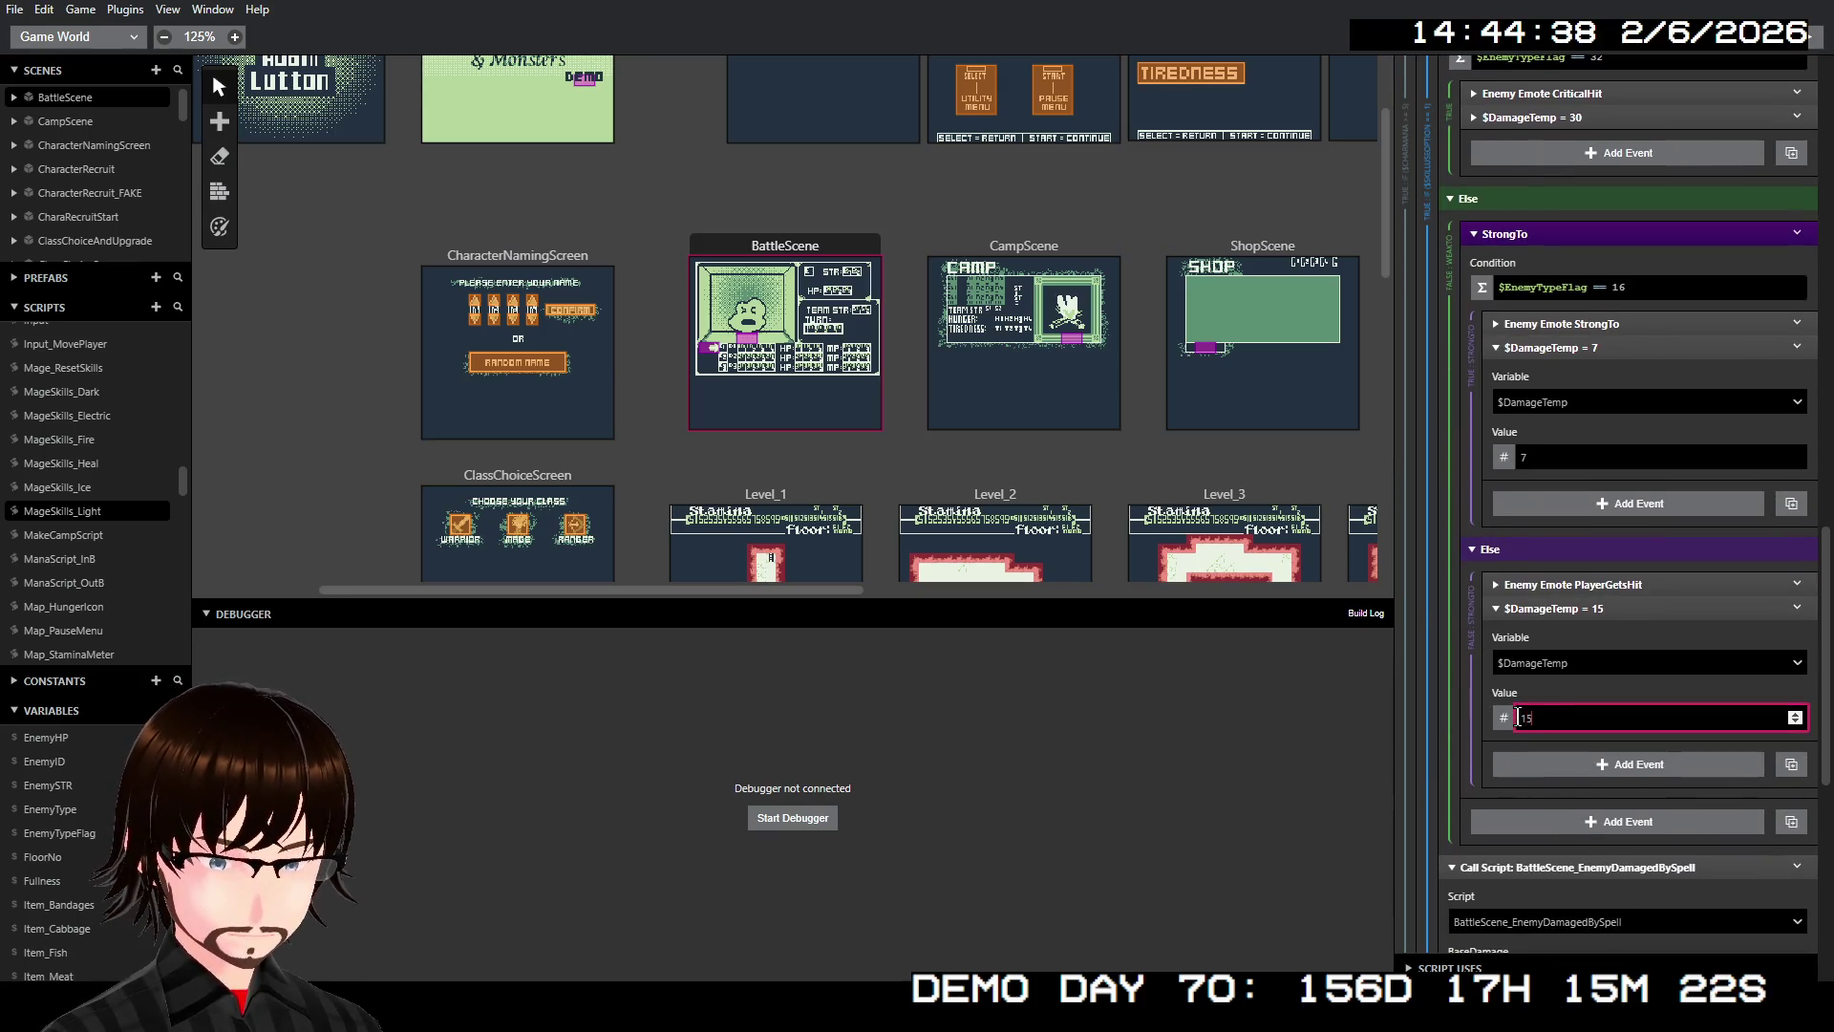
pyautogui.click(1604, 610)
pyautogui.scroll(5, 1591, 534)
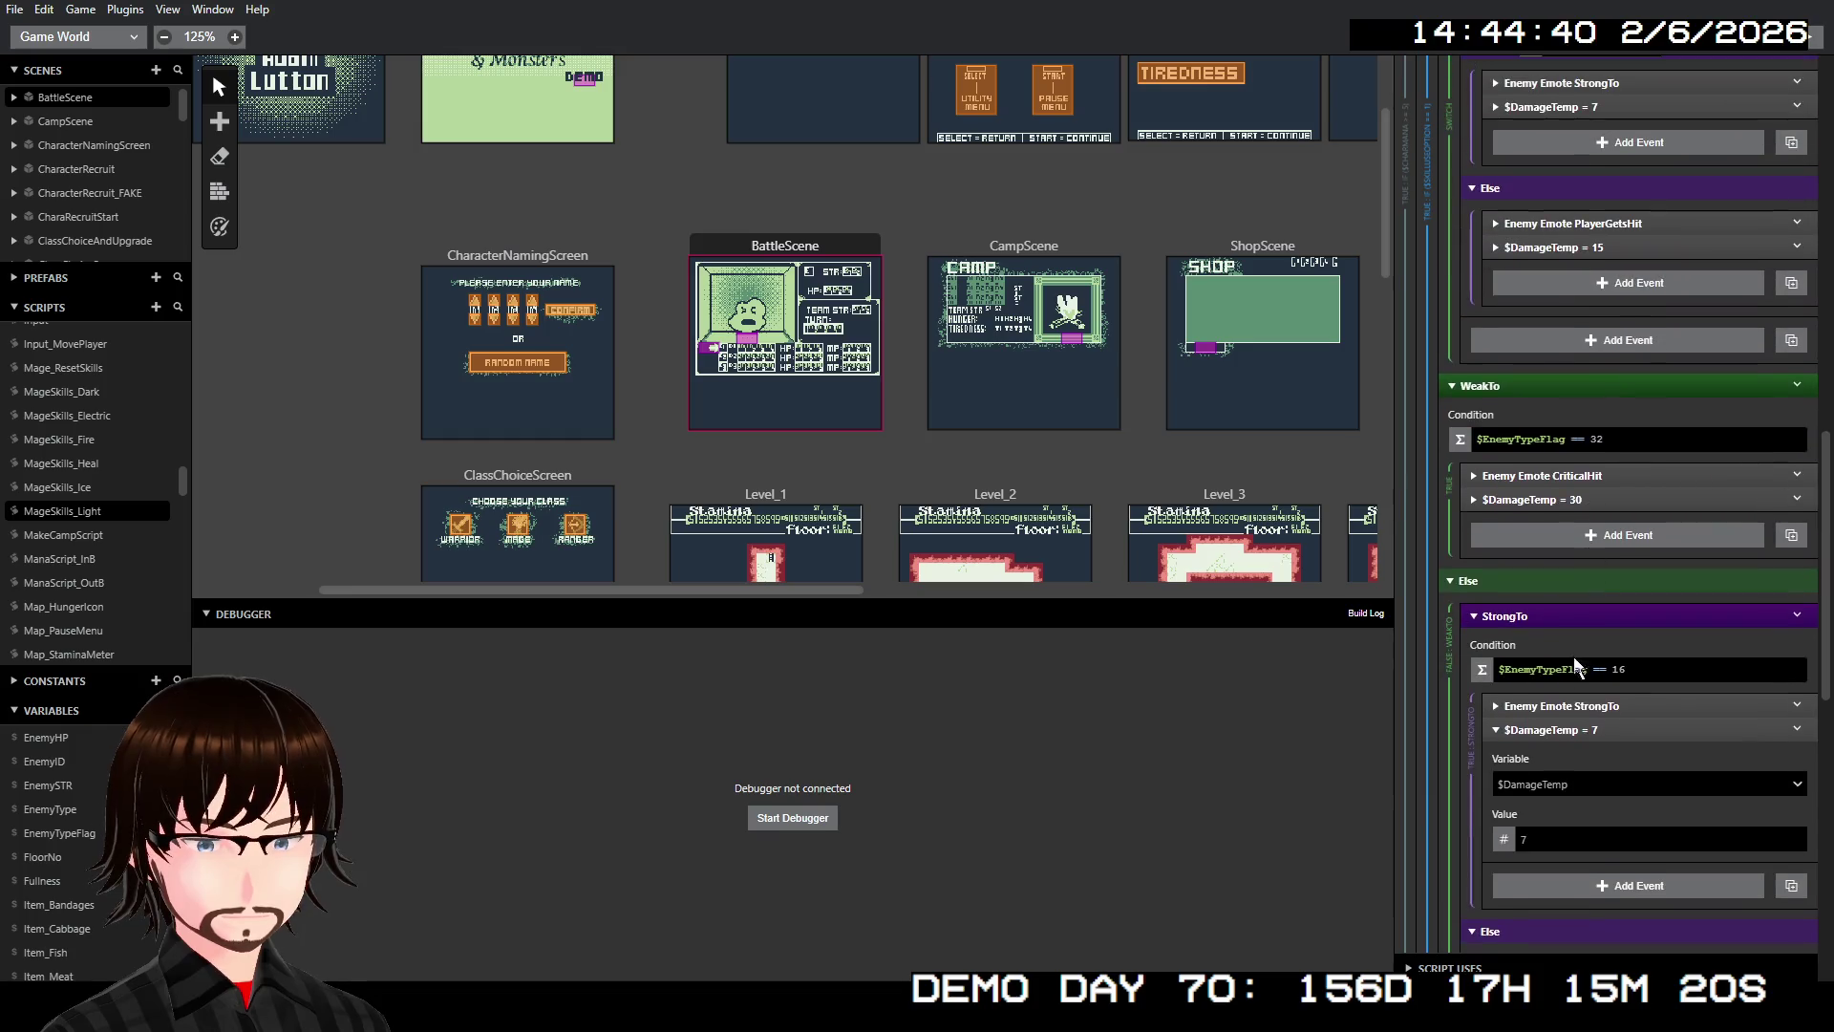
pyautogui.click(1593, 729)
pyautogui.scroll(4, 1595, 545)
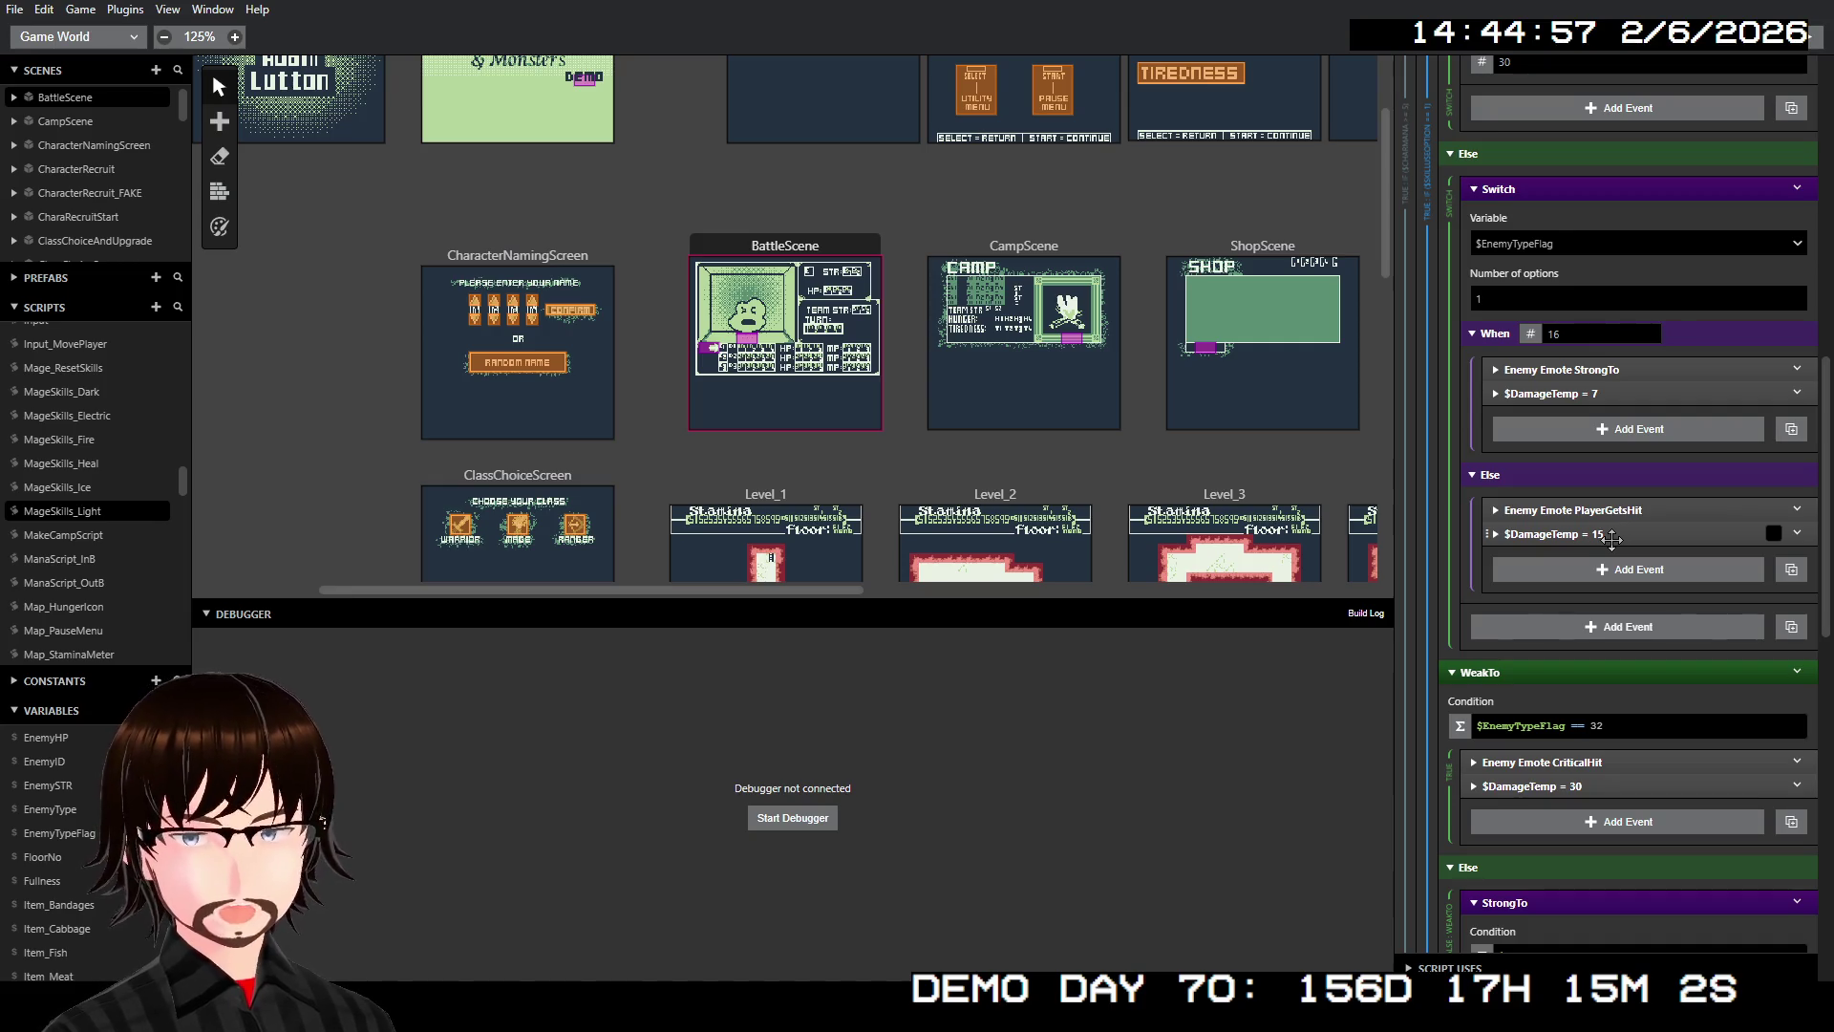
# Collapse and disable the old Switch on EnemyTypeFlag in the Light skill script
pyautogui.scroll(-1, 1665, 573)
pyautogui.scroll(10, 1663, 572)
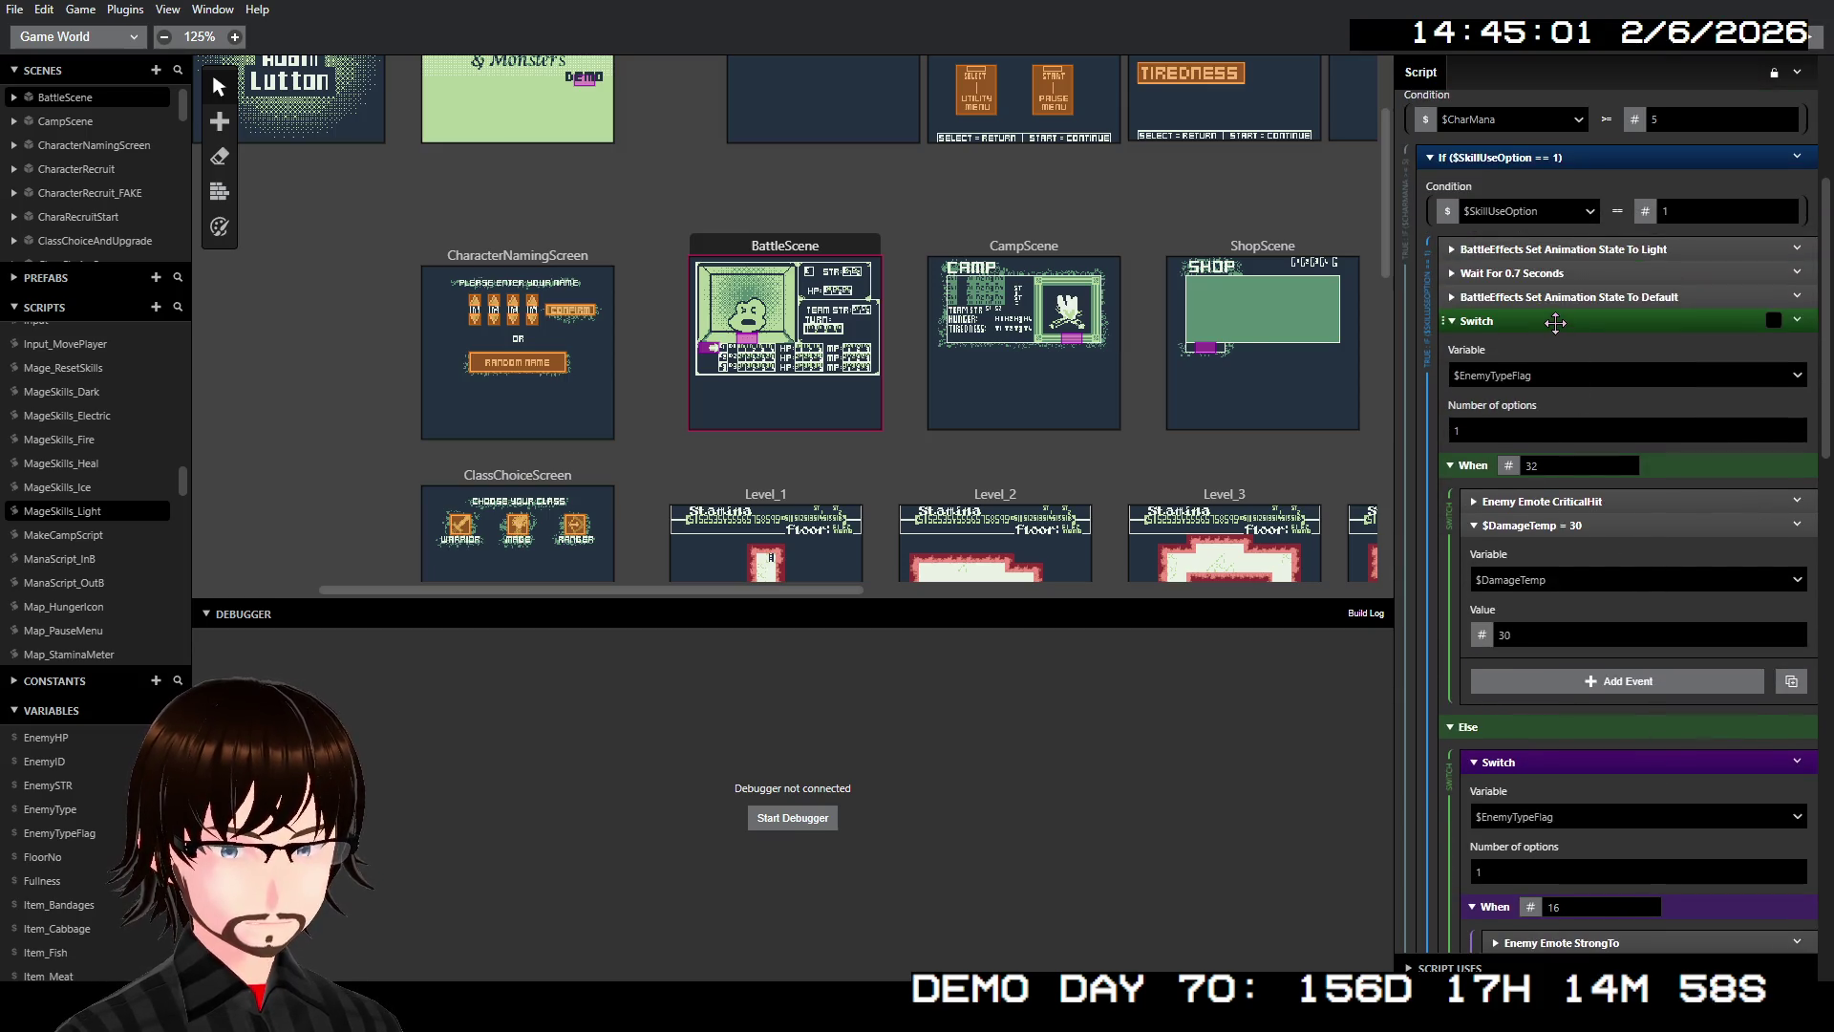
pyautogui.click(1555, 323)
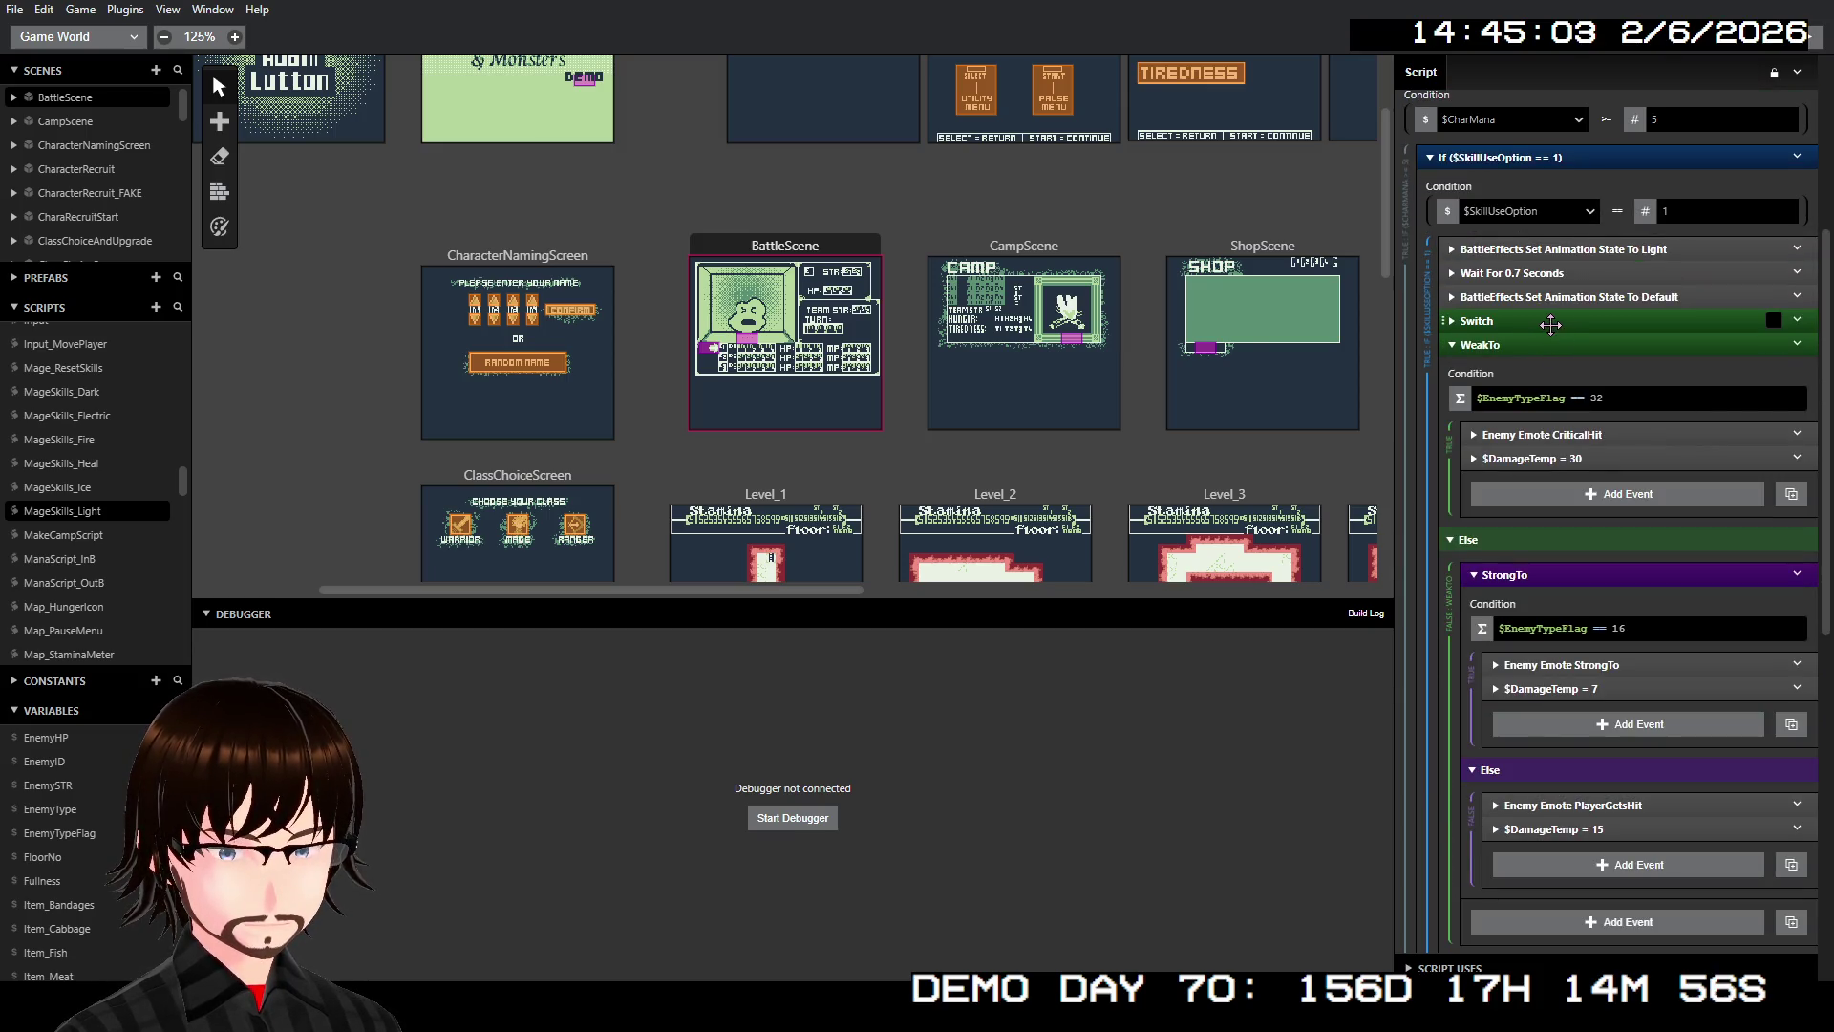
pyautogui.rightClick(1542, 322)
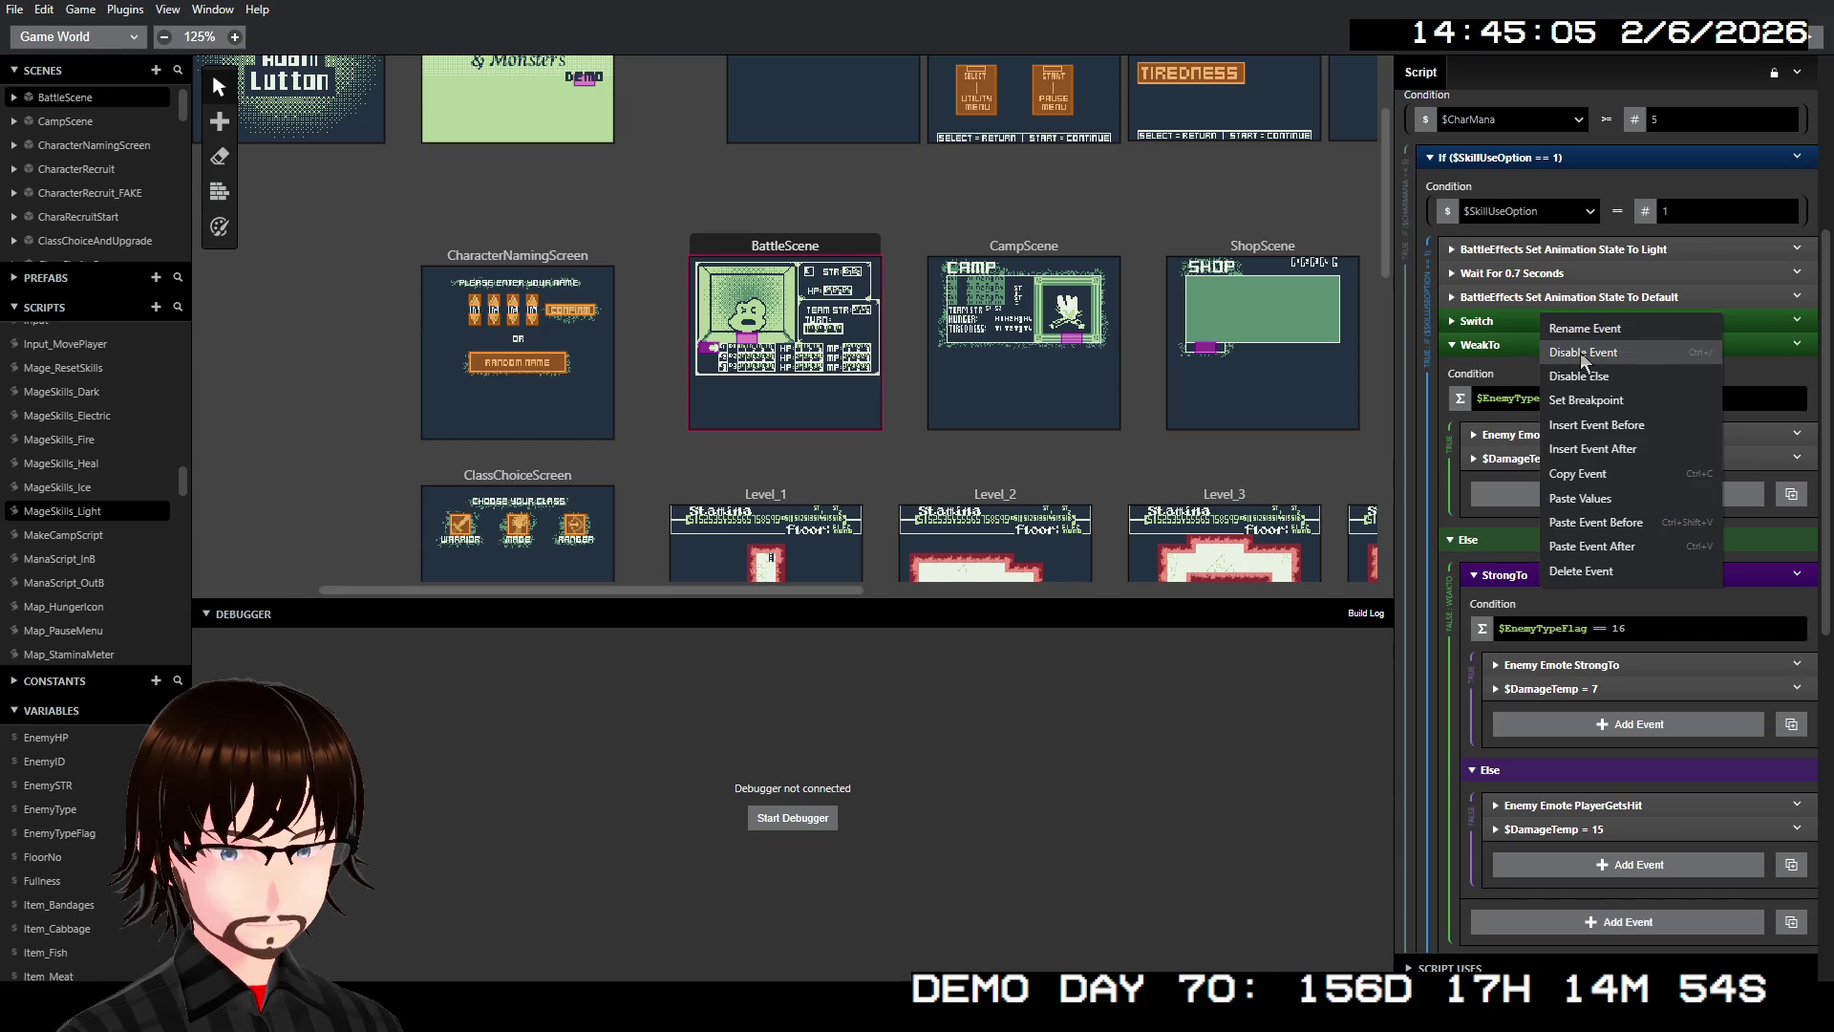
pyautogui.press('Escape')
# Build and run the game as a test play with the debugger connected
pyautogui.scroll(-3, 1641, 517)
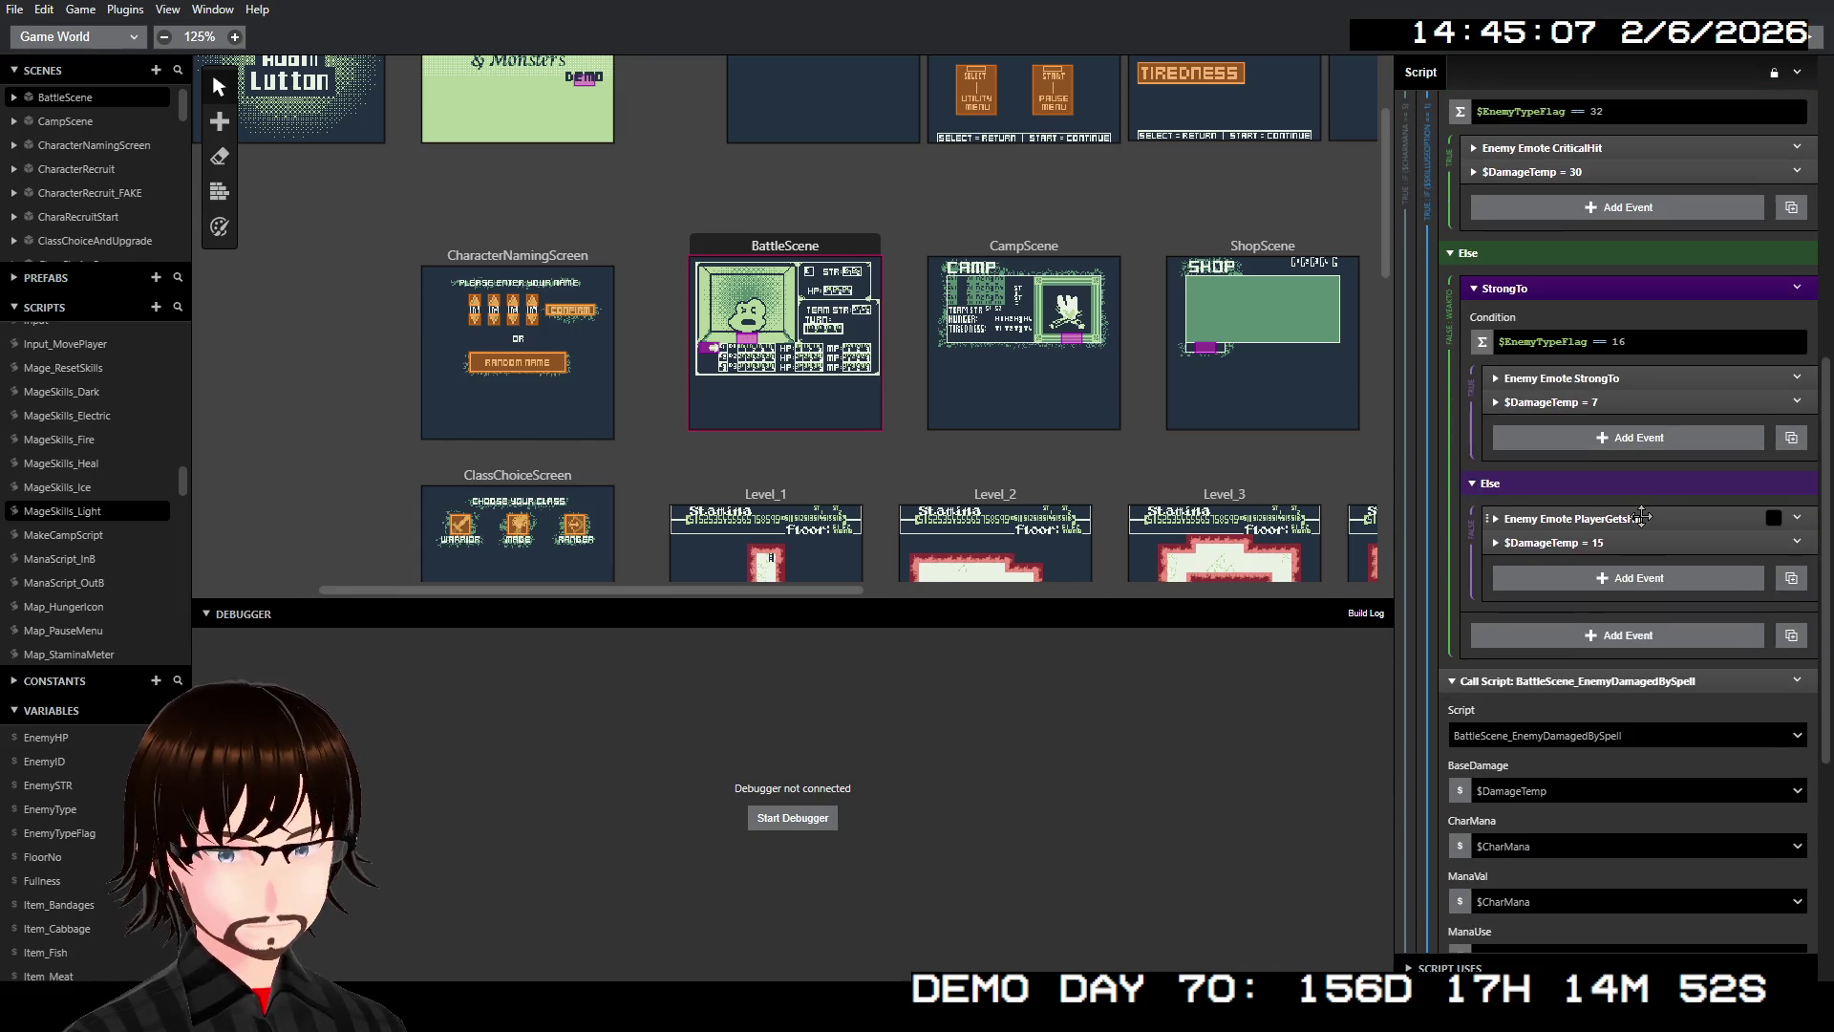
pyautogui.scroll(2, 1641, 517)
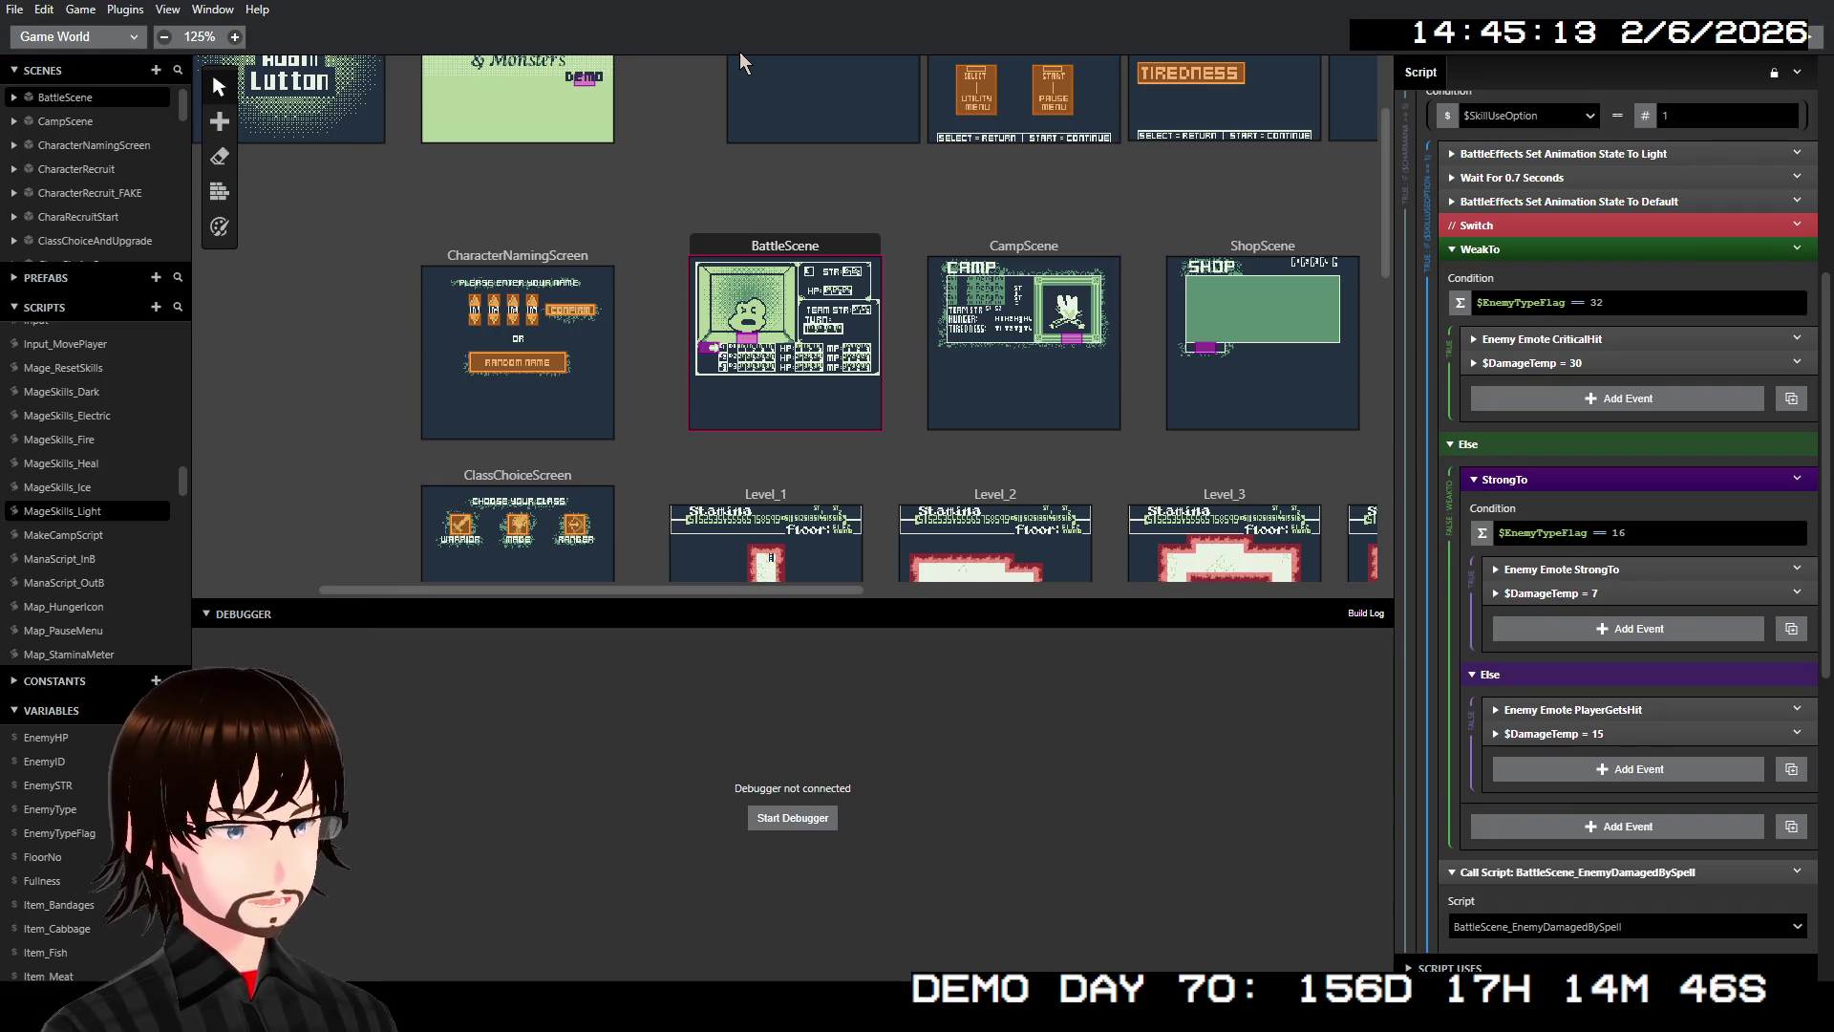
pyautogui.click(1819, 38)
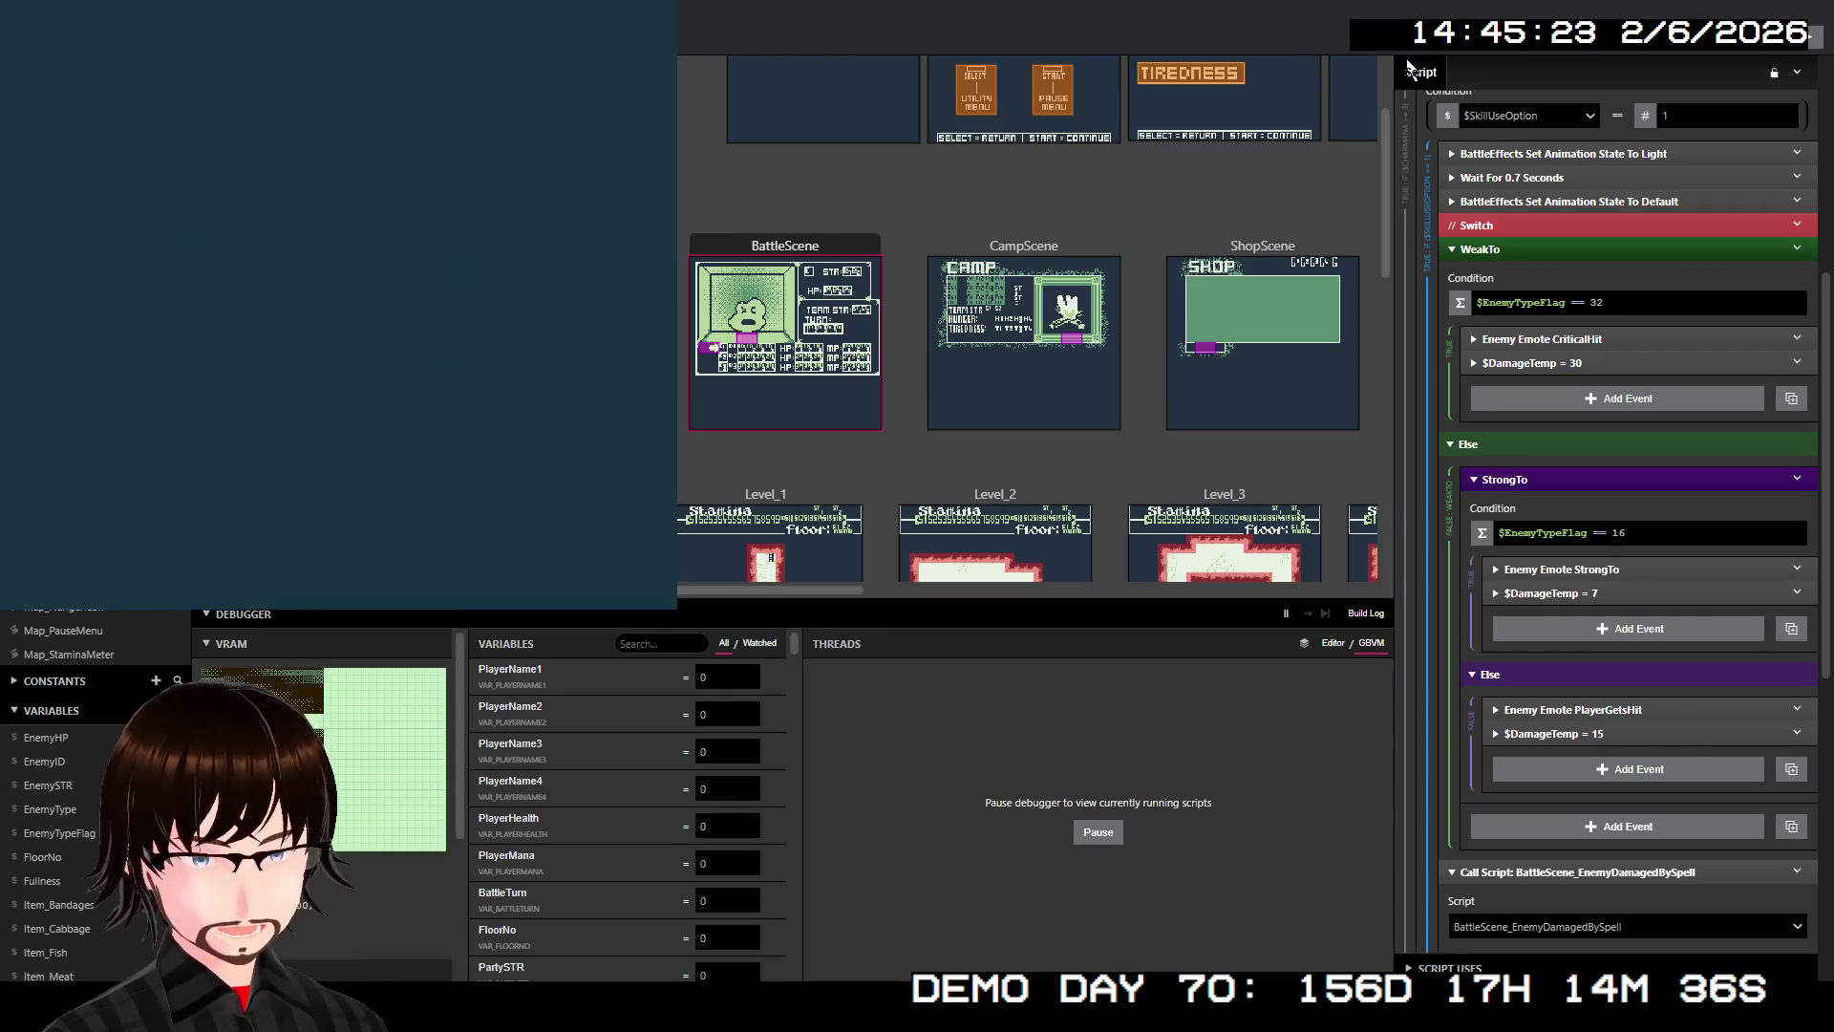
# Start a new game, confirm the character name, choose Mage and take Fire as the starting skill
pyautogui.press('z')
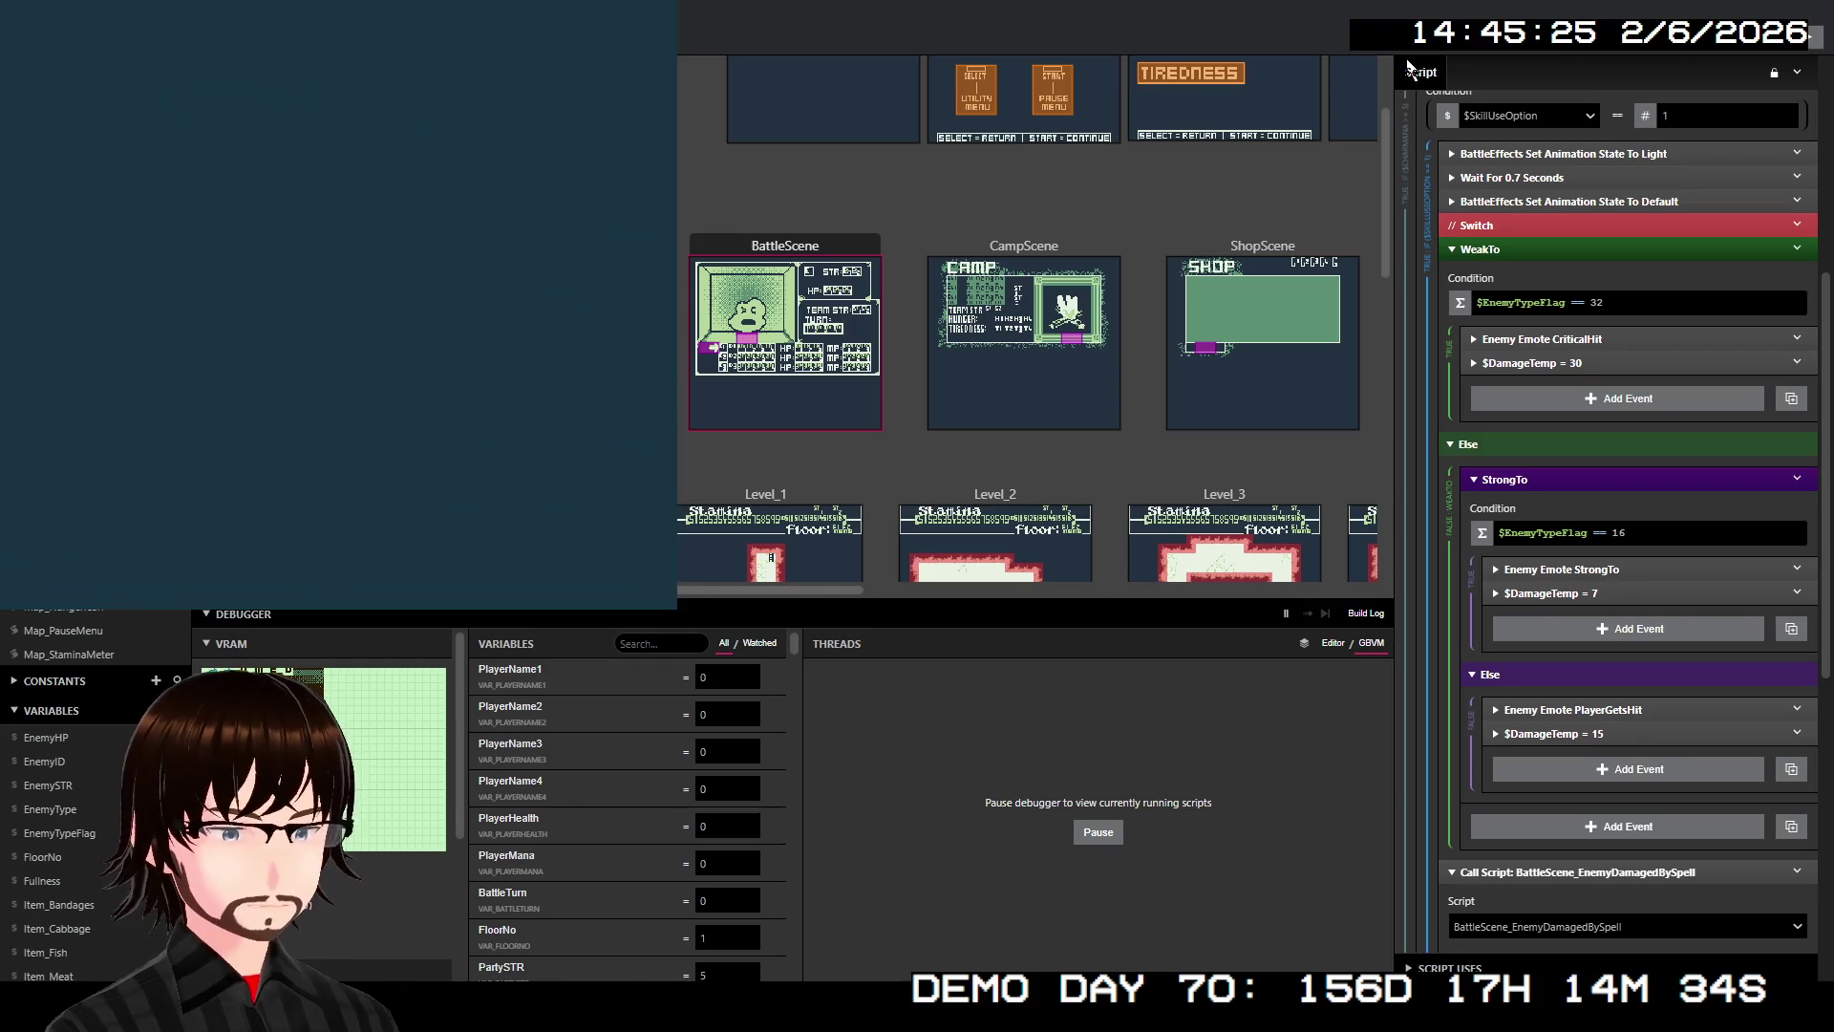
pyautogui.press('Right')
pyautogui.press('Right')
pyautogui.press('Right')
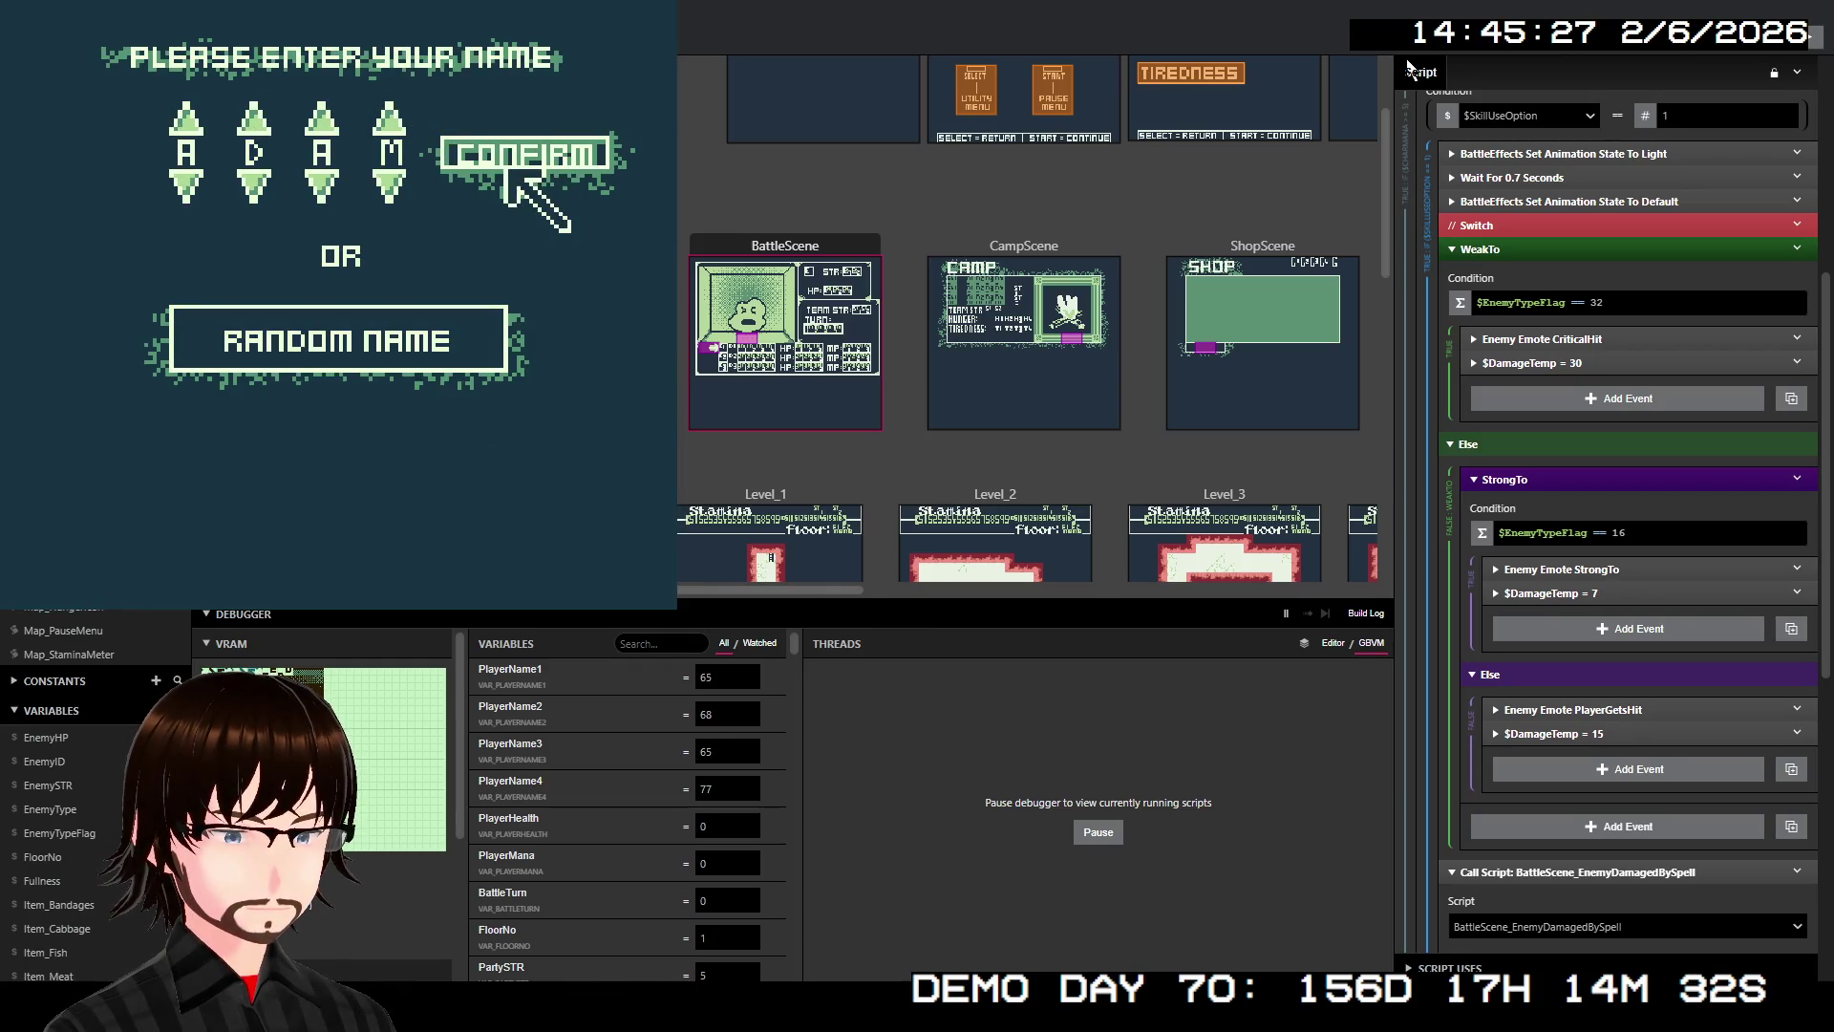
pyautogui.press('z')
pyautogui.press('z')
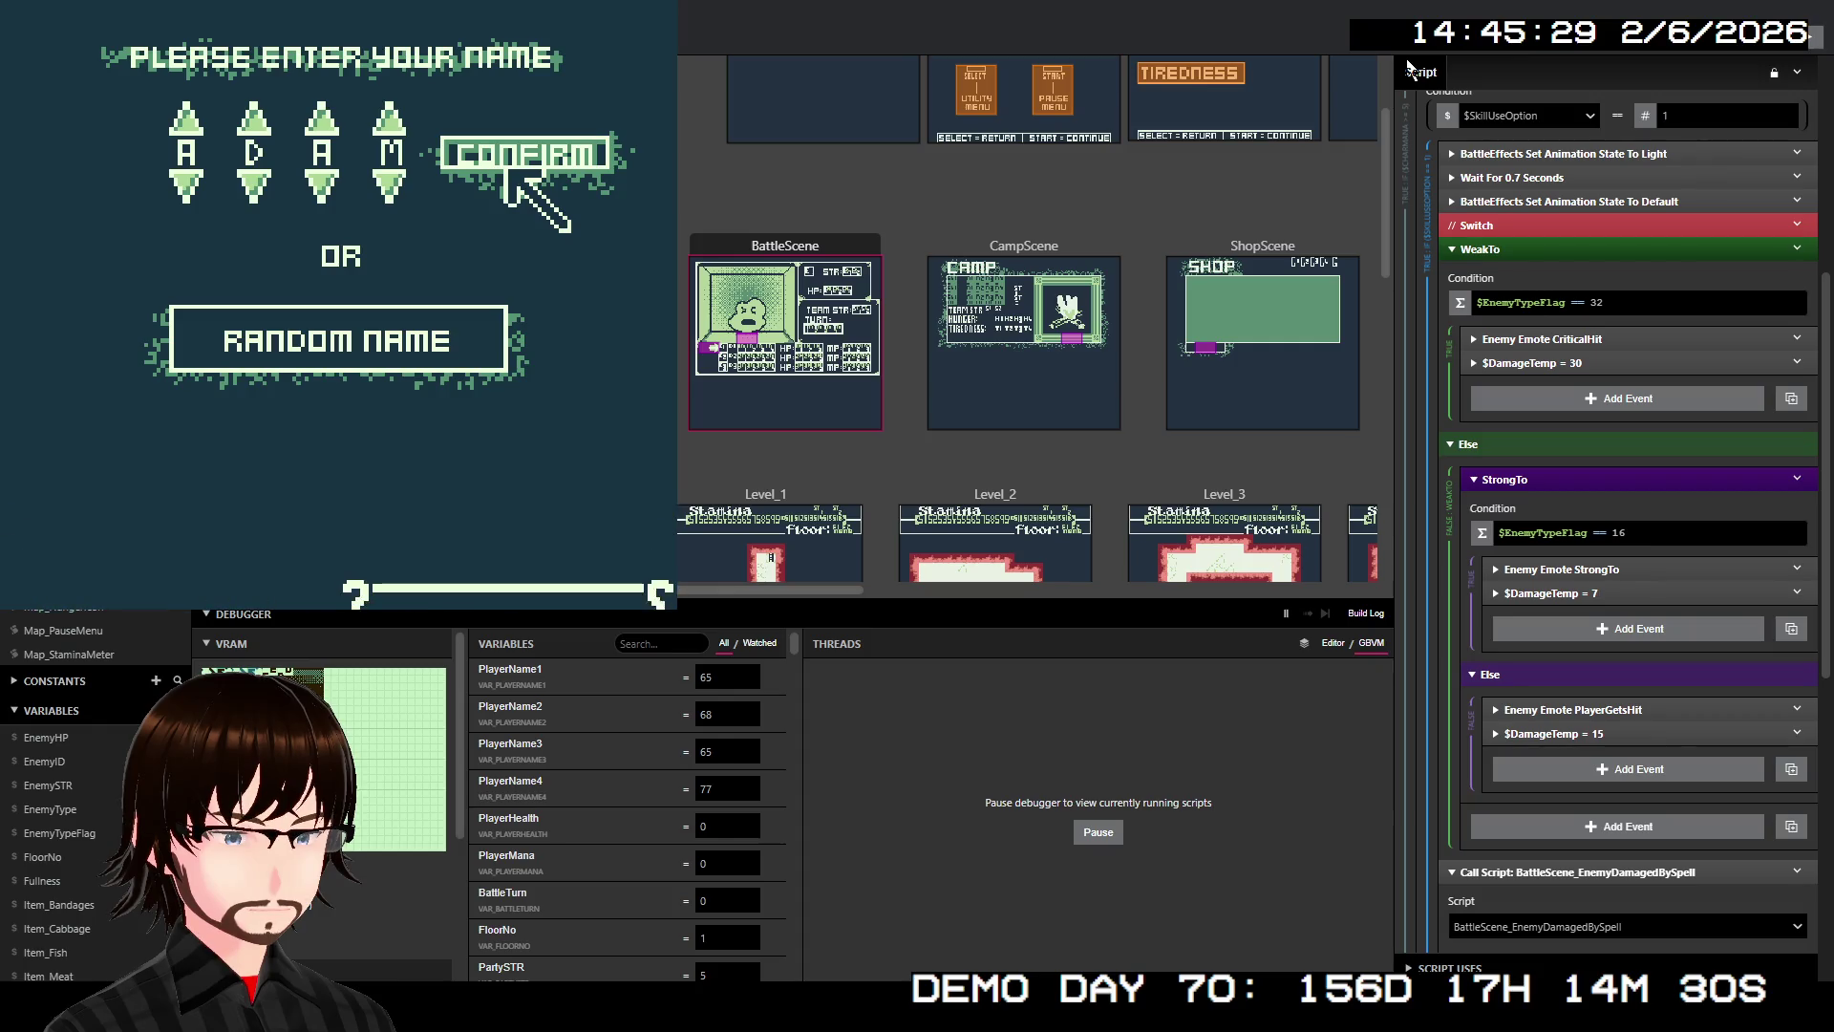
pyautogui.press('z')
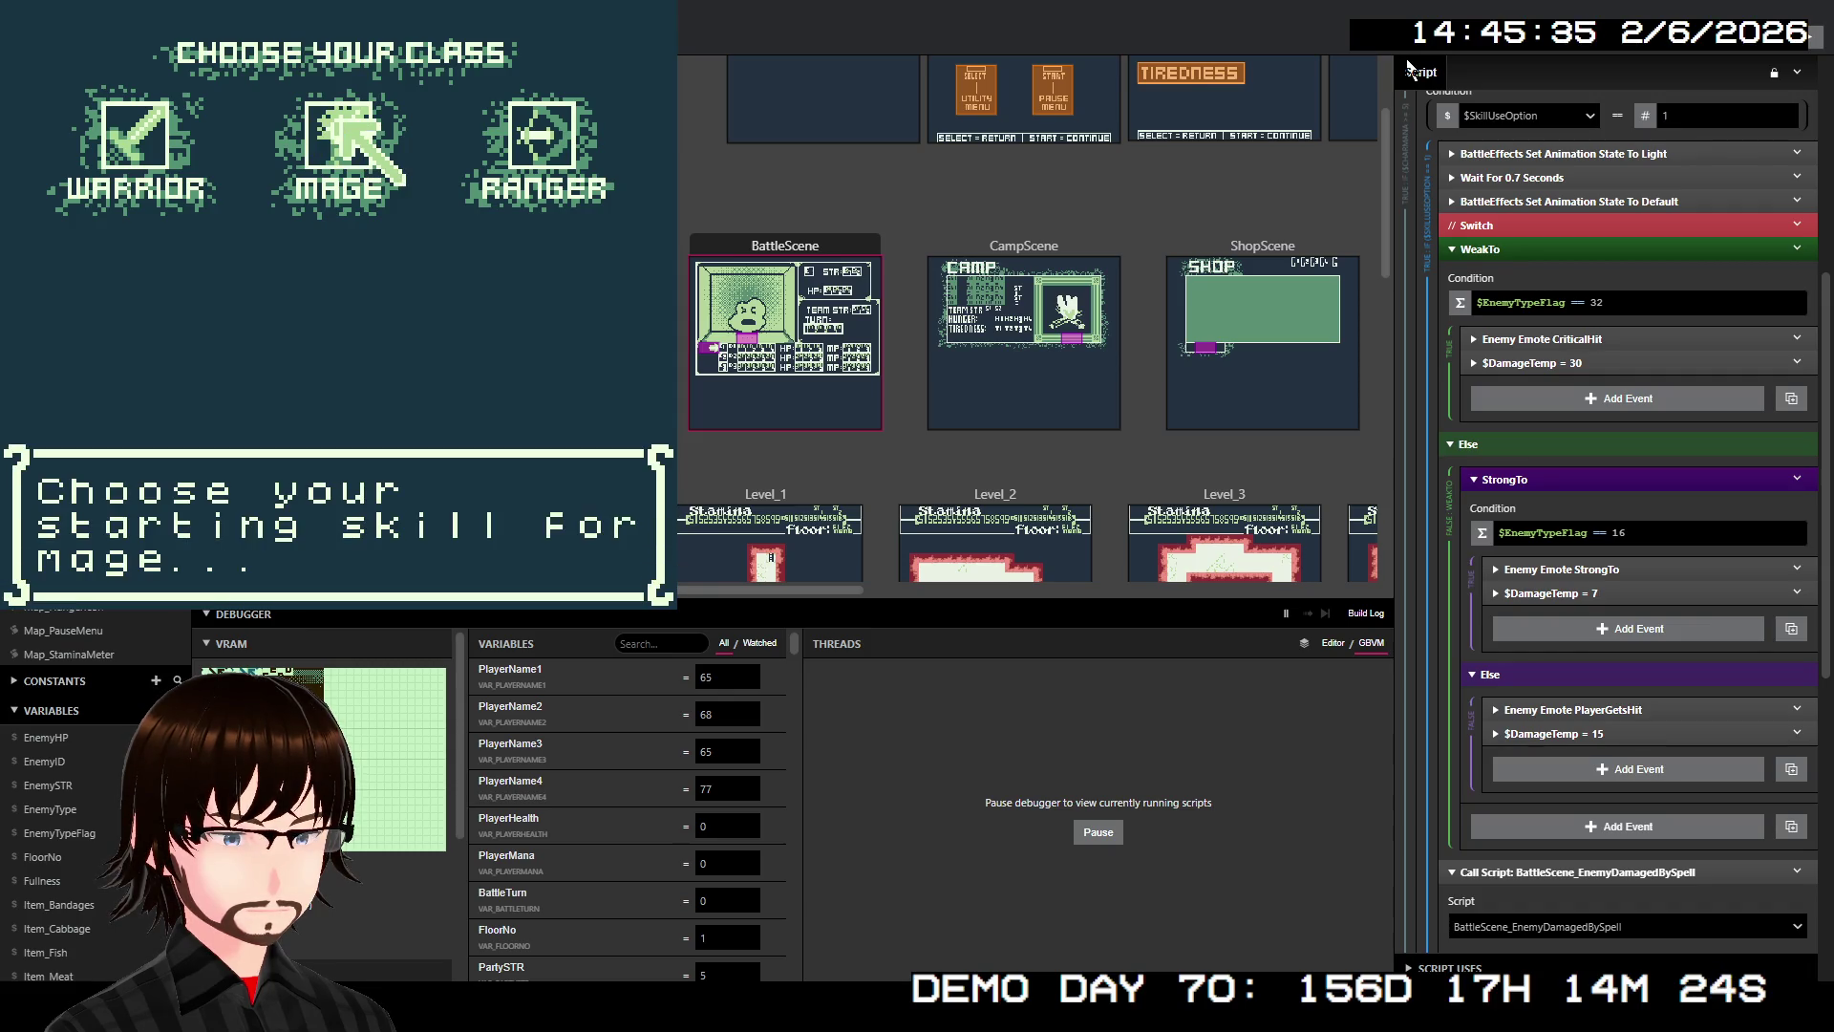
pyautogui.press('z')
pyautogui.press('z')
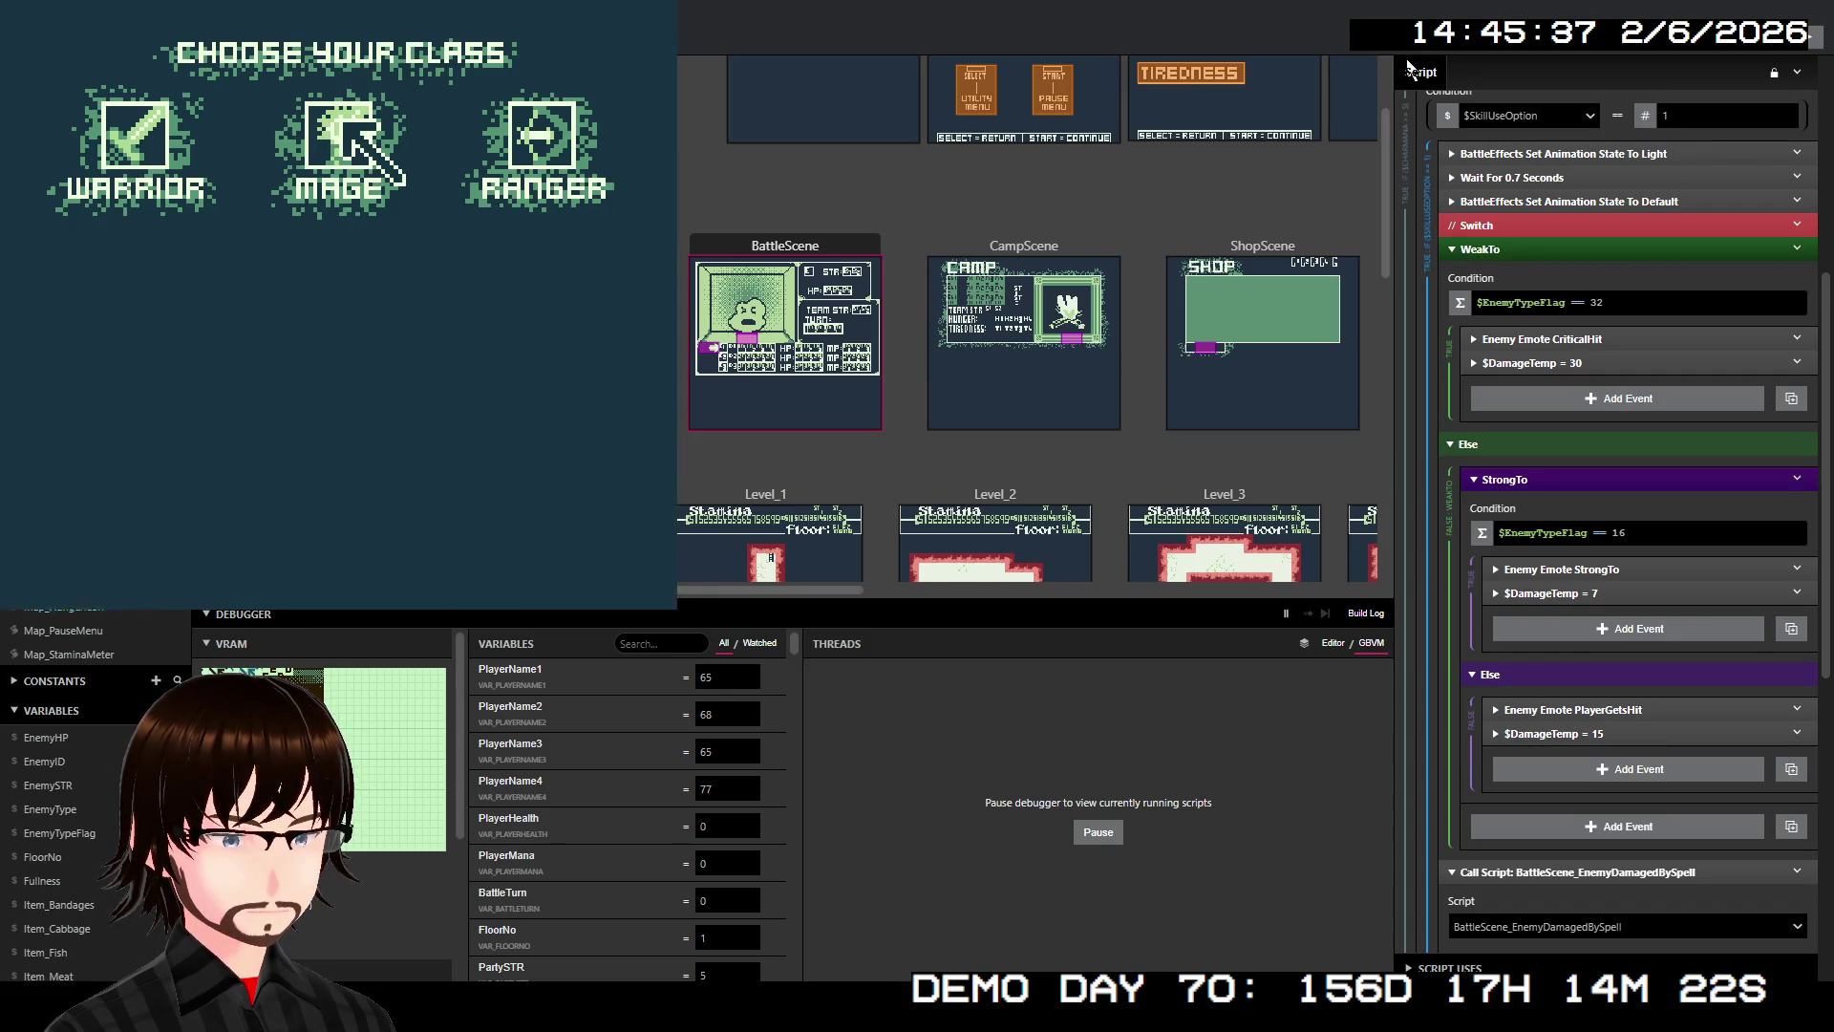
pyautogui.press('z')
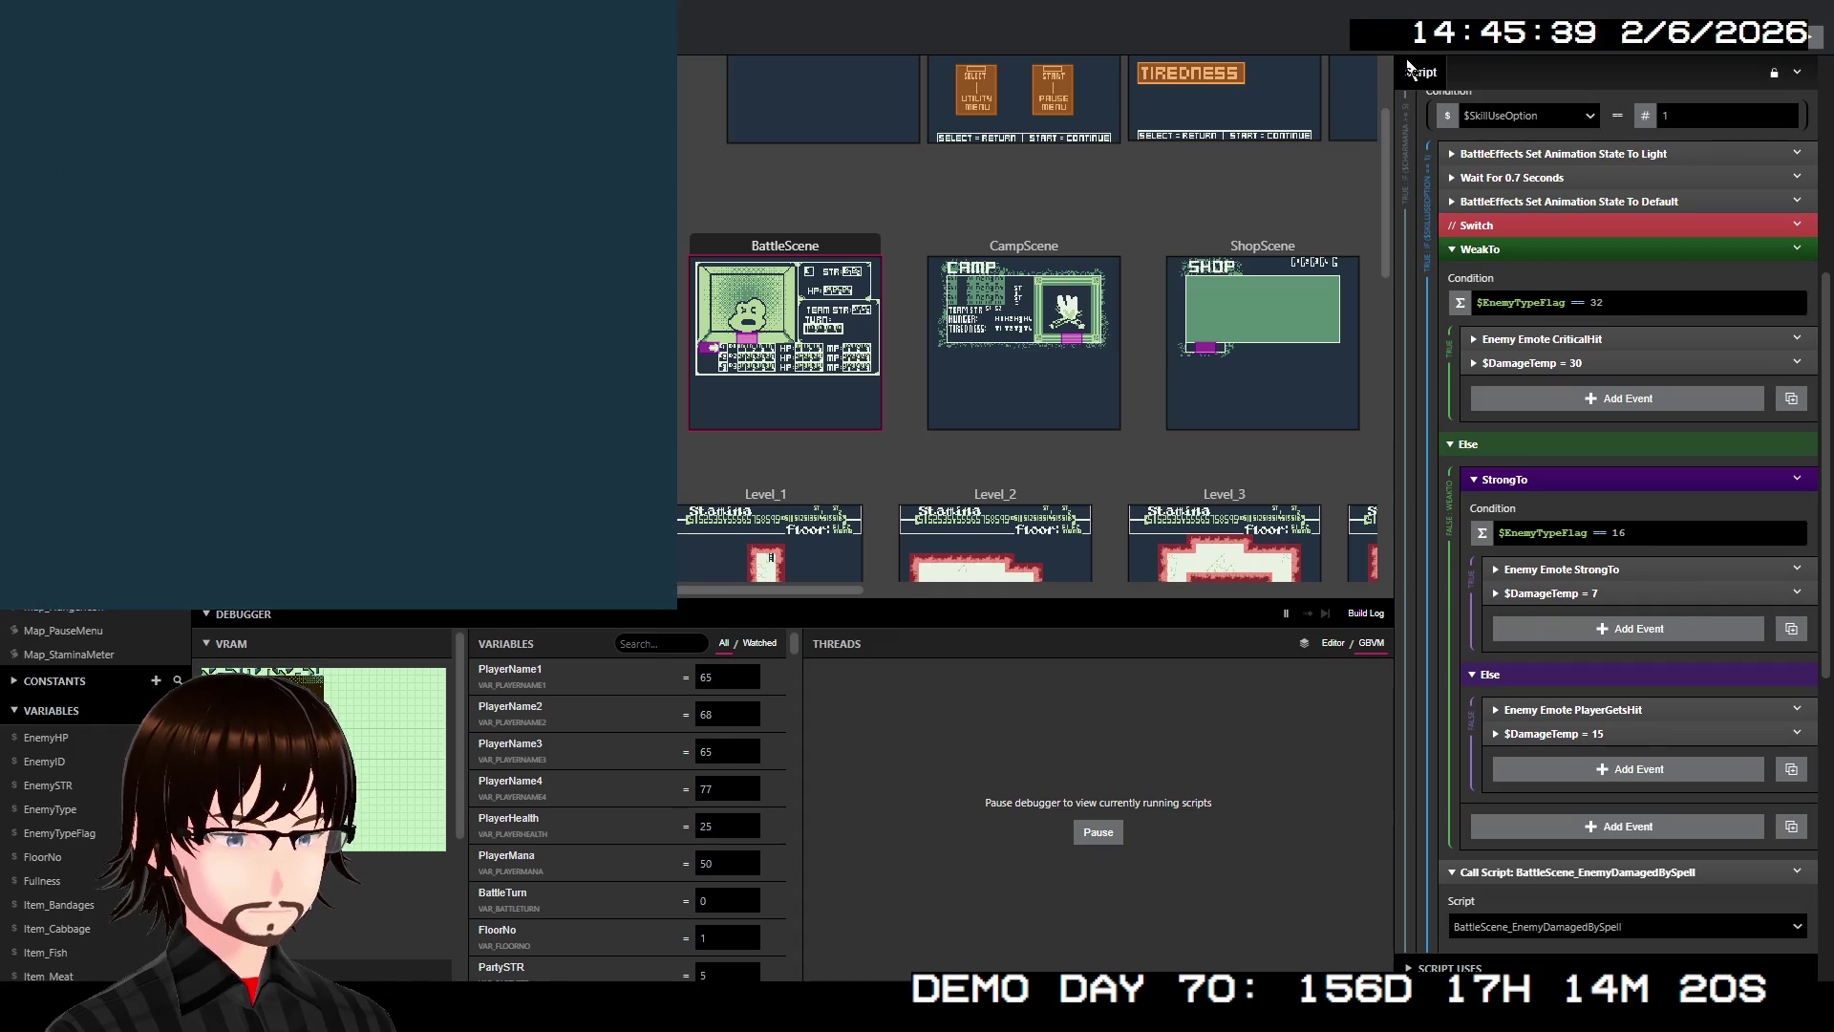
pyautogui.press('z')
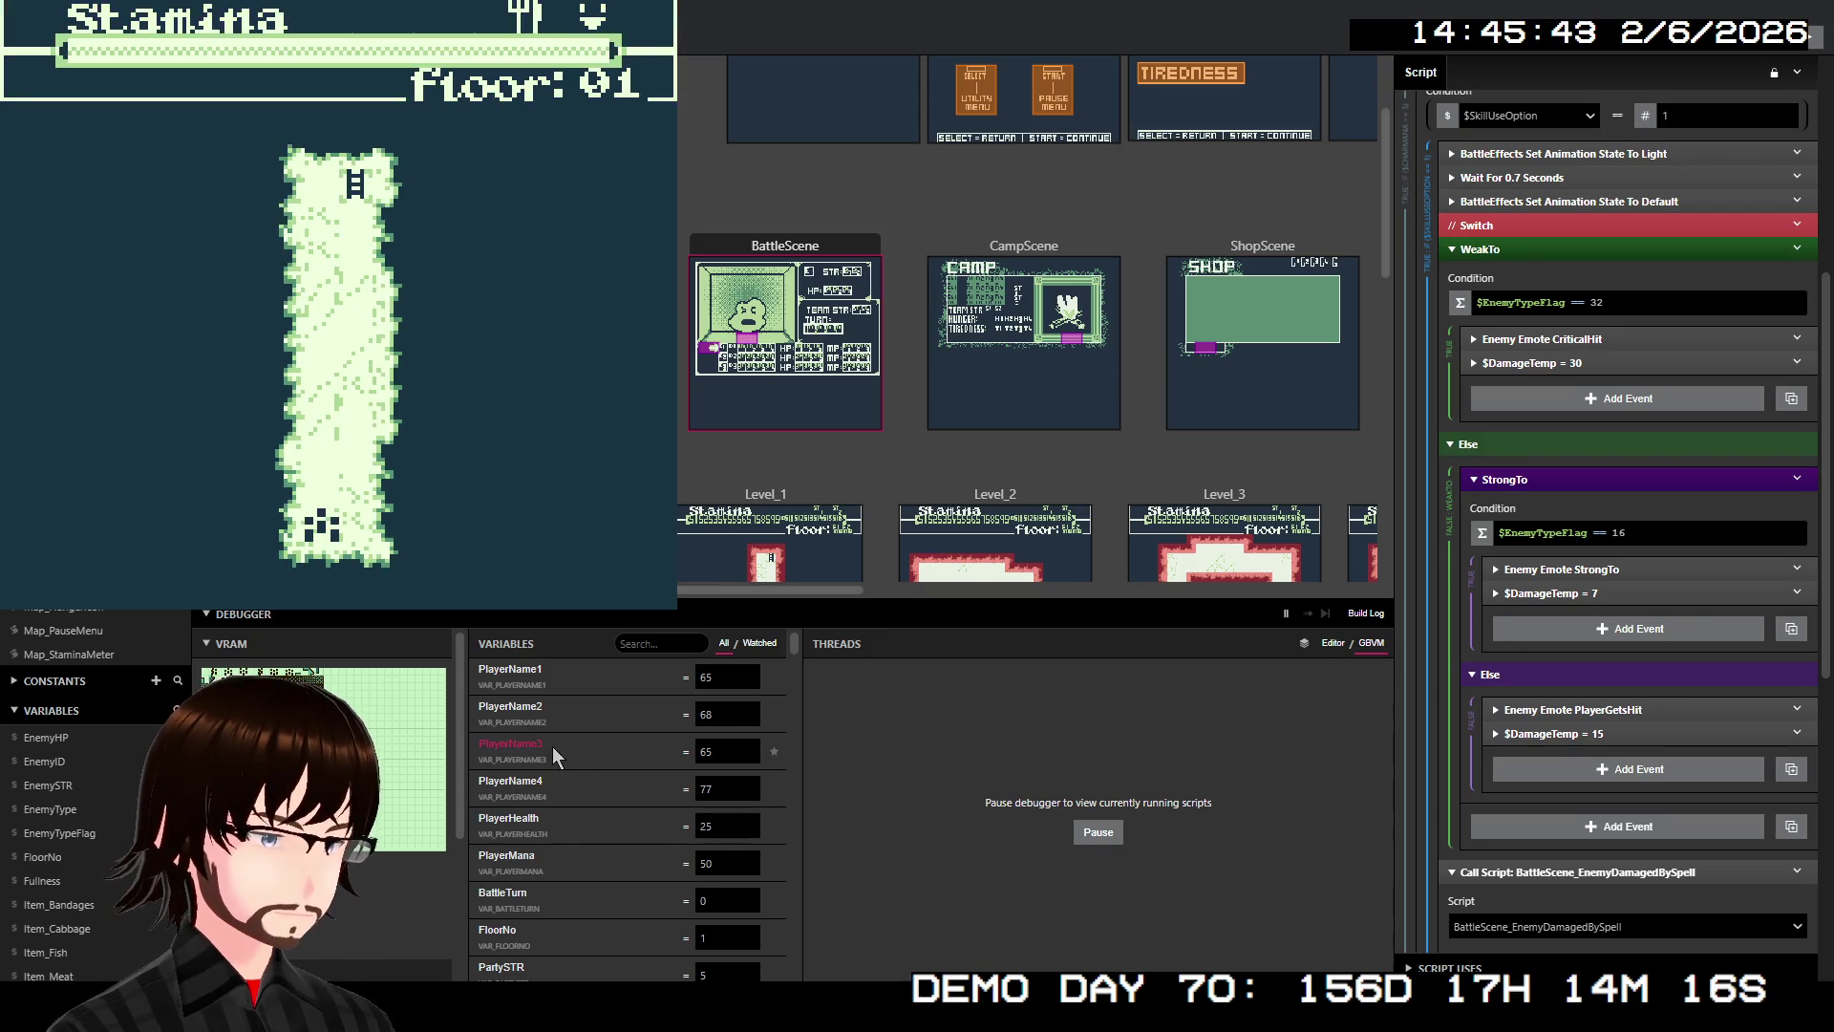
pyautogui.scroll(-6, 554, 747)
pyautogui.scroll(-6, 554, 747)
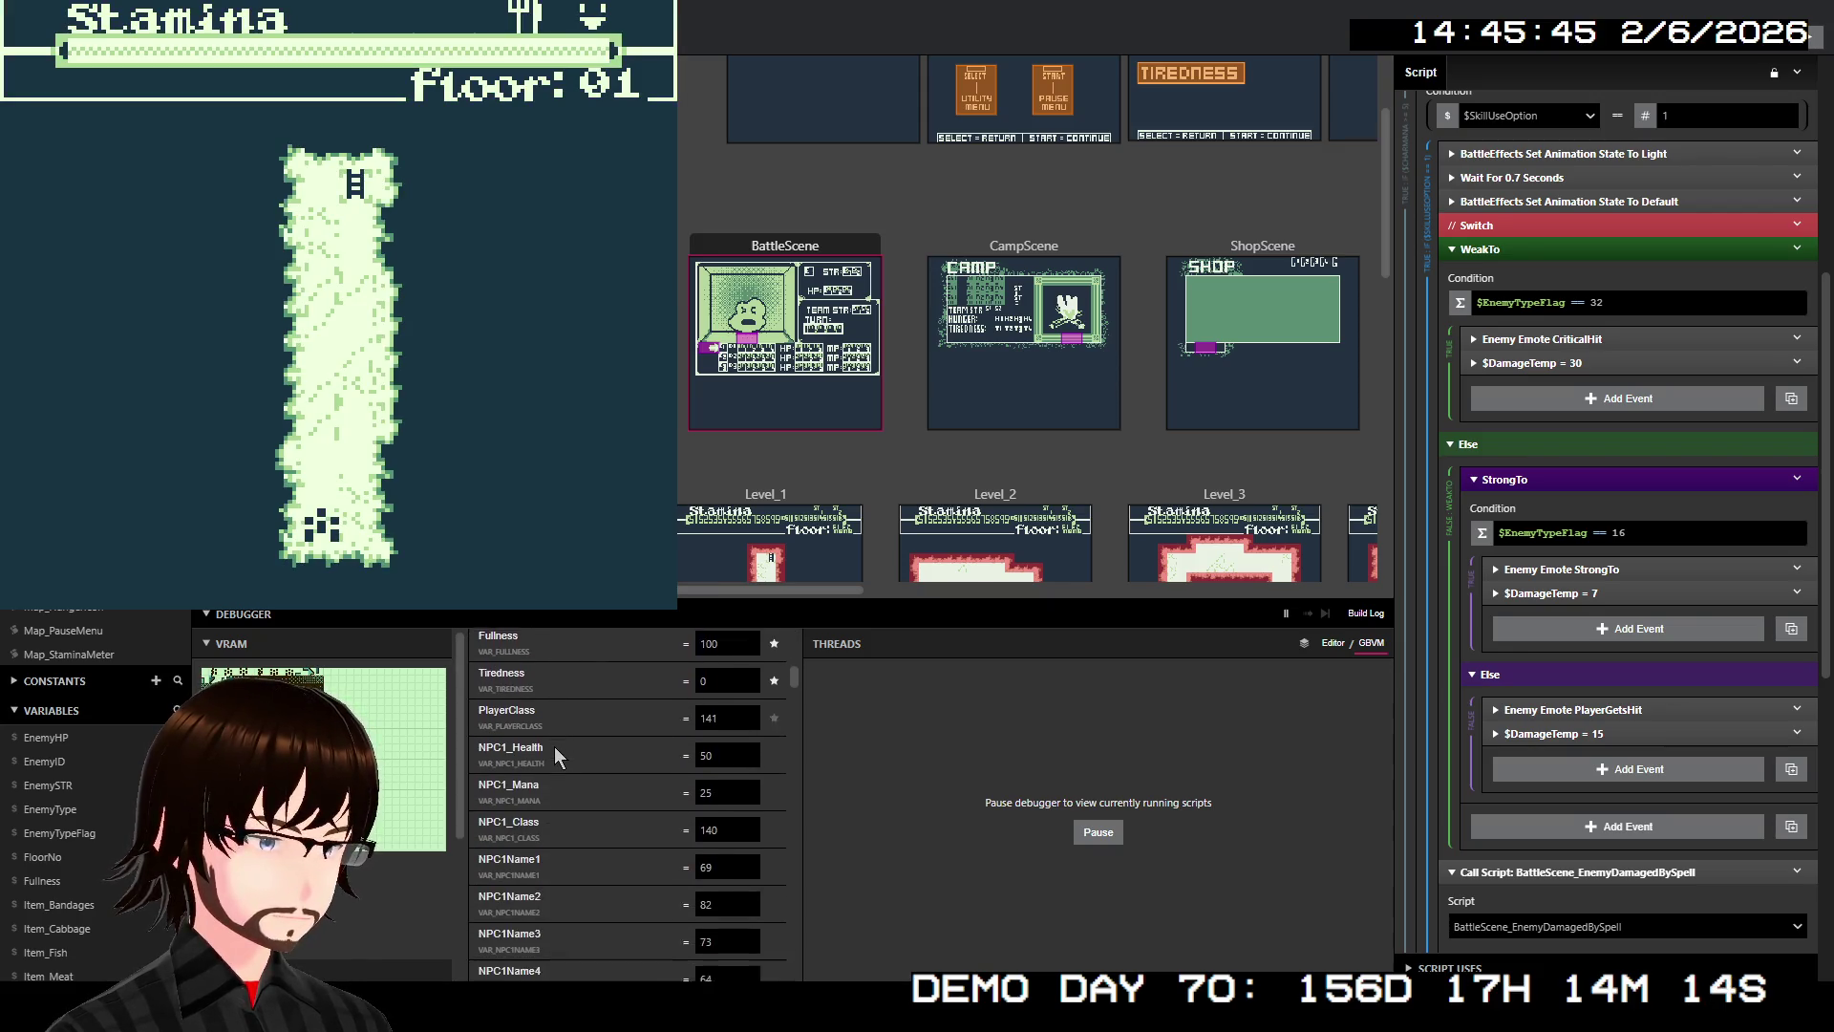
pyautogui.scroll(-7, 636, 782)
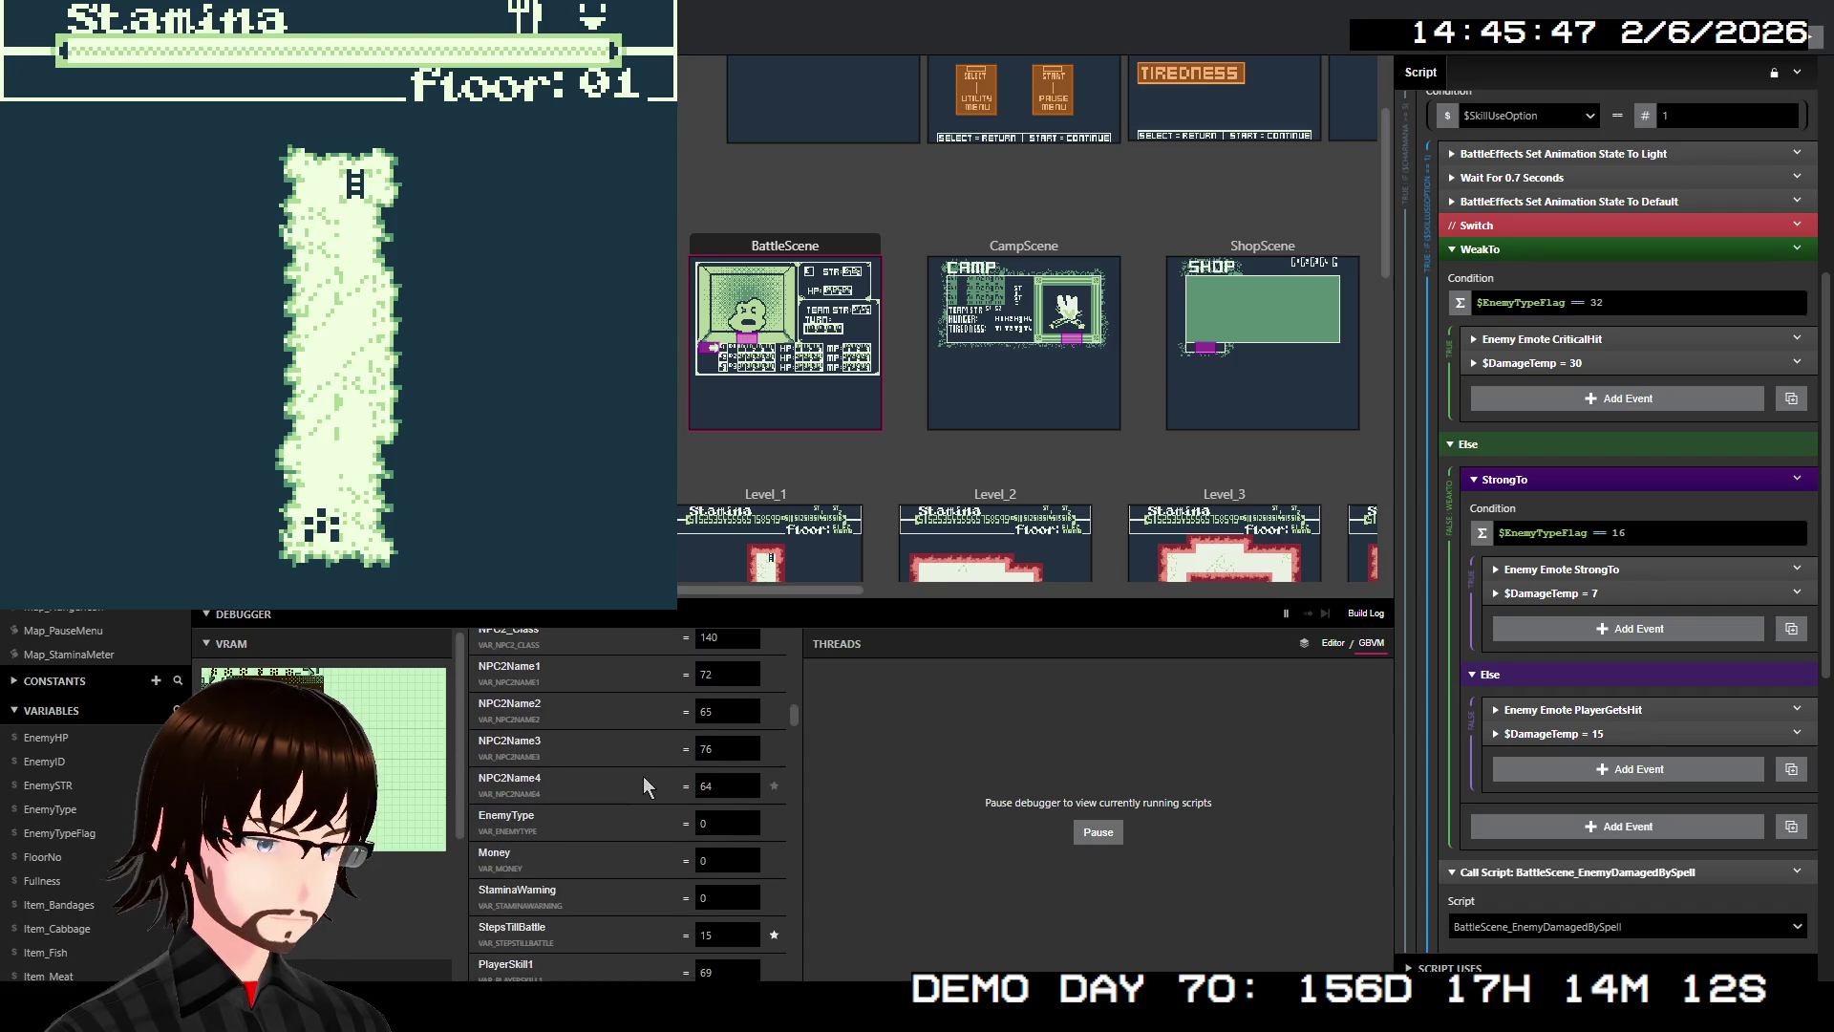
pyautogui.scroll(-8, 638, 770)
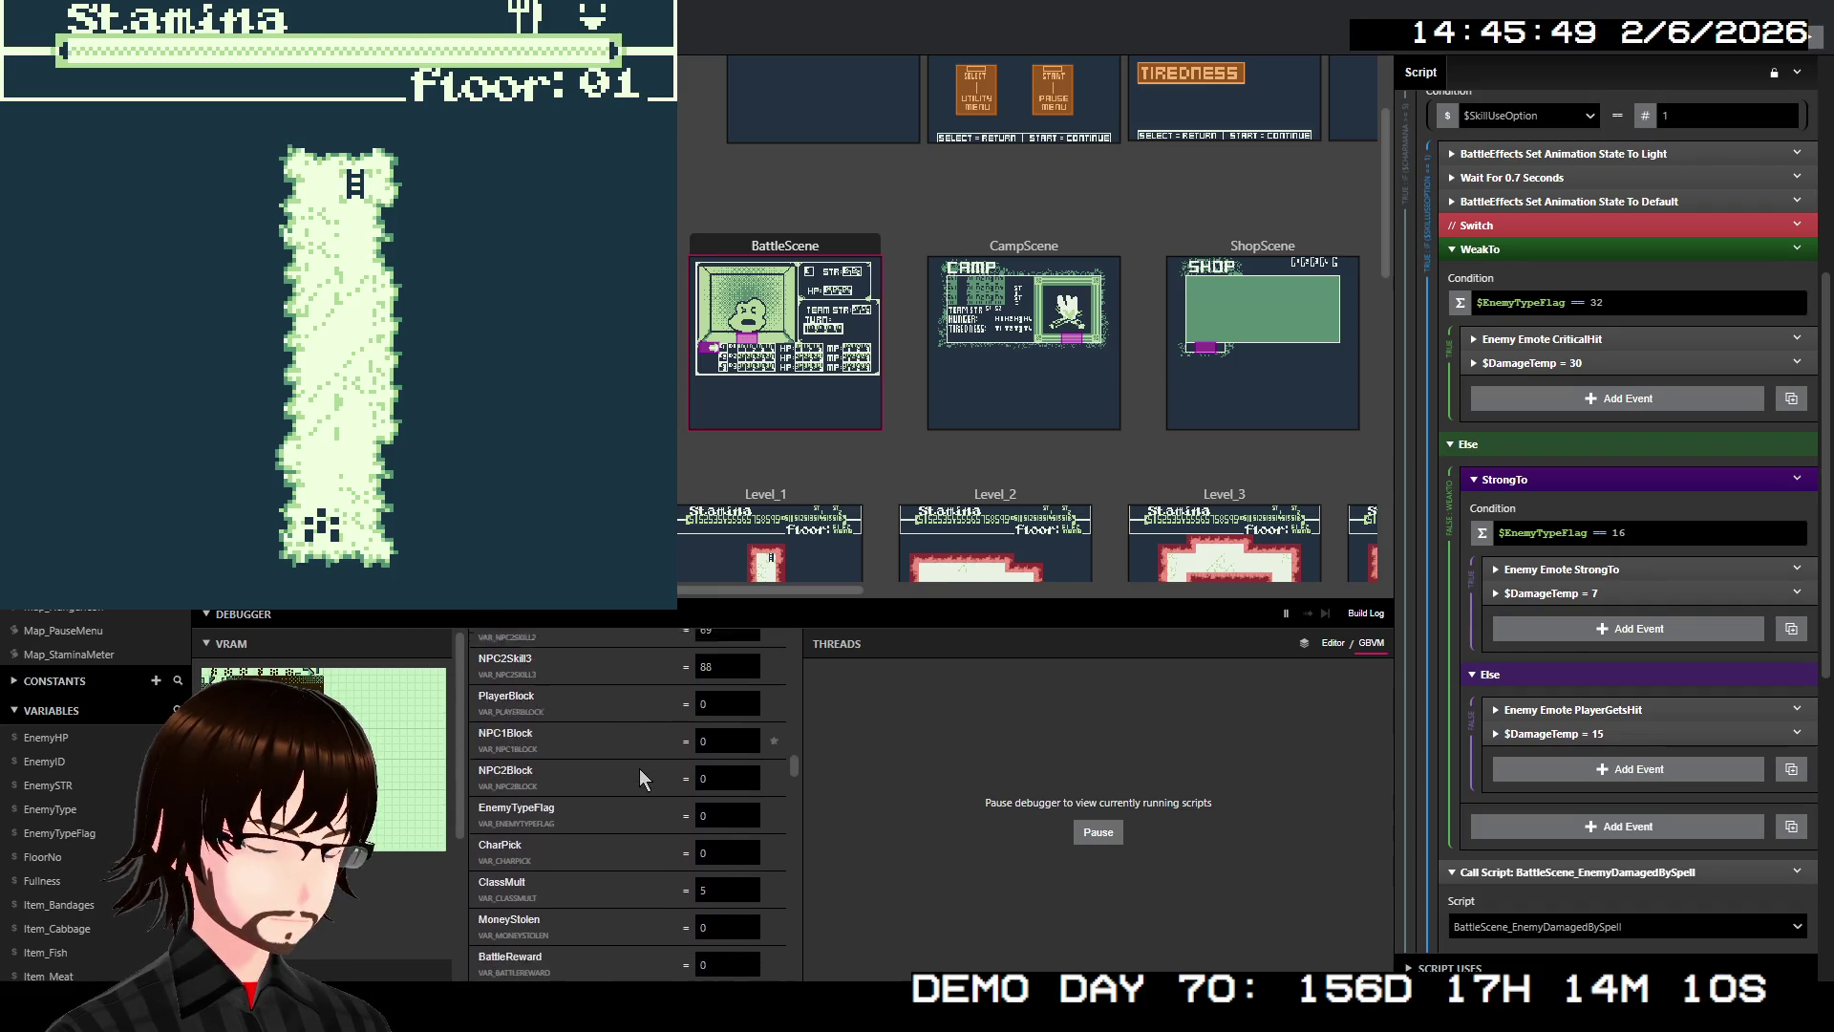
pyautogui.scroll(-8, 646, 767)
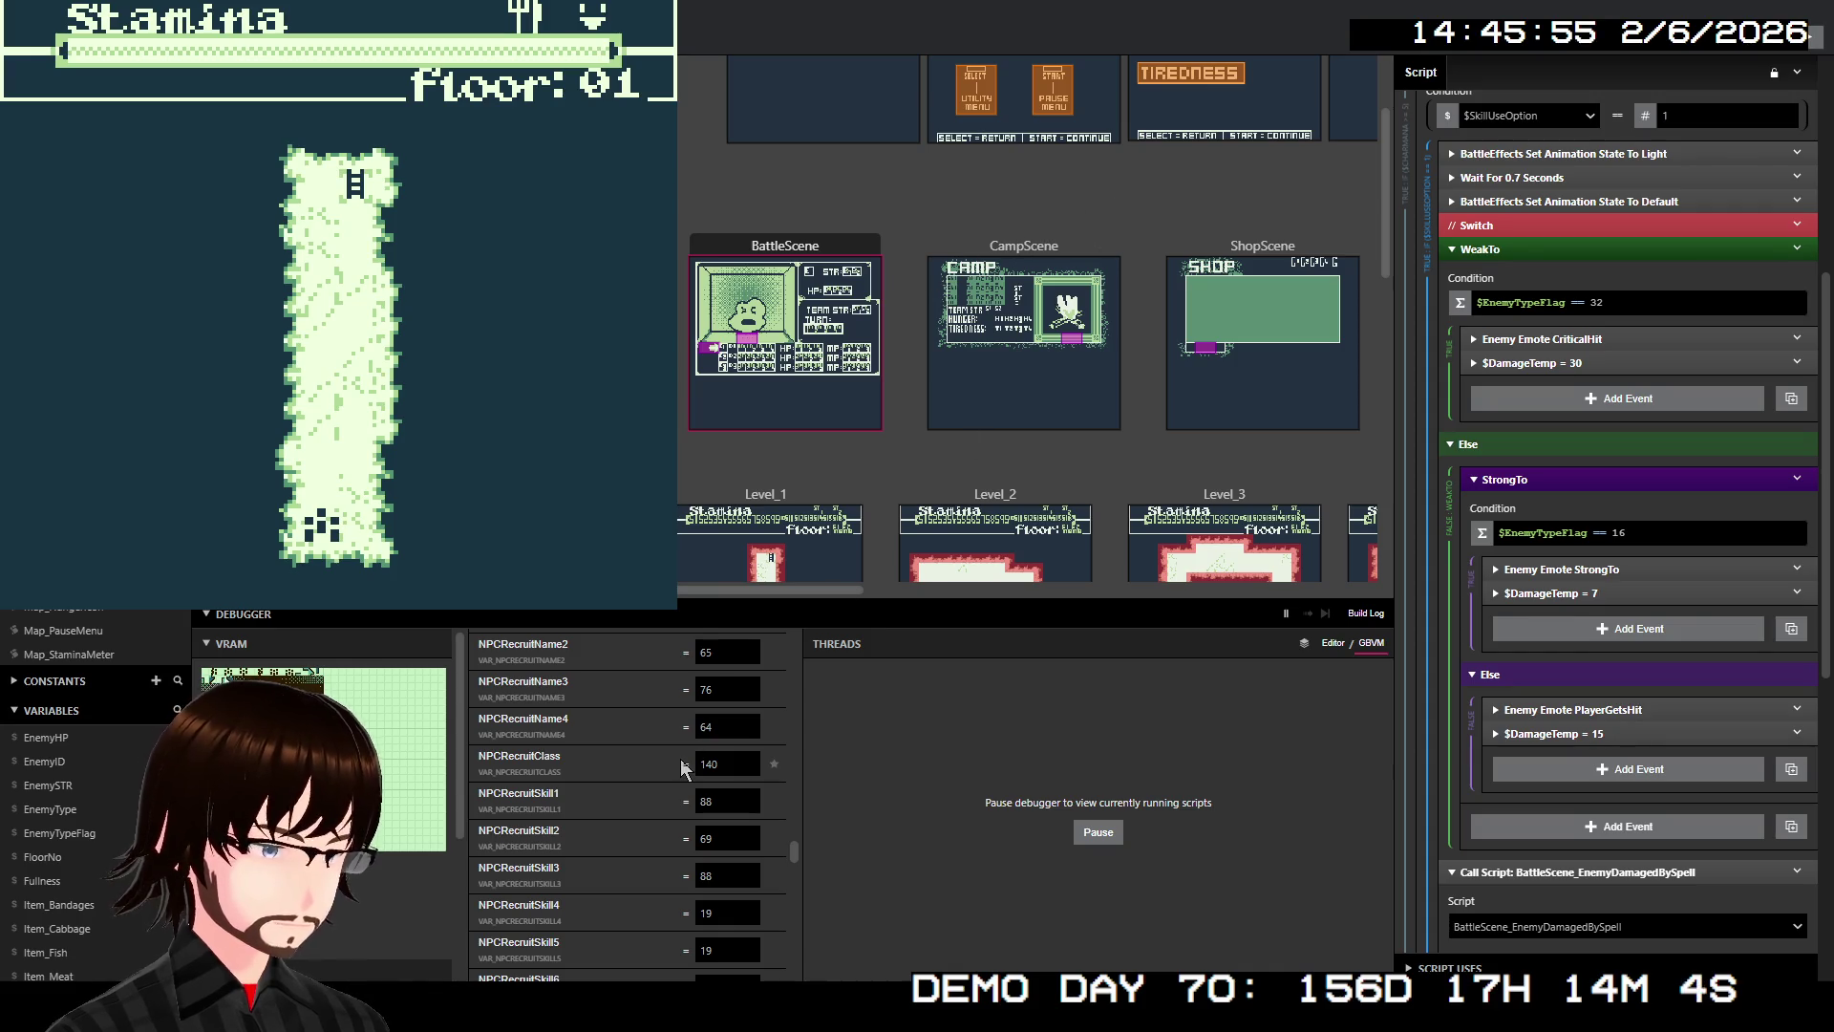
pyautogui.scroll(-2, 684, 767)
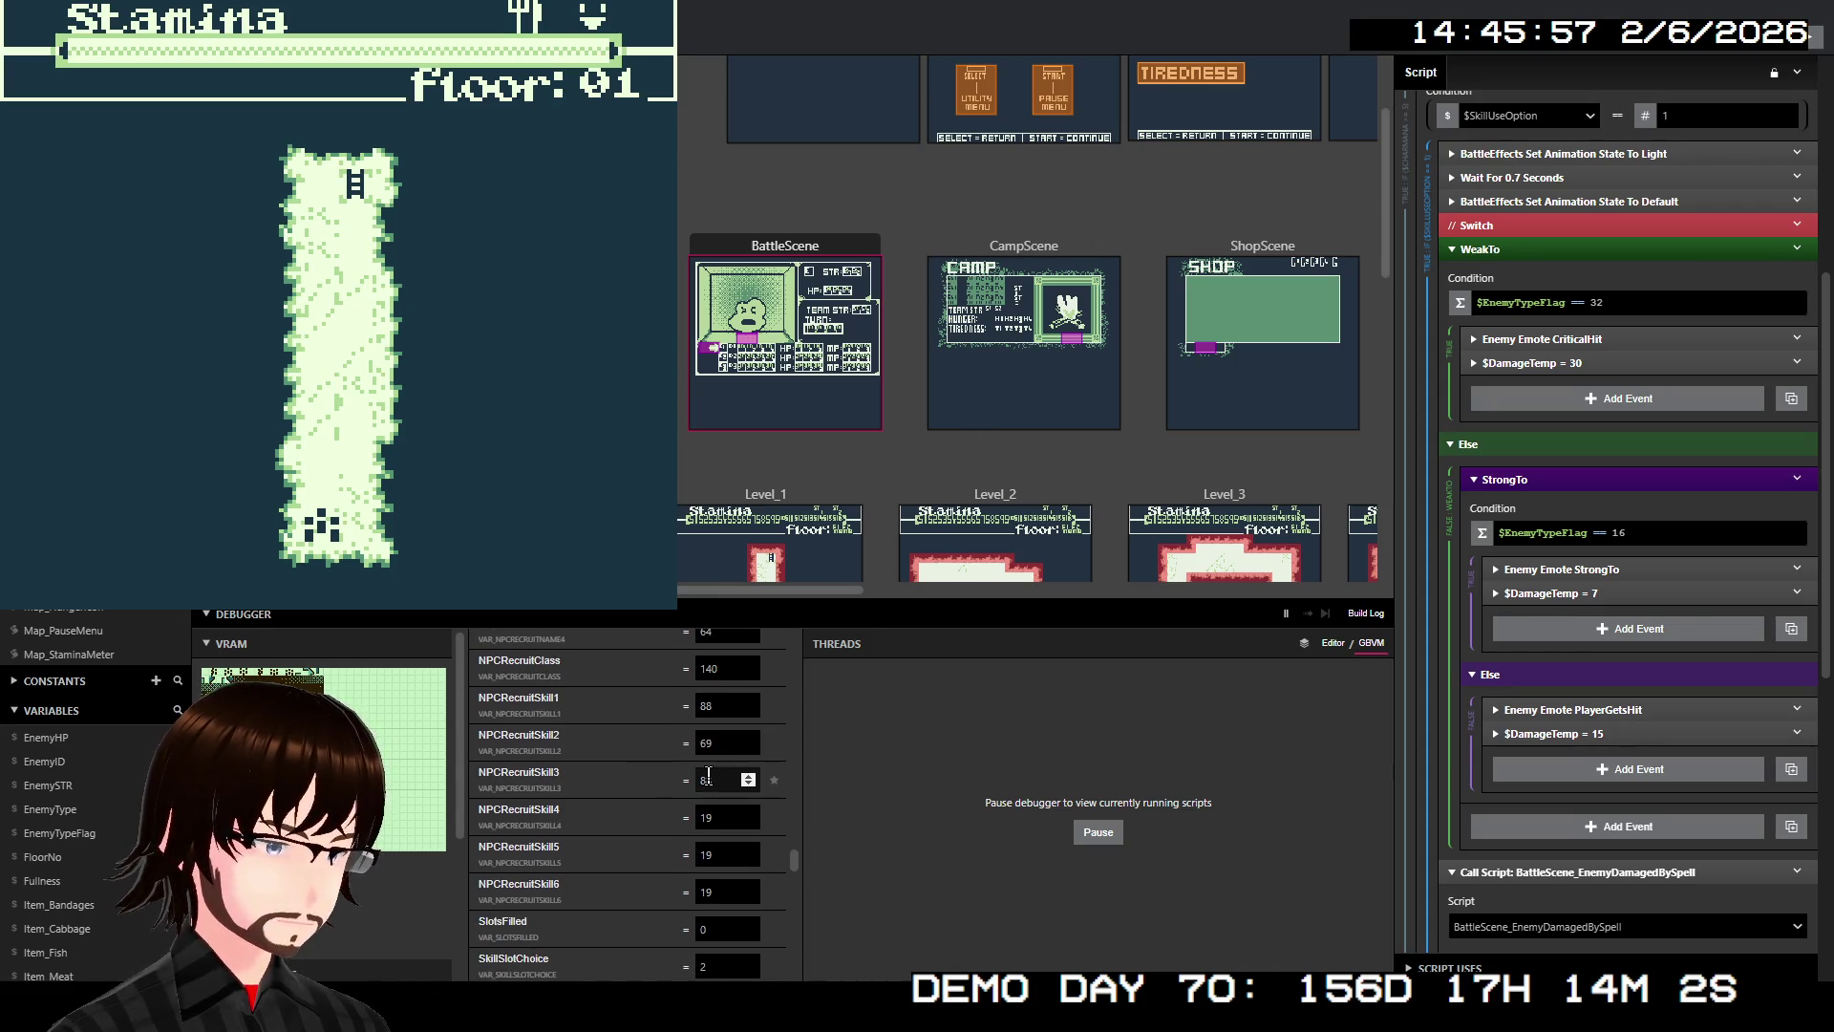
pyautogui.scroll(-4, 712, 797)
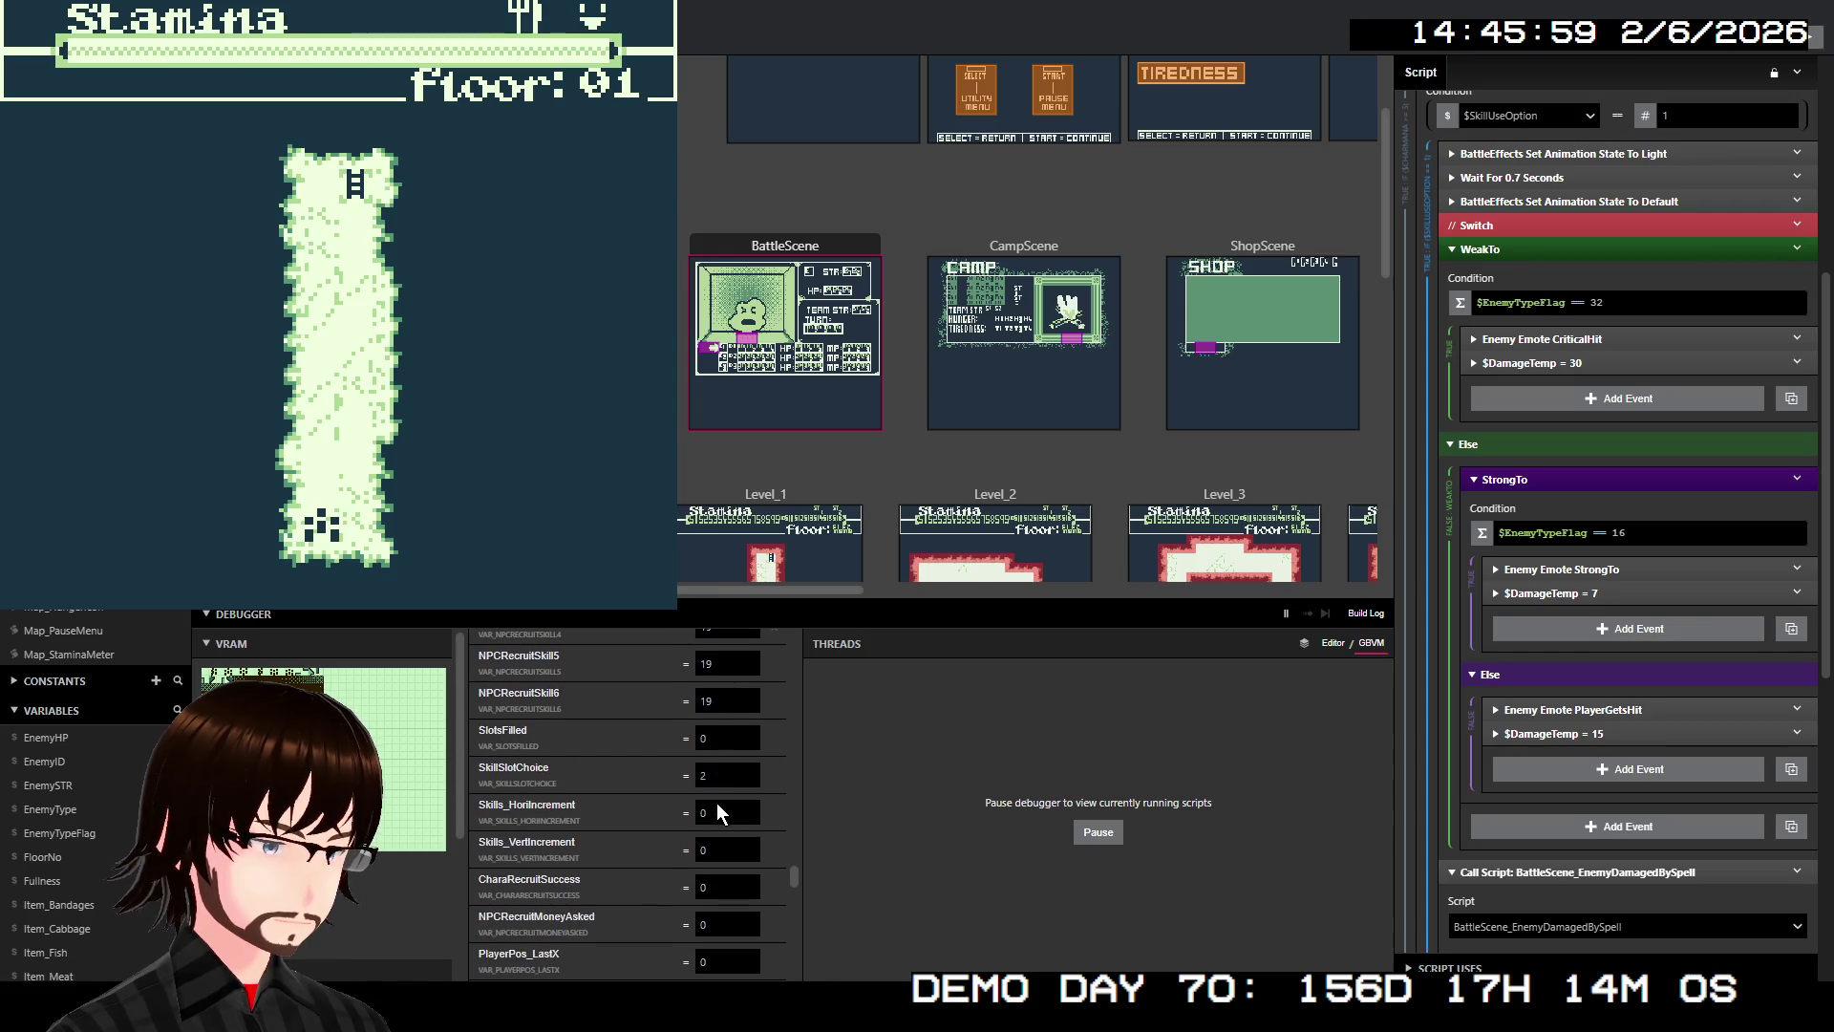
pyautogui.scroll(-6, 657, 808)
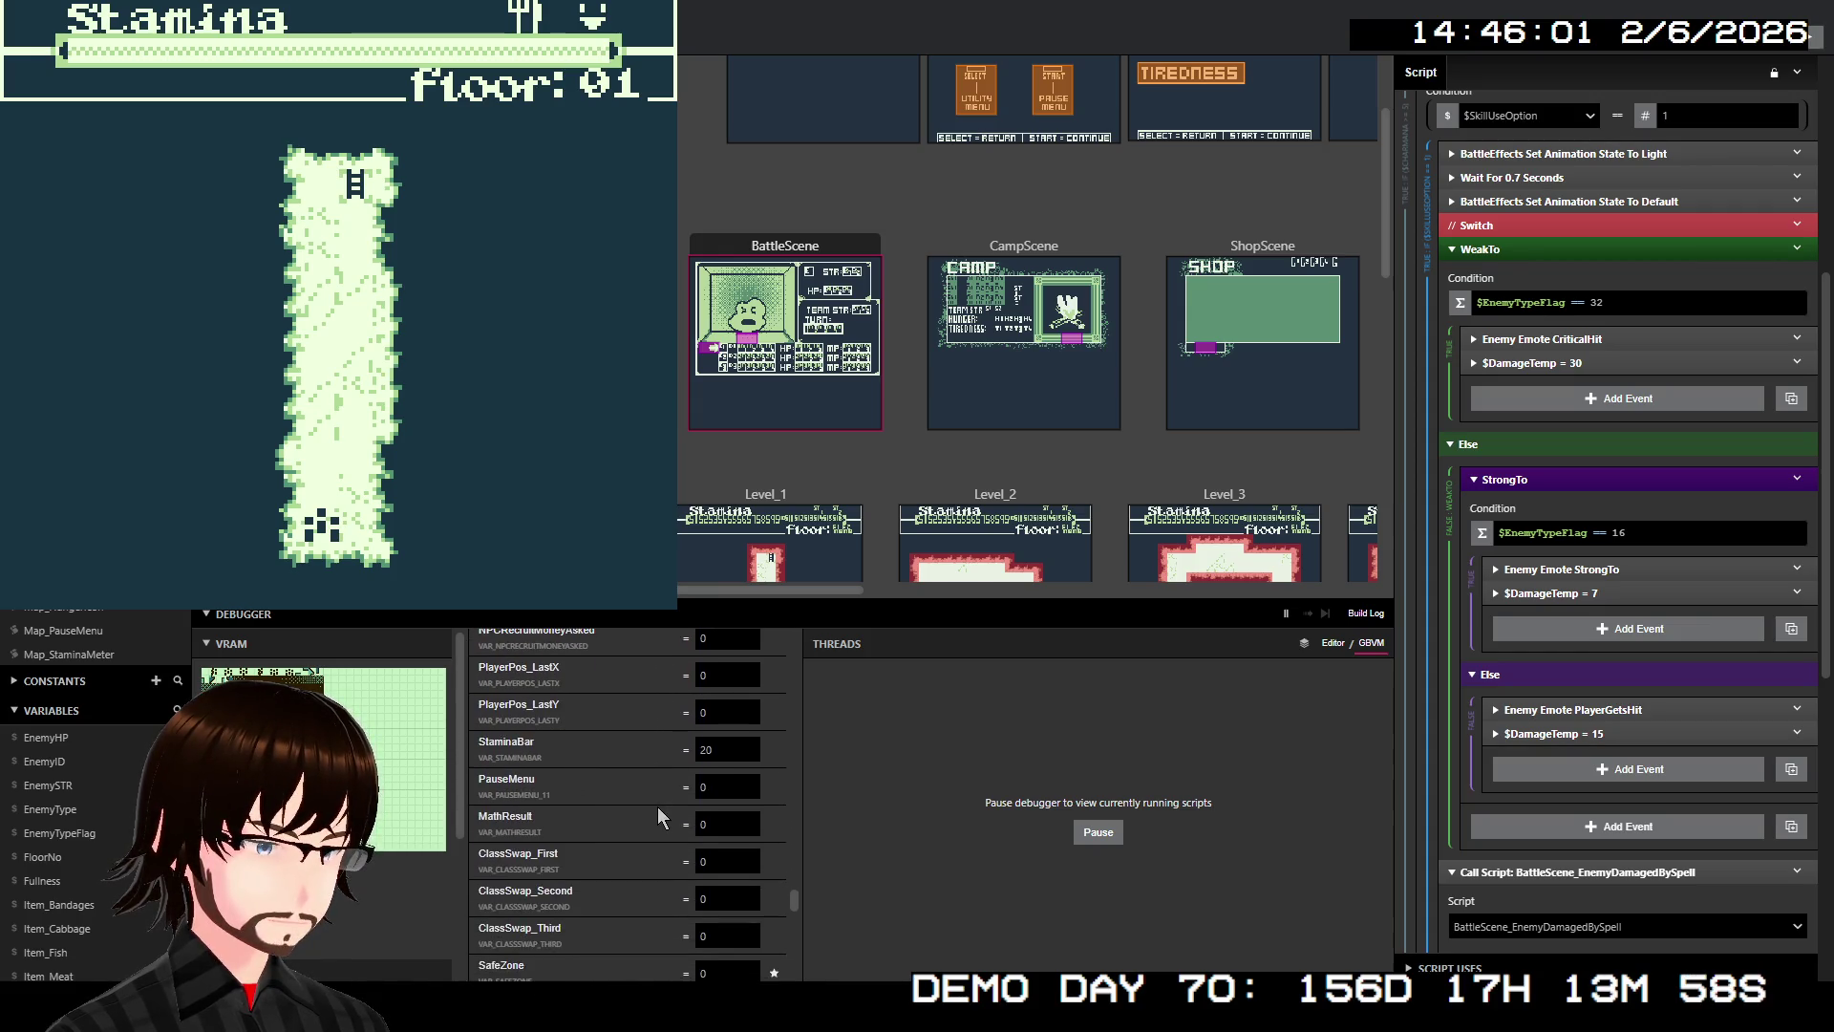
pyautogui.scroll(-10, 657, 807)
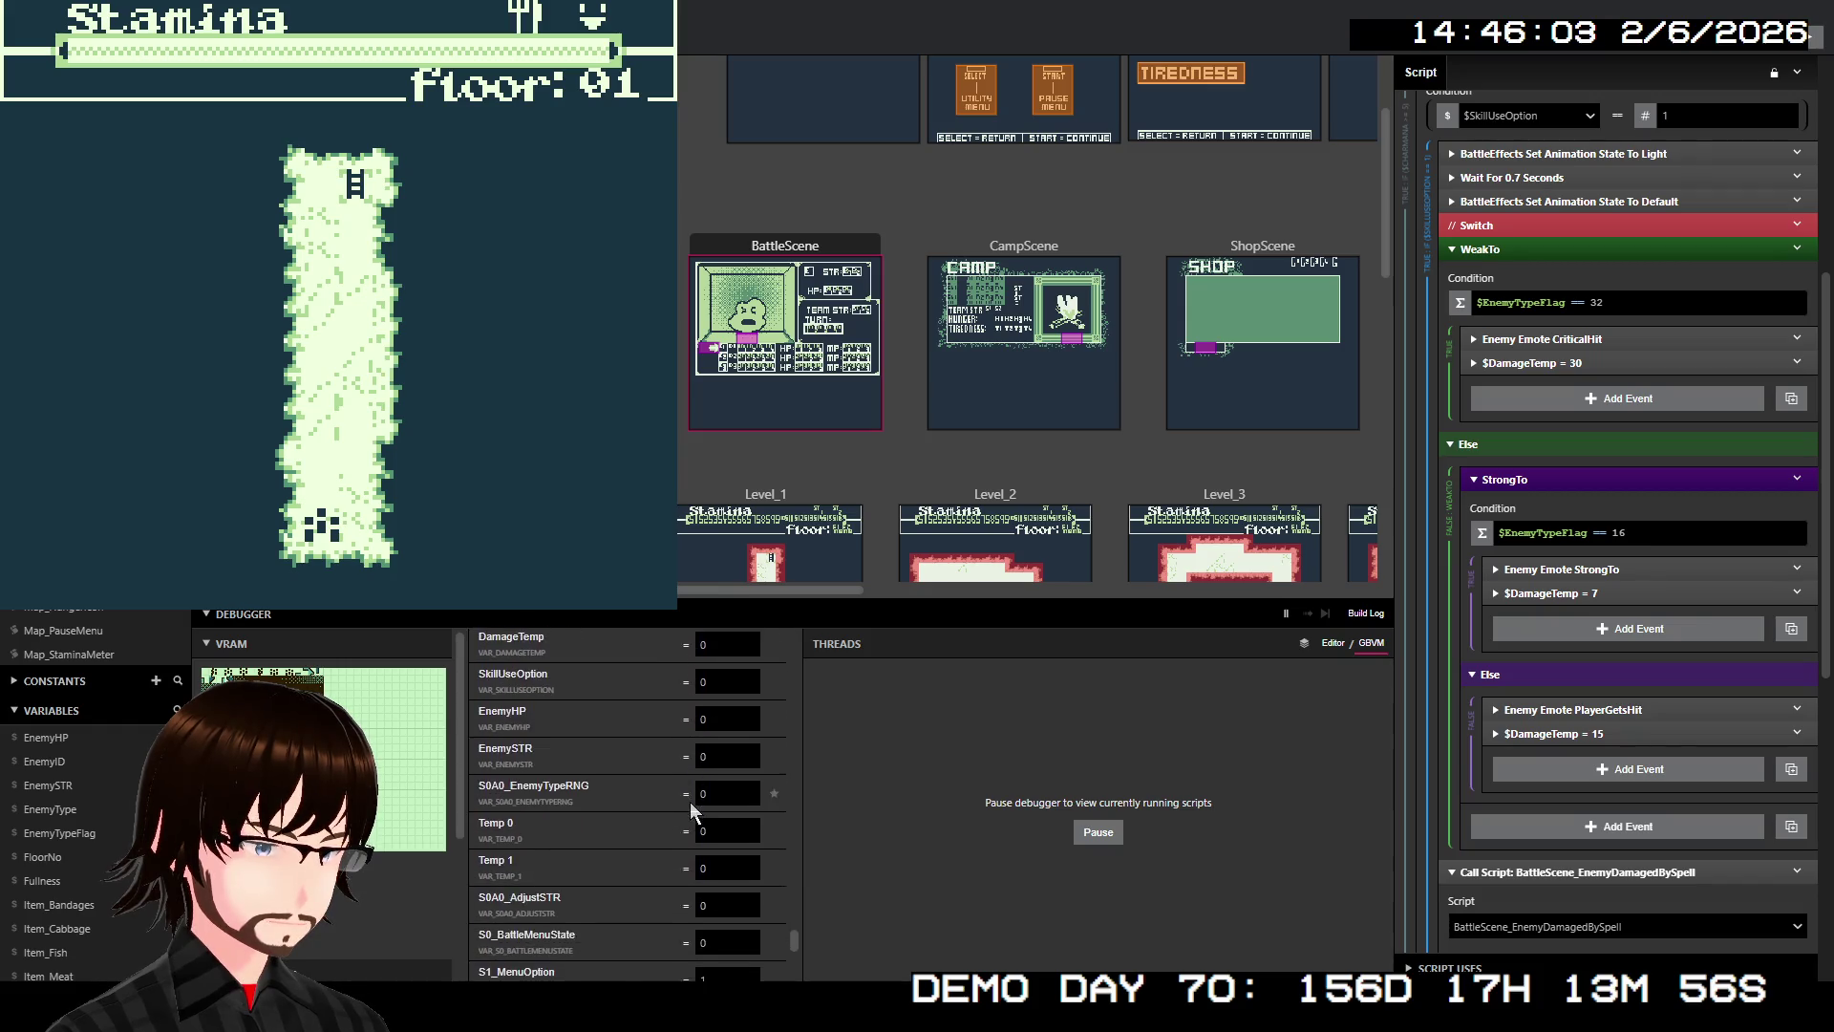
pyautogui.scroll(-3, 699, 811)
pyautogui.scroll(15, 699, 813)
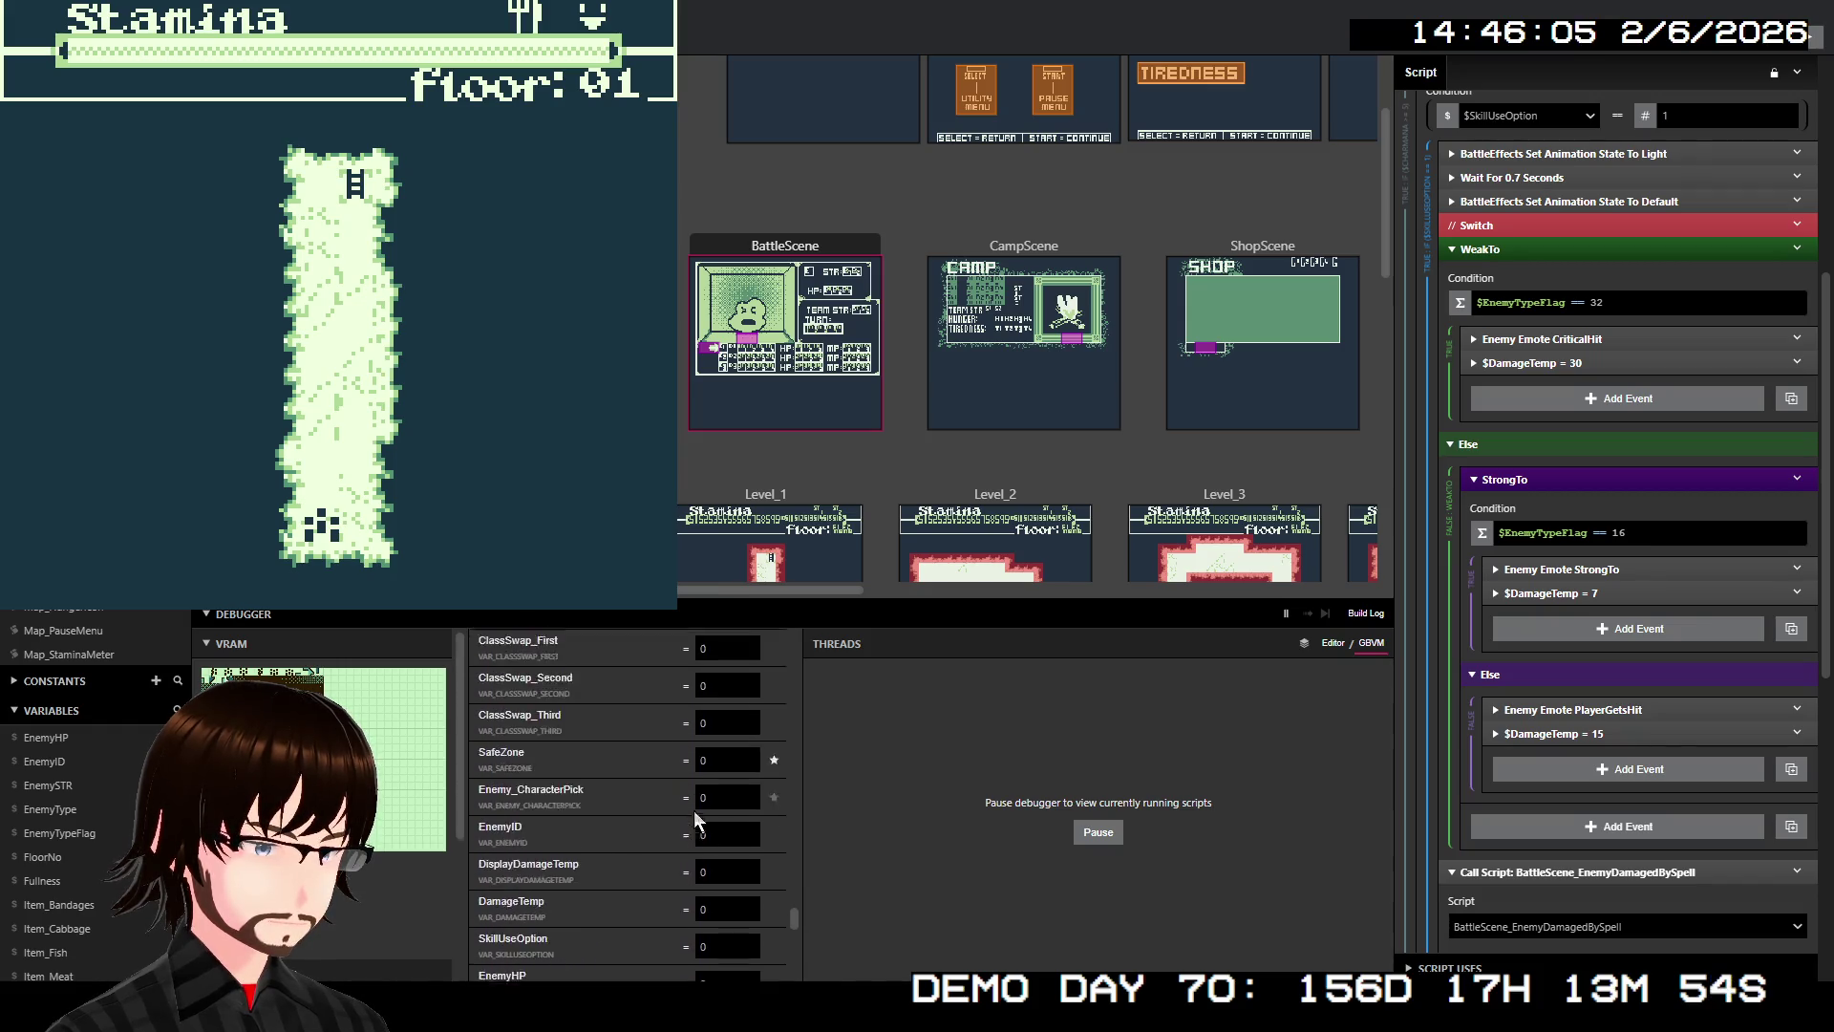
pyautogui.scroll(15, 693, 803)
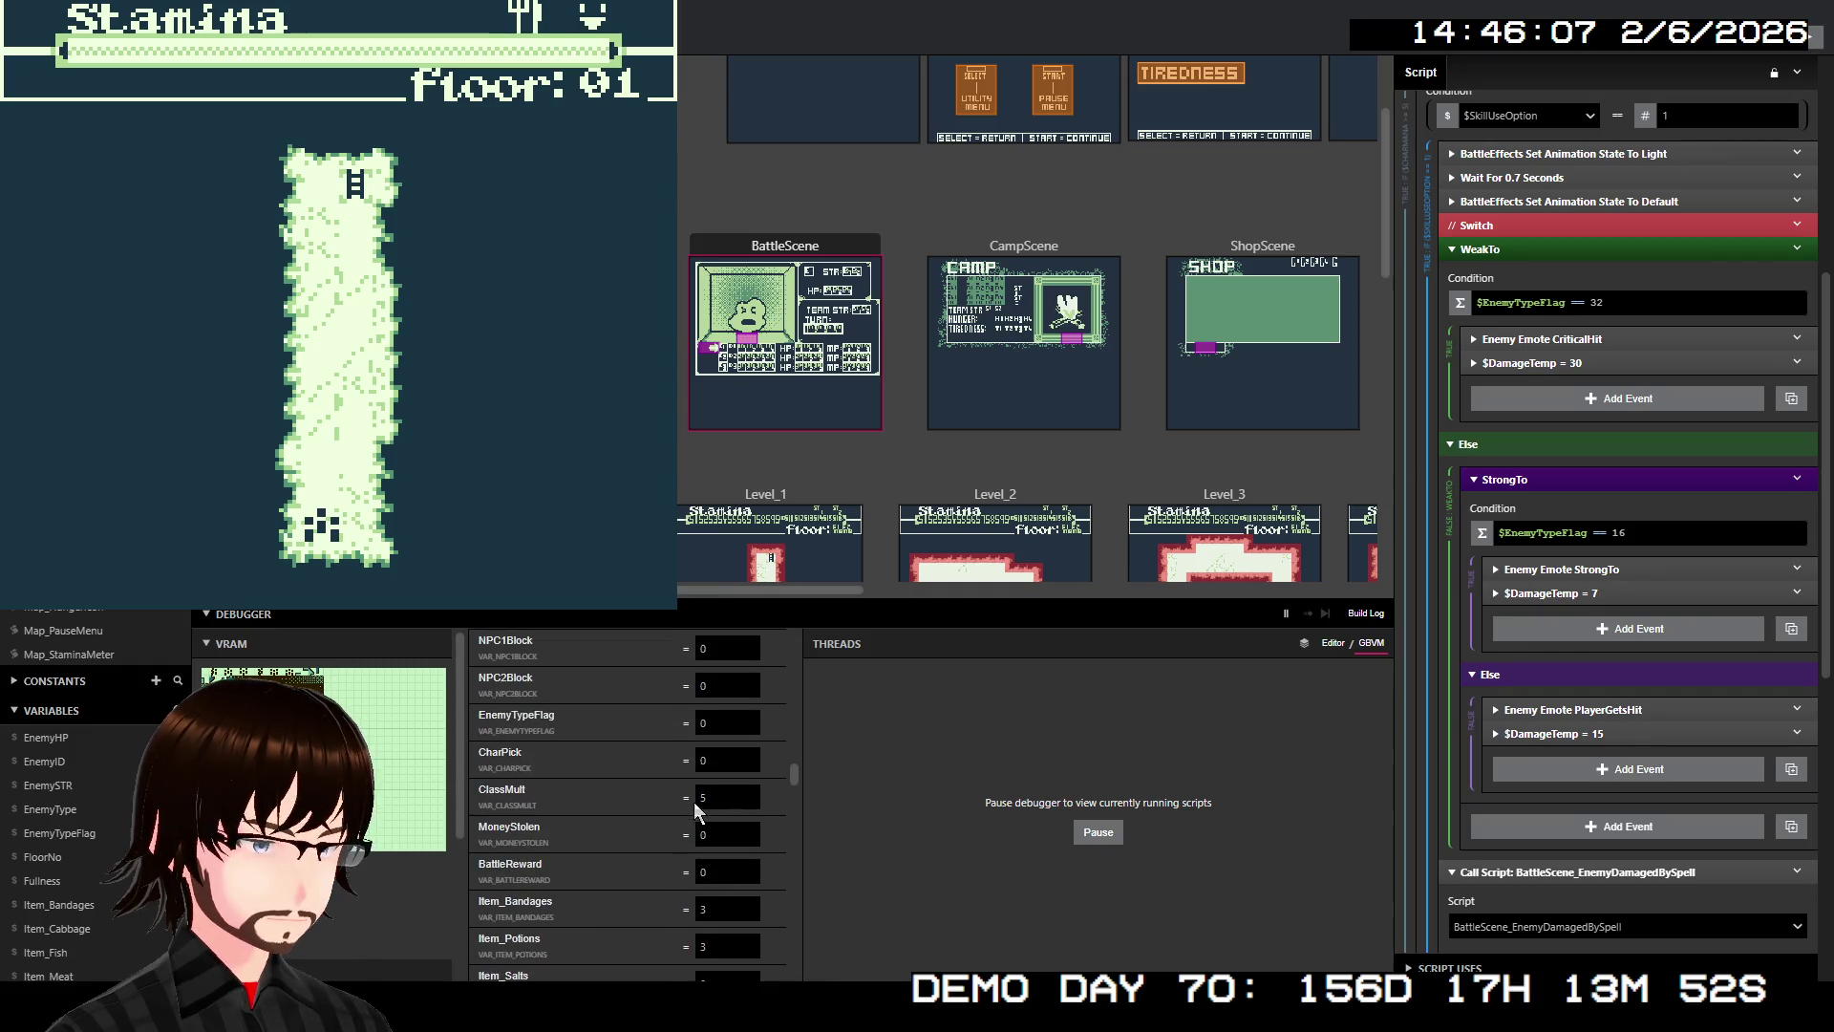
pyautogui.scroll(10, 686, 800)
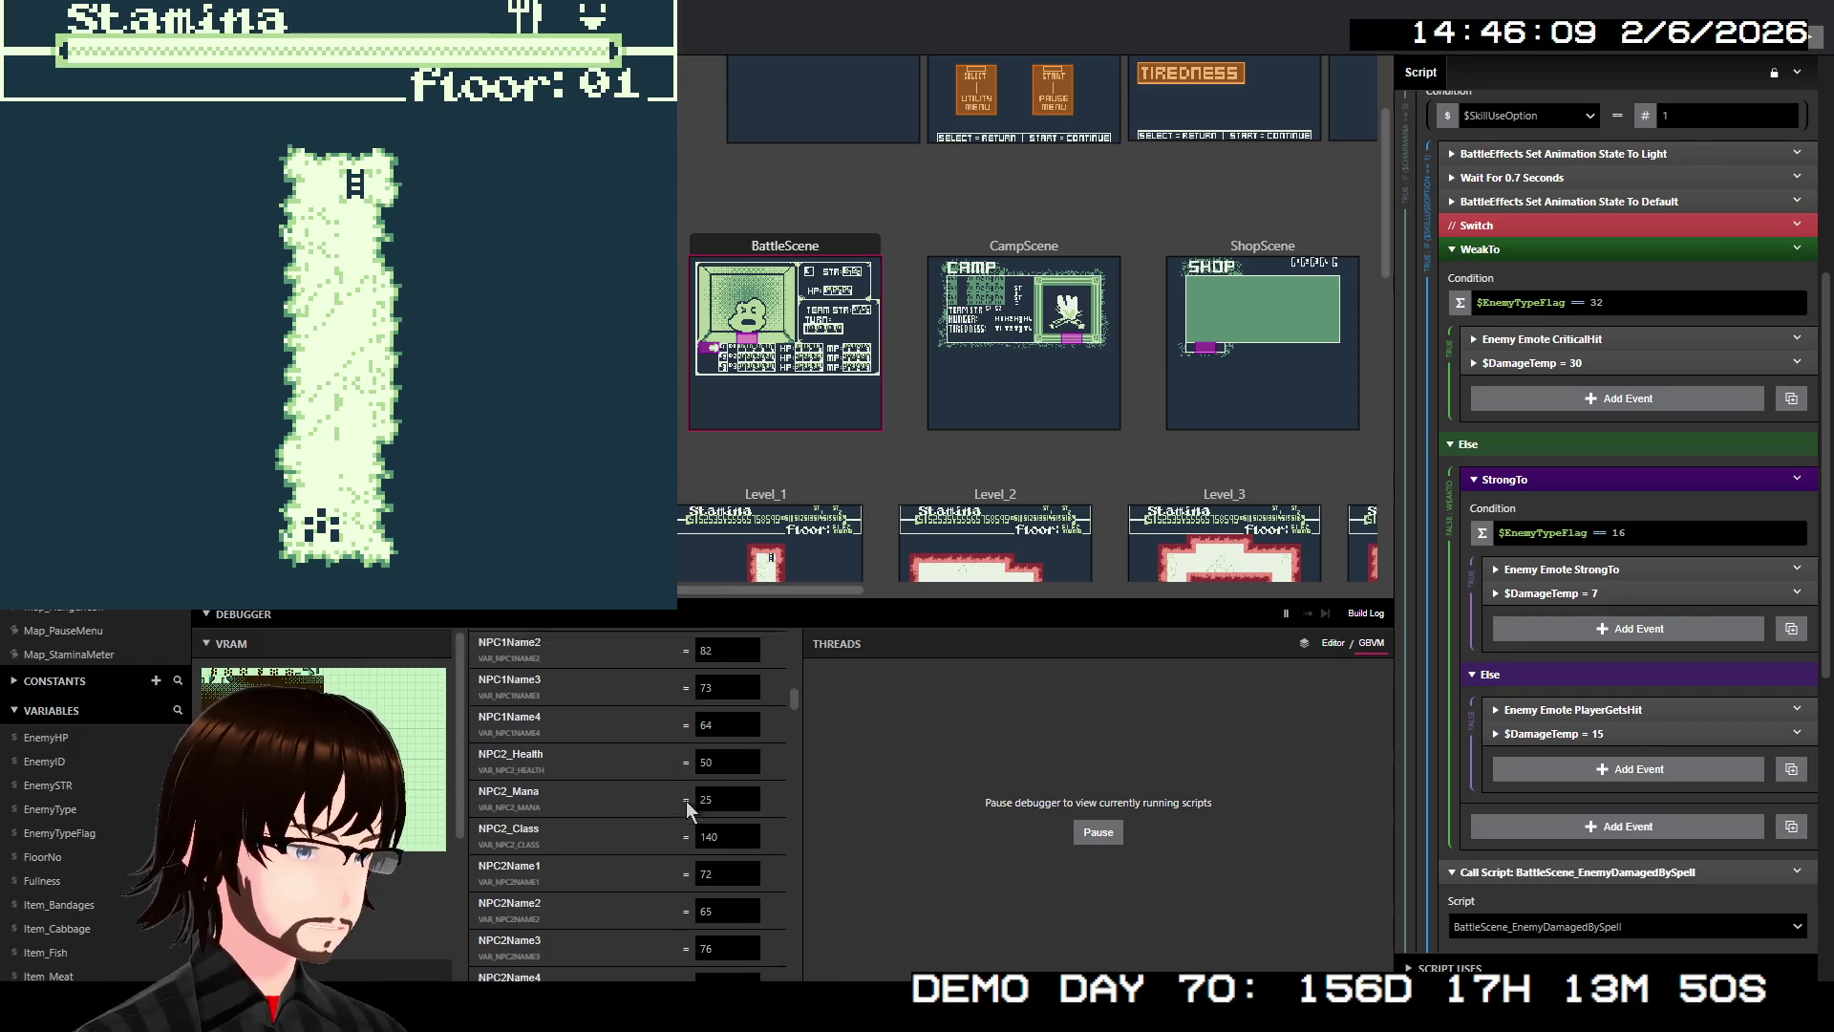
pyautogui.scroll(1, 686, 801)
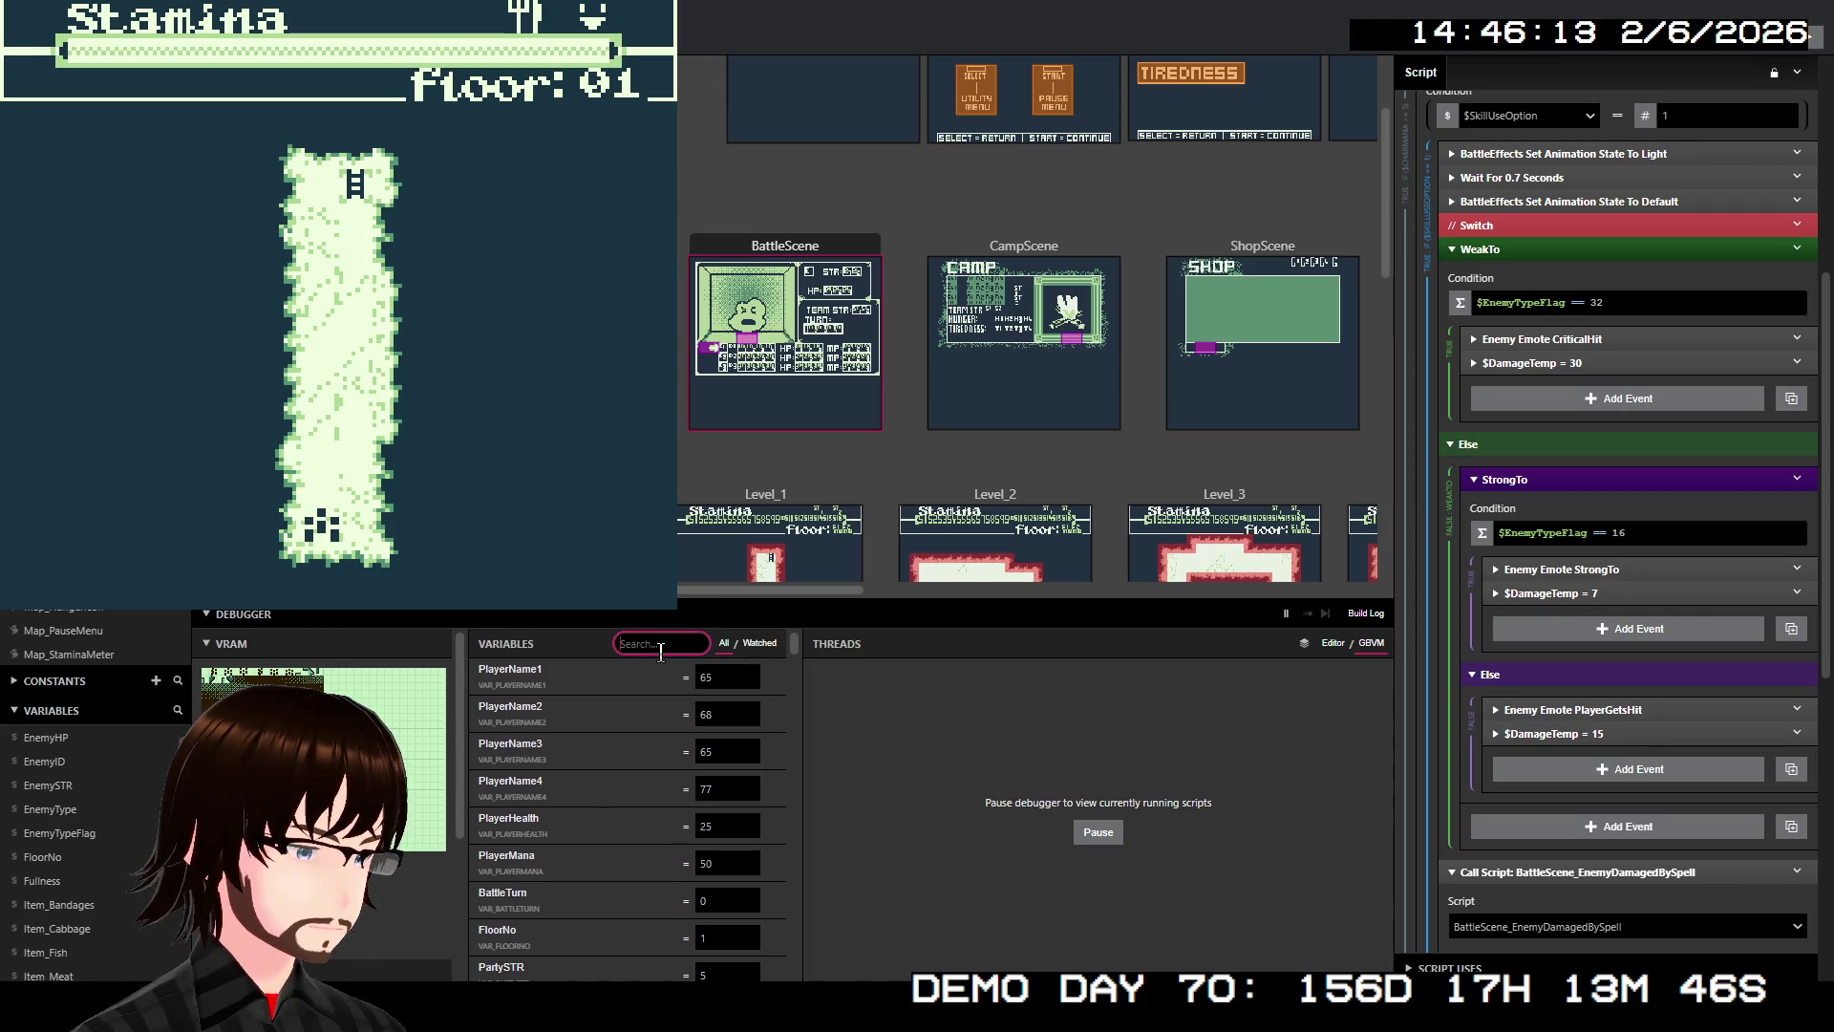
# Filter debugger variables by 'players' and set PlayerSkill2 through PlayerSkill6 to 69
pyautogui.write('play')
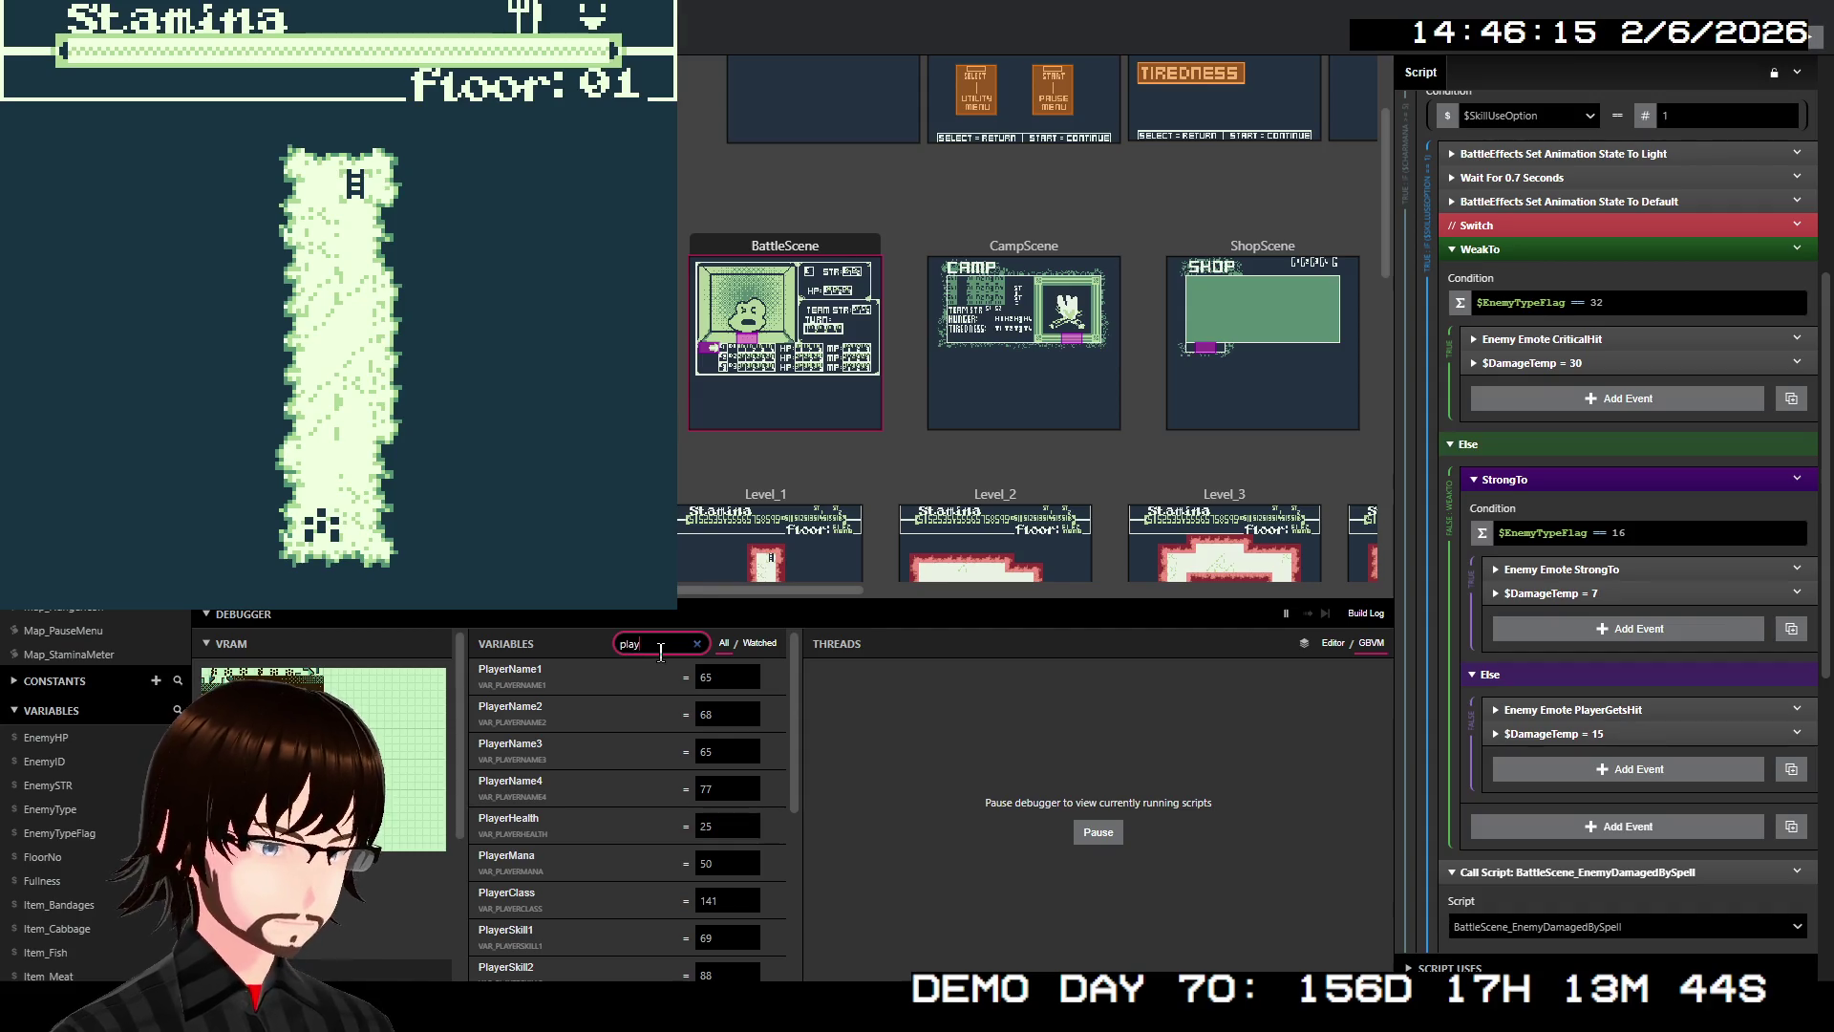
pyautogui.write('ers')
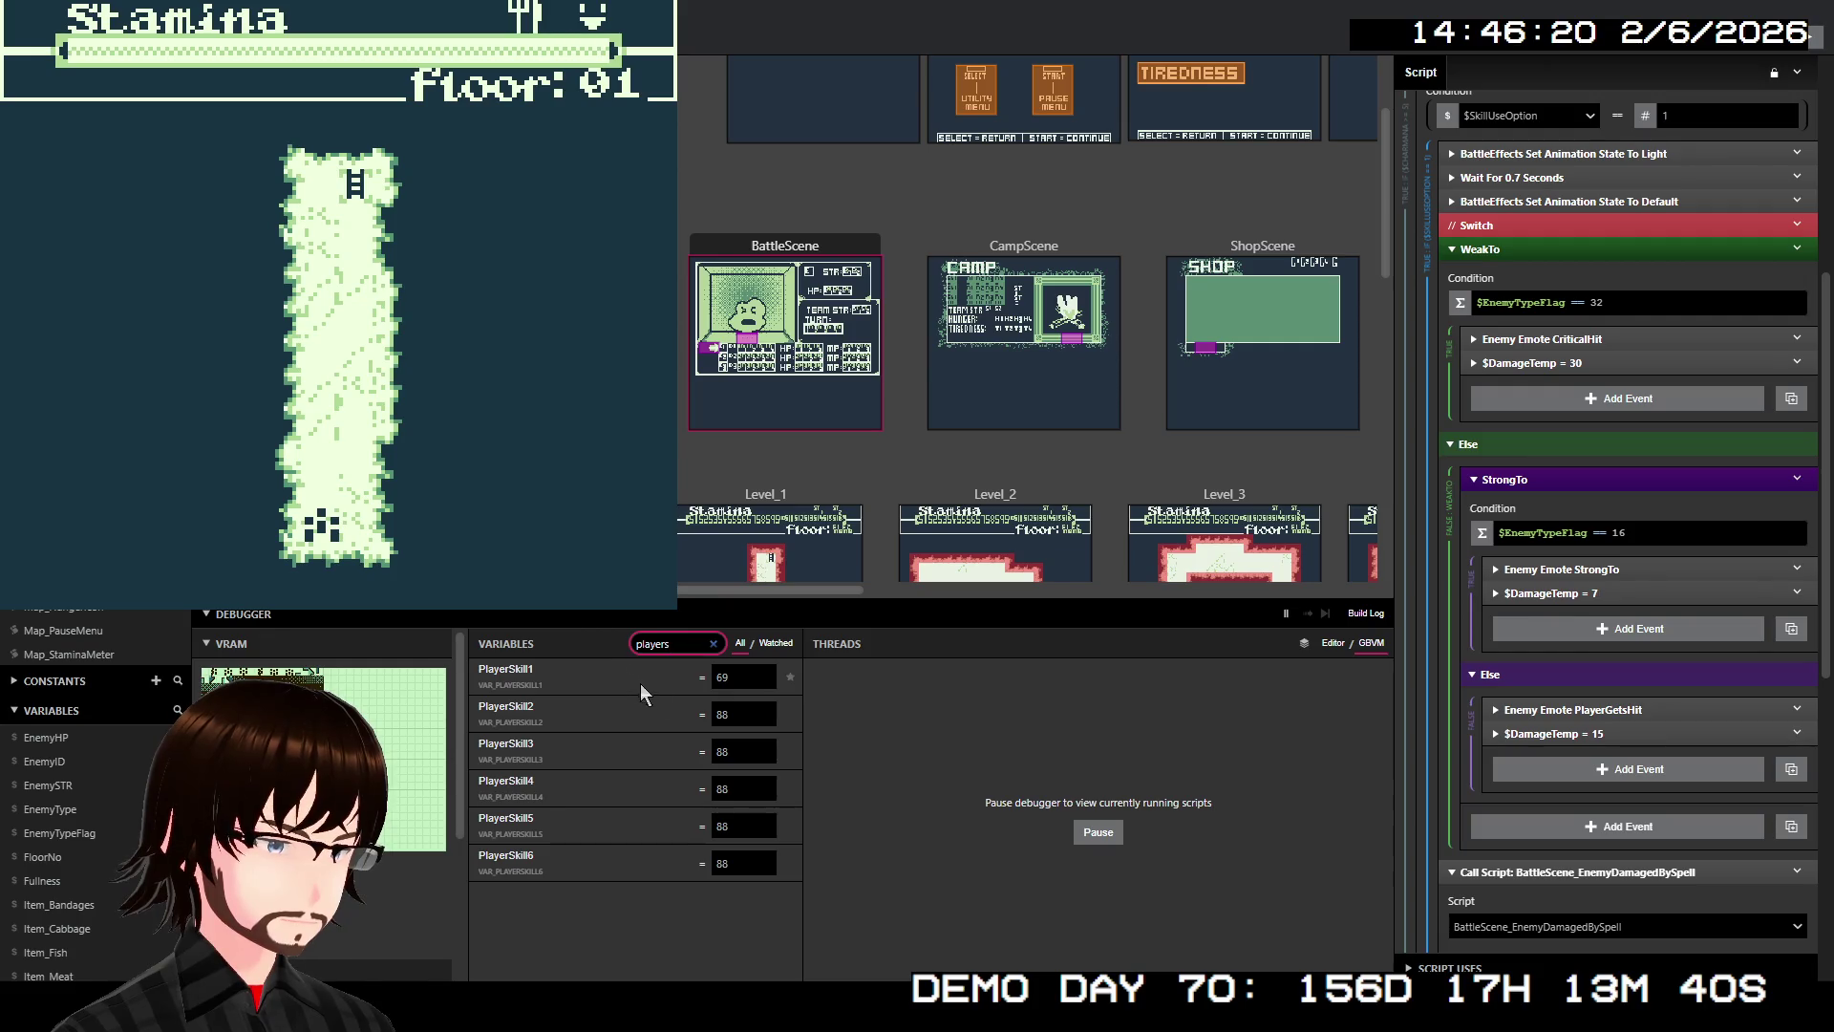
pyautogui.click(713, 716)
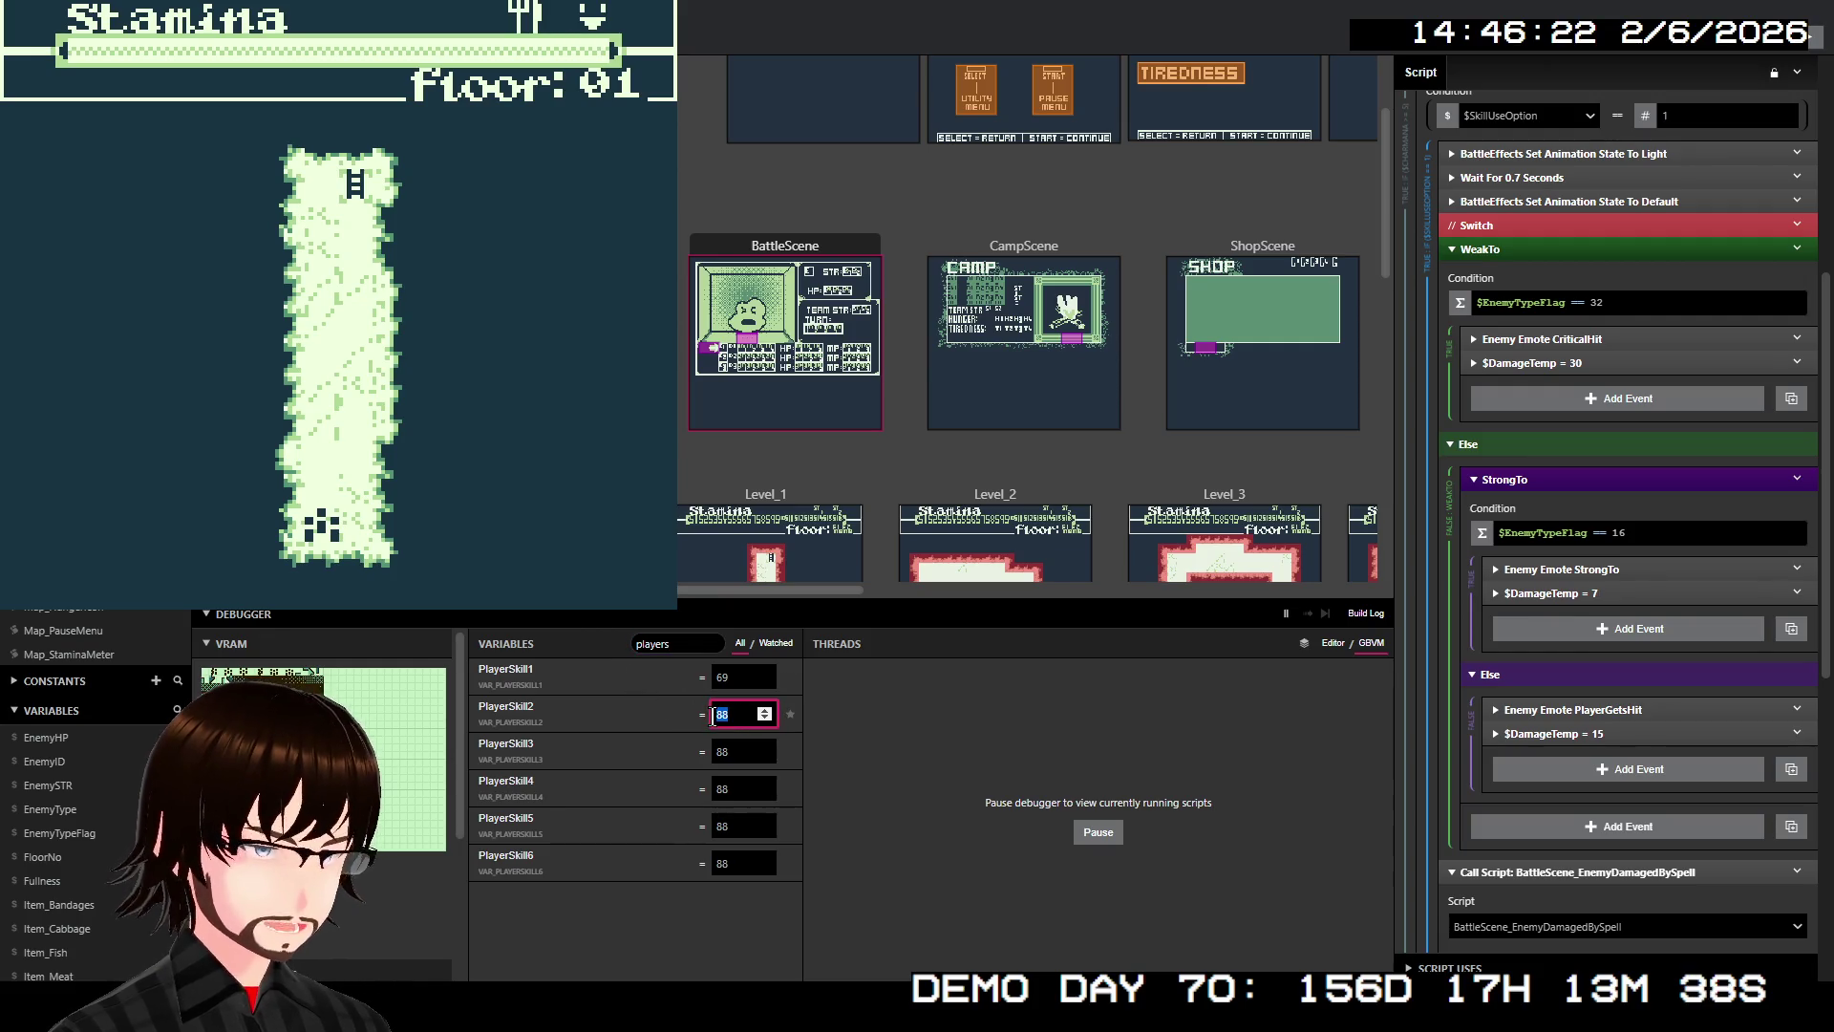
pyautogui.write('69')
pyautogui.click(732, 740)
pyautogui.write('69')
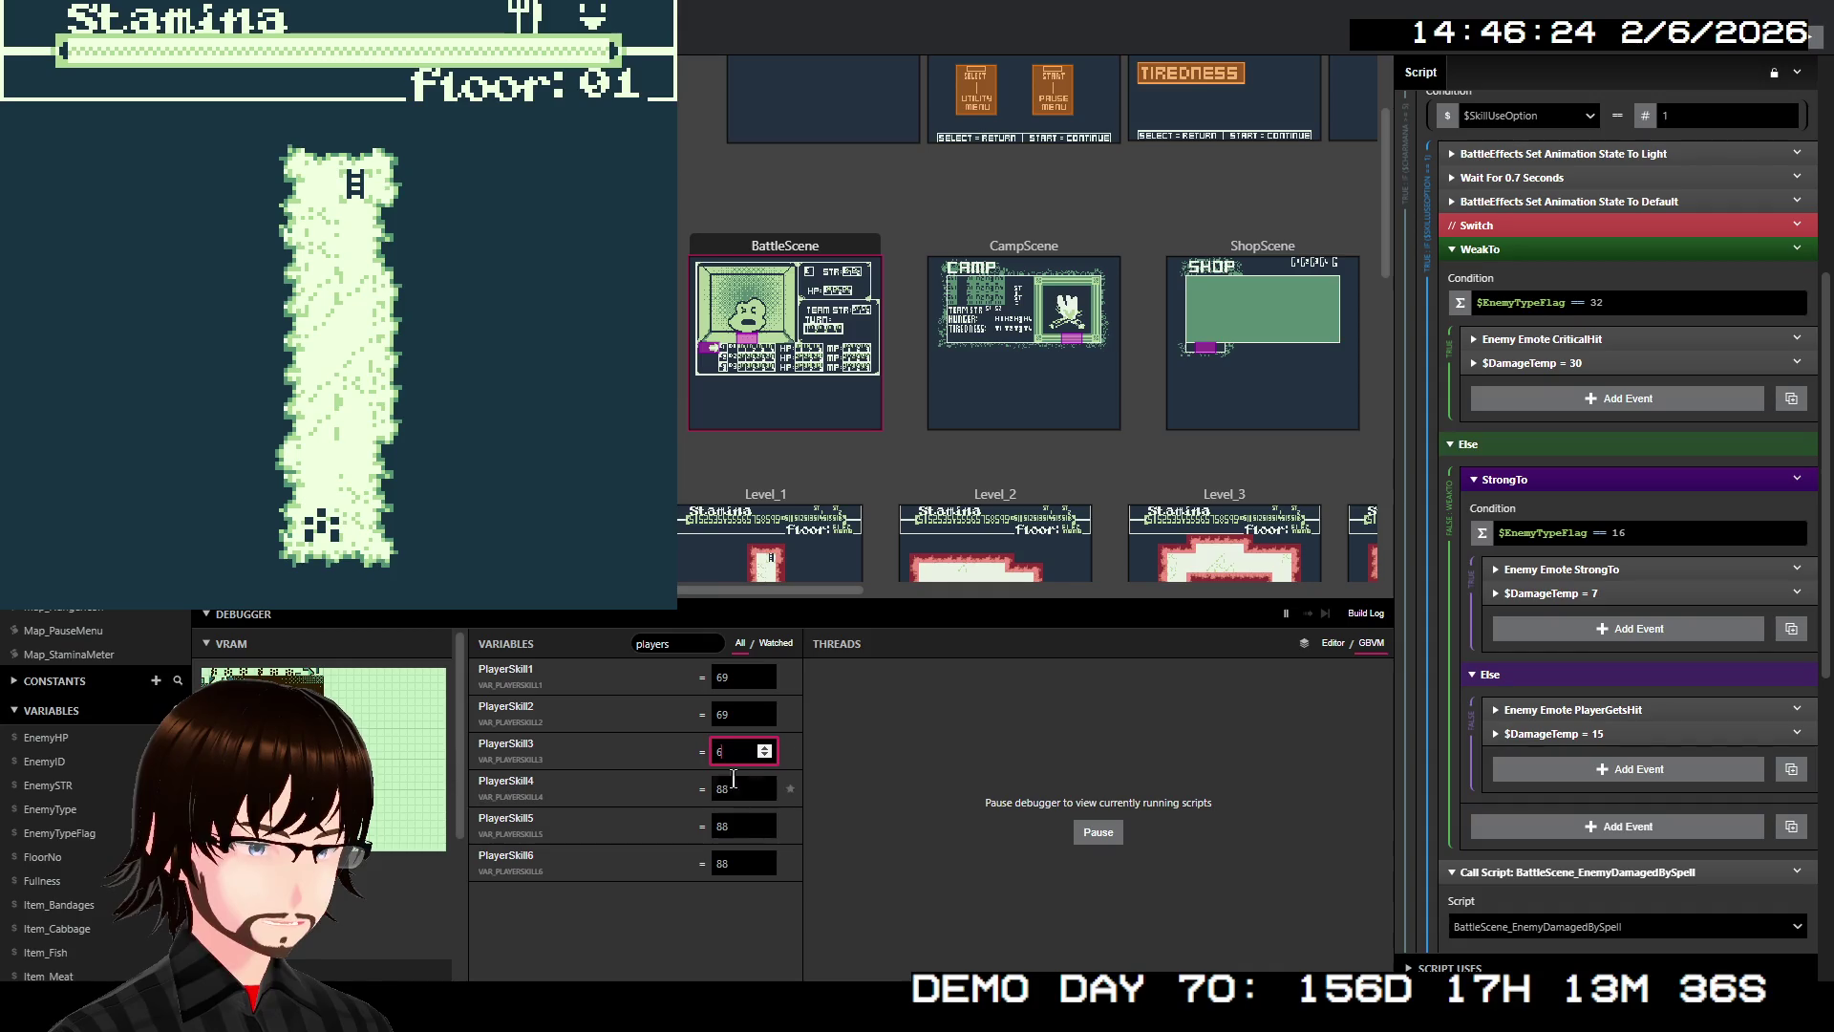
pyautogui.click(718, 781)
pyautogui.click(737, 825)
pyautogui.write('69')
pyautogui.click(743, 863)
pyautogui.write('9')
pyautogui.click(837, 856)
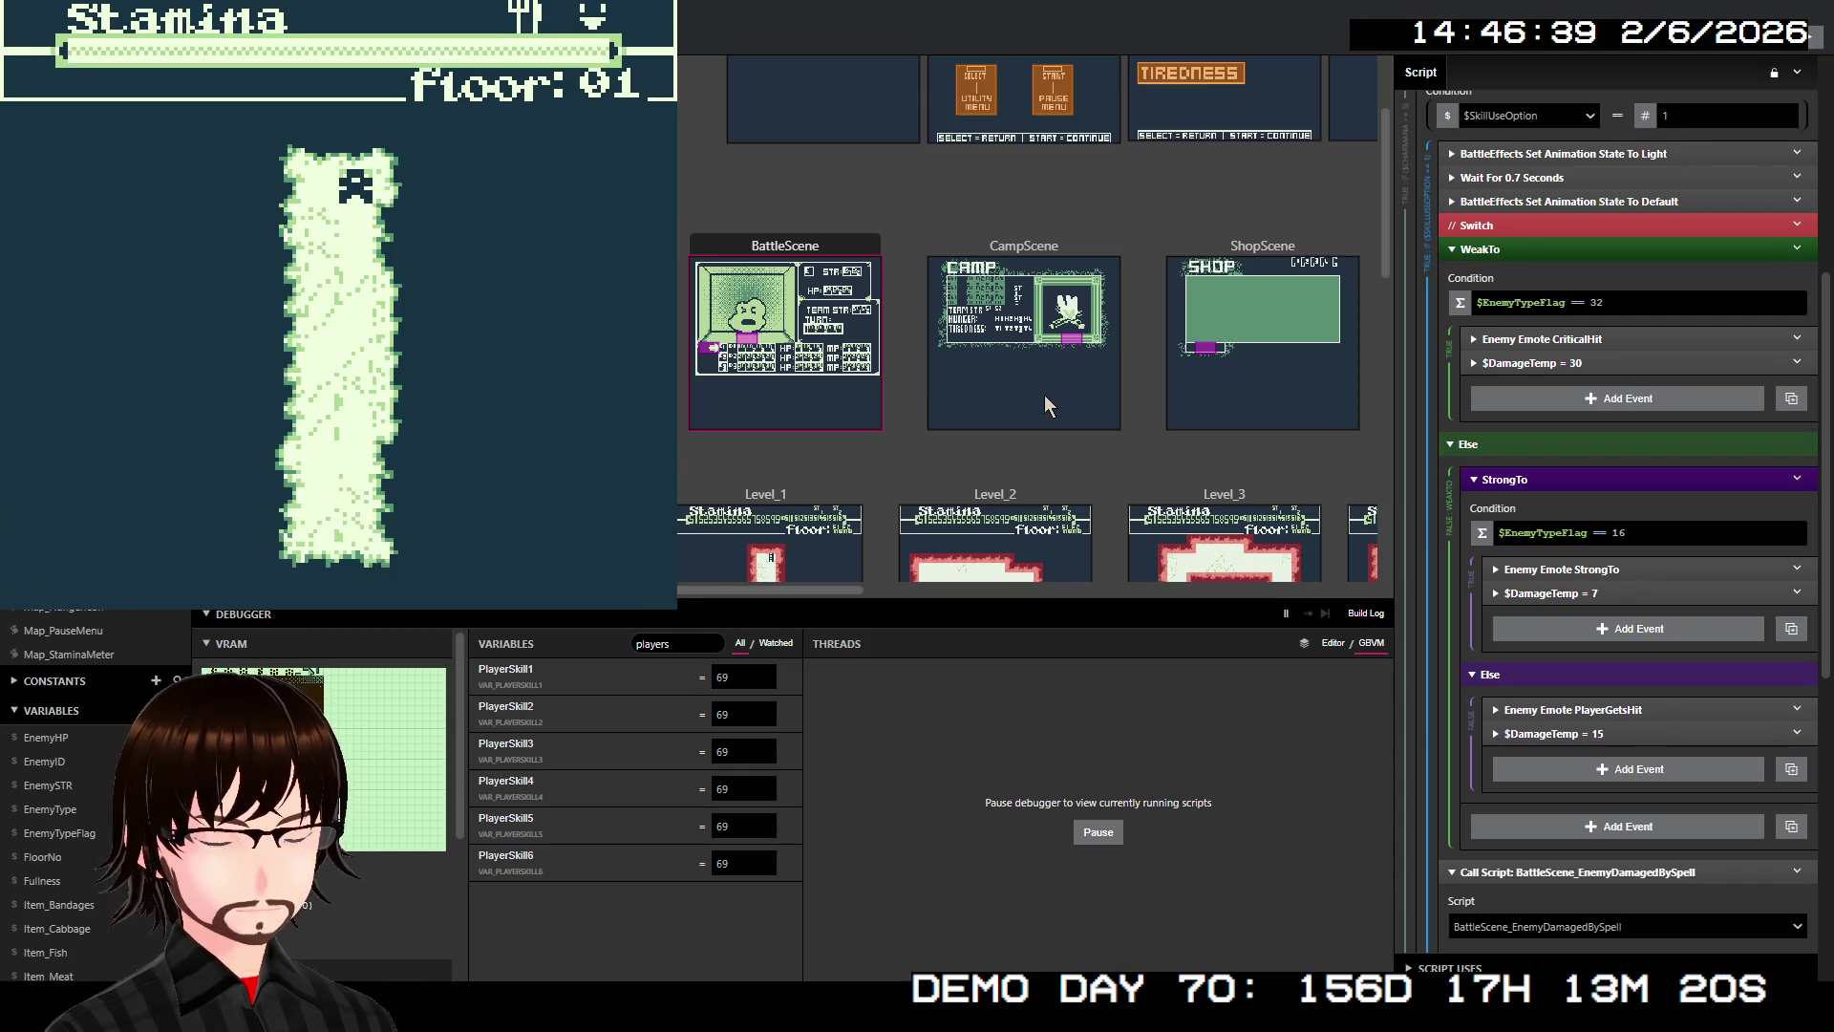
# Move on to Floor 02 and walk left into an enemy encounter
pyautogui.press('z')
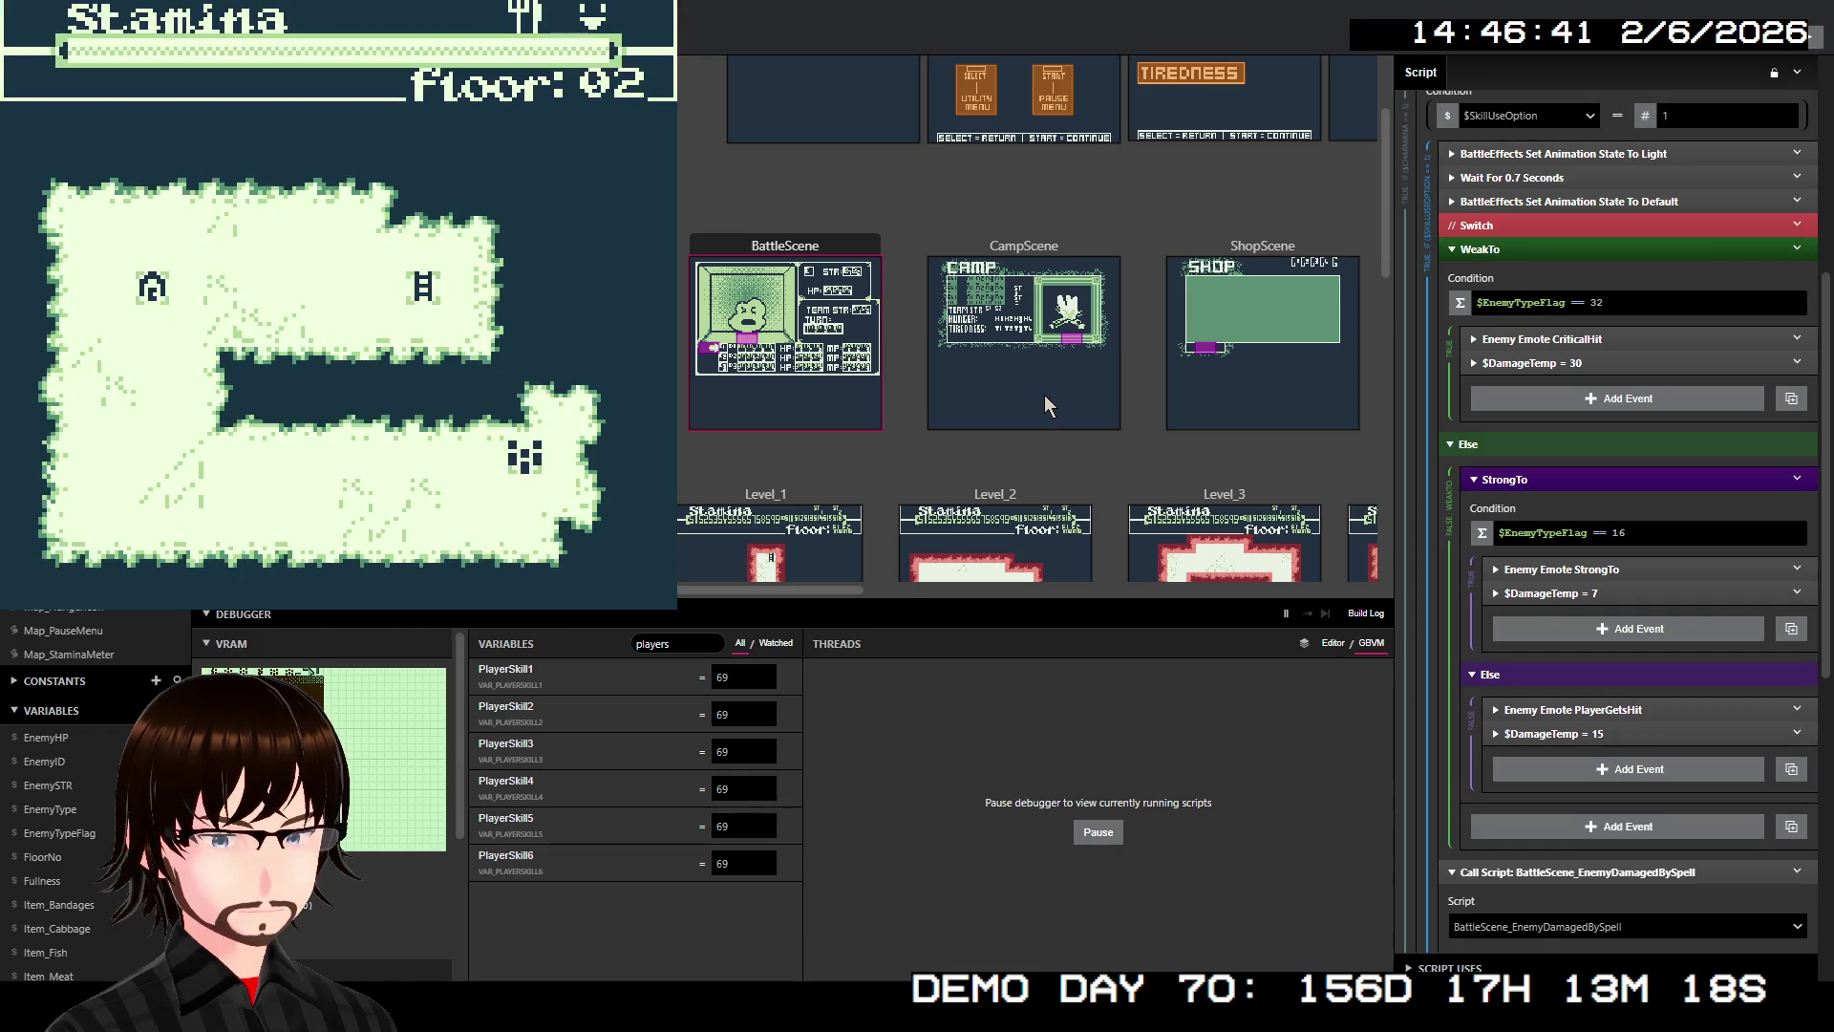
pyautogui.press('Left')
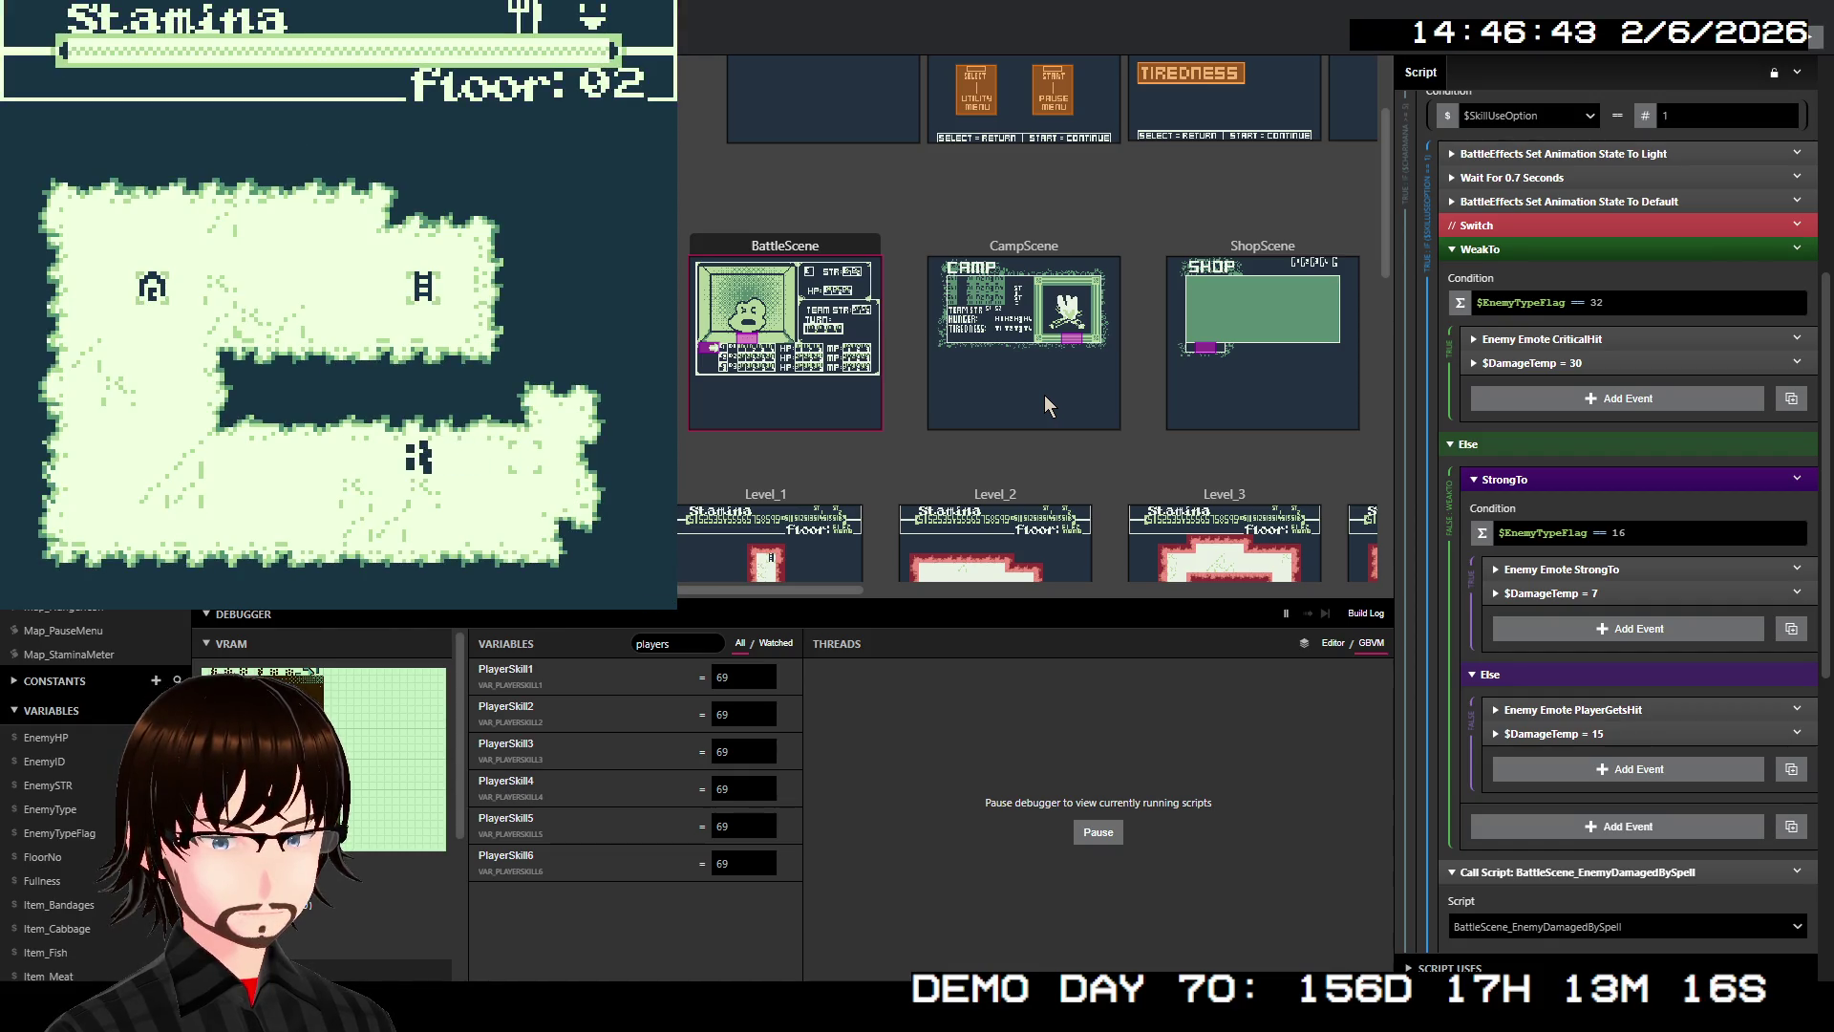
pyautogui.press('Left')
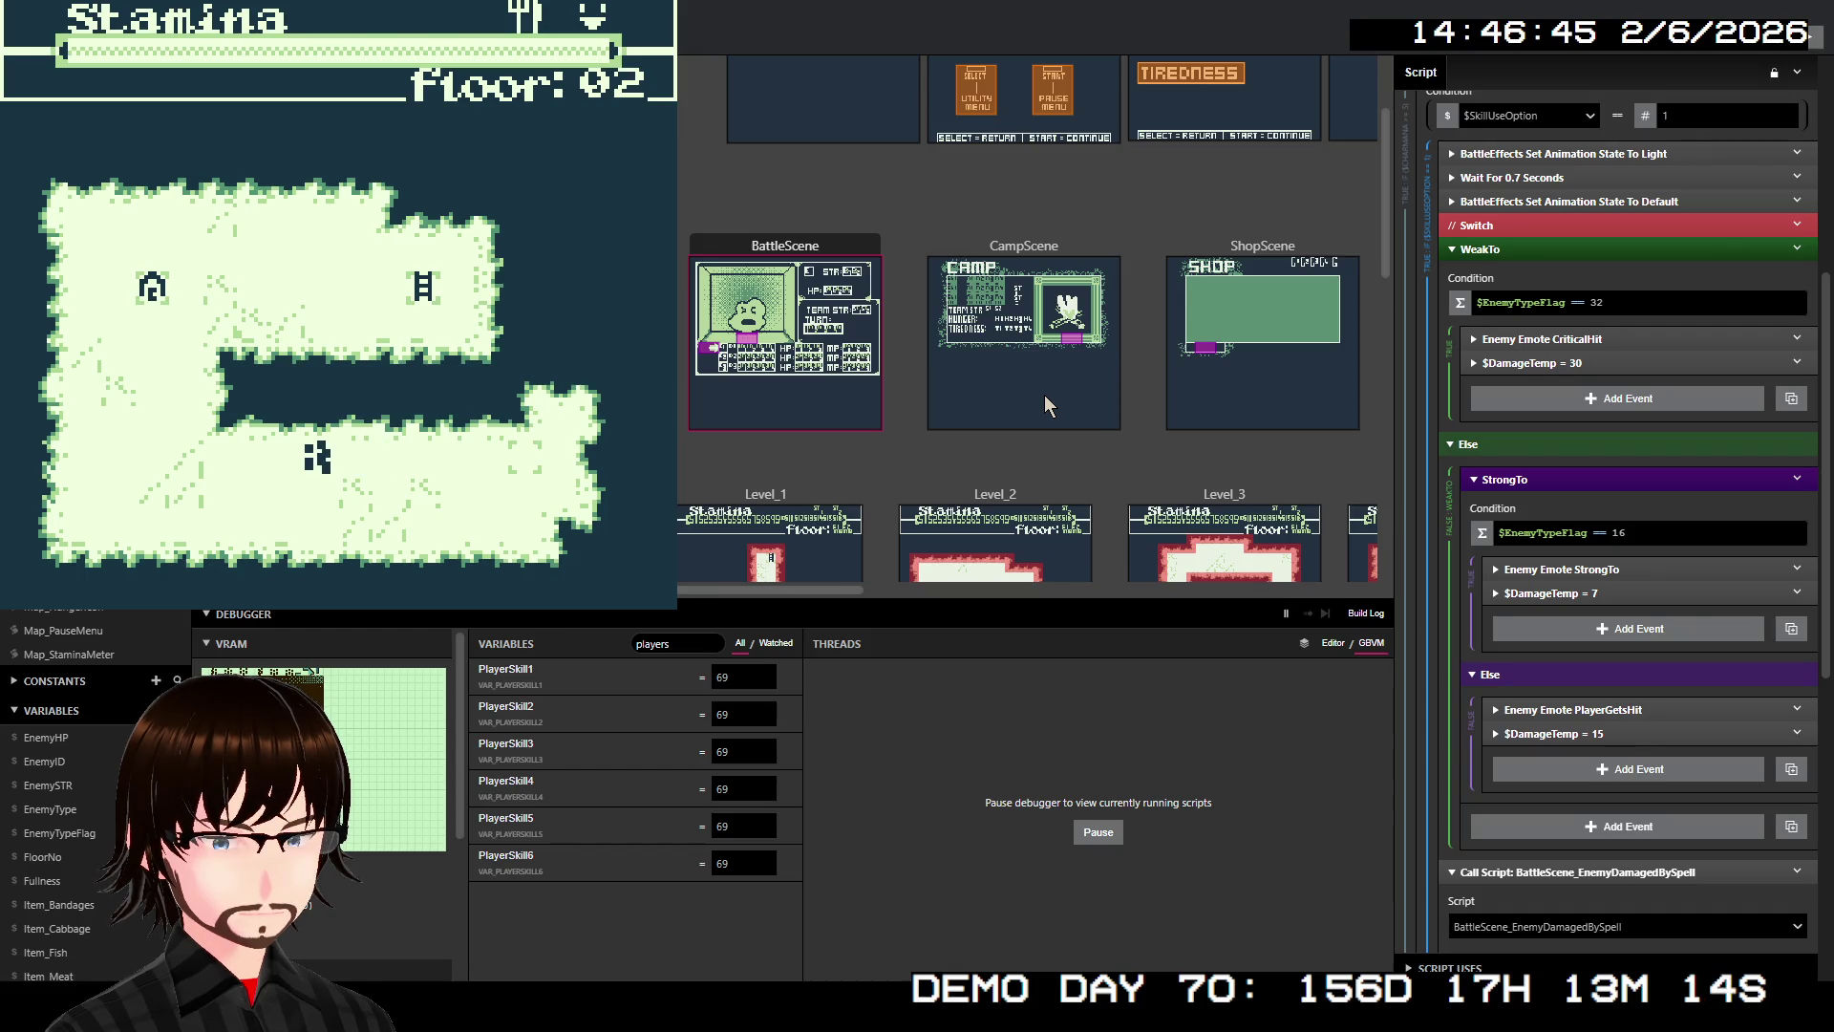
pyautogui.press('Left')
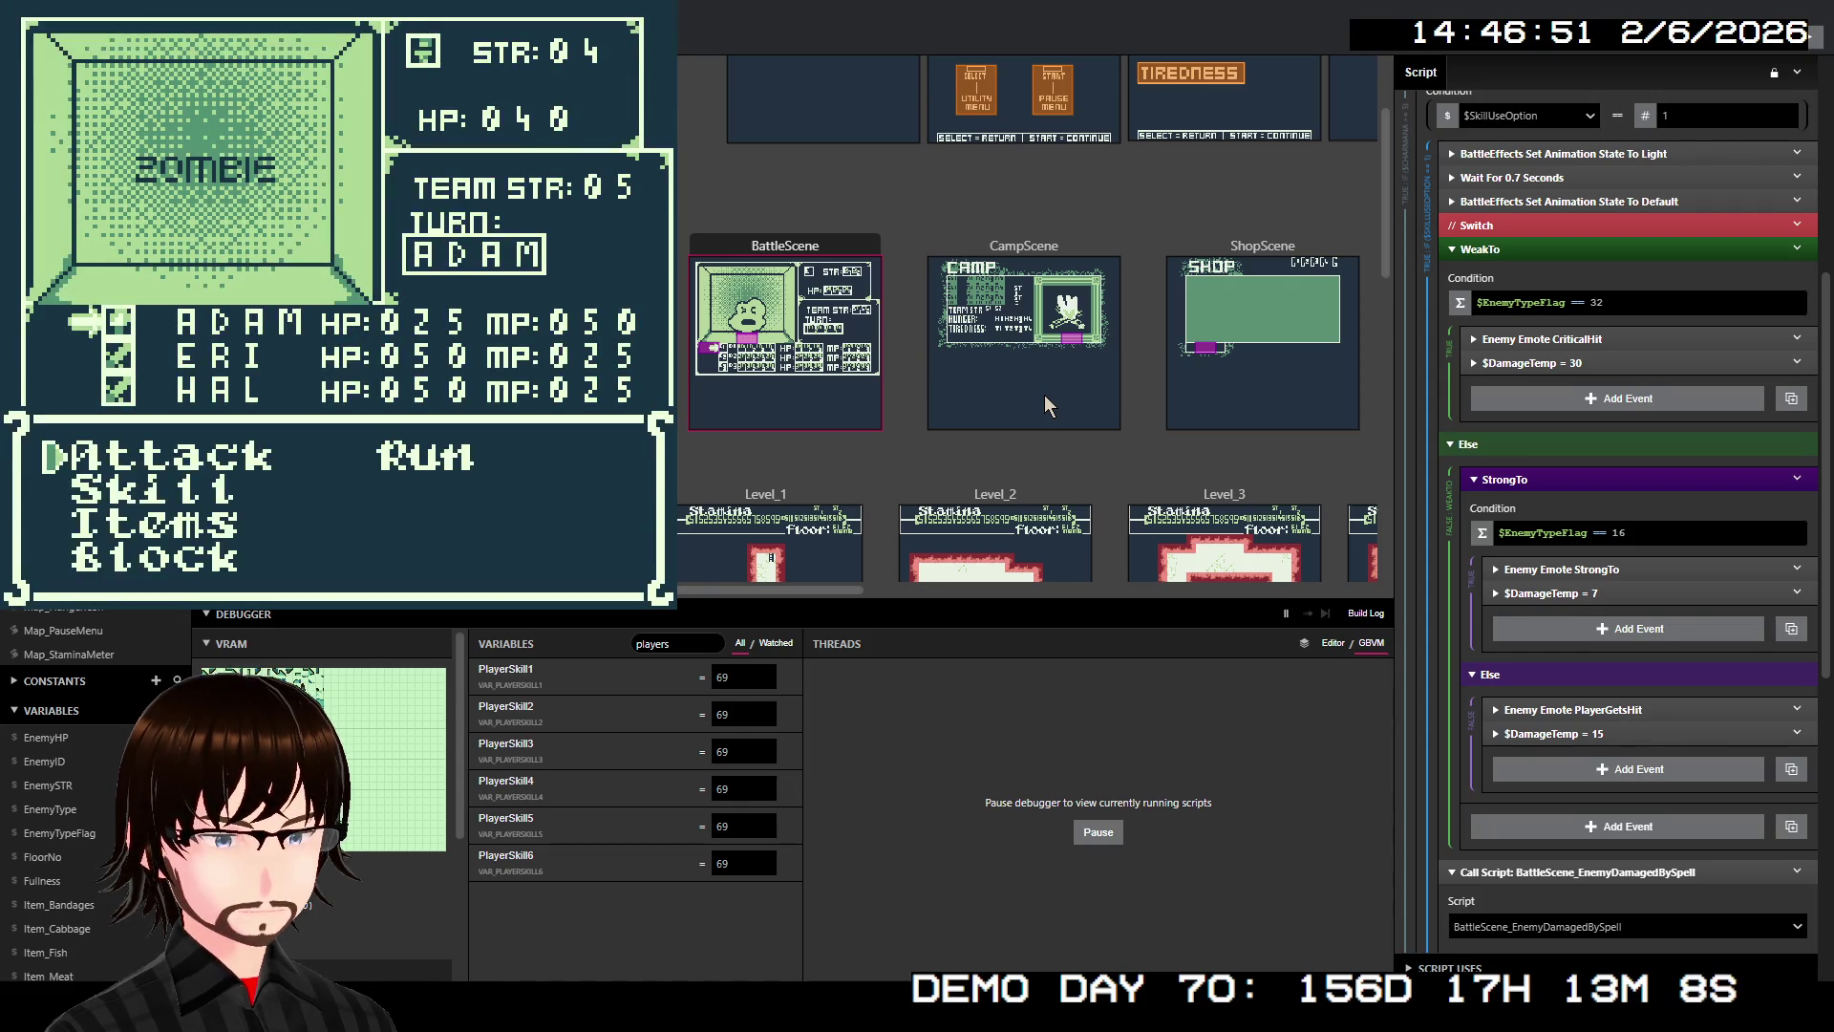
# Cast Fire on the Zombie for 100 damage and win the battle
pyautogui.press('Down')
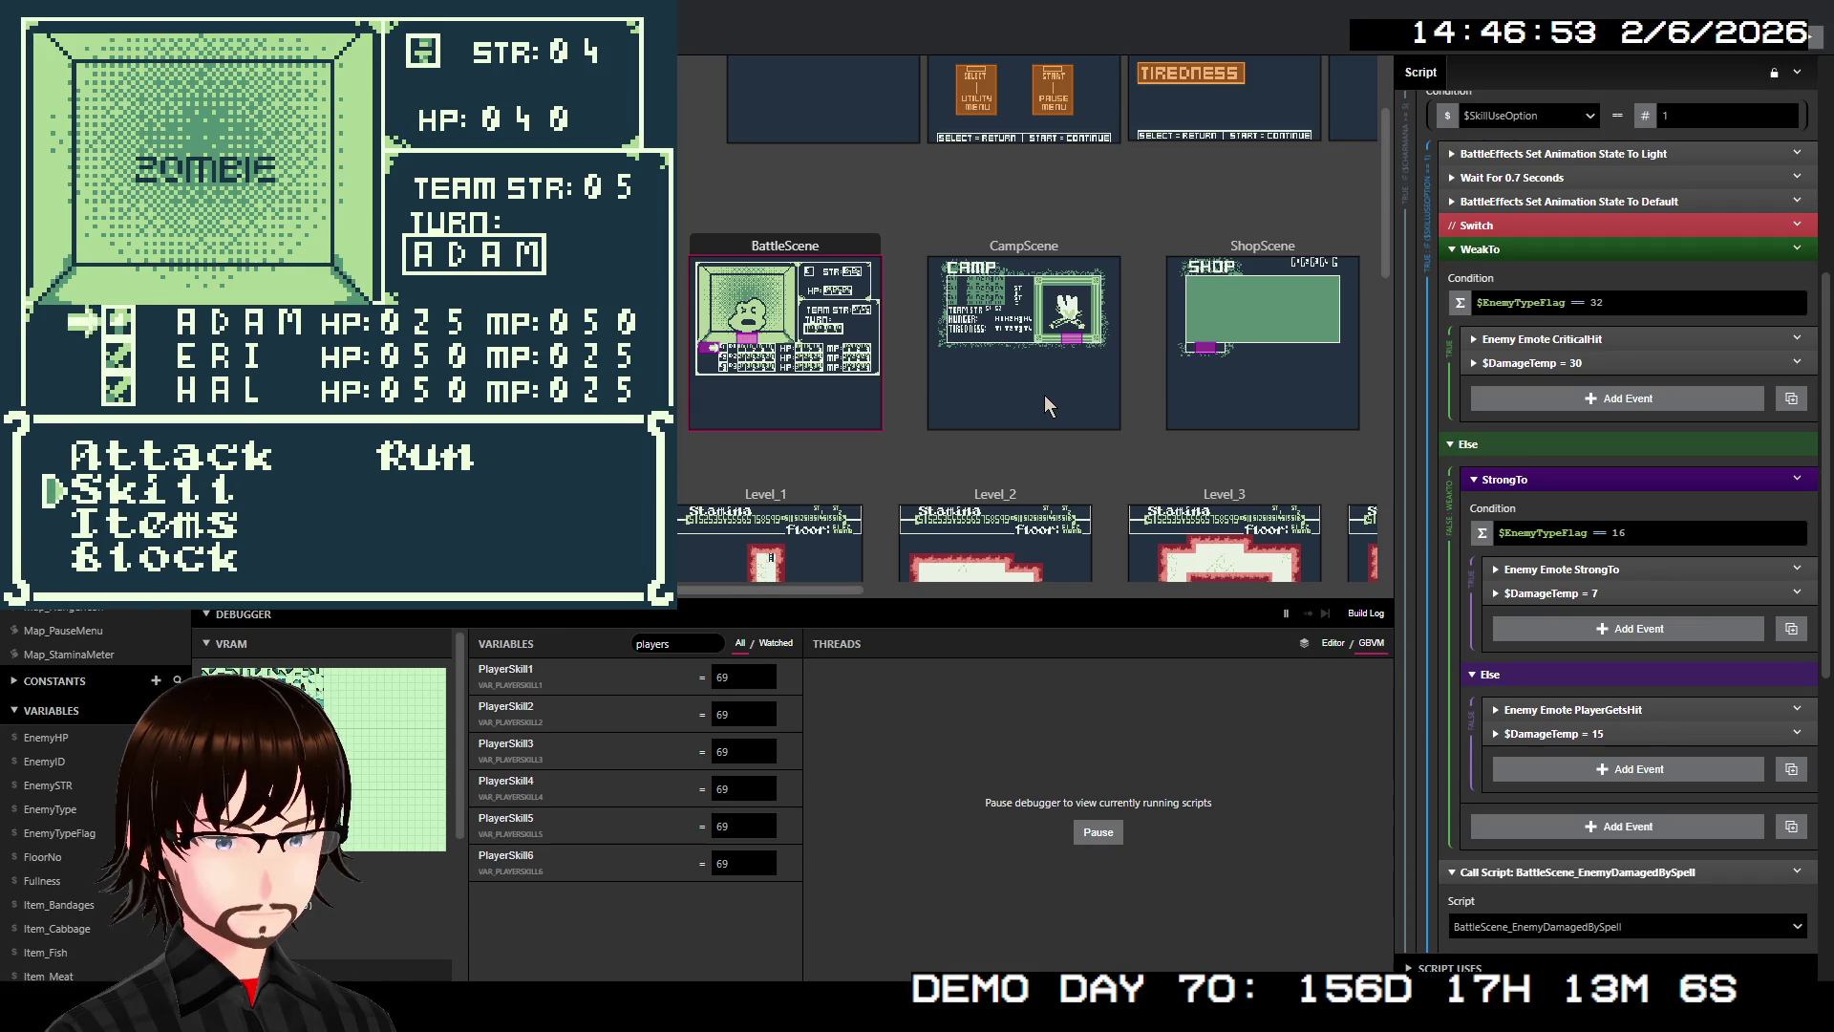
pyautogui.press('z')
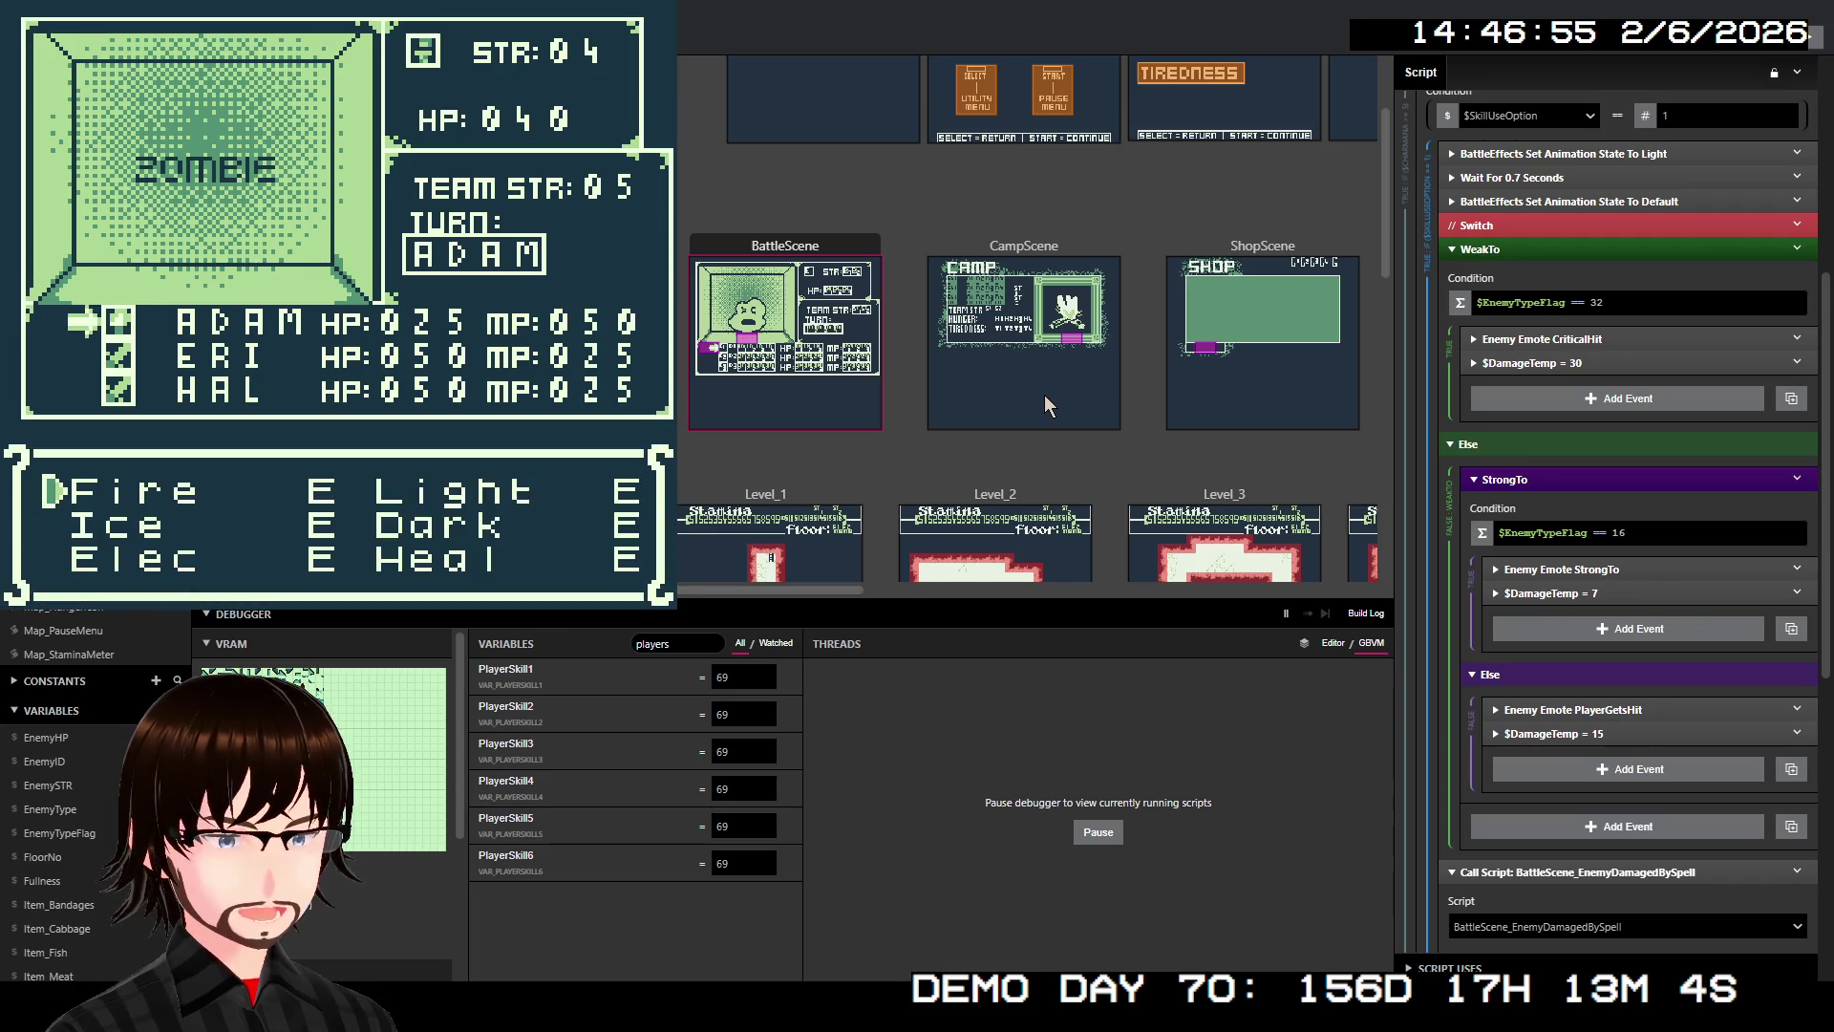
pyautogui.press('z')
pyautogui.press('z')
pyautogui.press('z')
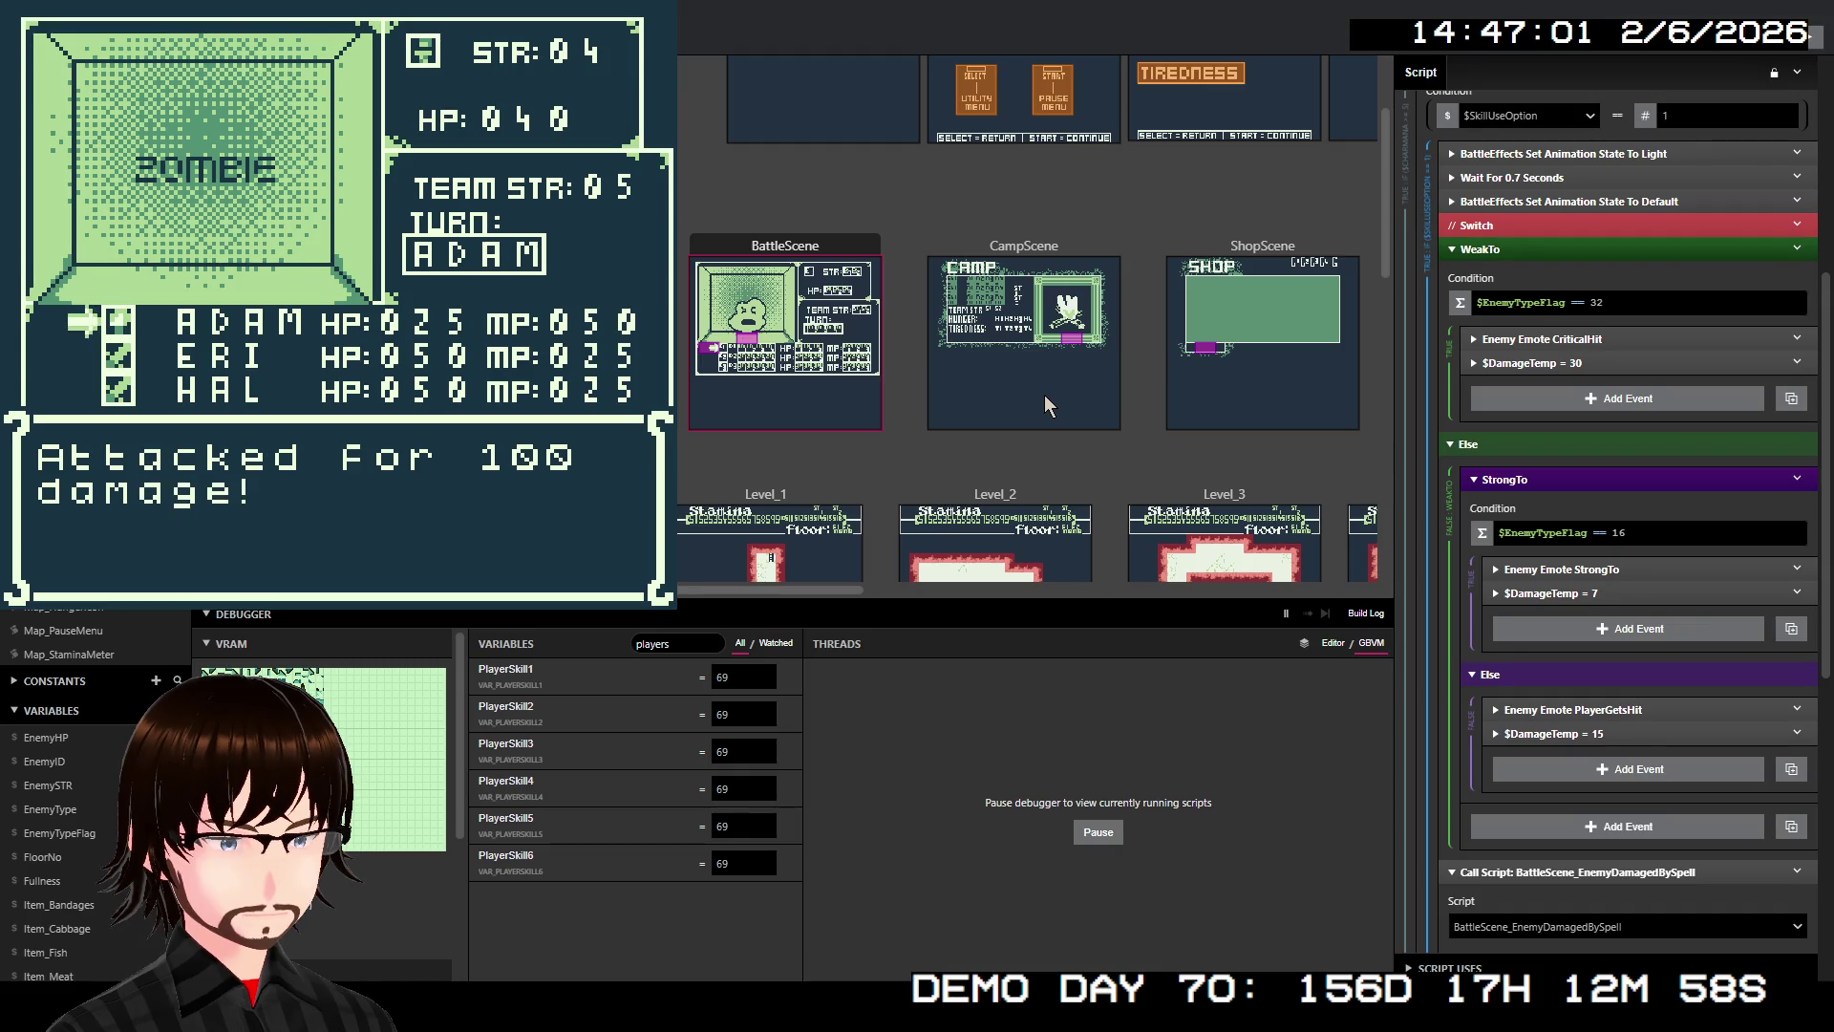
pyautogui.press('z')
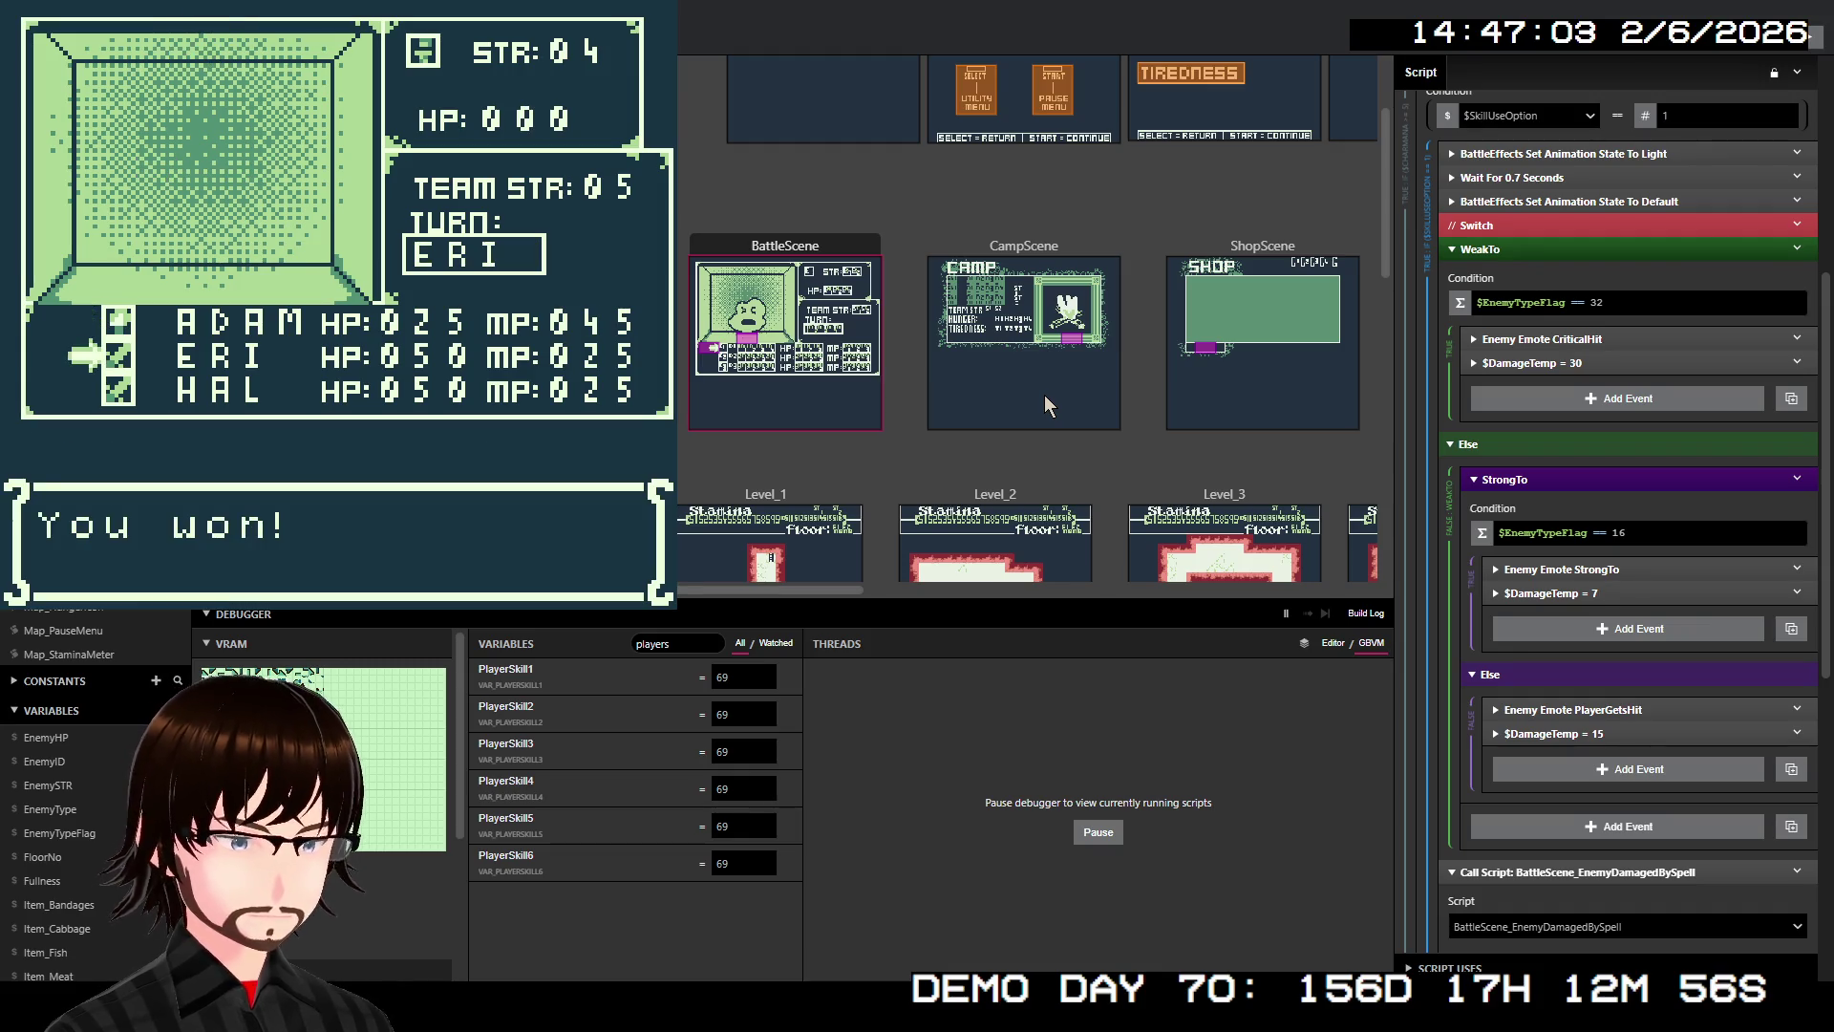
# Dismiss the victory and gold messages and walk the player up to the door
pyautogui.press('z')
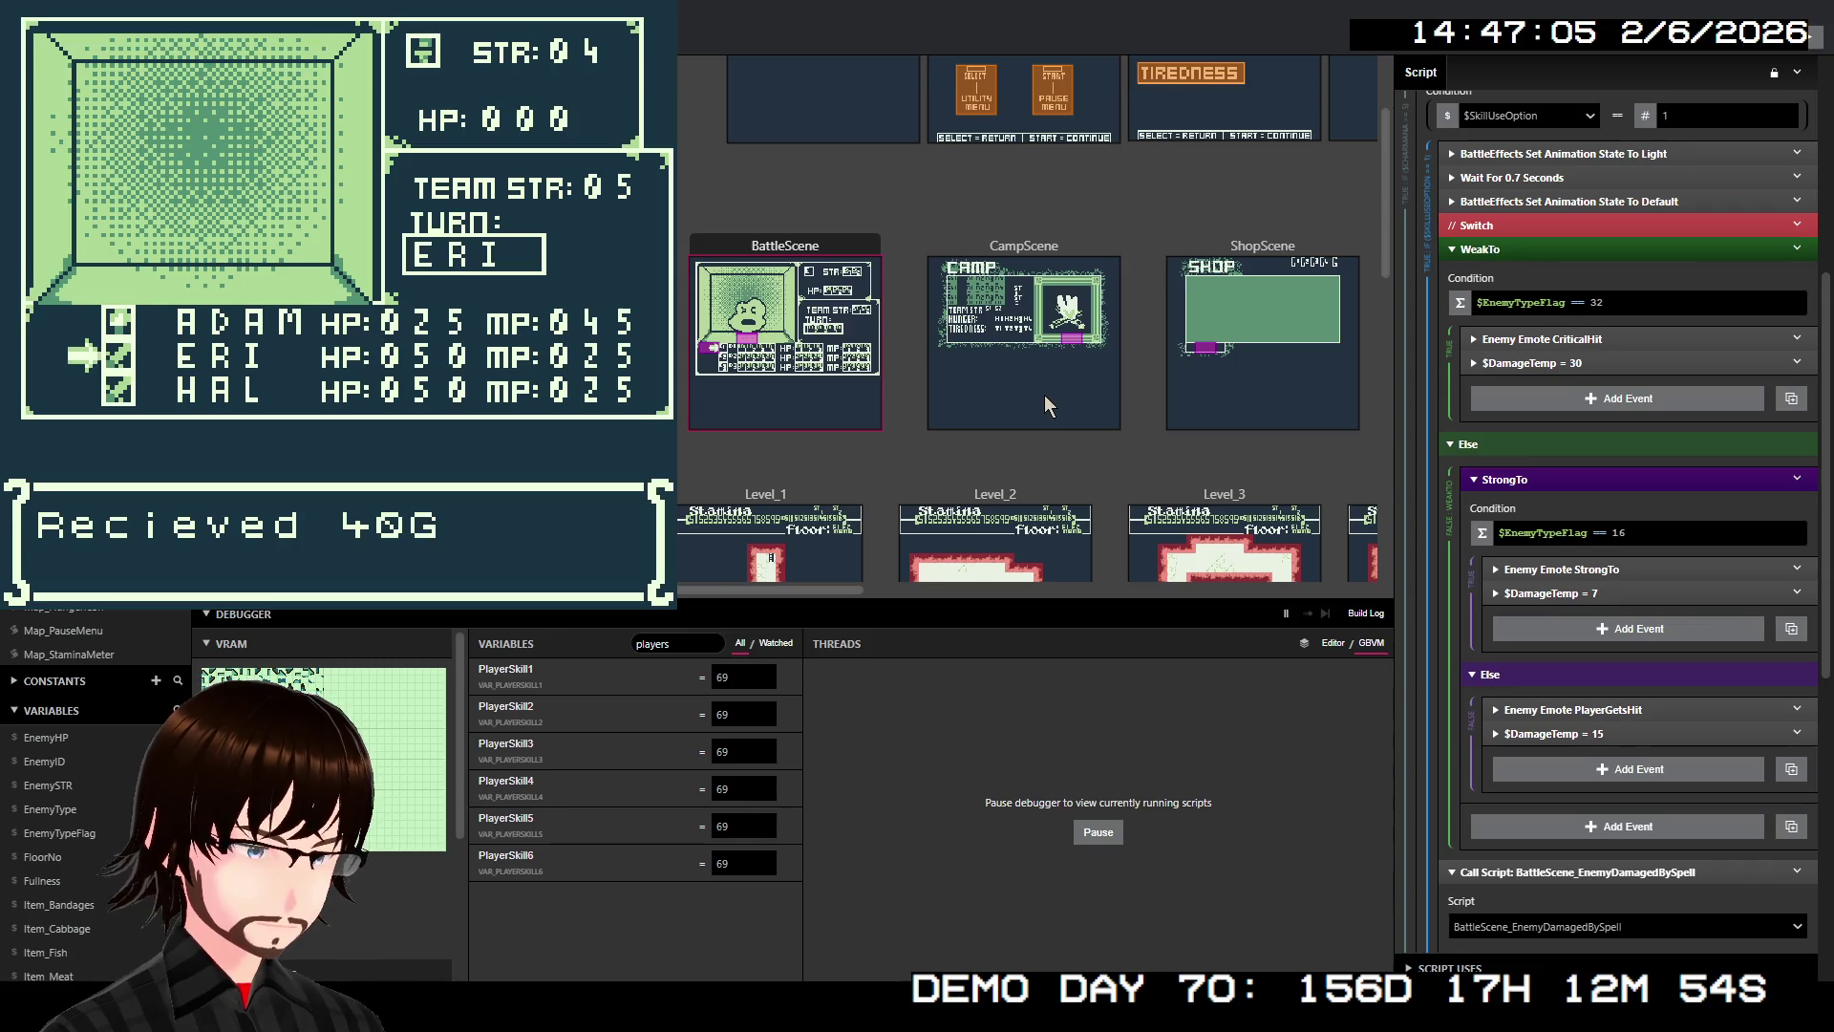
pyautogui.press('z')
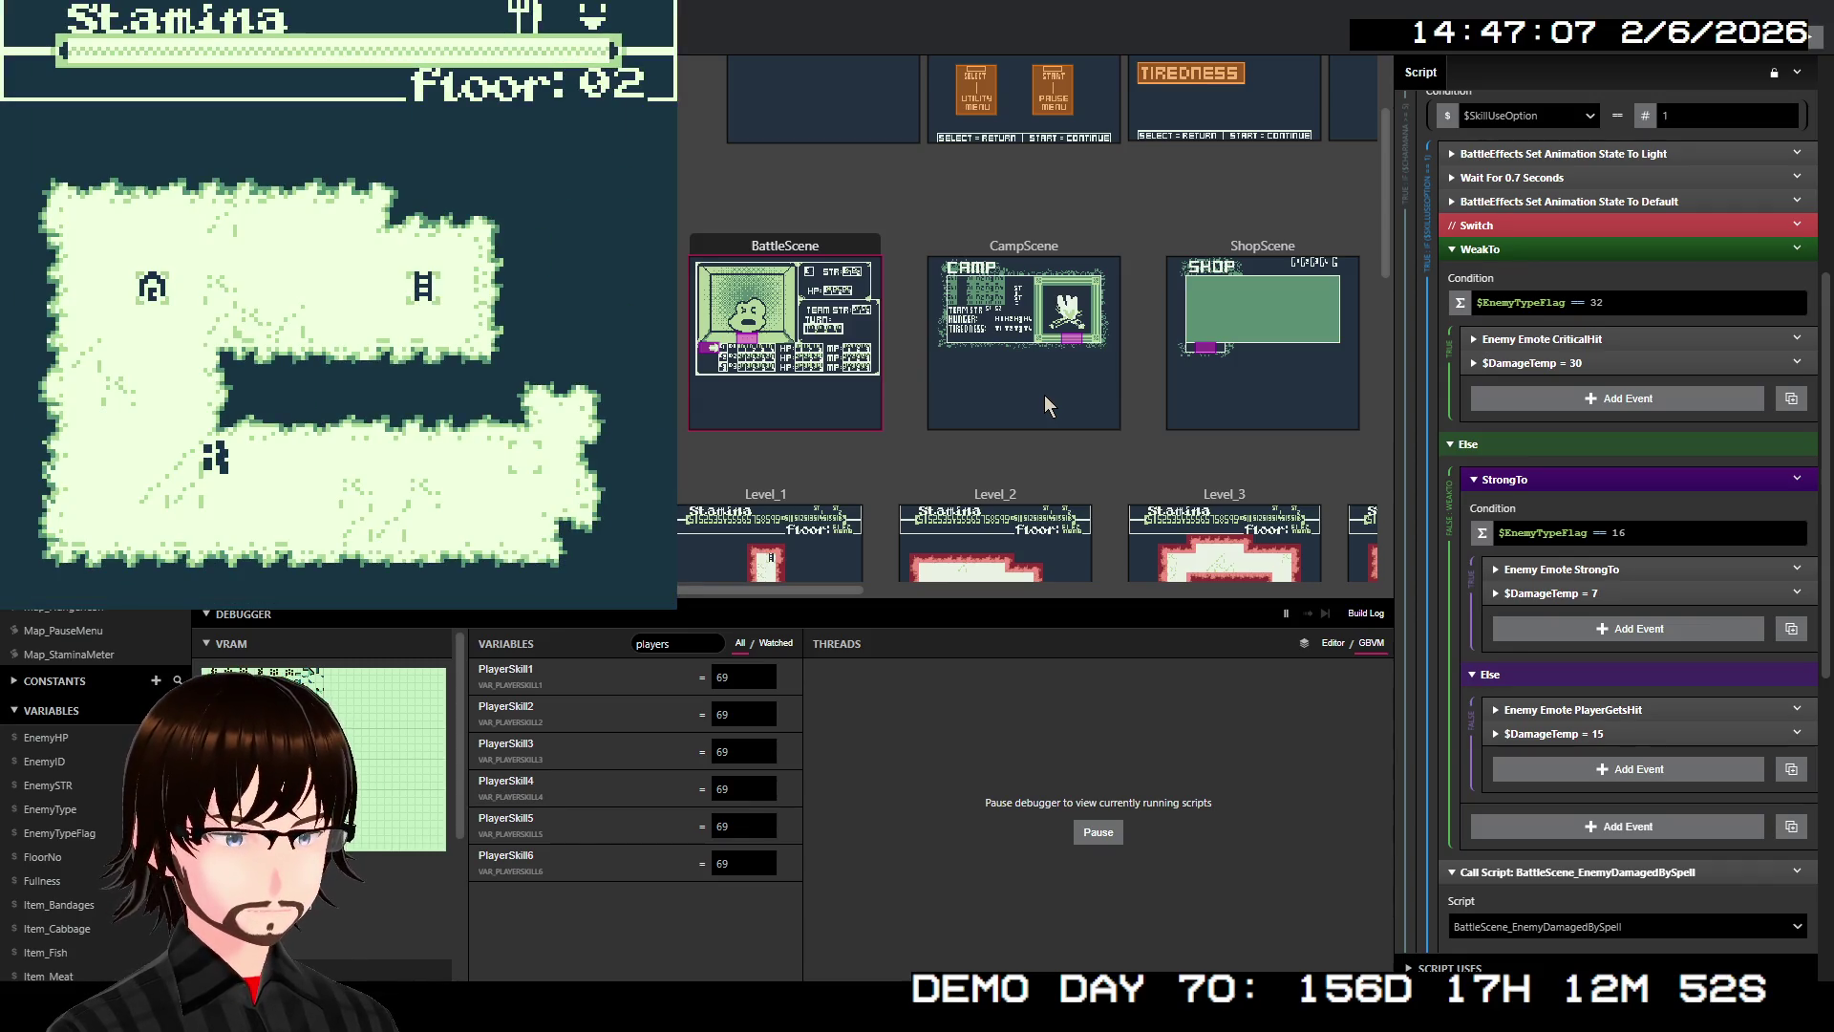
pyautogui.press('Left')
pyautogui.press('Left')
pyautogui.press('Up')
pyautogui.press('Up')
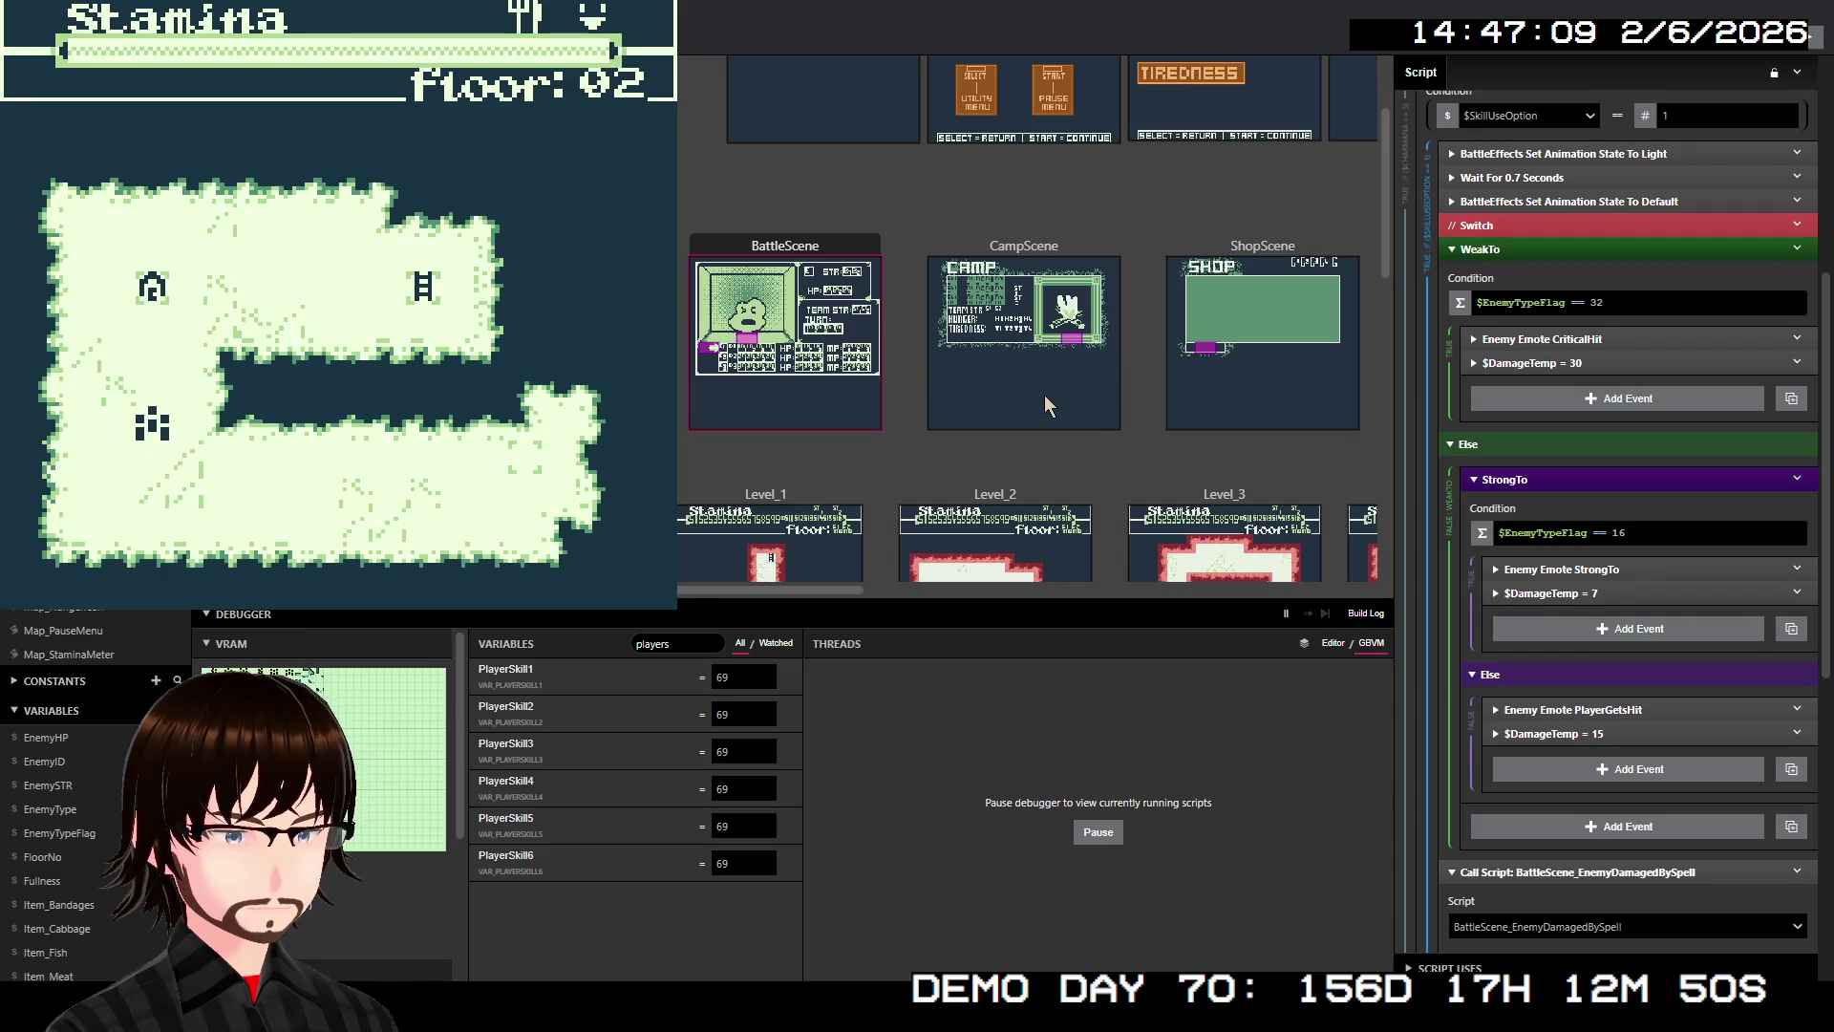
pyautogui.press('Up')
pyautogui.press('Up')
pyautogui.press('Up')
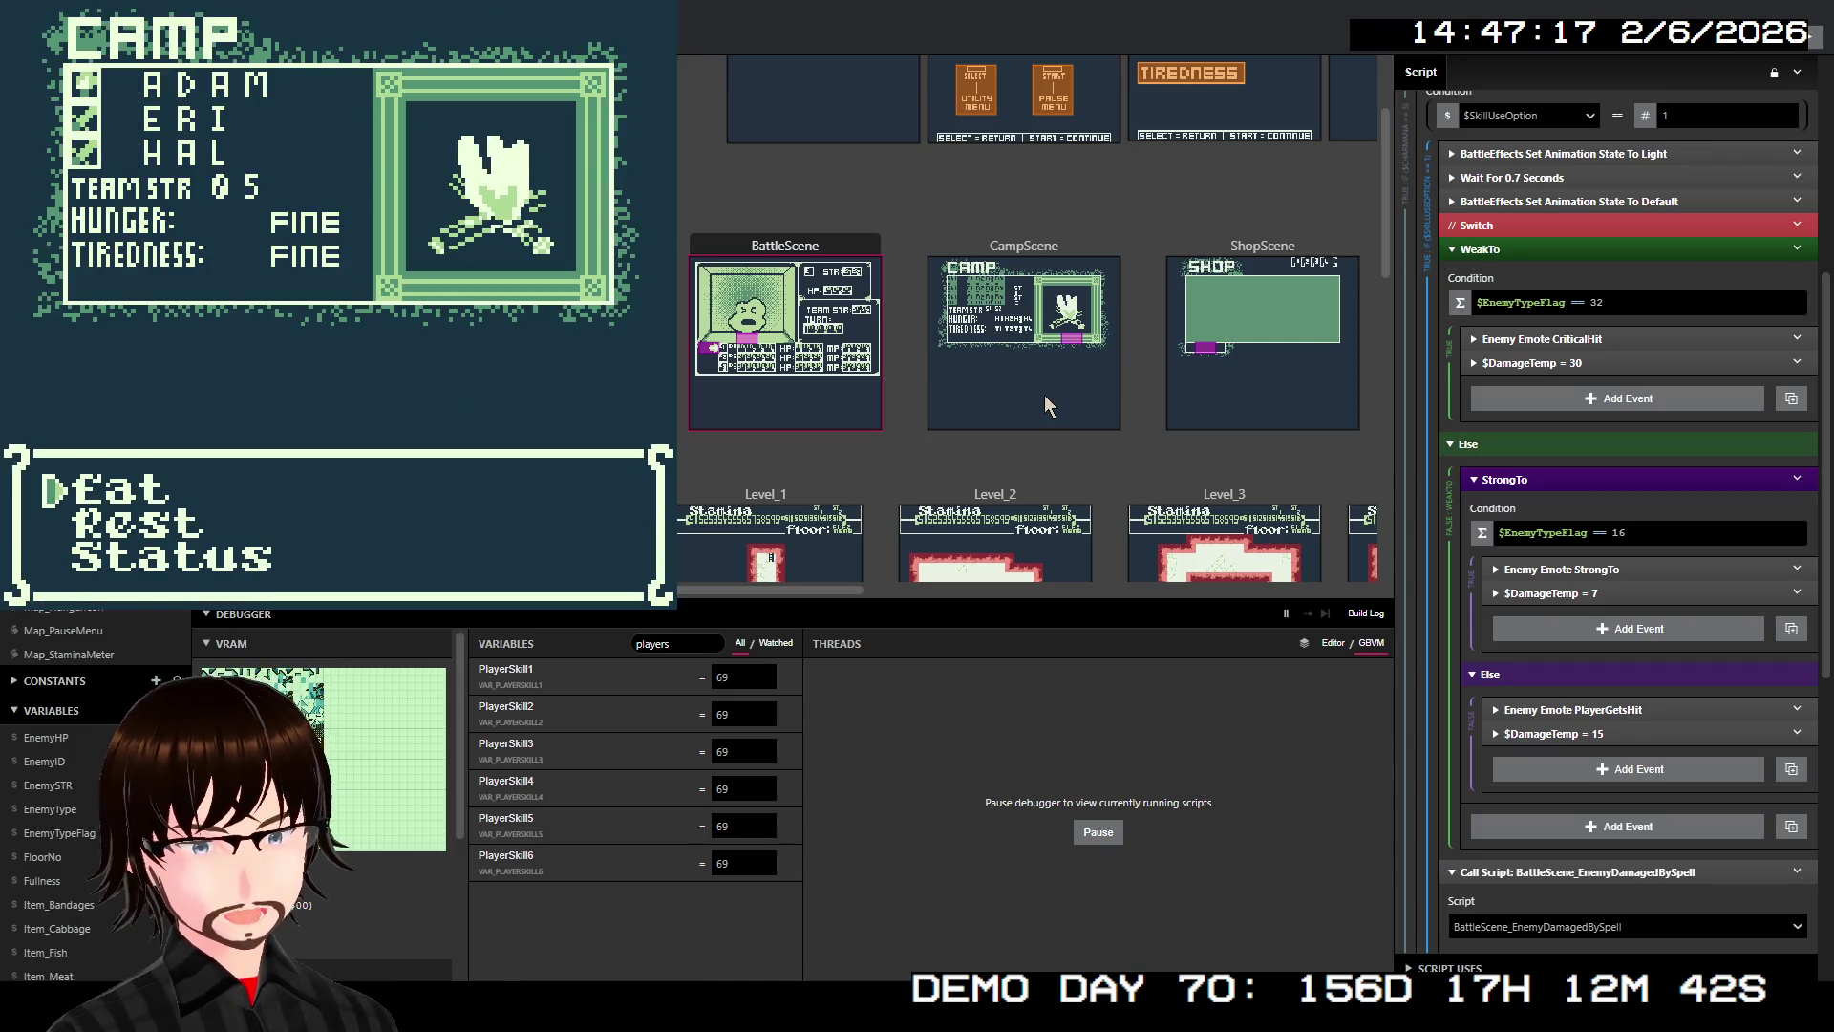
# Choose Rest at the camp and close the camp messages
pyautogui.press('Down')
pyautogui.press('z')
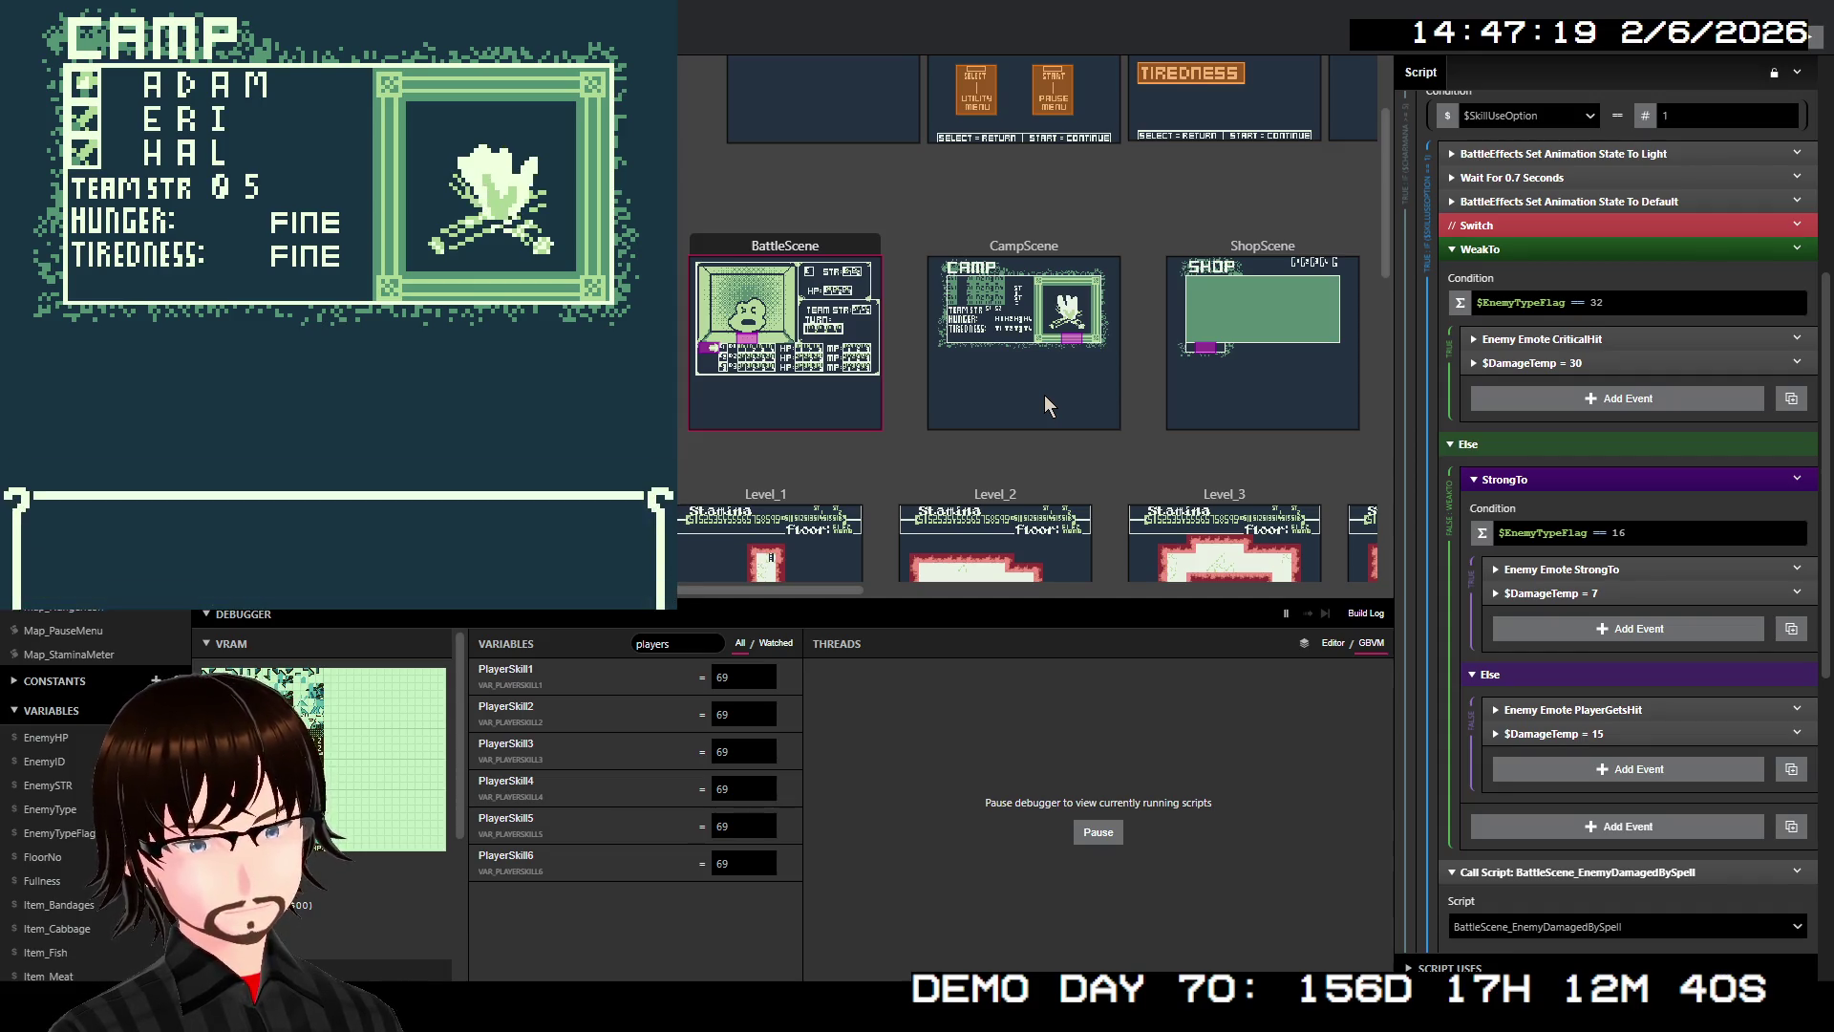
pyautogui.press('z')
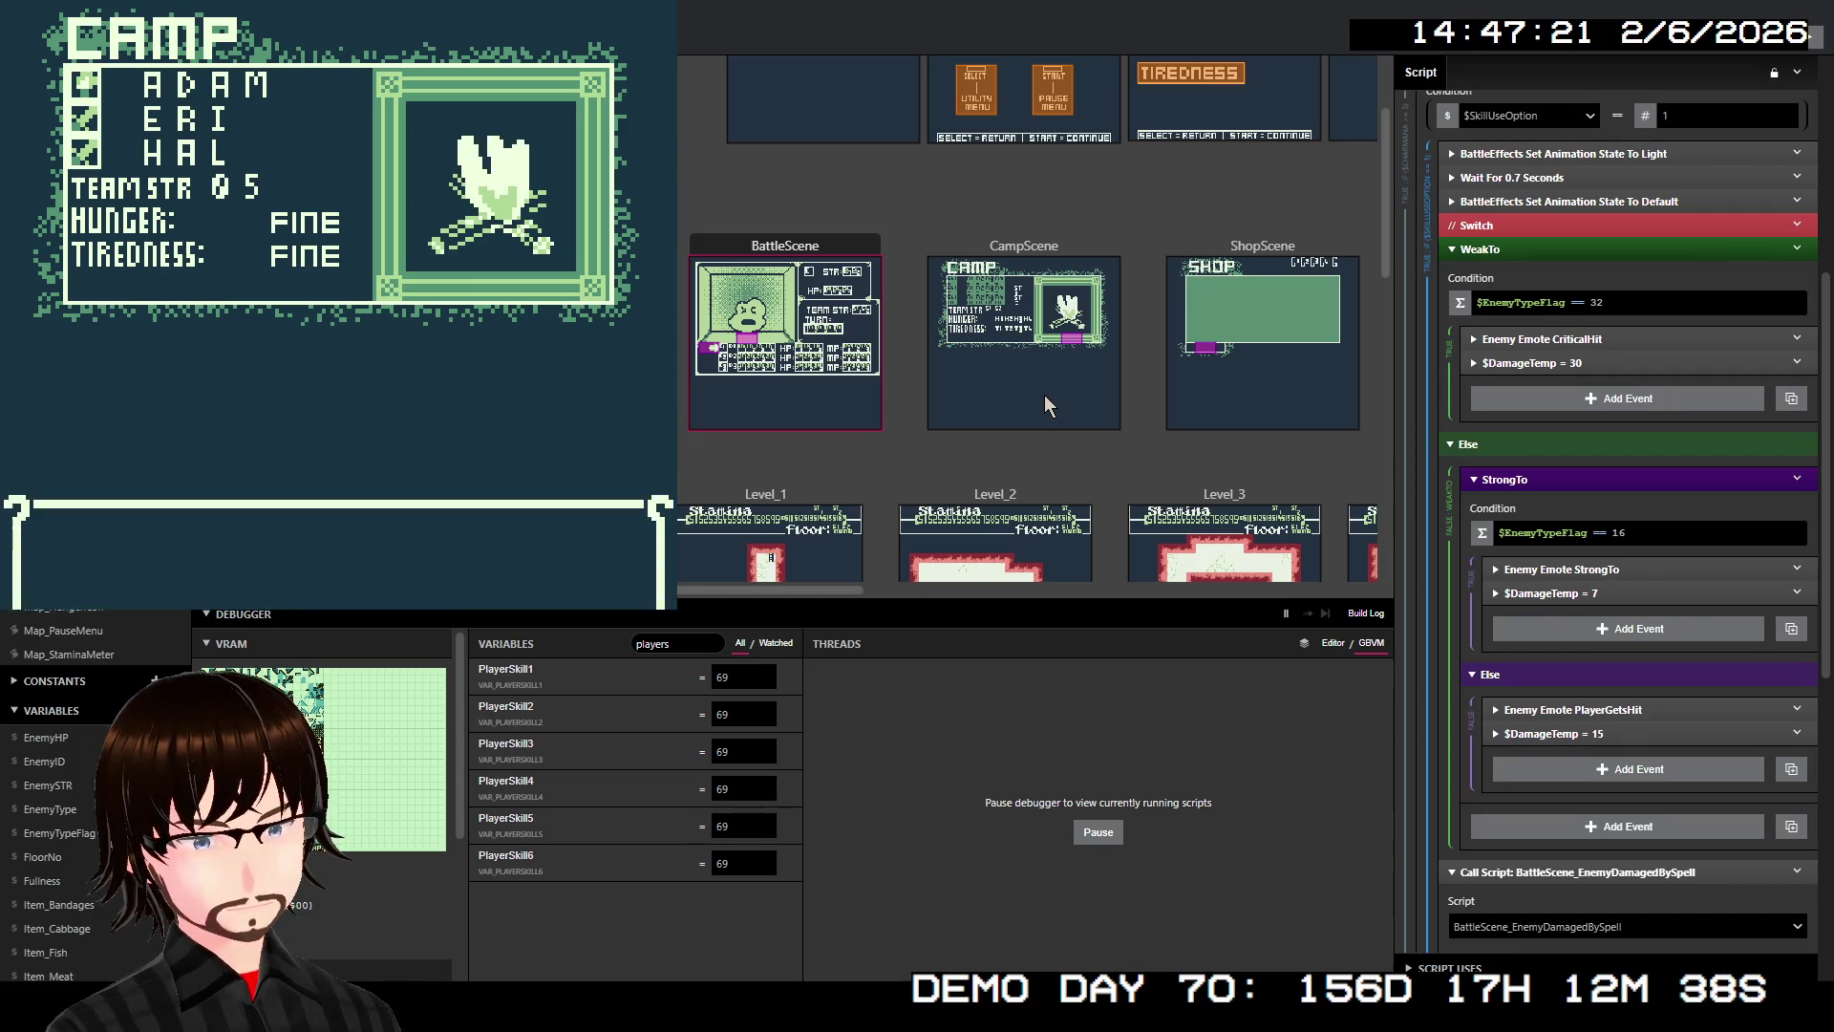
pyautogui.press('z')
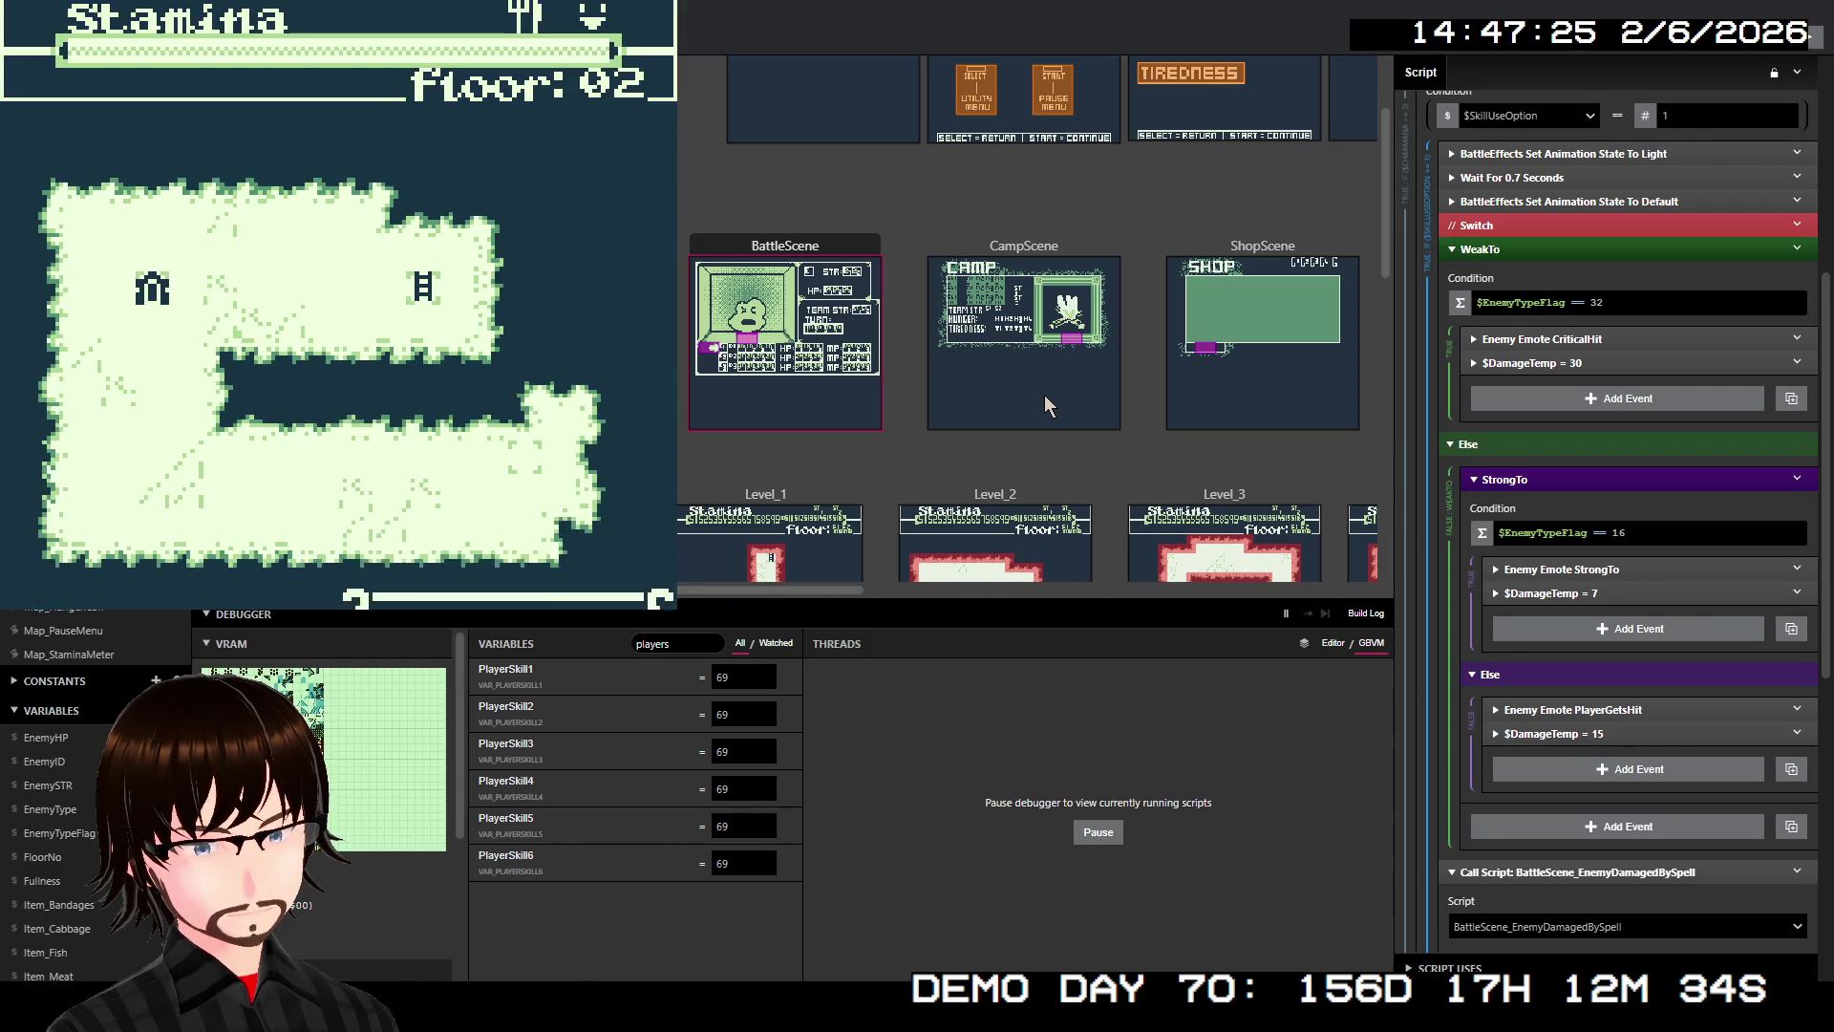
pyautogui.press('x')
# Walk left and right on Floor 02 until an enemy encounter triggers
pyautogui.press('Right')
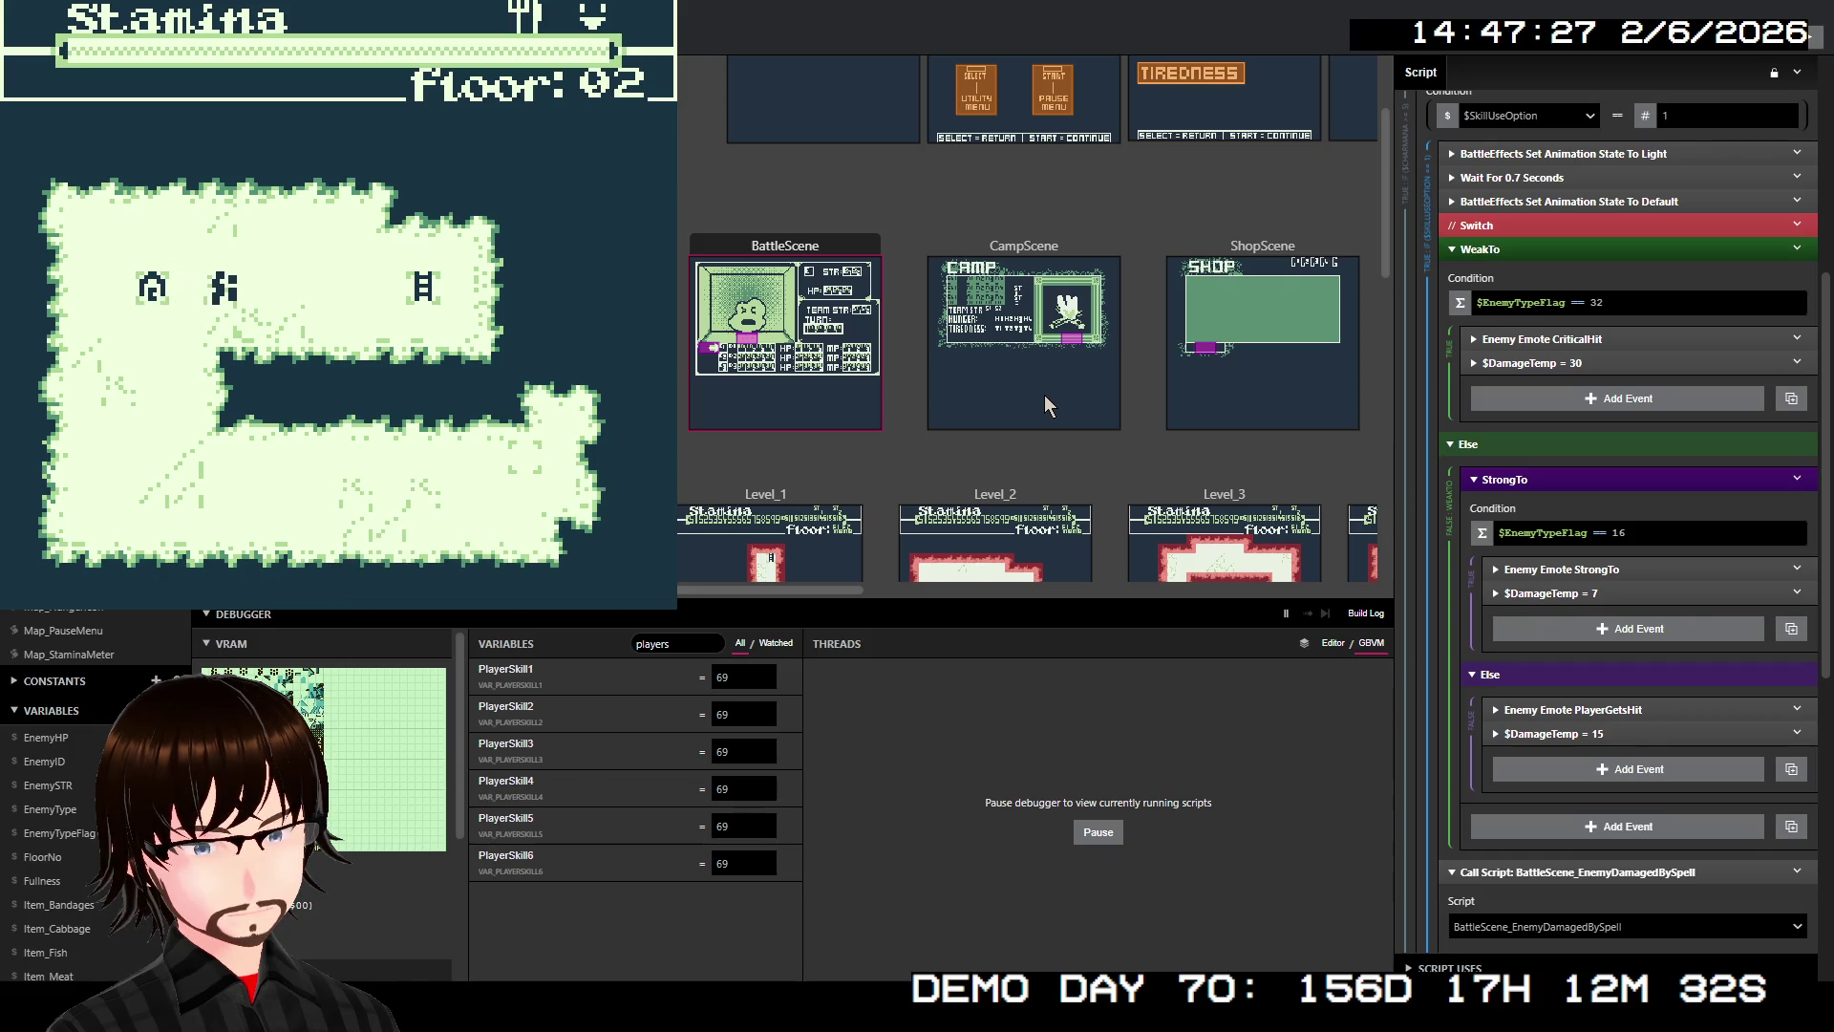
pyautogui.press('Right')
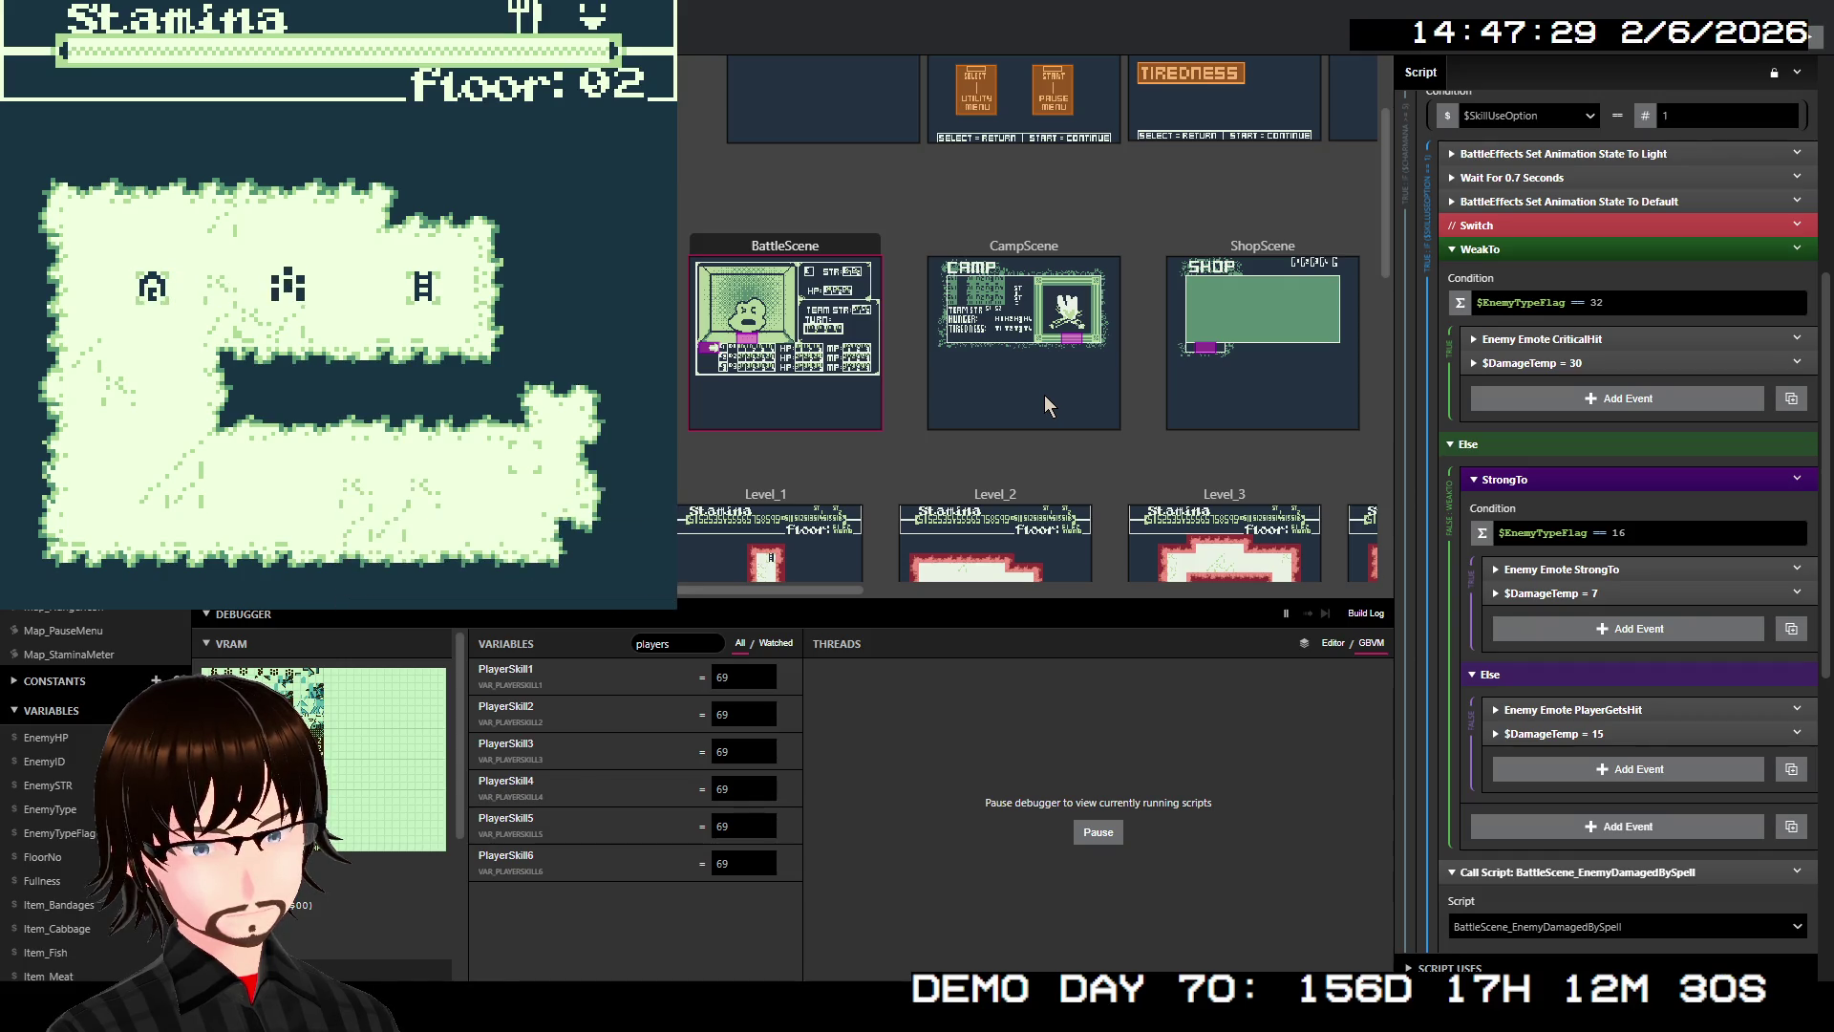
pyautogui.press('Left')
pyautogui.press('Right')
pyautogui.press('Left')
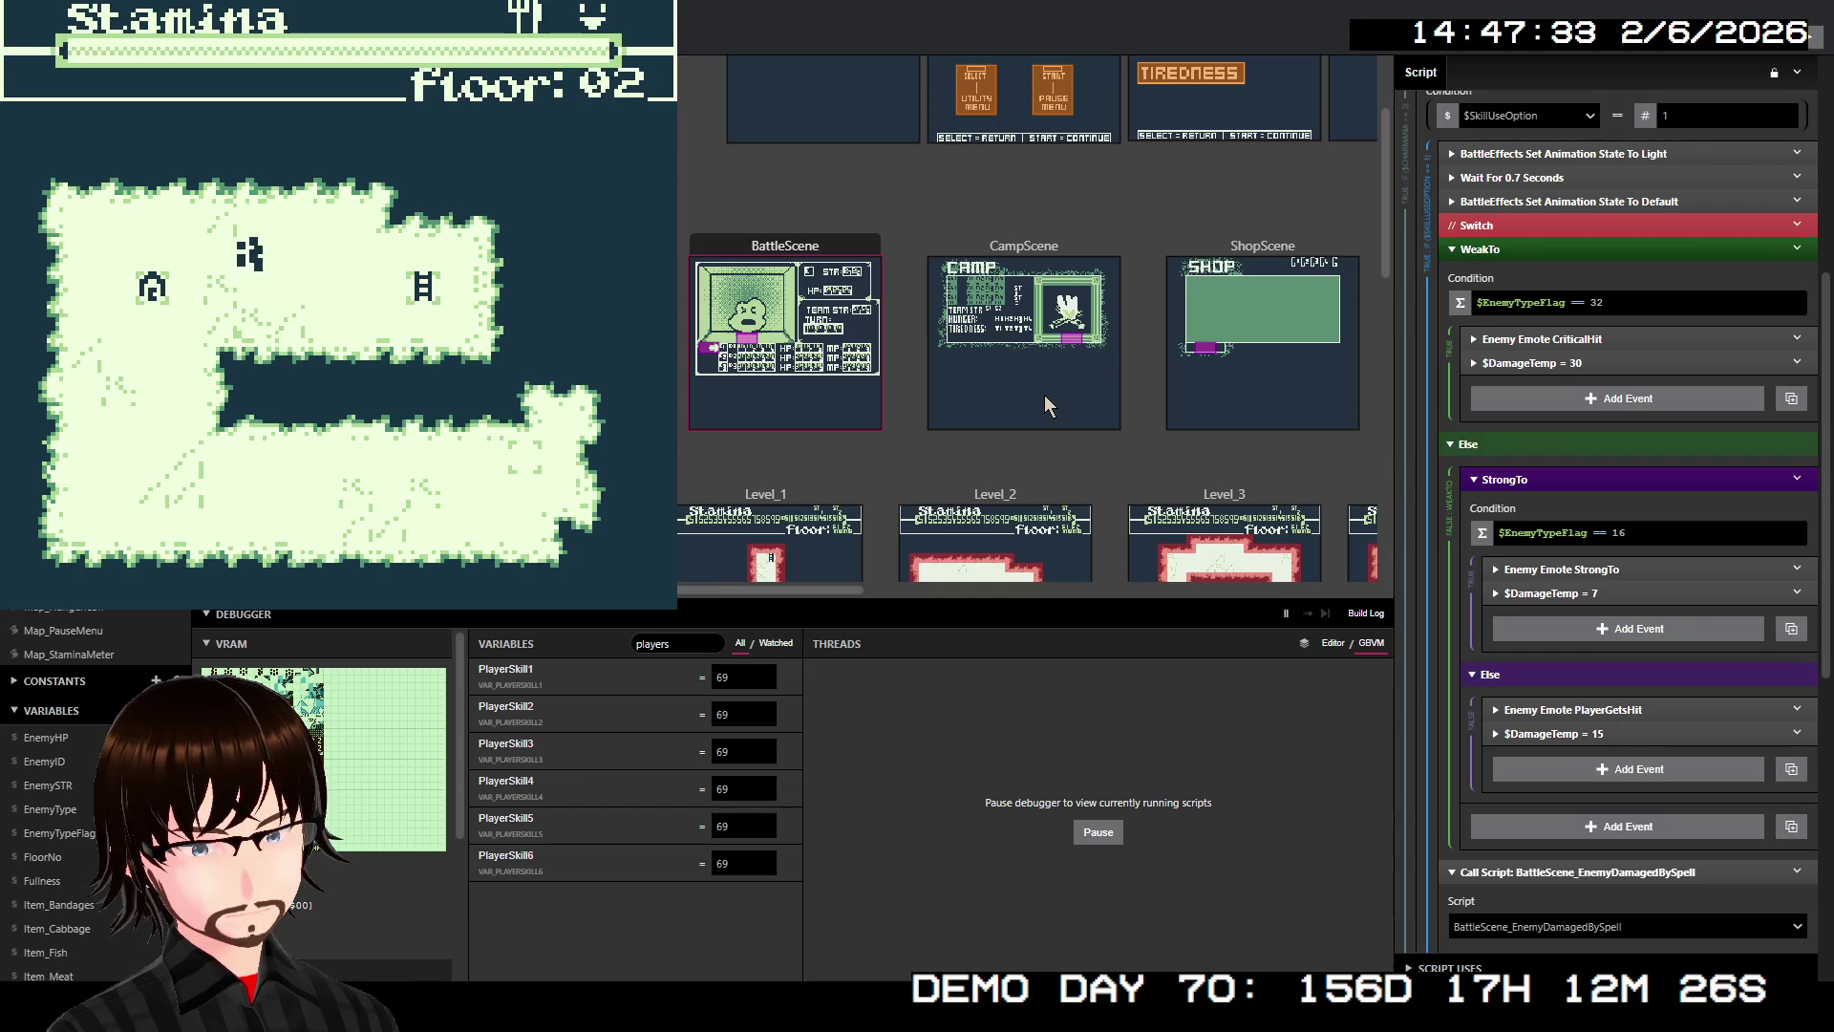
pyautogui.press('Right')
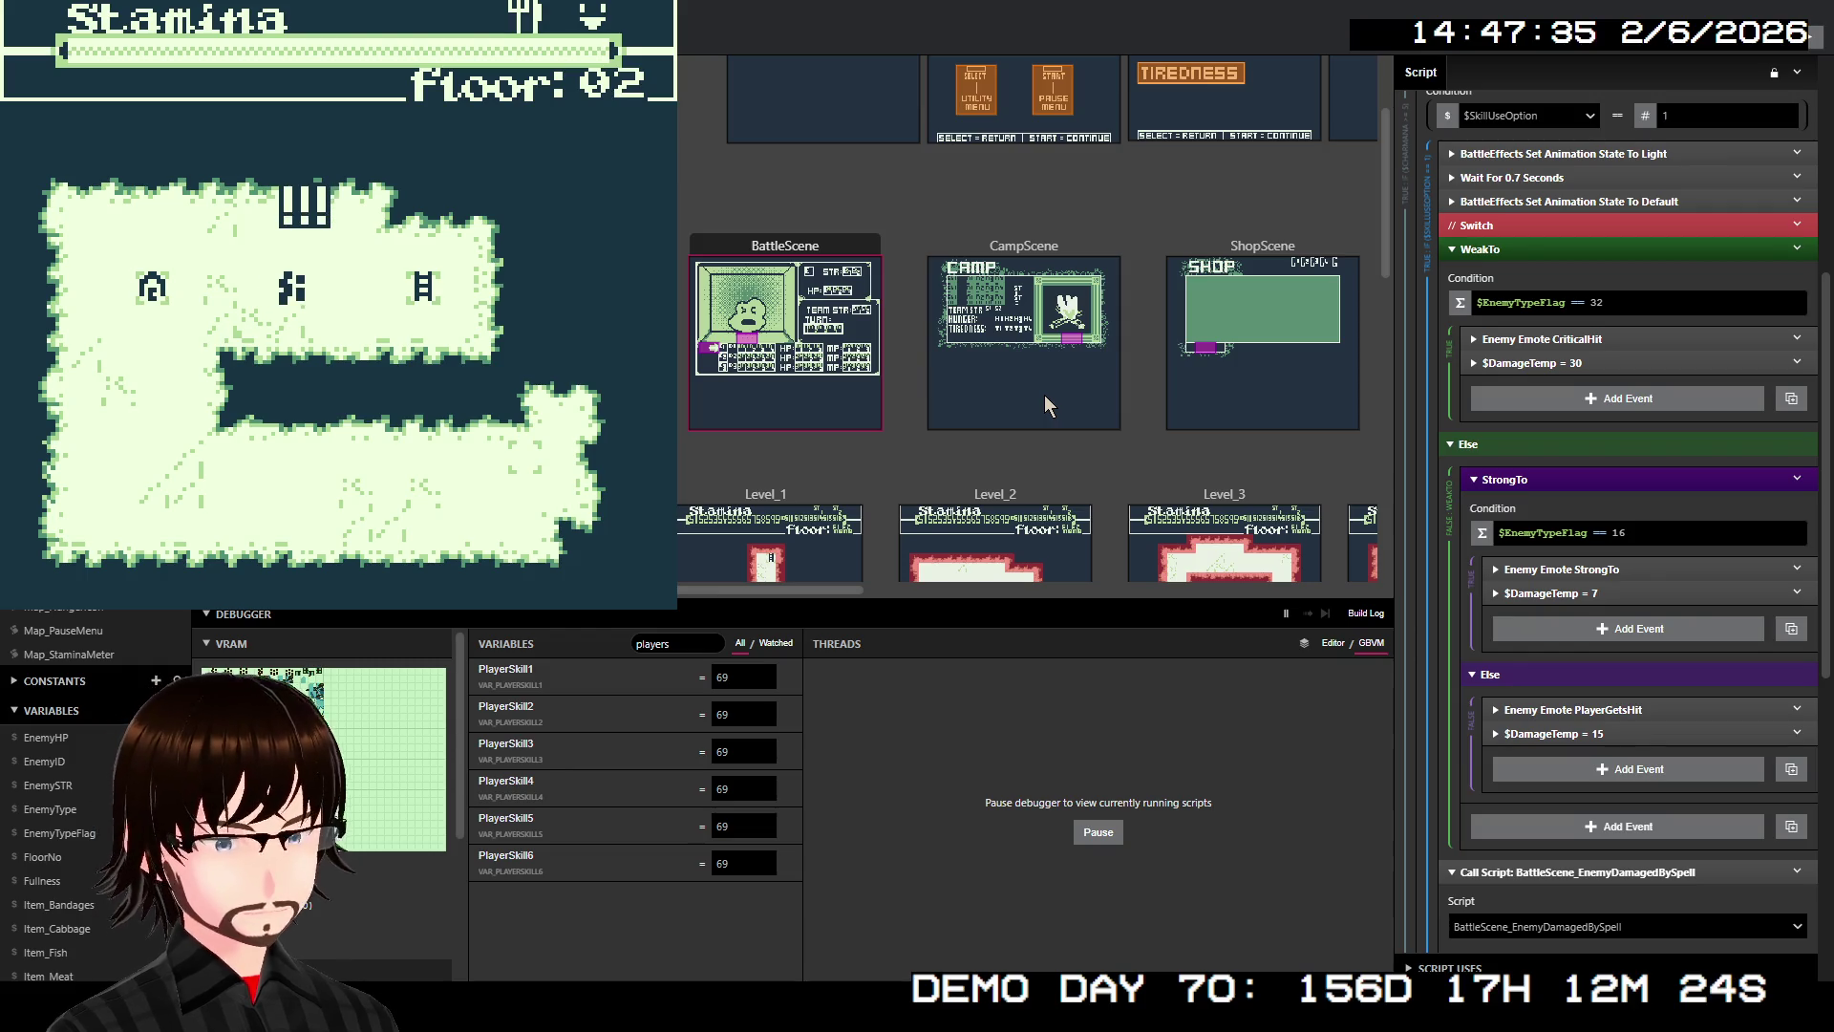
# Clear the 'players' variable filter and defeat the Corrupted enemy with Fire for 5 MP
pyautogui.click(712, 642)
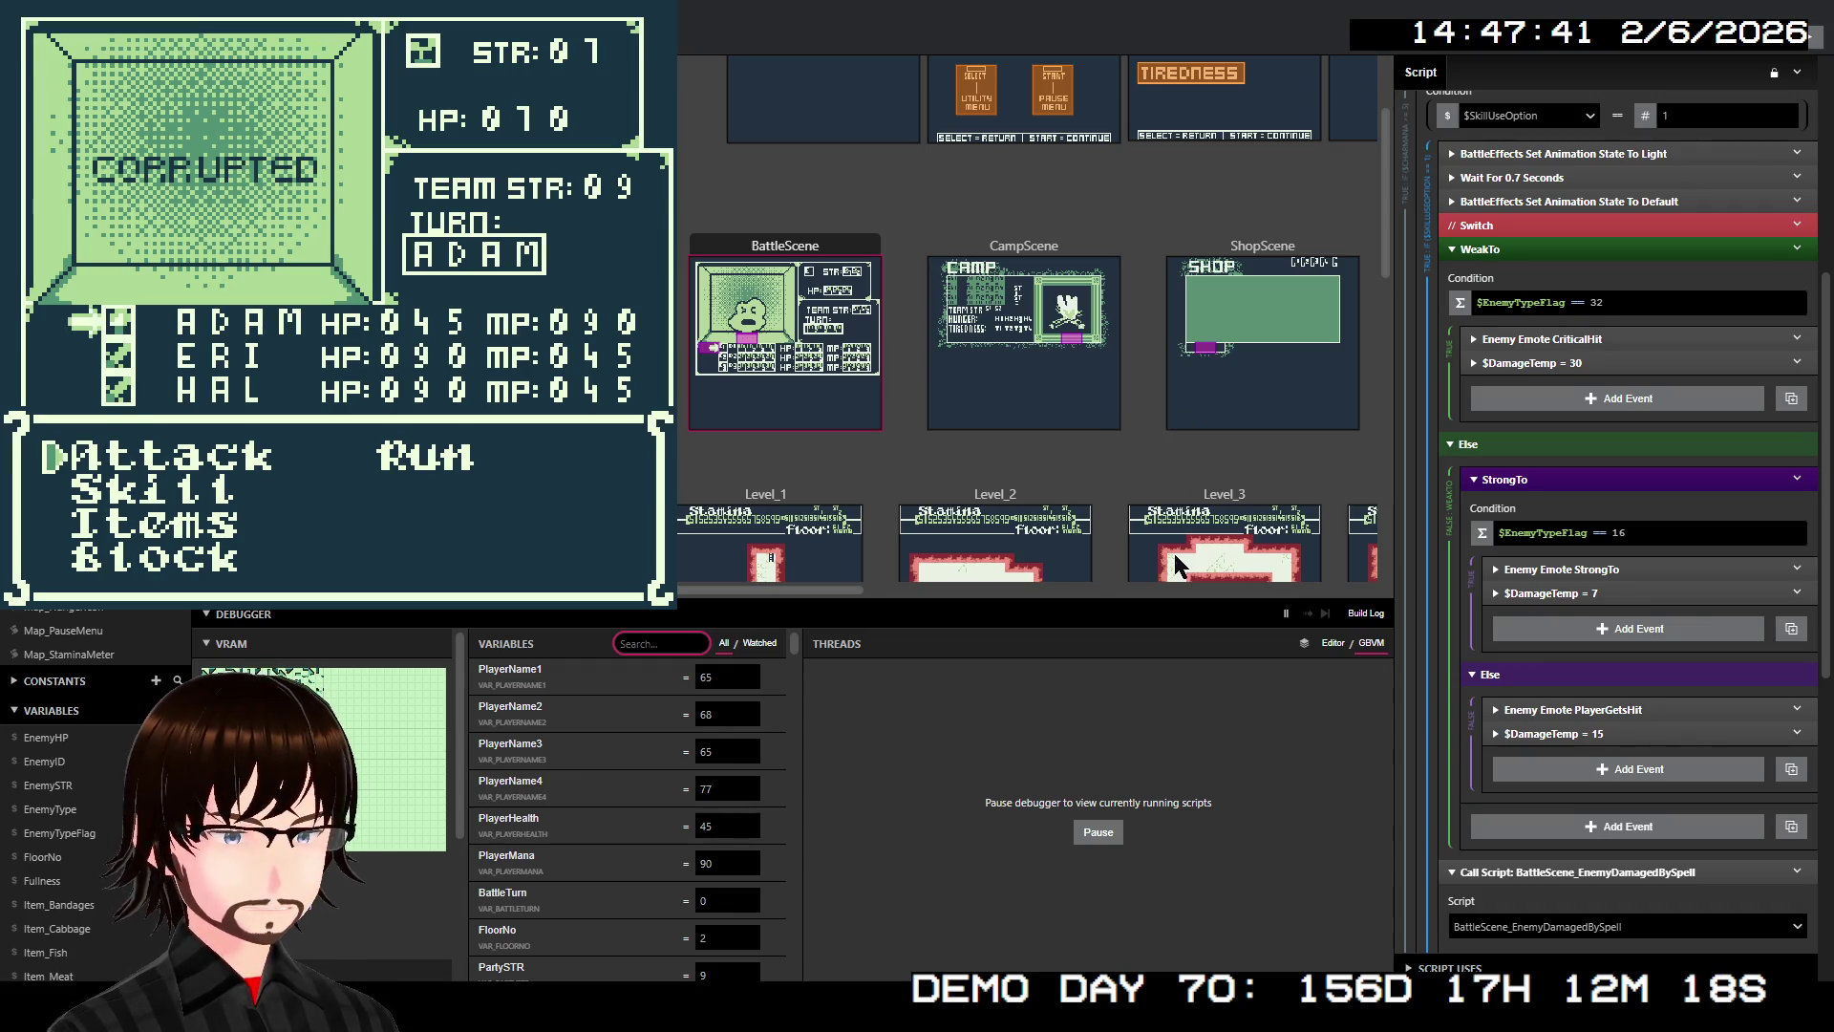
pyautogui.press('Down')
pyautogui.press('z')
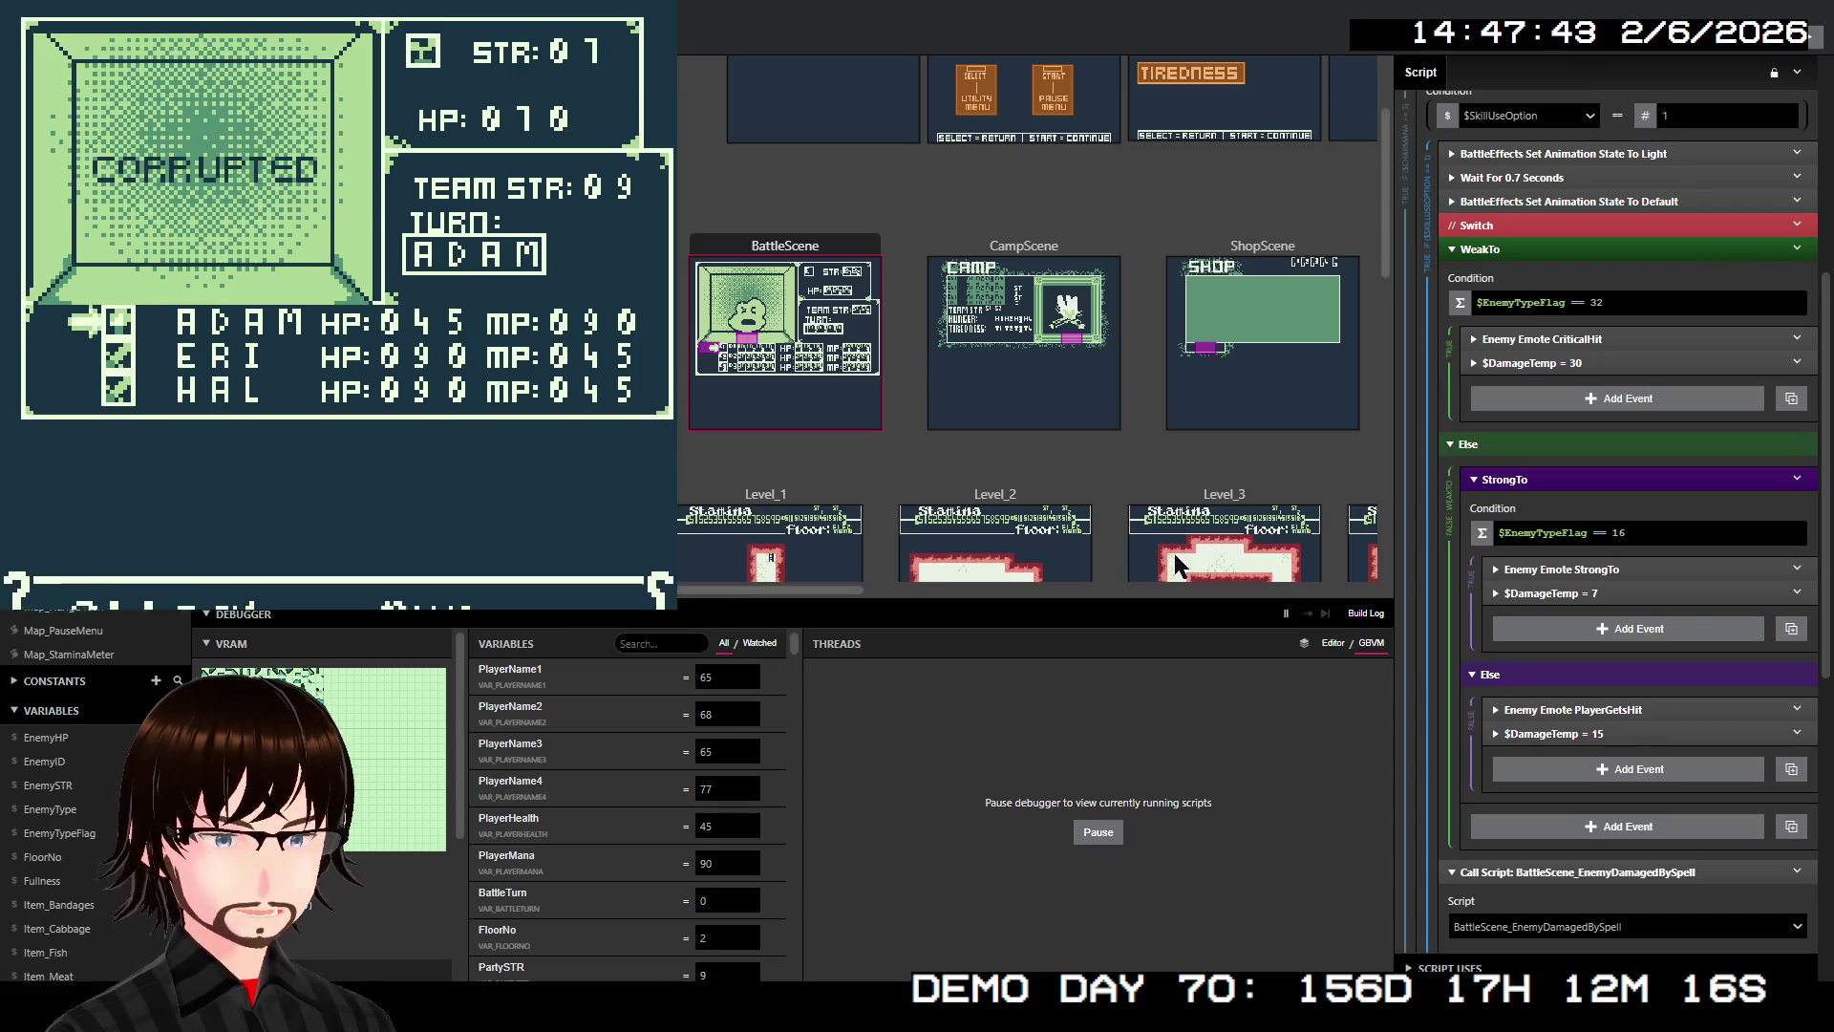
pyautogui.press('z')
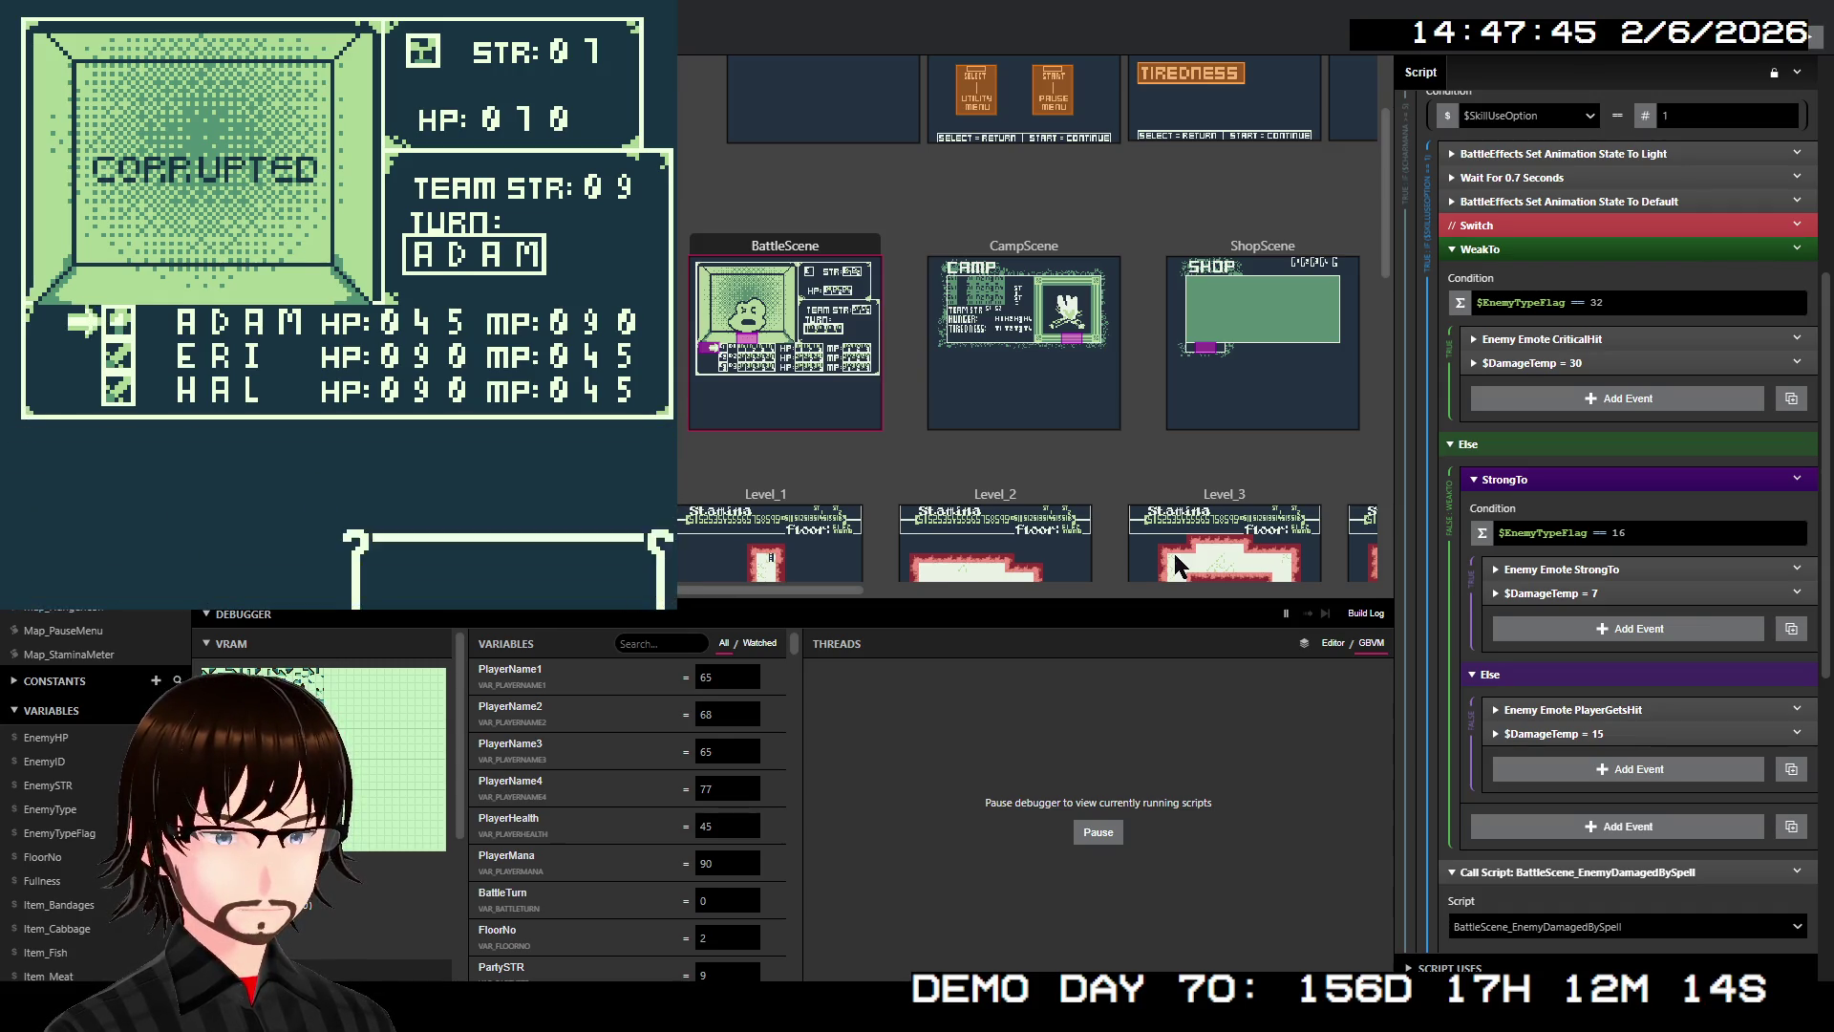
pyautogui.press('z')
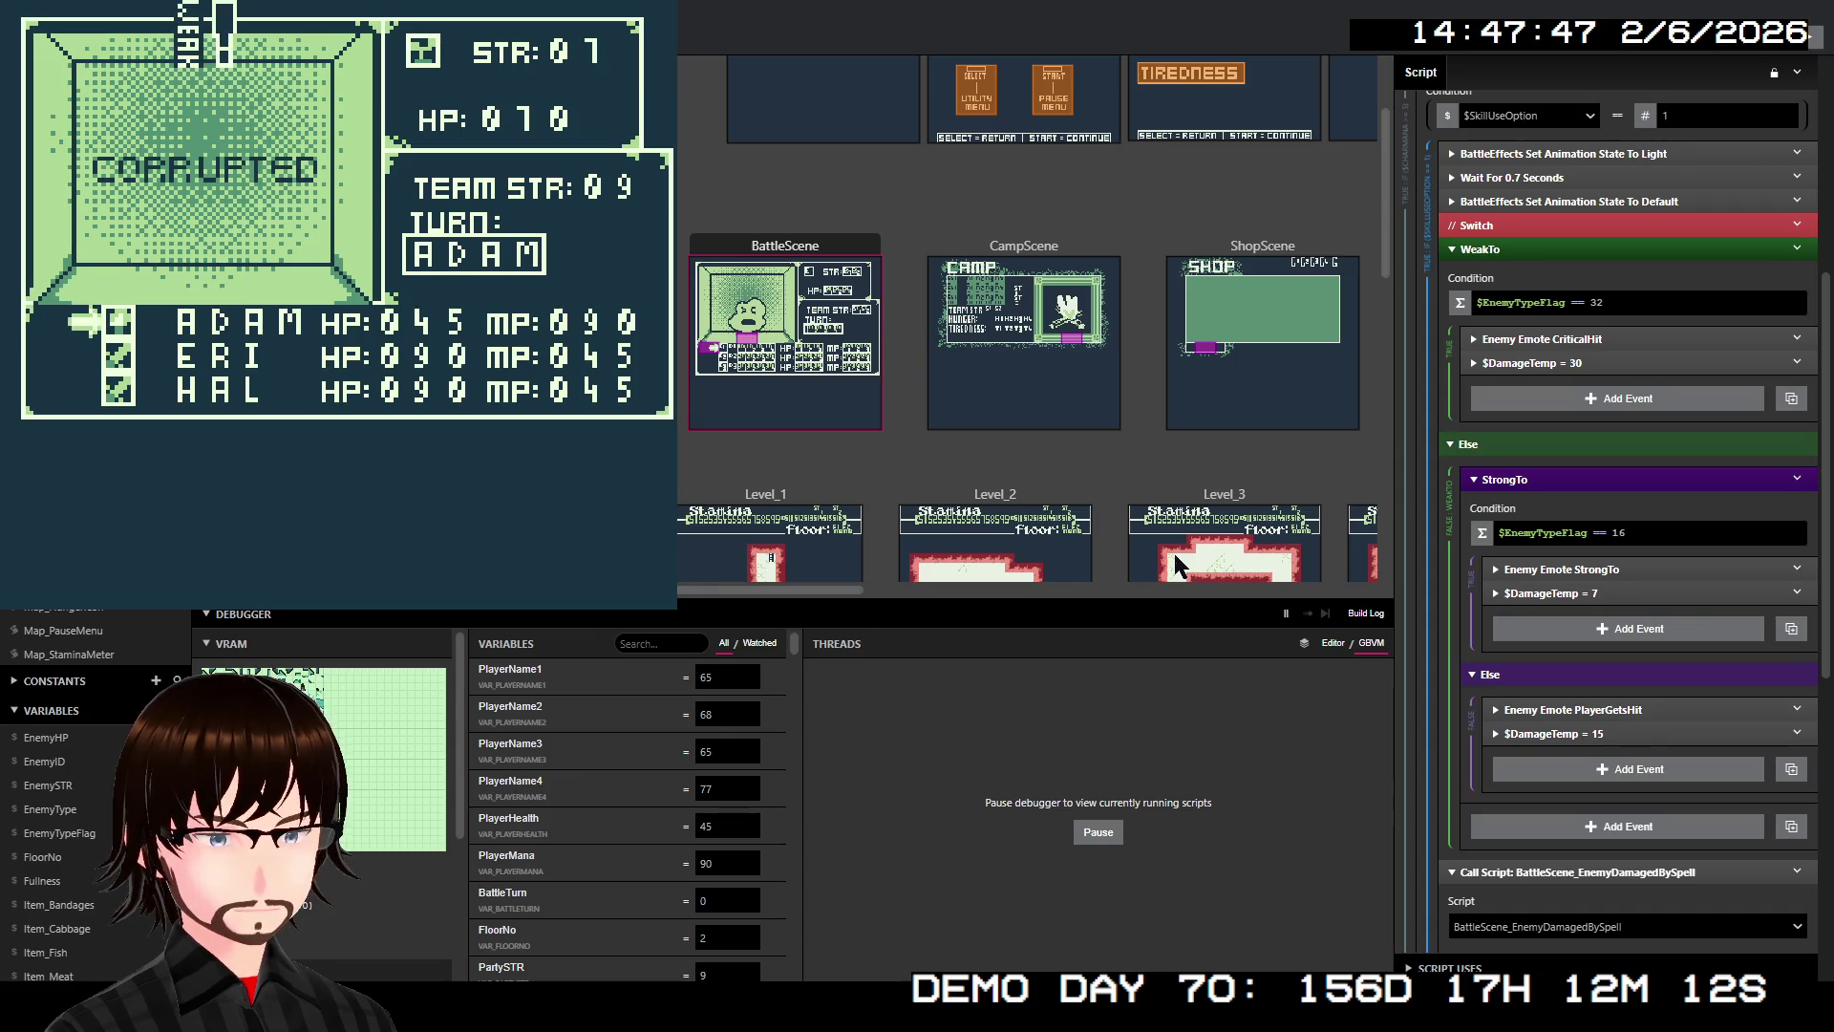
pyautogui.press('z')
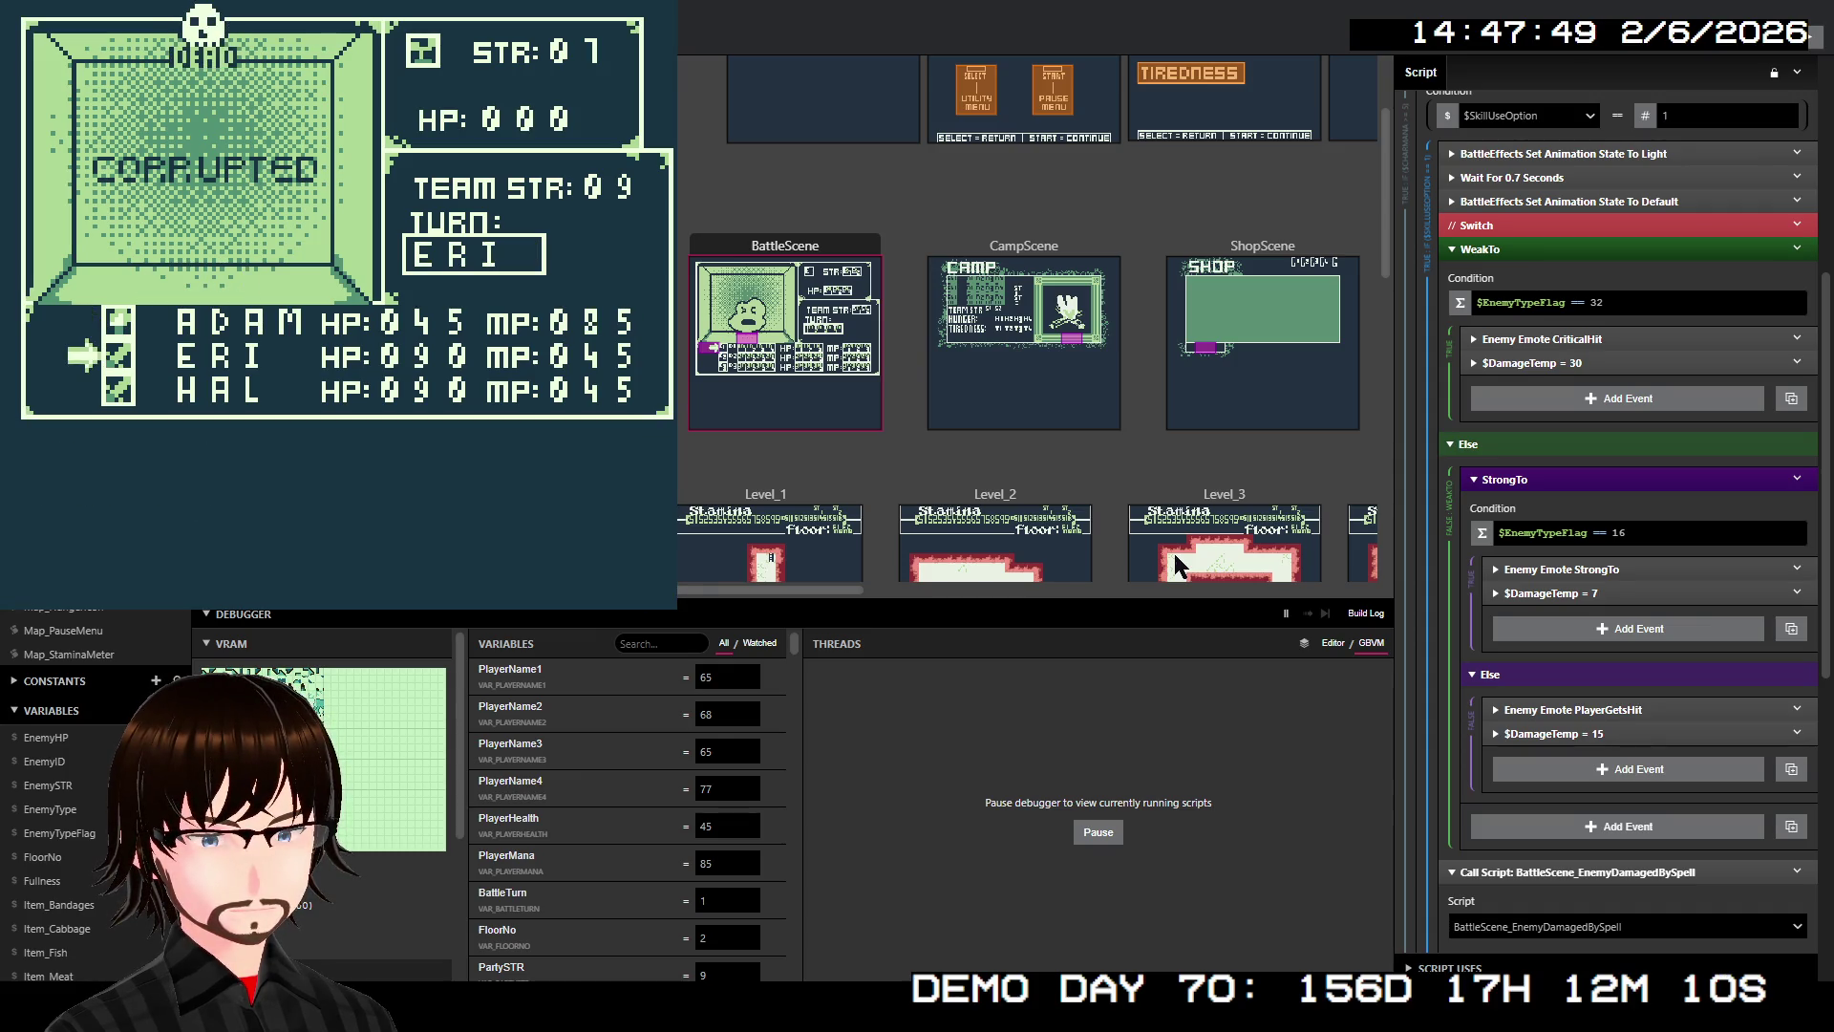
pyautogui.press('z')
pyautogui.press('z')
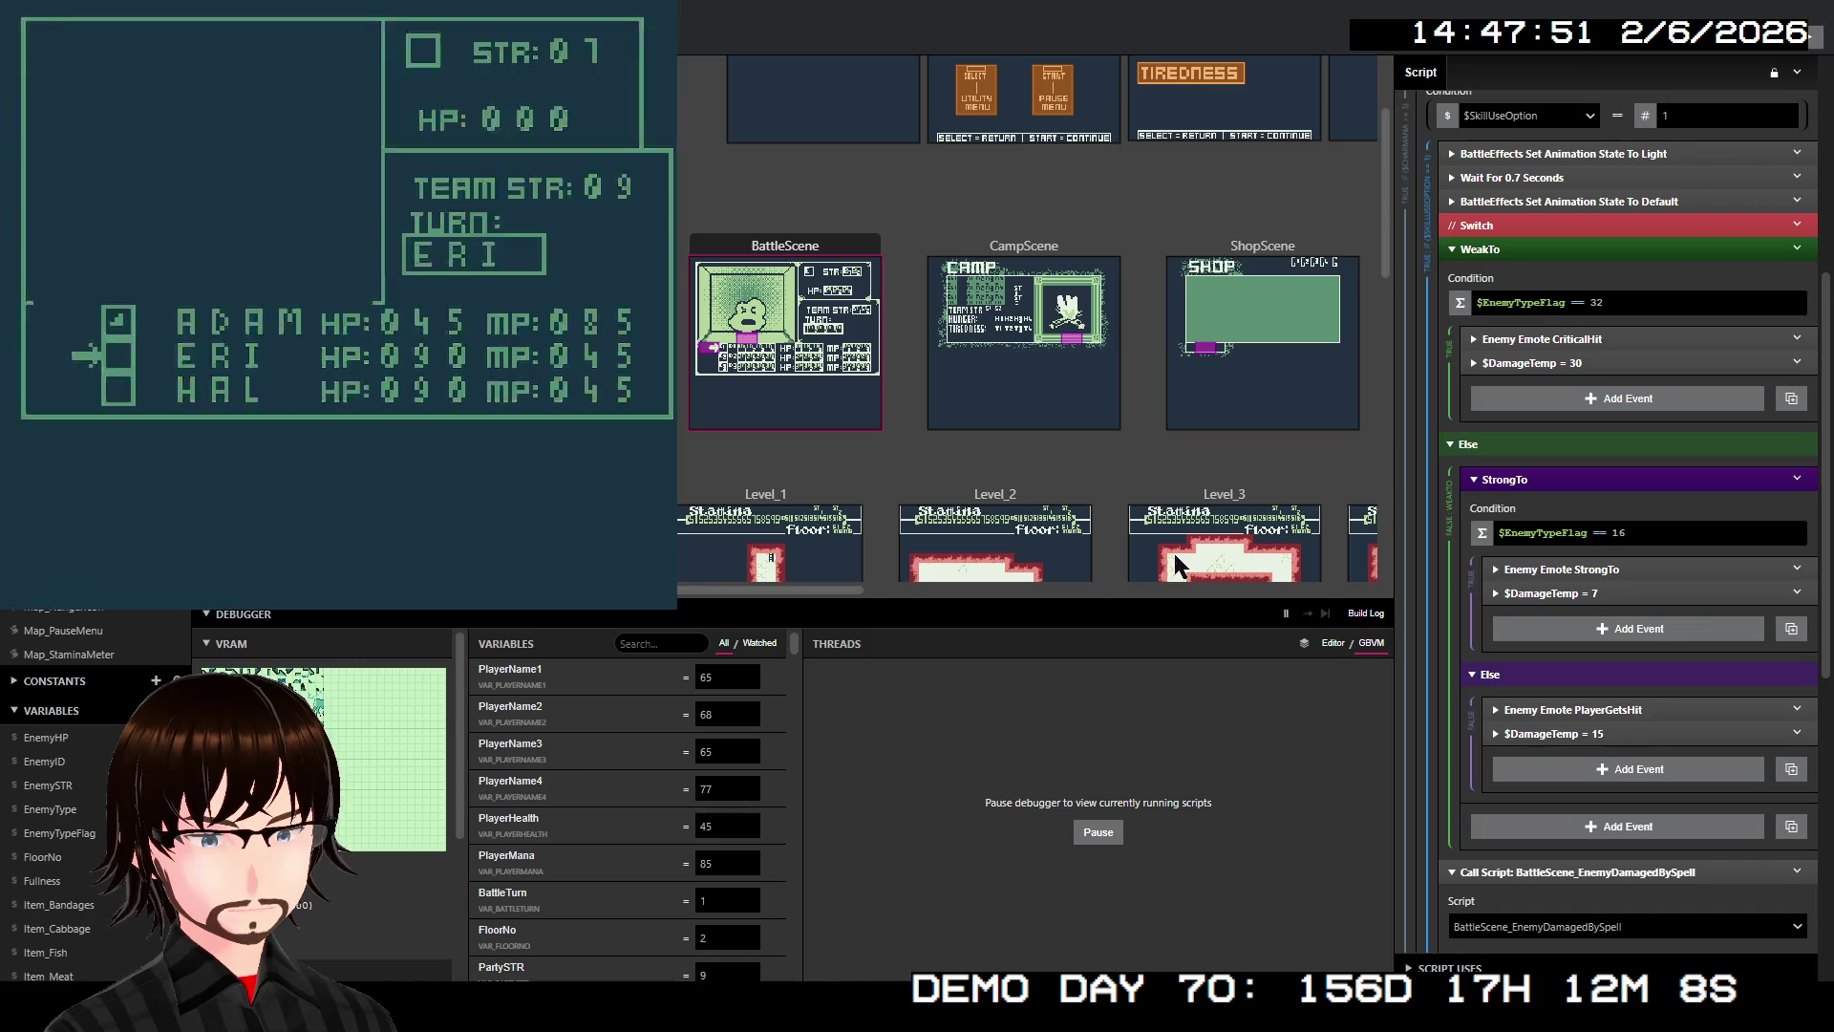
# Walk around the map until a battle against the Satyrs starts
pyautogui.press('Up')
pyautogui.press('Right')
pyautogui.press('Left')
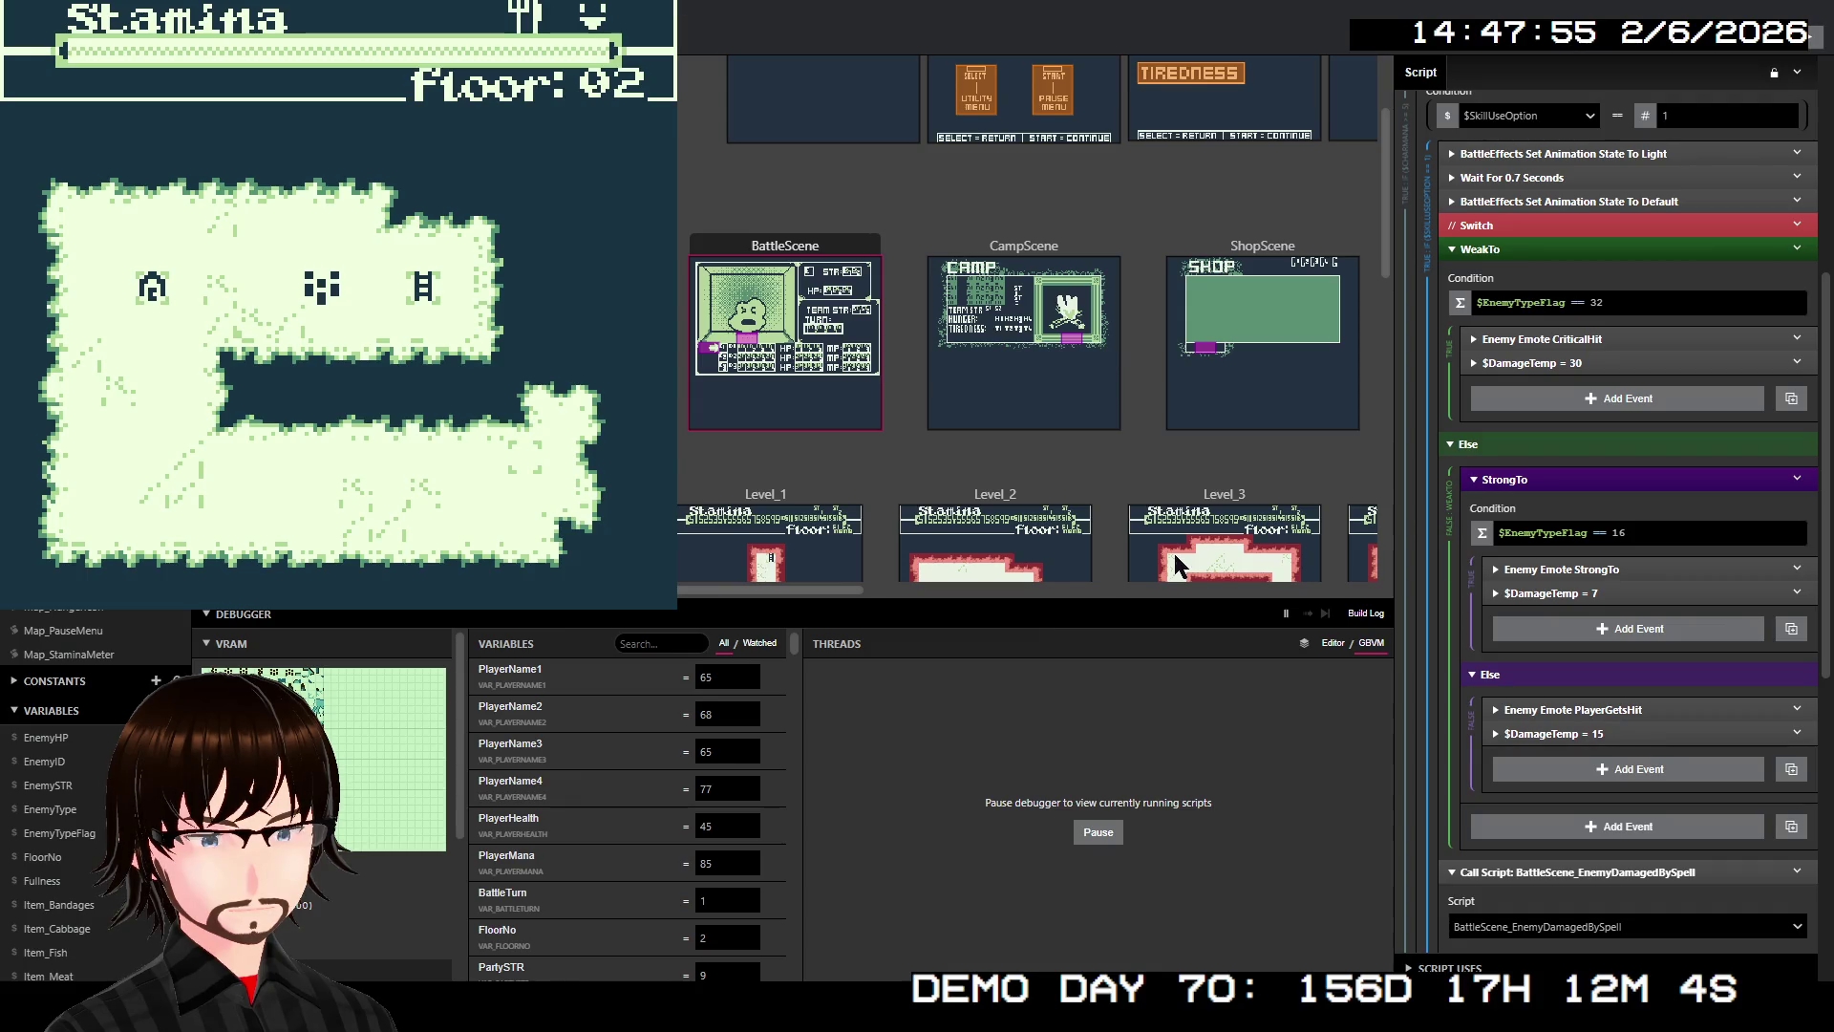
pyautogui.press('Down')
pyautogui.press('Left')
pyautogui.press('Right')
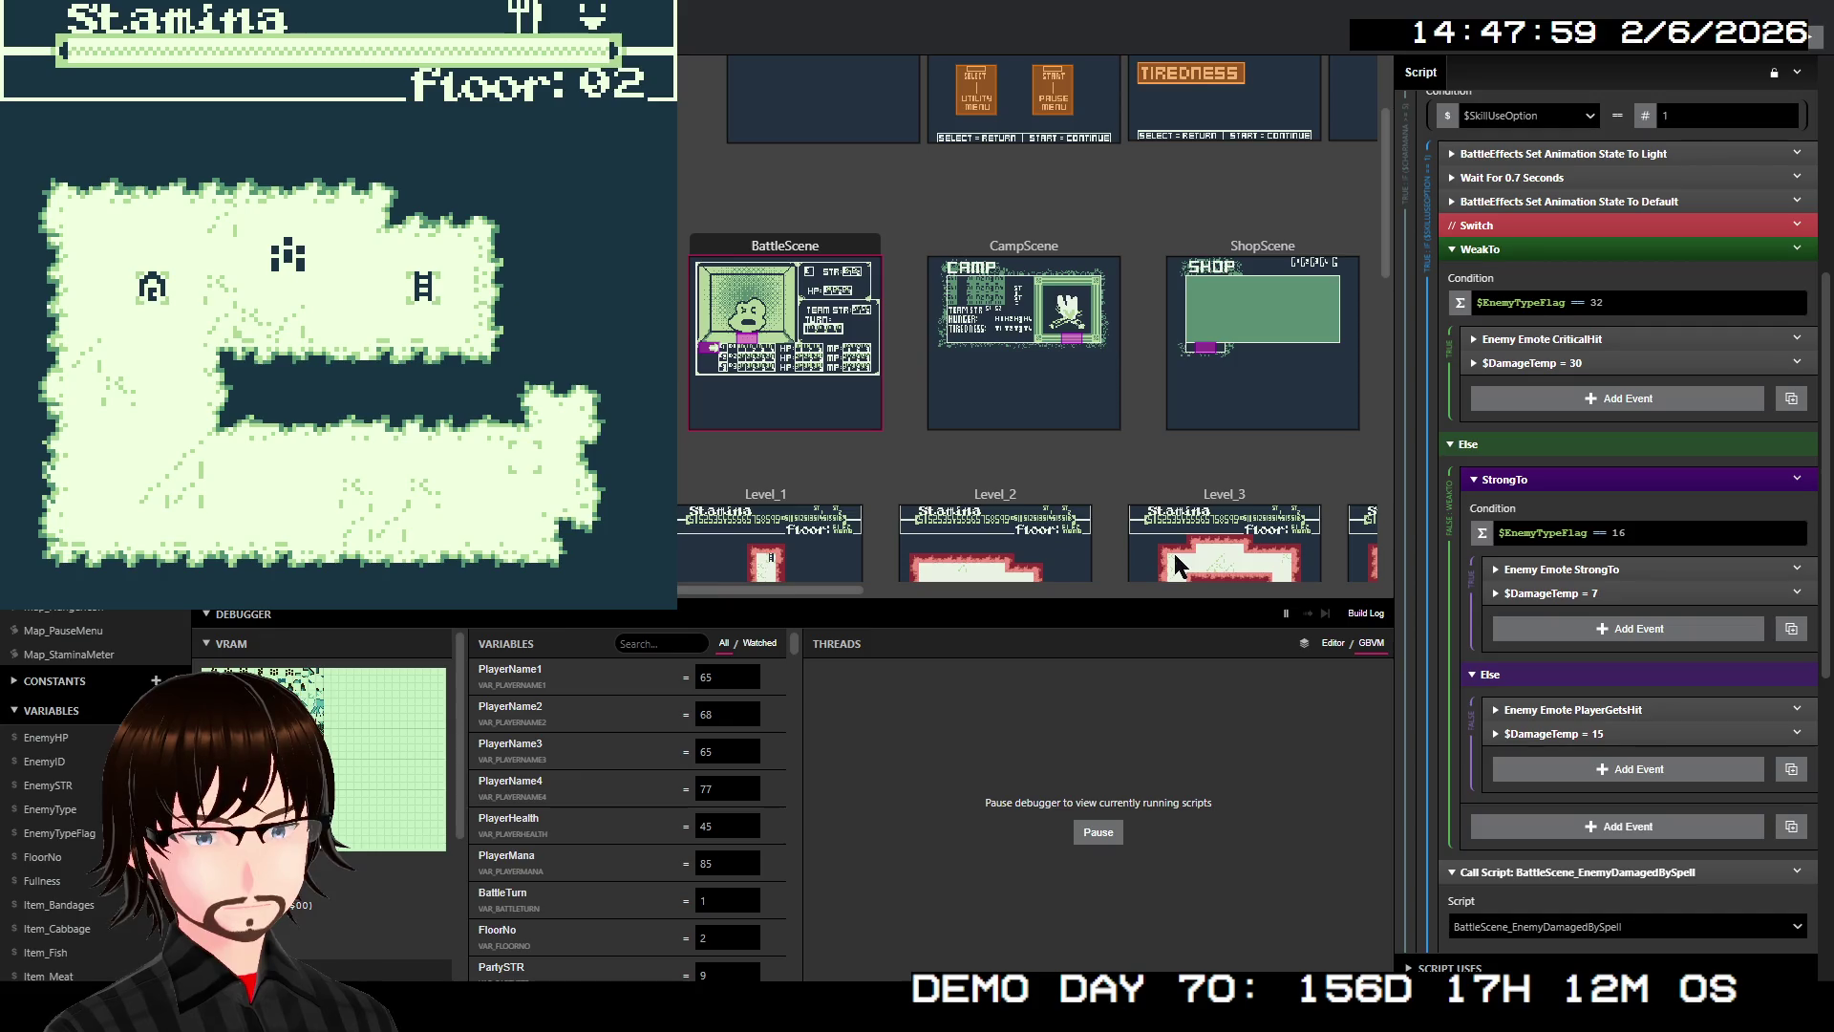
pyautogui.press('Left')
pyautogui.press('Up')
pyautogui.press('Right')
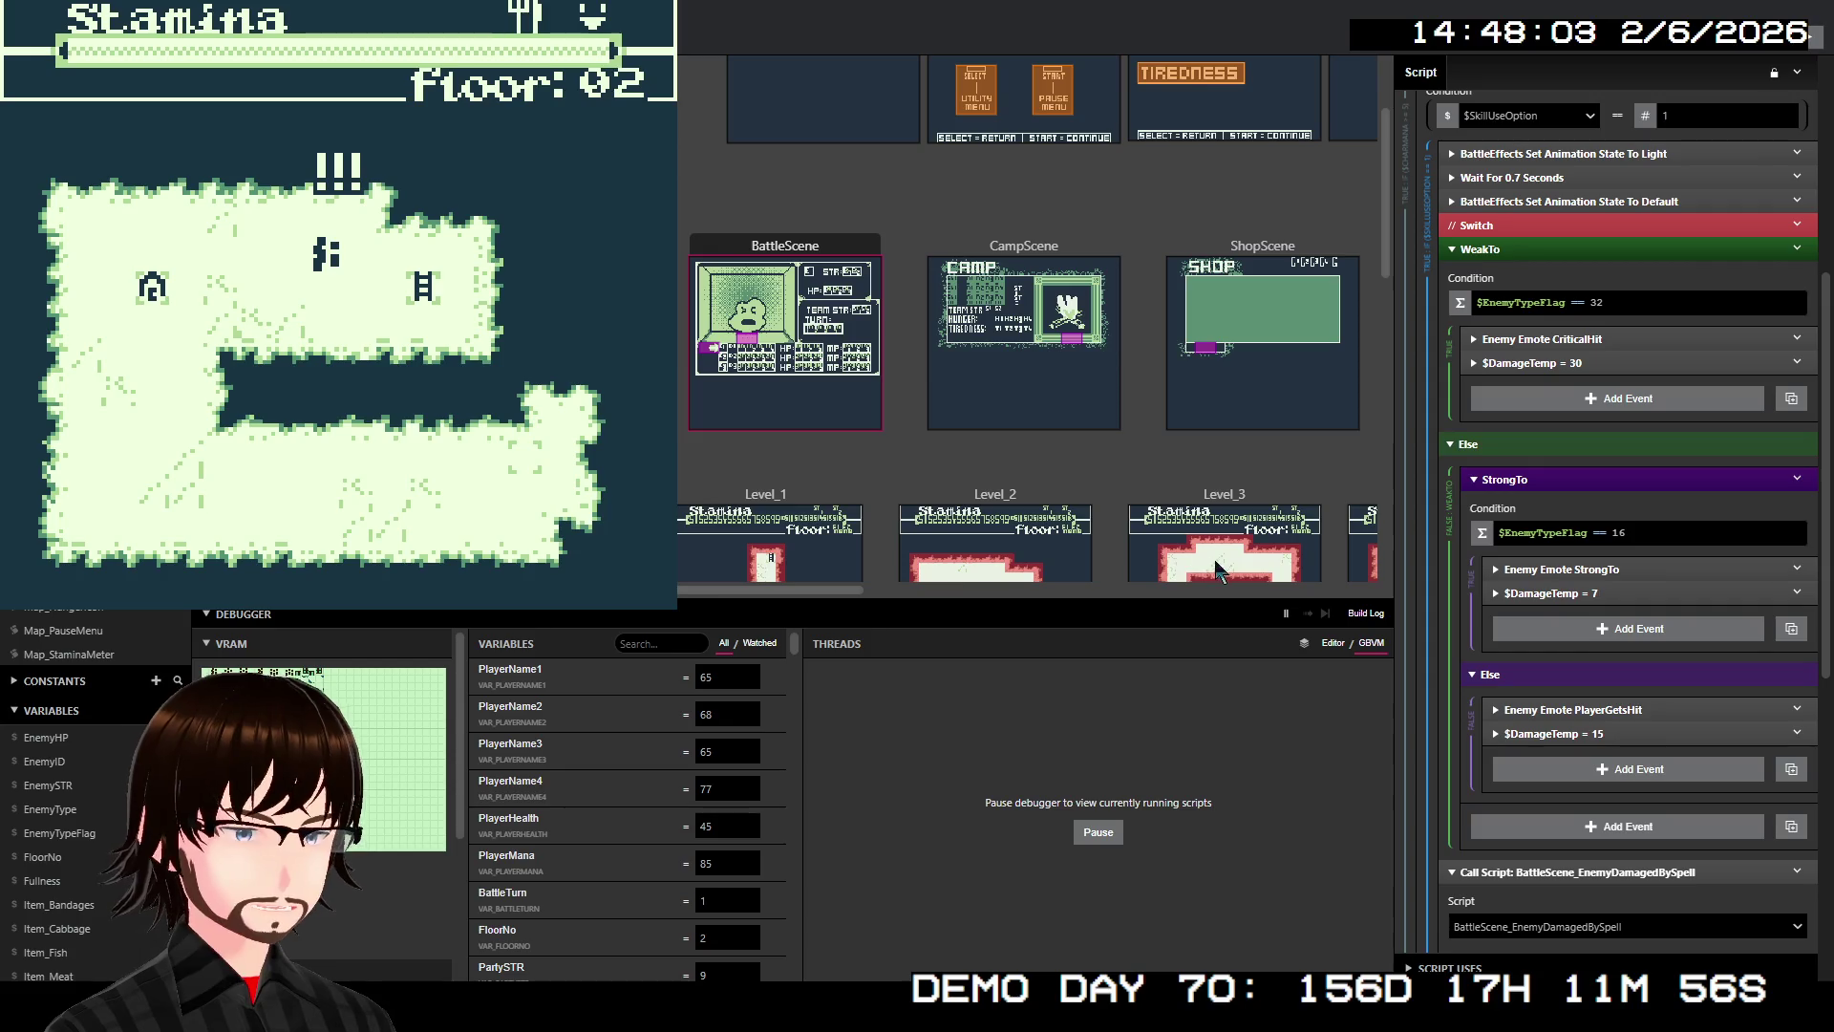
pyautogui.click(677, 640)
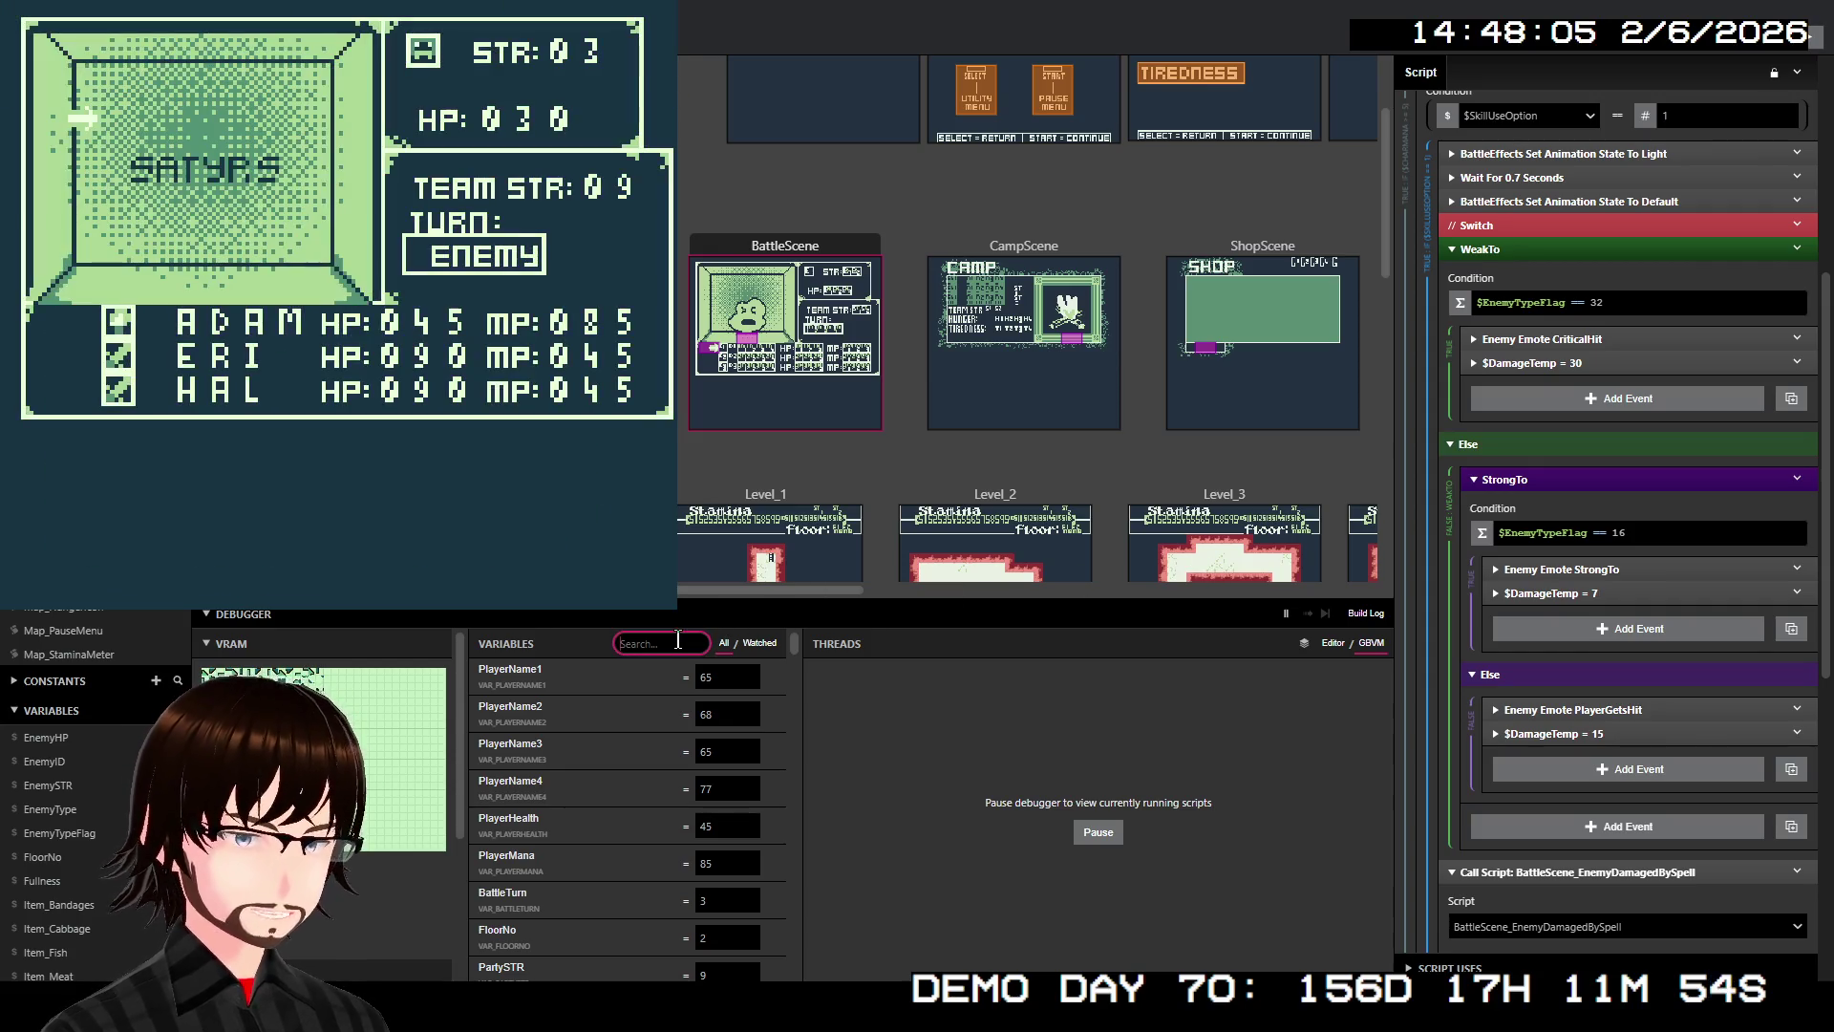
# Filter variables by 'ene' and defeat the Satyrs with a weakness spell, earning 24G
pyautogui.write('ene')
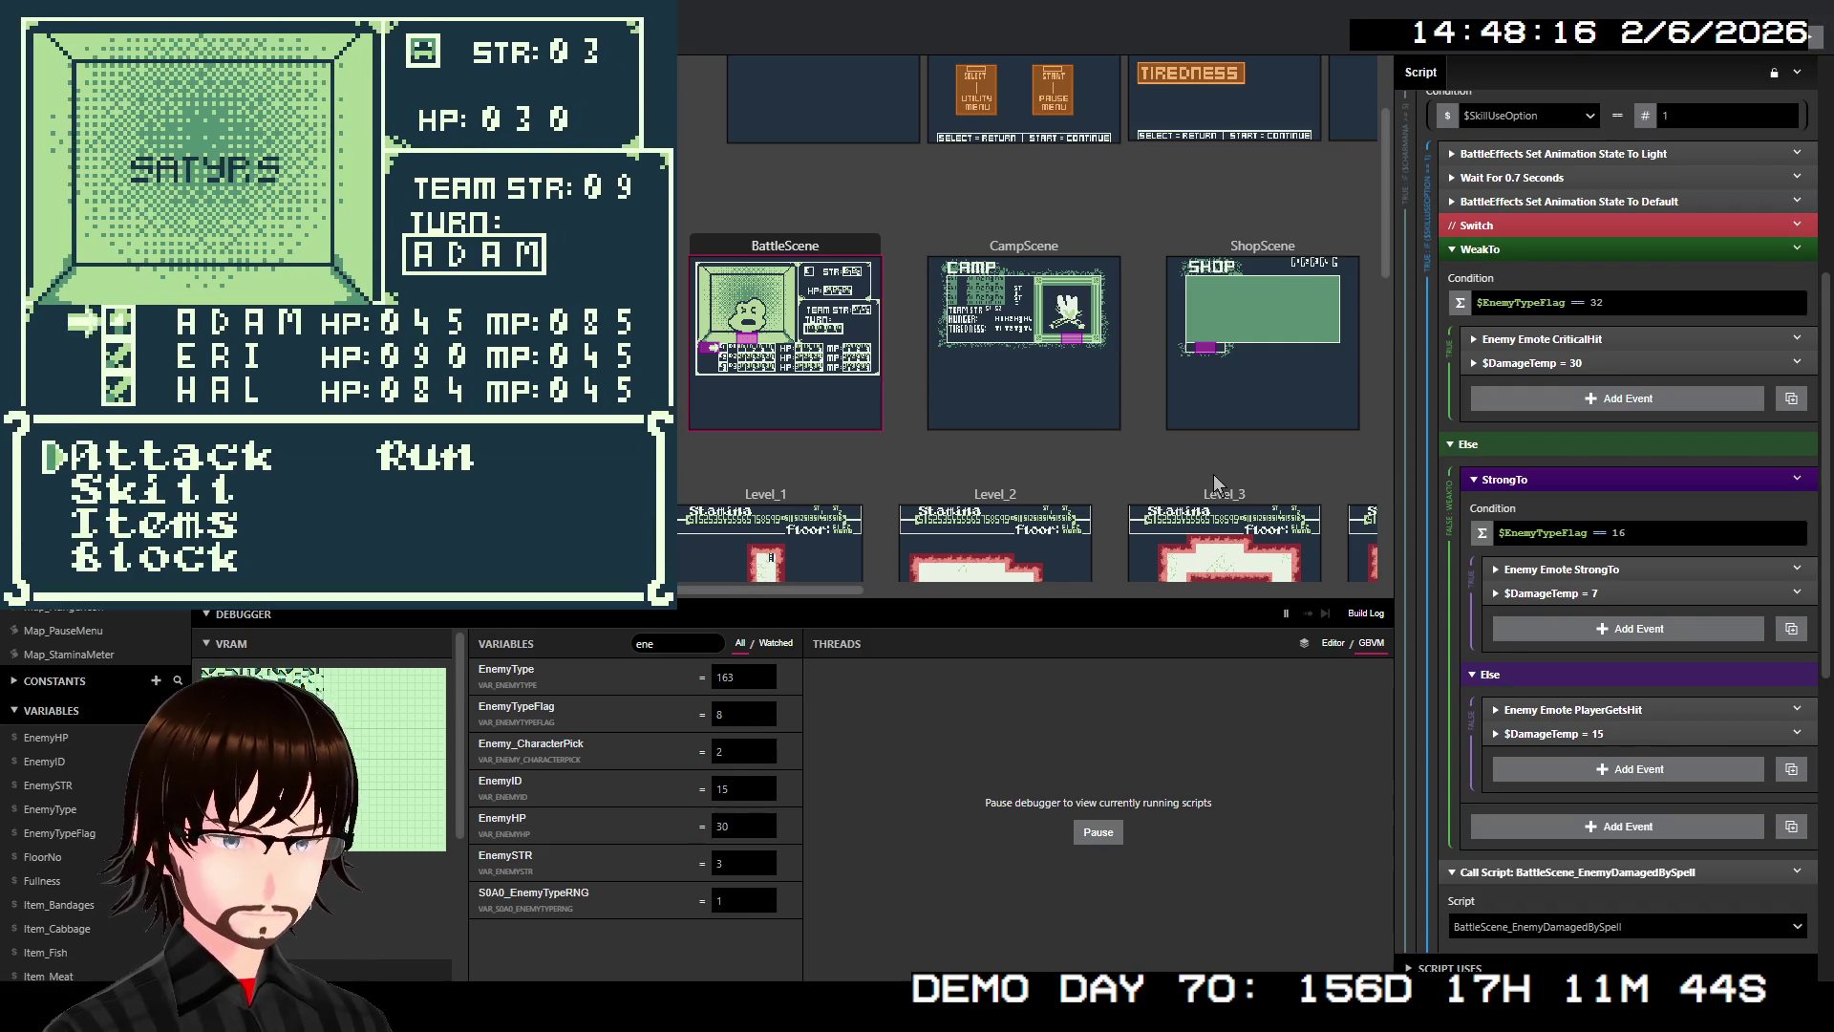
pyautogui.press('Down')
pyautogui.press('z')
pyautogui.press('Down')
pyautogui.press('Down')
pyautogui.press('z')
pyautogui.press('z')
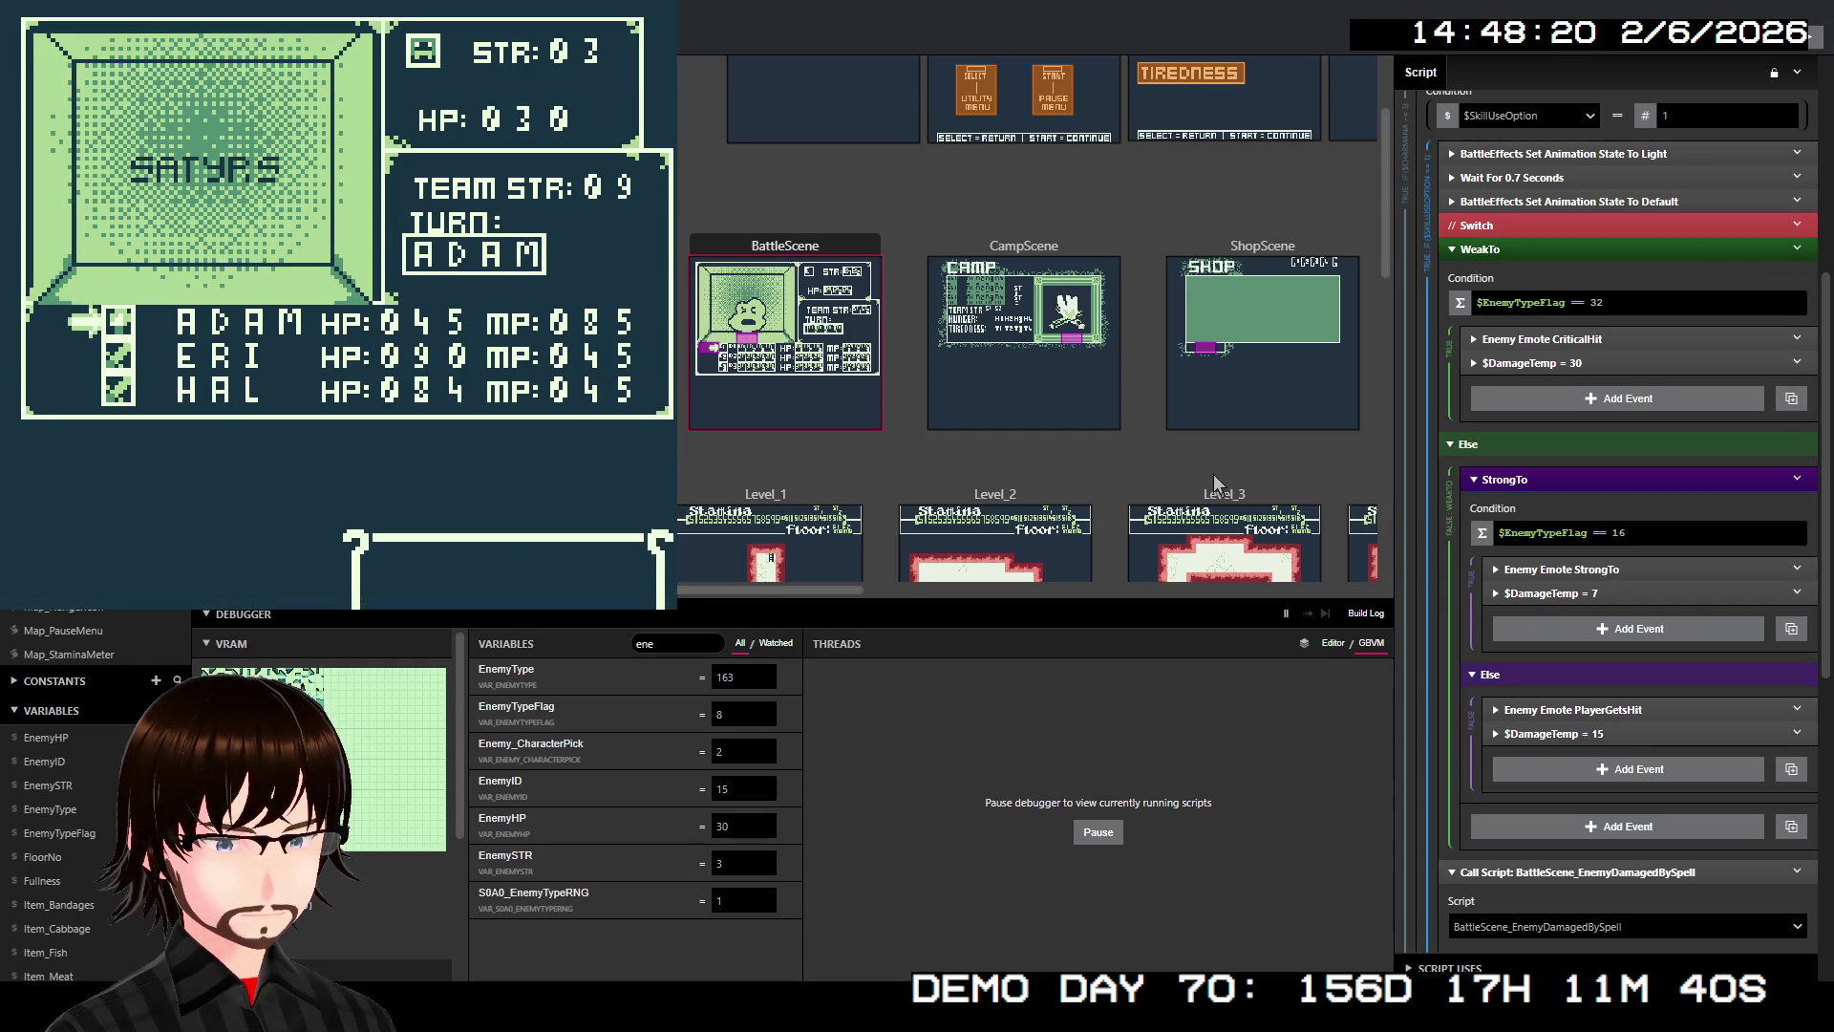
pyautogui.press('z')
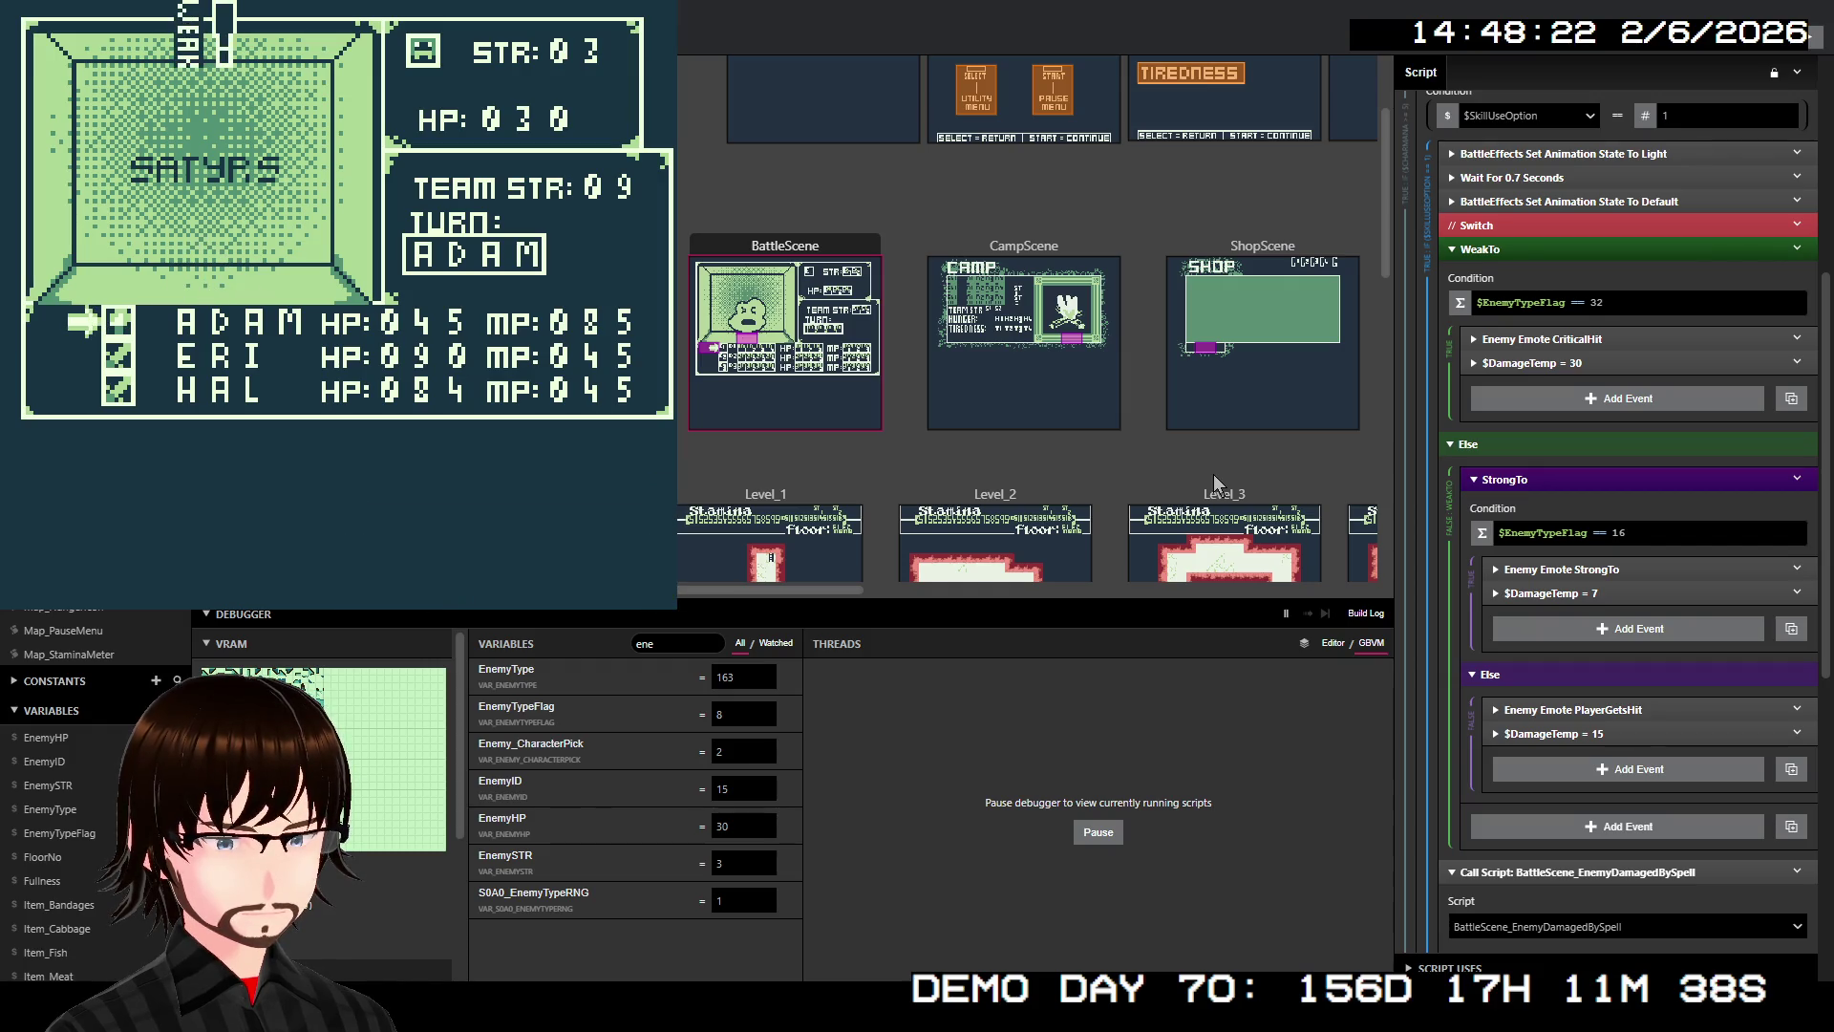
pyautogui.press('z')
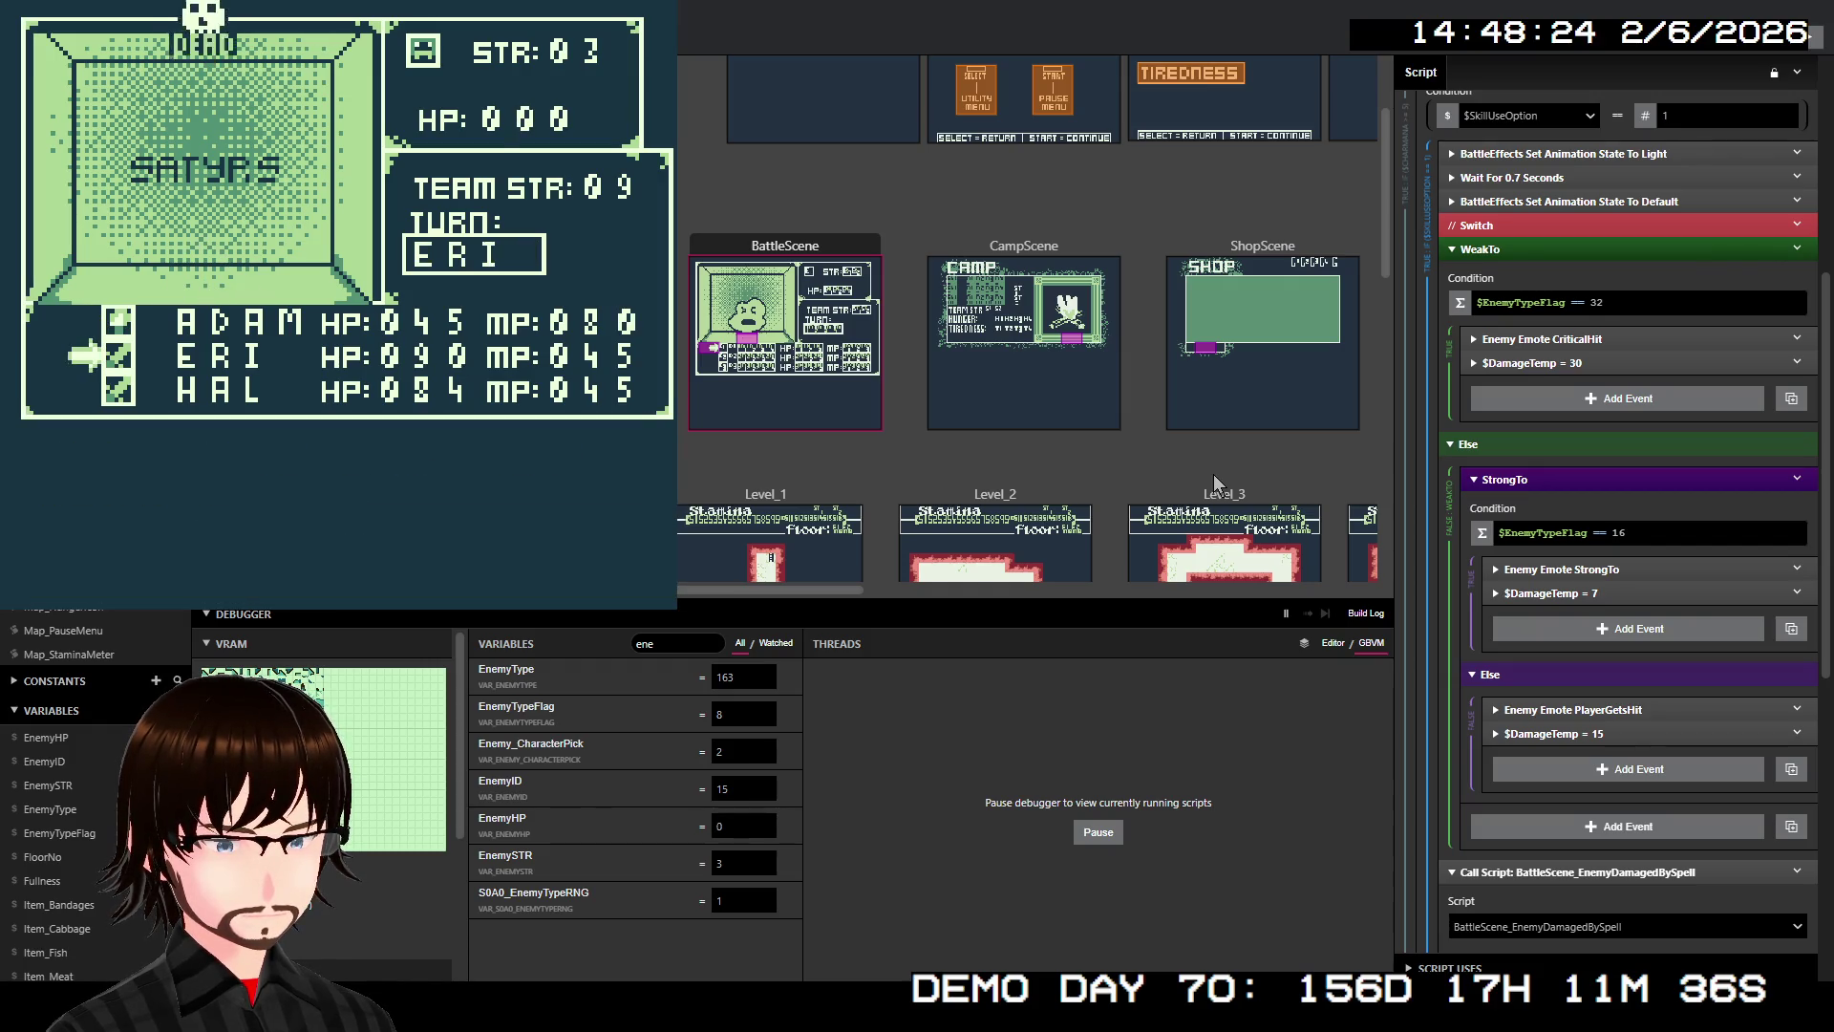
pyautogui.press('z')
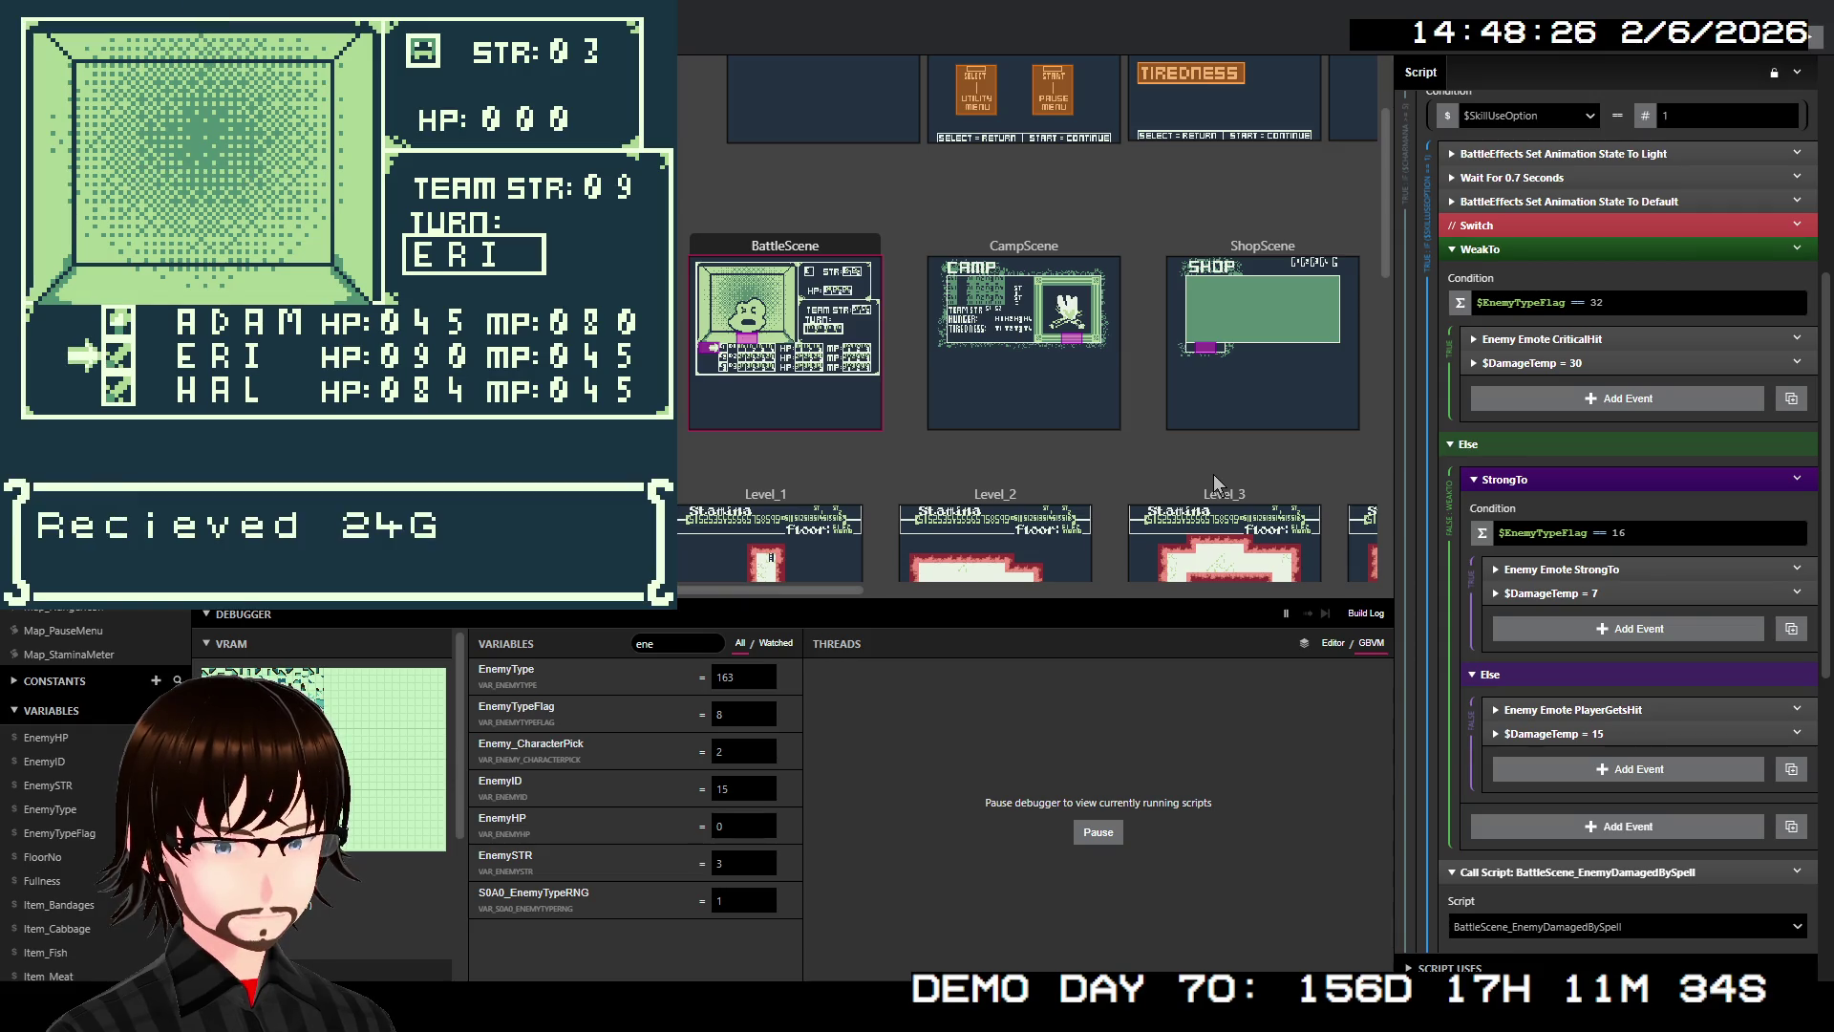
pyautogui.press('z')
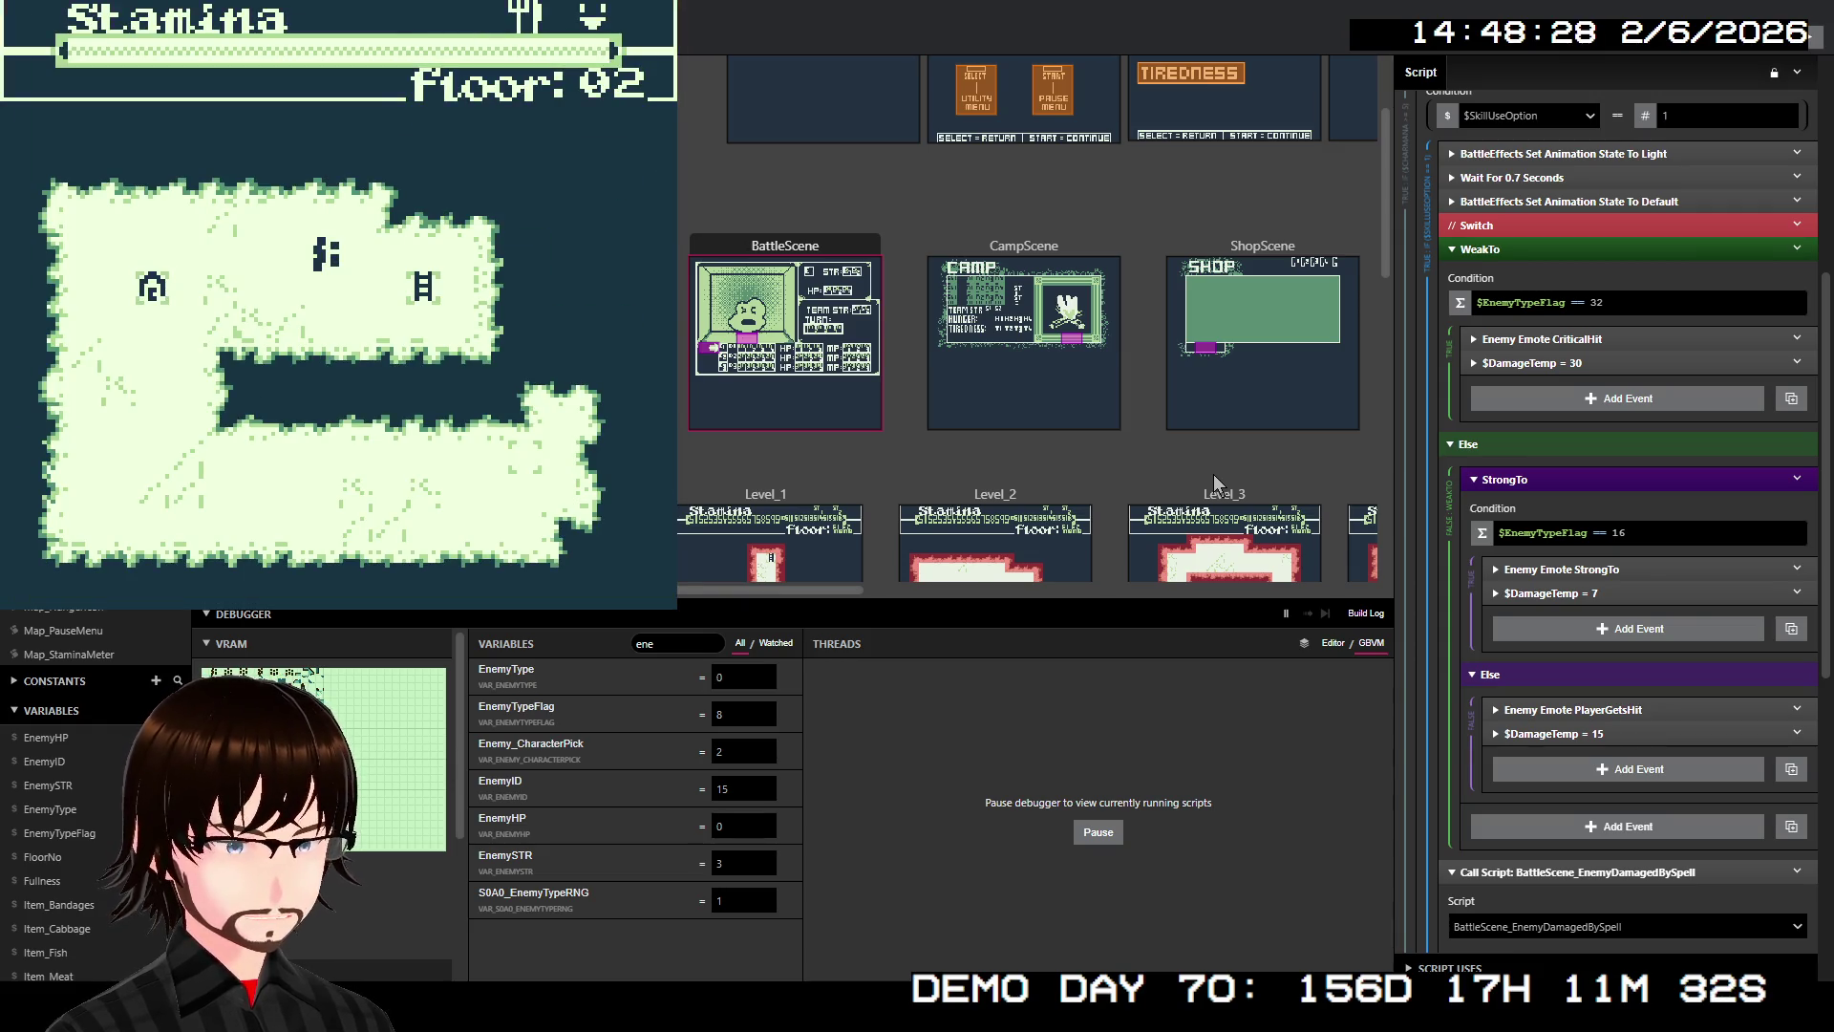
# Walk into a battle, Block the enemy's attack, then Run away
pyautogui.press('Down')
pyautogui.press('Left')
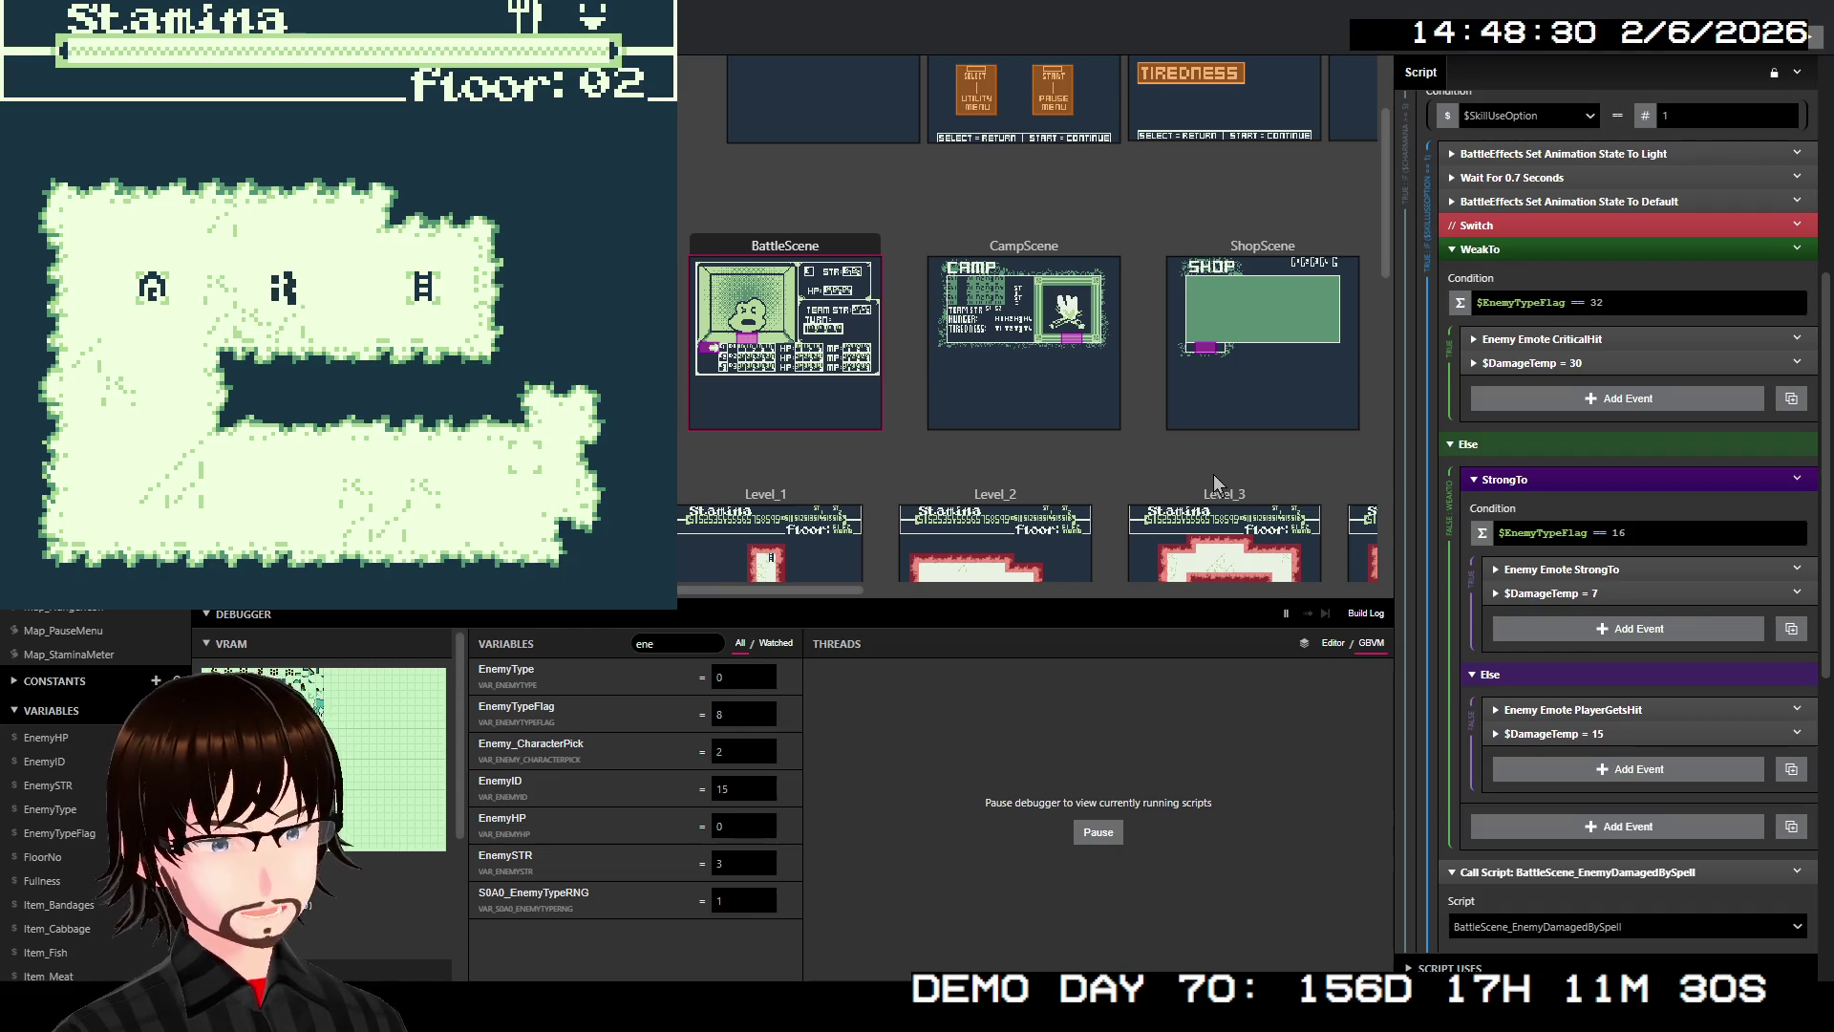
pyautogui.press('Up')
pyautogui.press('Right')
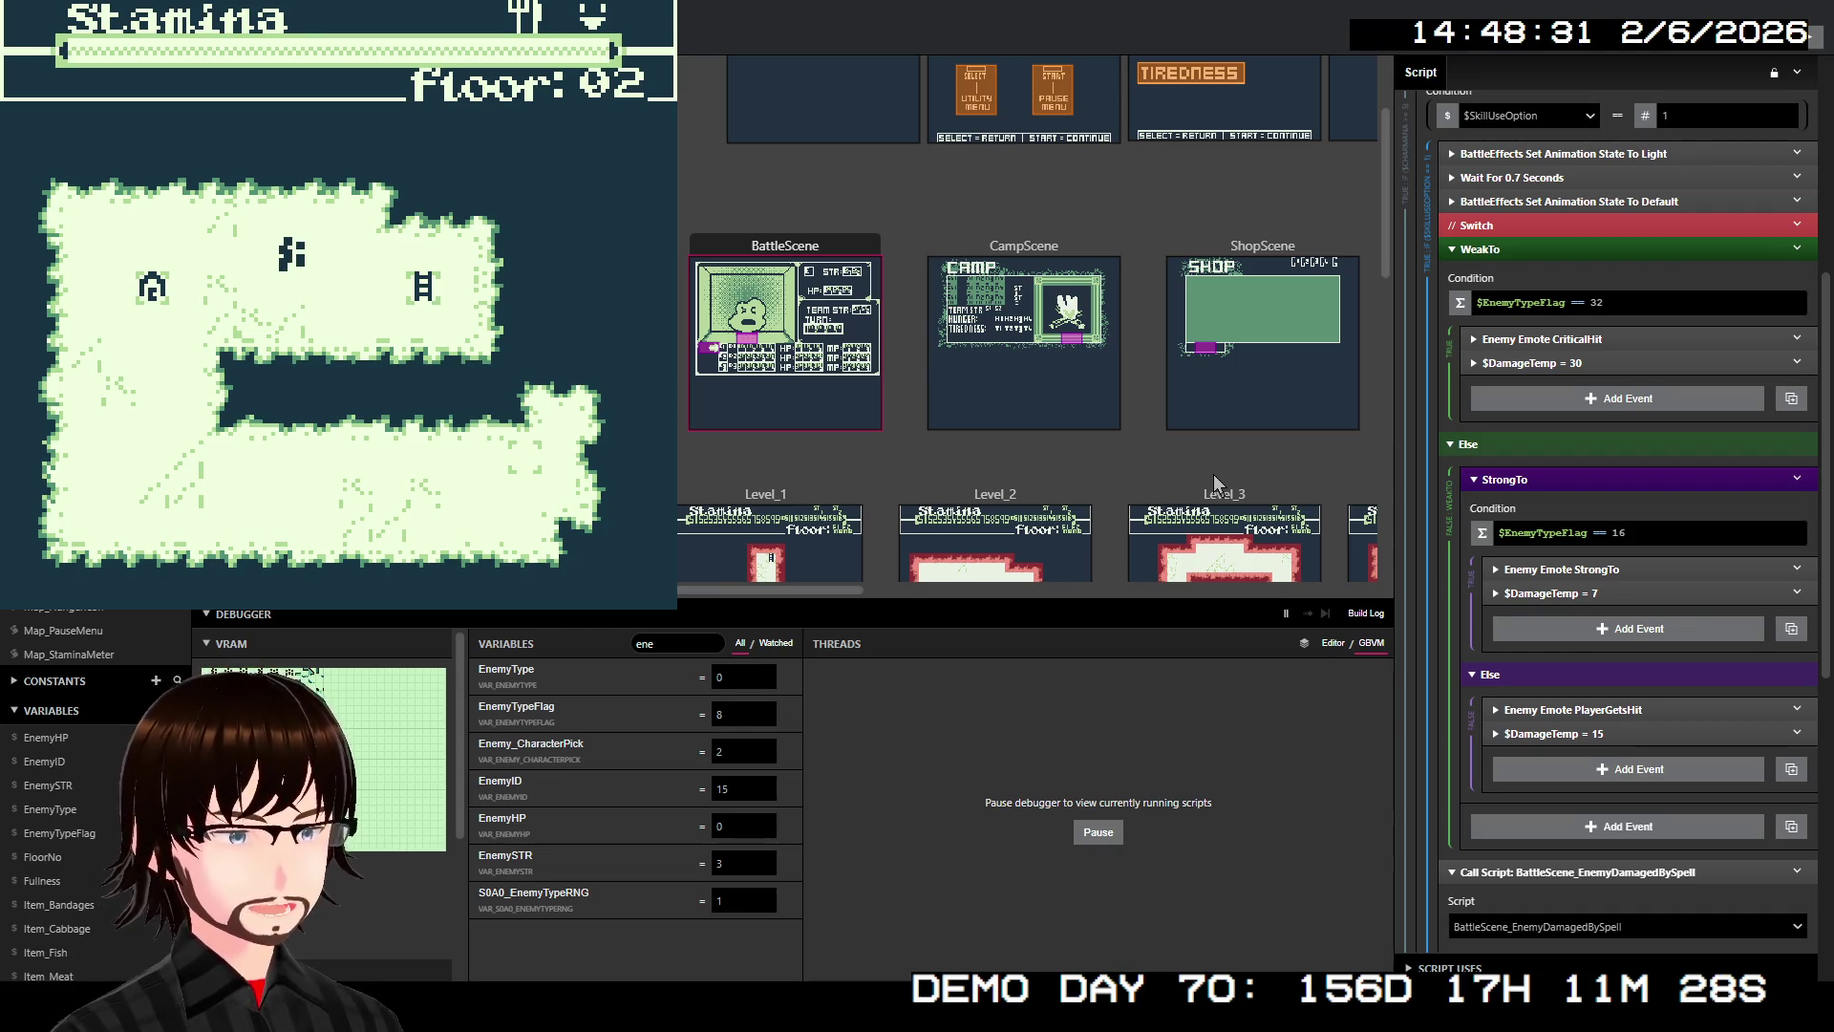
pyautogui.press('Down')
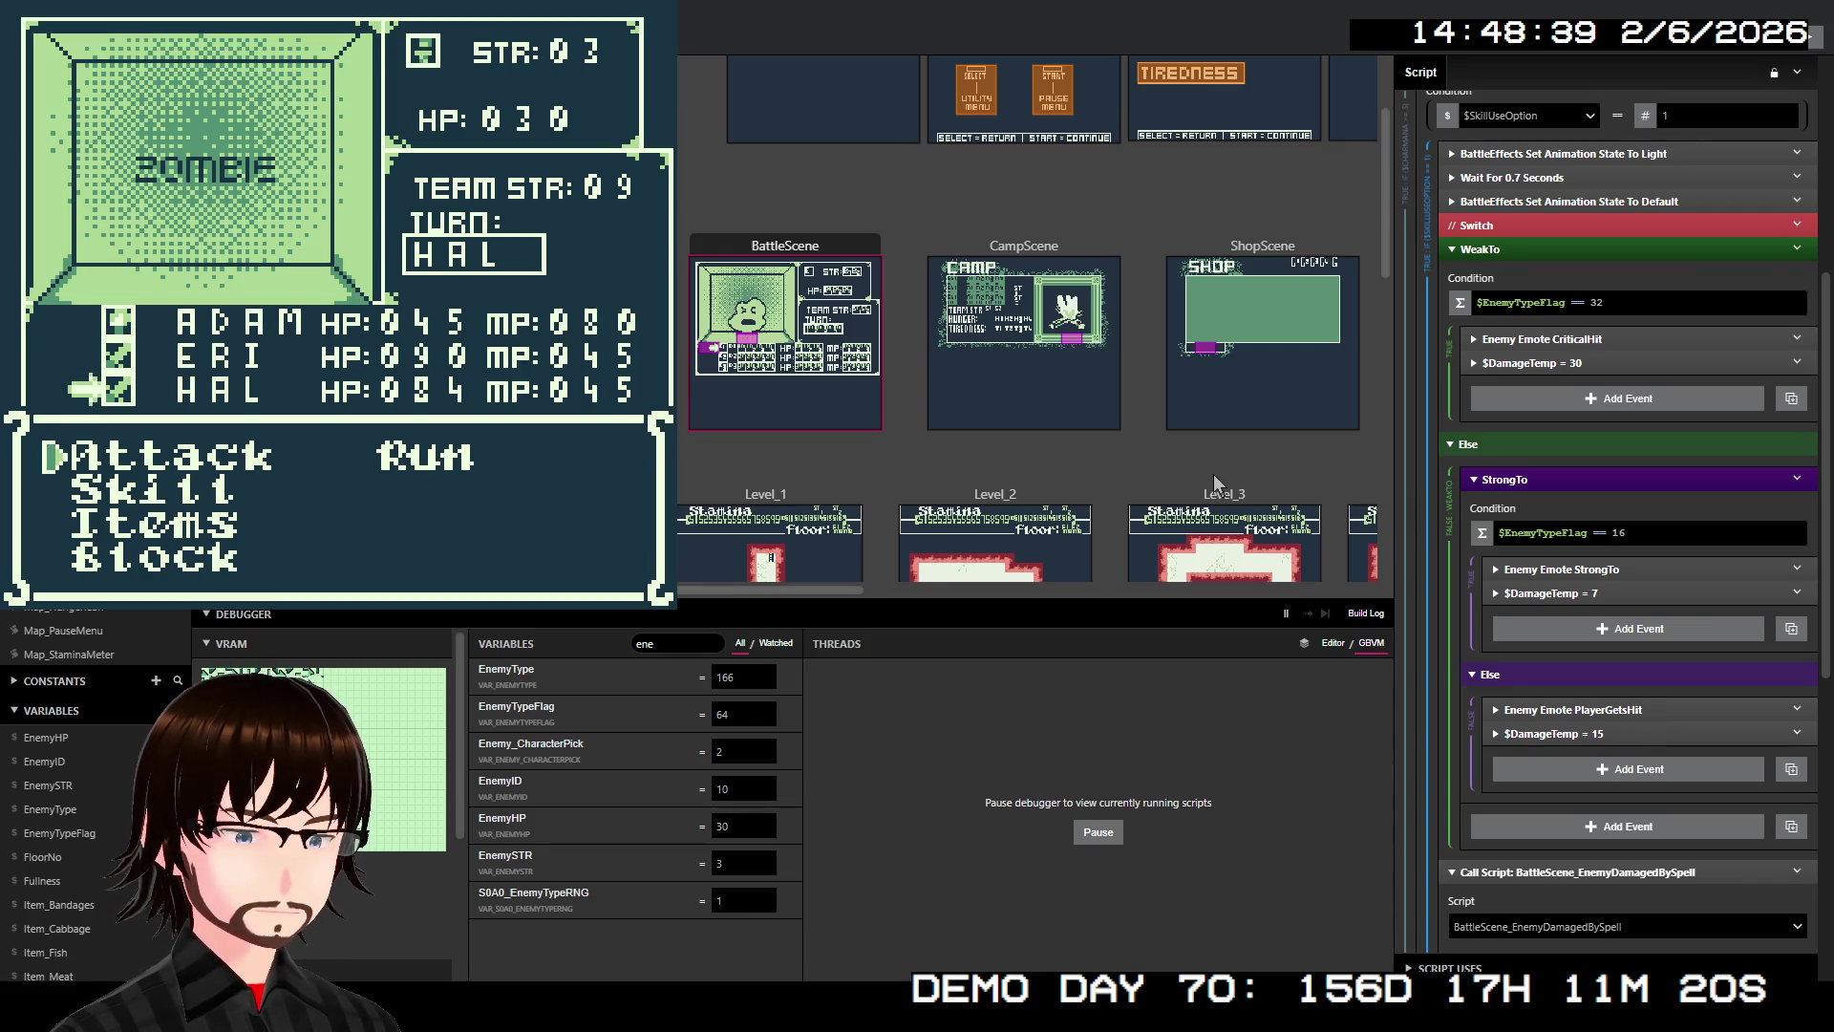
pyautogui.press('Down')
pyautogui.press('Down')
pyautogui.press('Down')
pyautogui.press('z')
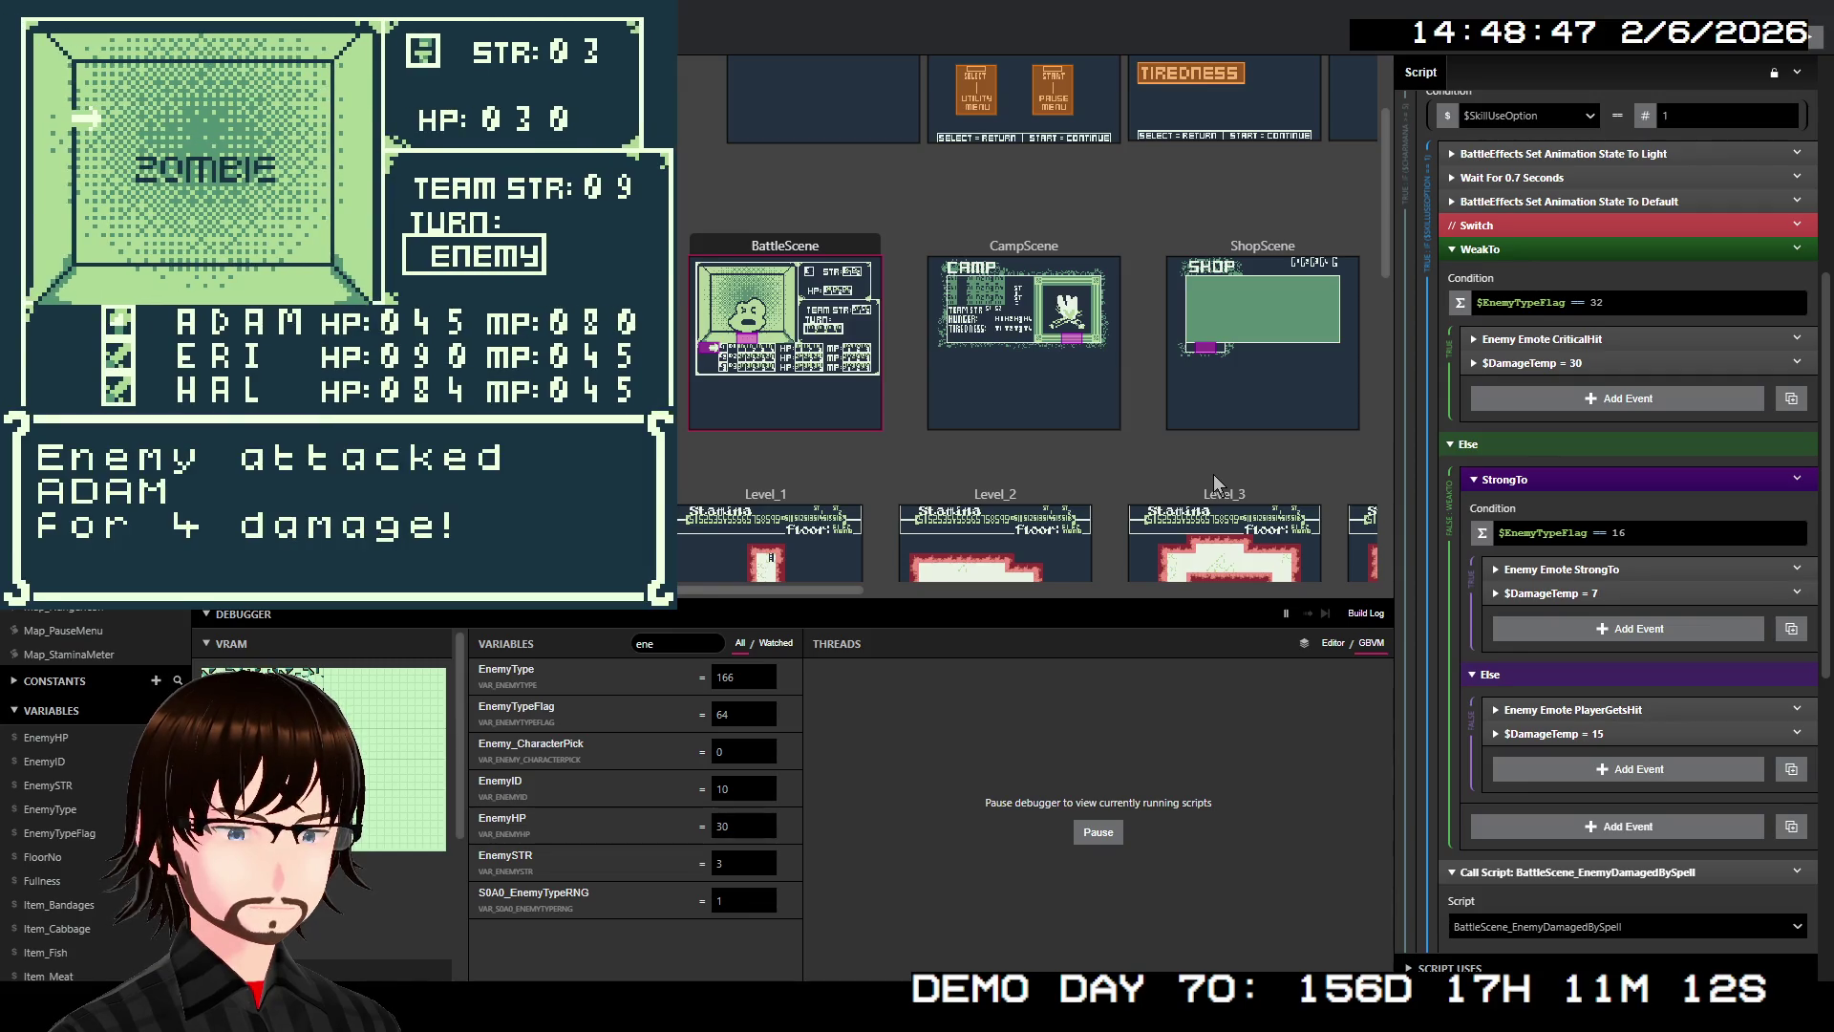
pyautogui.press('Right')
pyautogui.press('z')
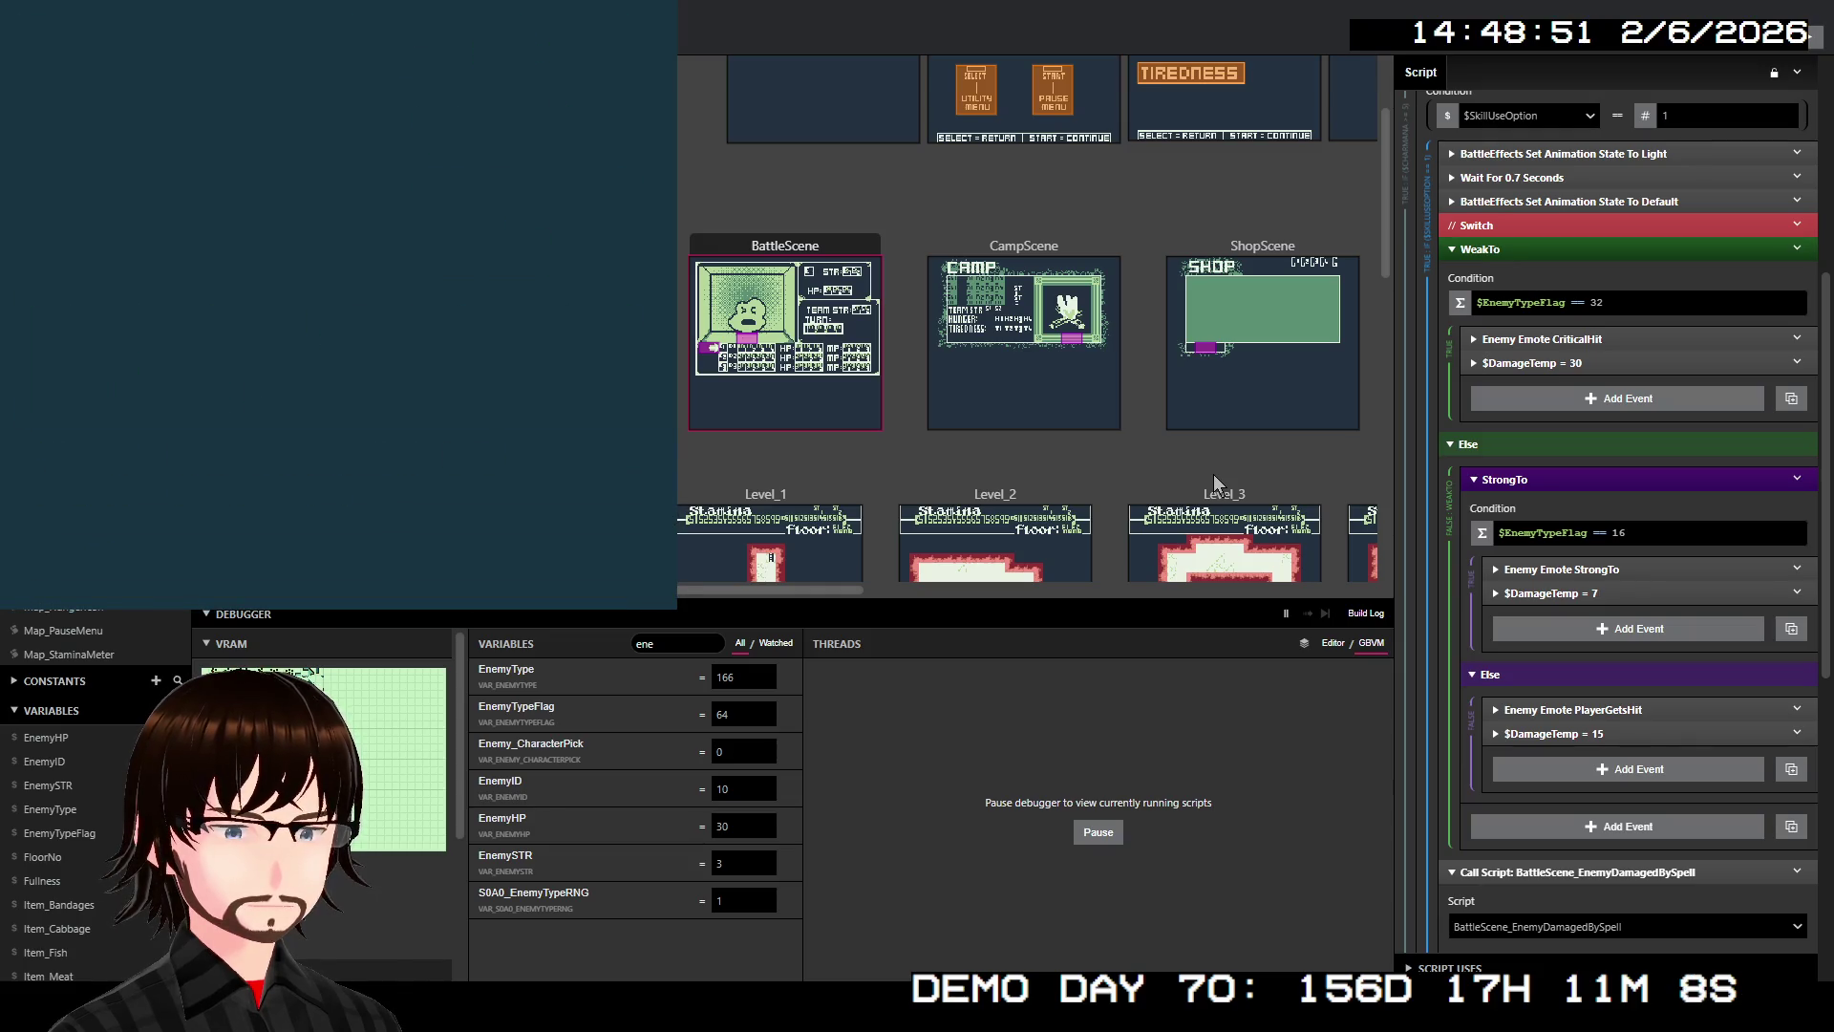
# Walk into another Zombie battle and keep choosing Run until the escape succeeds
pyautogui.press('Left')
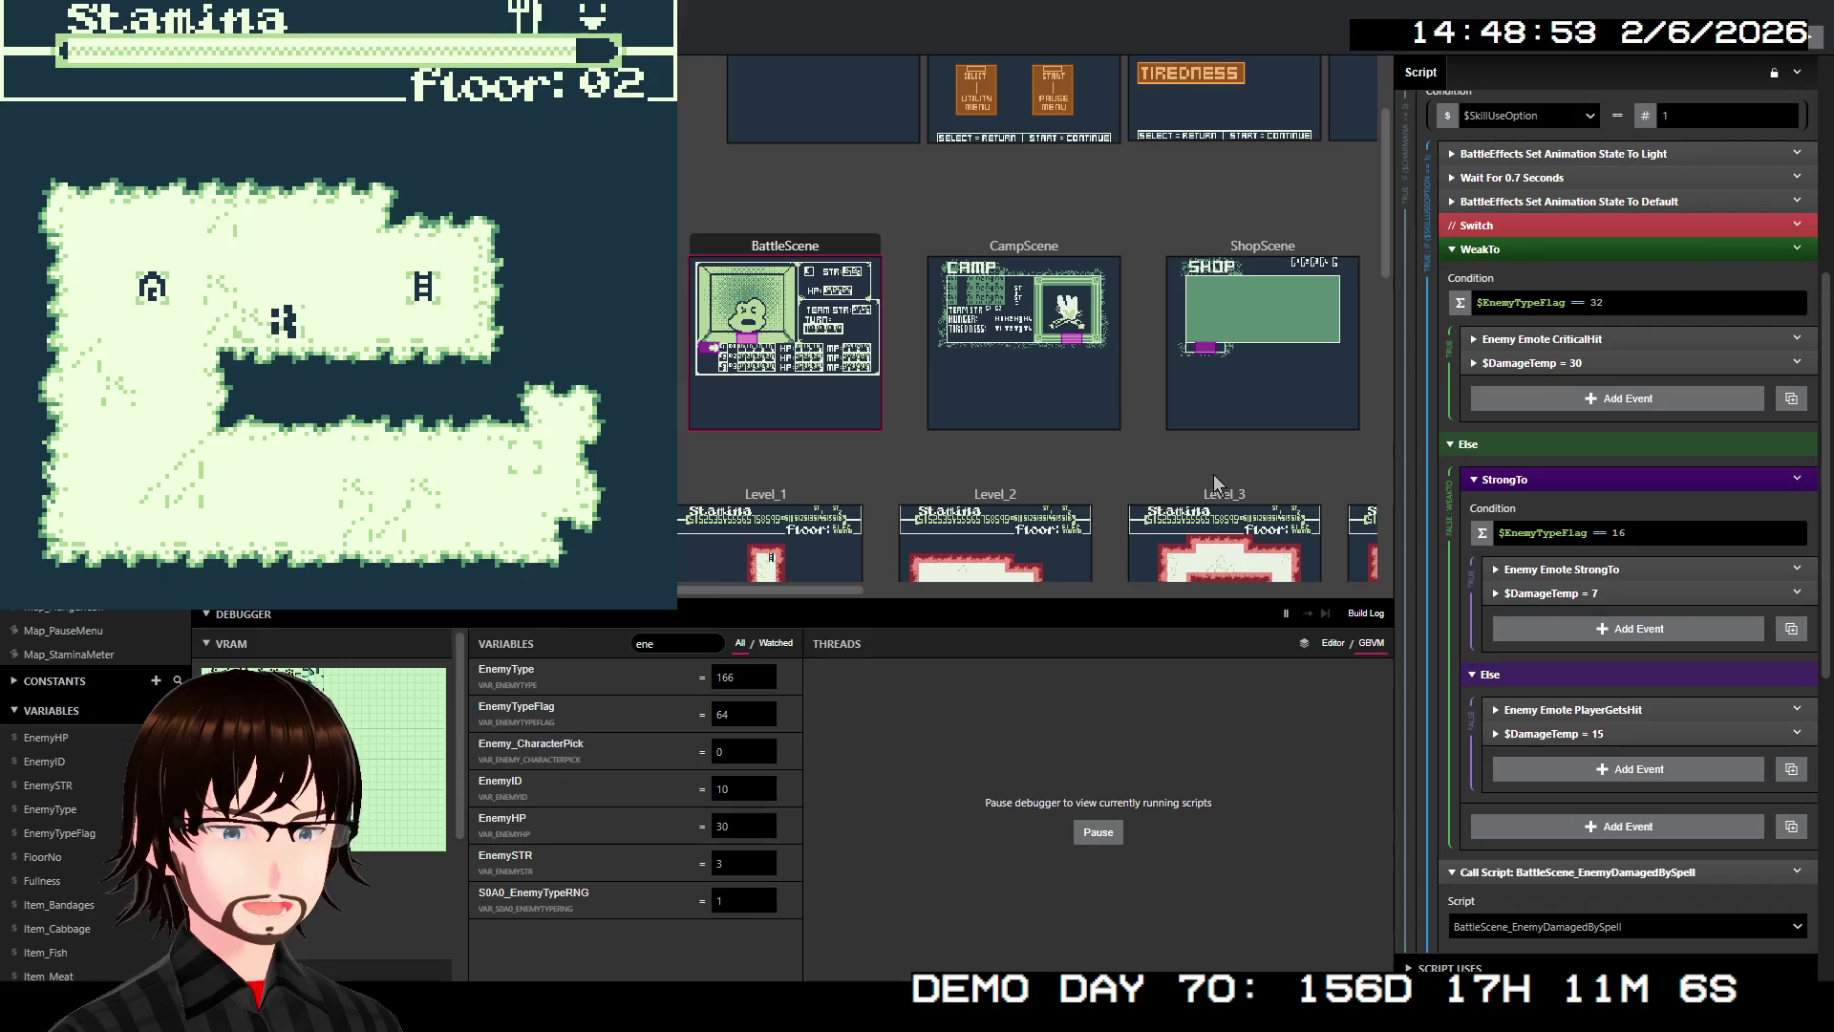
pyautogui.press('Up')
pyautogui.press('Up')
pyautogui.press('Right')
pyautogui.press('Right')
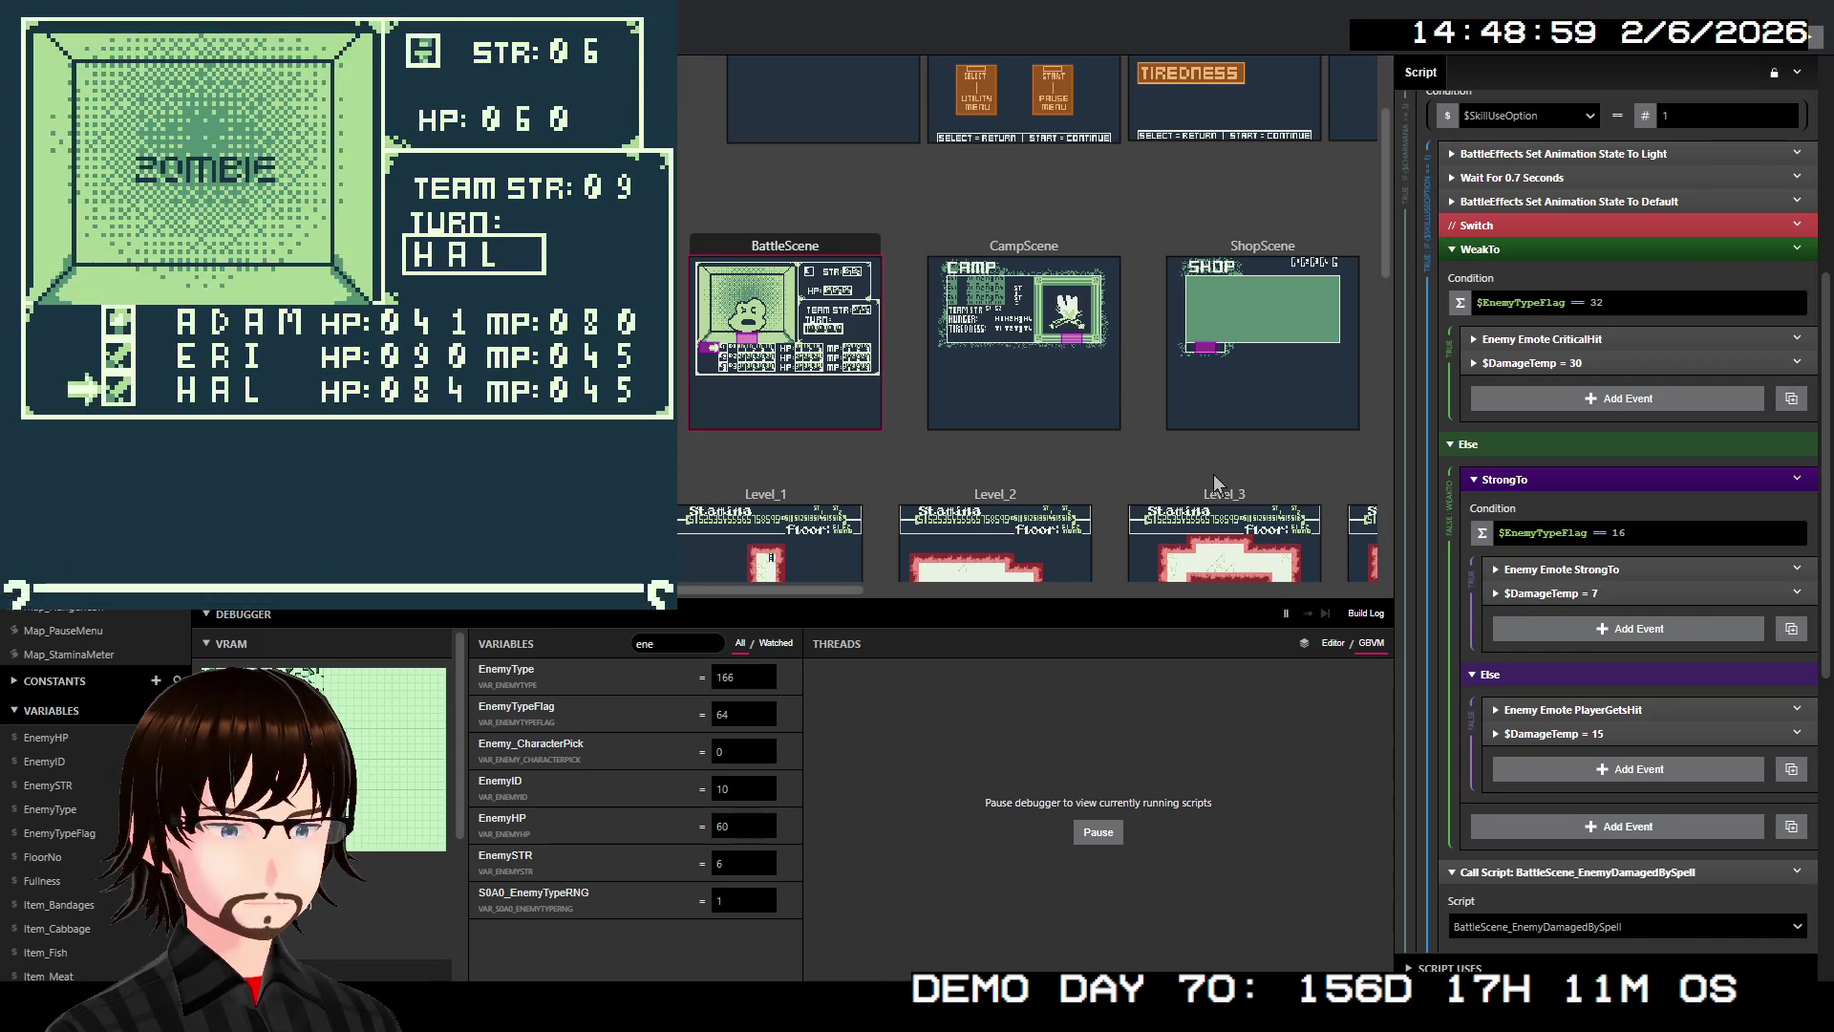
pyautogui.press('Right')
pyautogui.press('z')
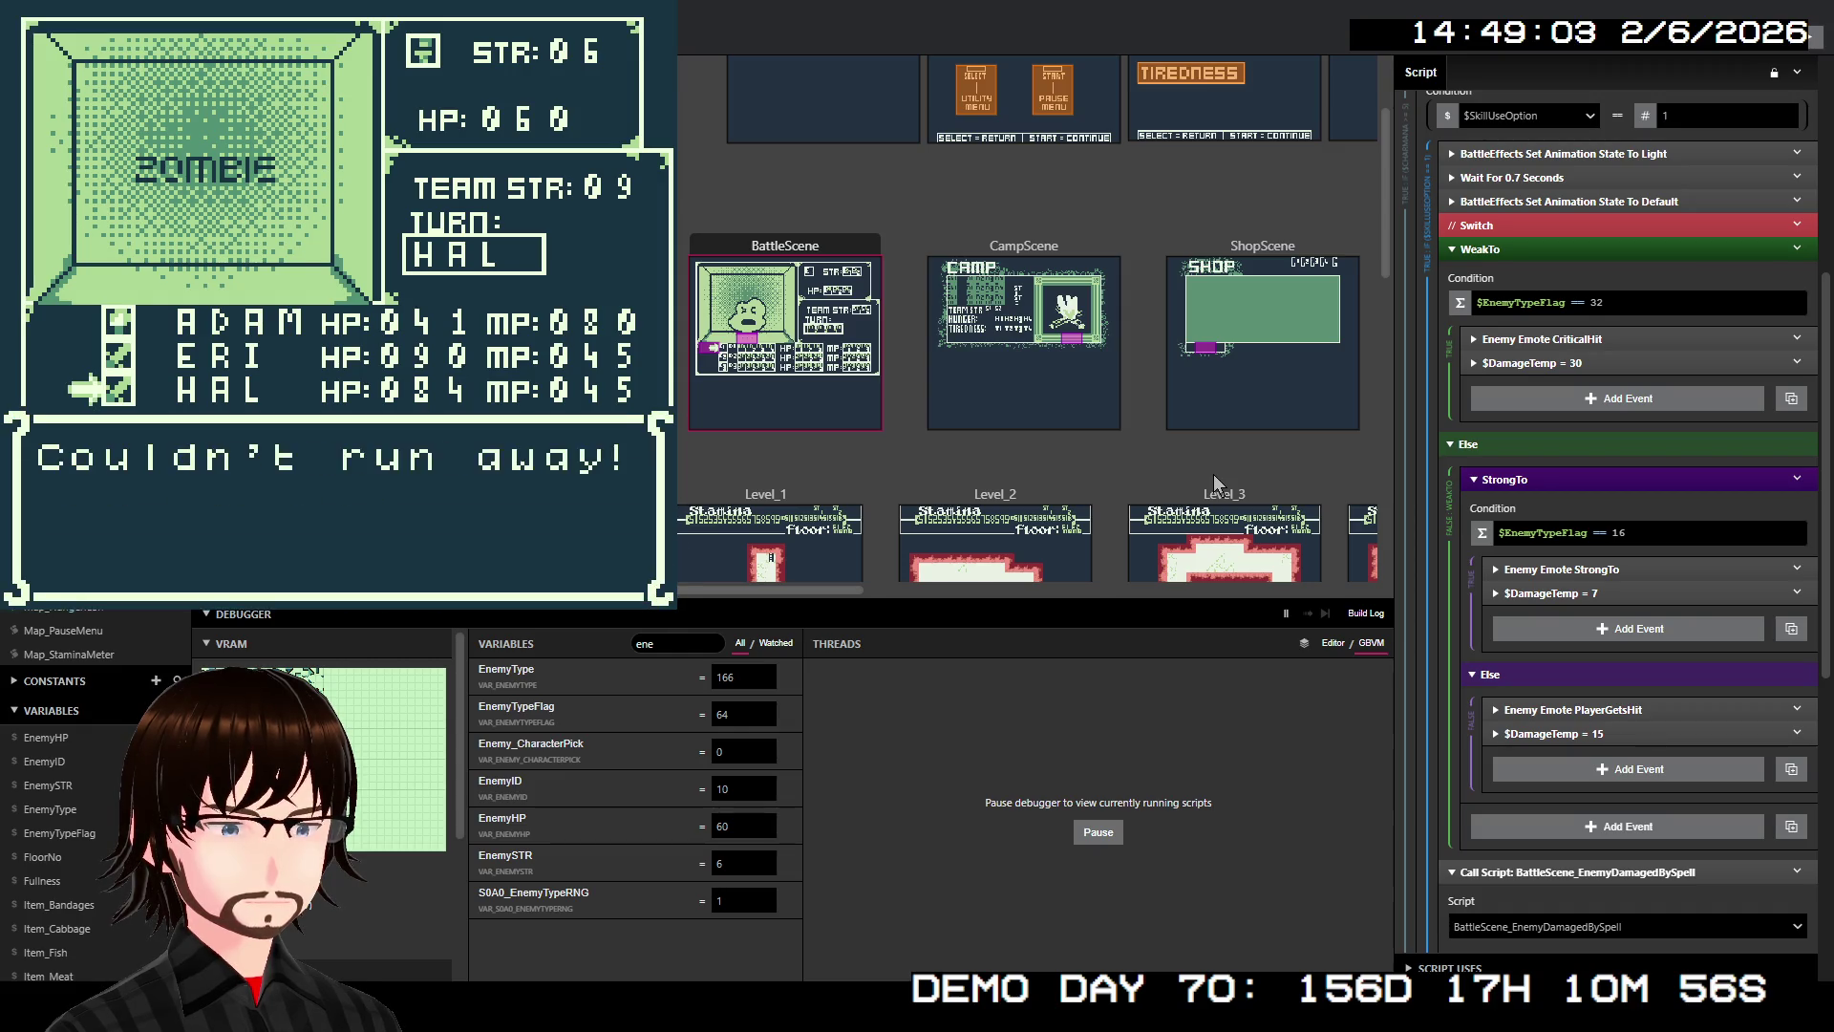
pyautogui.press('z')
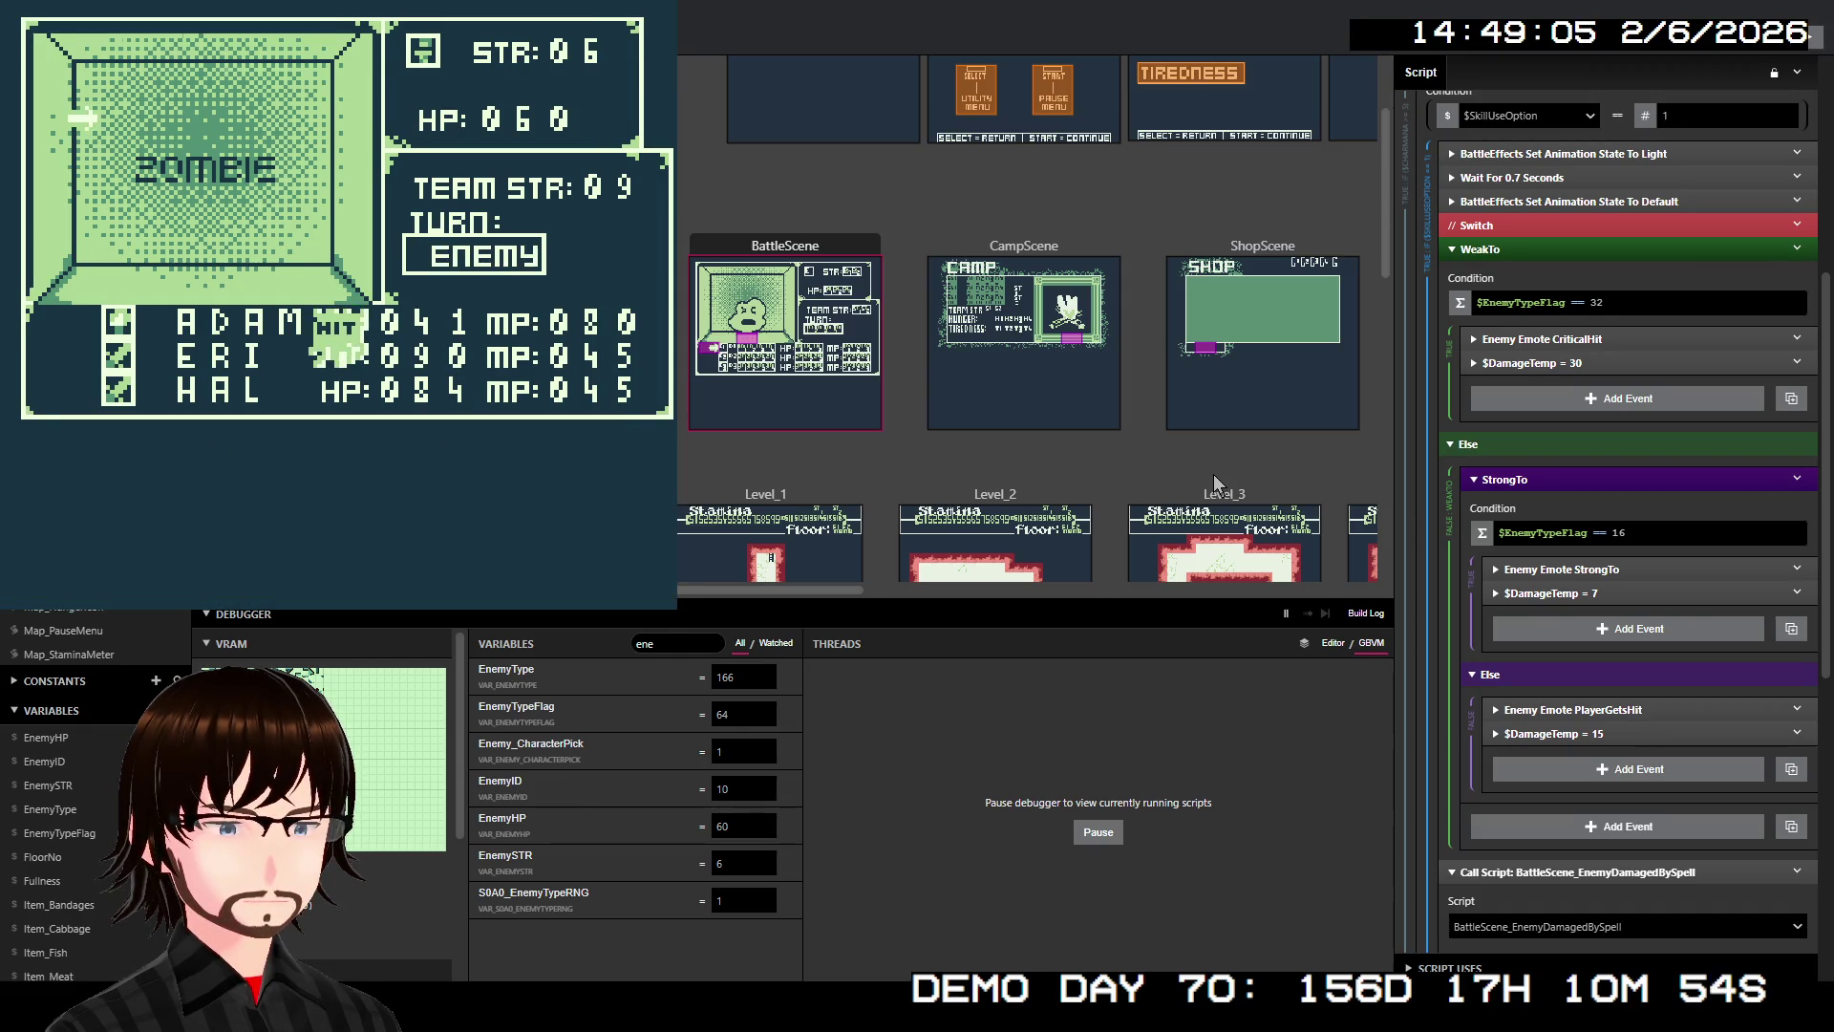
pyautogui.press('Right')
pyautogui.press('z')
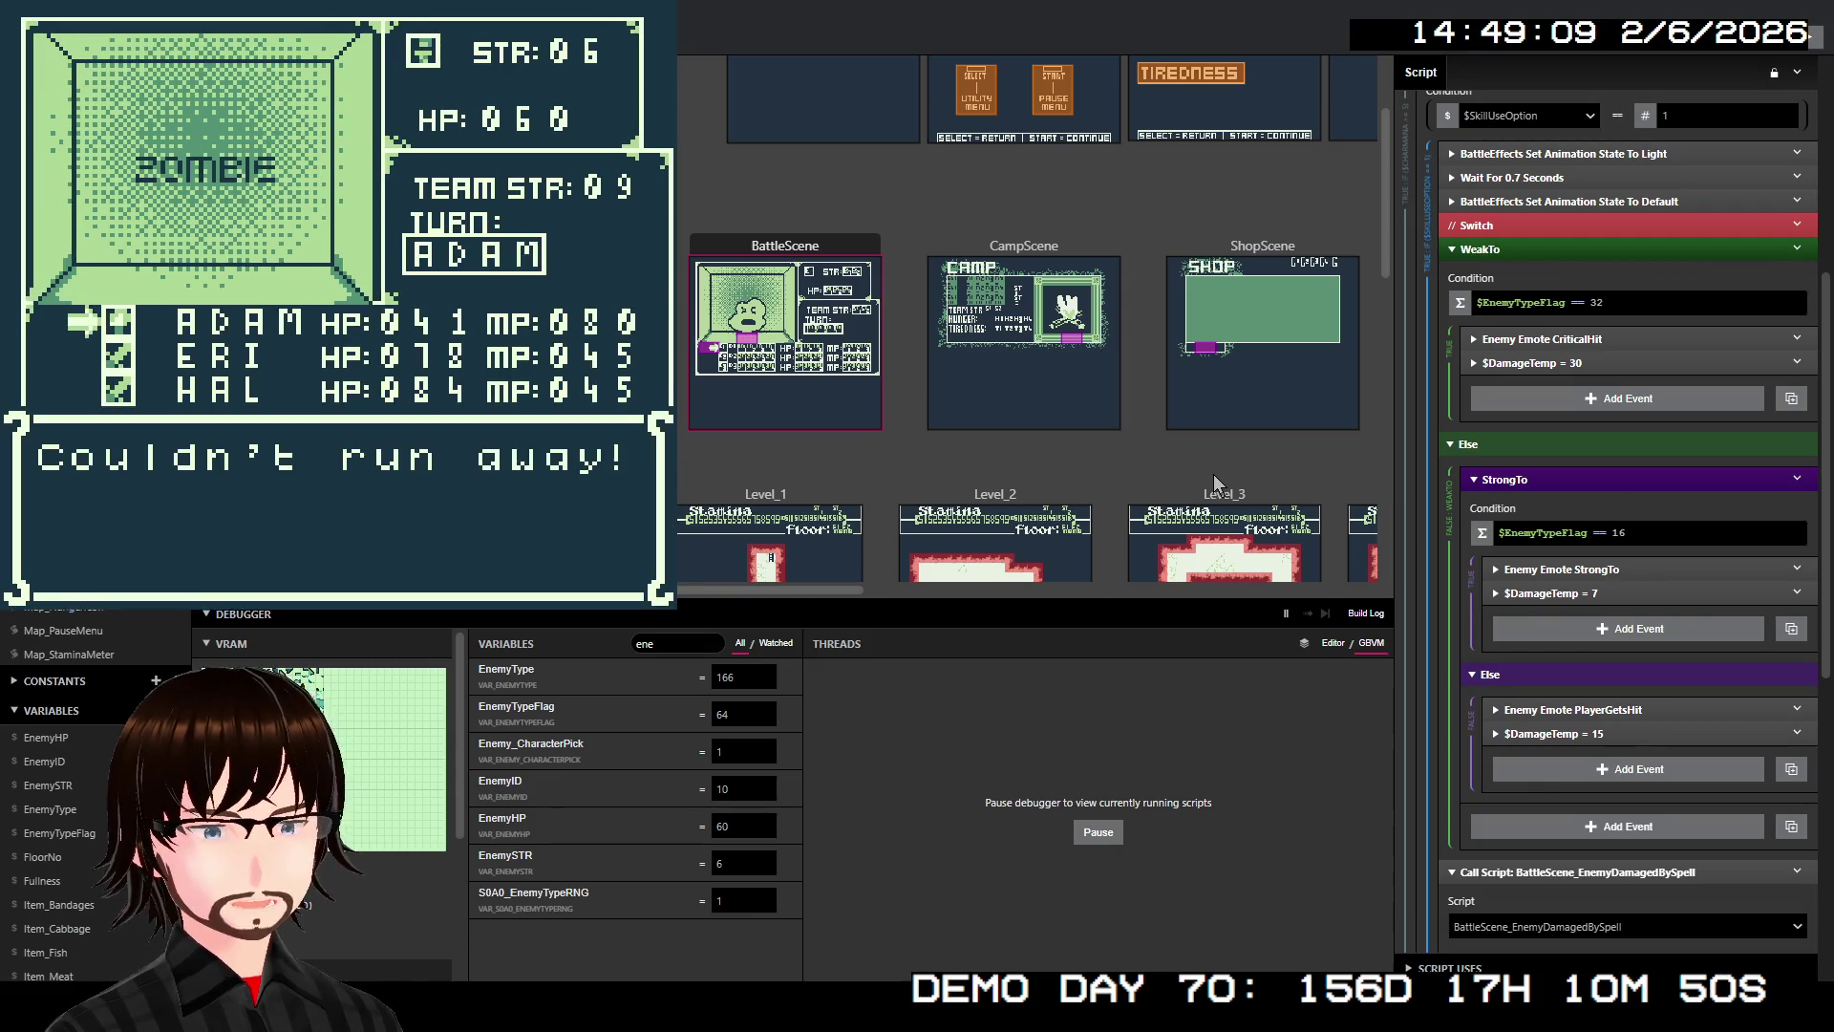
pyautogui.press('z')
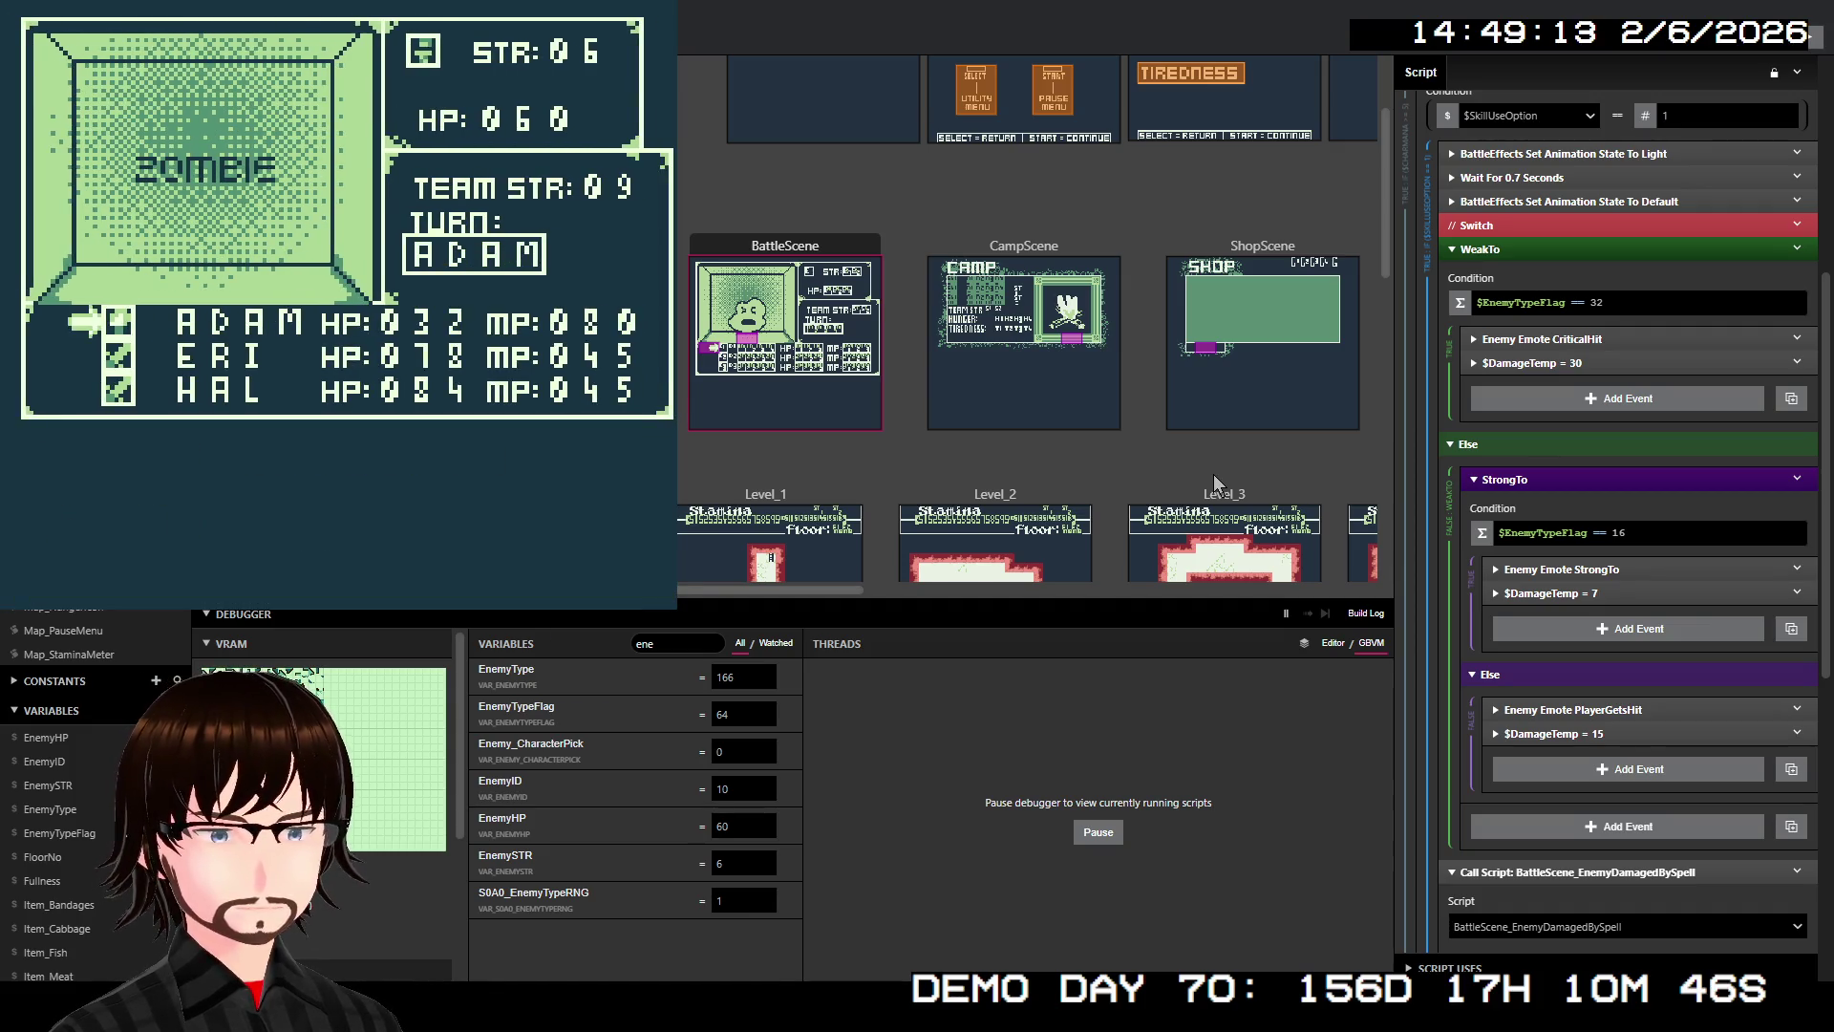
pyautogui.press('Right')
pyautogui.press('z')
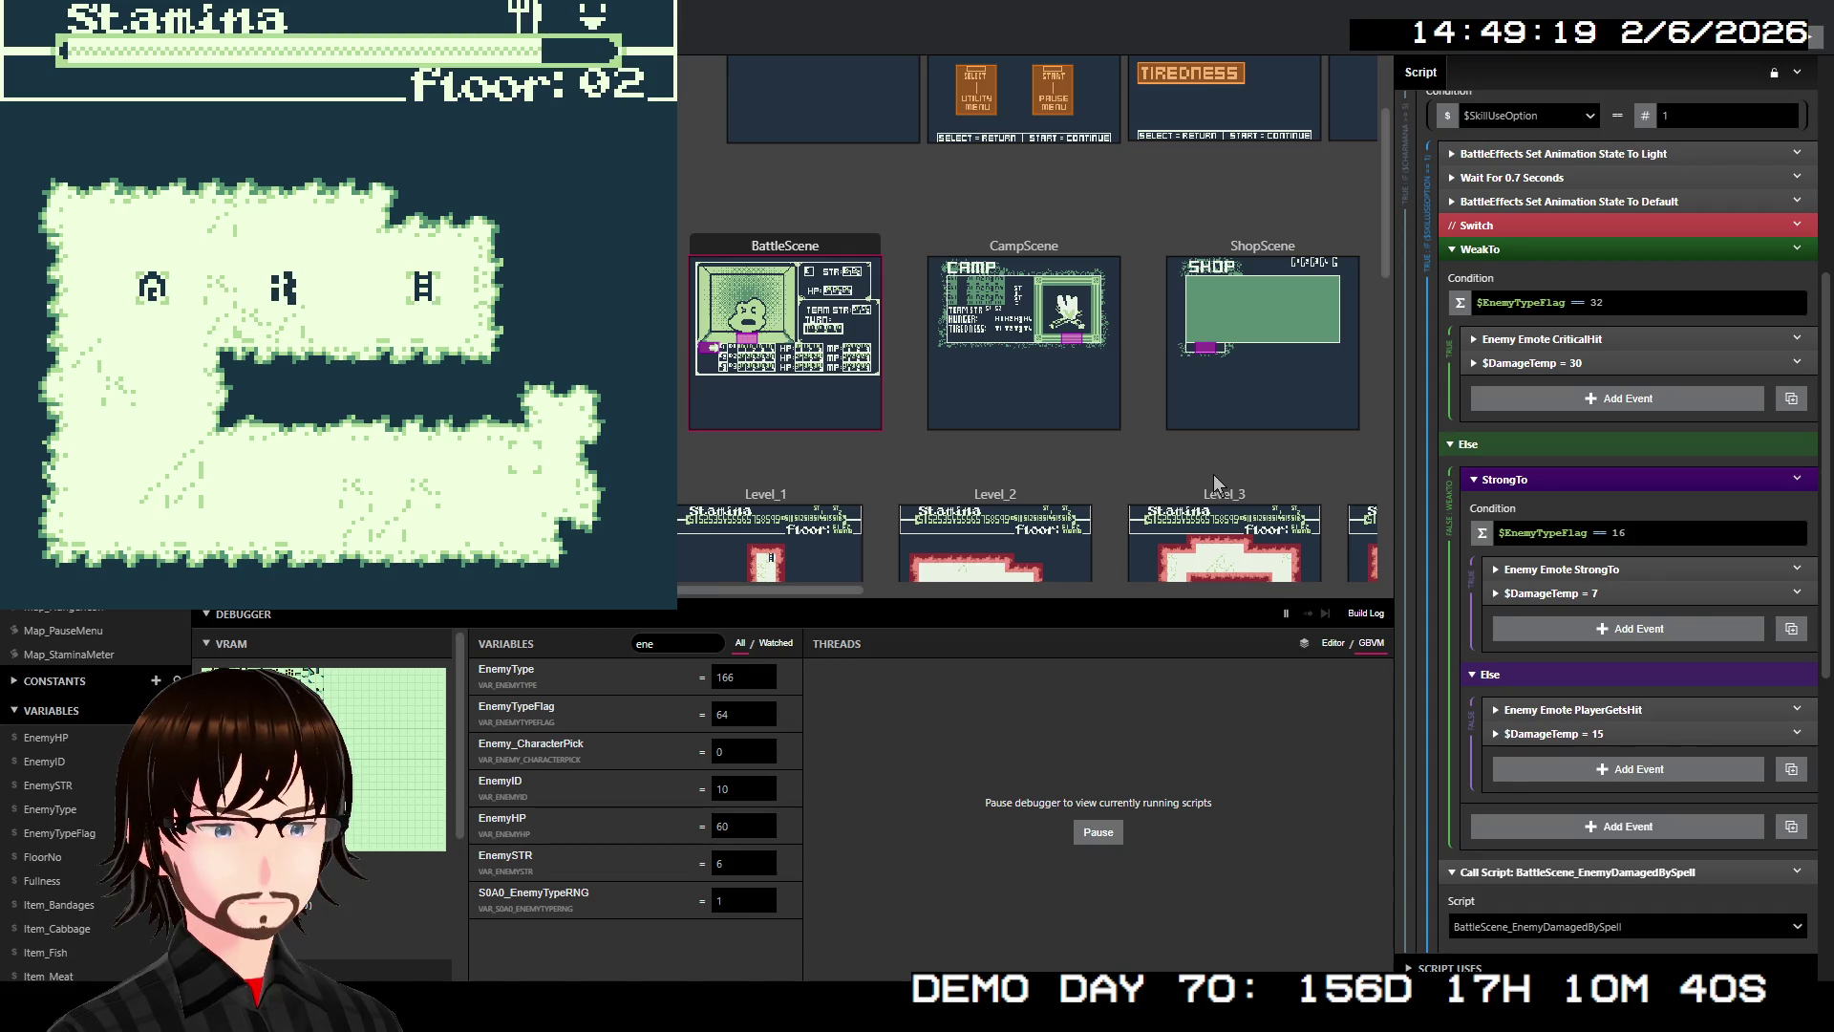
# Walk the dungeon floor into a Zombie battle and try to flee twice
pyautogui.press('Right')
pyautogui.press('Left')
pyautogui.press('Up')
pyautogui.press('Right')
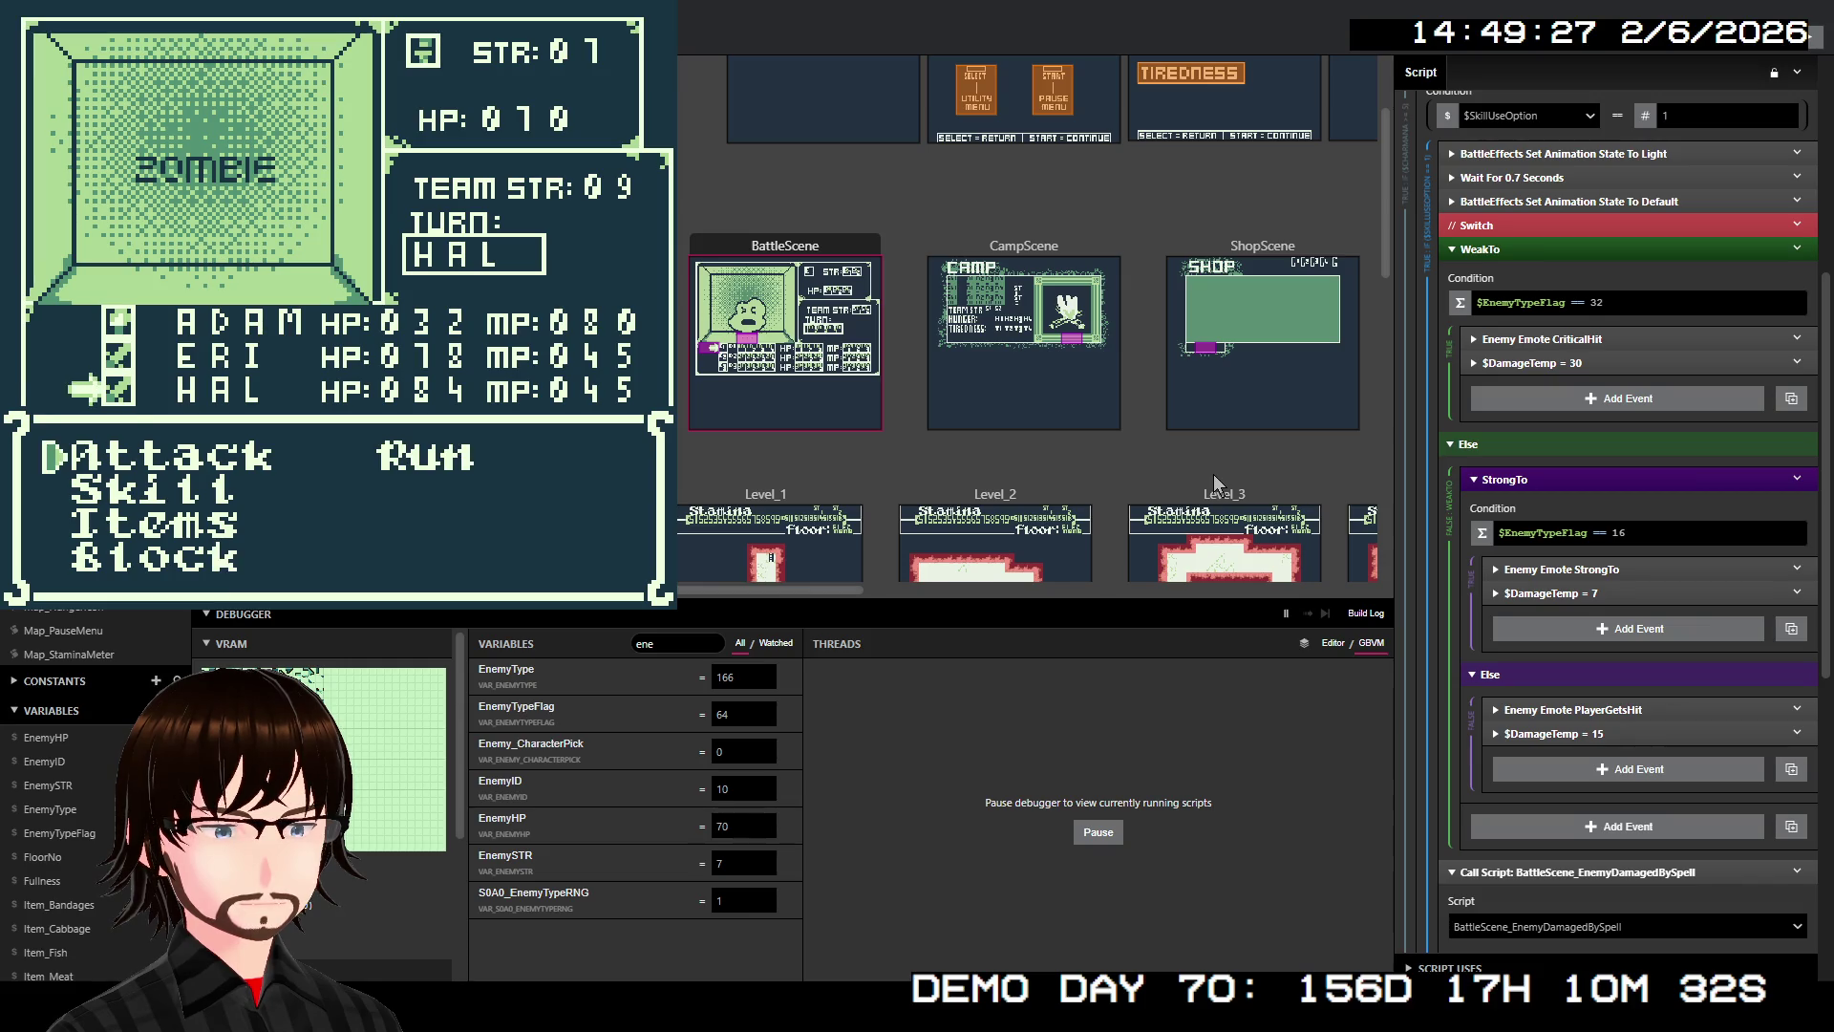
pyautogui.press('Right')
pyautogui.press('z')
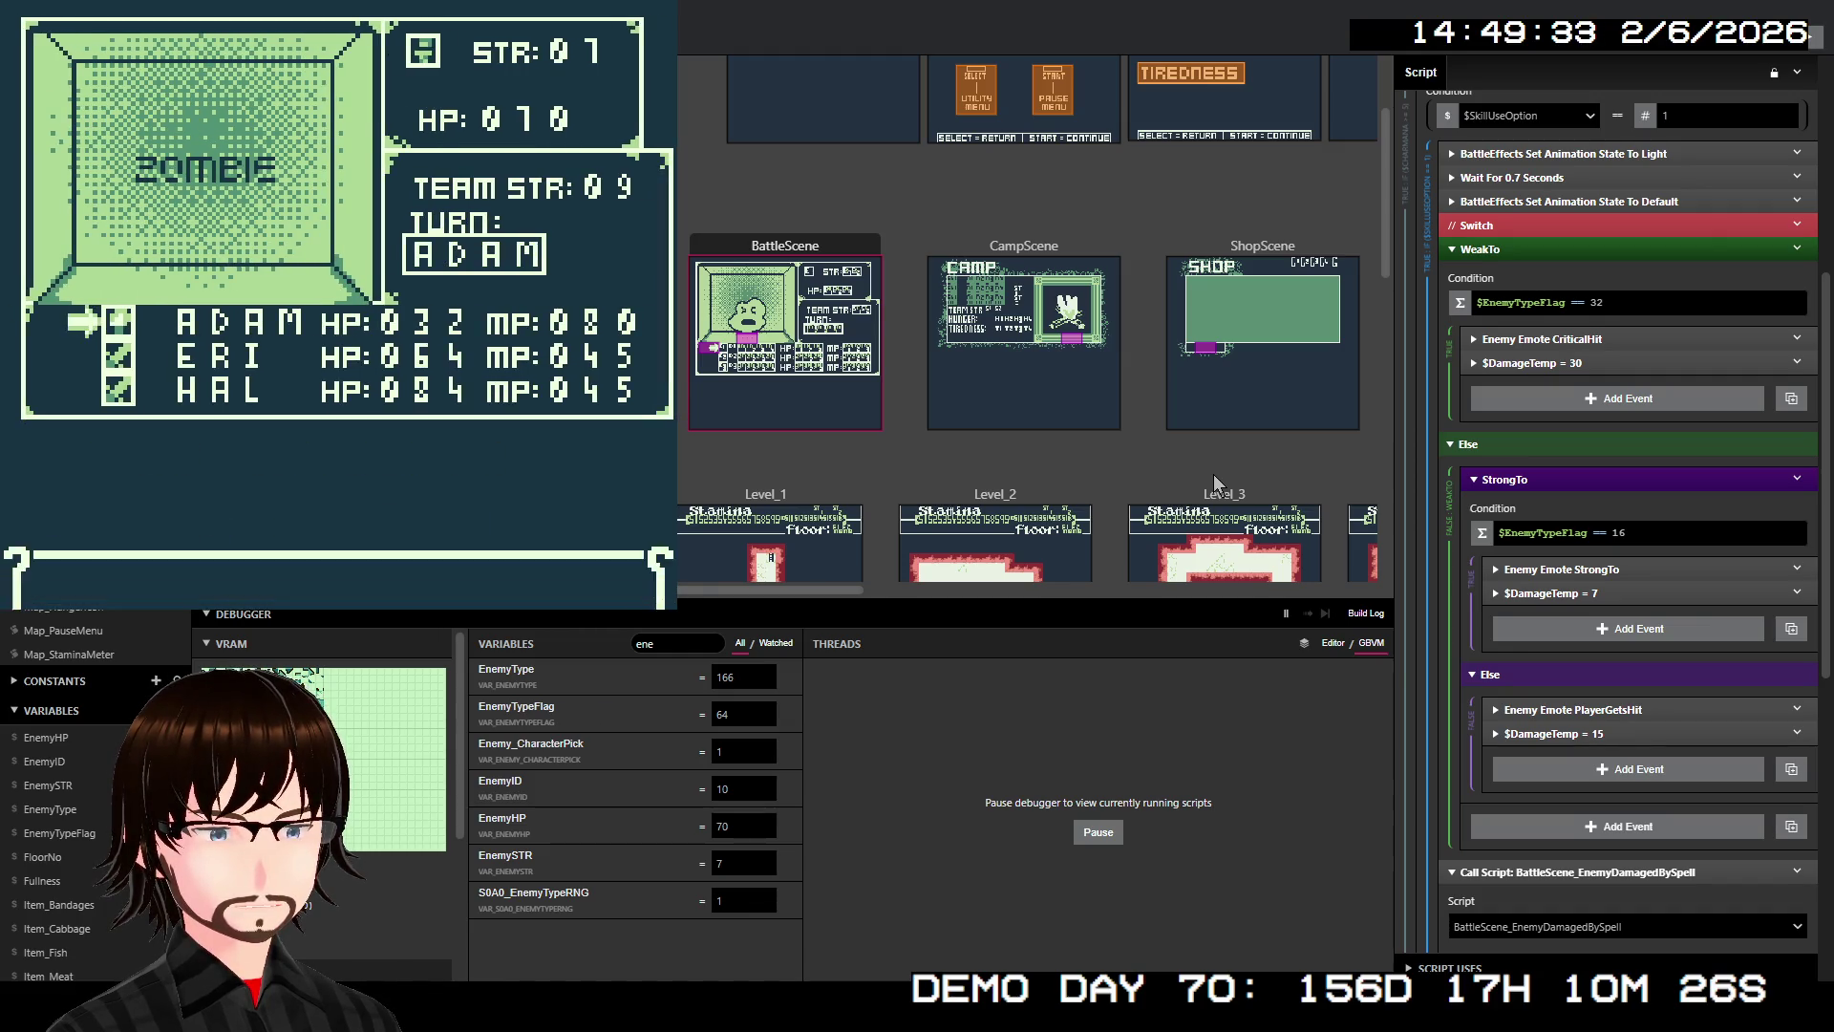
pyautogui.press('Right')
pyautogui.press('z')
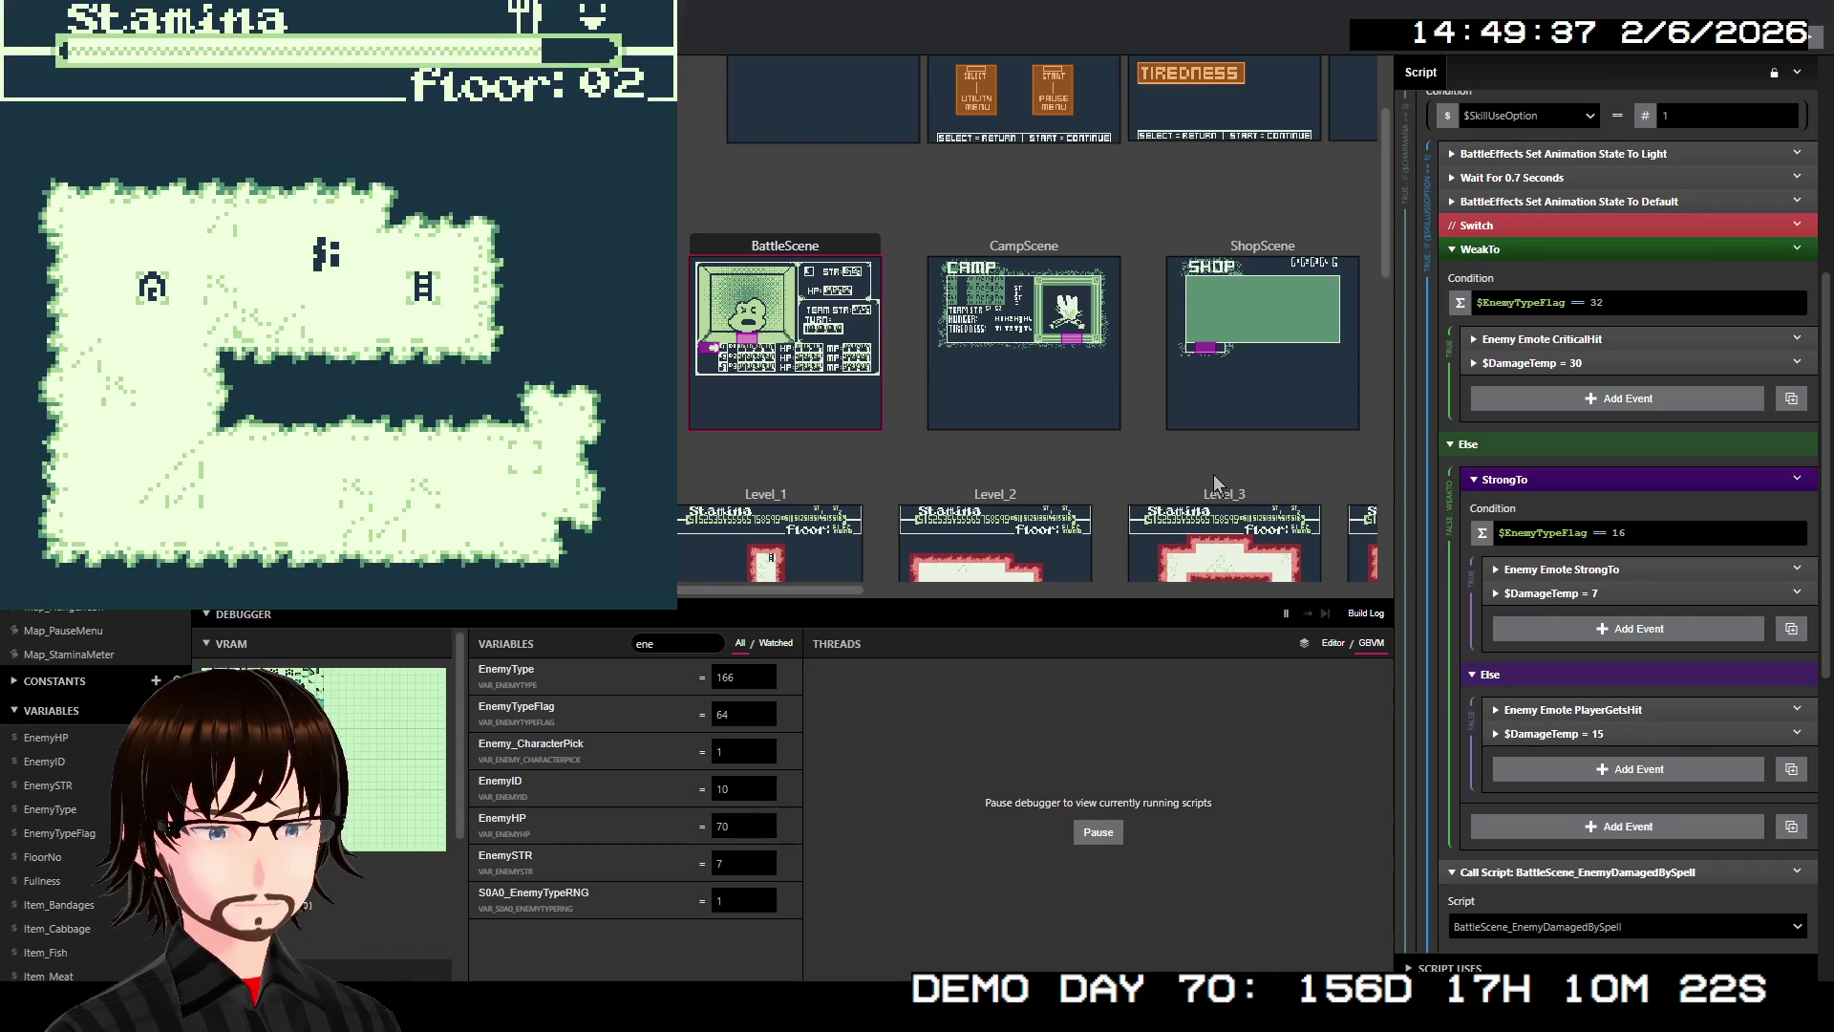
# Step up into another Zombie battle and run away
pyautogui.press('Up')
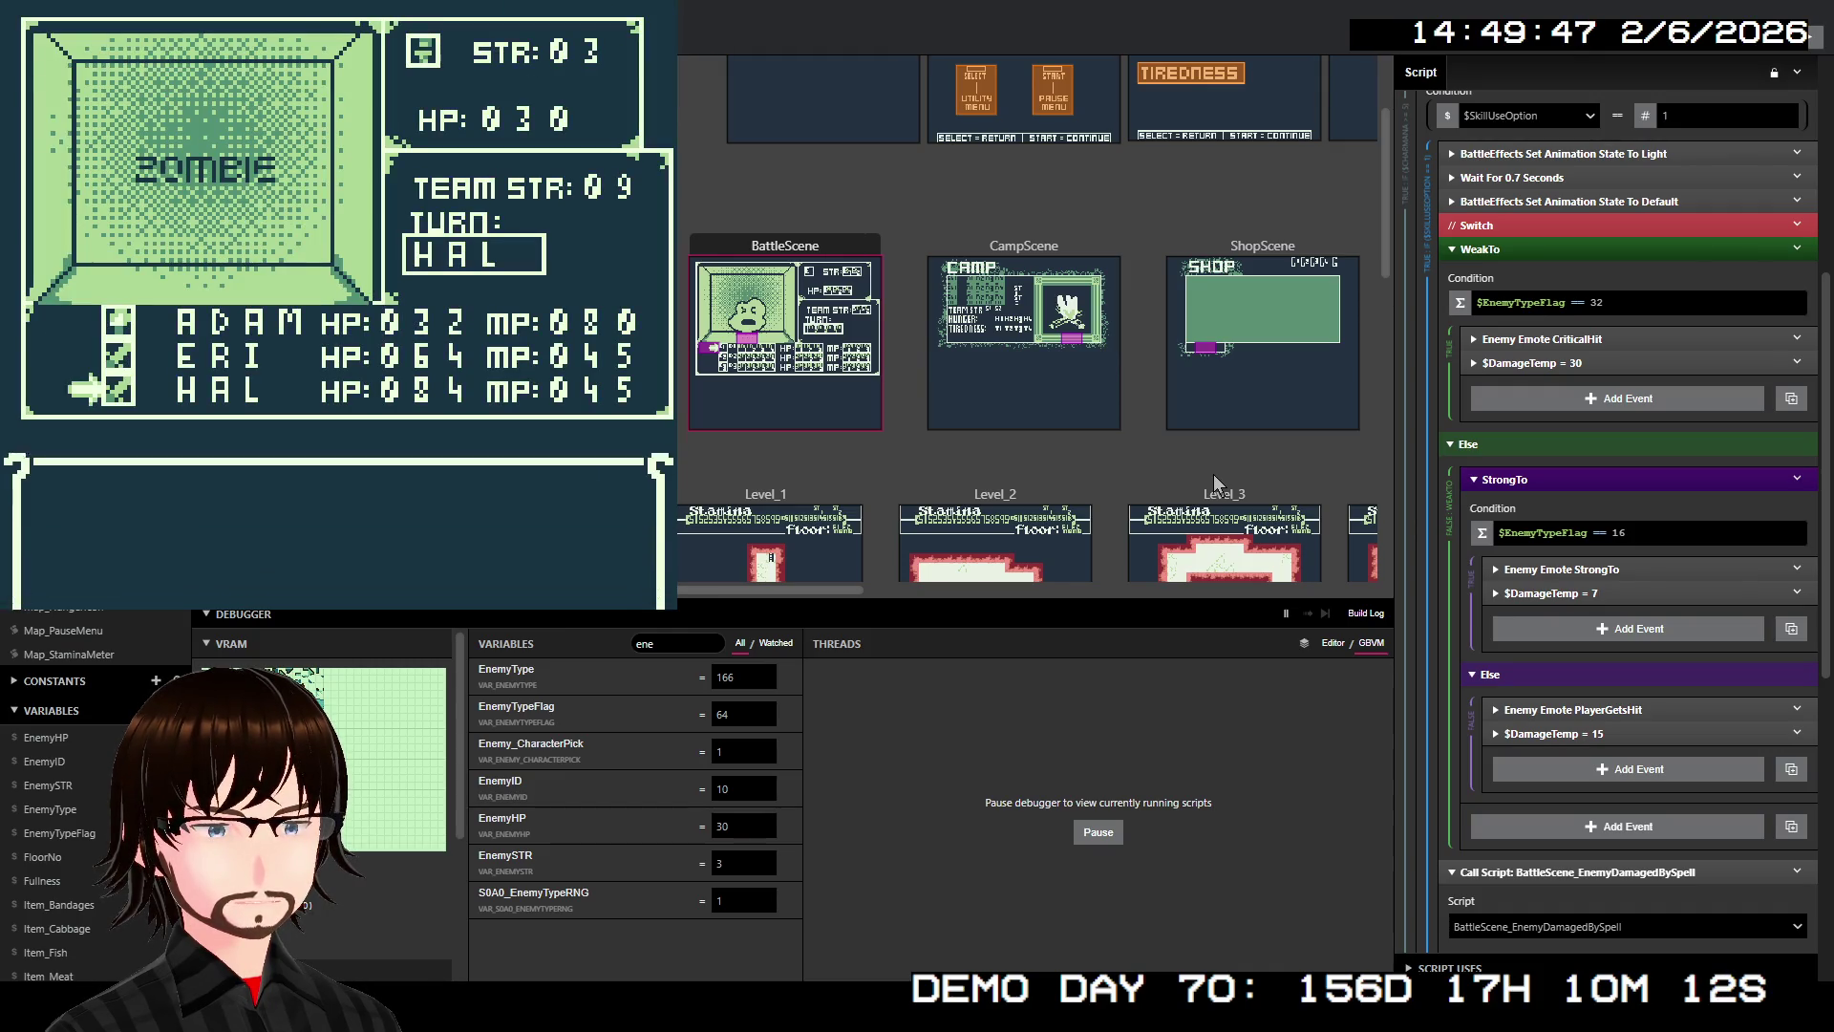
pyautogui.press('Right')
pyautogui.press('z')
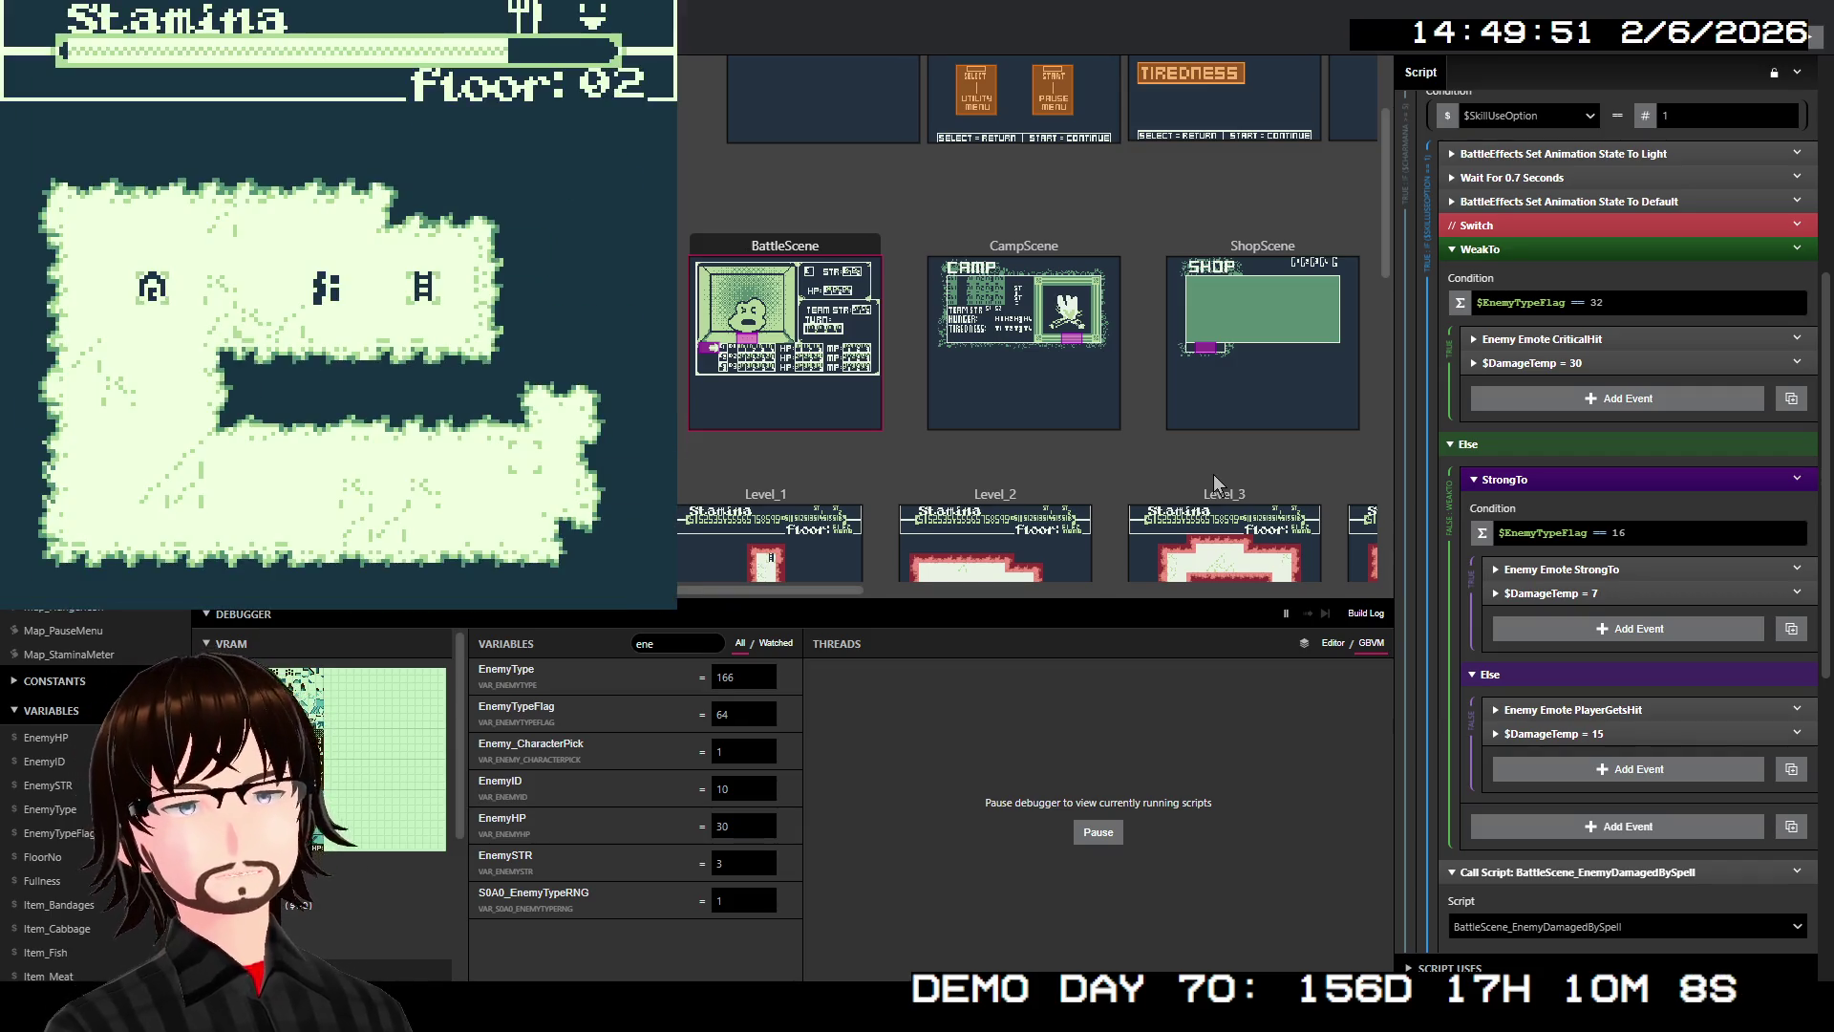
# Walk around the Floor 02 map looking for another encounter
pyautogui.press('Up')
pyautogui.press('Left')
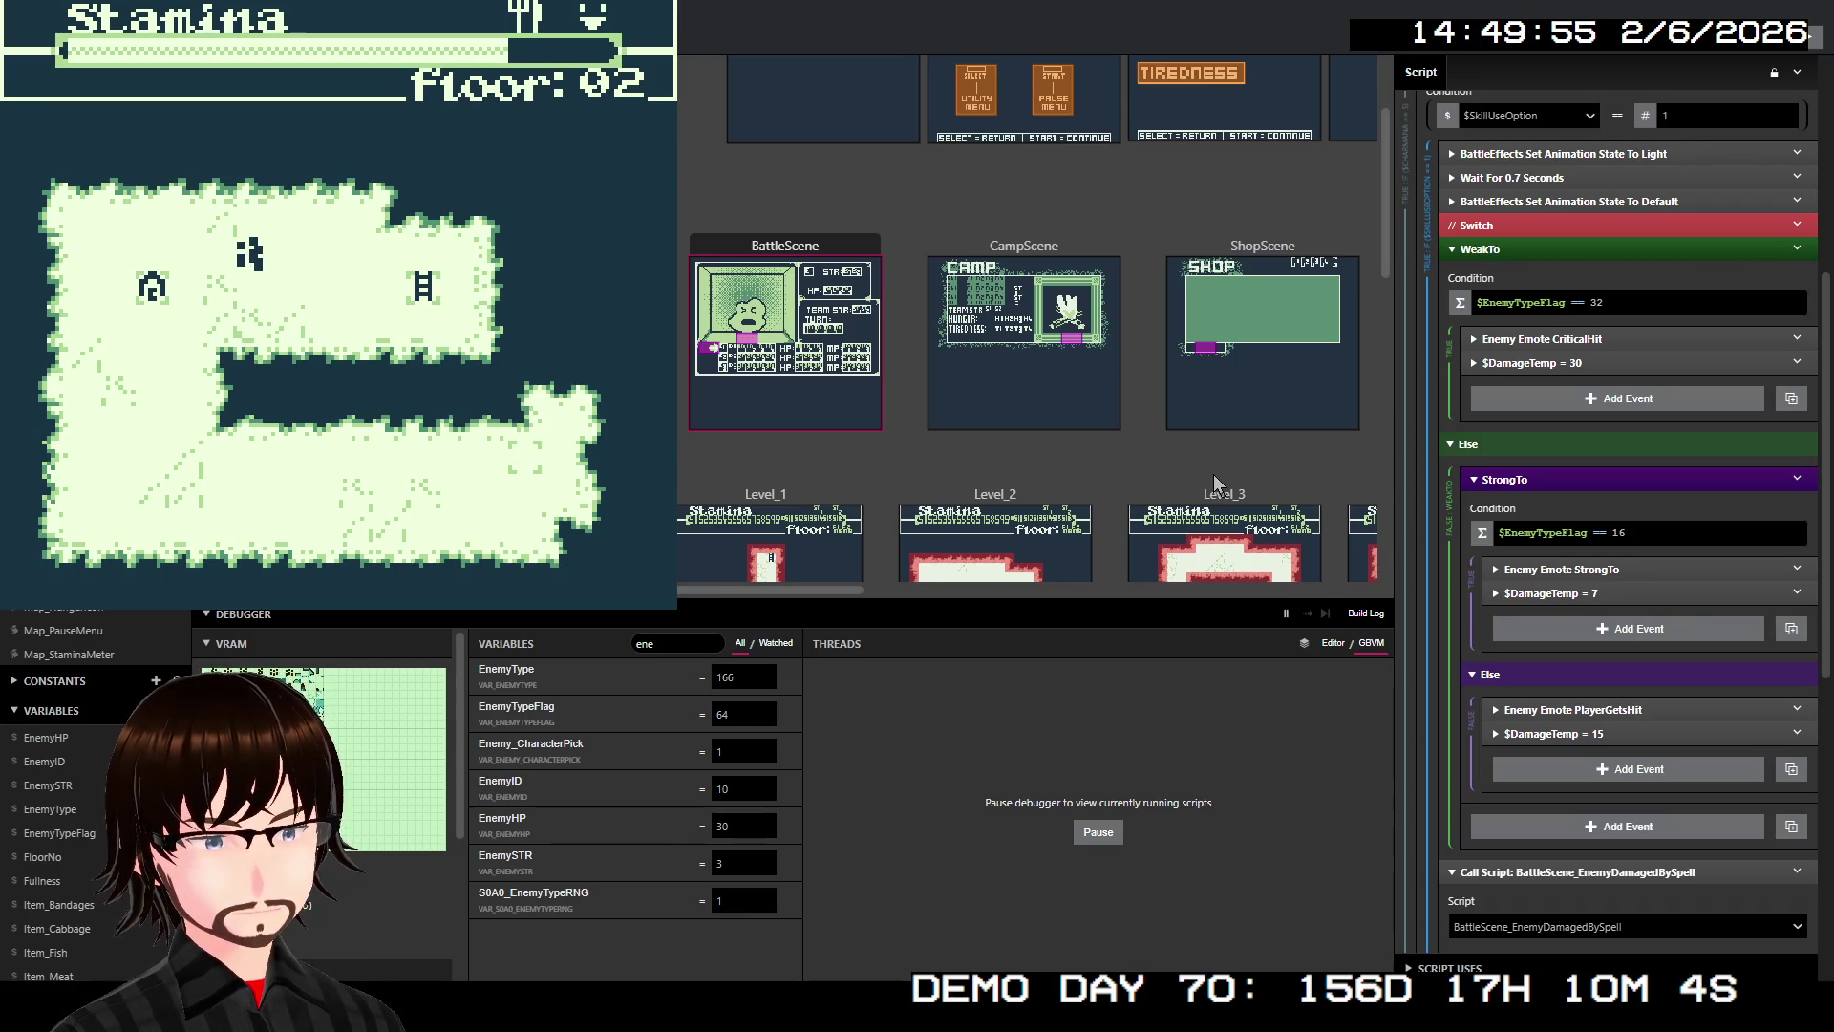
pyautogui.press('Down')
pyautogui.press('Left')
pyautogui.press('Up')
pyautogui.press('Left')
pyautogui.press('Left')
pyautogui.press('Right')
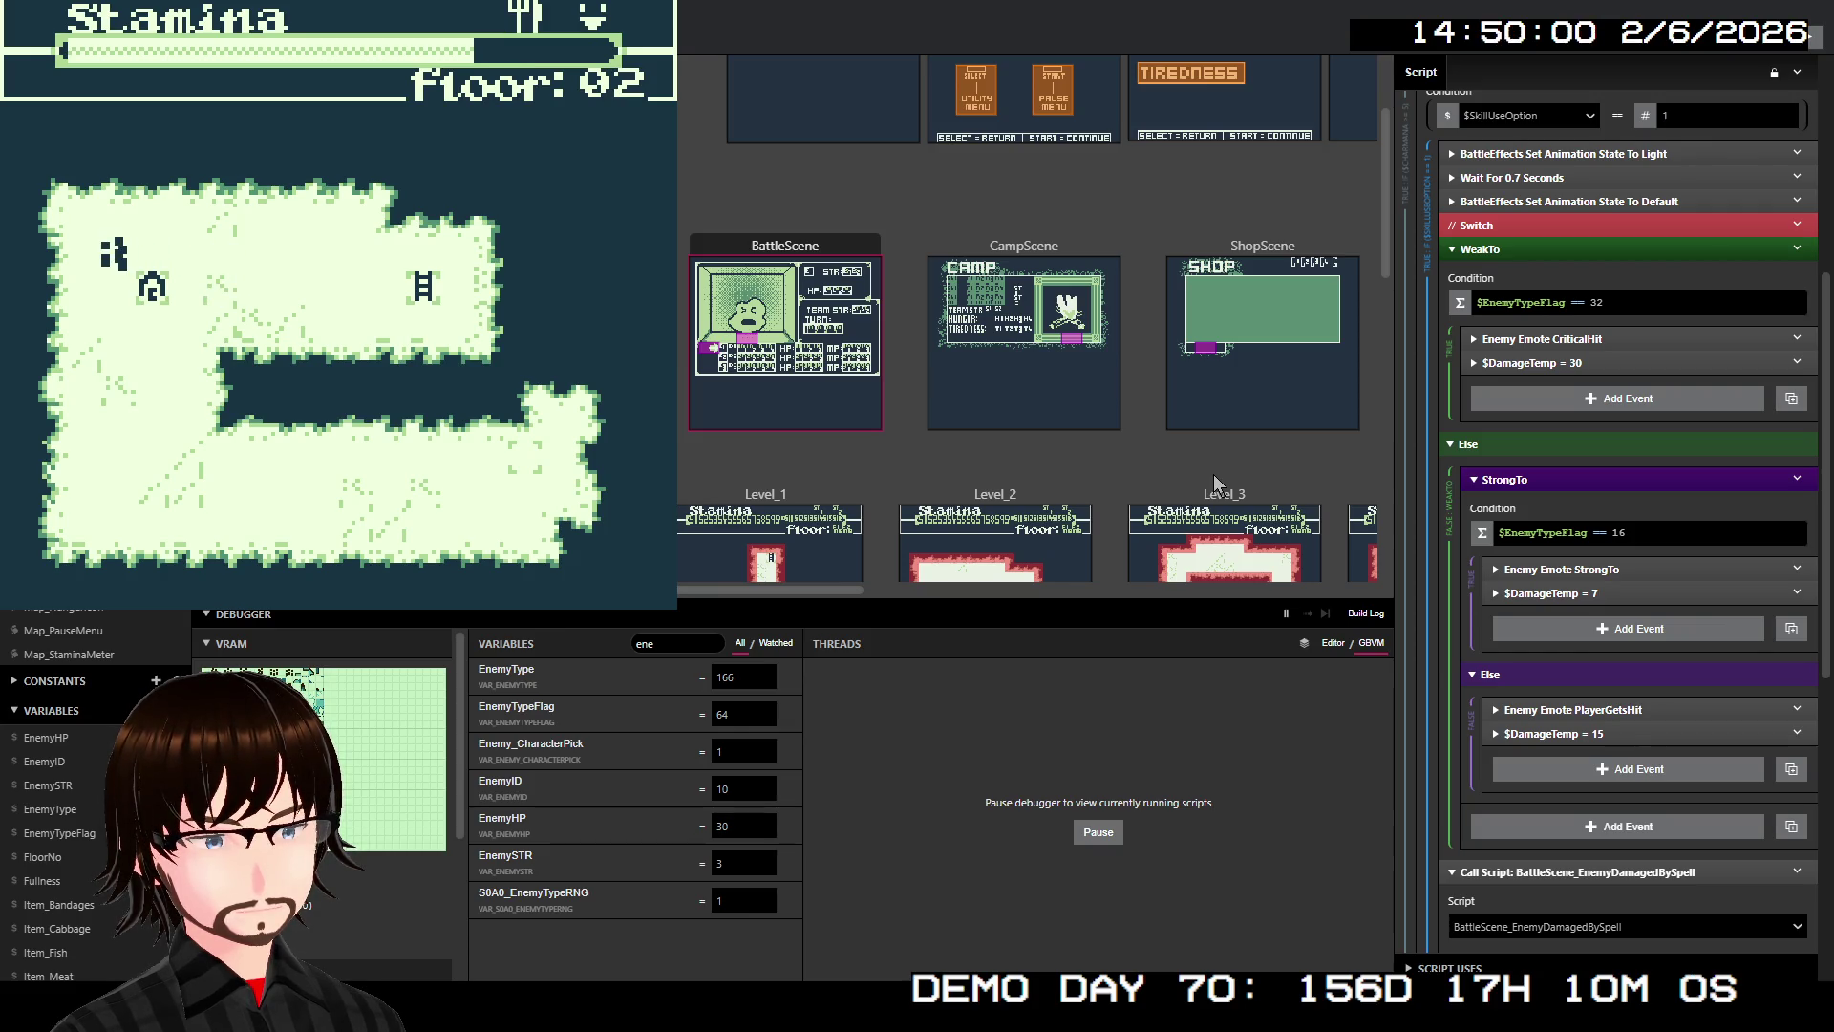
pyautogui.press('Left')
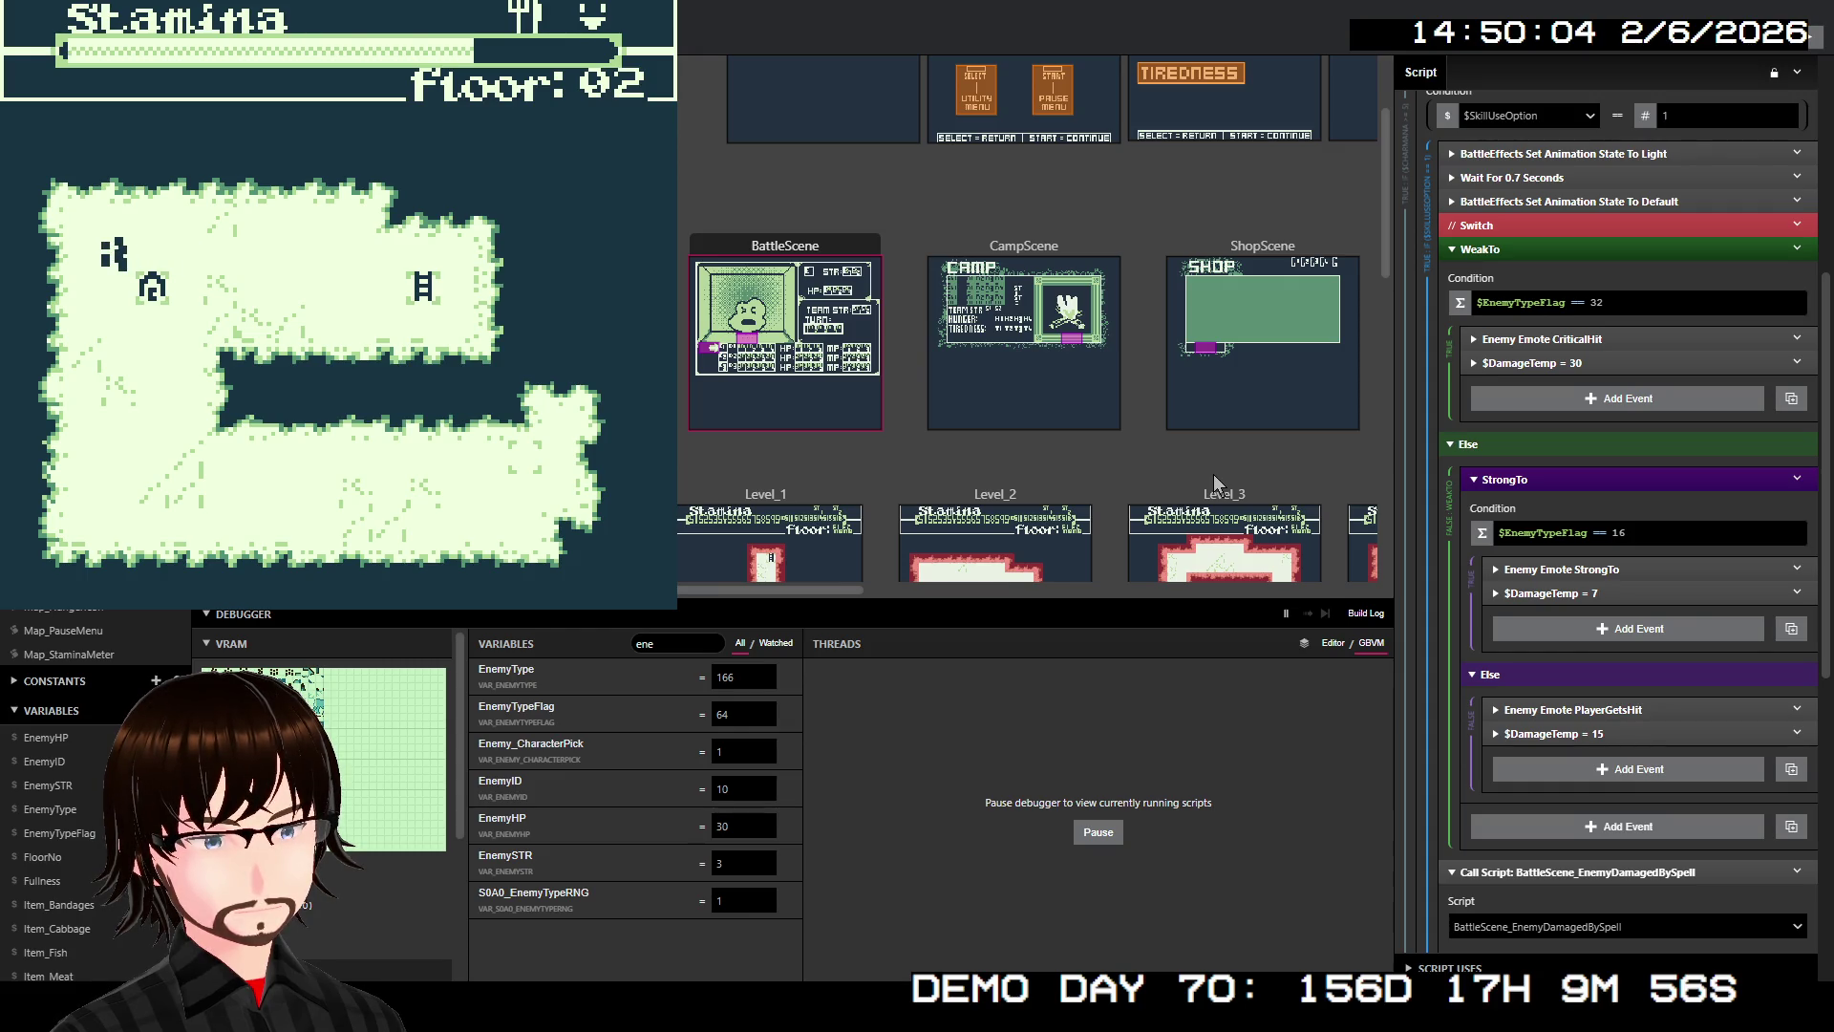
pyautogui.press('Right')
pyautogui.press('Right')
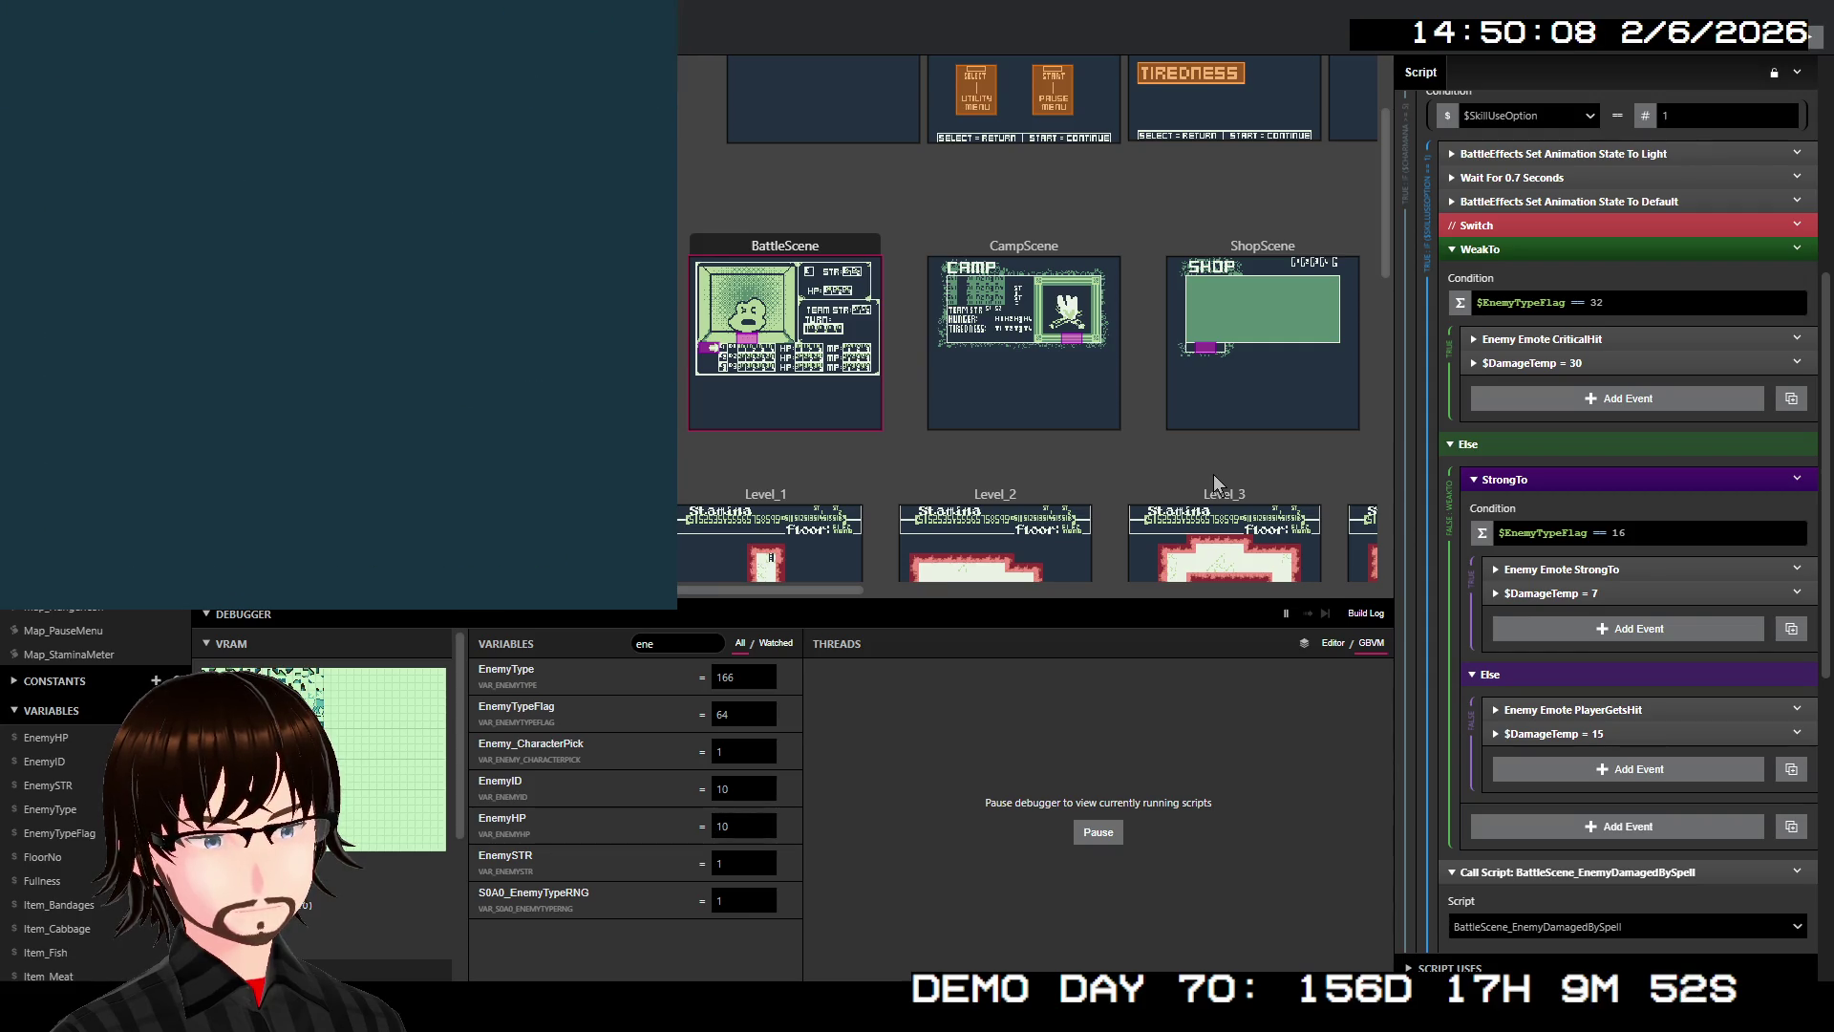
# Defeat the Zombie with the Fire skill and close the game window with Alt+F4
pyautogui.press('z')
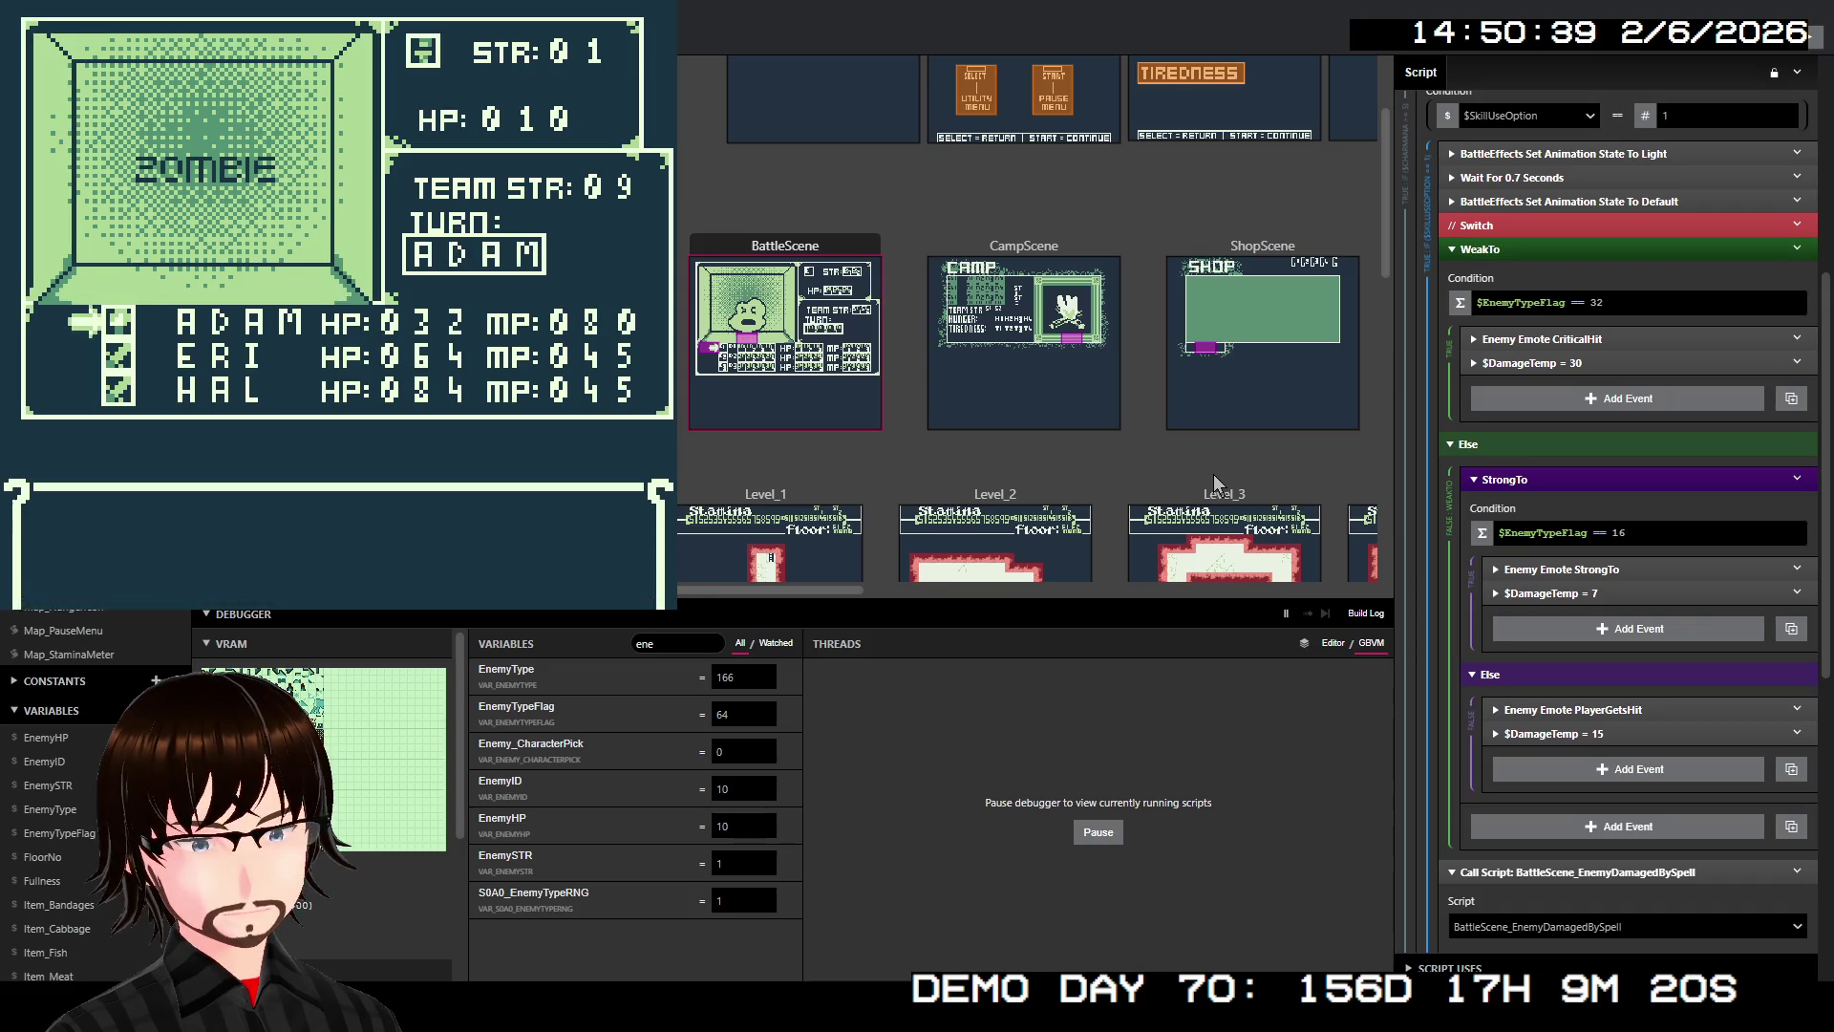
pyautogui.press('z')
pyautogui.press('z')
pyautogui.press('z')
pyautogui.press('z')
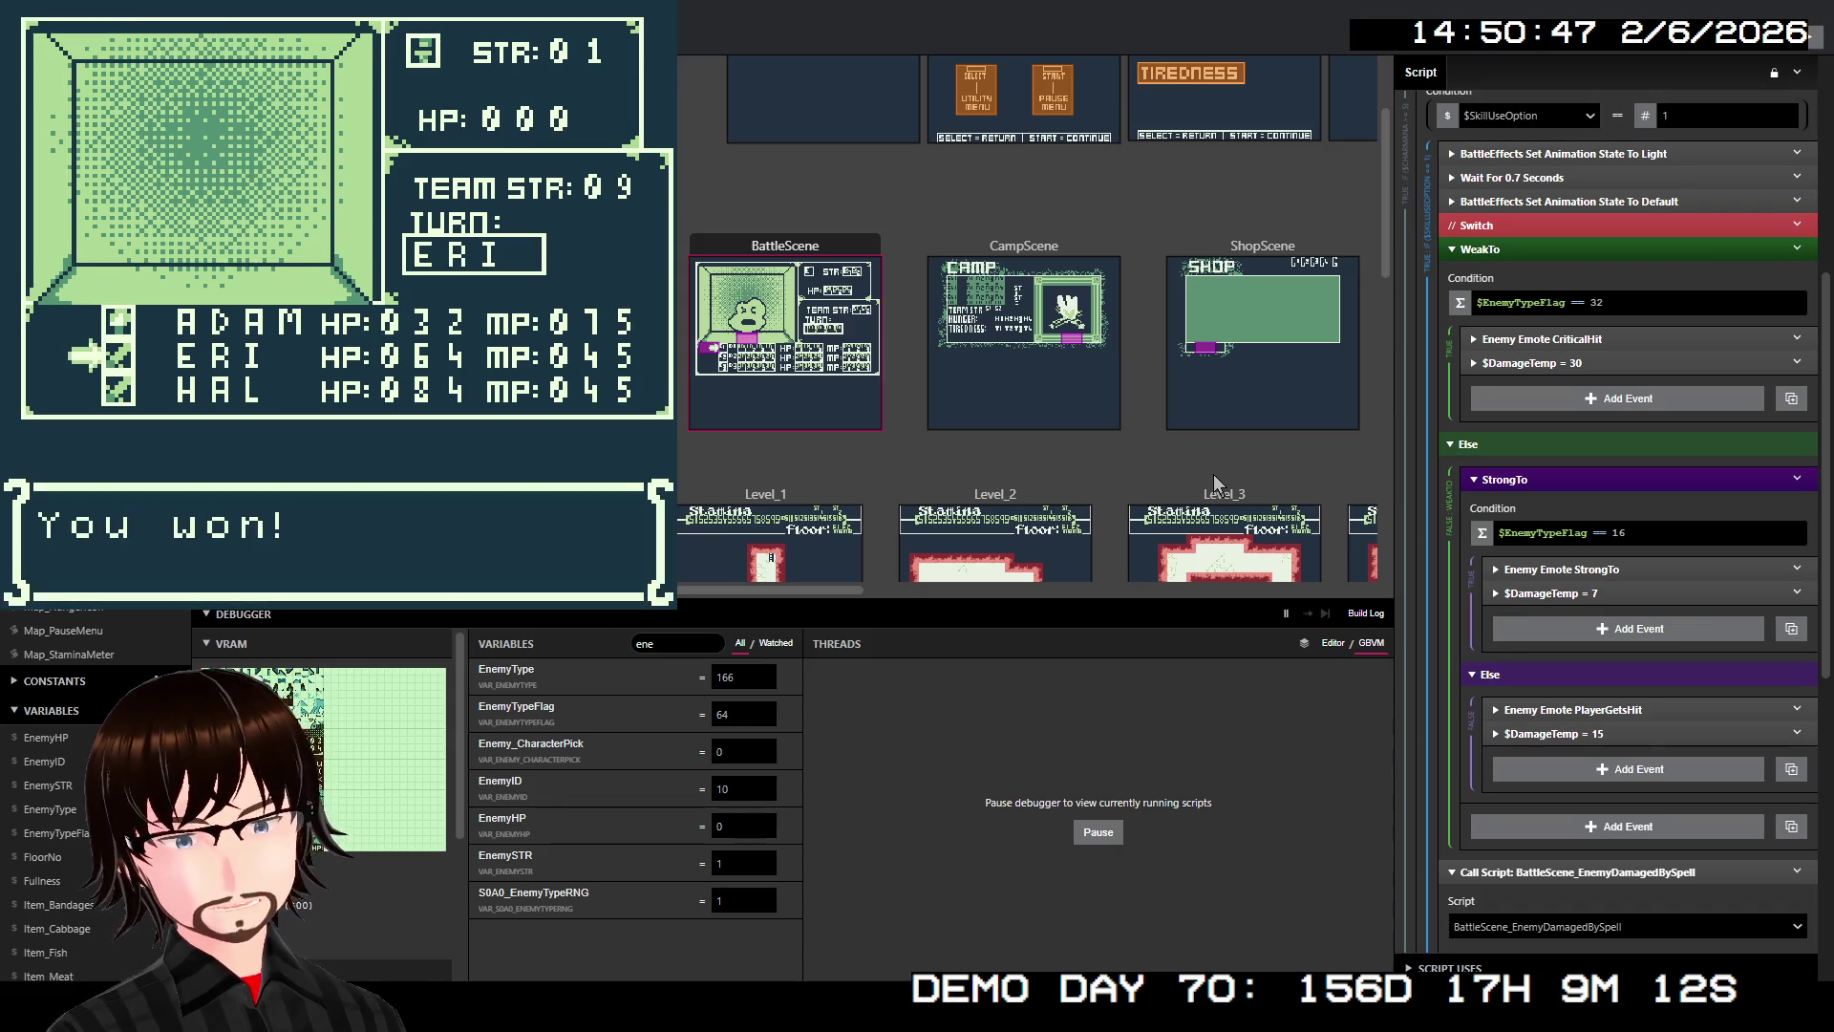
pyautogui.hotkey('alt', 'F4')
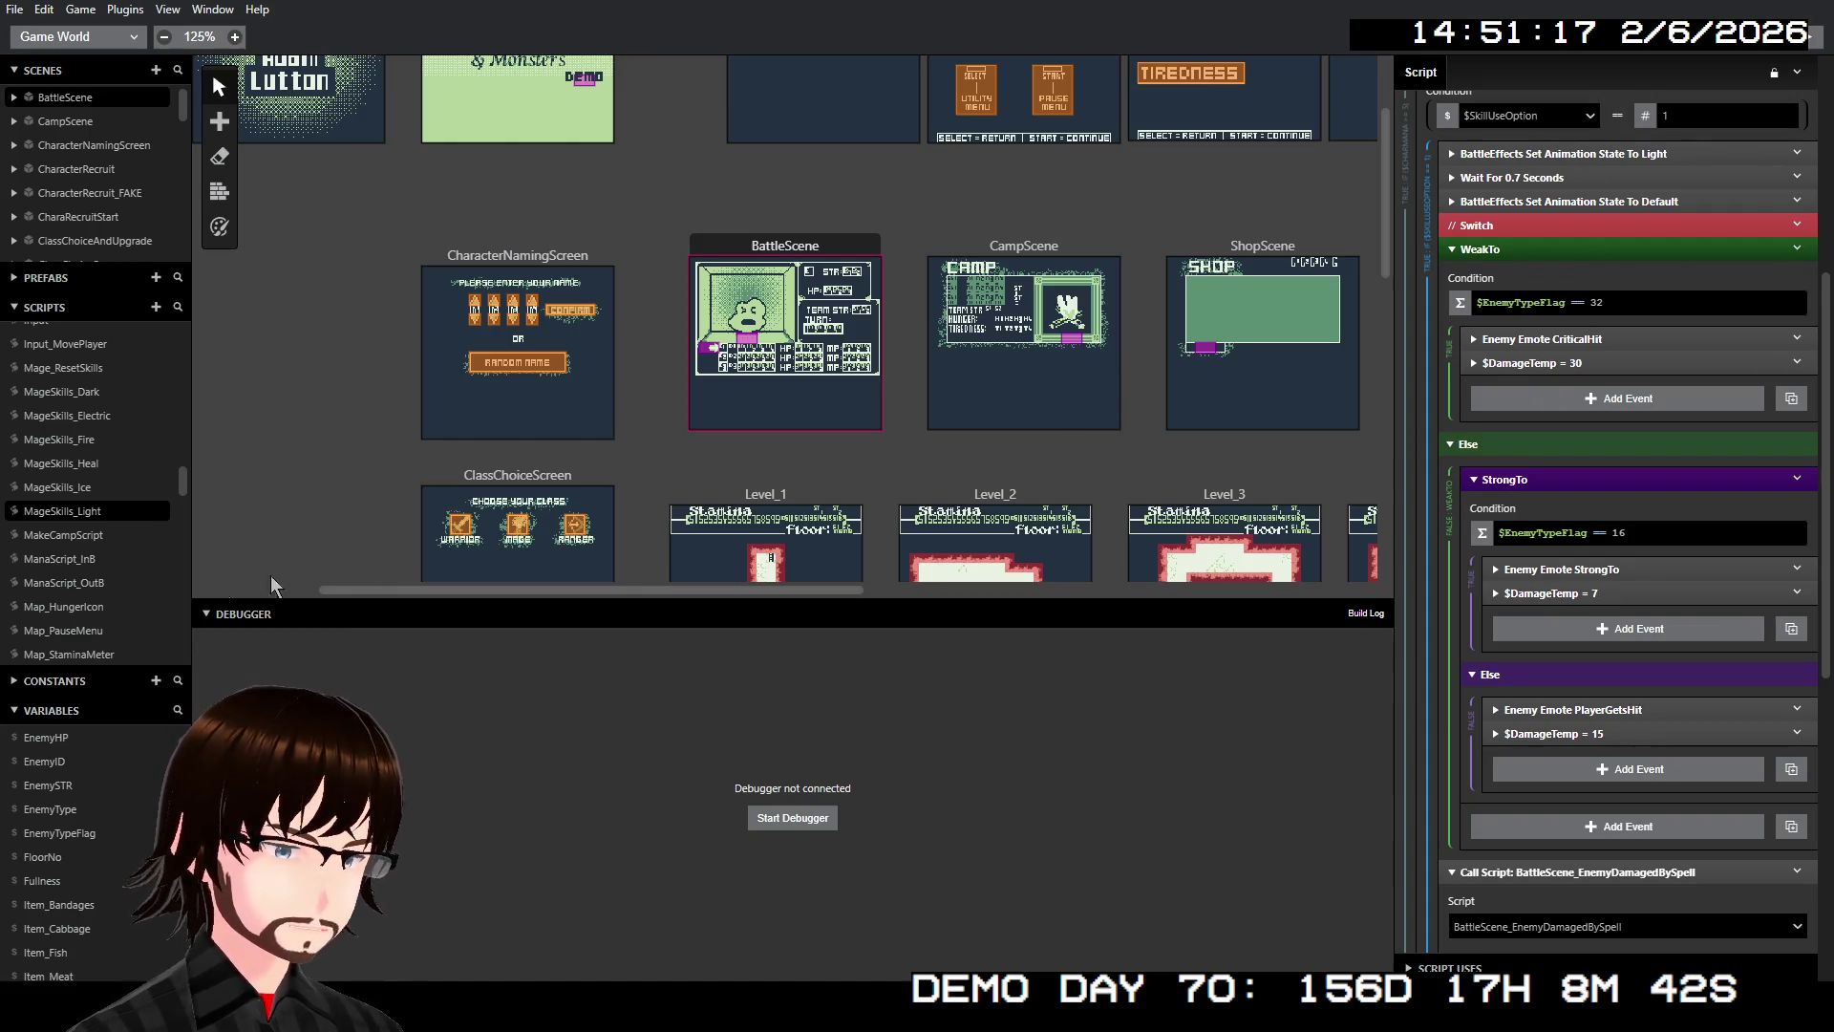
# List the DamageTemp variable's uses and open the BattleLoop_BaseAttack script from them
pyautogui.scroll(-2, 58, 788)
pyautogui.scroll(5, 115, 798)
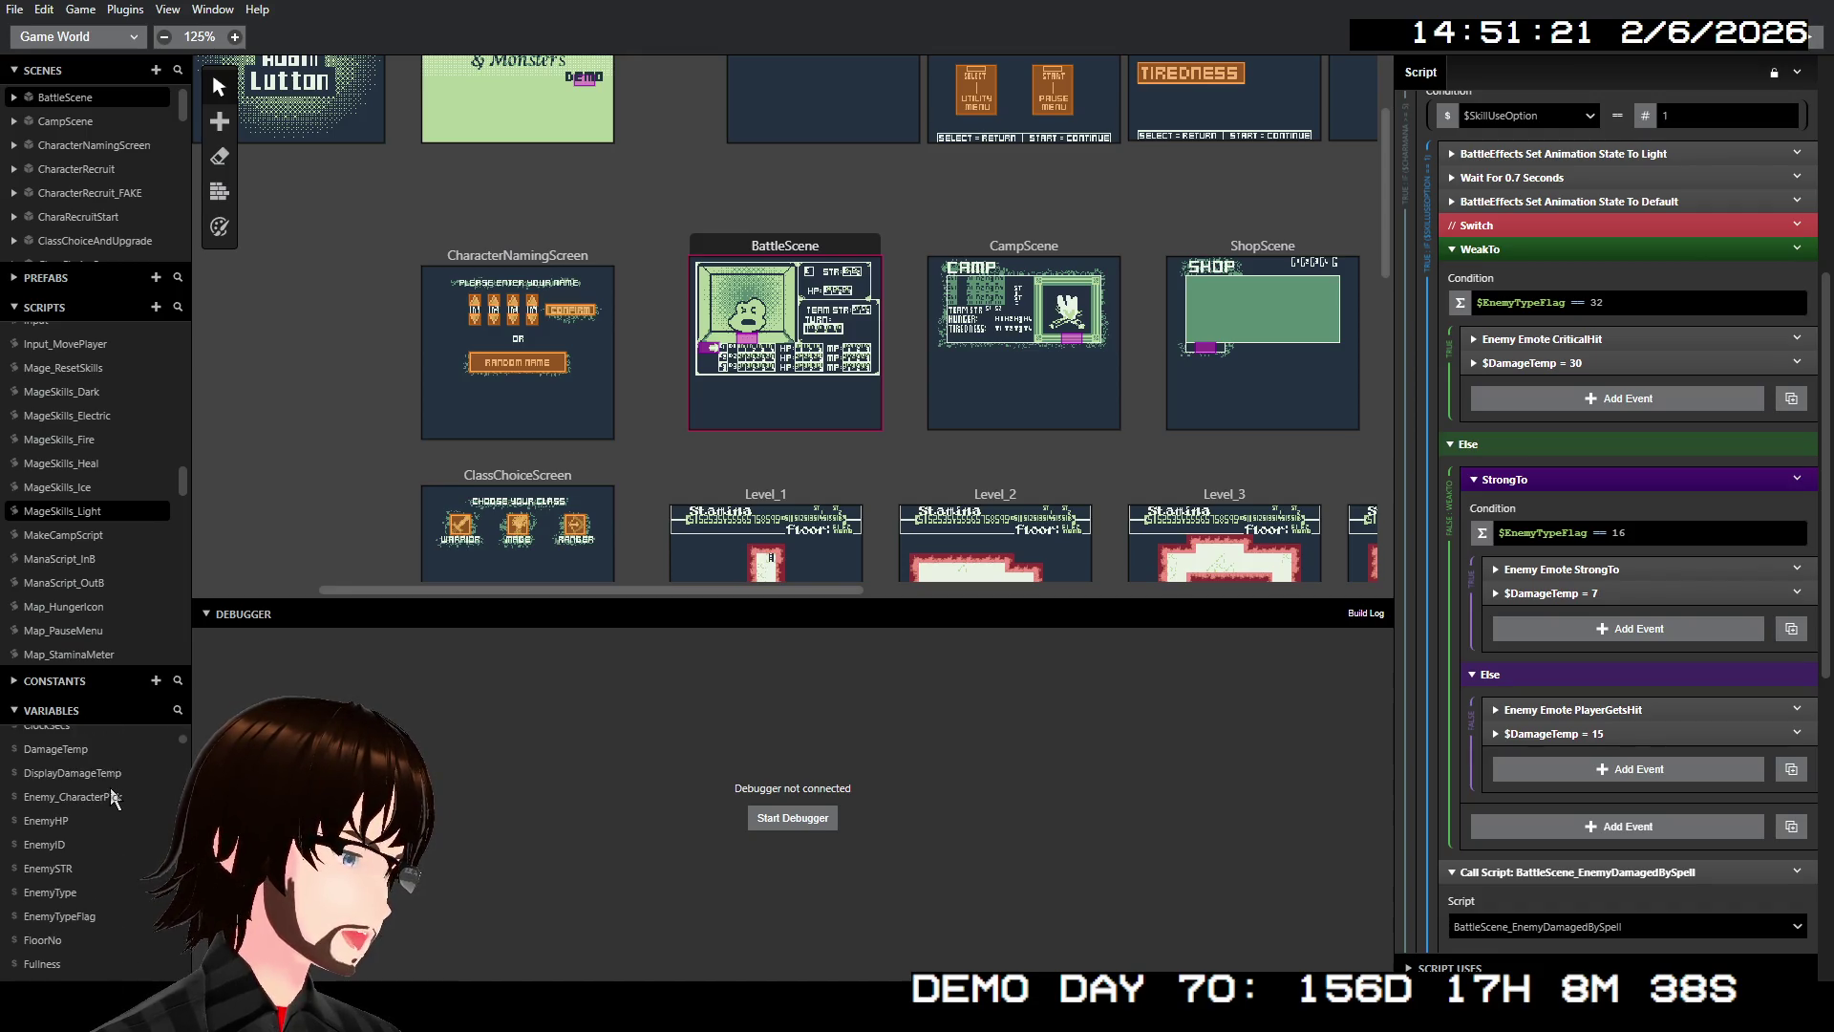
pyautogui.click(56, 857)
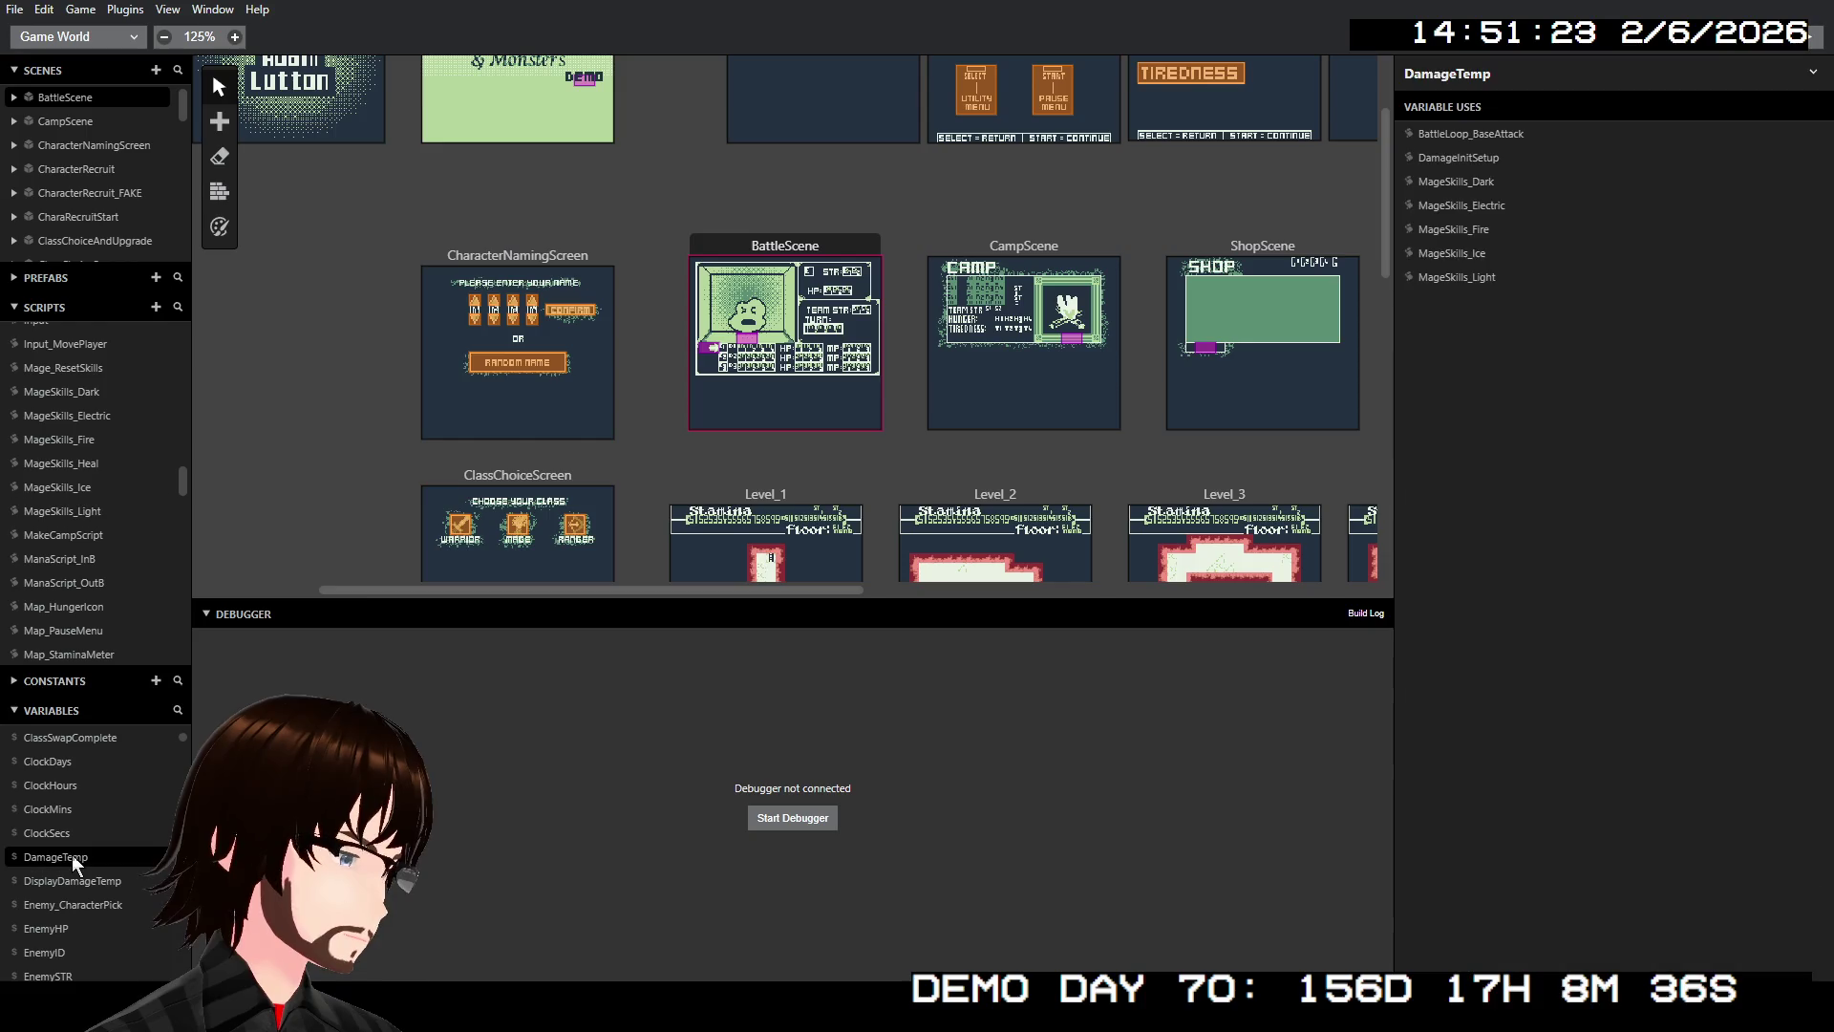
pyautogui.click(1493, 137)
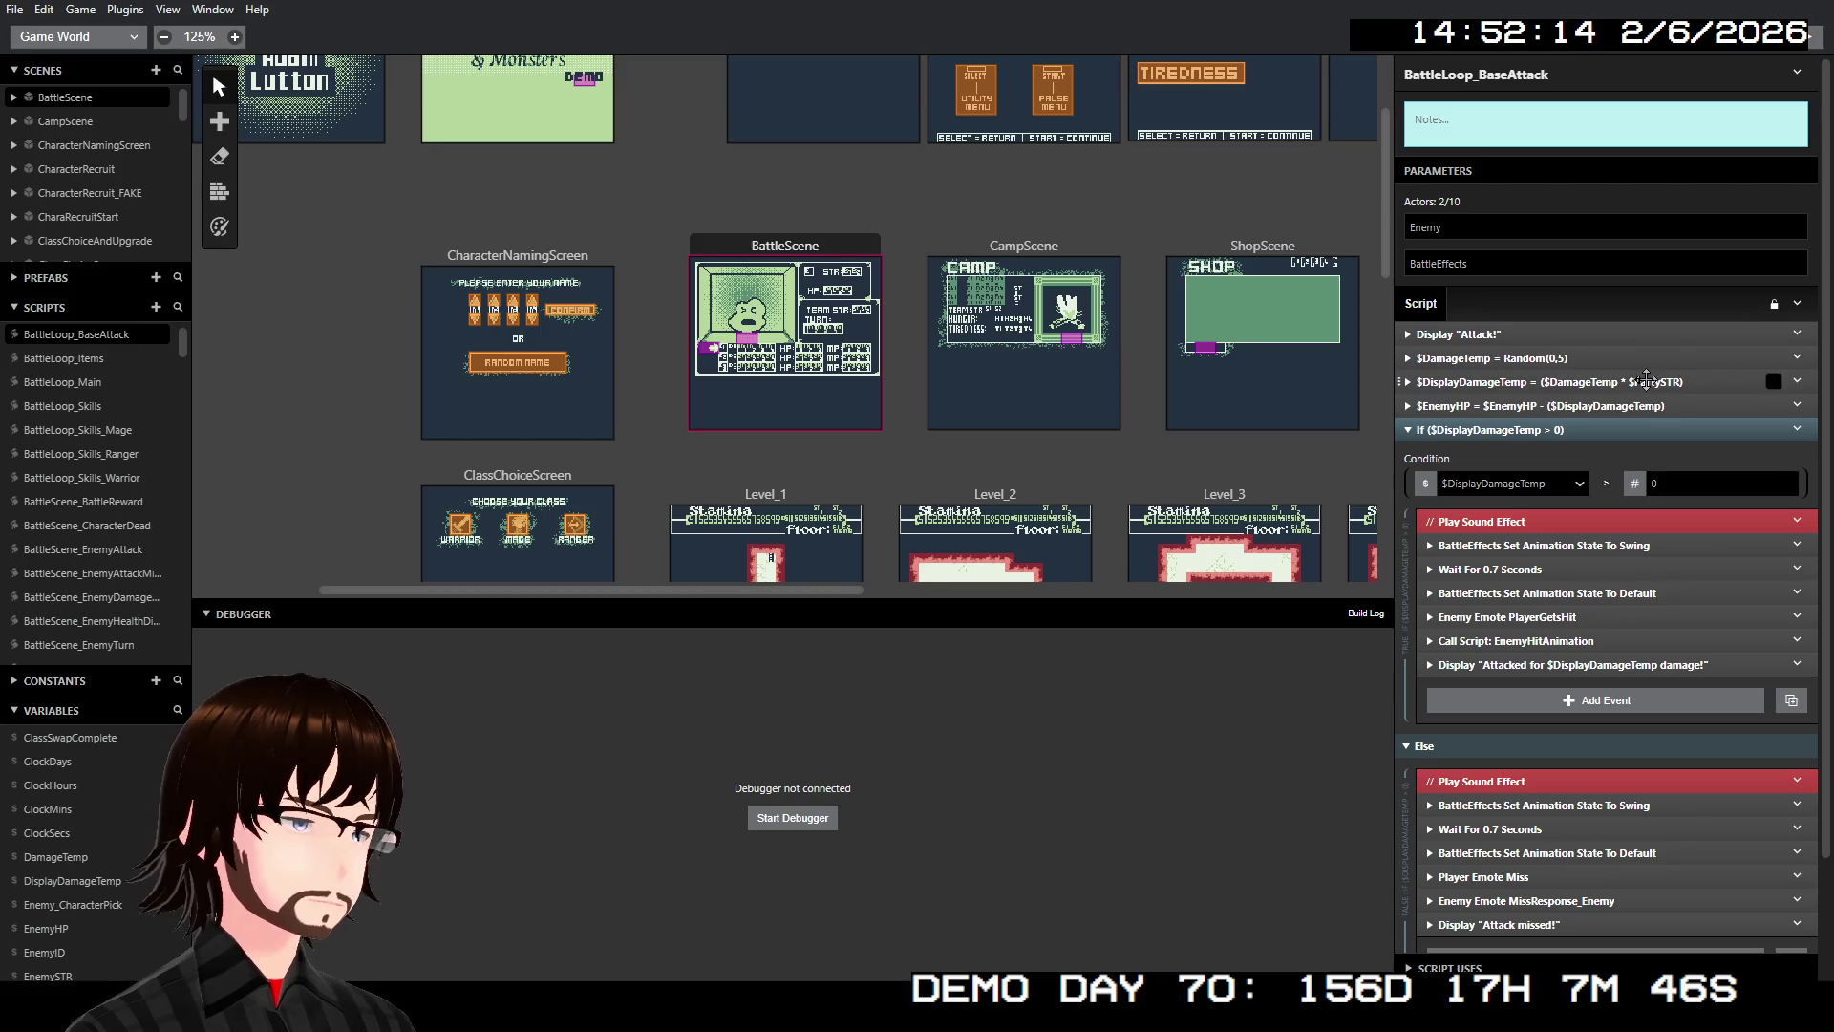
pyautogui.scroll(-3, 38, 578)
pyautogui.scroll(-2, 38, 579)
# Scroll through BattleScene_PlayerSTRWEAKAdjust's When 140, 141 and 142 class damage branches
pyautogui.click(84, 432)
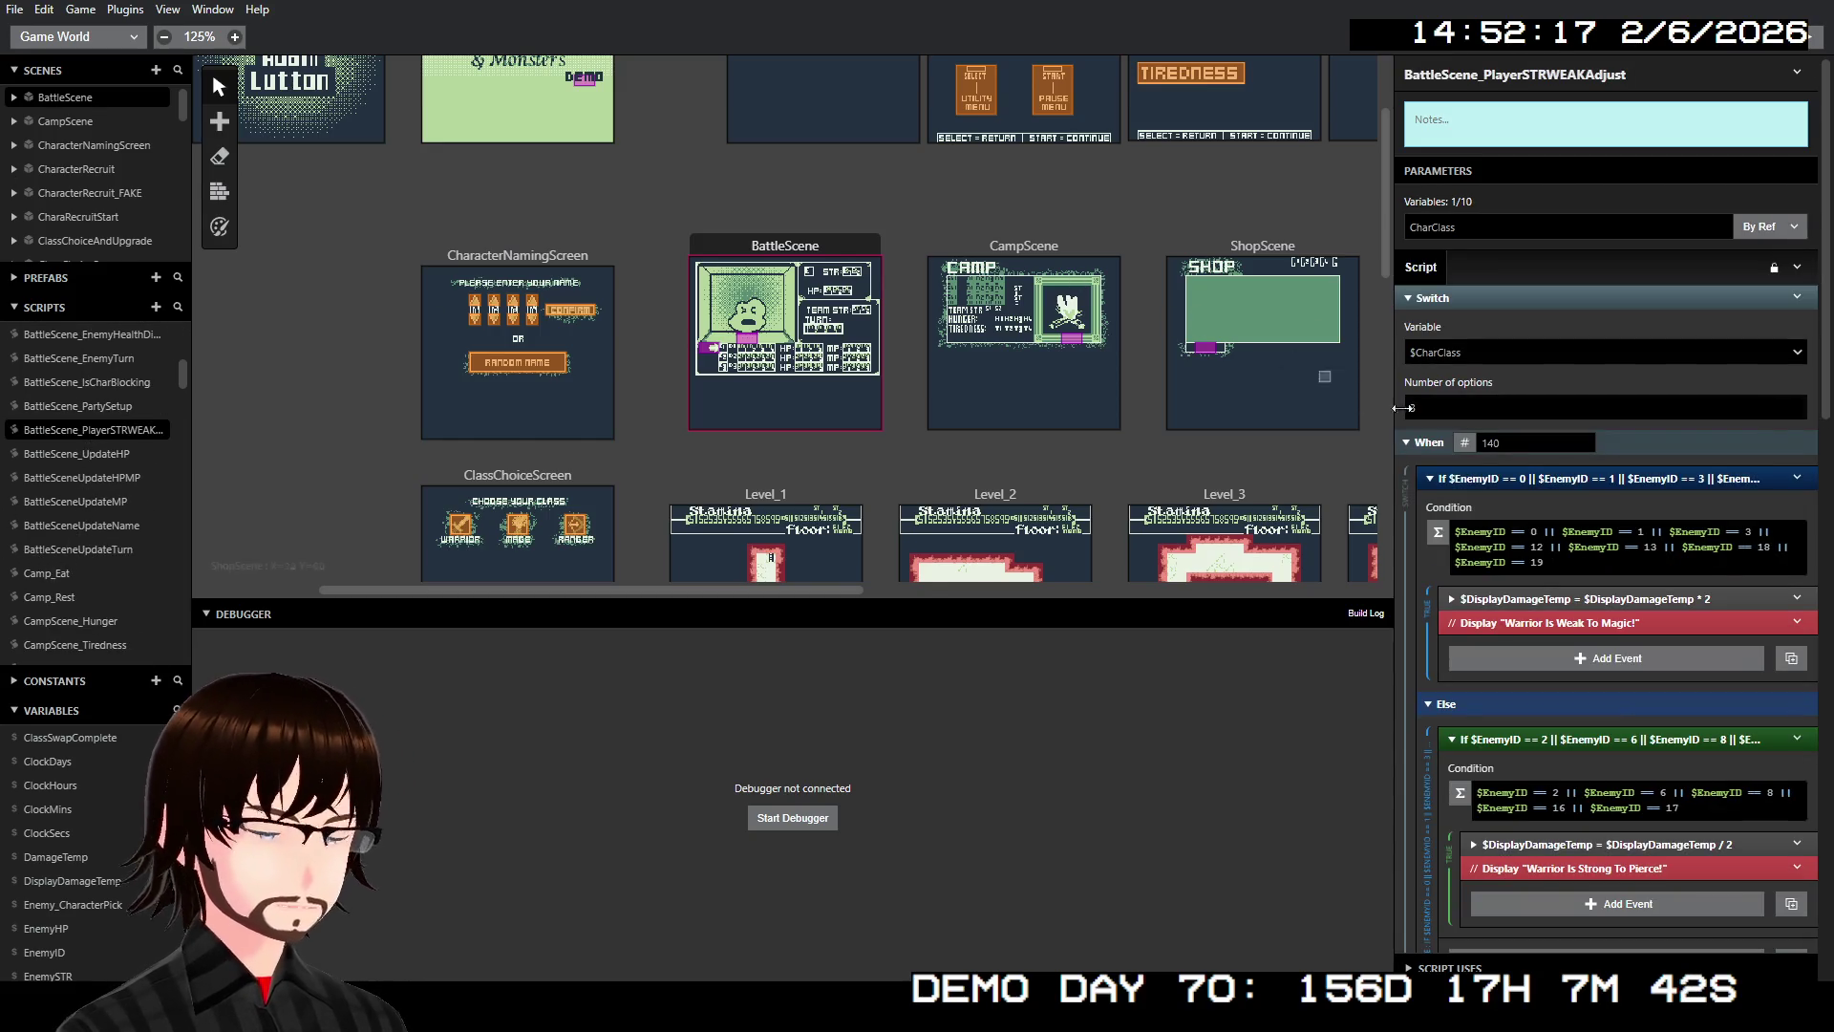
pyautogui.scroll(-3, 1601, 462)
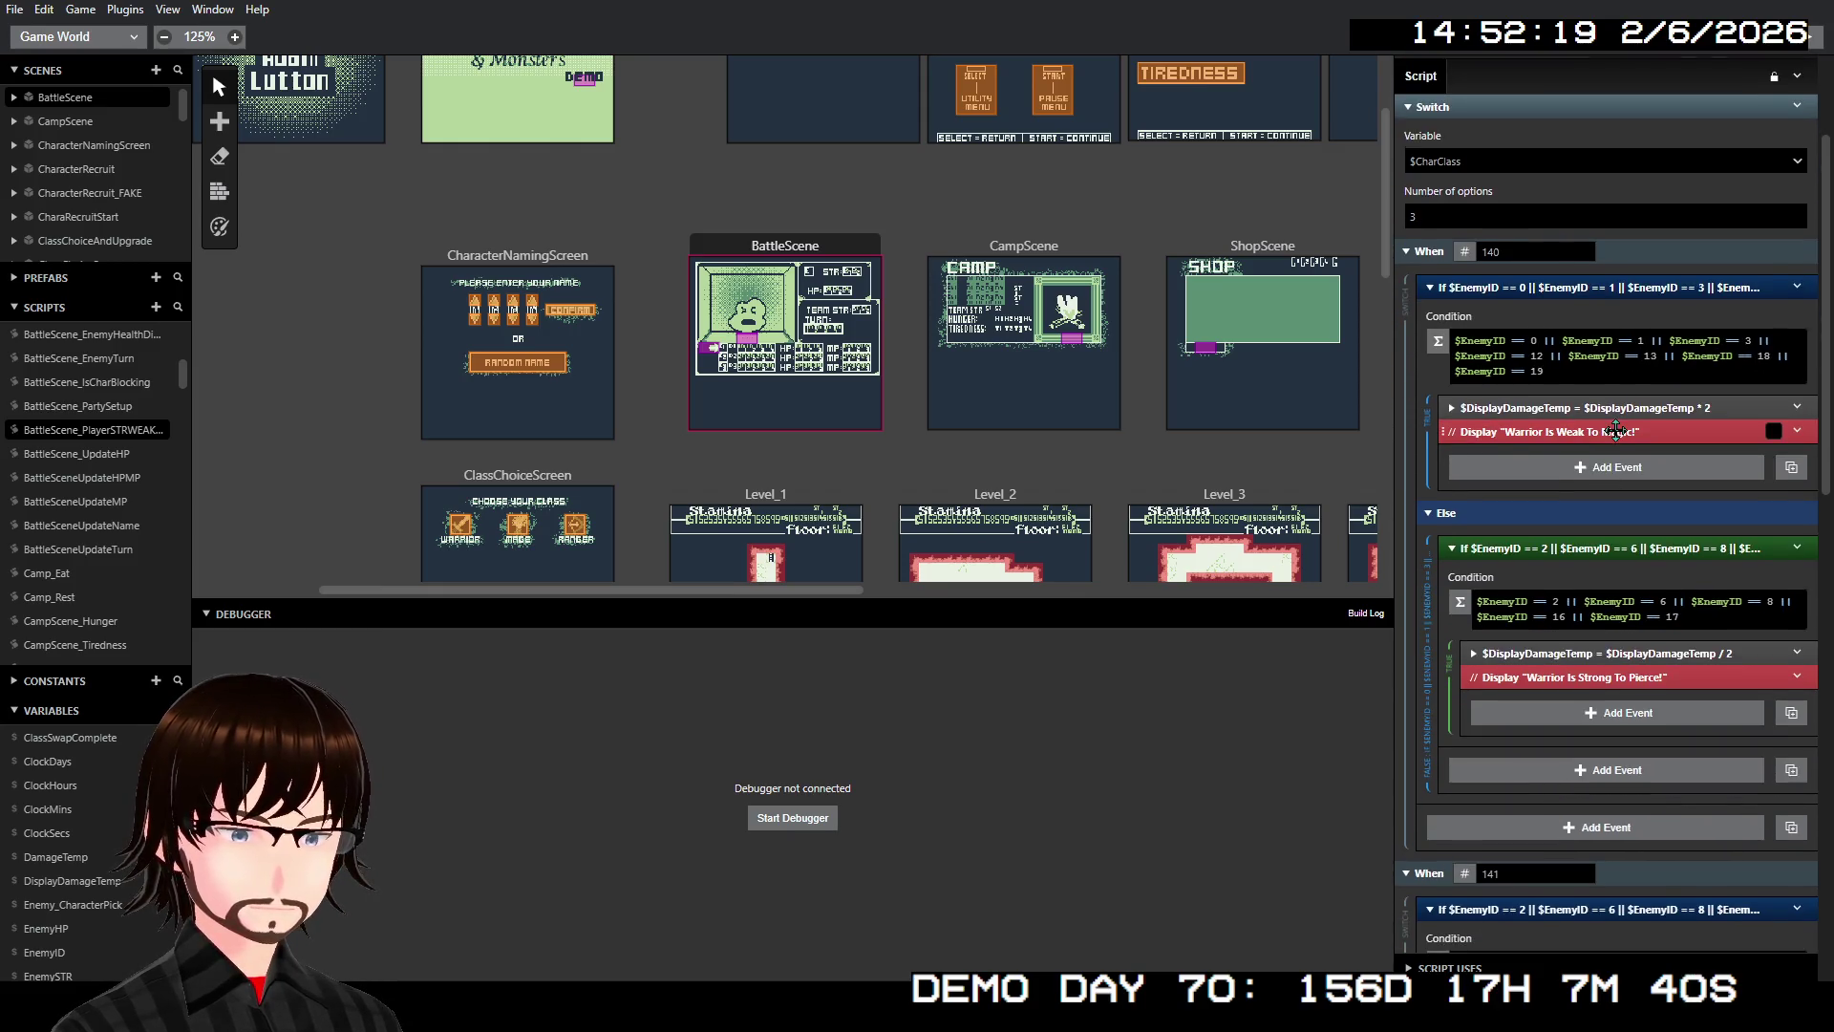
pyautogui.scroll(-5, 1619, 422)
pyautogui.scroll(-2, 1619, 426)
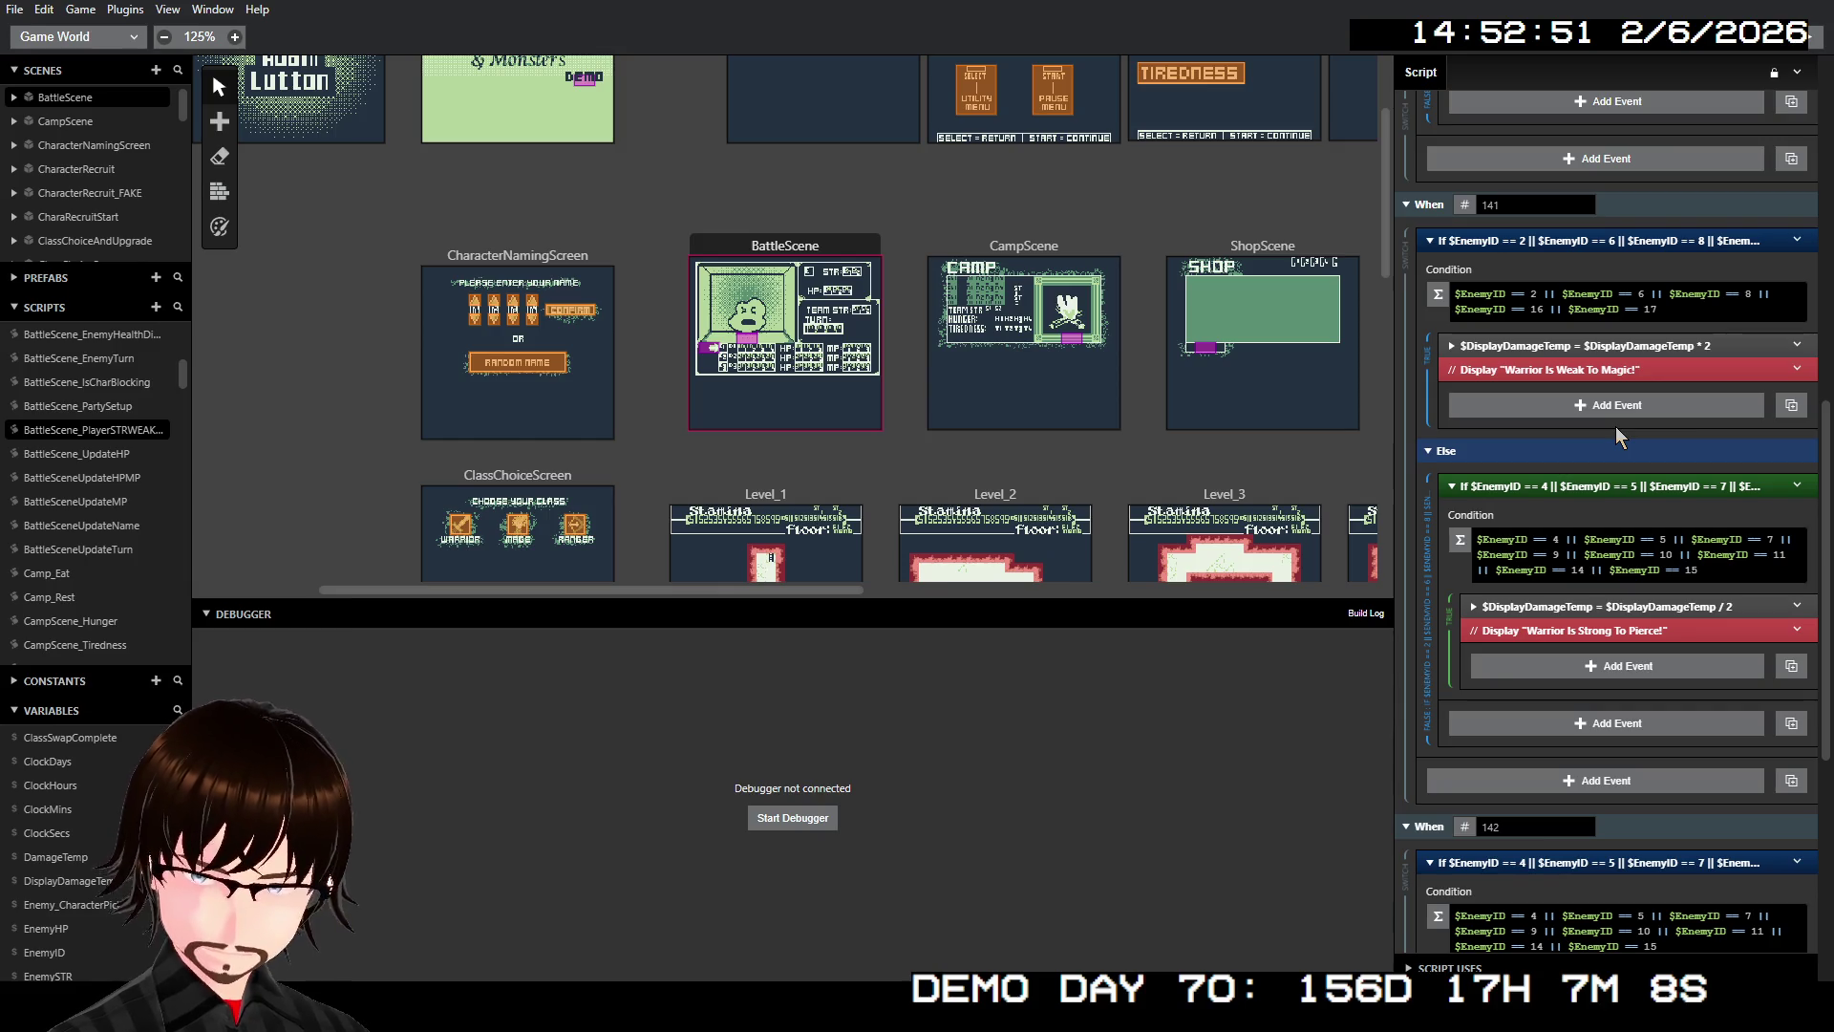
pyautogui.scroll(-8, 70, 518)
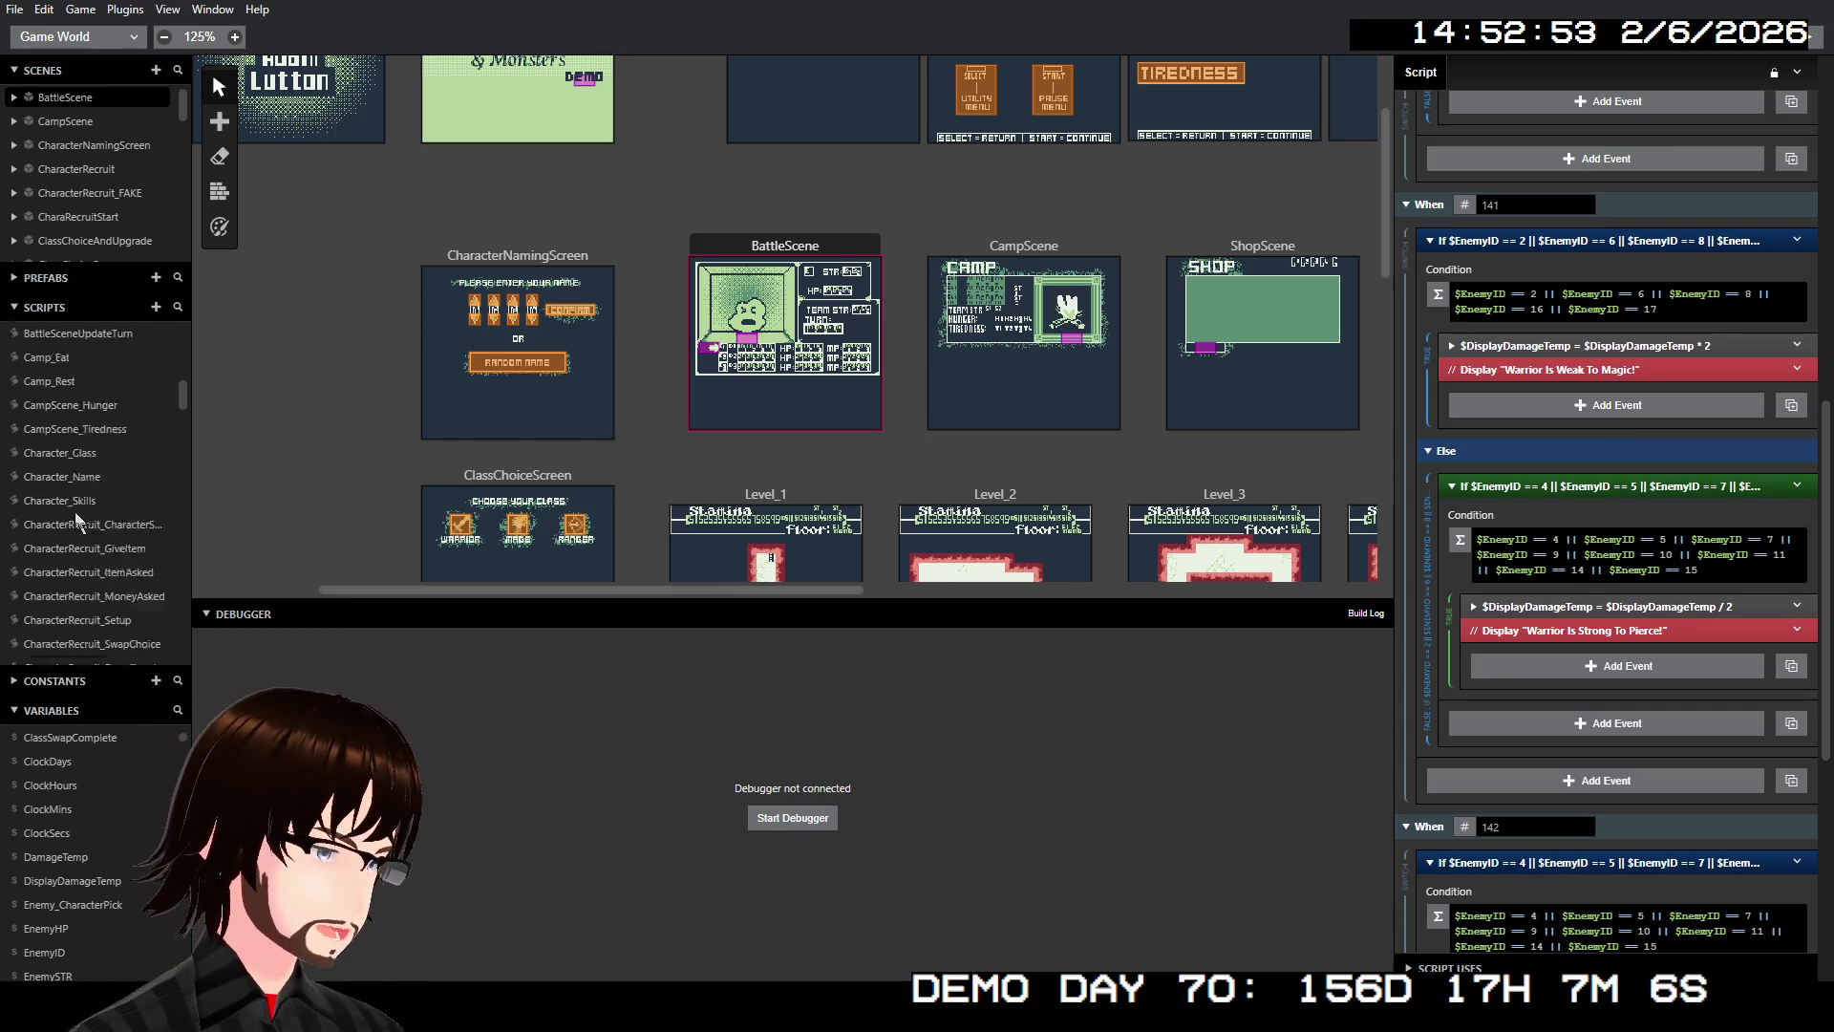
pyautogui.scroll(-10, 97, 516)
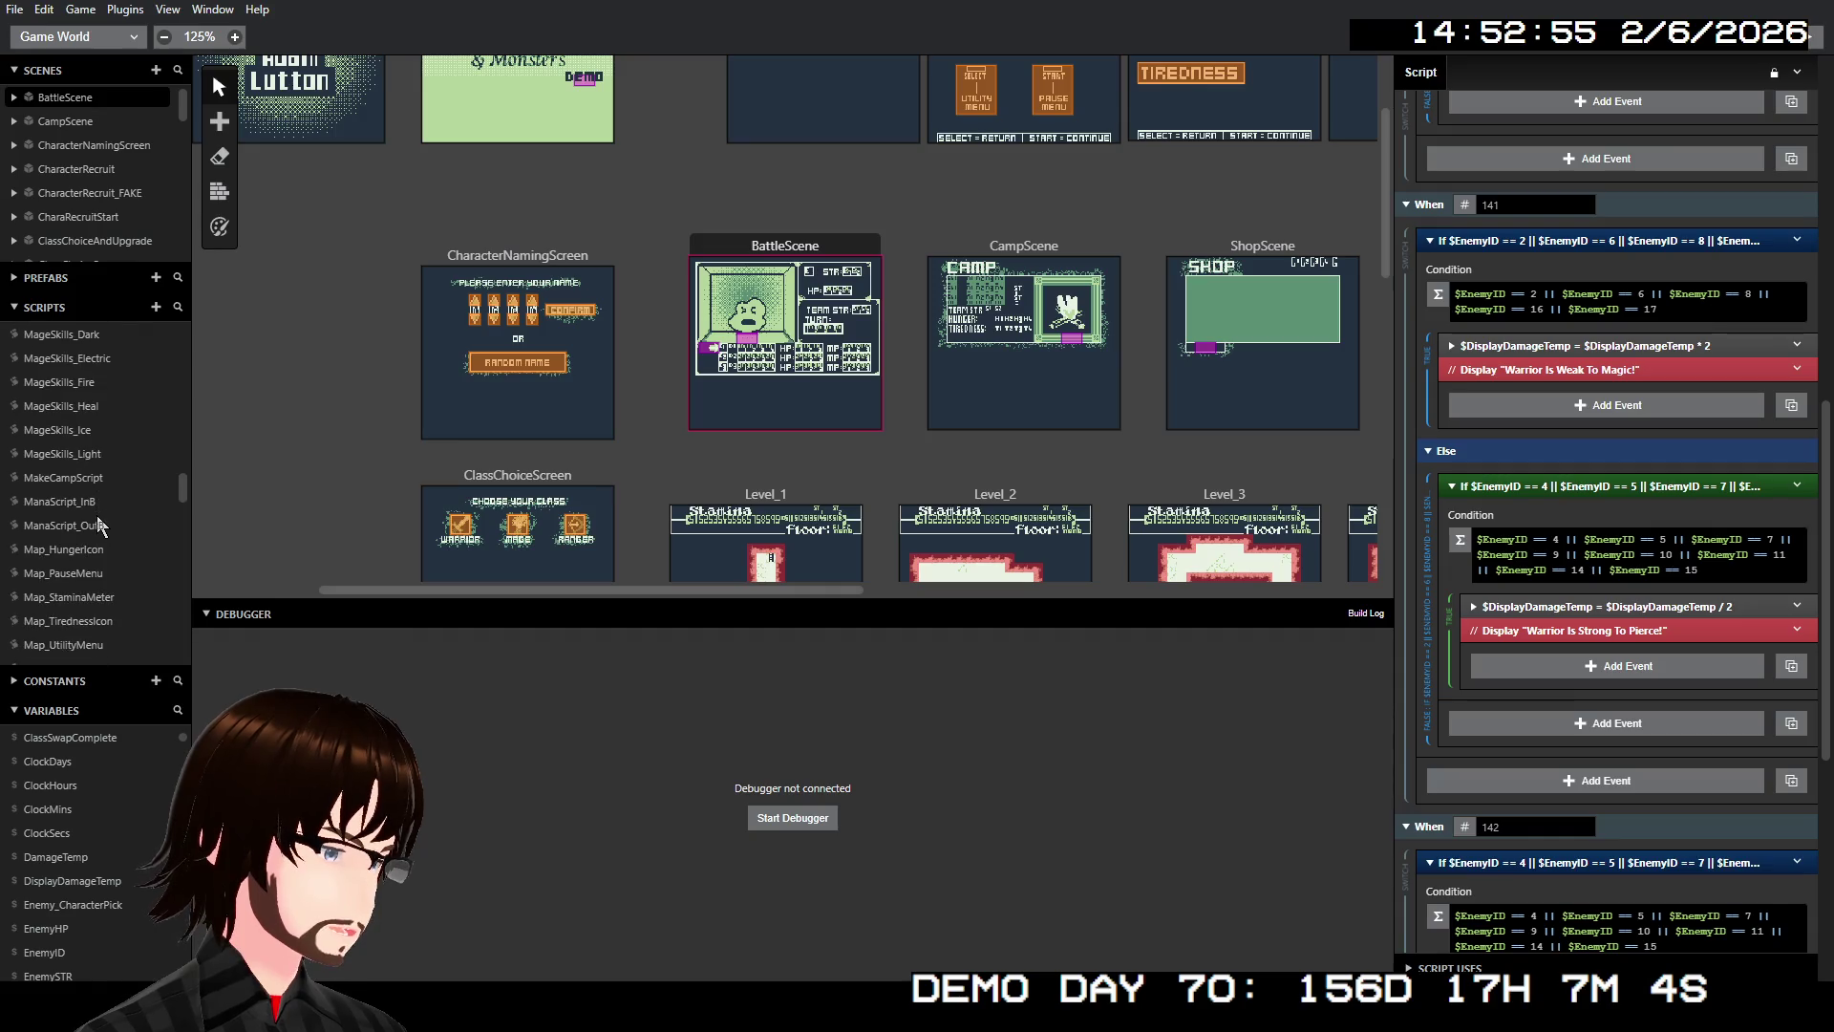
pyautogui.scroll(-3, 94, 553)
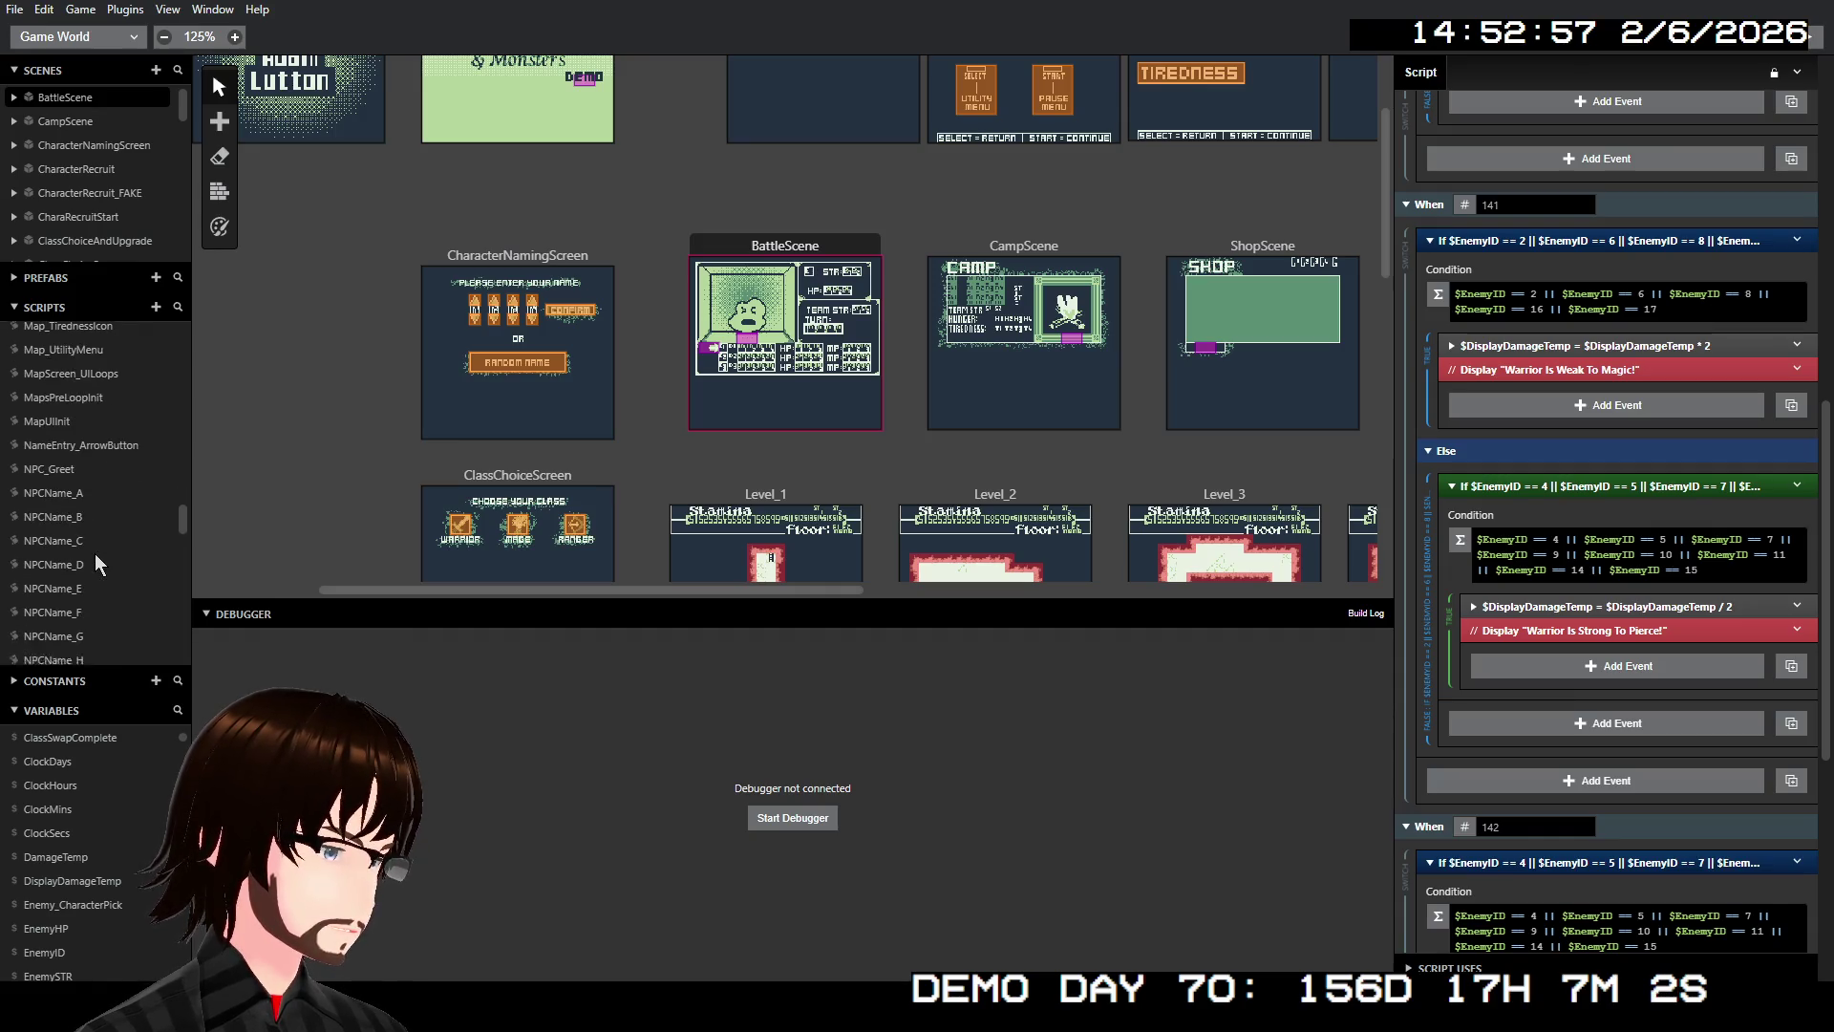
pyautogui.scroll(3, 95, 553)
pyautogui.scroll(4, 94, 553)
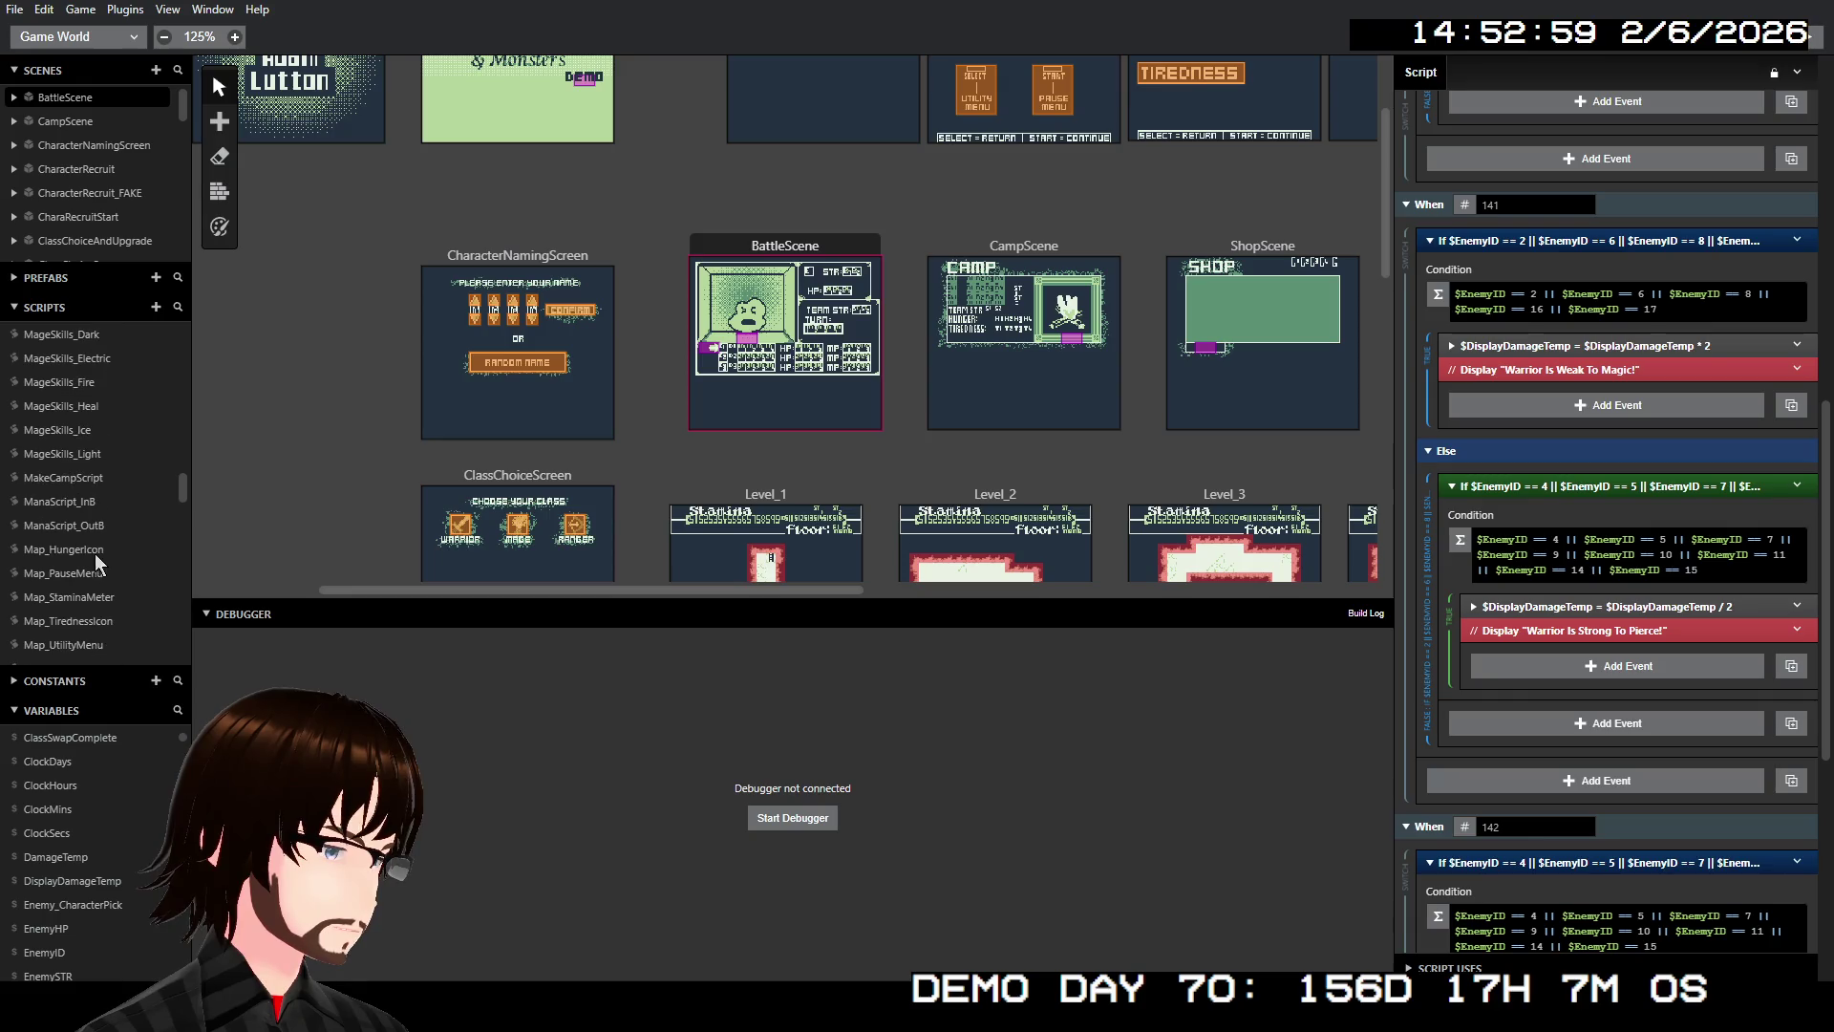
pyautogui.scroll(2, 77, 386)
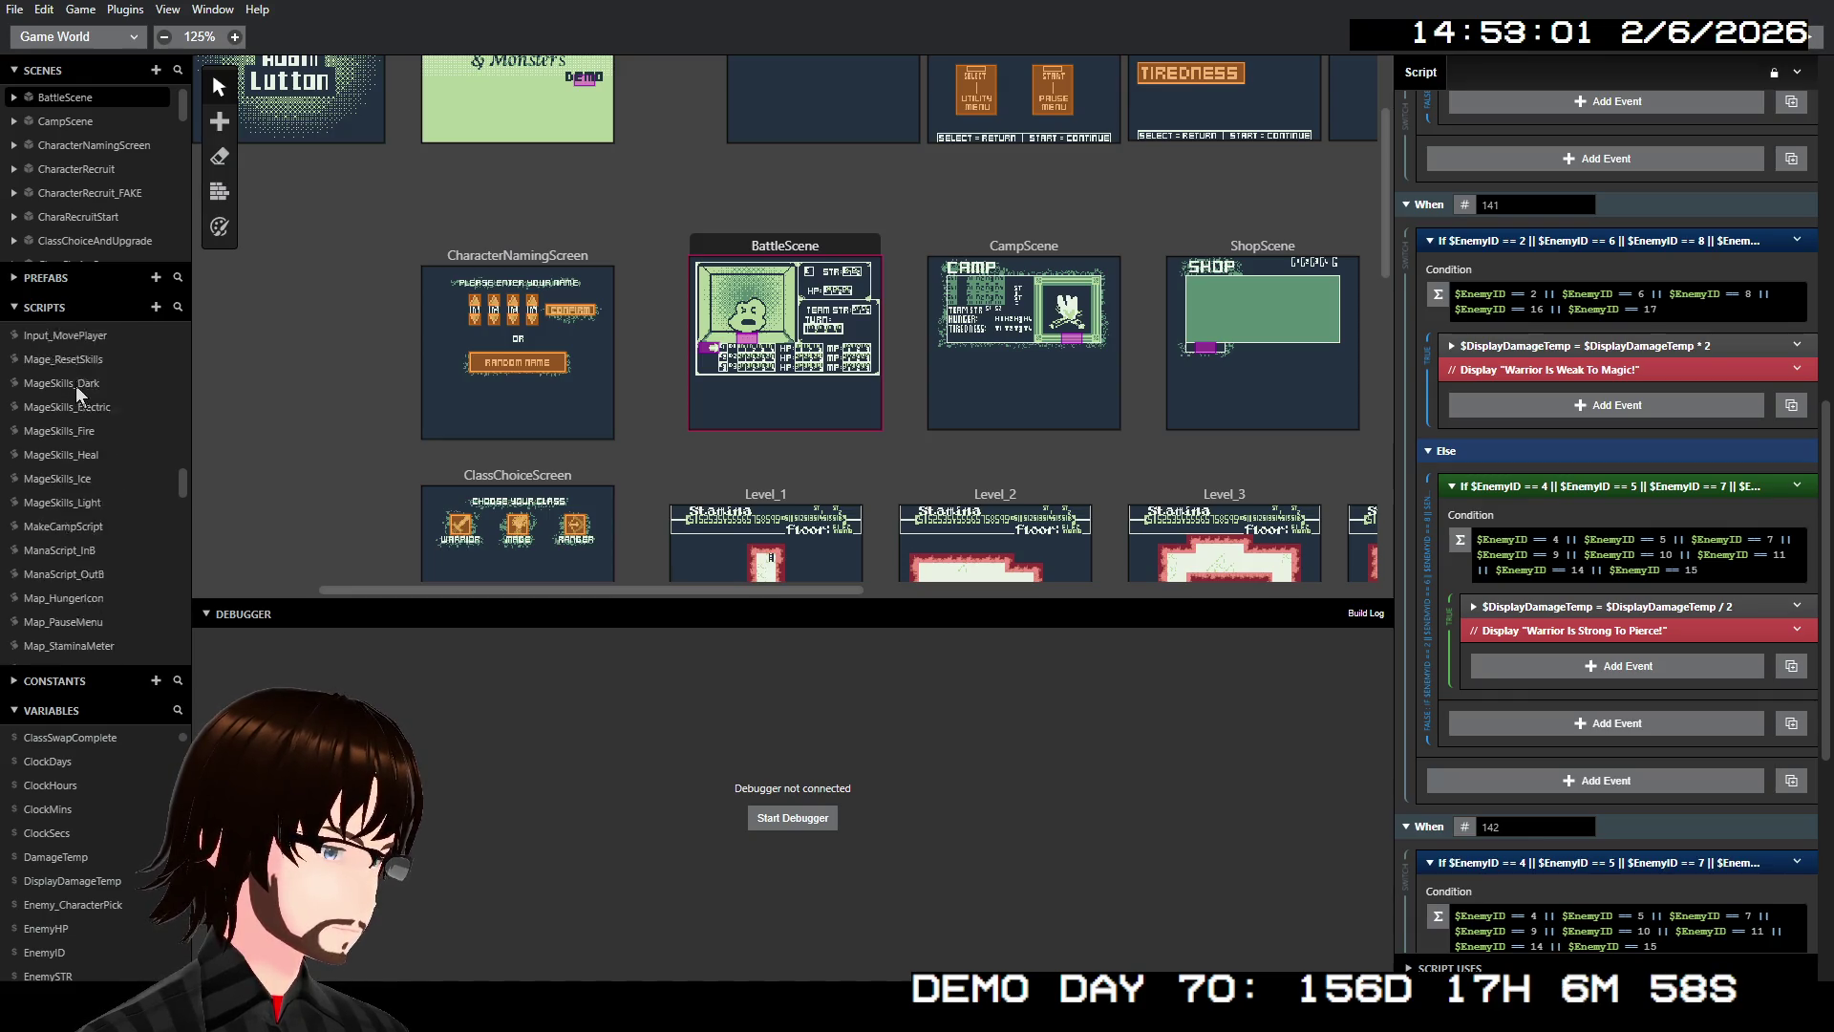
pyautogui.click(97, 428)
# Scroll MageSkills_Dark from its WeakTo 16 / StrongTo 32 branches down to the EnemyDamagedBySpell call
pyautogui.scroll(5, 1551, 590)
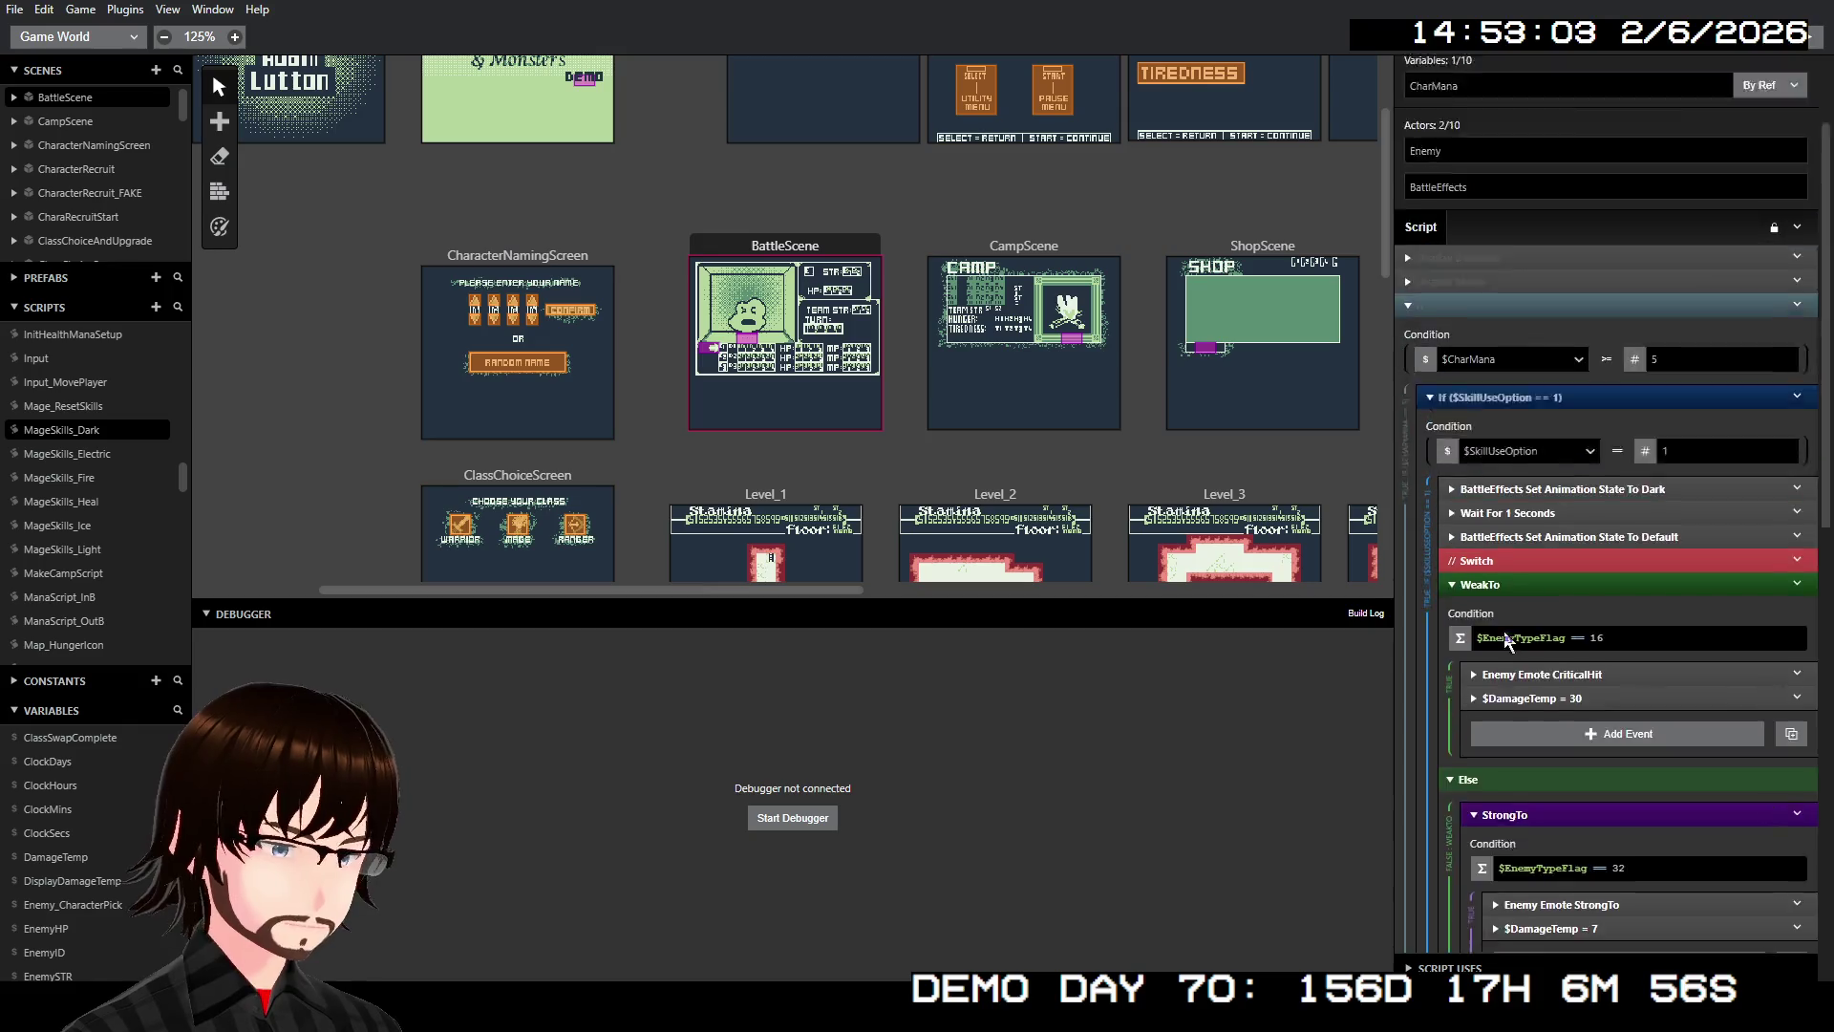
pyautogui.scroll(-3, 1551, 591)
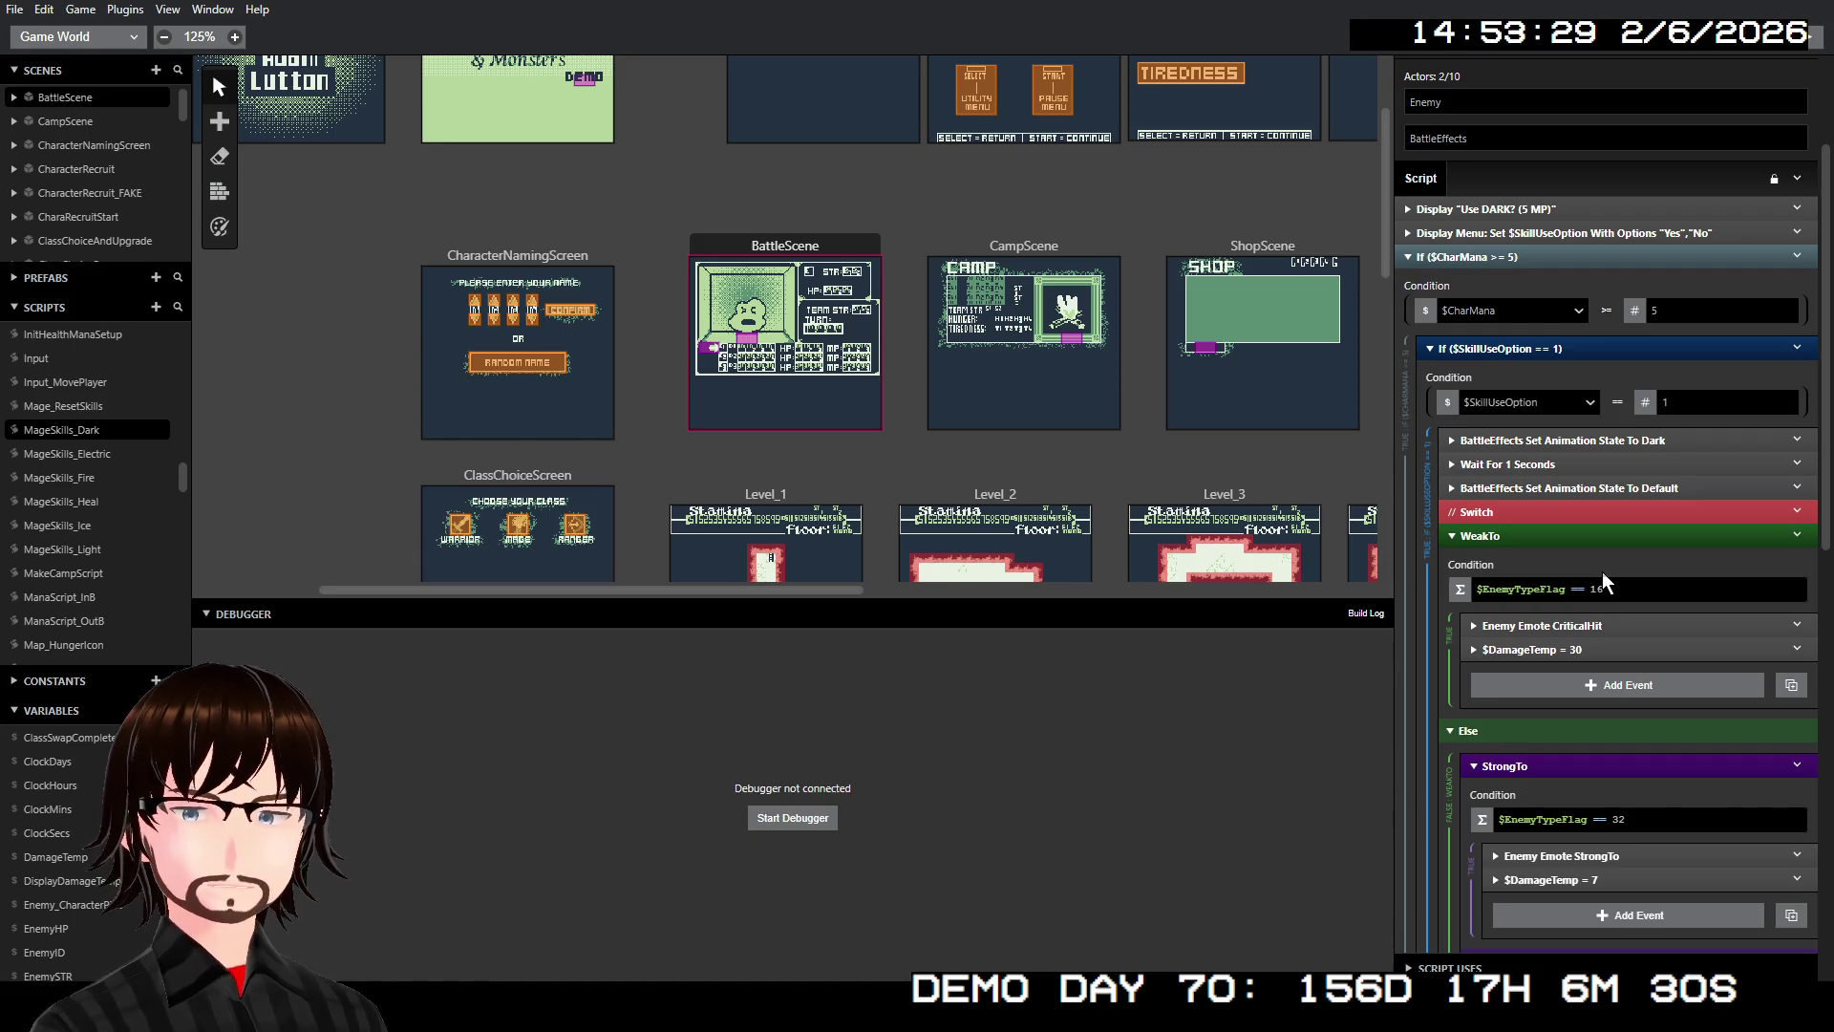
pyautogui.scroll(-8, 1602, 571)
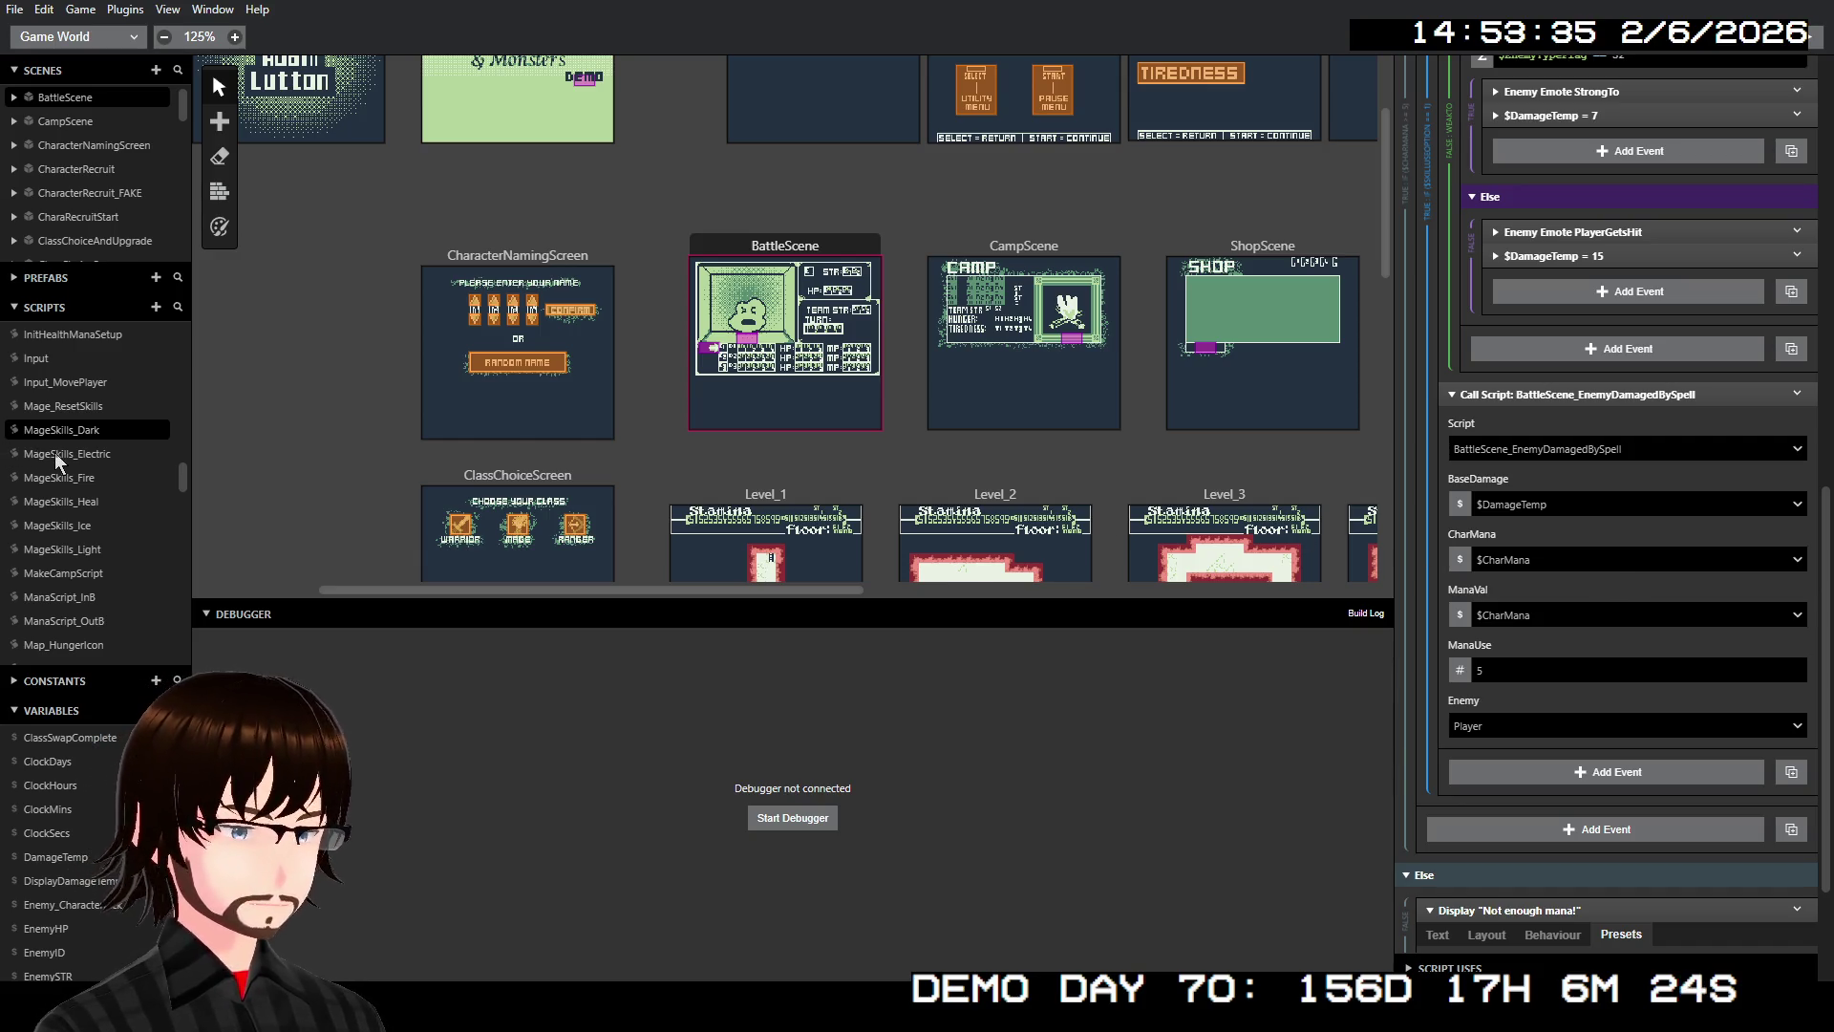
pyautogui.scroll(5, 56, 451)
pyautogui.scroll(5, 49, 446)
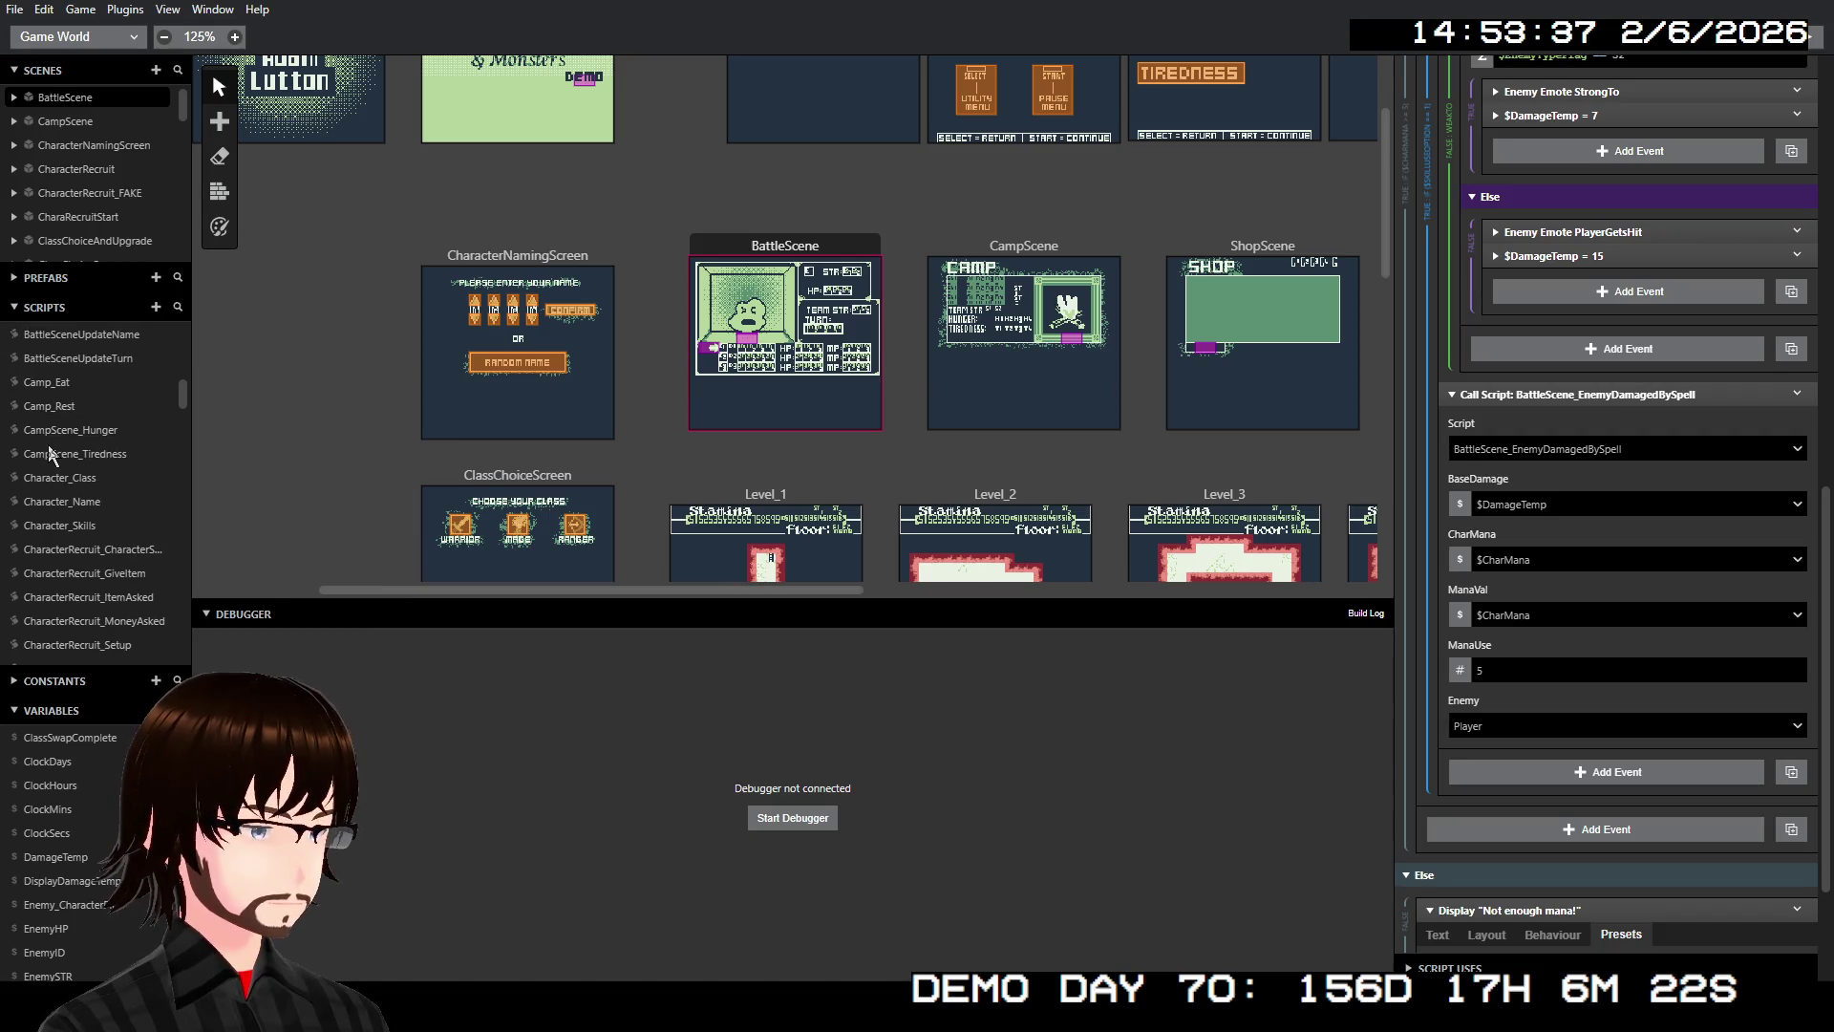
pyautogui.scroll(2, 49, 443)
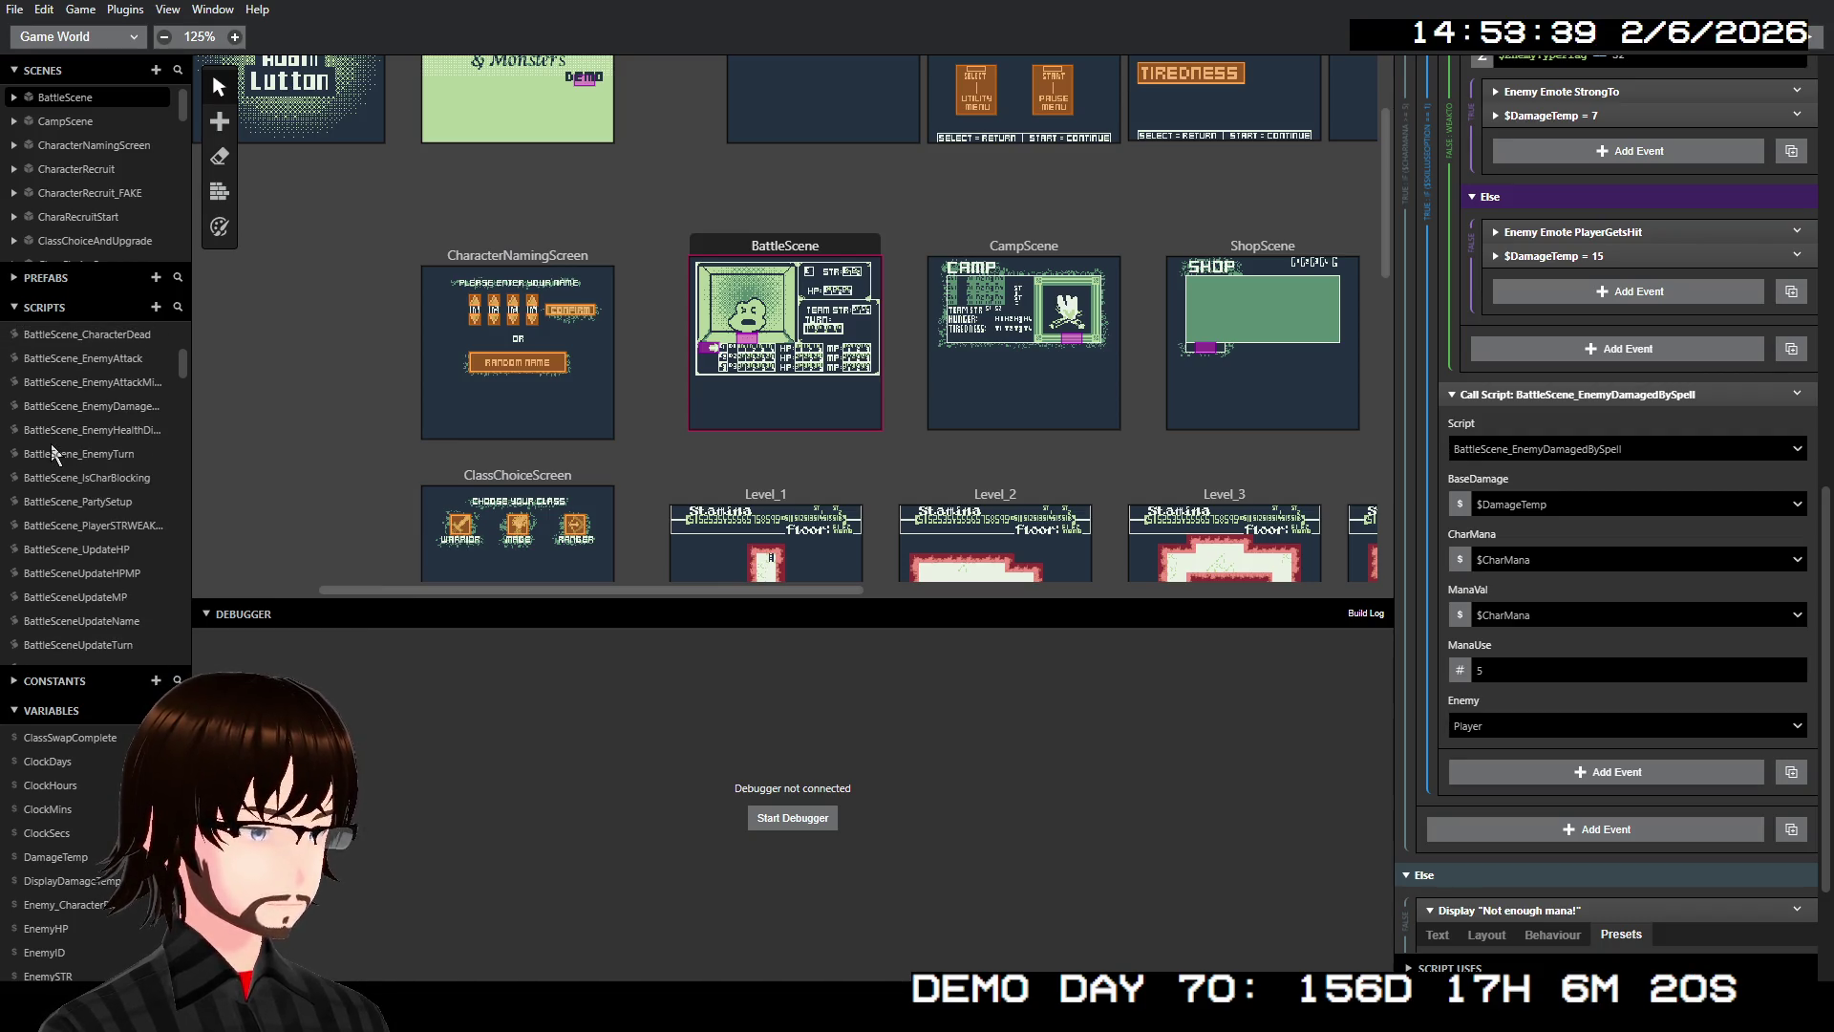
pyautogui.click(124, 409)
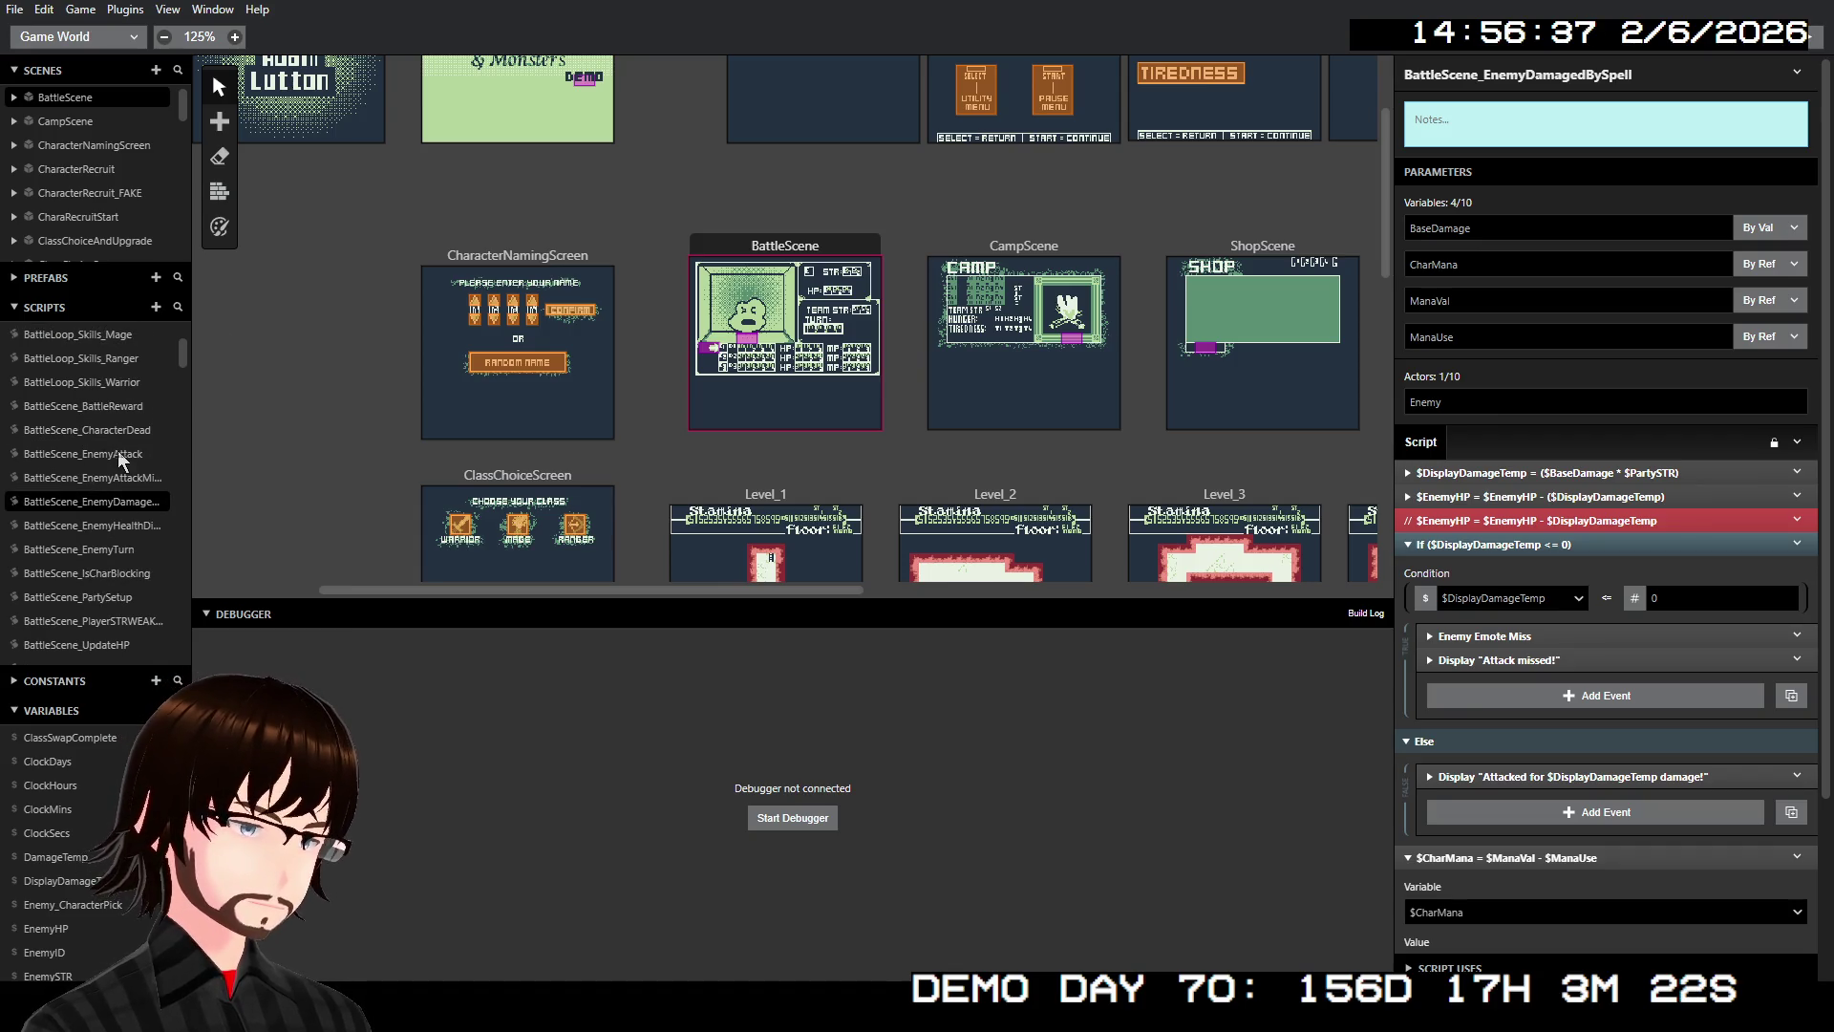
# Switch to BattleScene_PlayerSTRWEAKAdjust to compare its case 141 damage doubling
pyautogui.click(148, 524)
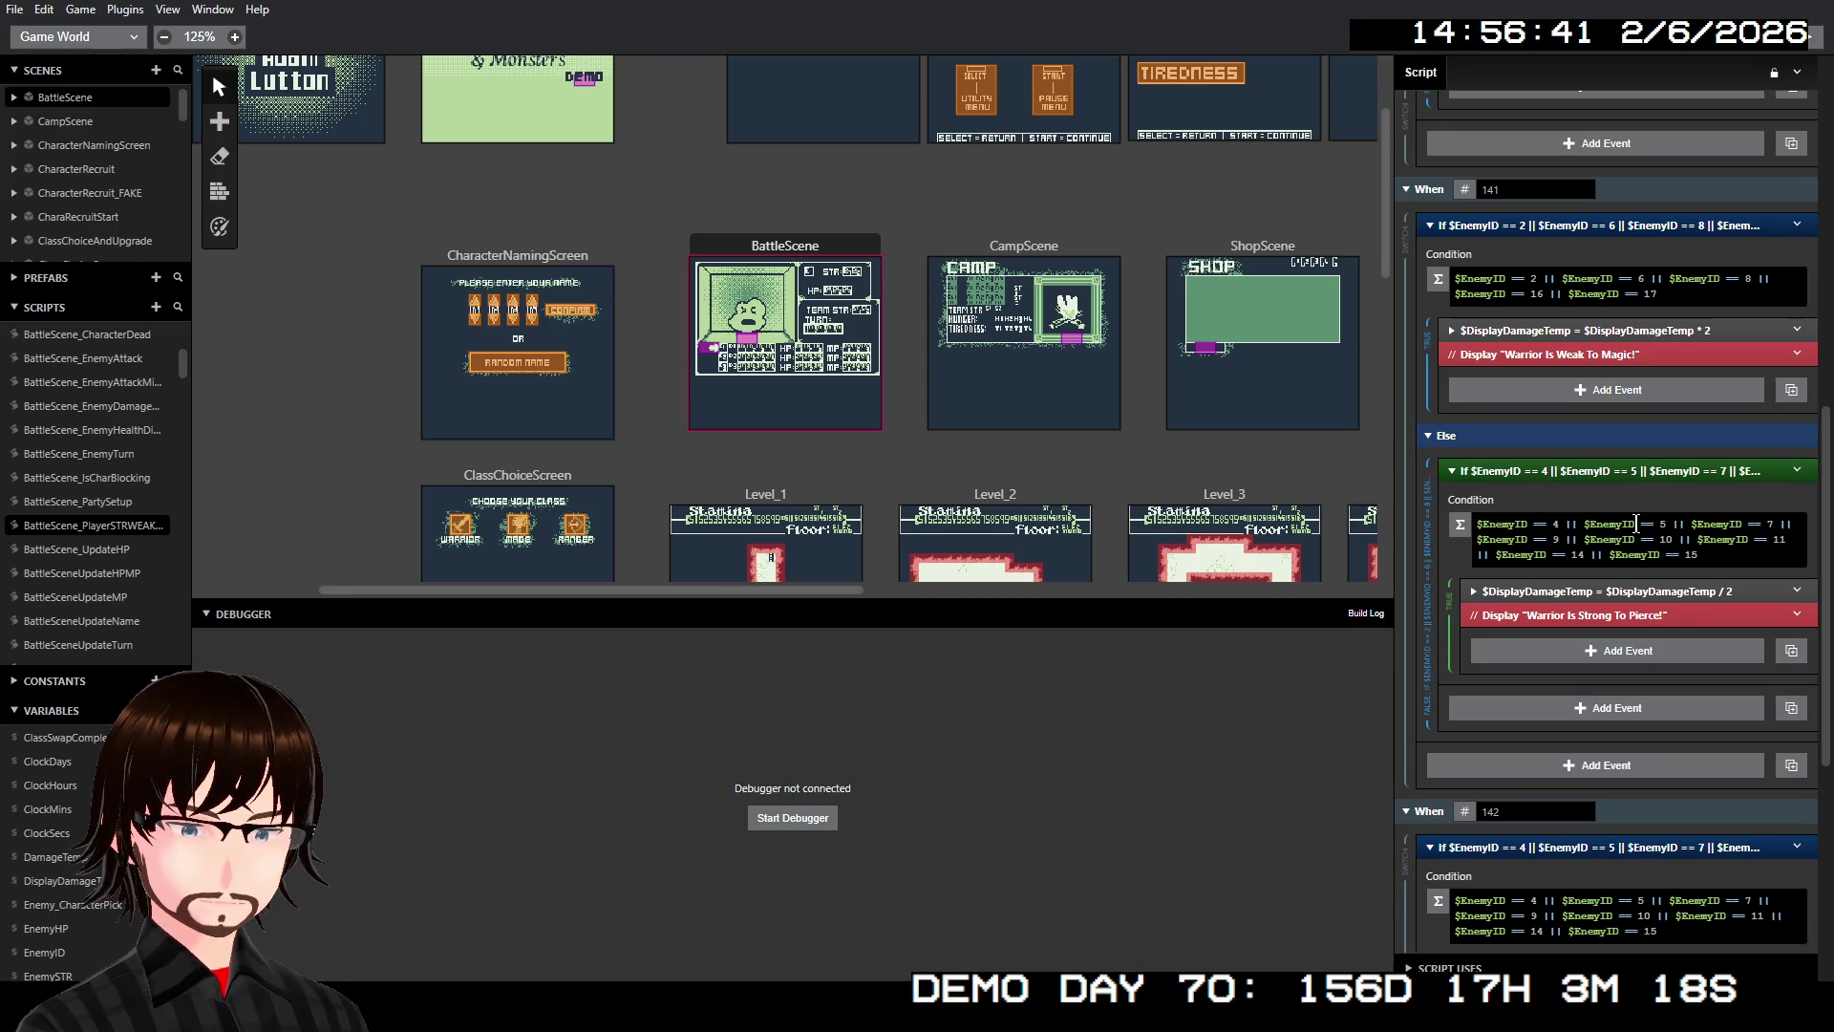
# Check BattleScene_EnemyAttackMissed, then bring up BattleScene_EnemyAttack
pyautogui.scroll(10, 1636, 524)
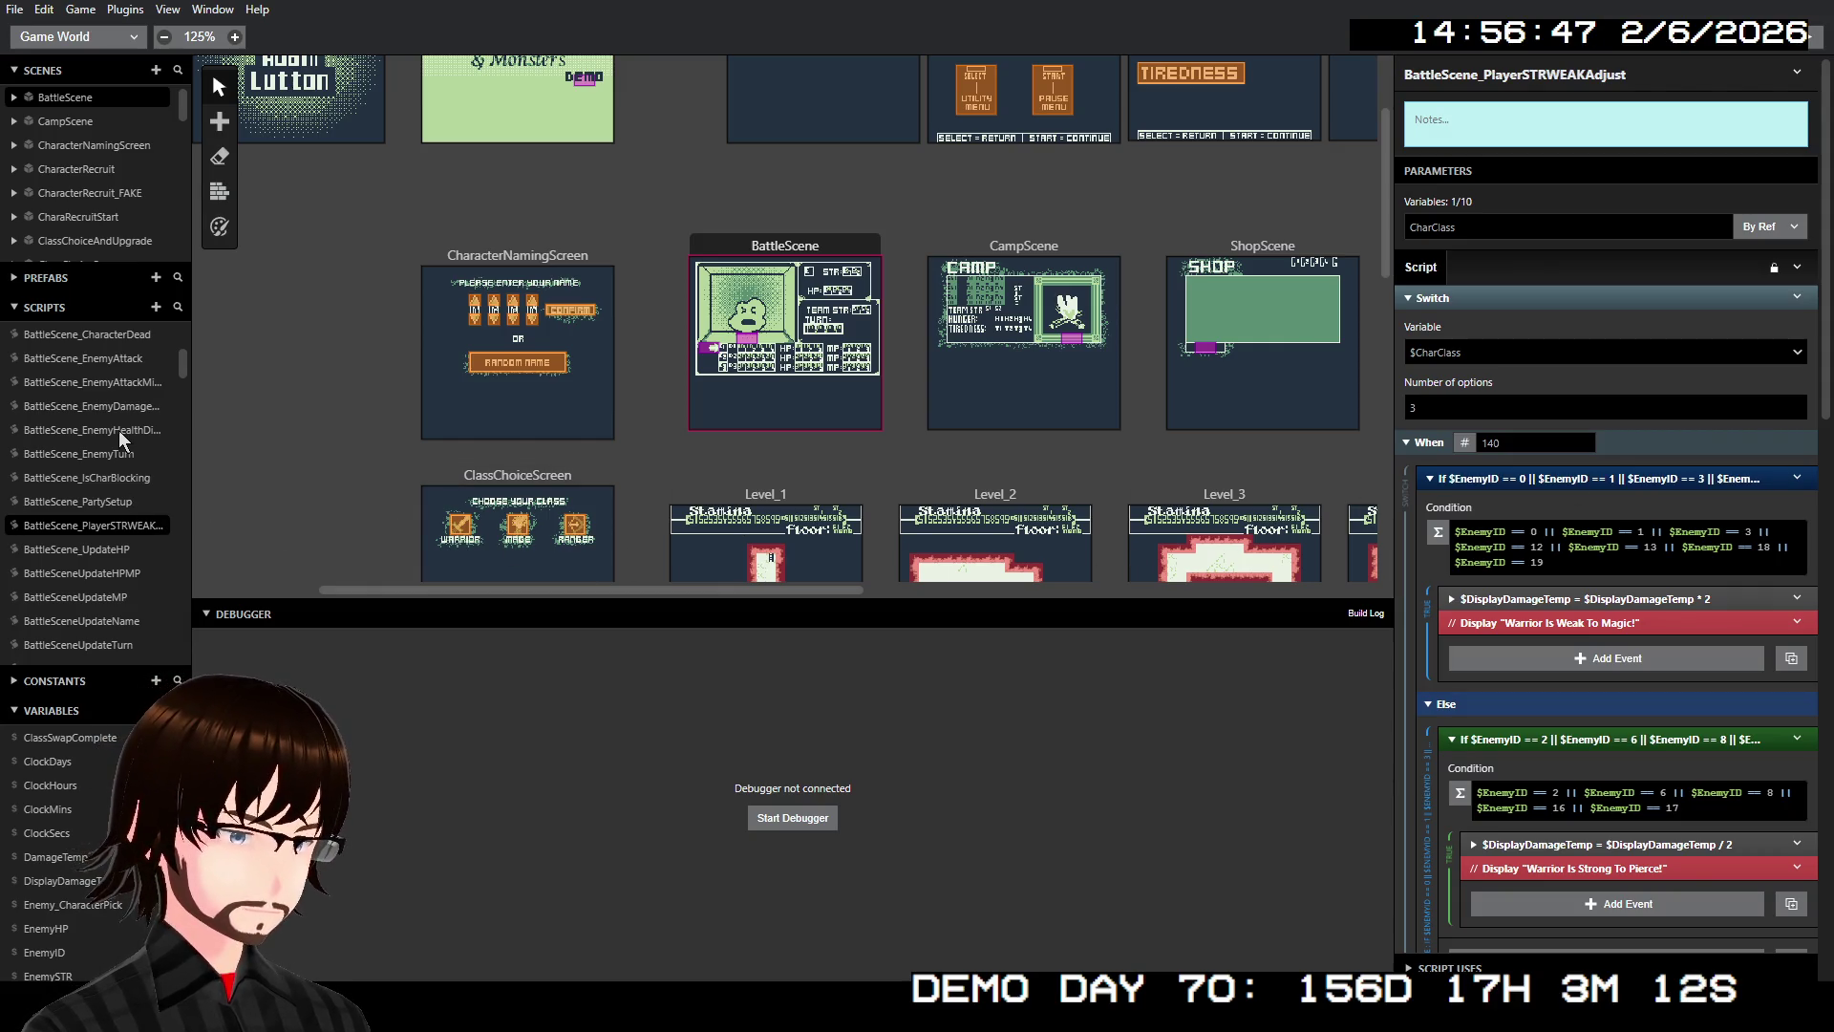
pyautogui.click(118, 385)
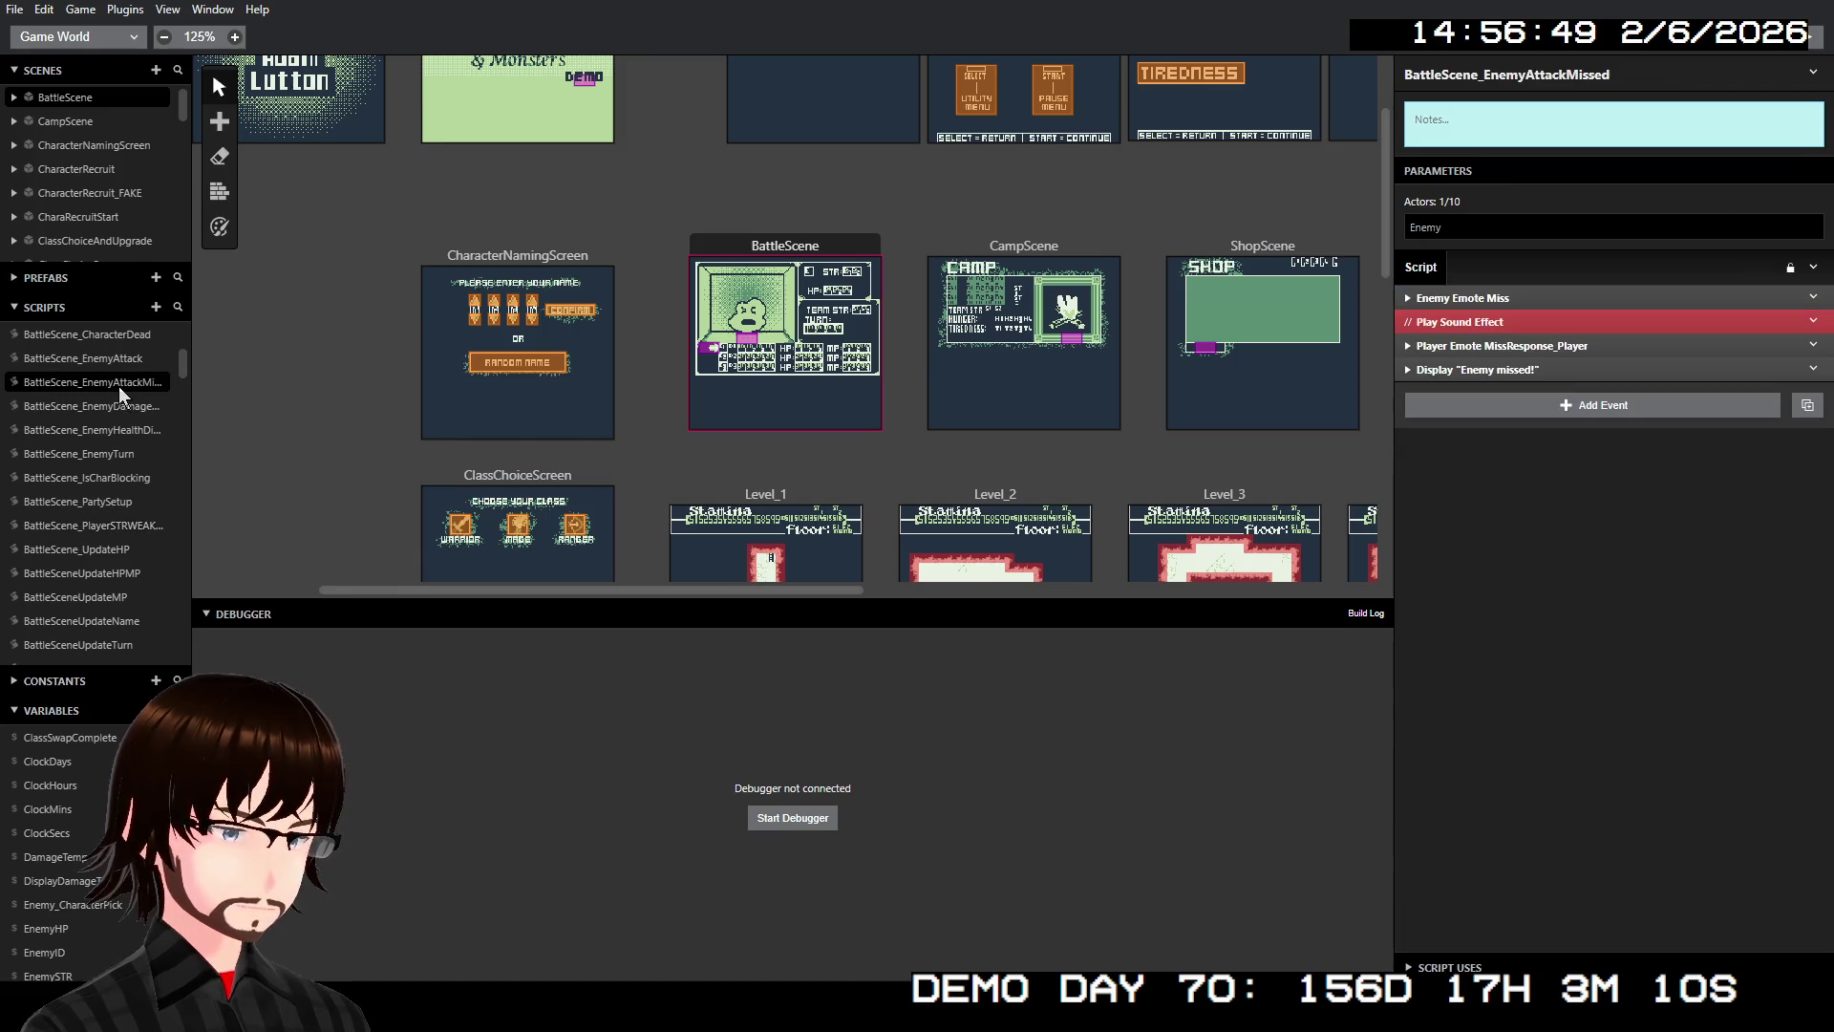
pyautogui.click(130, 363)
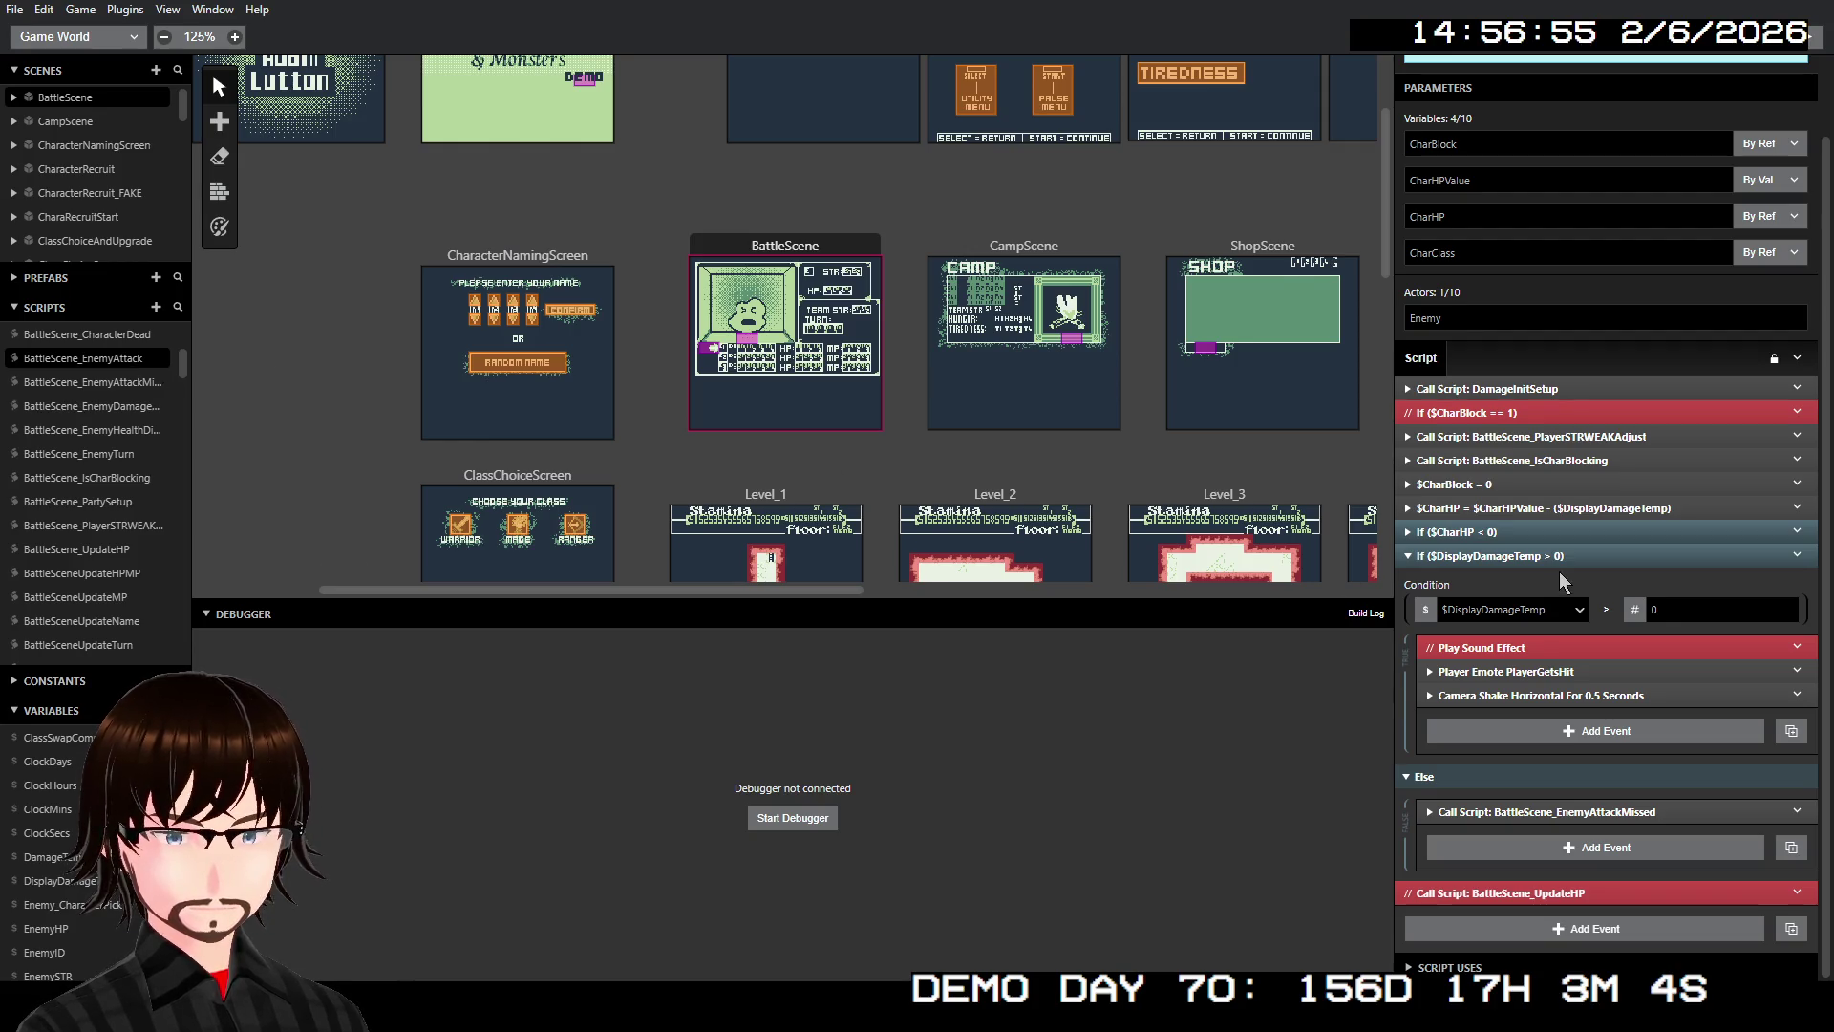
# Expand and collapse EnemyAttack's IsCharBlocking and PlayerSTRWEAKAdjust calls and the $CharHP calculation
pyautogui.click(1614, 458)
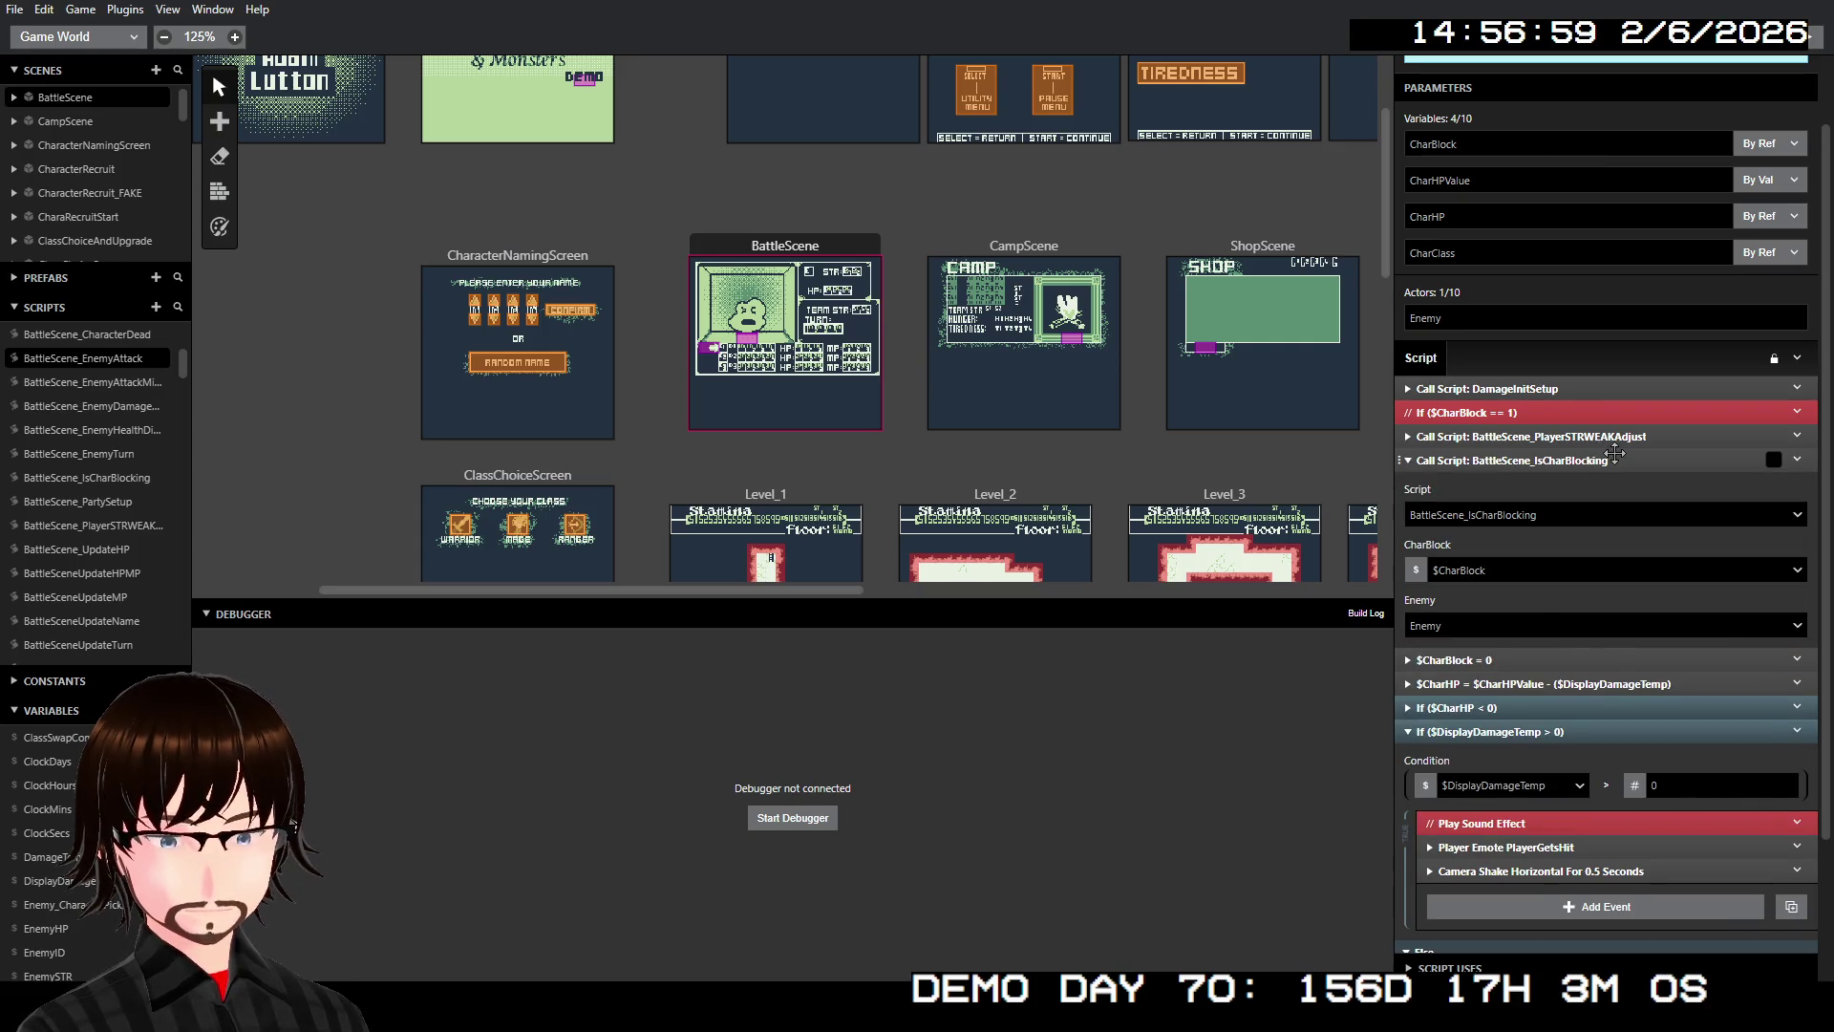
pyautogui.click(1614, 457)
pyautogui.click(1630, 436)
pyautogui.click(1629, 435)
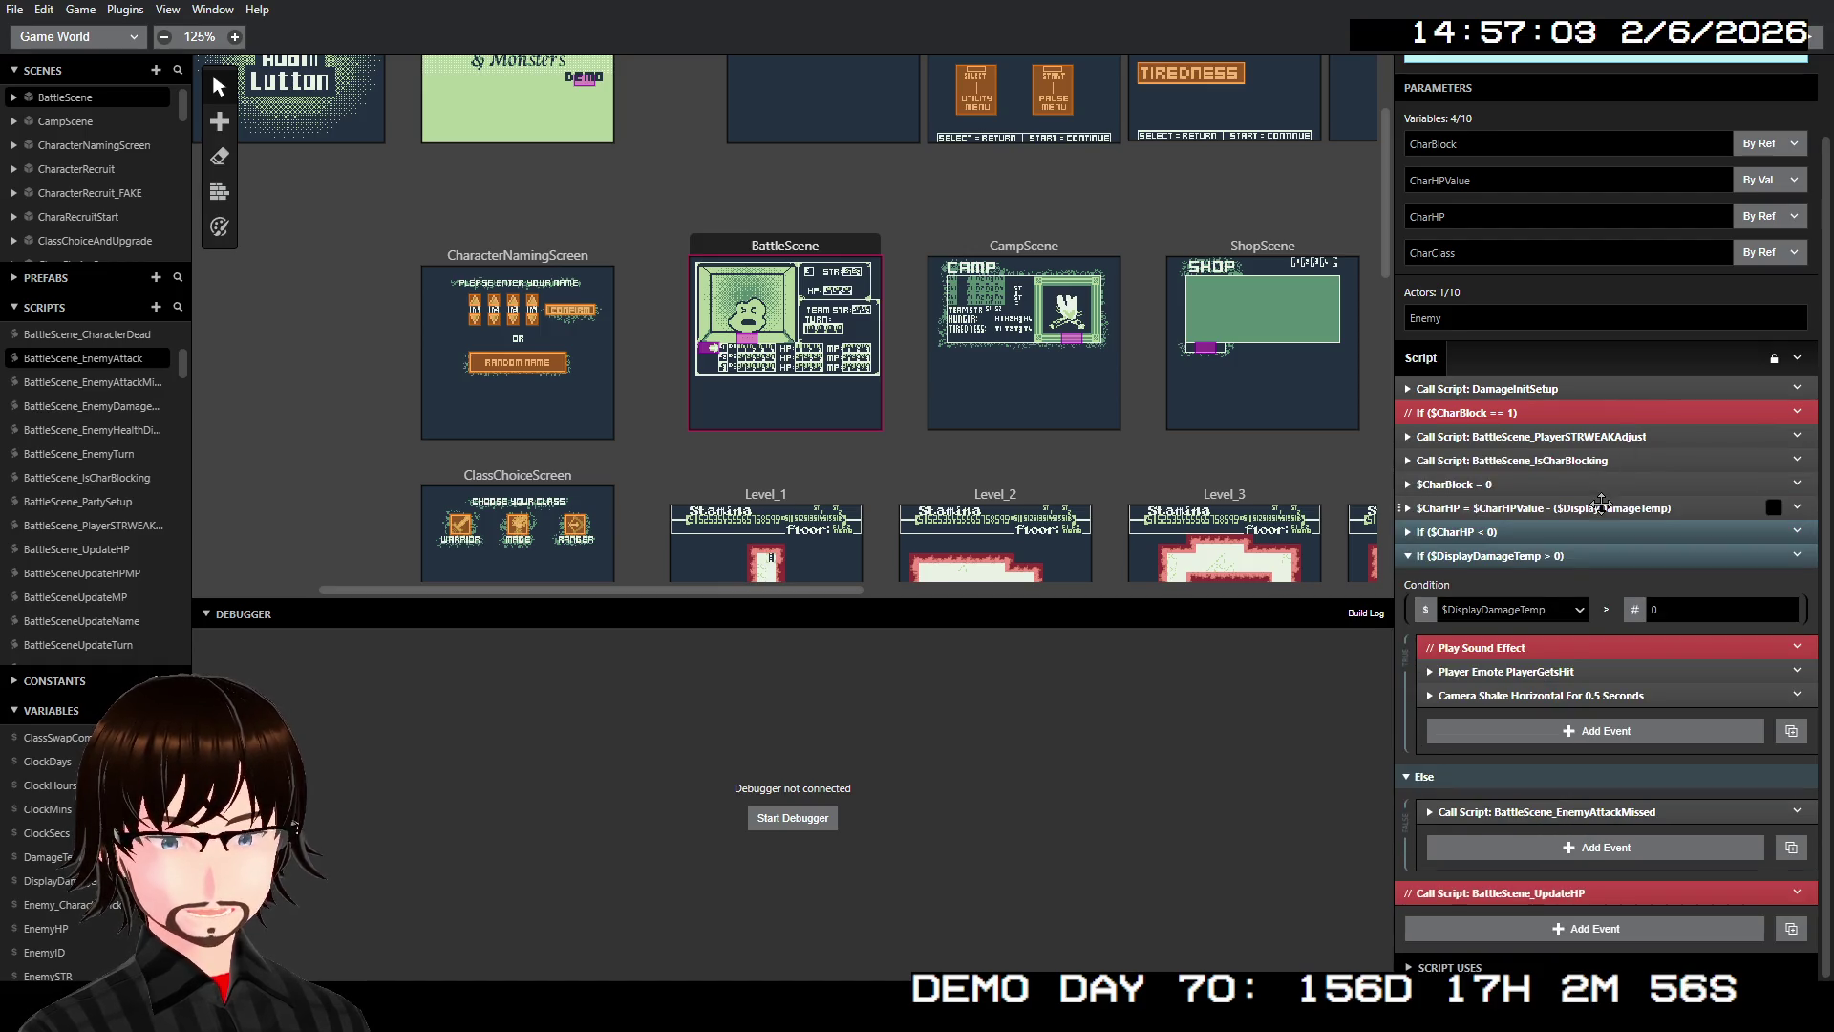
pyautogui.click(1612, 505)
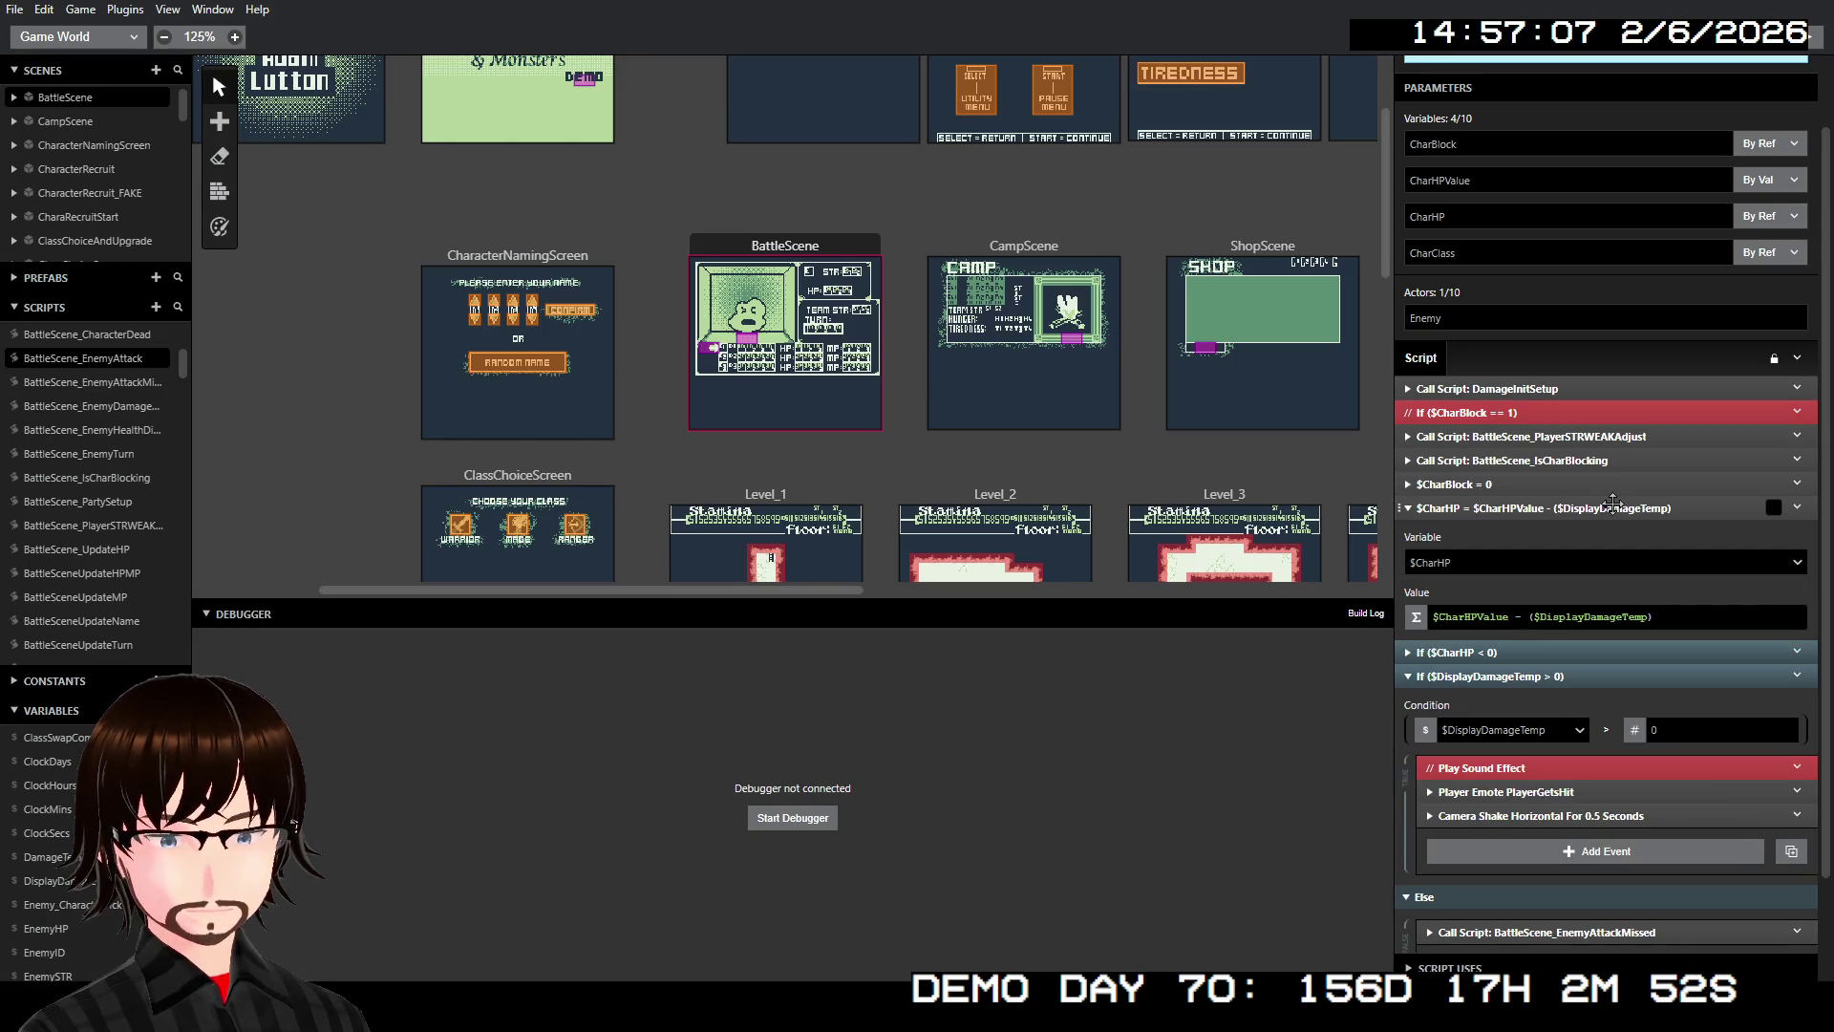
pyautogui.click(1612, 505)
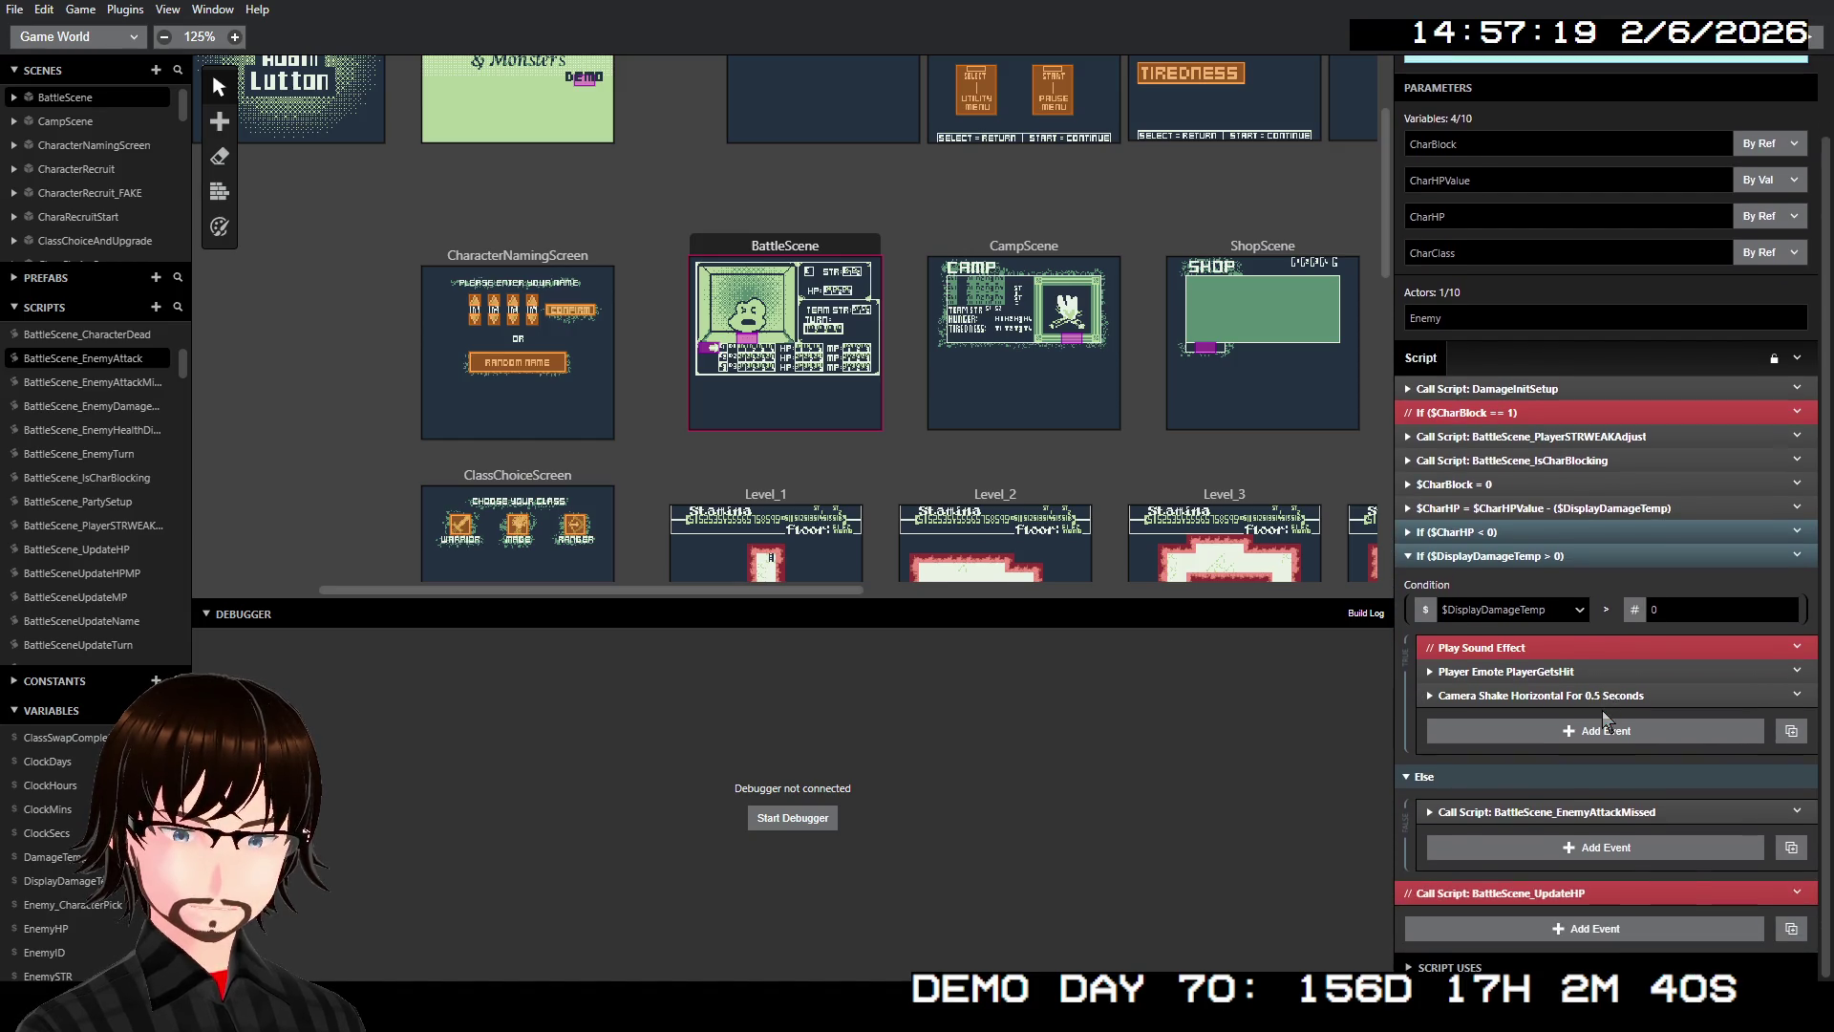
# Peek at the $CharHP < 0 condition and EnemyAttackMissed call, then show BattleScene's On Init
pyautogui.click(1511, 532)
pyautogui.click(1511, 533)
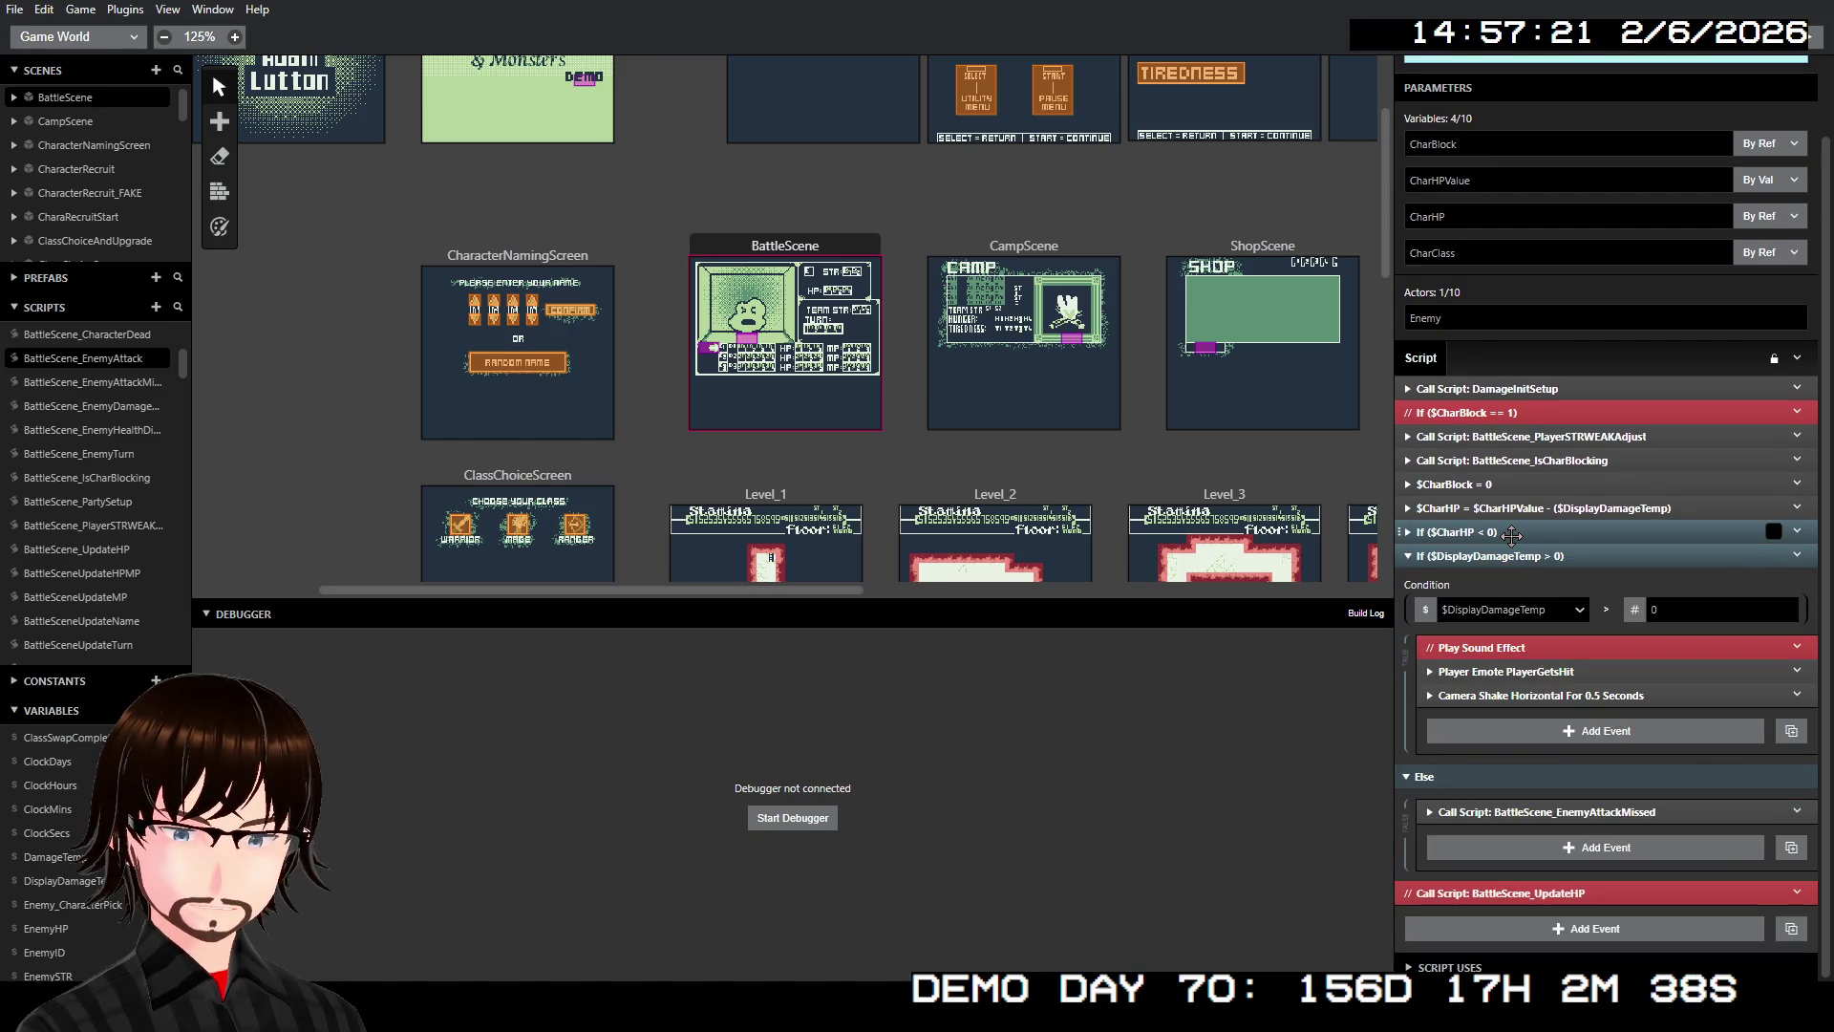
pyautogui.click(1600, 812)
pyautogui.click(1600, 812)
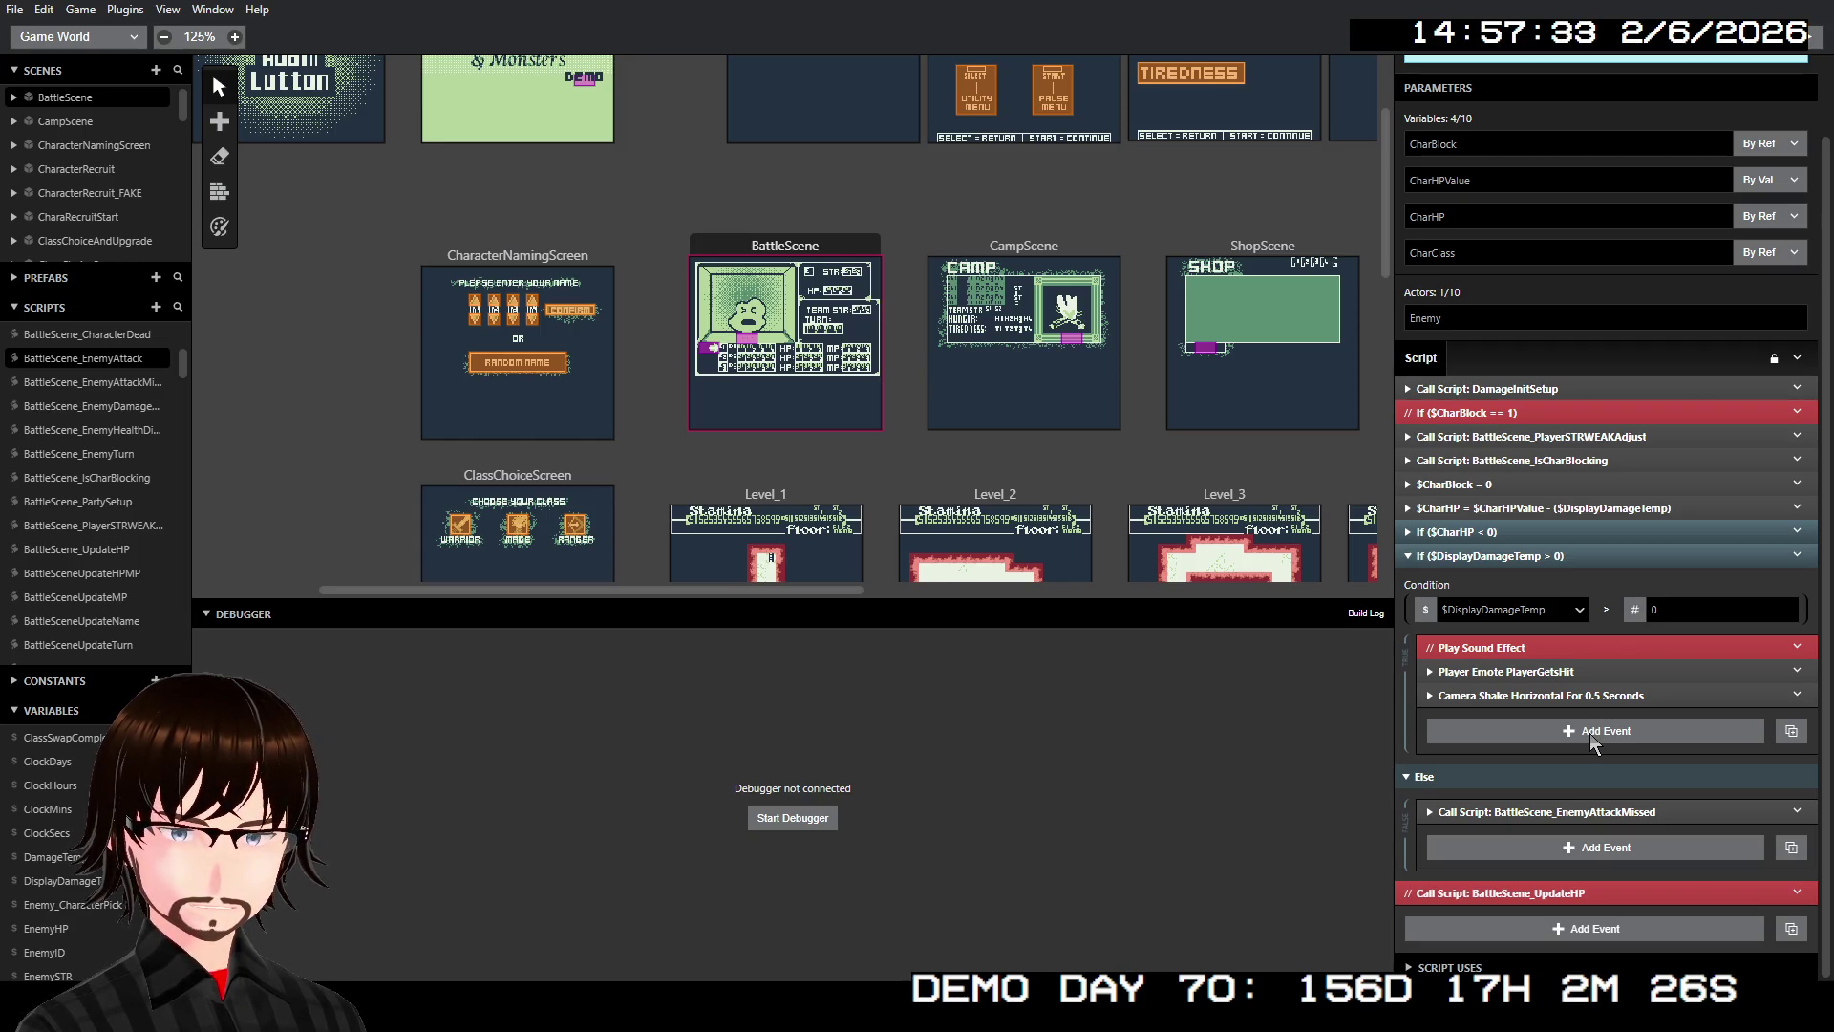
pyautogui.scroll(2, 1589, 732)
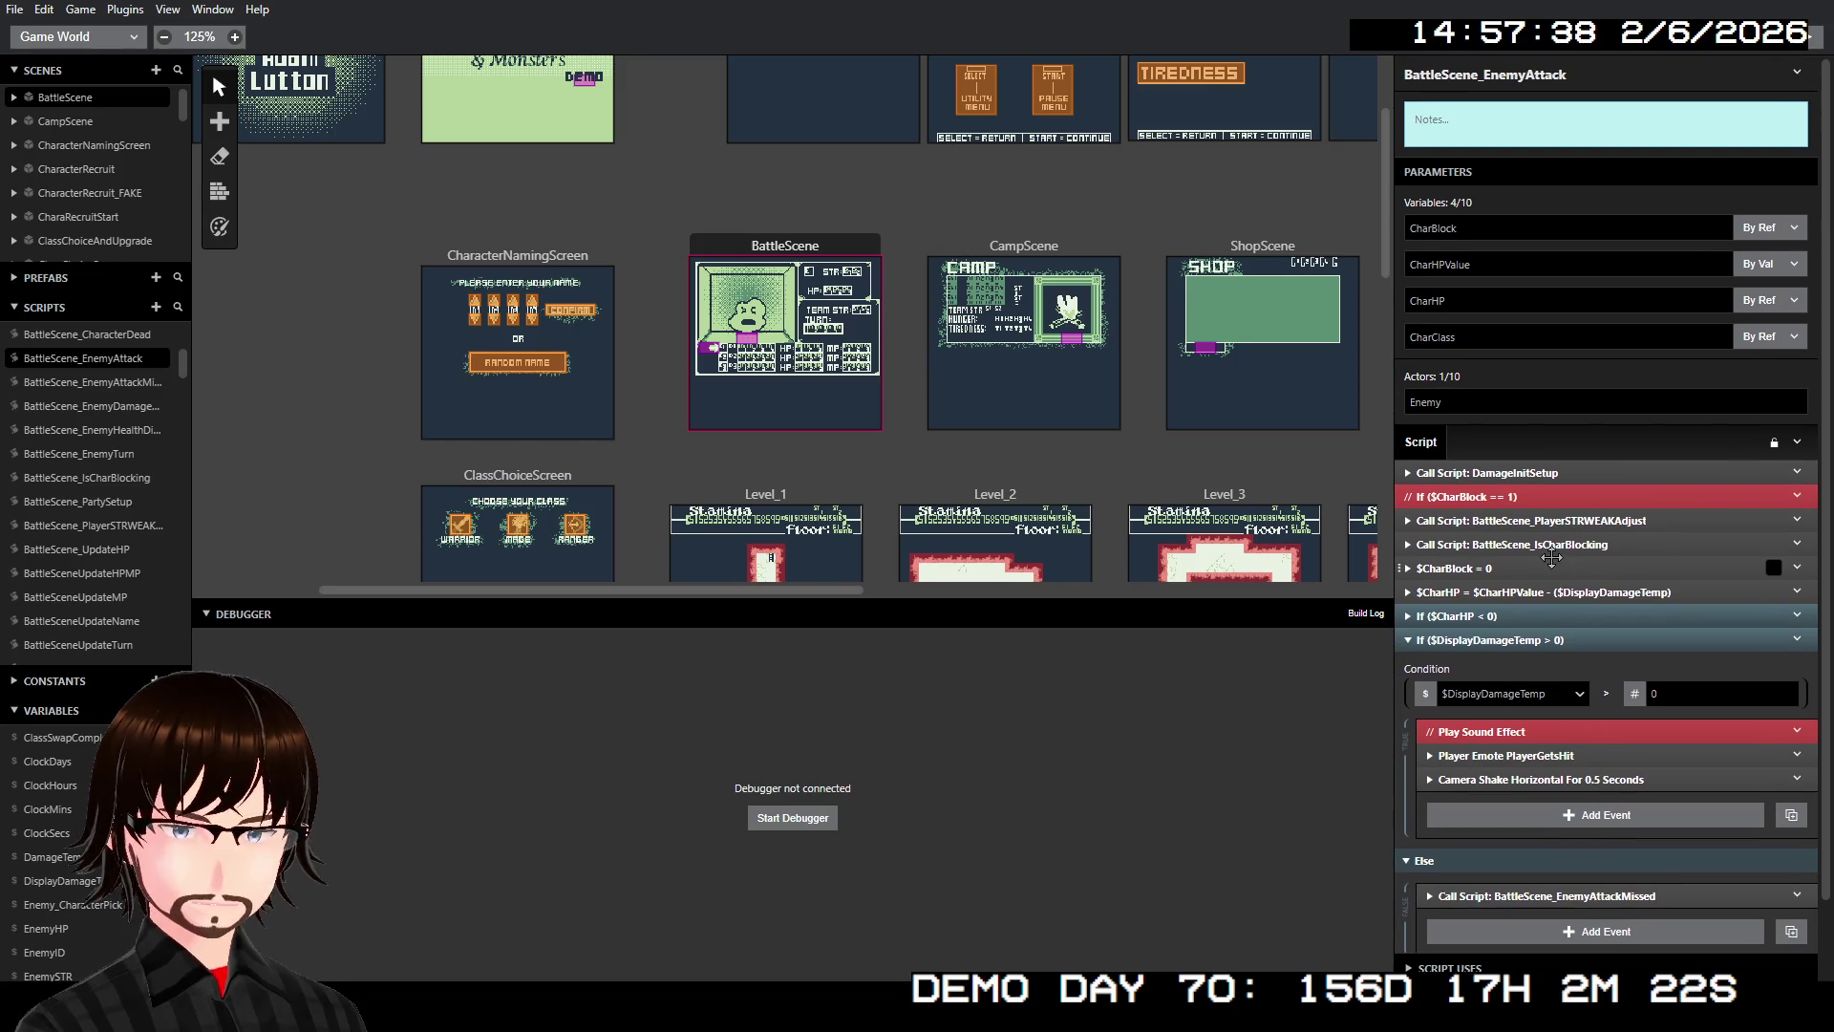
pyautogui.click(286, 382)
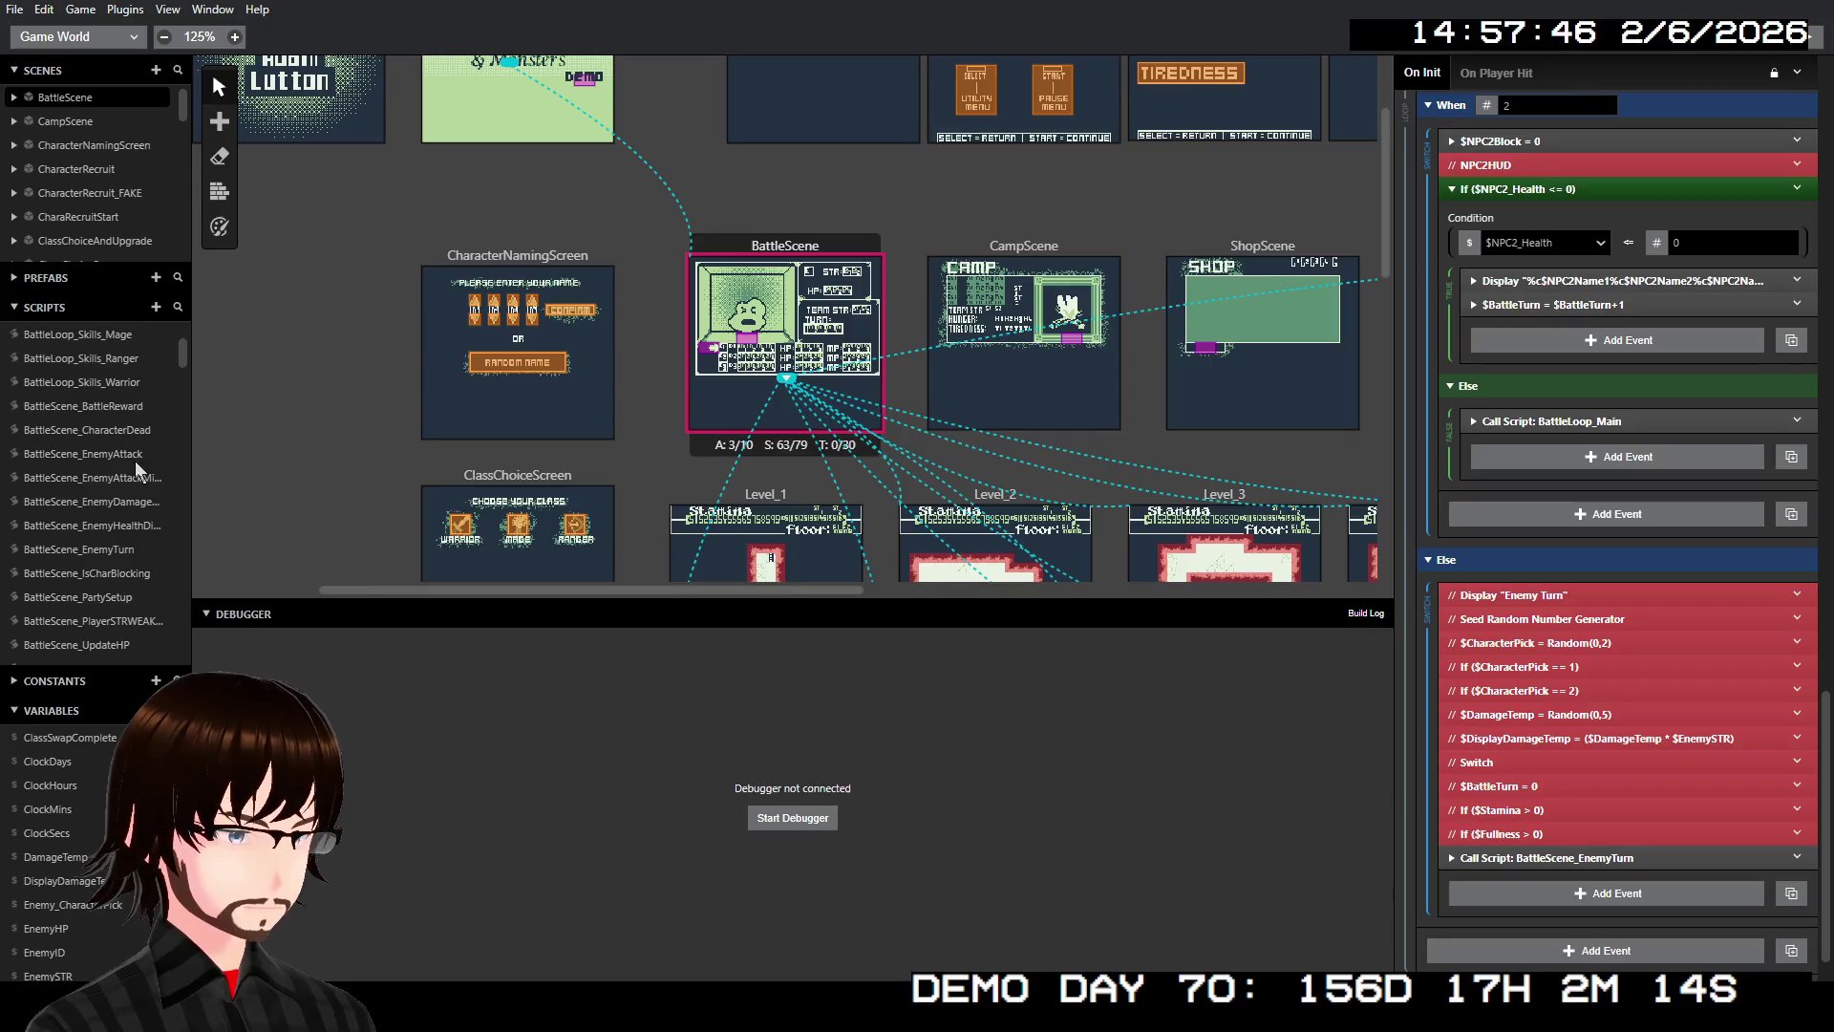
# Open BattleScene_EnemyTurn and check its DamageInitSetup call parameters
pyautogui.click(116, 549)
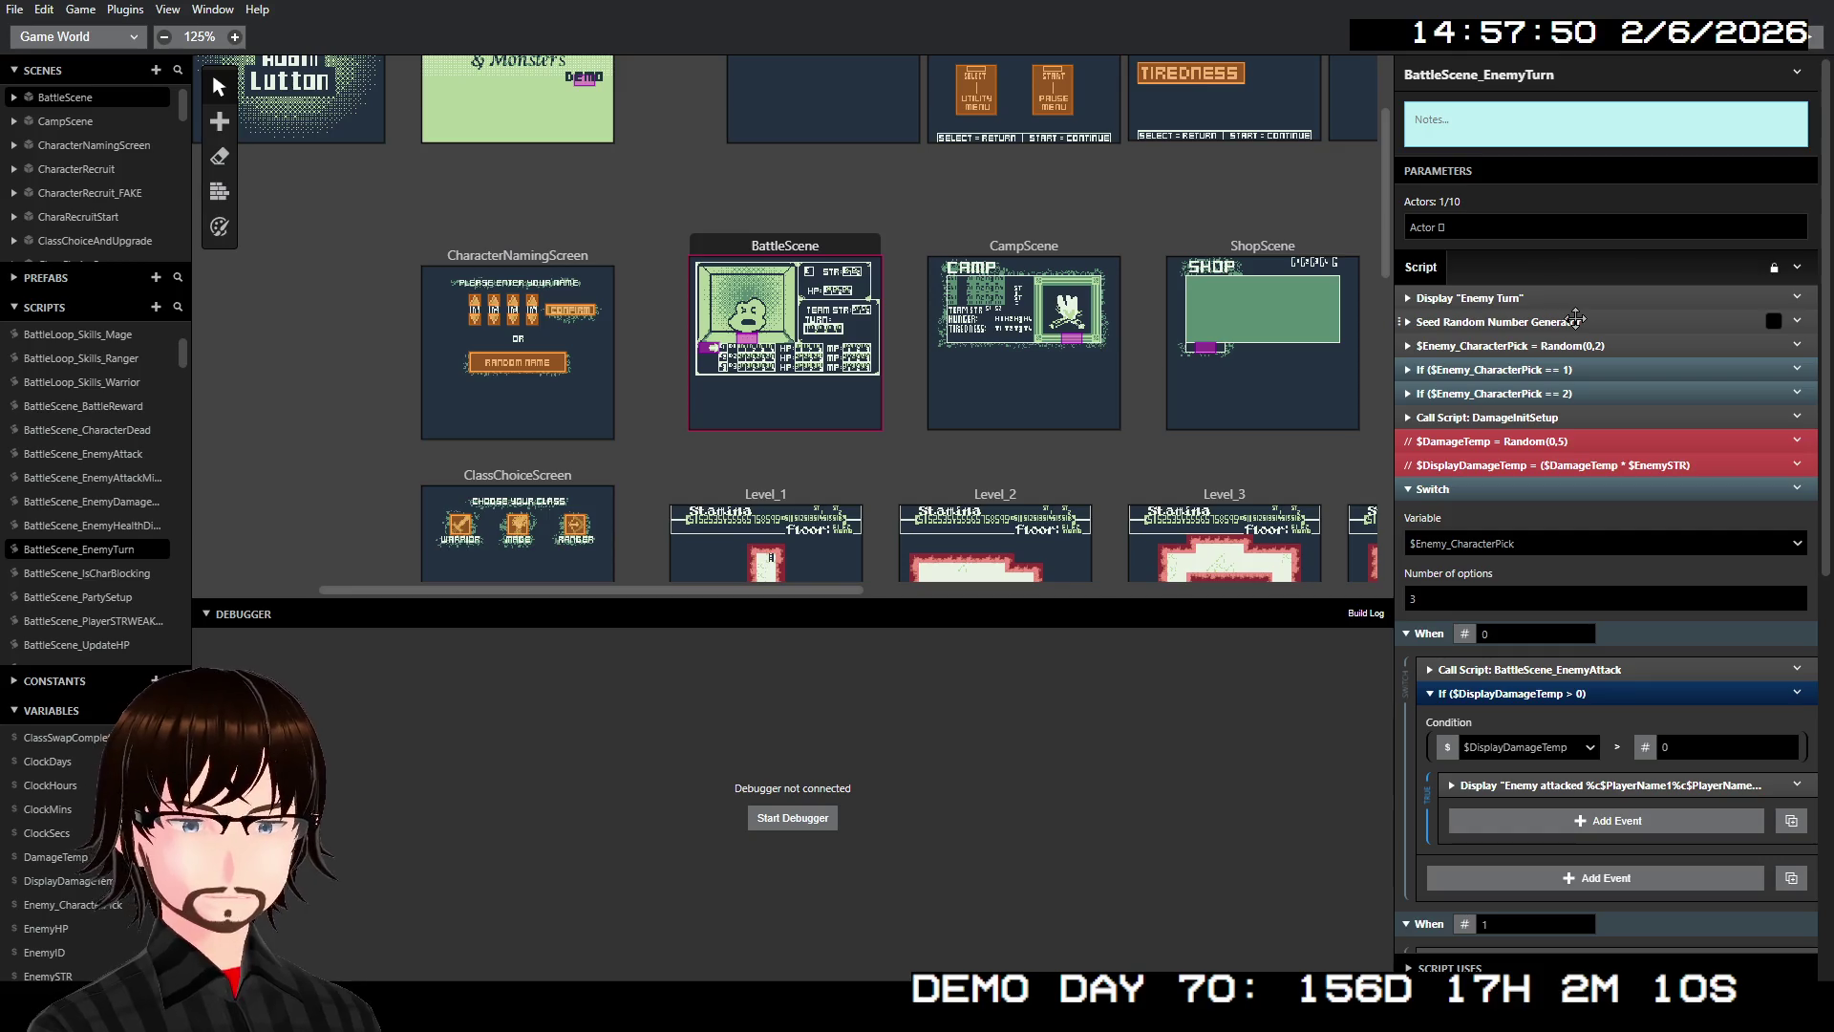
pyautogui.click(1563, 418)
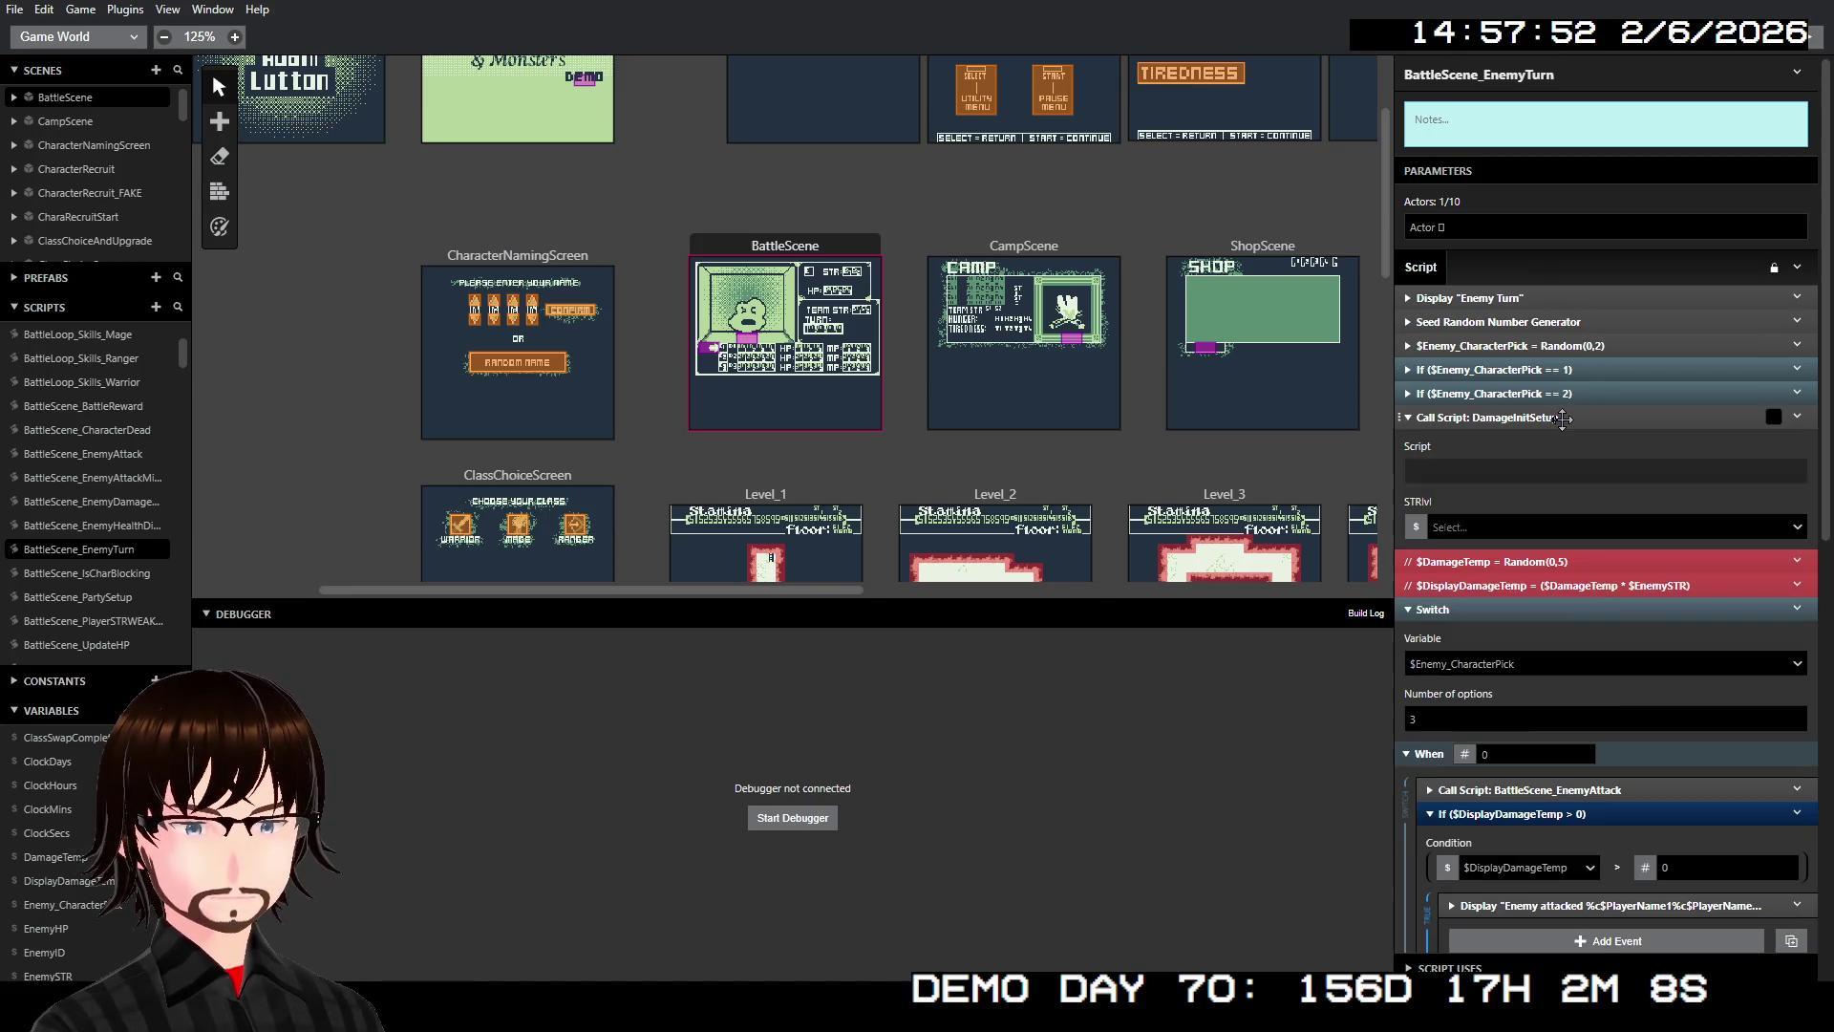
pyautogui.click(1563, 418)
pyautogui.scroll(-2, 1624, 525)
pyautogui.scroll(-1, 1648, 583)
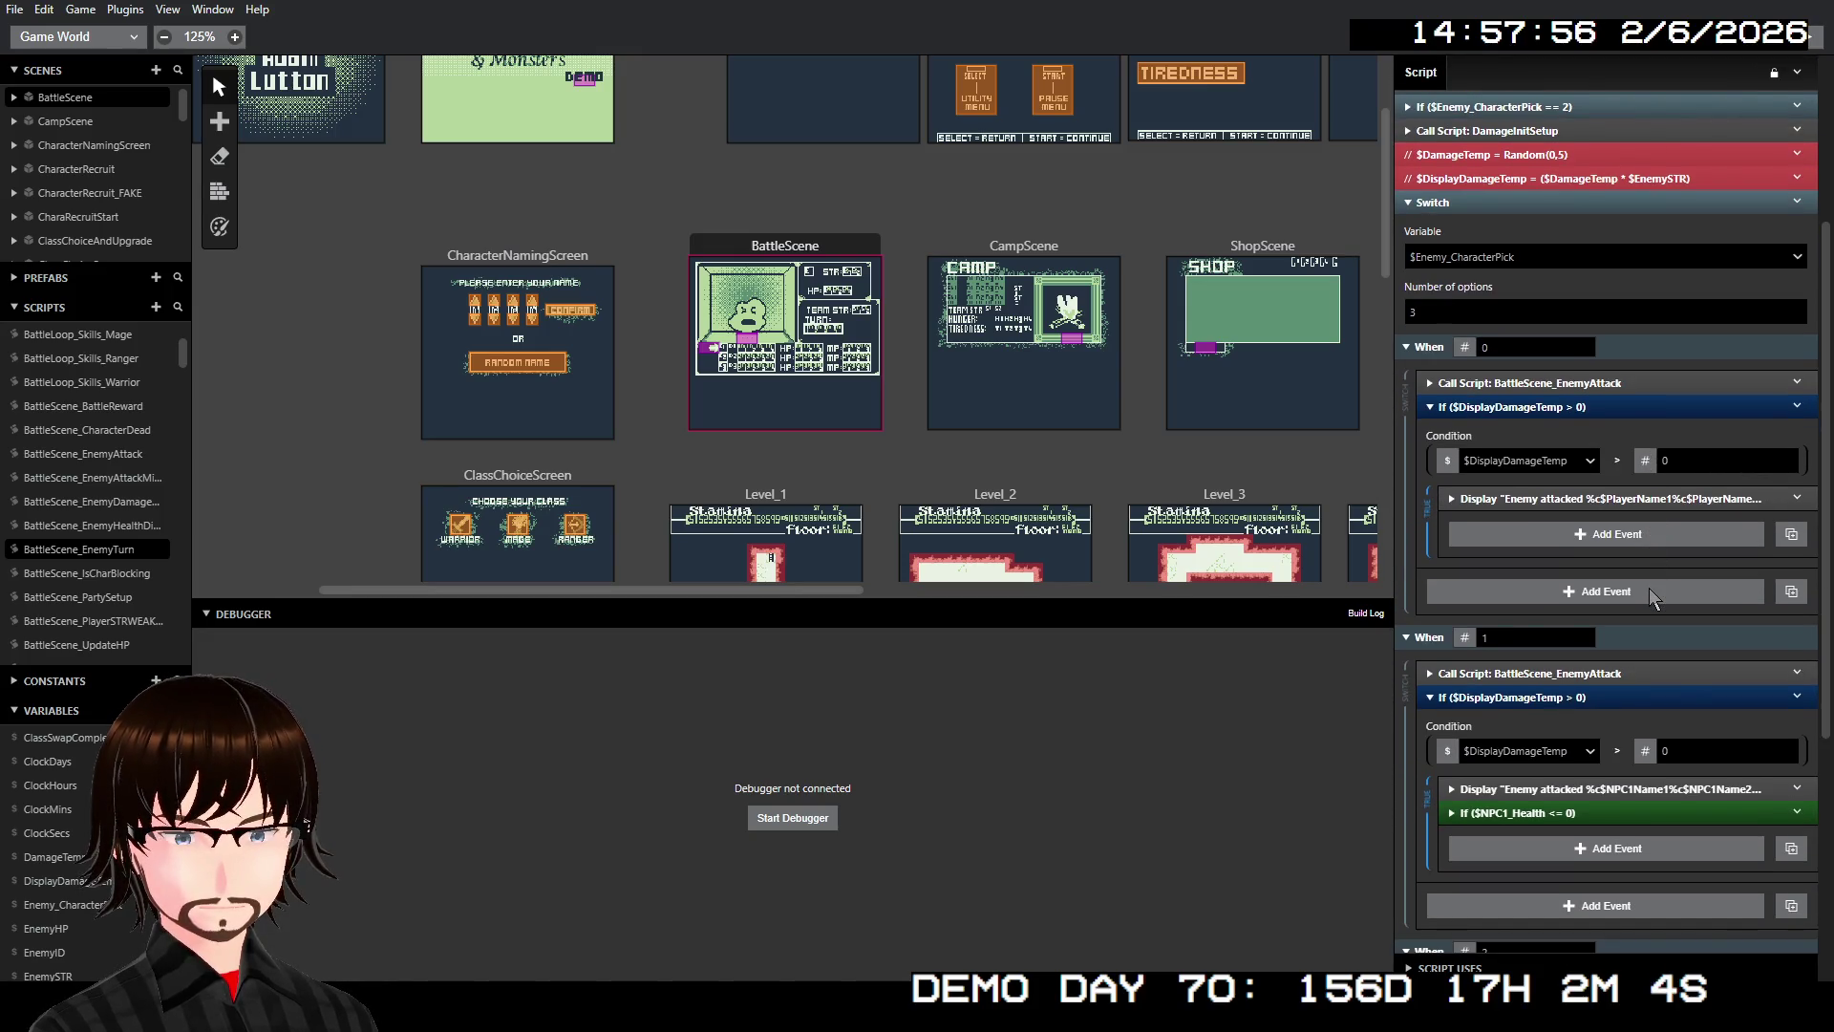
pyautogui.scroll(-1, 1633, 544)
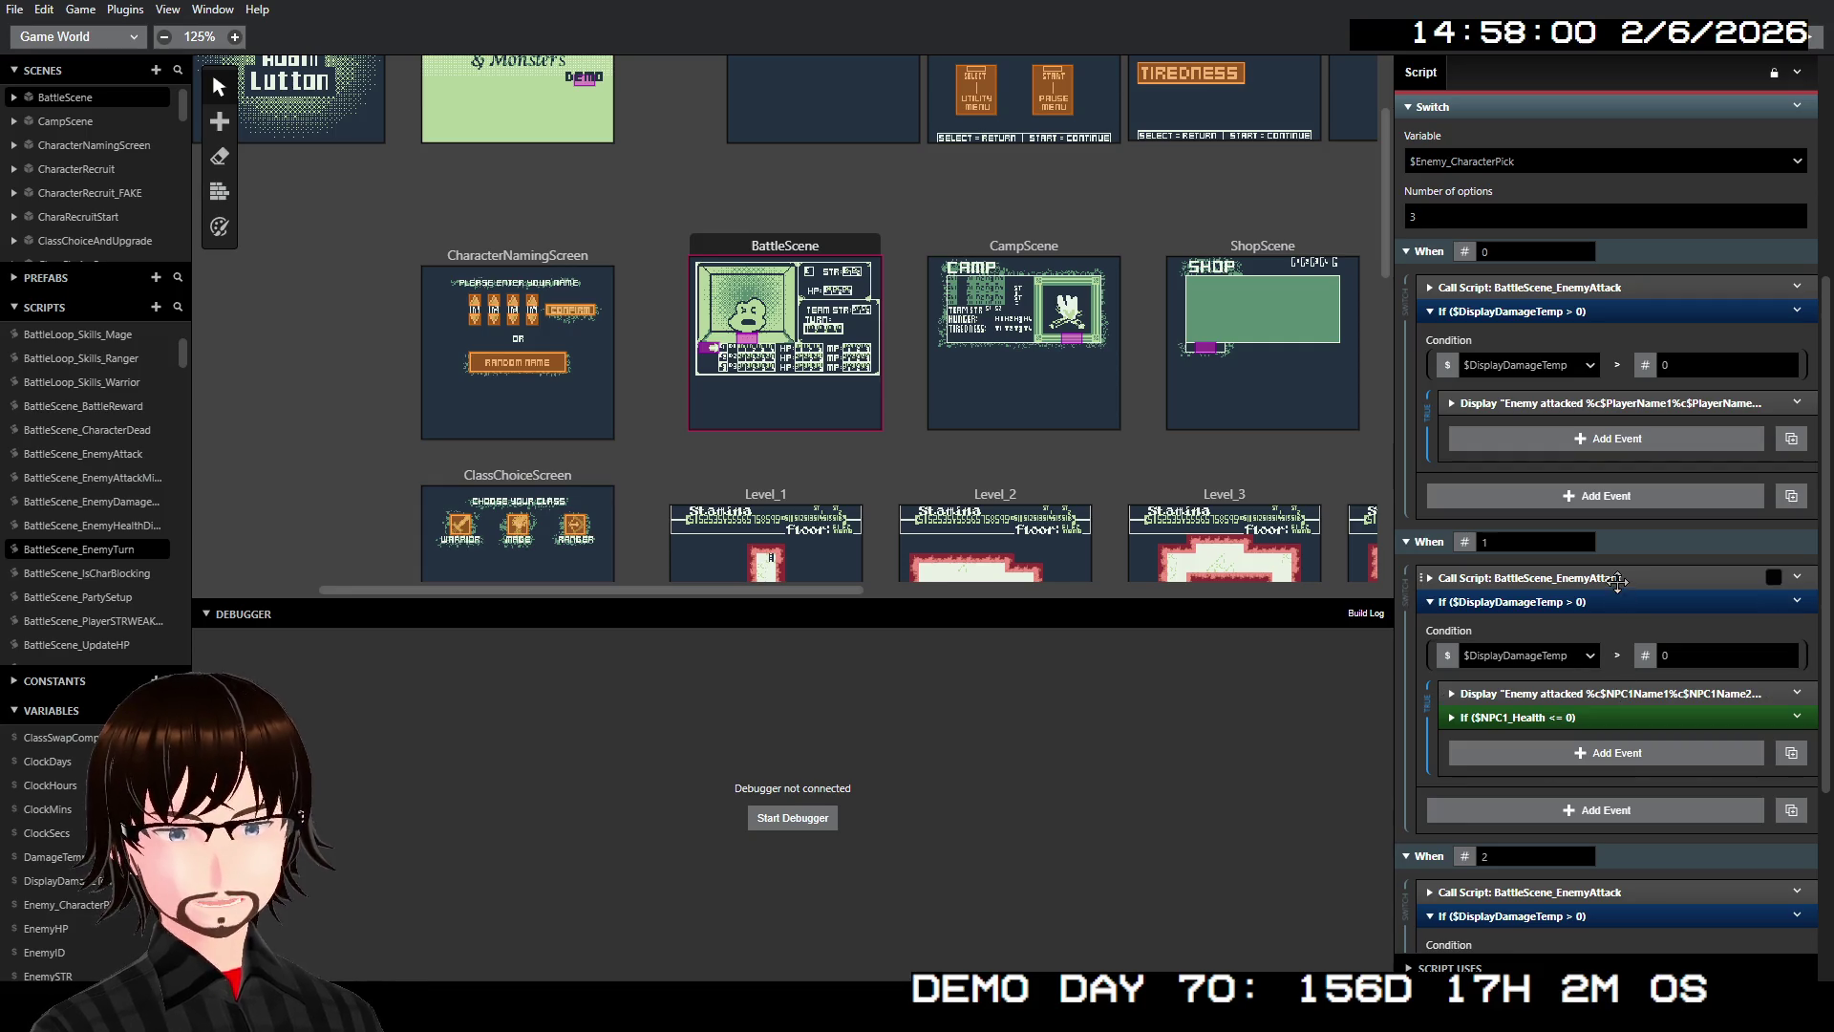
# Inspect EnemyTurn's enemy-attacked message and its $NPC1_Health <= 0 check
pyautogui.click(1609, 692)
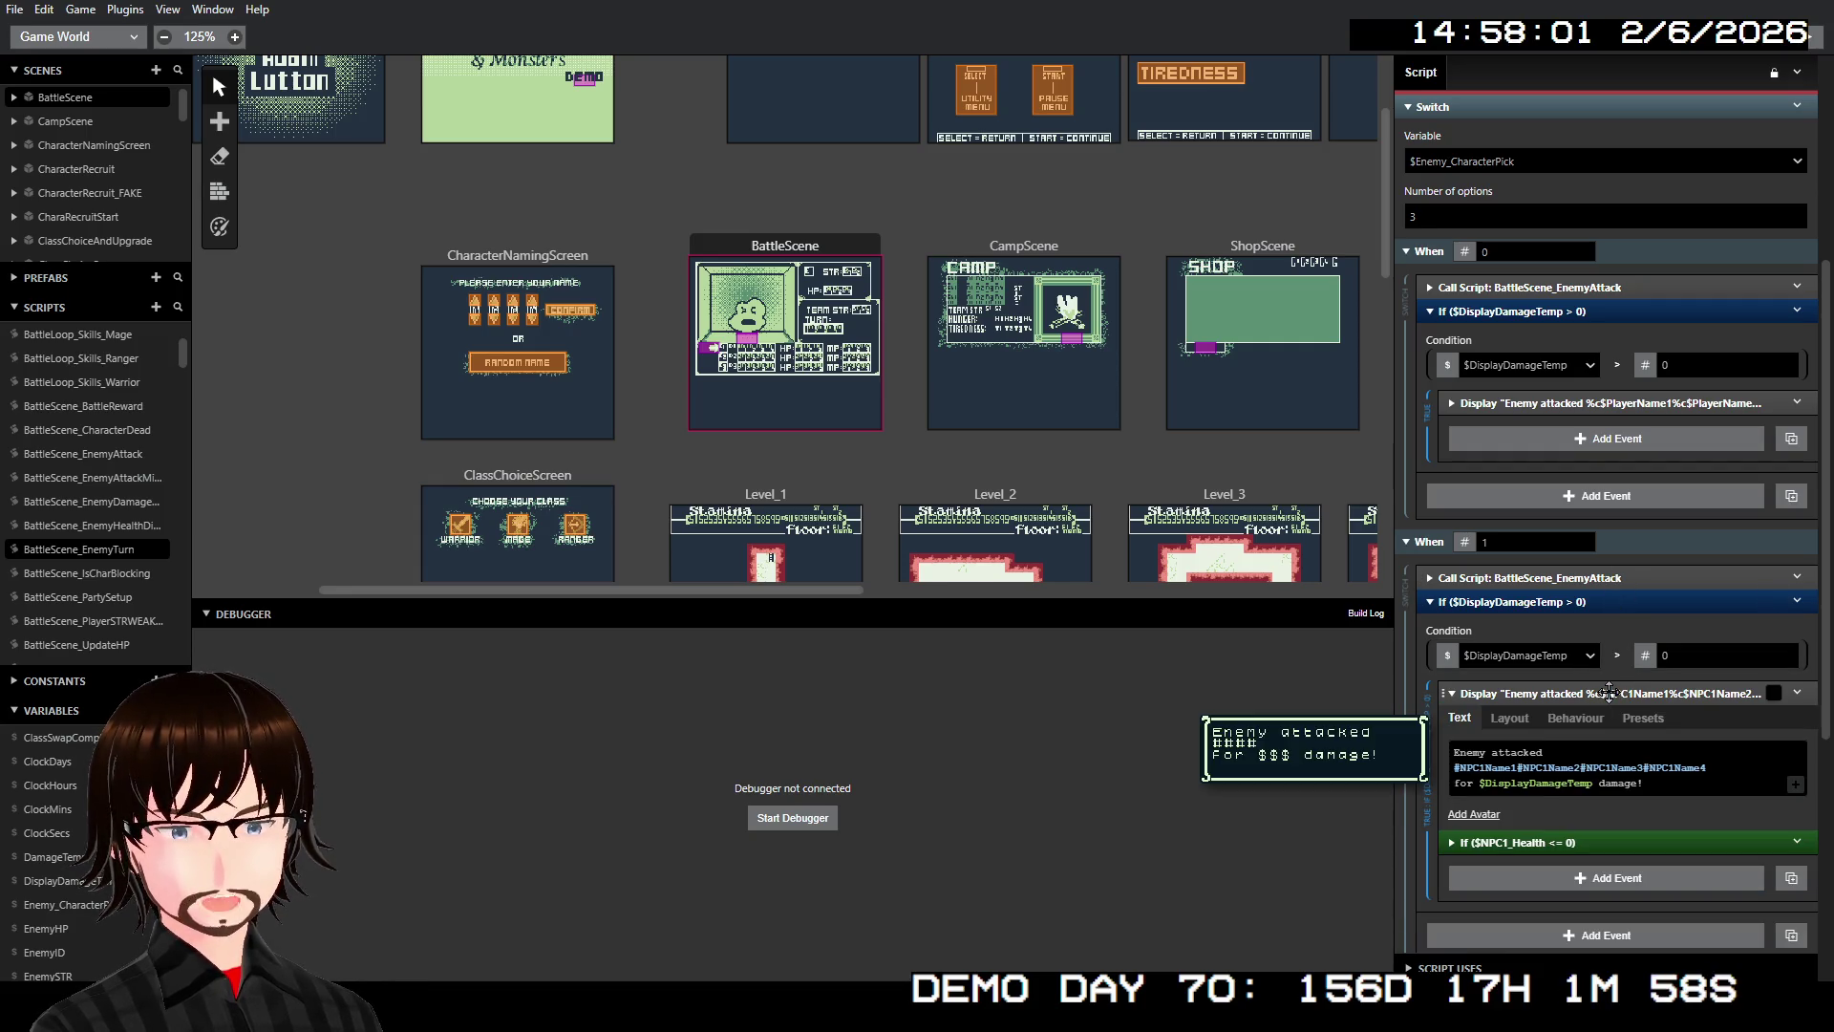
pyautogui.click(1609, 691)
pyautogui.click(1569, 717)
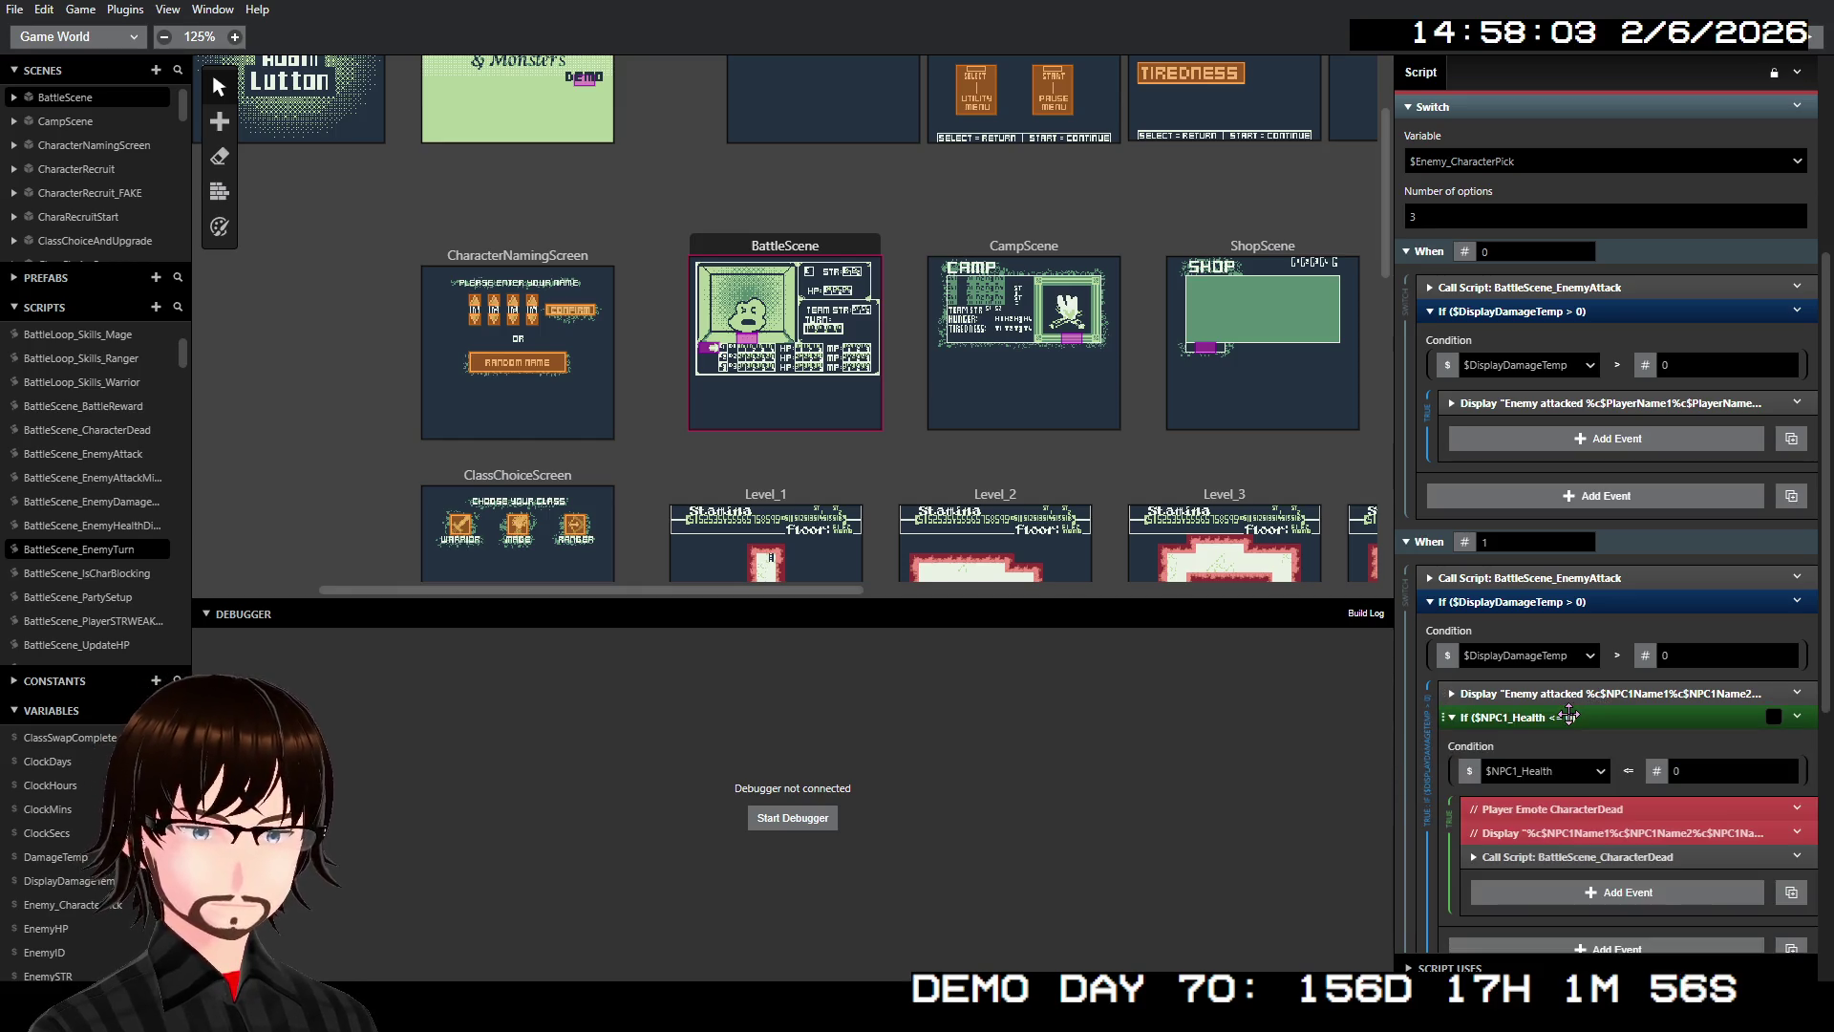
pyautogui.click(1570, 717)
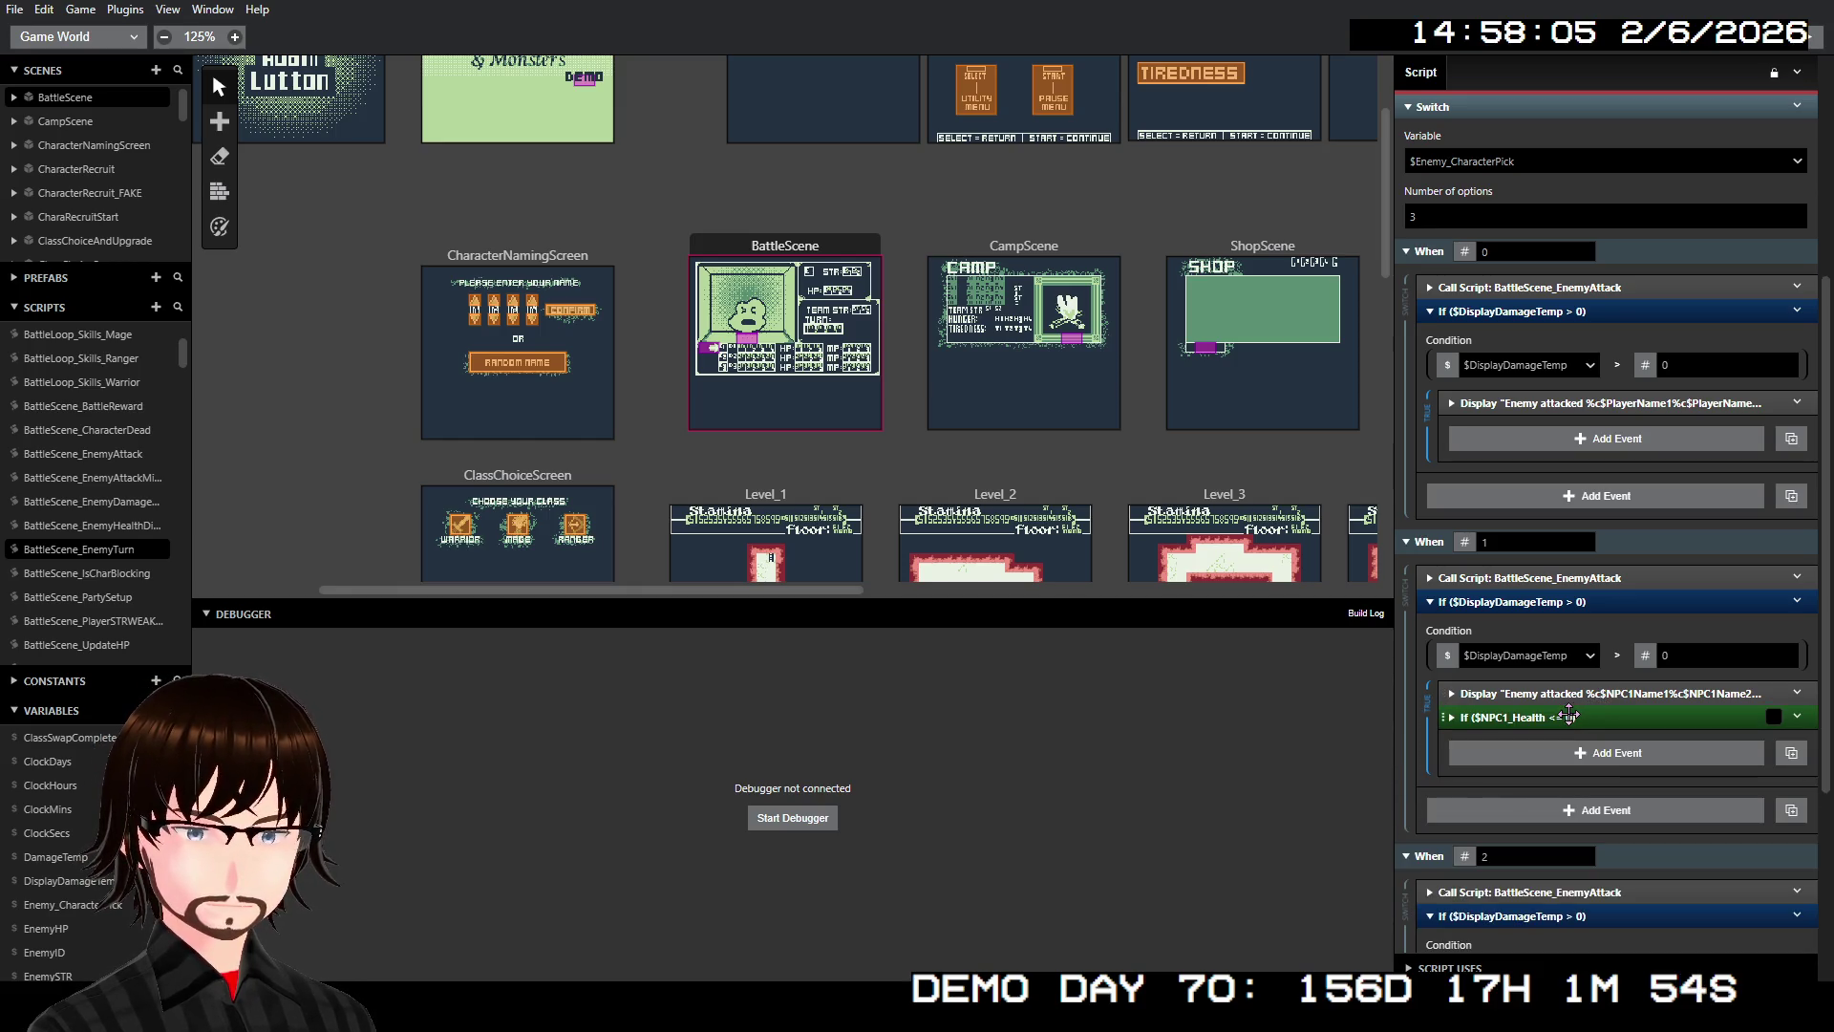
pyautogui.scroll(-4, 1585, 698)
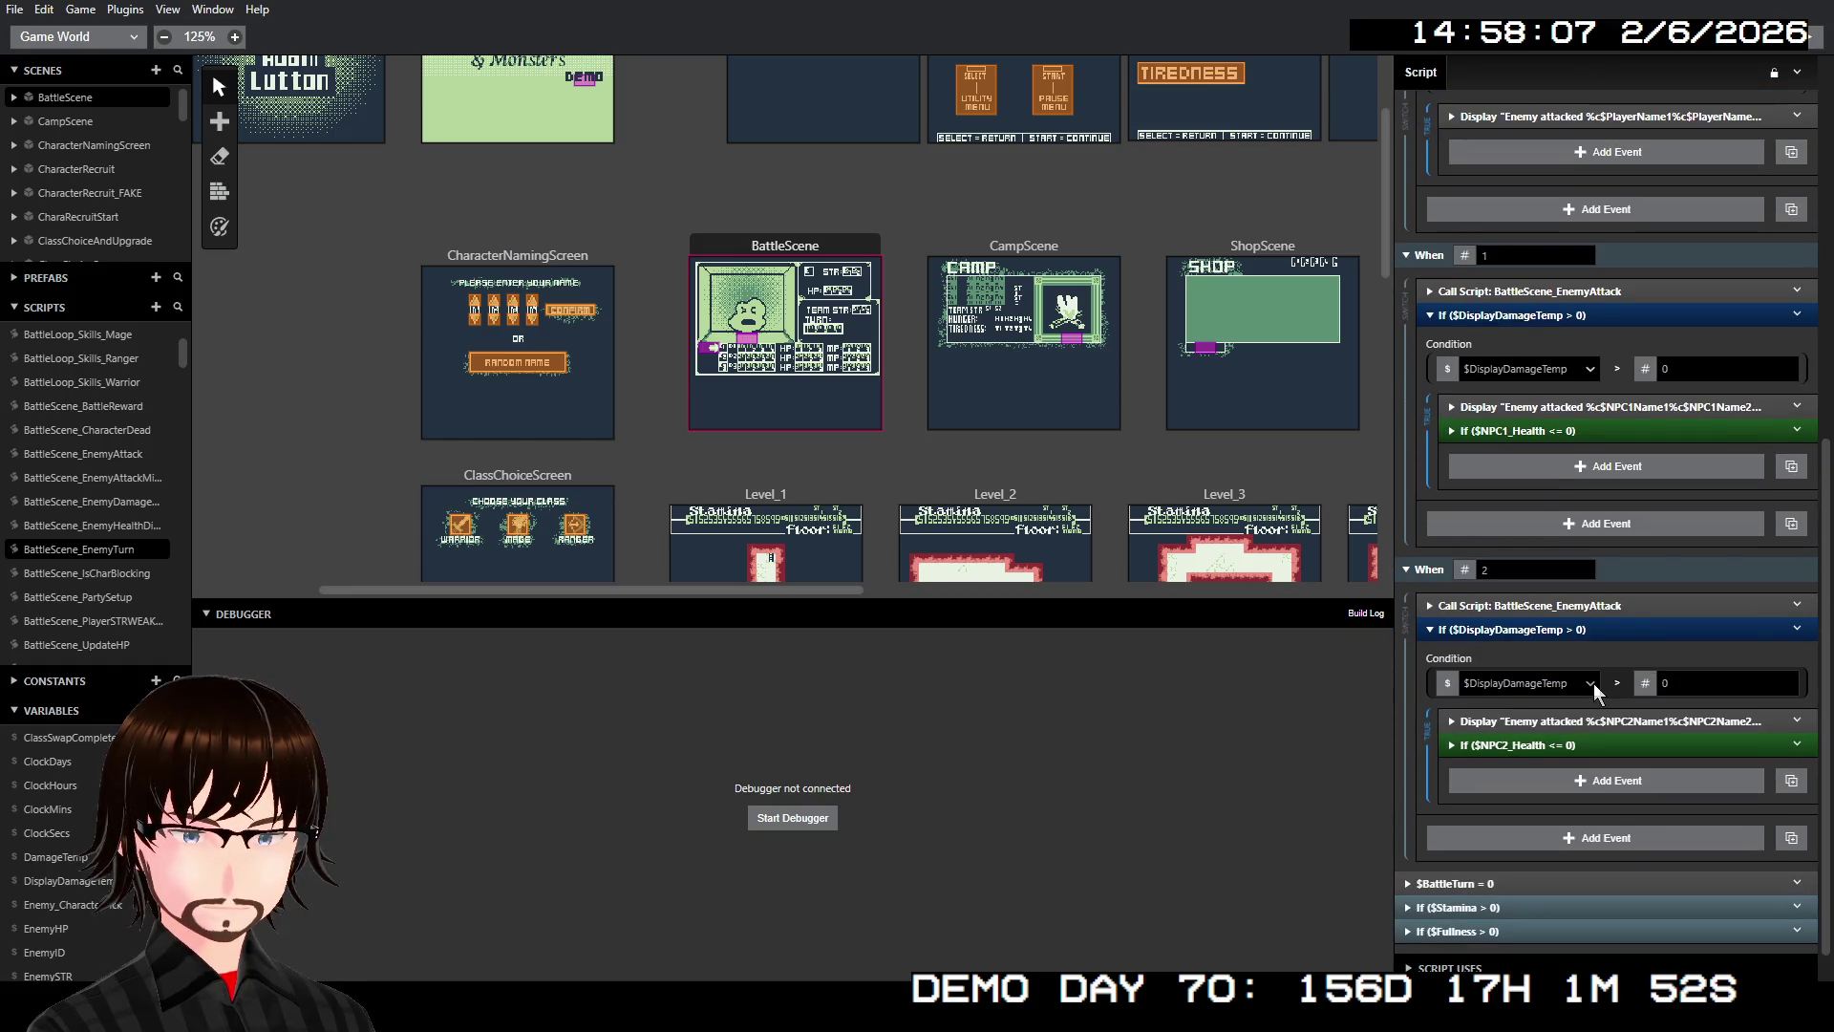
pyautogui.scroll(10, 1593, 684)
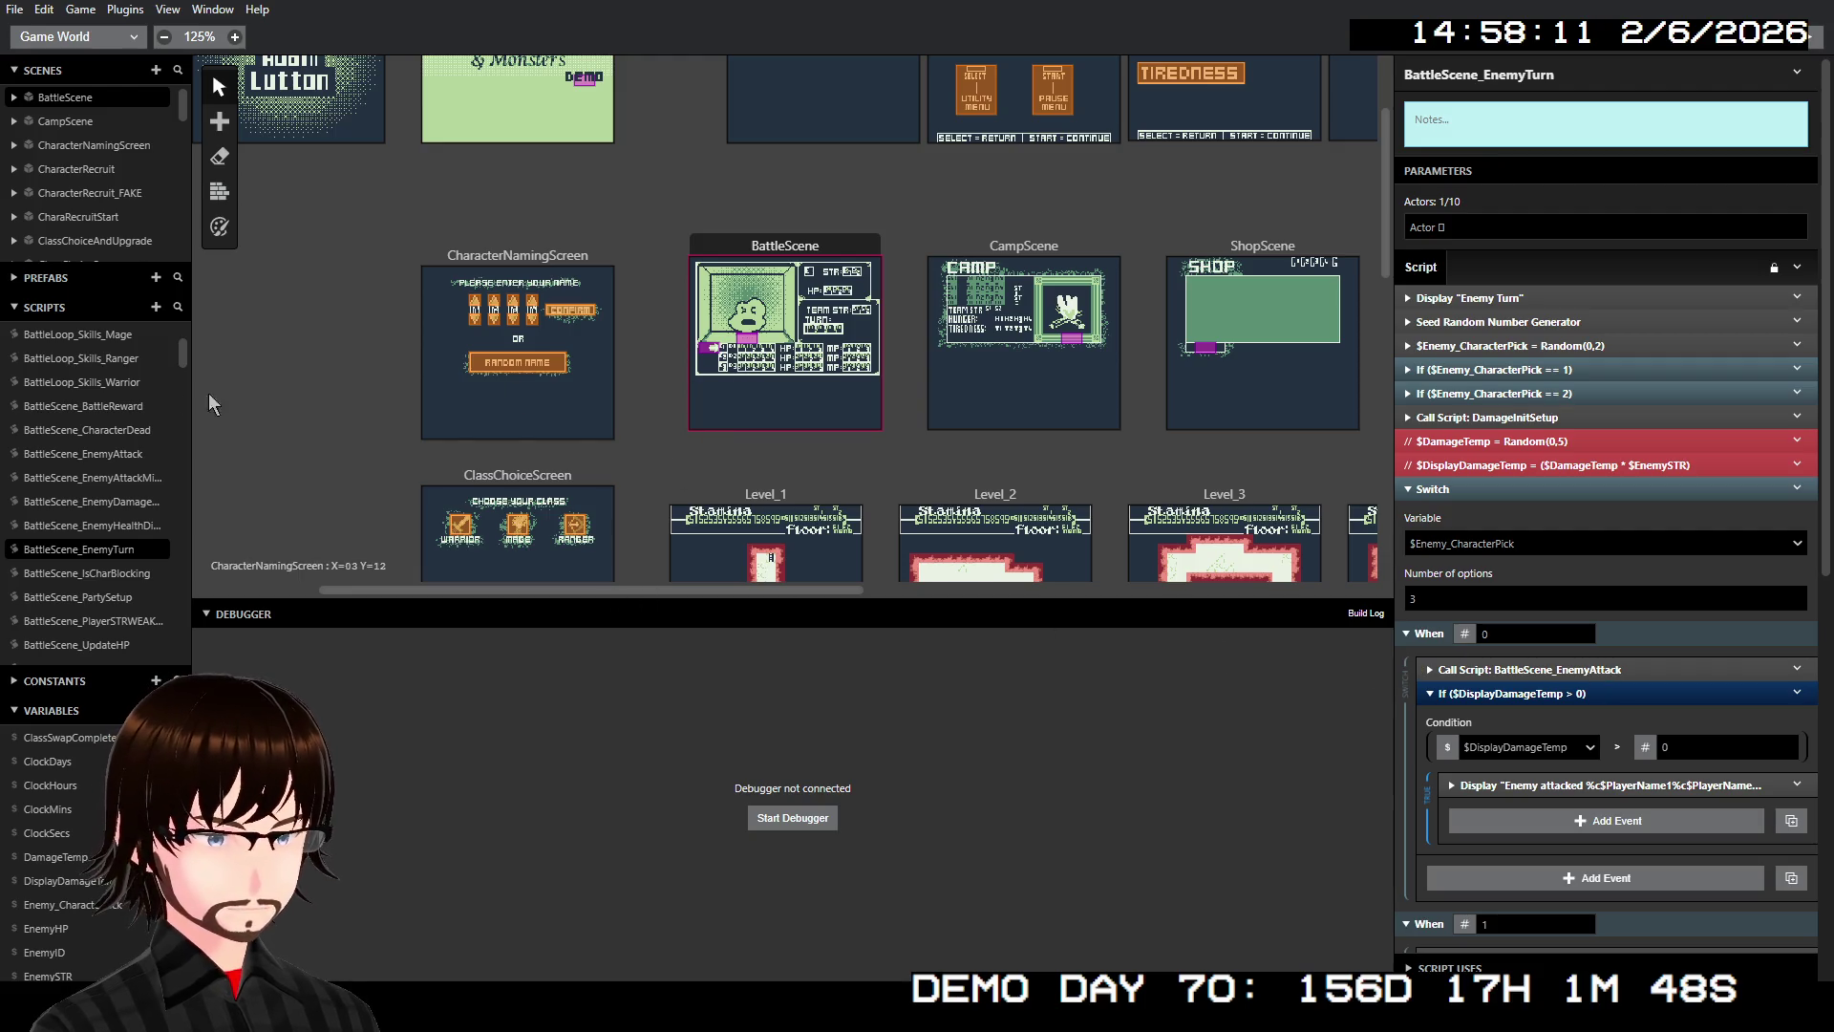
# Revisit BattleScene_EnemyAttack, then return to BattleScene_EnemyDamagedBySpell
pyautogui.click(122, 457)
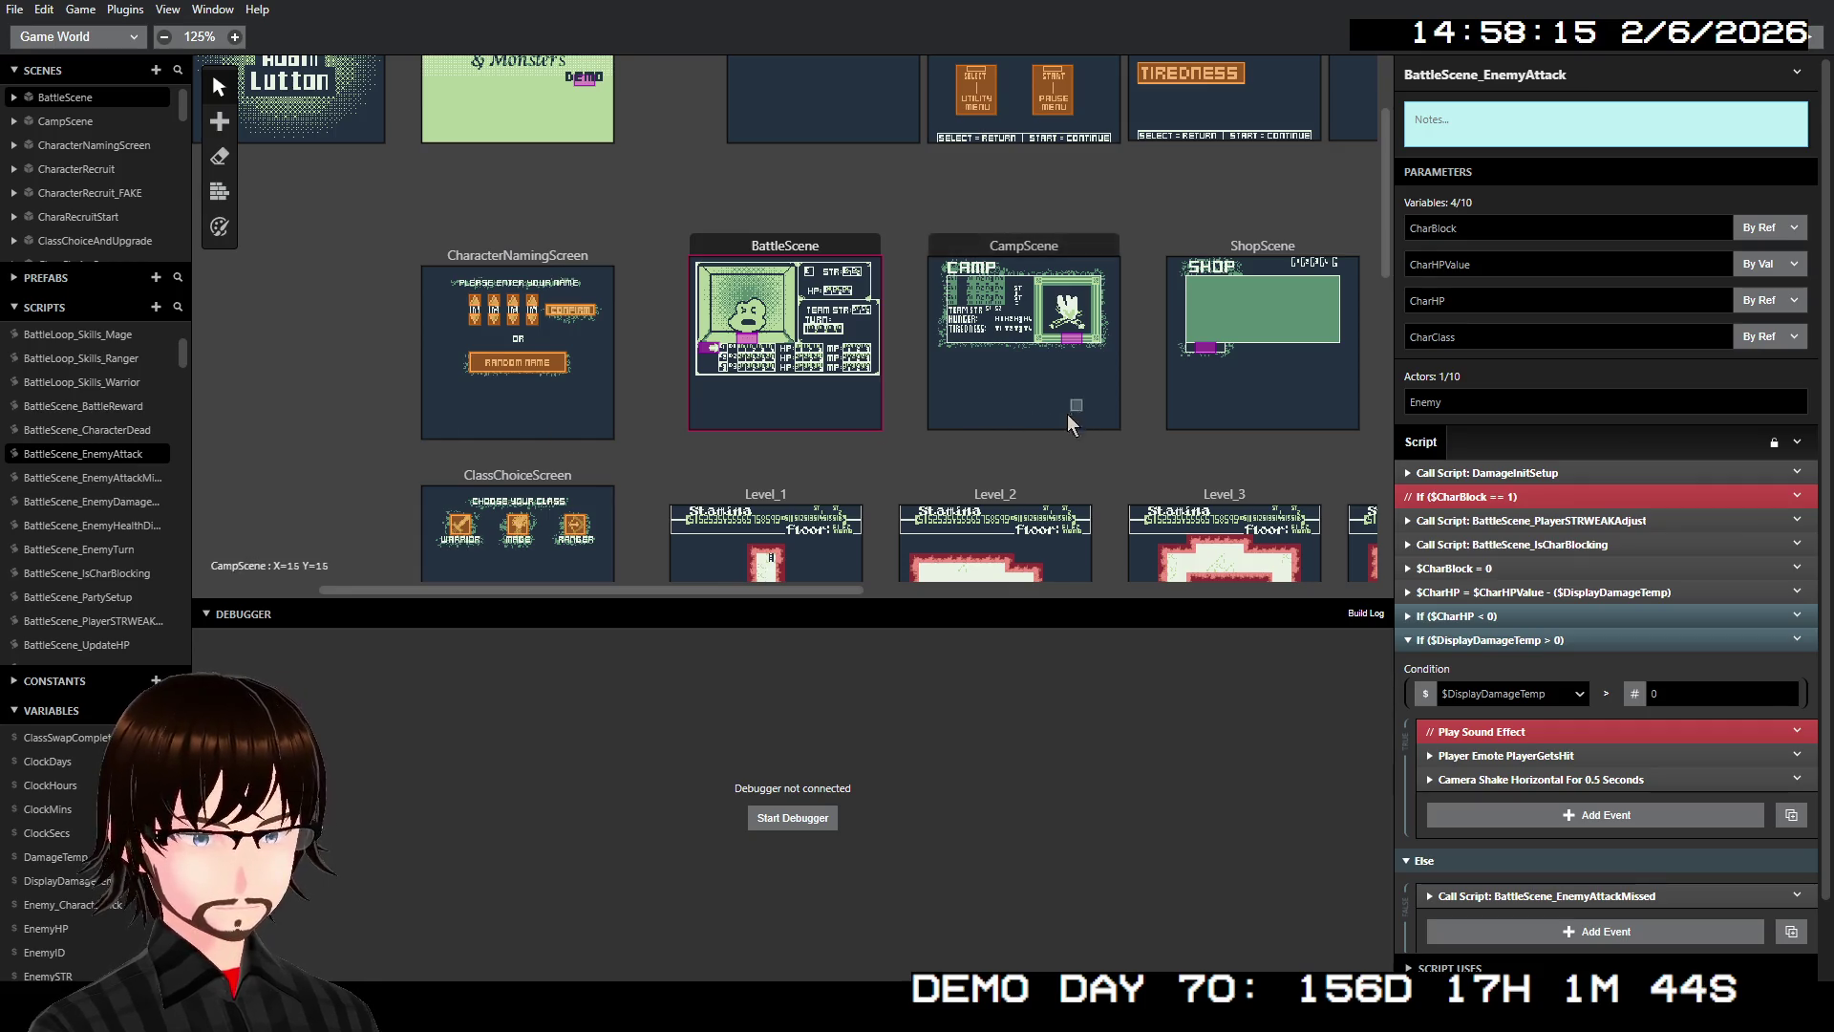
pyautogui.click(141, 503)
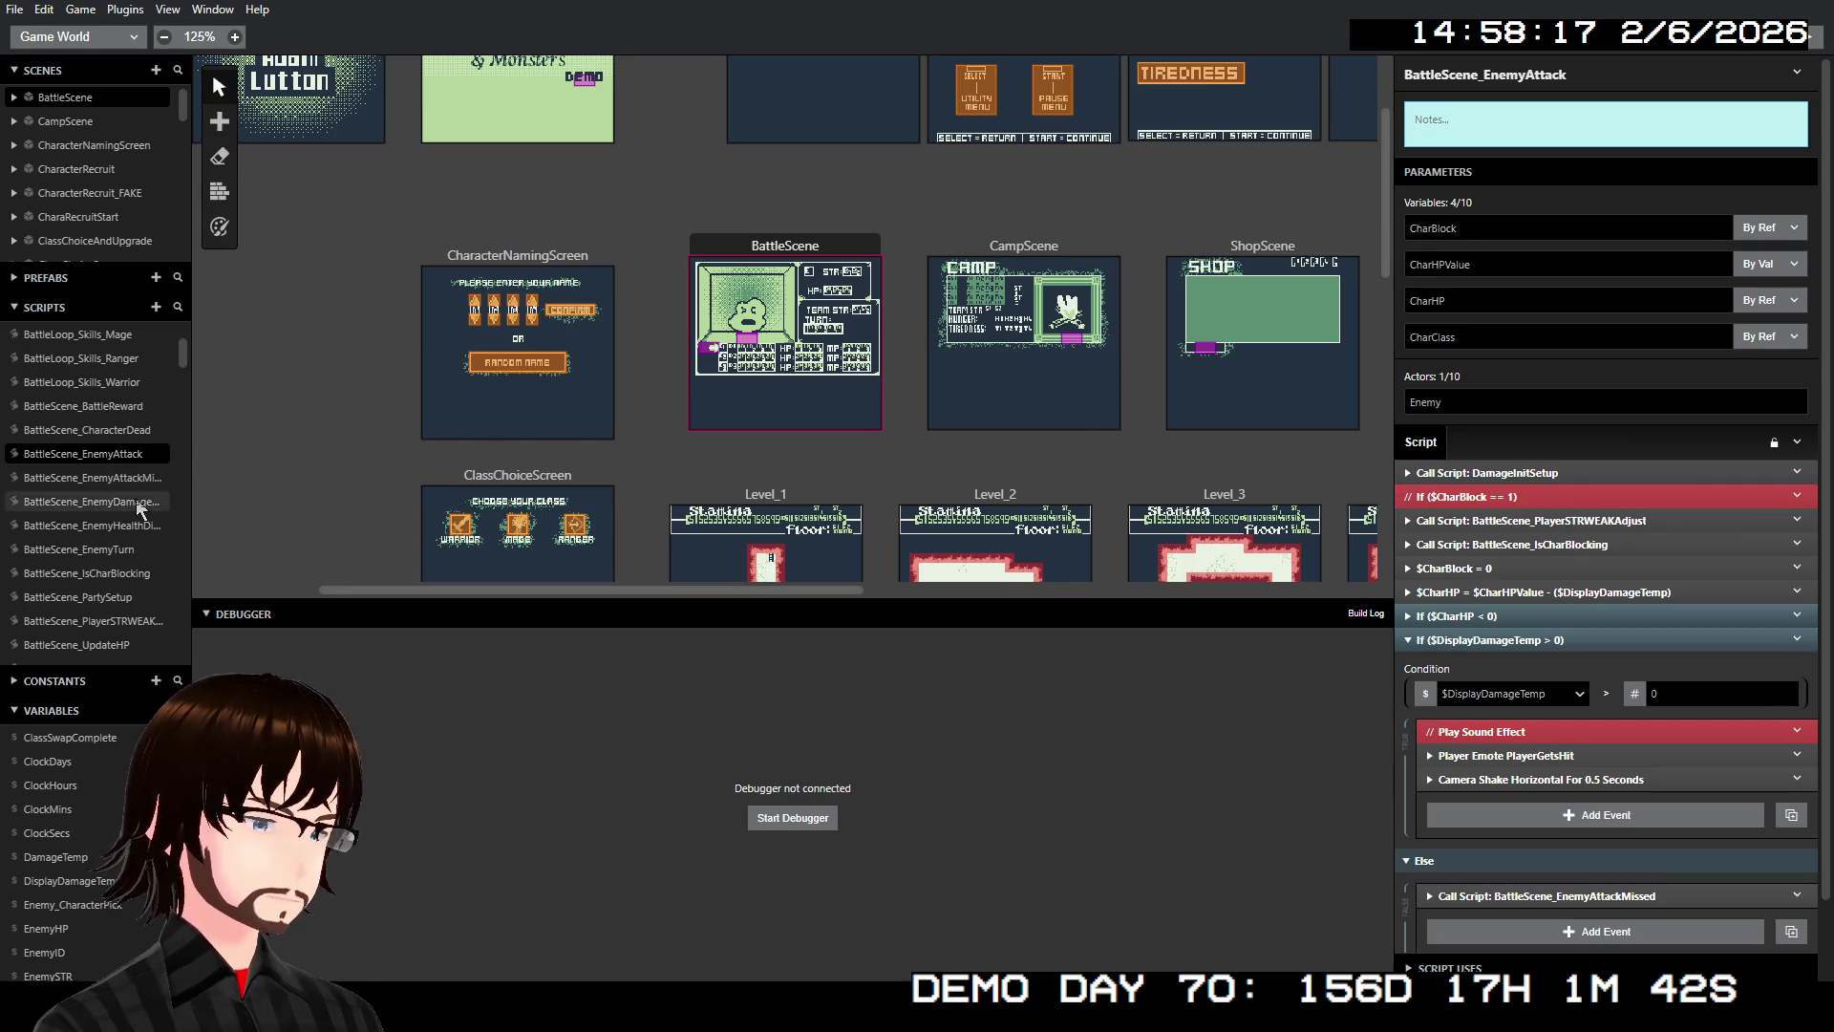
pyautogui.scroll(-2, 1615, 449)
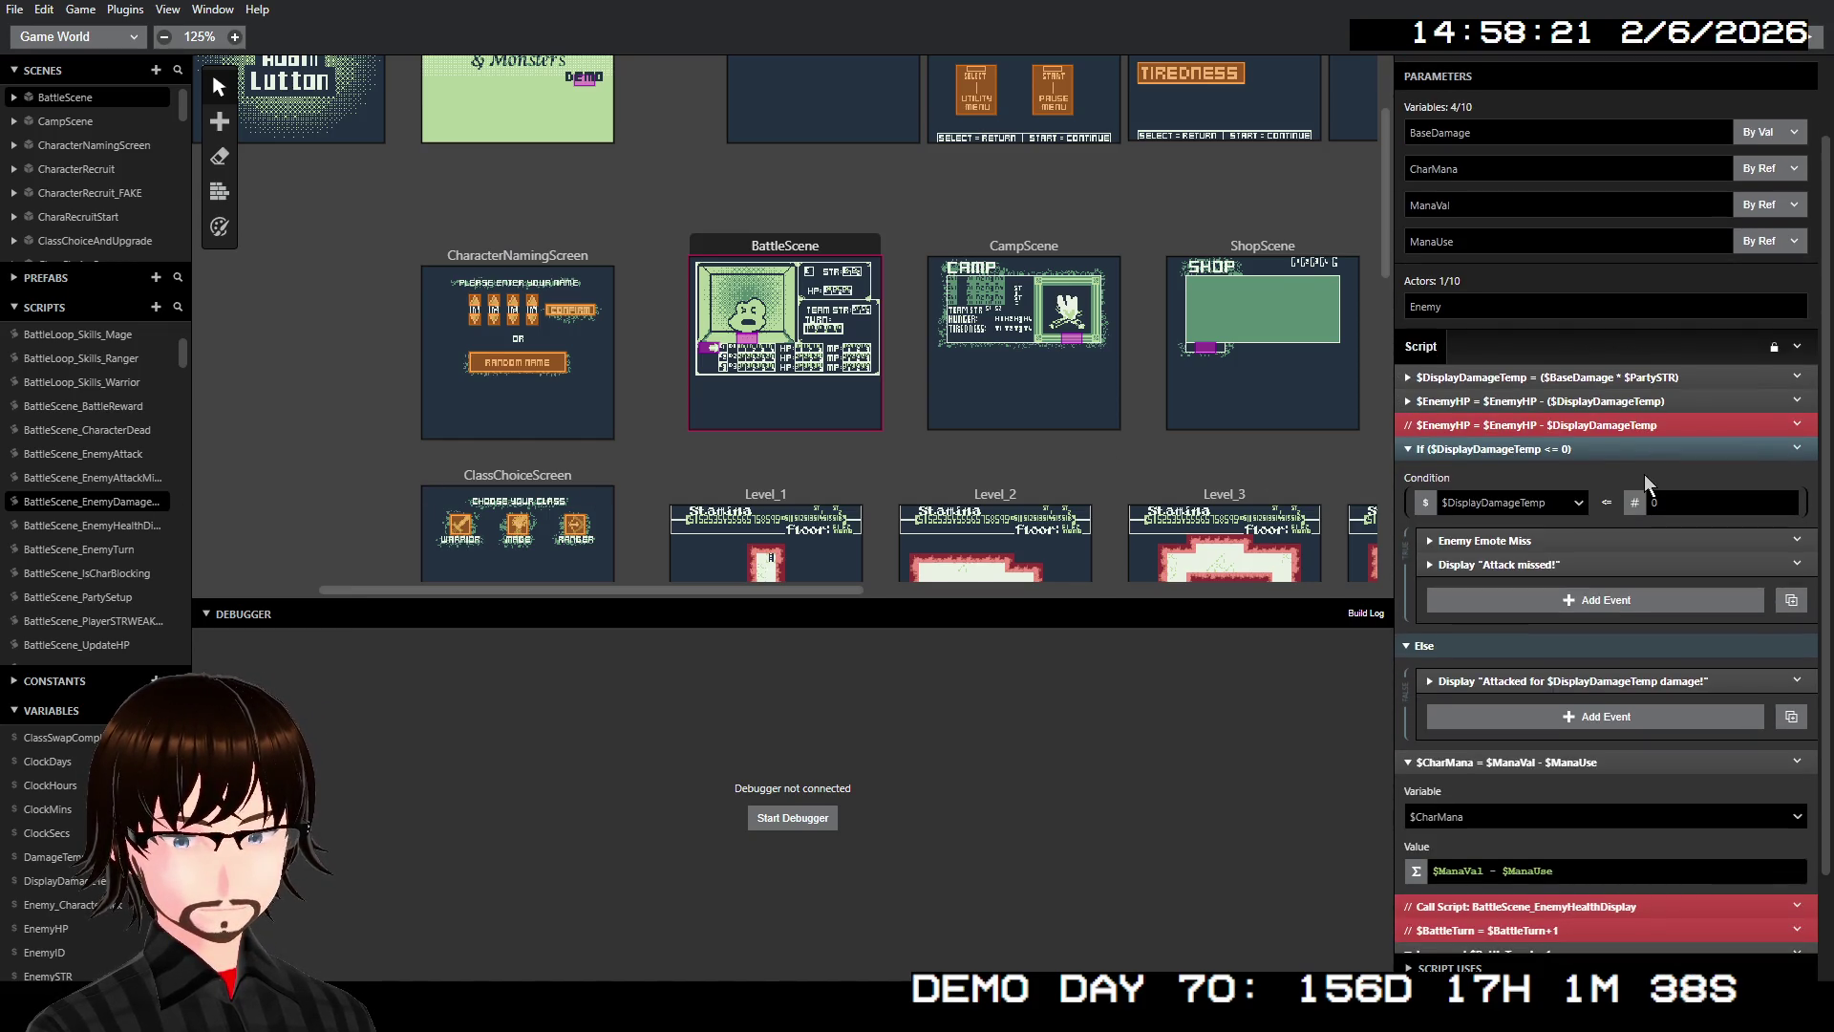
pyautogui.scroll(-2, 1643, 474)
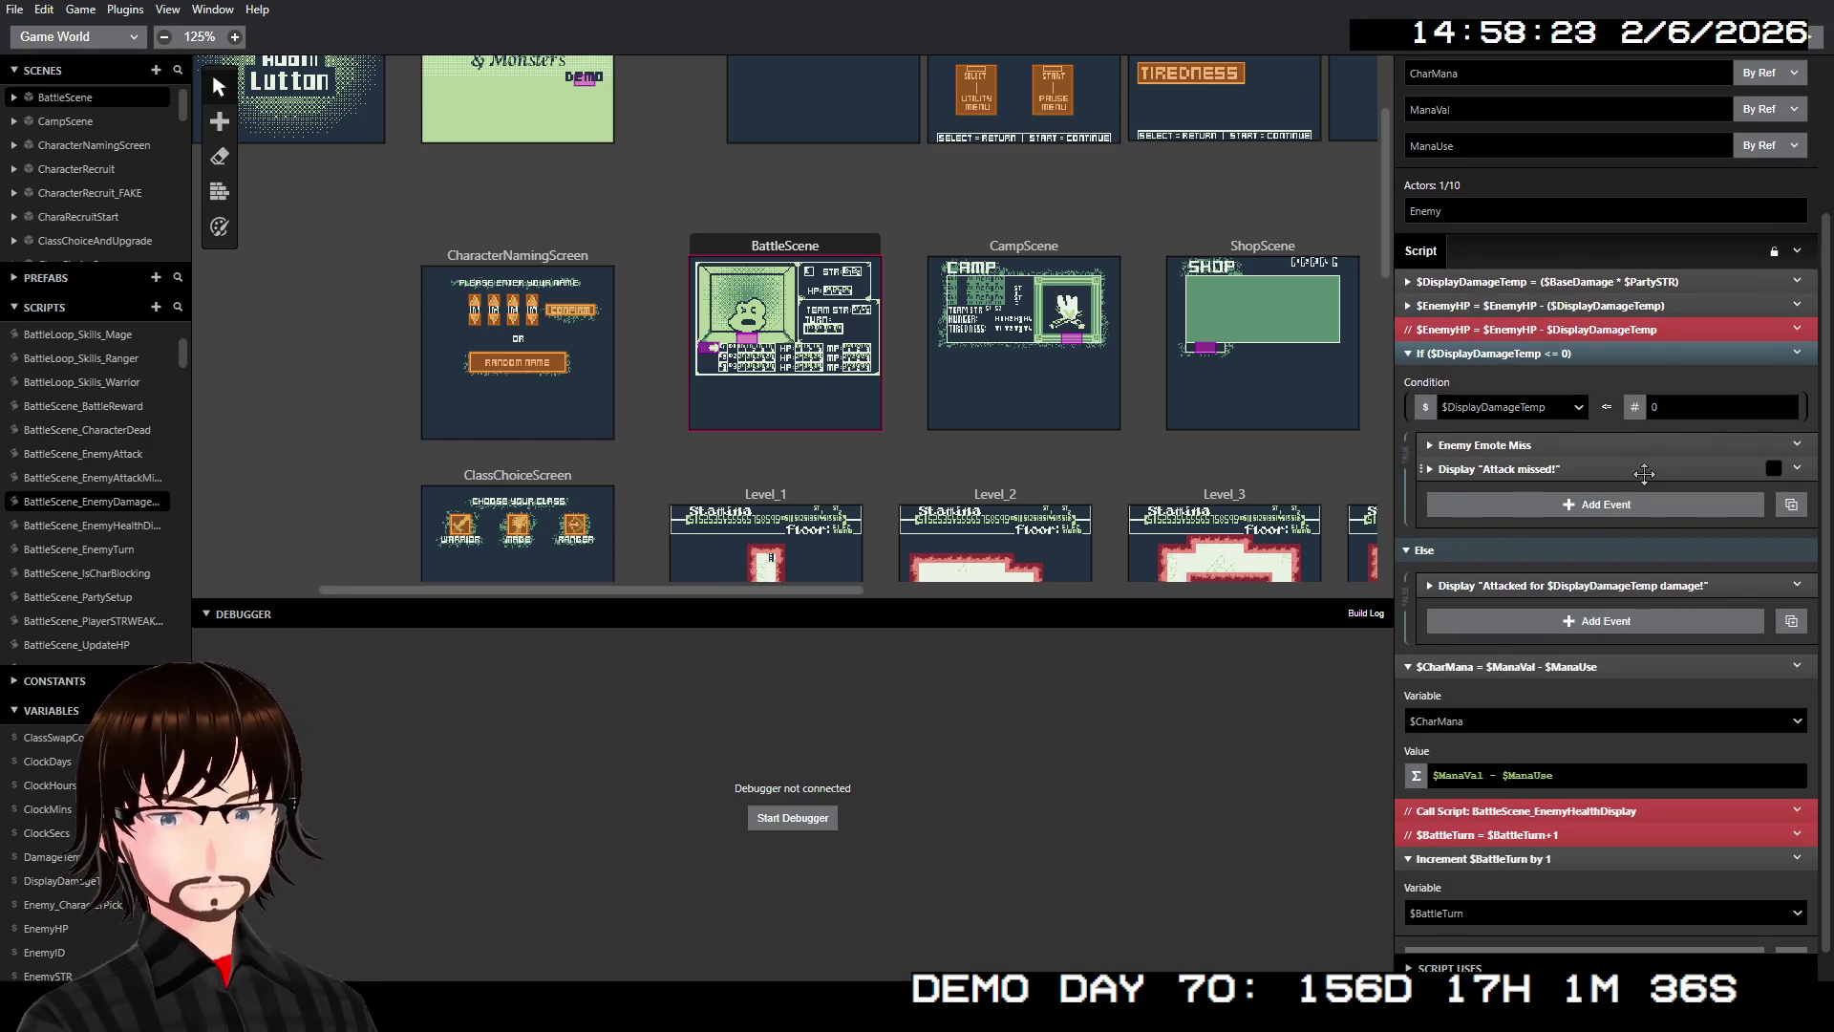